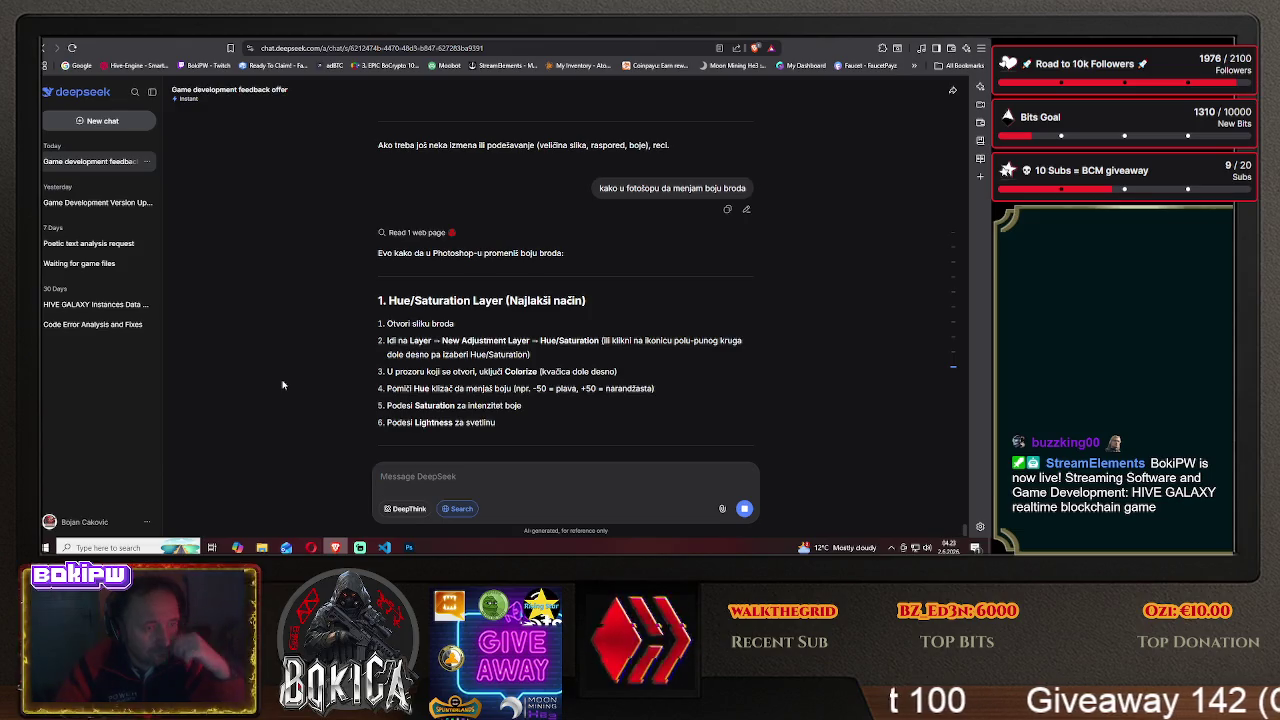
- Read DeepSeek's Hue/Saturation steps for recolouring the ship, then return to Photoshop
scroll(282, 385, "down", 1)
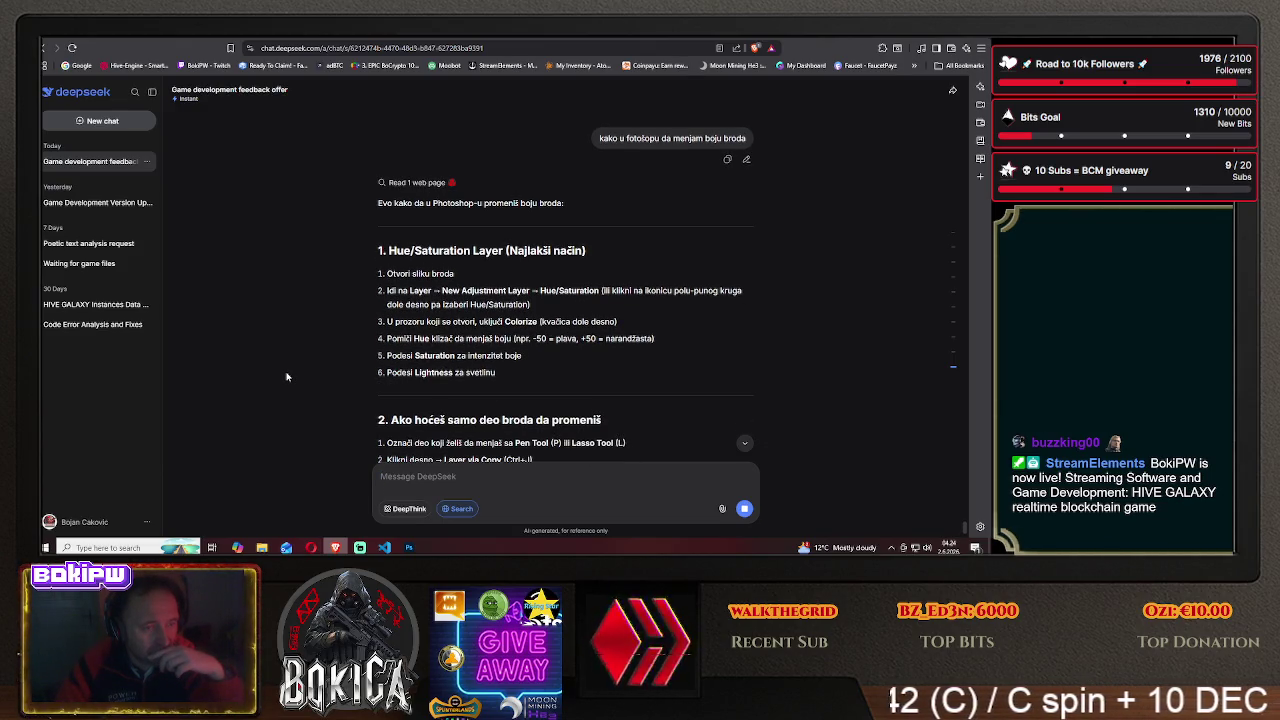
scroll(286, 376, "down", 1)
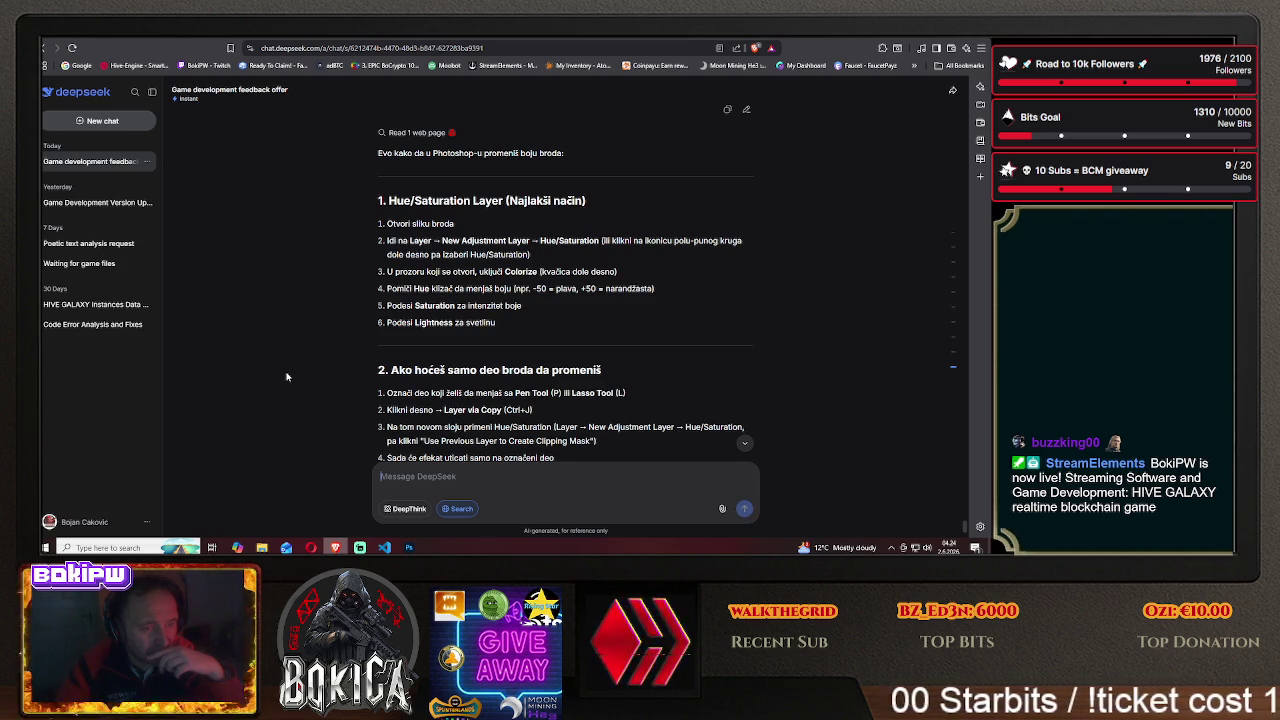
scroll(286, 376, "down", 1)
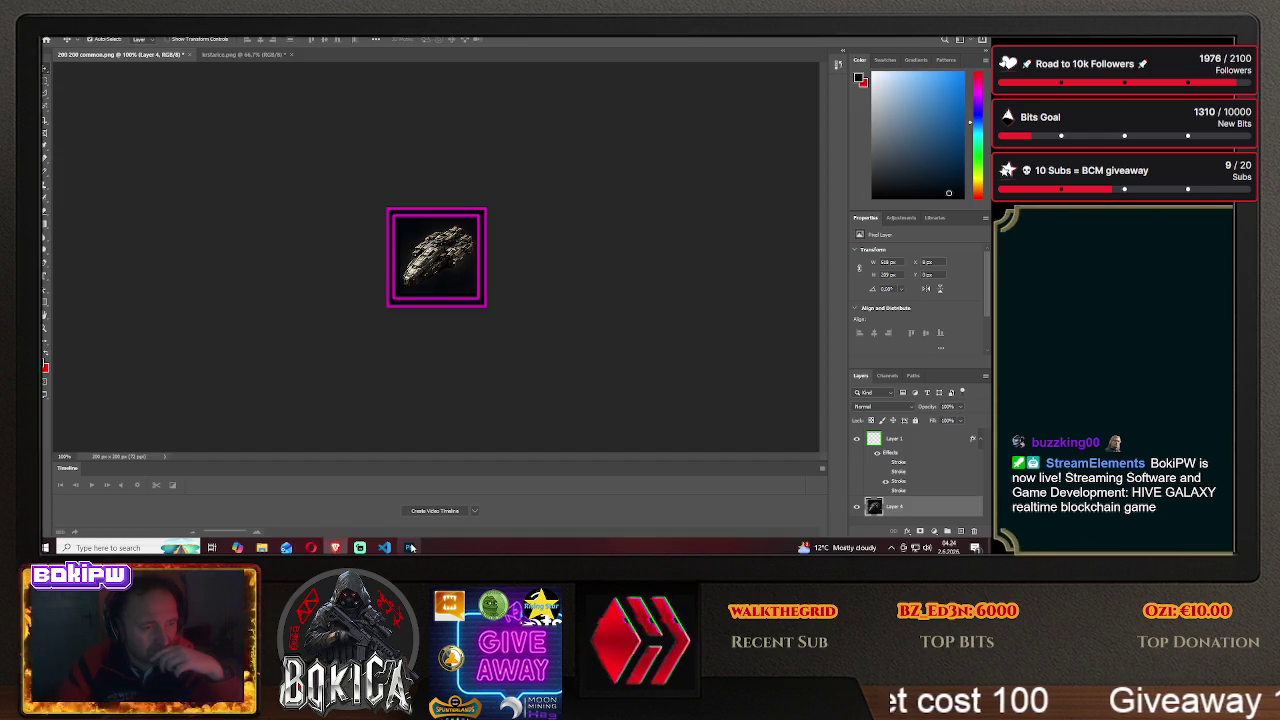
left_click(409, 547)
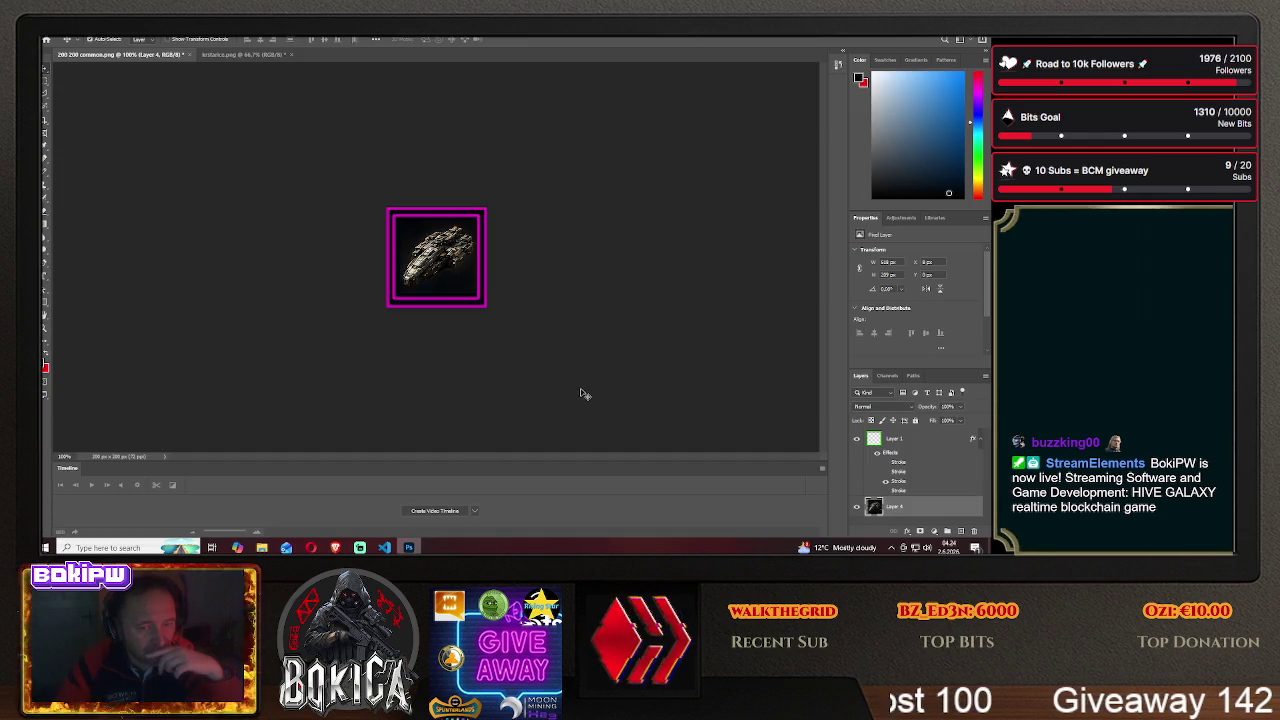
- Look through the ship layer's options and the Image menu without changes, then return to DeepSeek
right_click(892, 508)
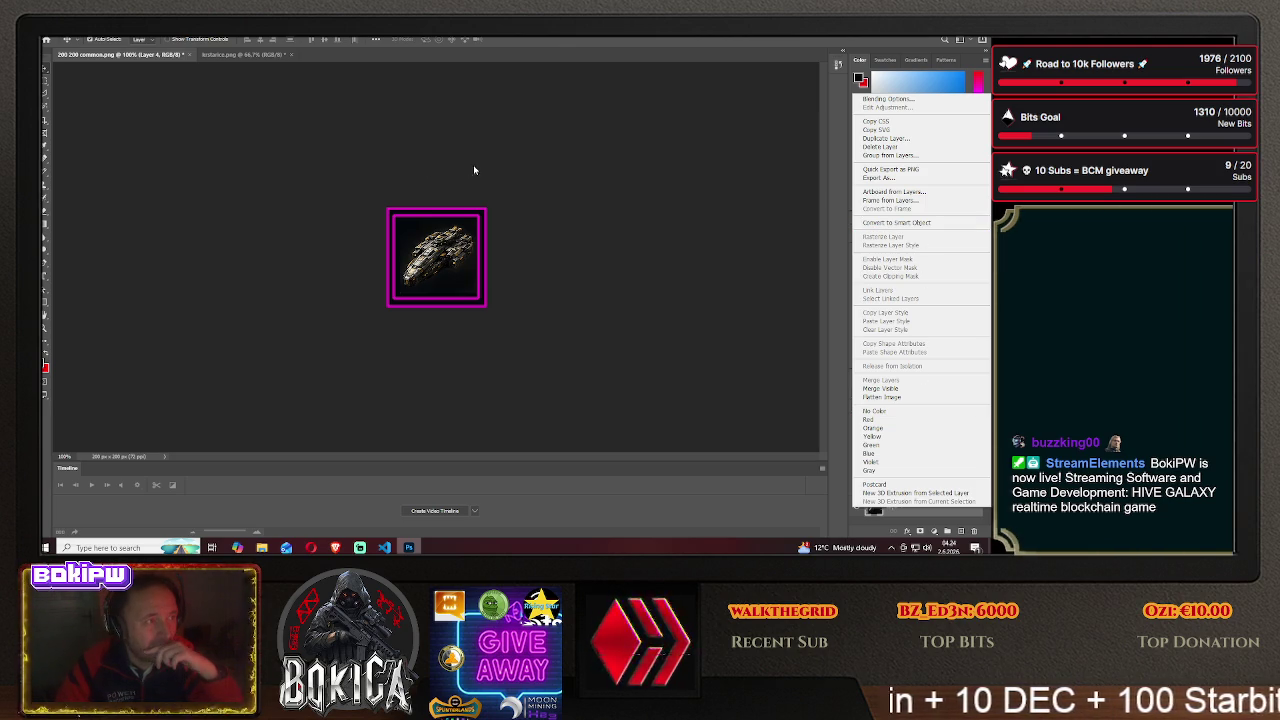
left_click(183, 41)
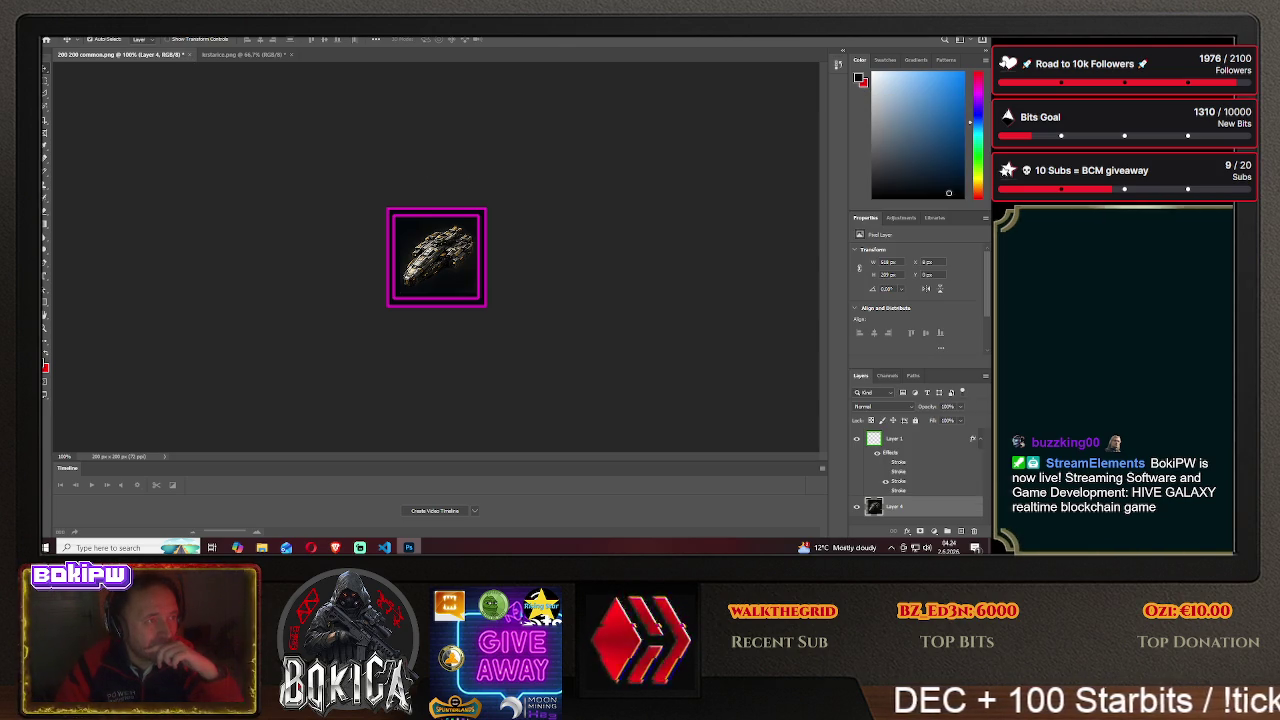
left_click(183, 41)
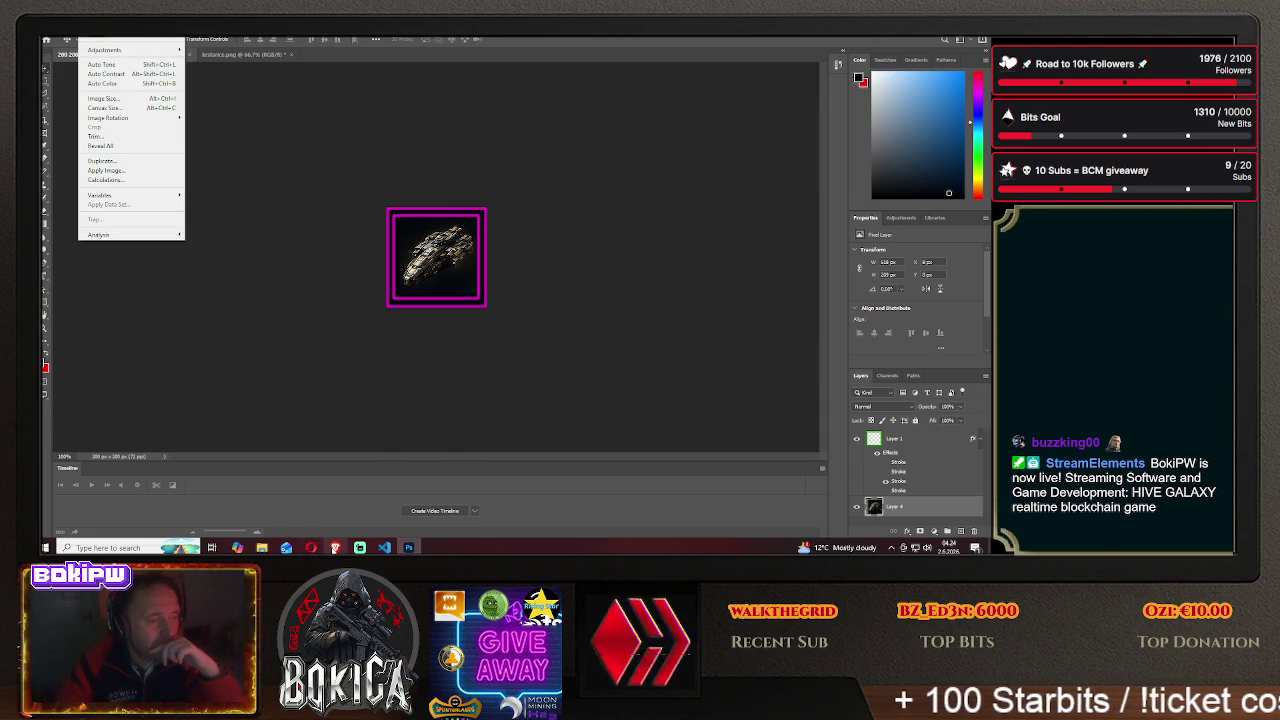
left_click(335, 547)
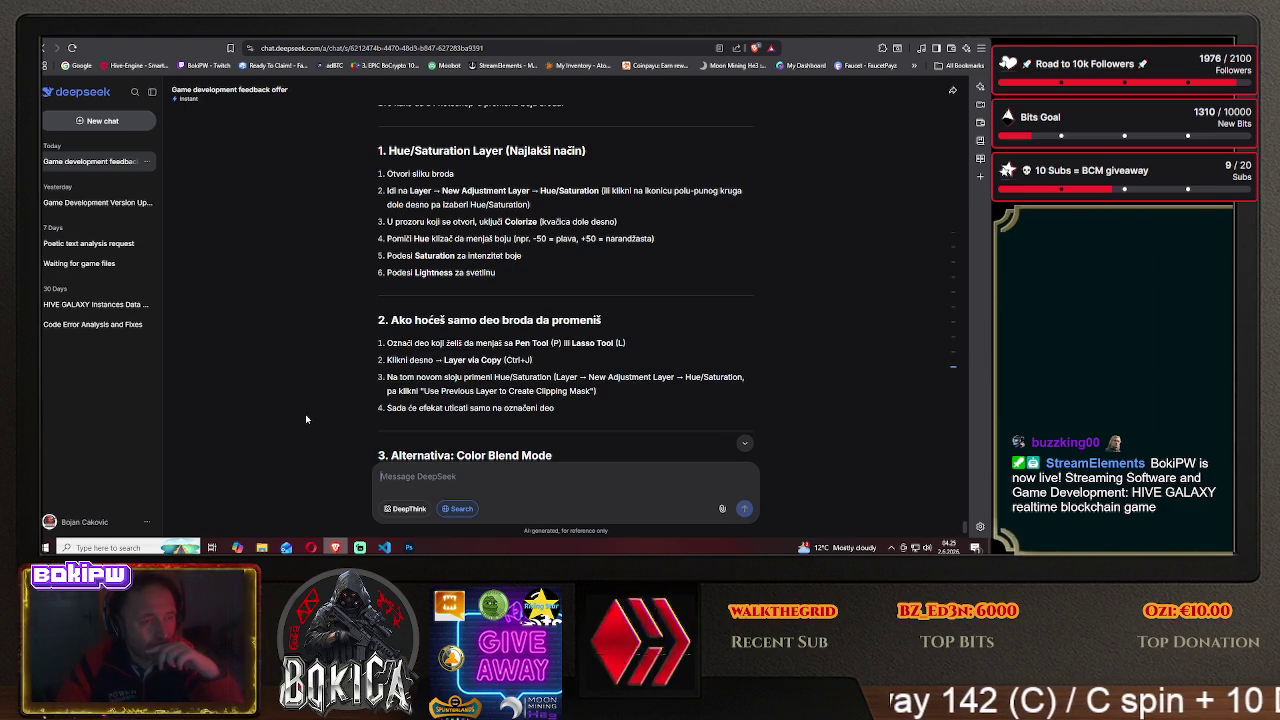
- Bring the Photoshop window with the magenta-framed ship icon back to the front
left_click(409, 547)
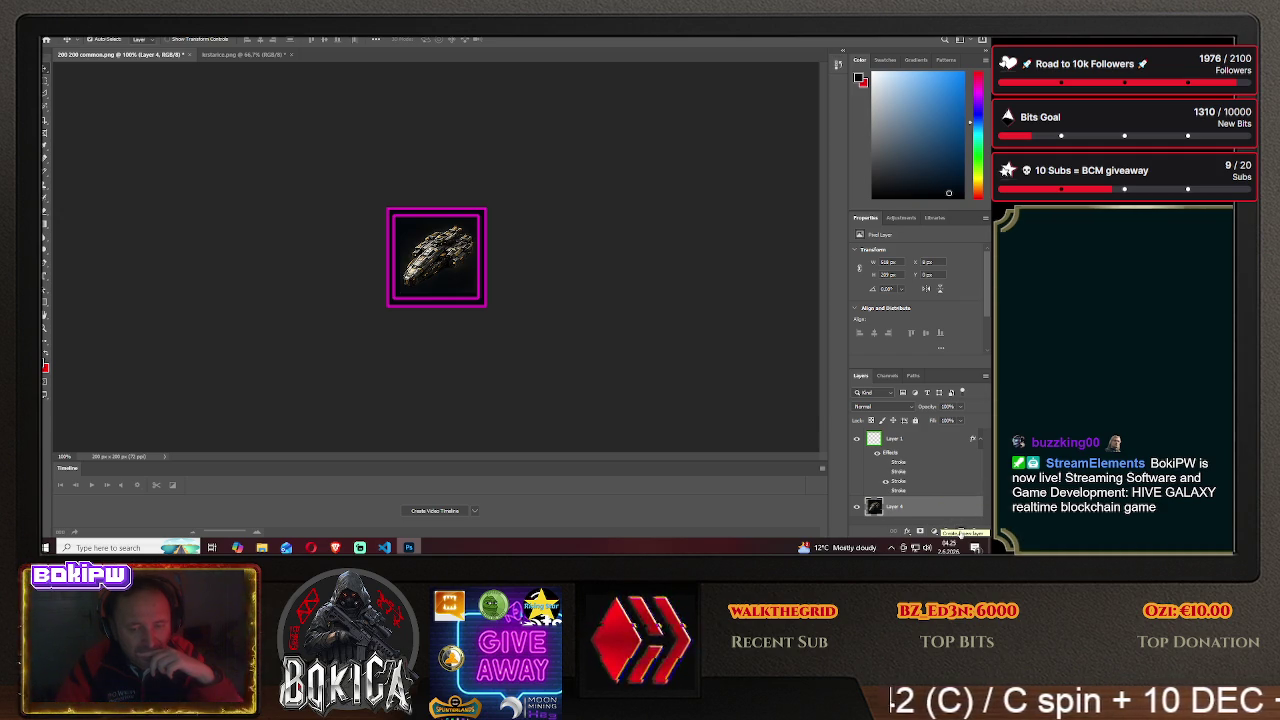
- Add a new Layer 5 above Layer 4, then a default Hue/Saturation adjustment layer
left_click(960, 533)
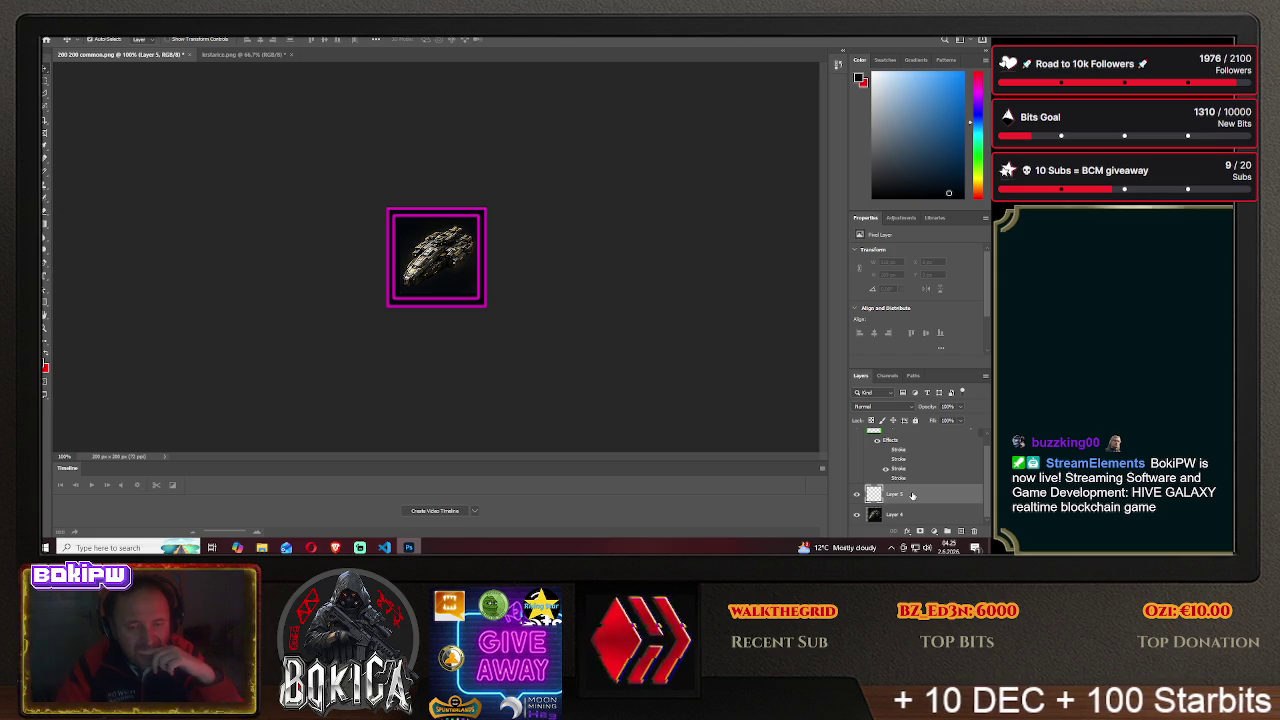
right_click(912, 495)
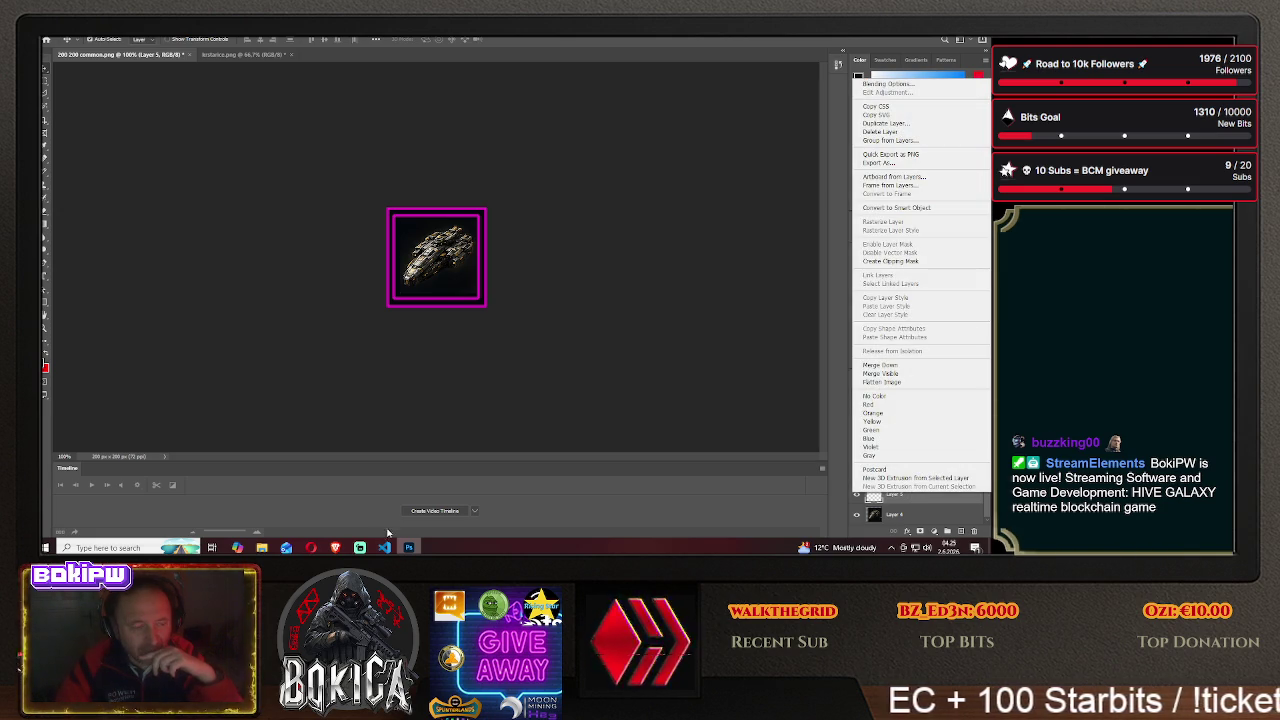
left_click(335, 547)
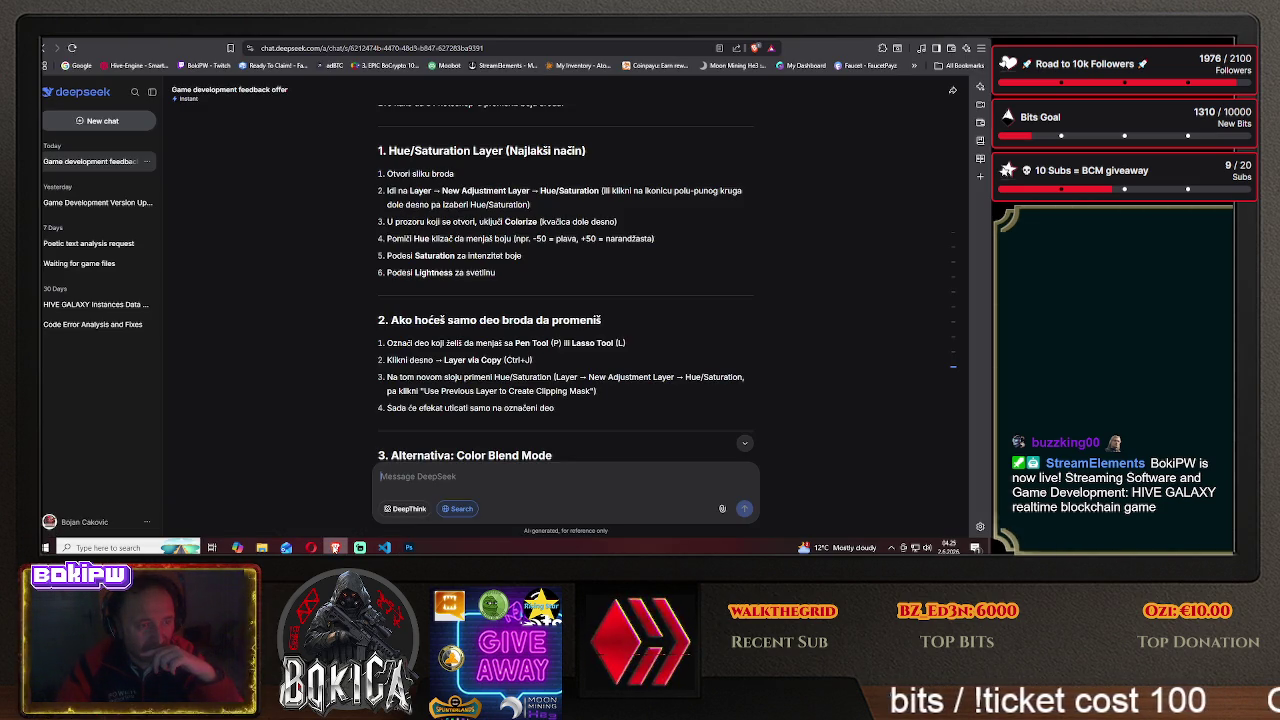
key("alt+Tab")
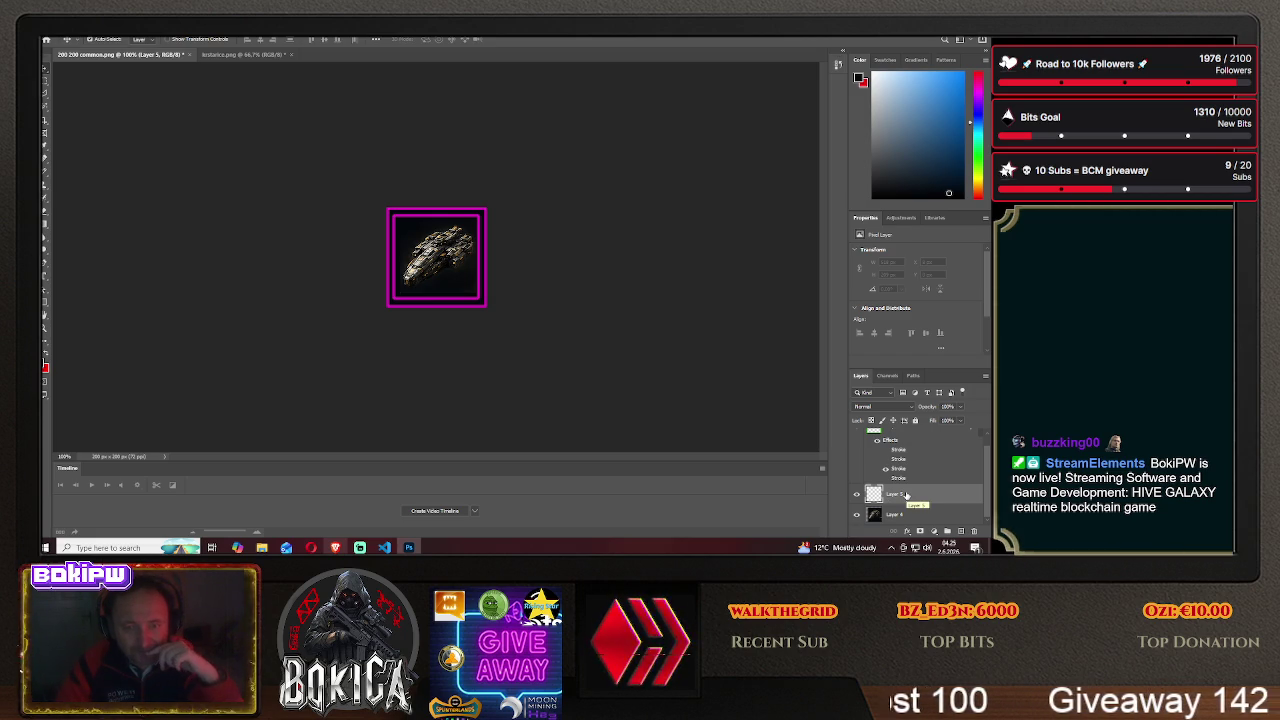
left_click(897, 219)
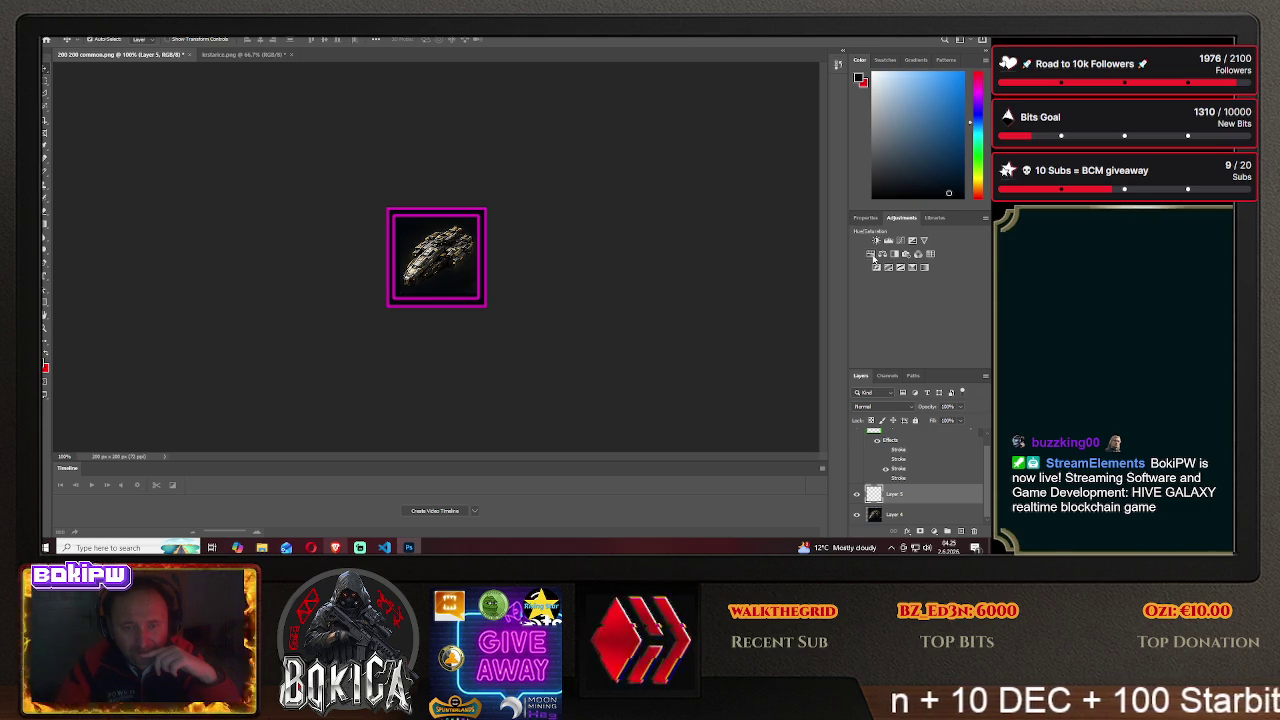
left_click(872, 256)
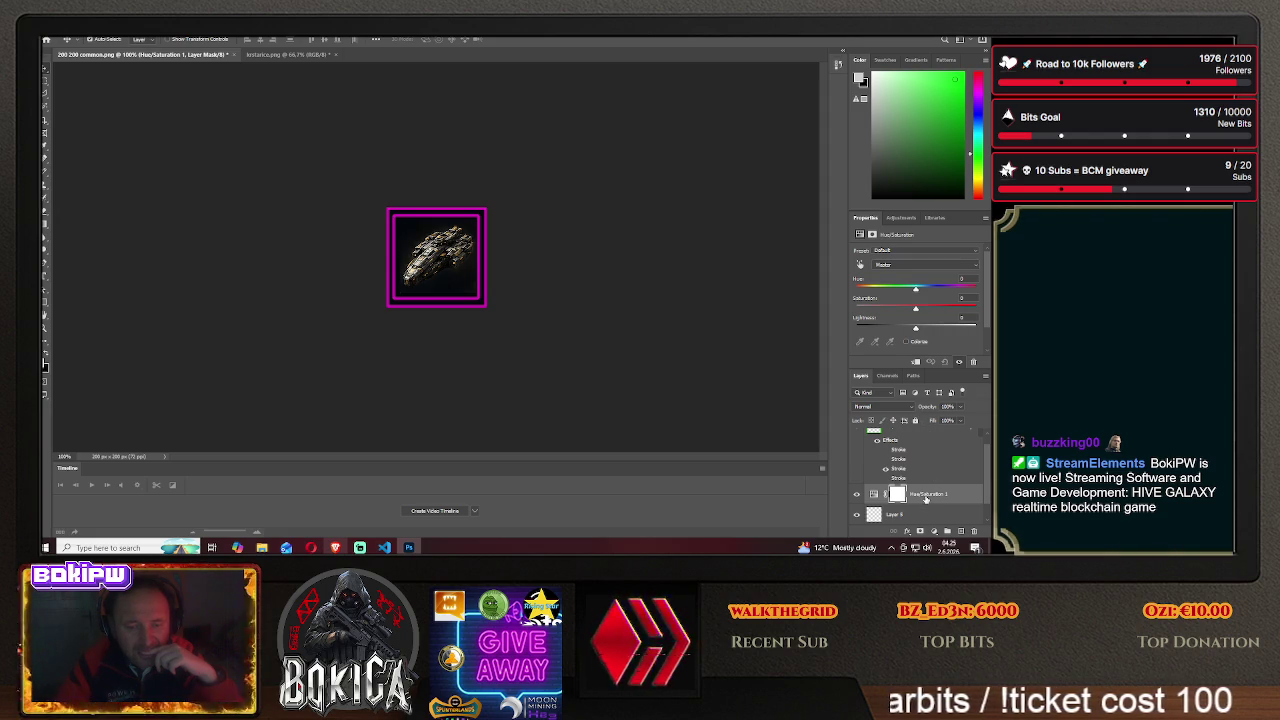
- Shift the ship's hue and keep Hue/Saturation 1 below Layer 1 so the frame stays magenta
left_click_drag(916, 291, 894, 288)
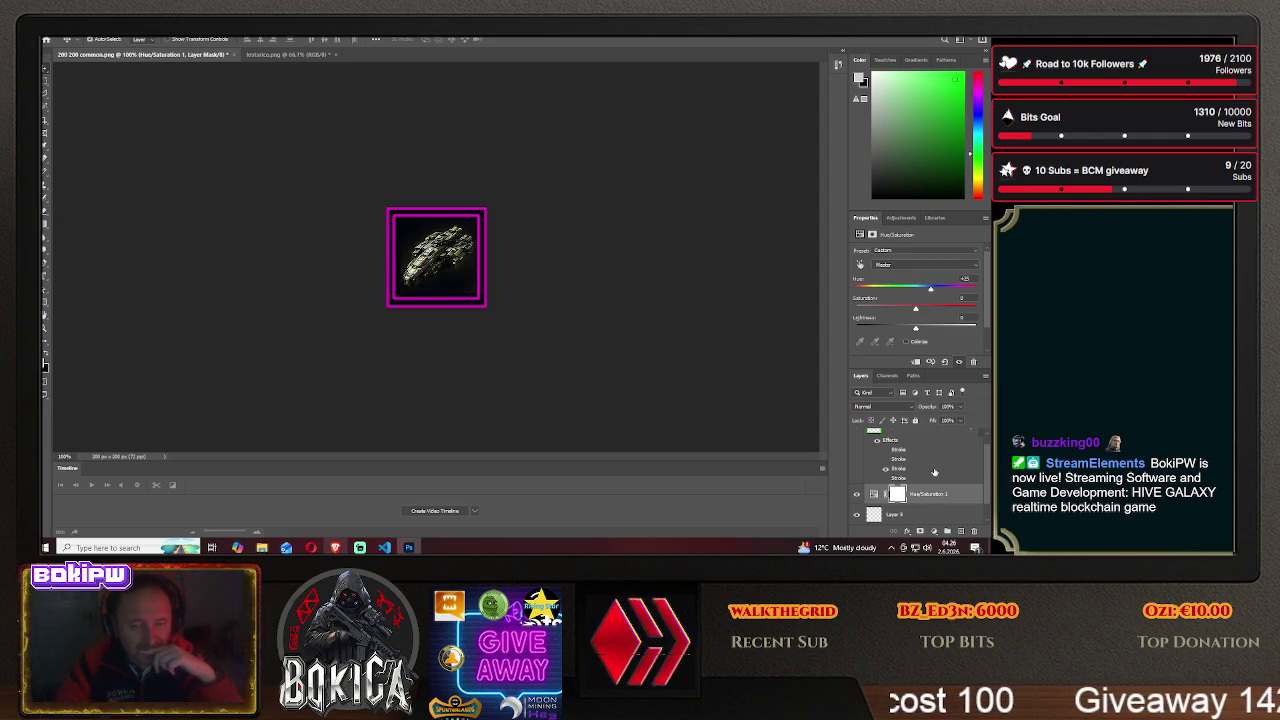
left_click_drag(921, 500, 924, 448)
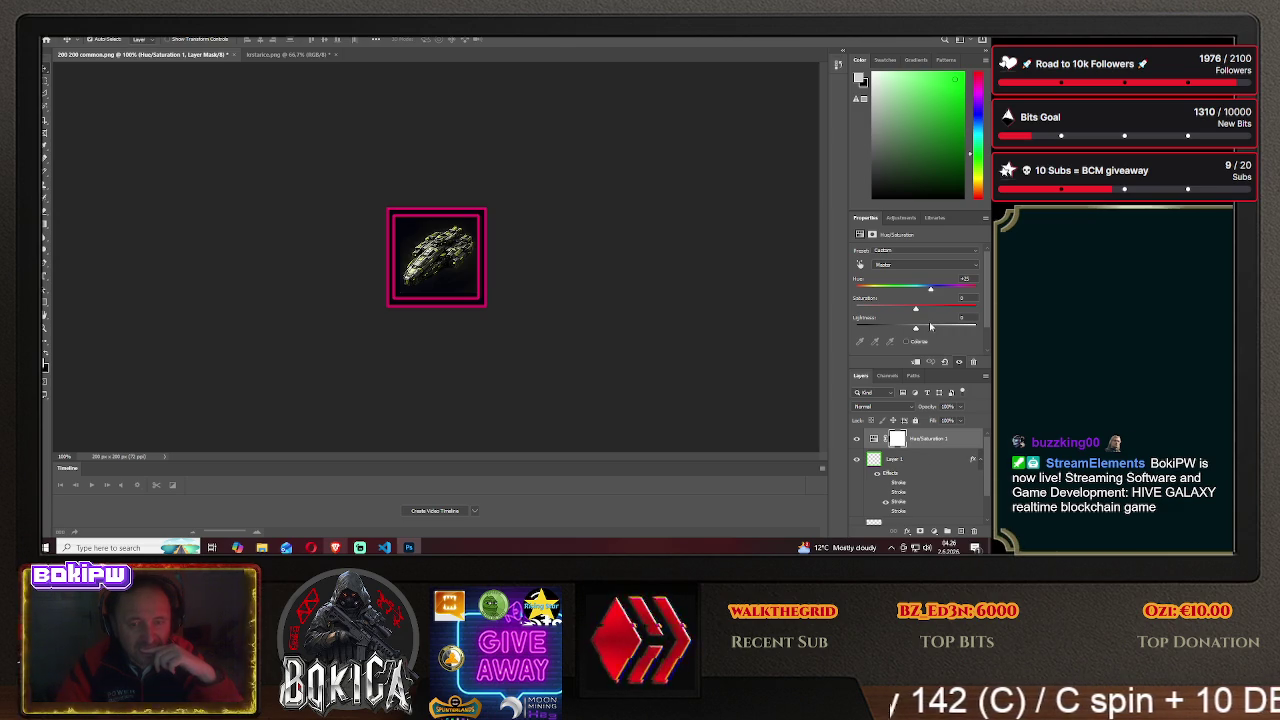
mouse_move(930, 288)
left_mouse_down()
mouse_move(950, 290)
mouse_move(912, 290)
left_mouse_up()
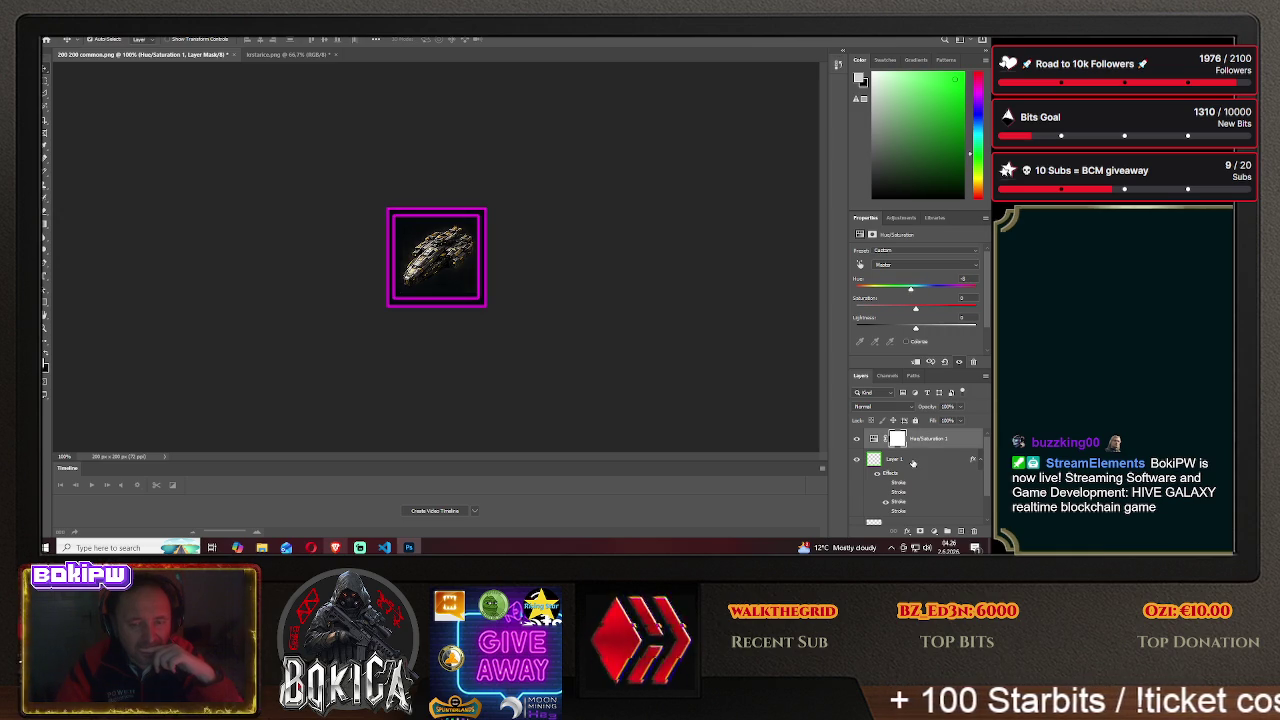
left_click_drag(912, 462, 912, 434)
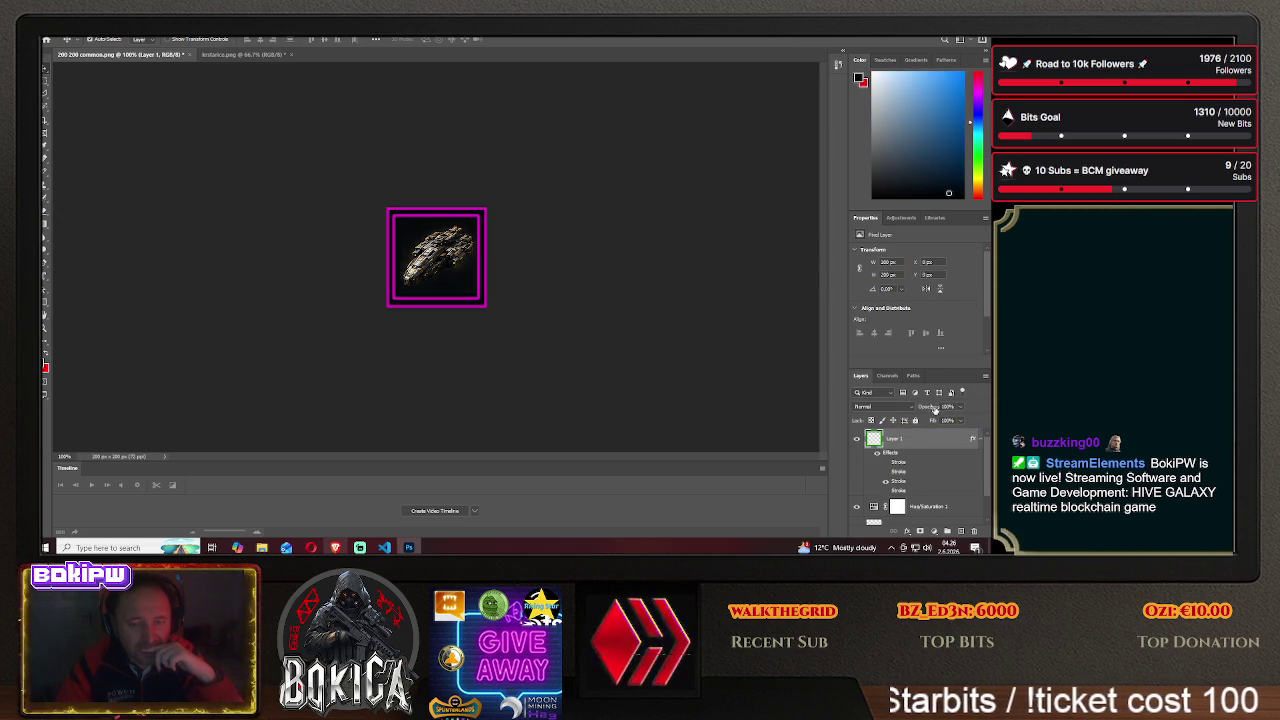
left_click(922, 509)
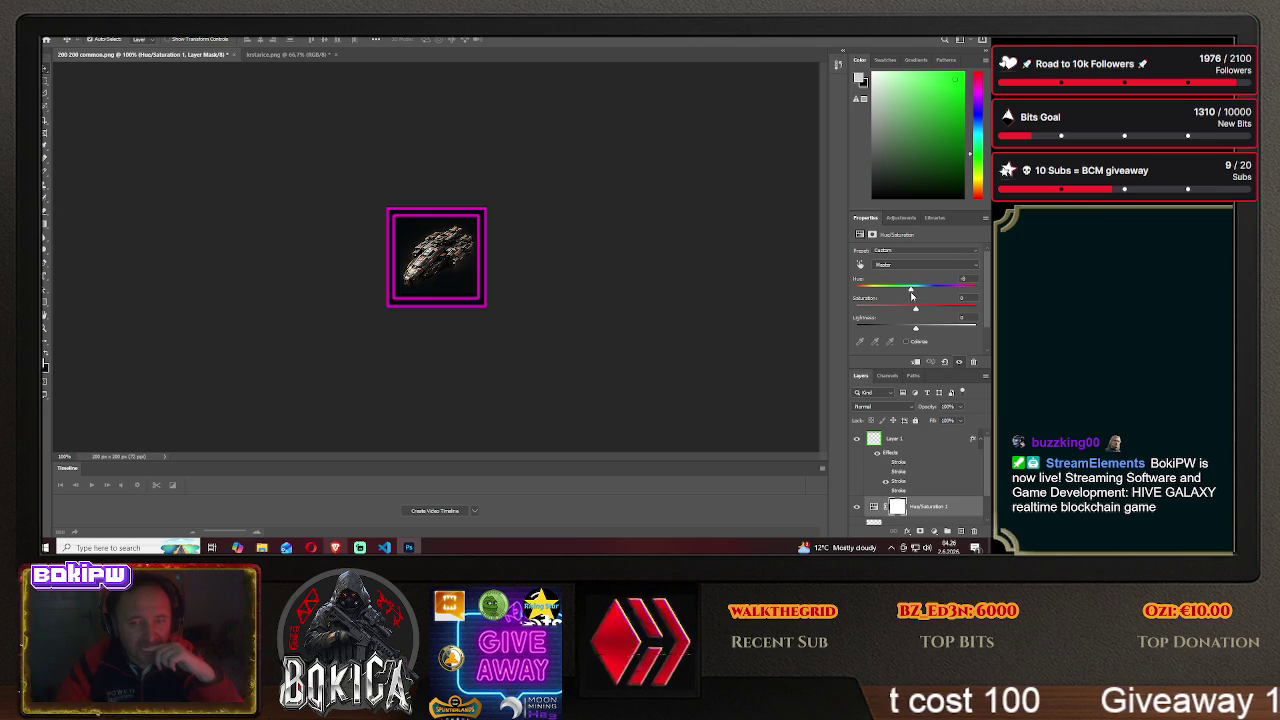
- Tune the ship's Hue, Saturation and Lightness sliders to the final tint
mouse_move(872, 290)
left_mouse_down()
mouse_move(918, 290)
mouse_move(903, 290)
left_mouse_up()
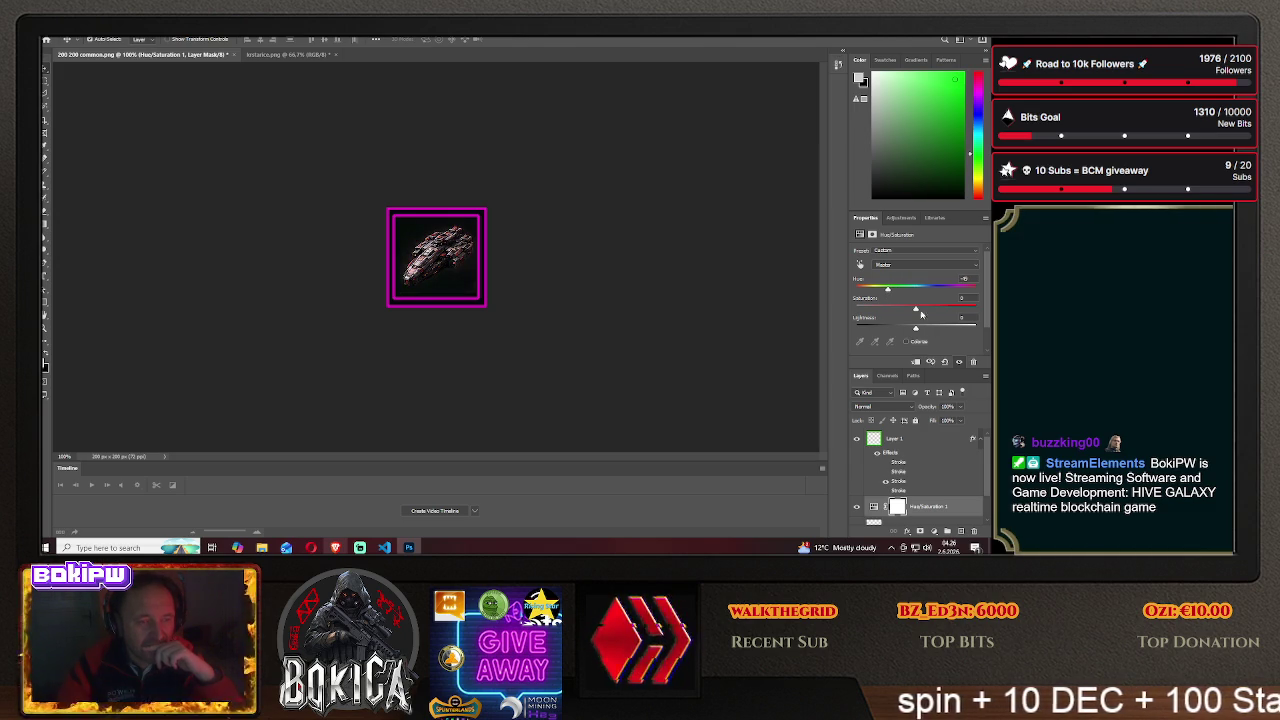
left_click_drag(915, 310, 902, 310)
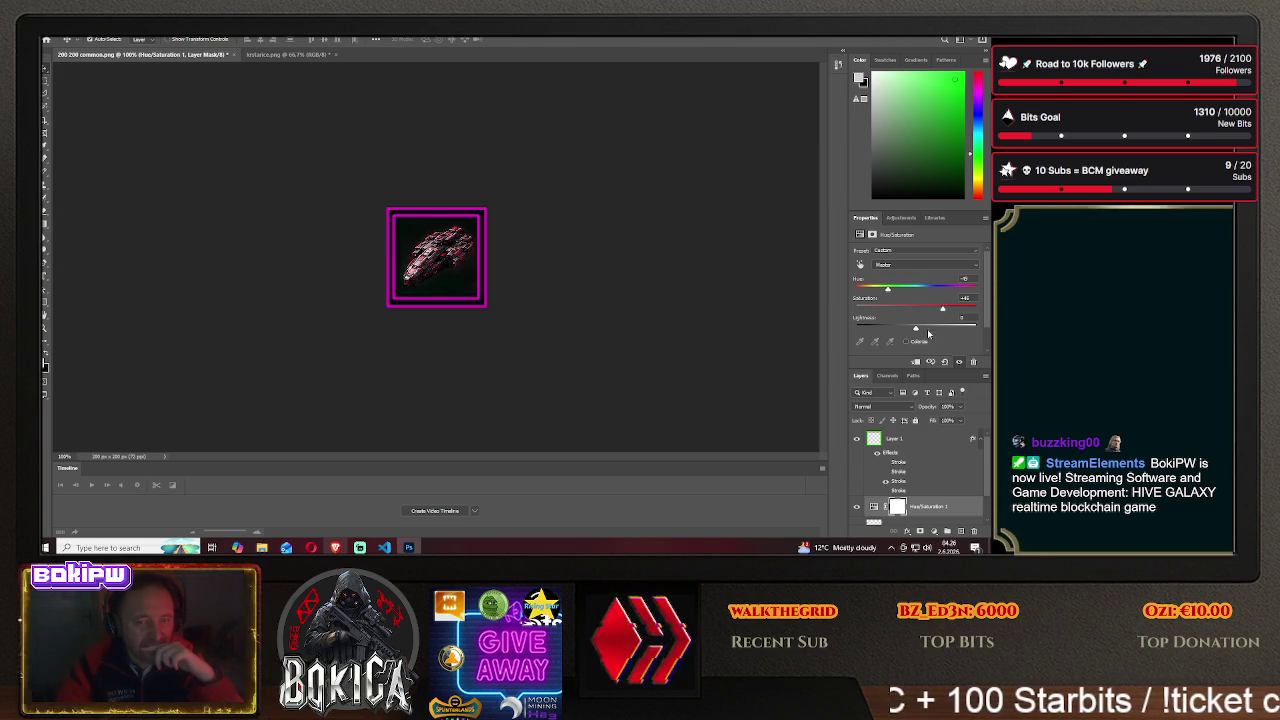
mouse_move(928, 330)
left_mouse_down()
mouse_move(900, 330)
mouse_move(918, 330)
left_mouse_up()
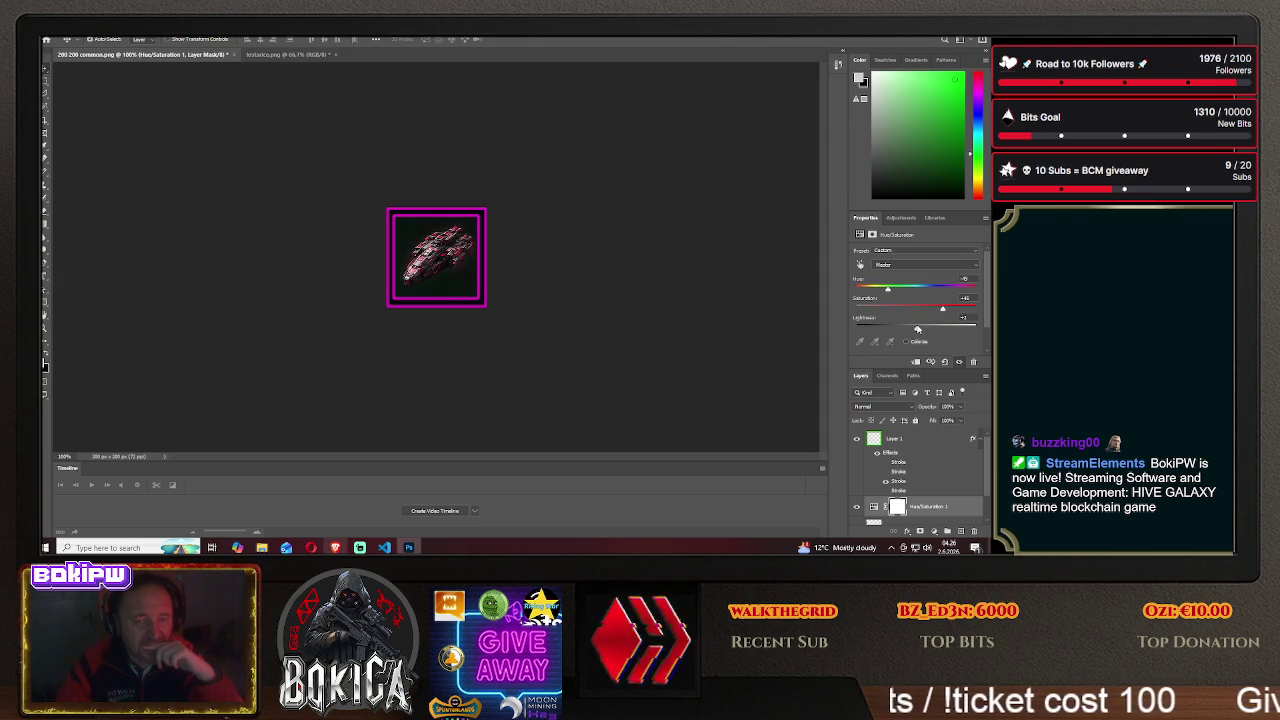
left_click_drag(887, 292, 952, 291)
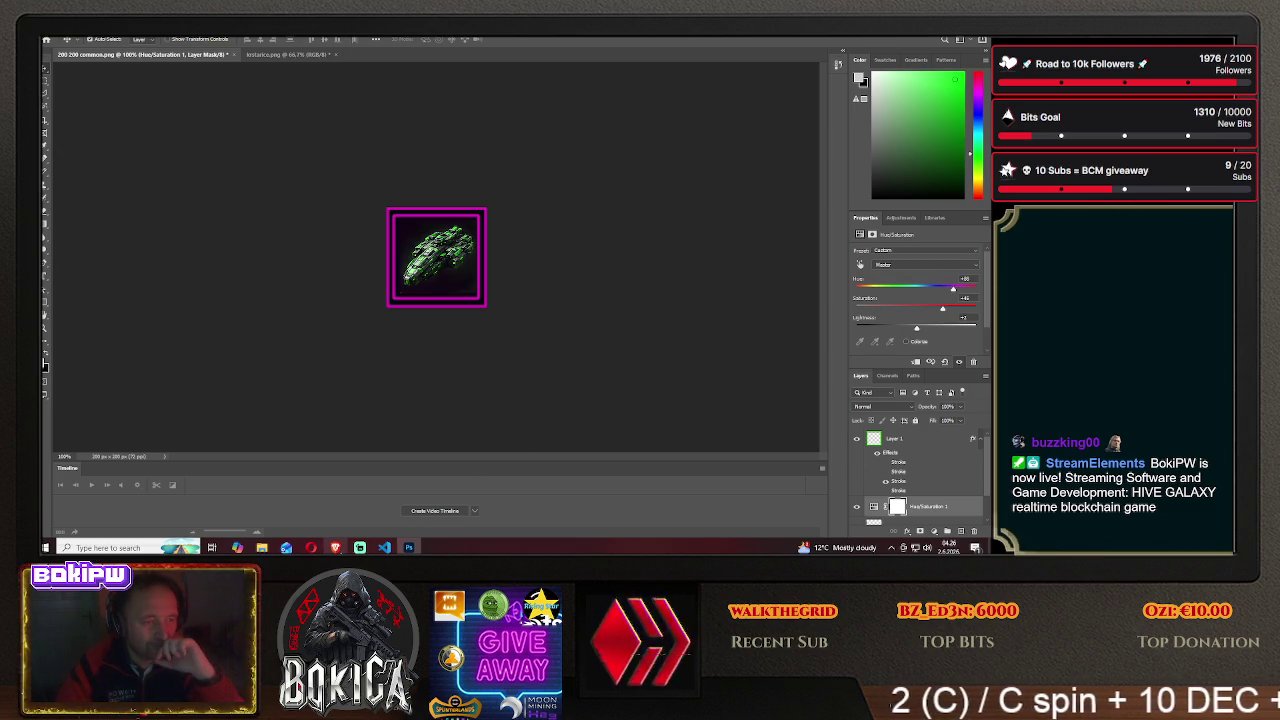
- Switch to the kristarica.png sprite sheet document
left_click(409, 548)
left_click(409, 548)
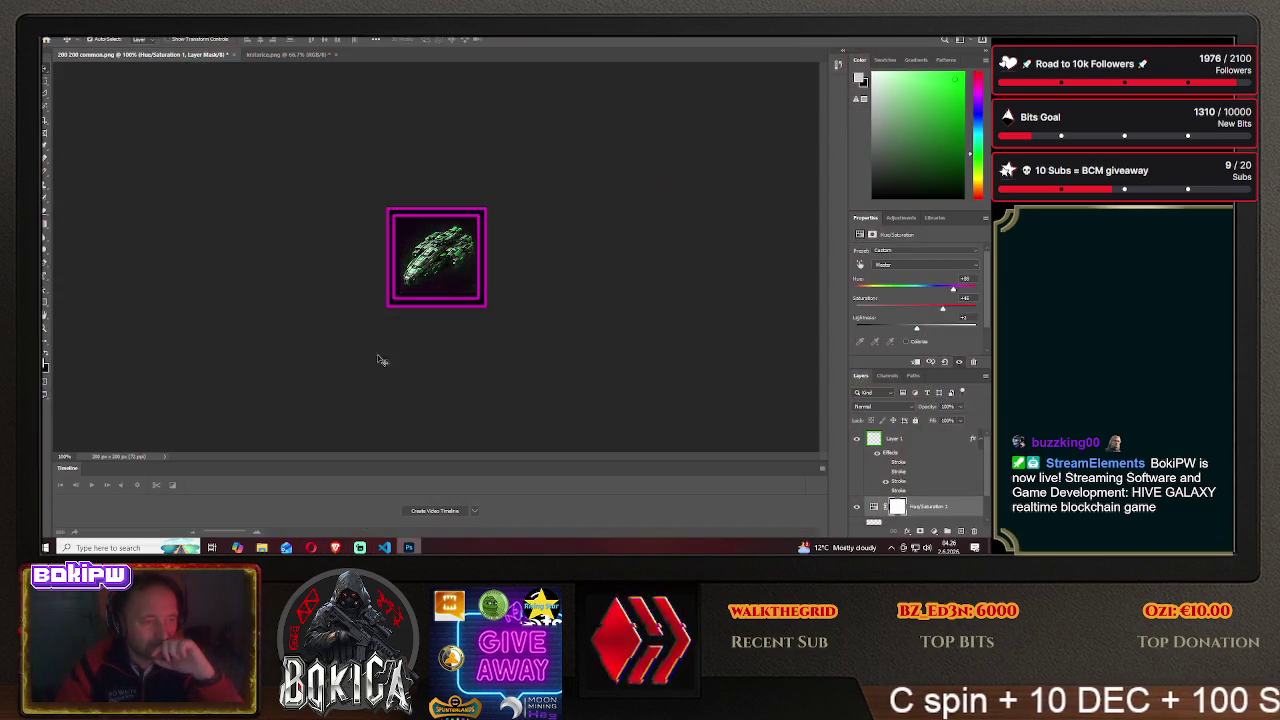
left_click(284, 56)
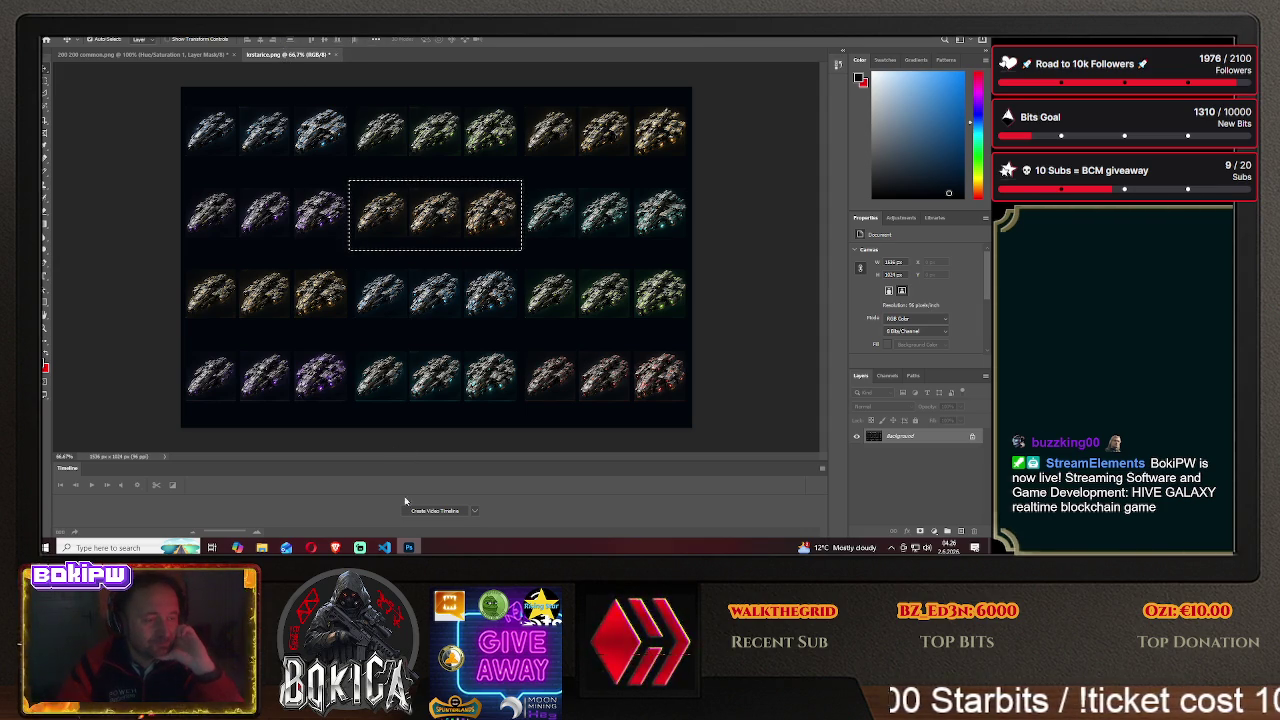
left_click(409, 548)
left_click(409, 548)
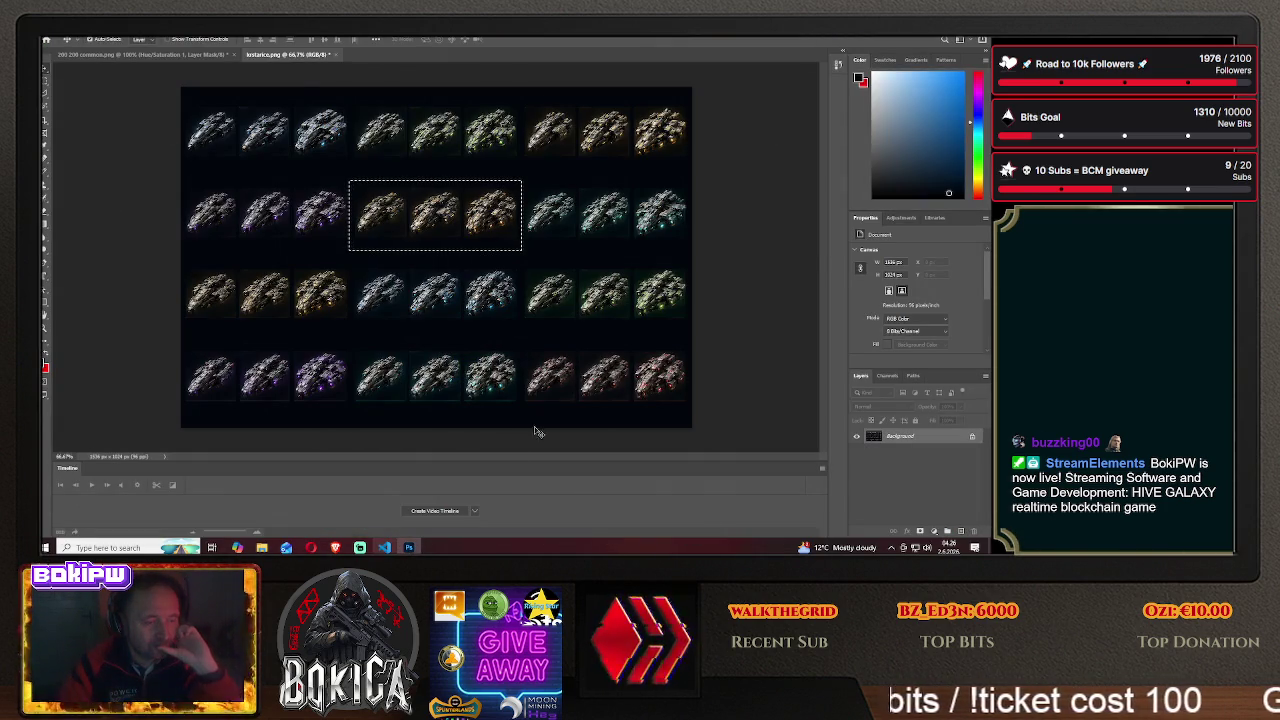
left_click(150, 55)
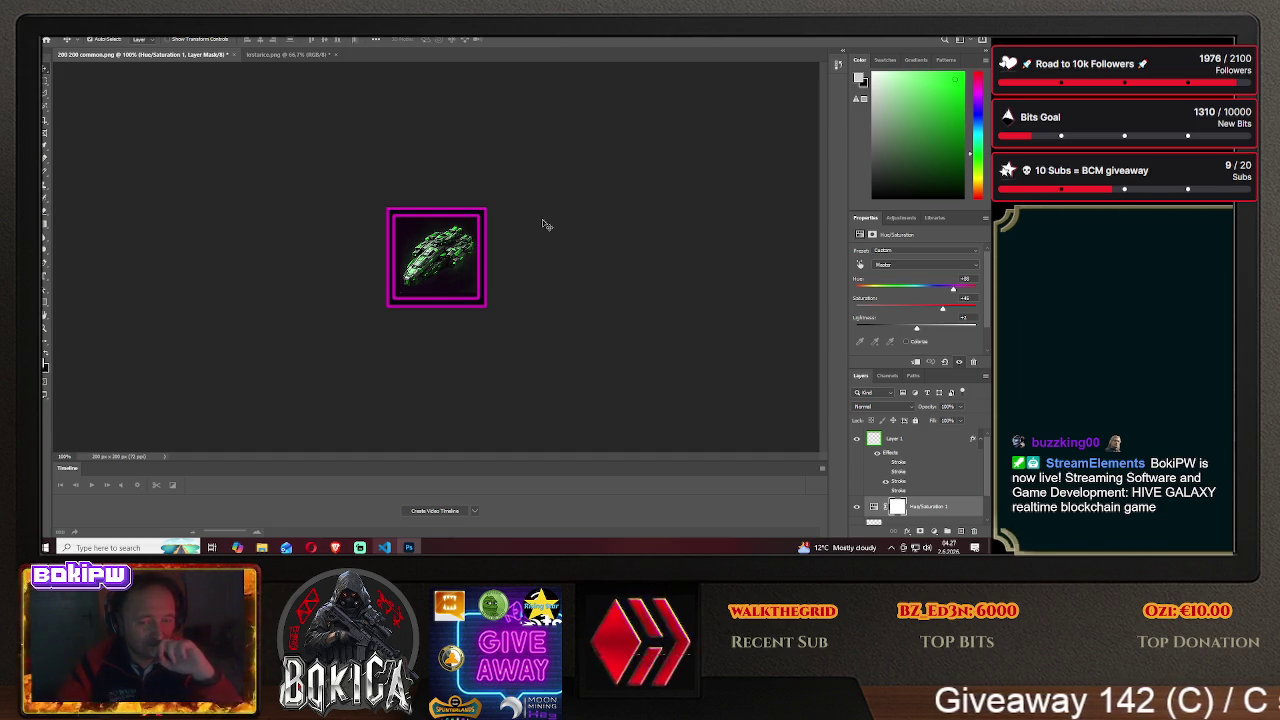
scroll(923, 466, "down", 1)
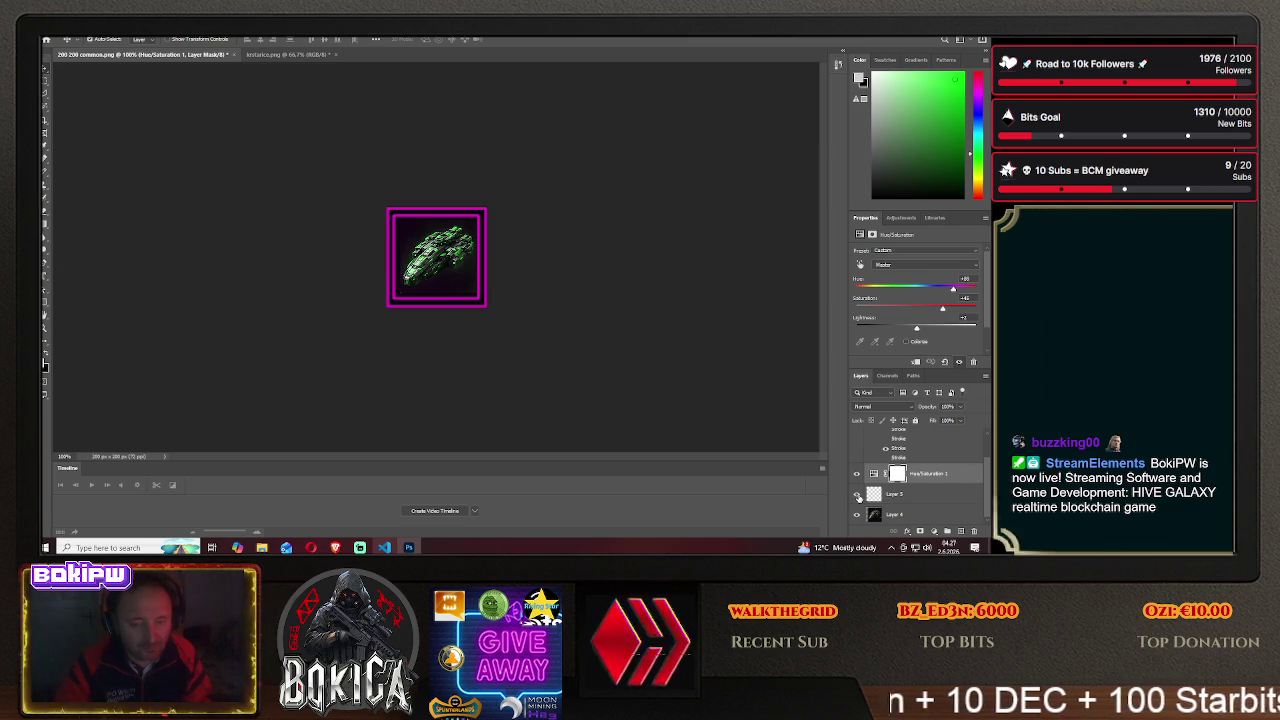
scroll(920, 497, "up", 2)
scroll(920, 497, "down", 1)
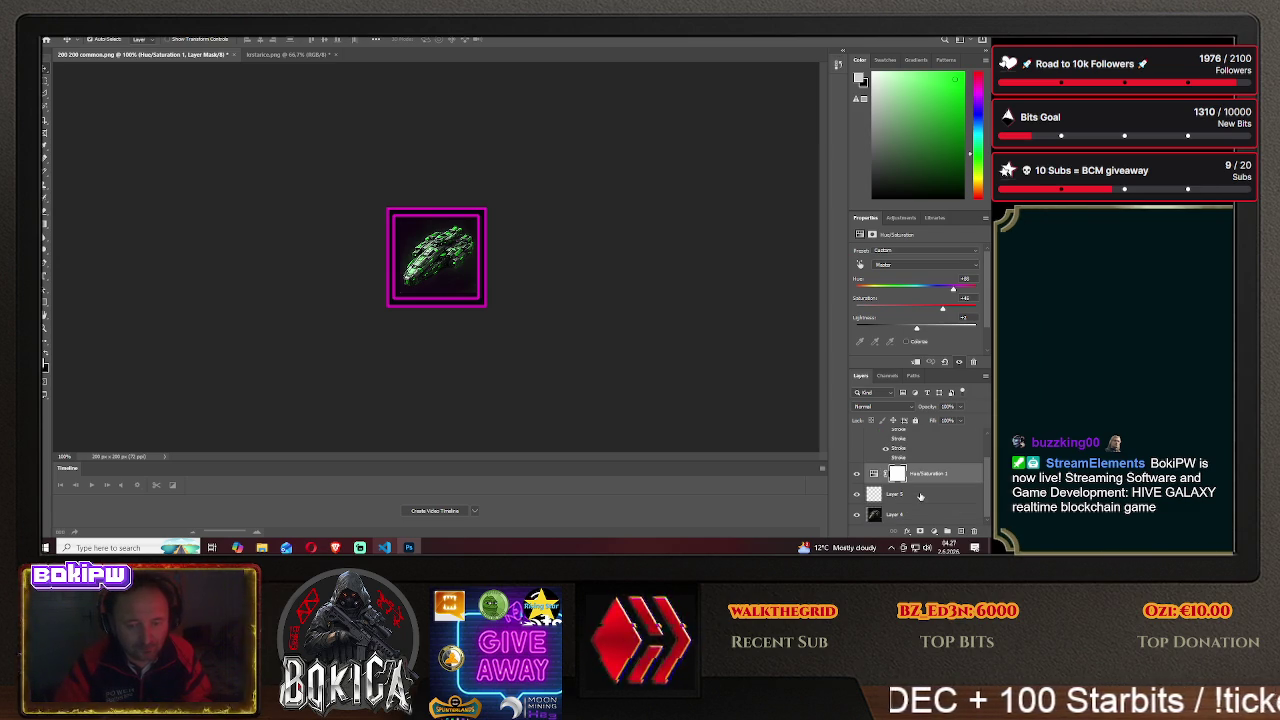
scroll(920, 497, "up", 1)
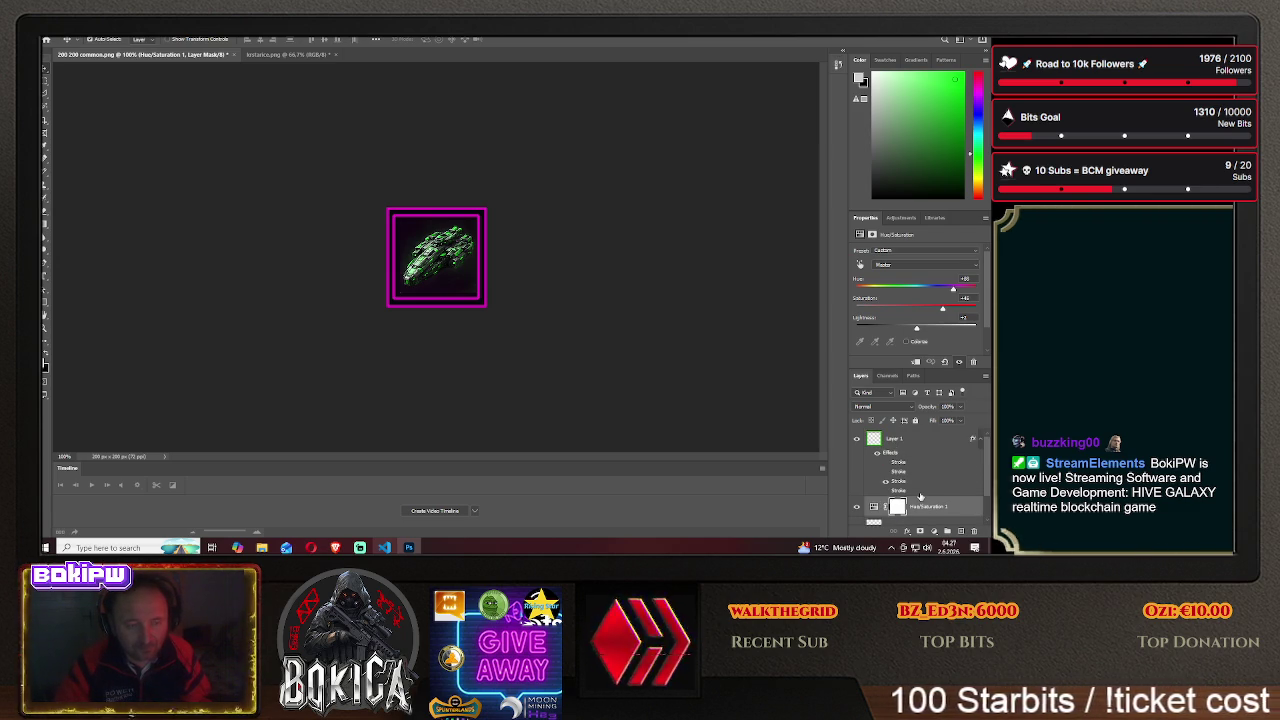
scroll(920, 497, "down", 2)
left_click(336, 547)
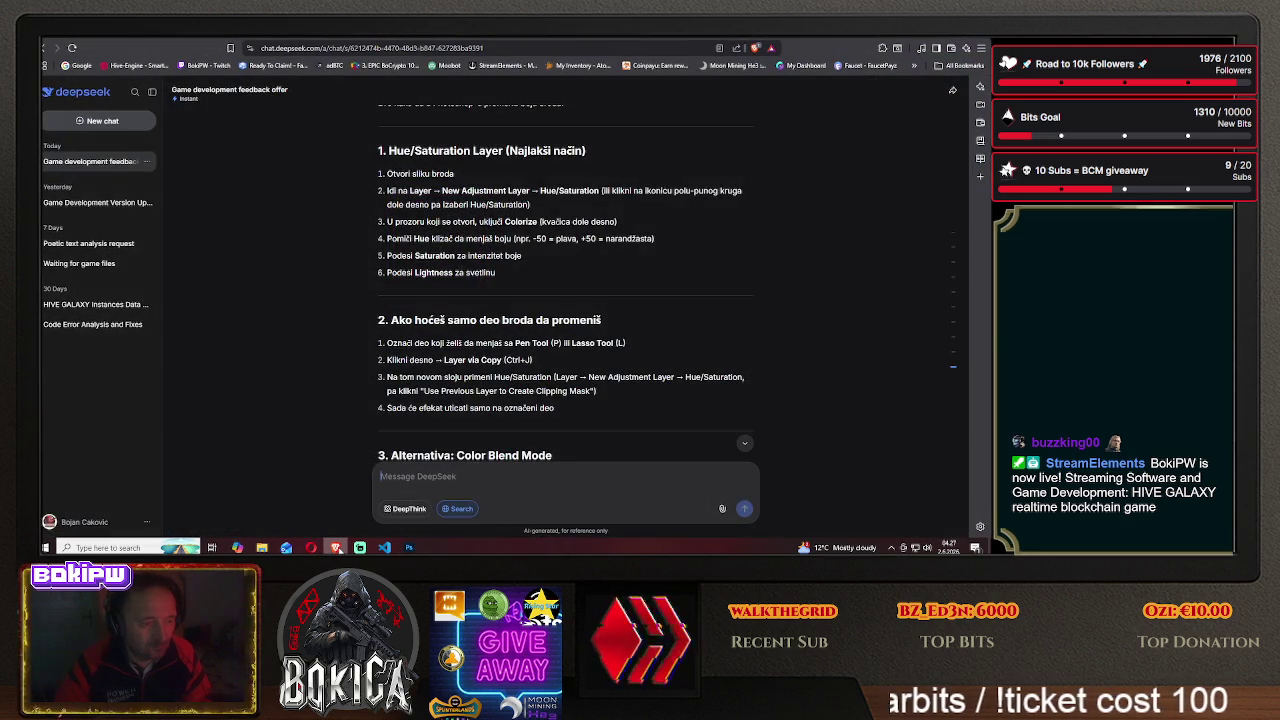
key("ctrl+Tab")
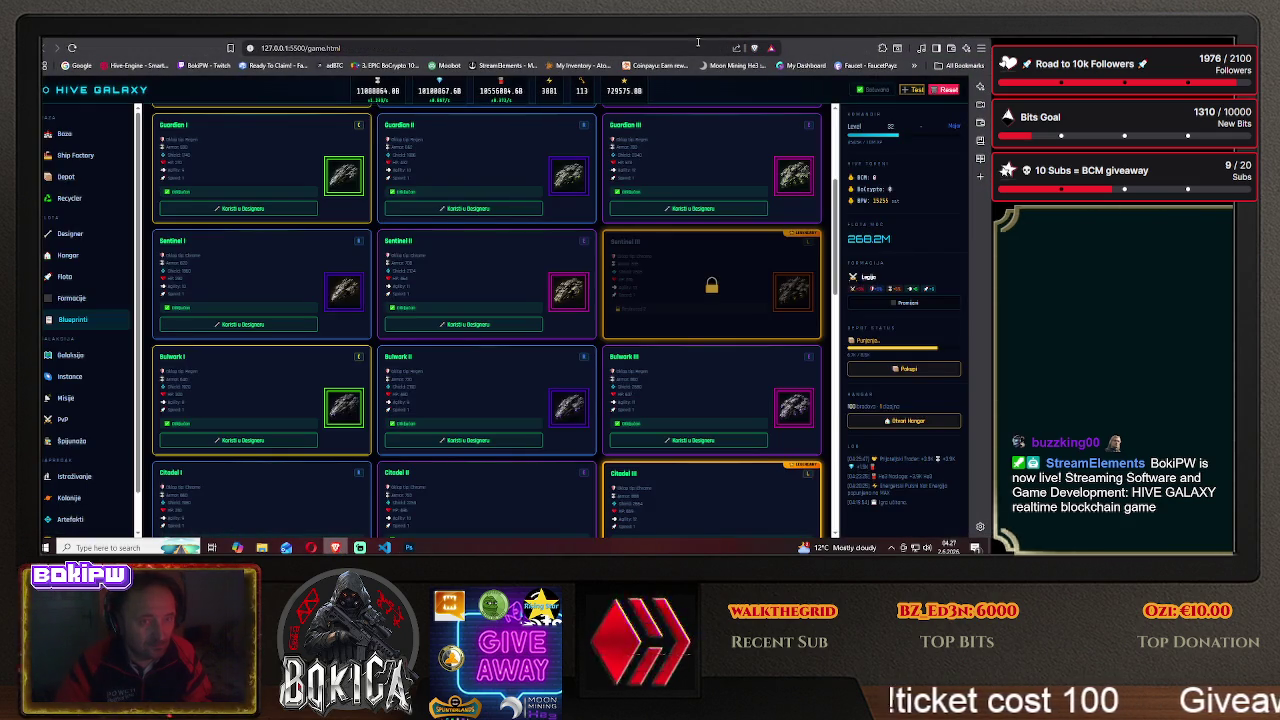
scroll(437, 320, "down", 2)
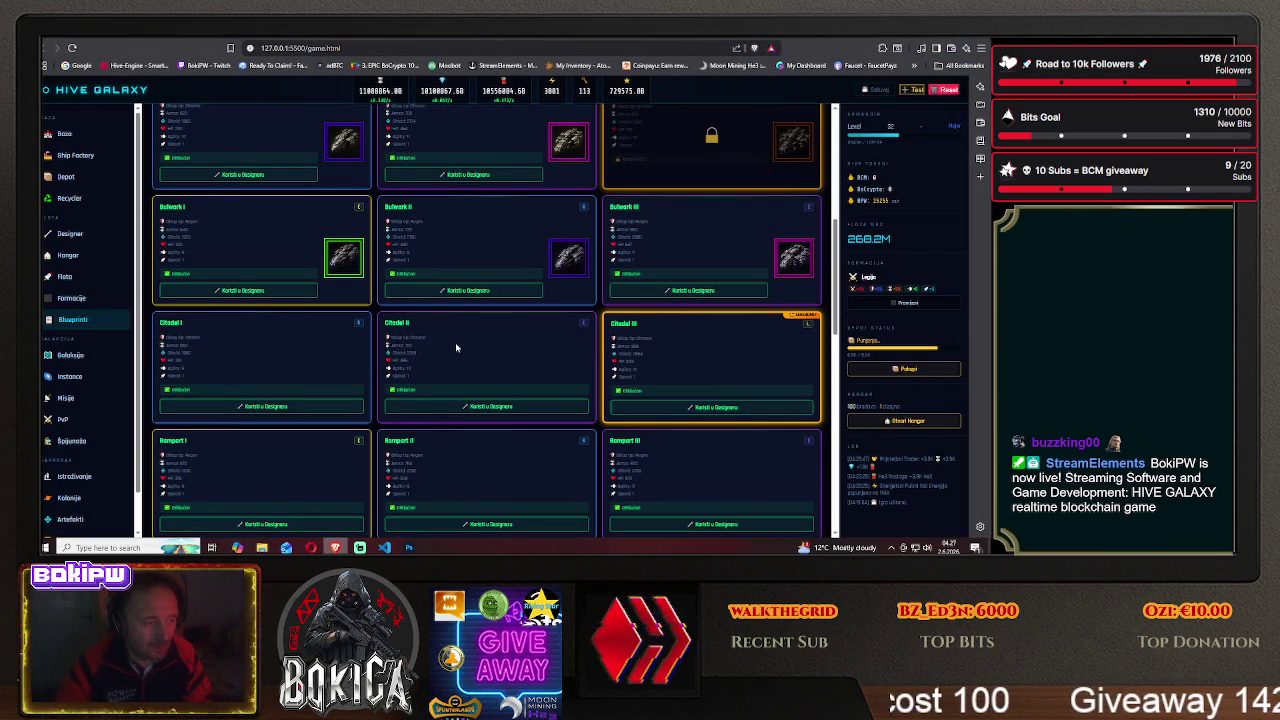
left_click(409, 547)
scroll(904, 461, "up", 2)
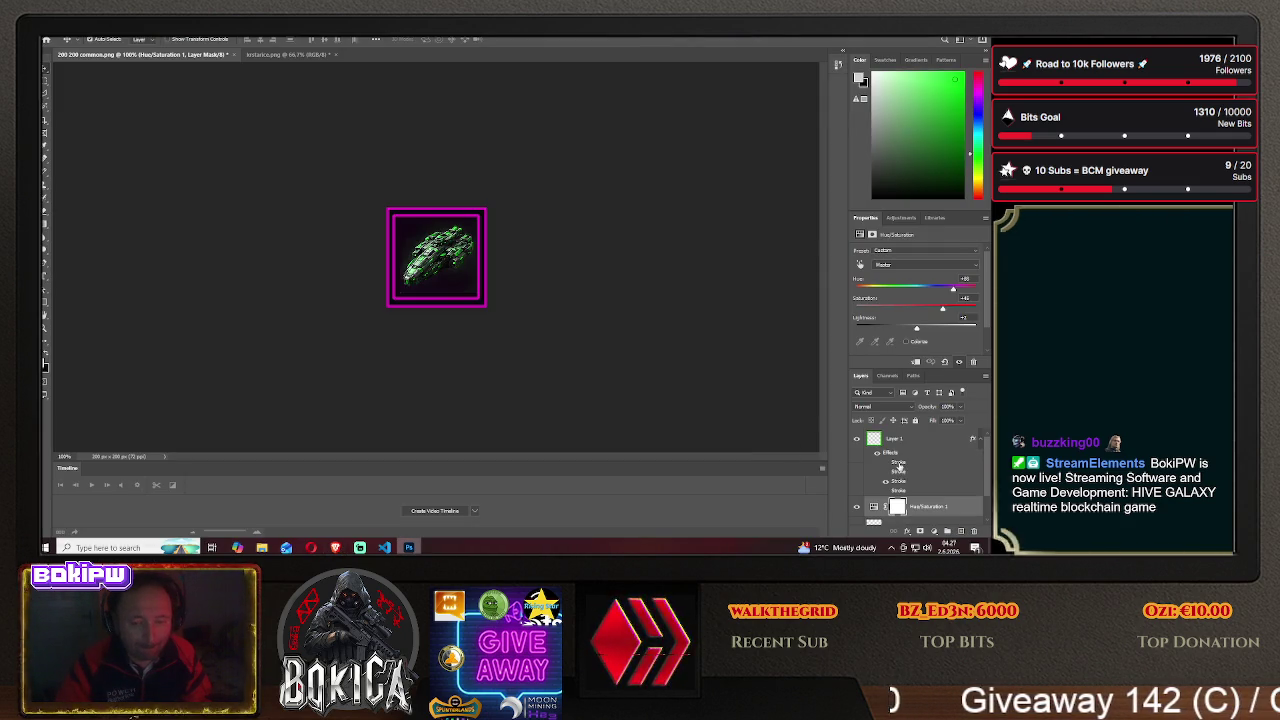
- Change Layer 1's frame stroke from magenta to purple via Blending Options
left_click(910, 442)
right_click(910, 442)
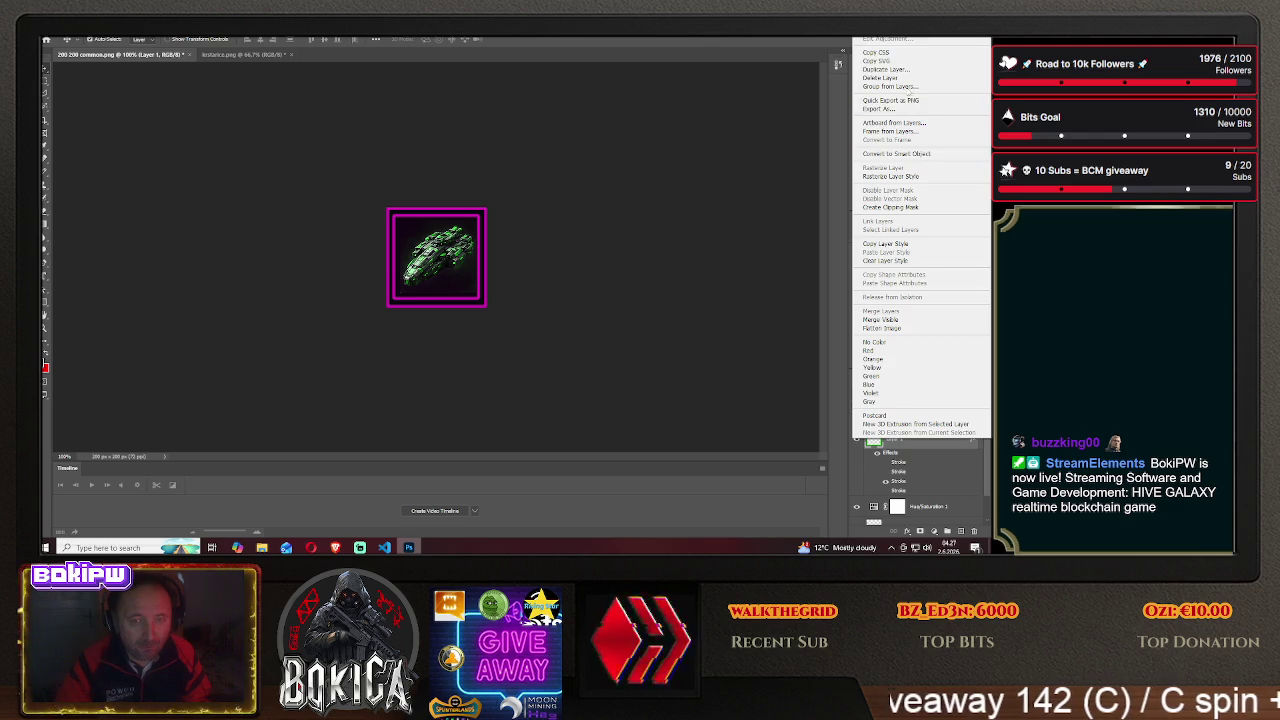
left_click(736, 204)
left_click(607, 257)
left_click(949, 167)
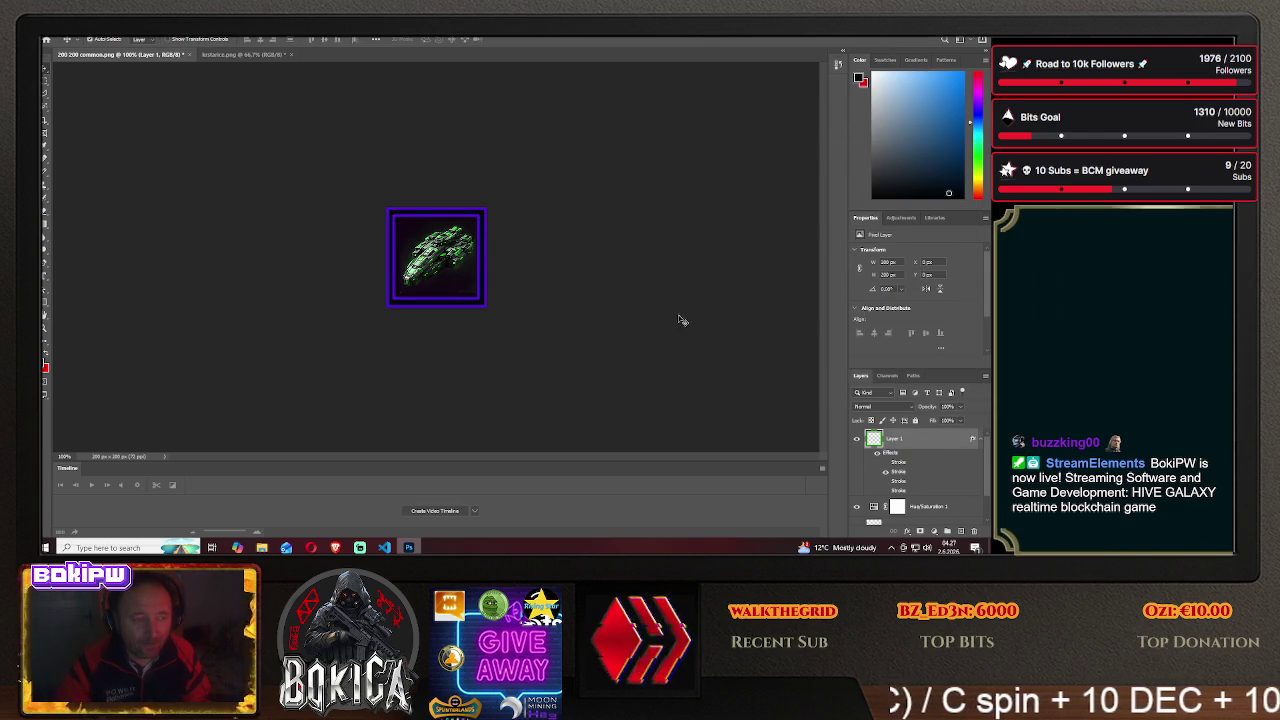
- Nudge the ship slightly left and down with the Move tool
key("v")
left_click_drag(438, 266, 433, 268)
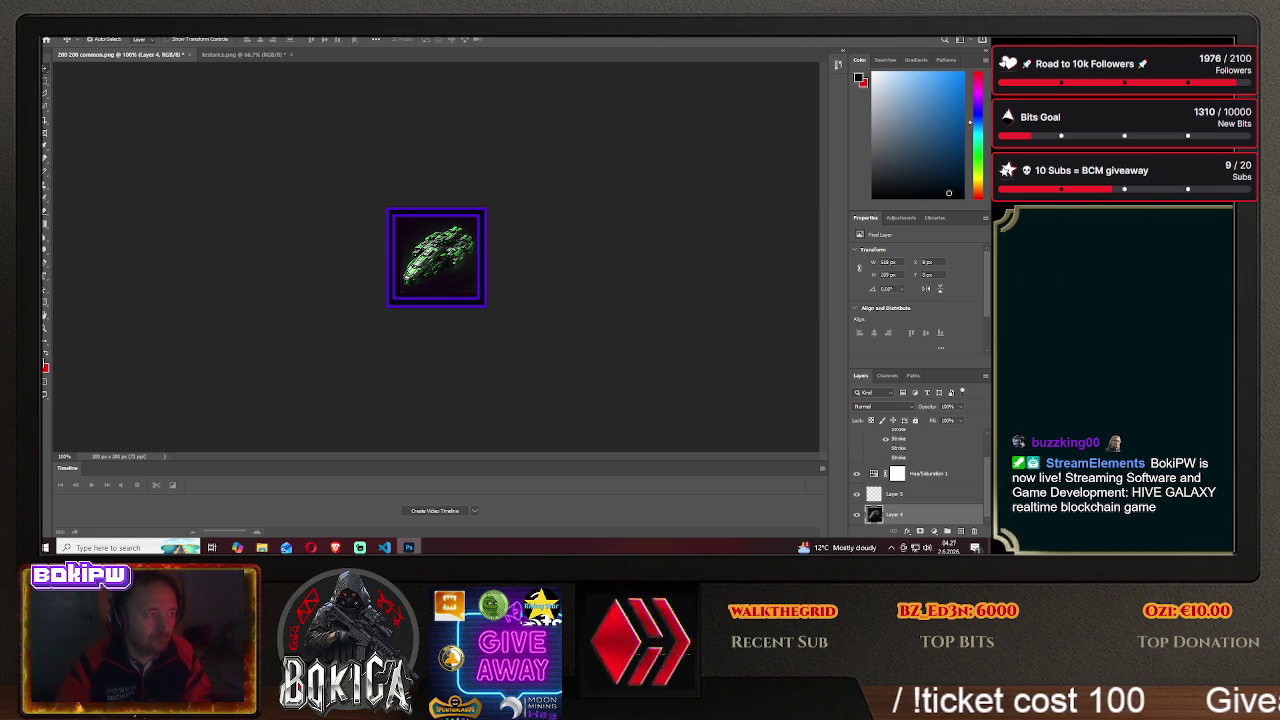
key("alt+f")
- Save a copy to Desktop > HIVE GALAXY > img with PNG format
left_click(87, 147)
left_click(572, 369)
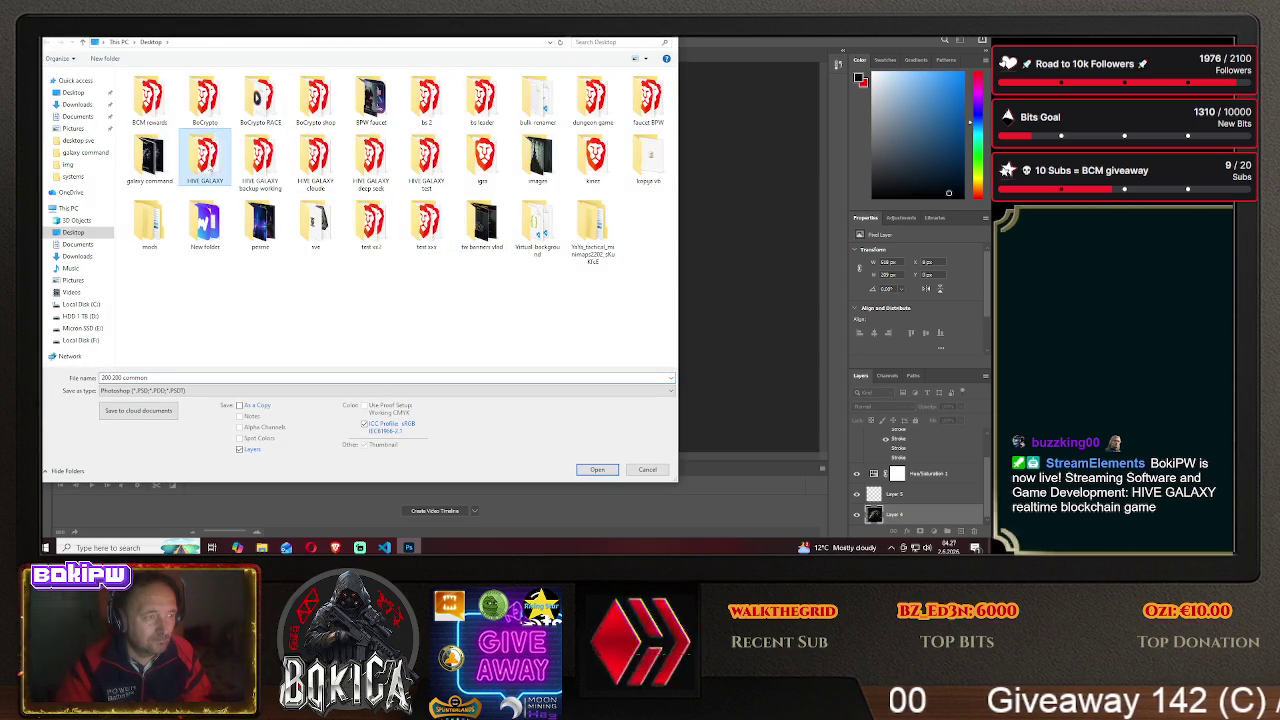
double_click(205, 158)
double_click(140, 108)
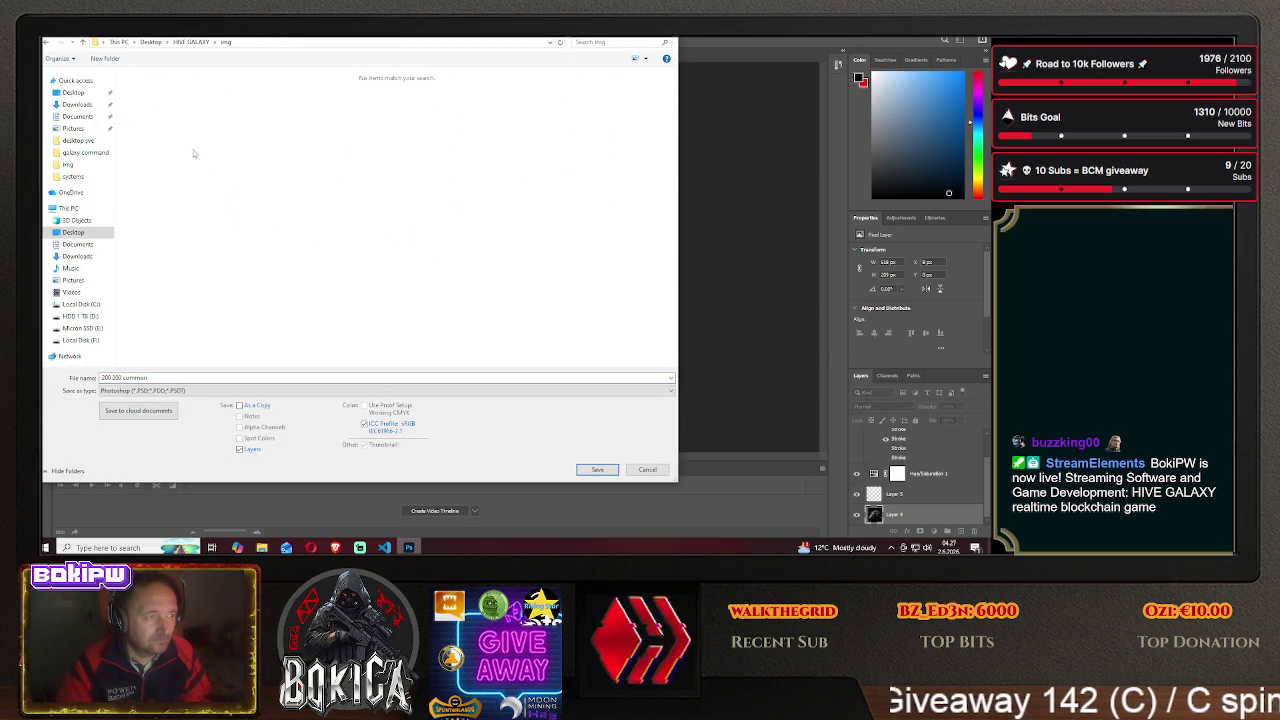
left_click(160, 390)
left_click(160, 350)
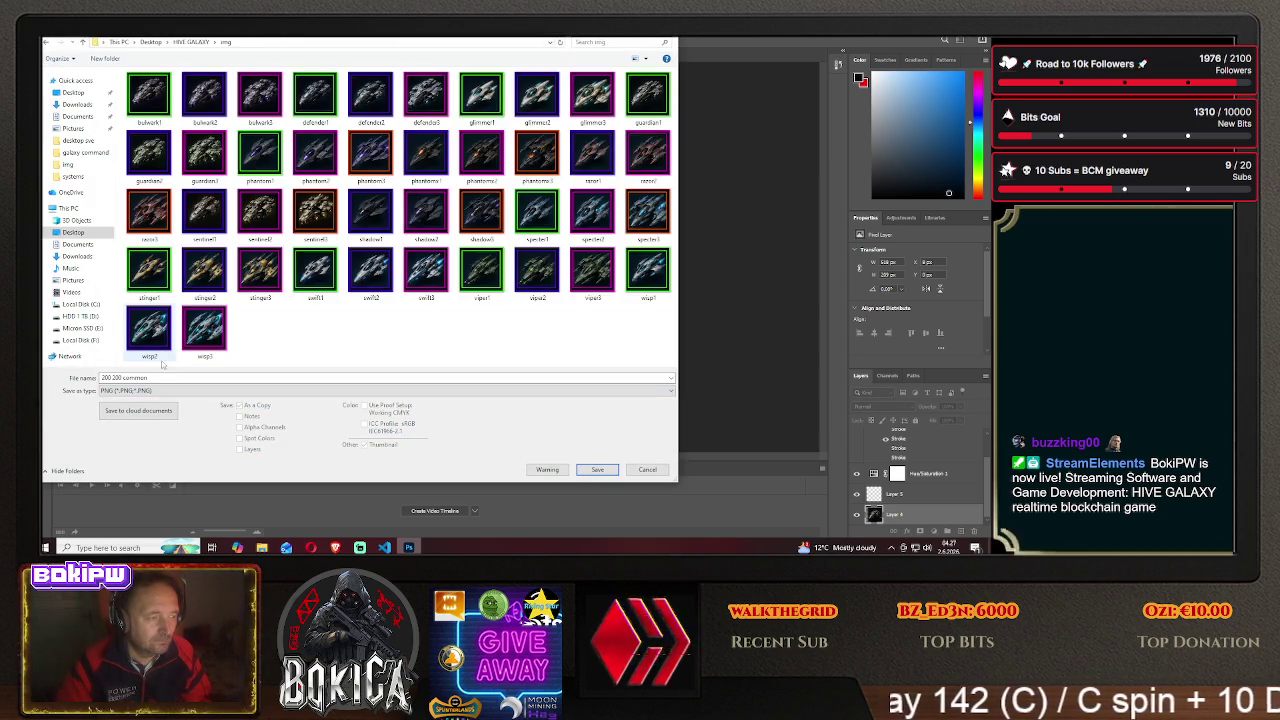
- Name the file citadel1 and save it with default PNG compression options
type("cstudio1")
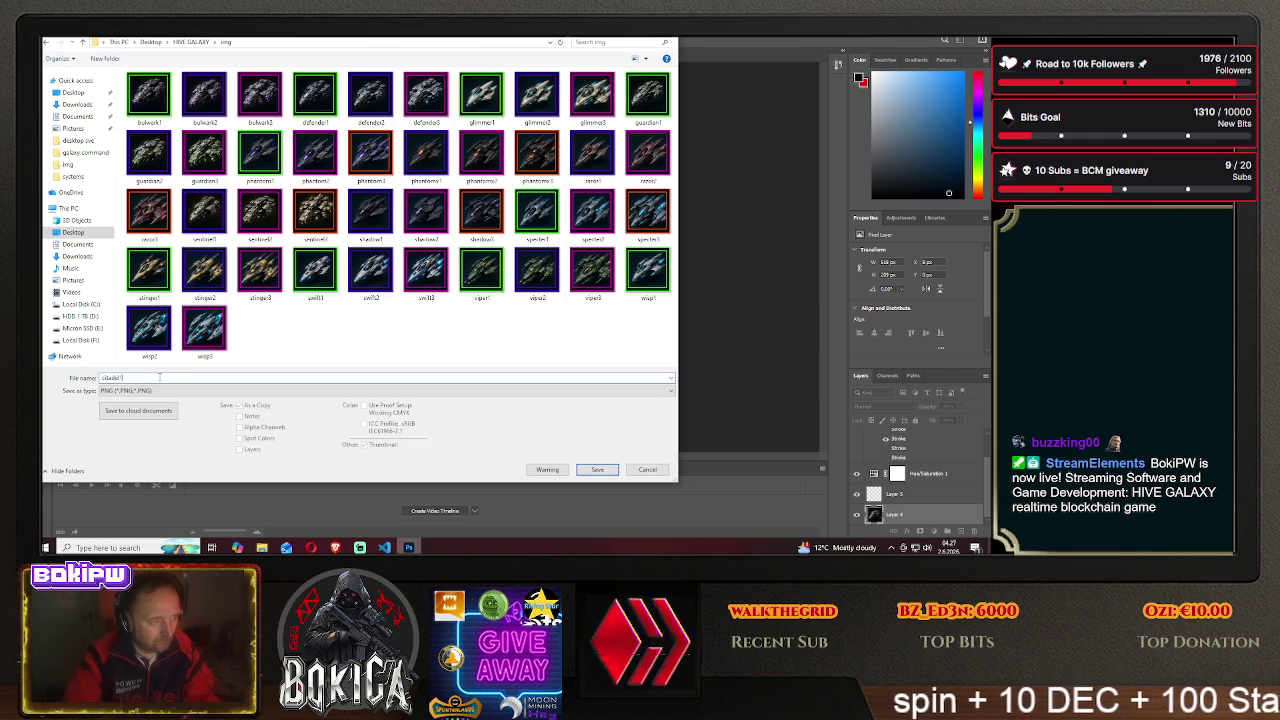
left_click(335, 547)
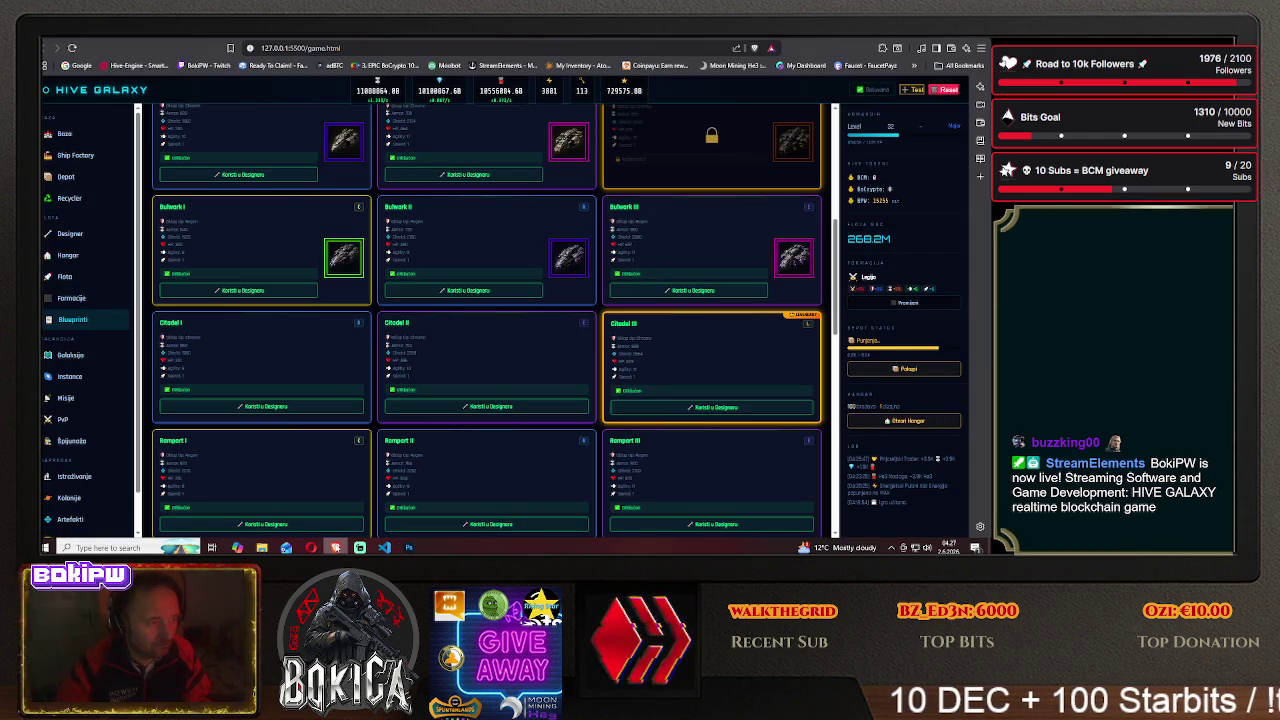
key("alt+Tab")
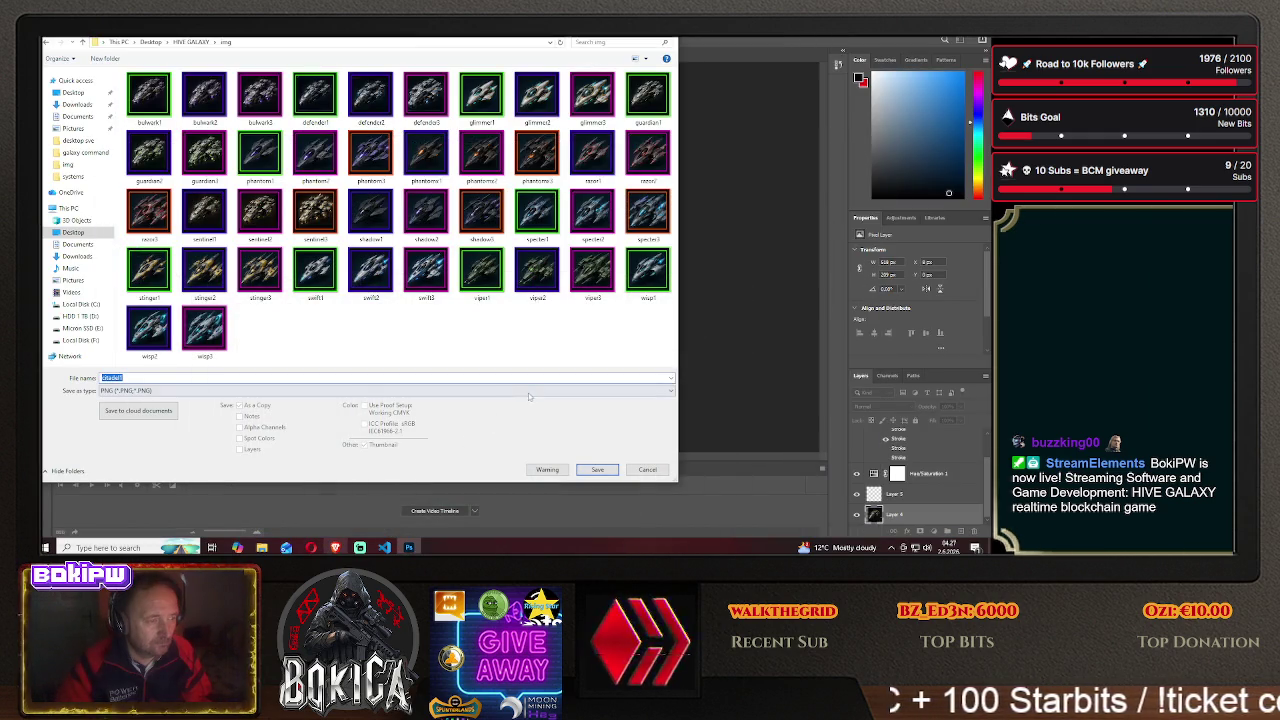
left_click(589, 472)
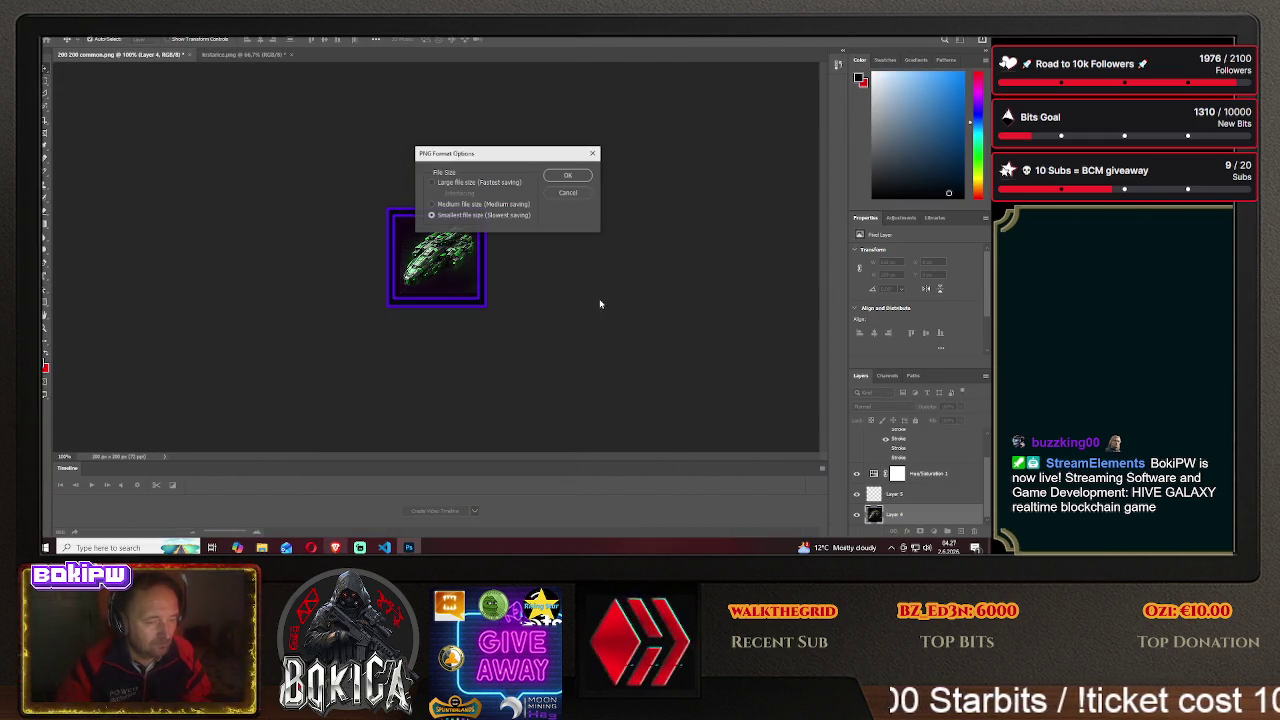
left_click(570, 176)
left_click(335, 547)
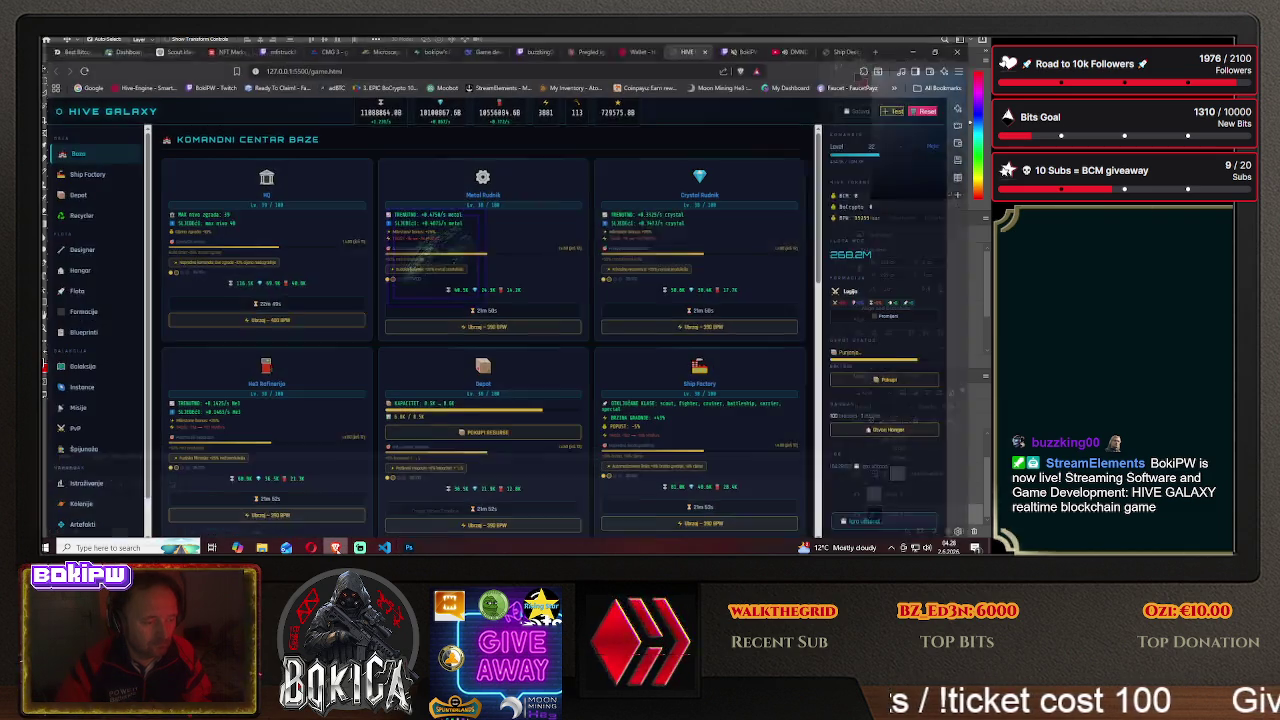
- Check Citadel I's new icon on HIVE GALAXY's Blueprinti page, then return to Photoshop
left_click(72, 319)
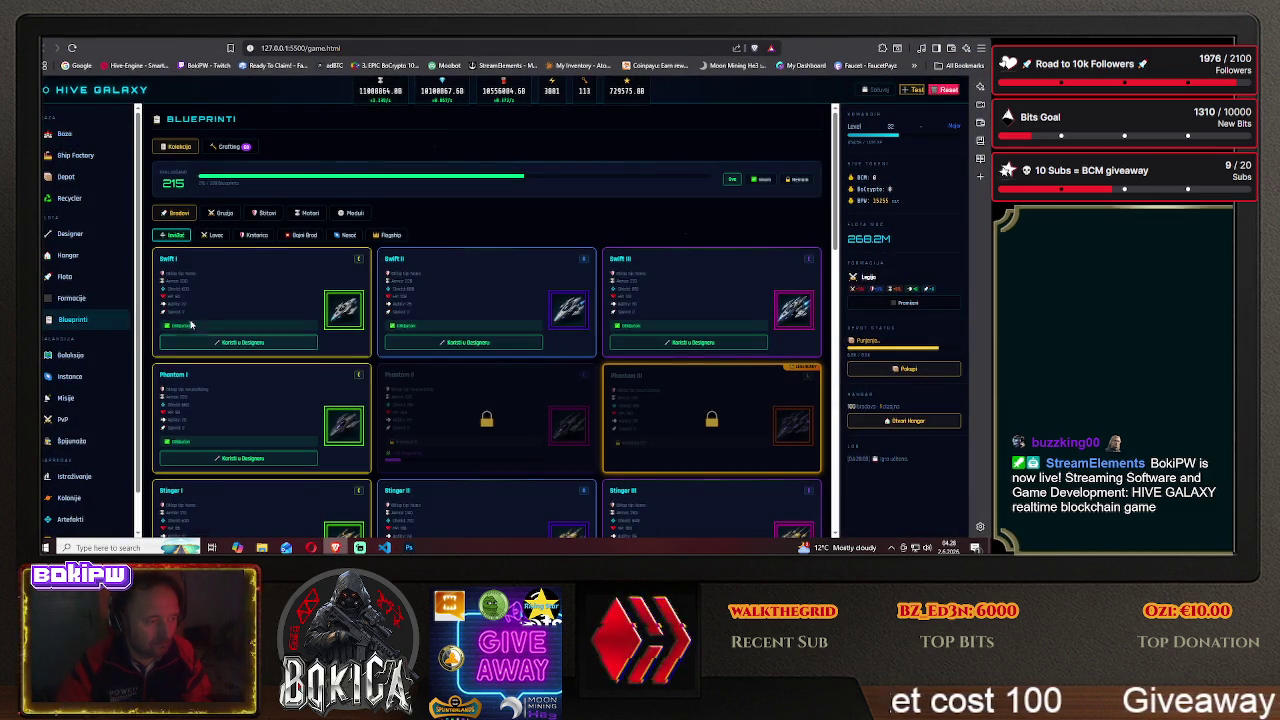
scroll(266, 324, "down", 10)
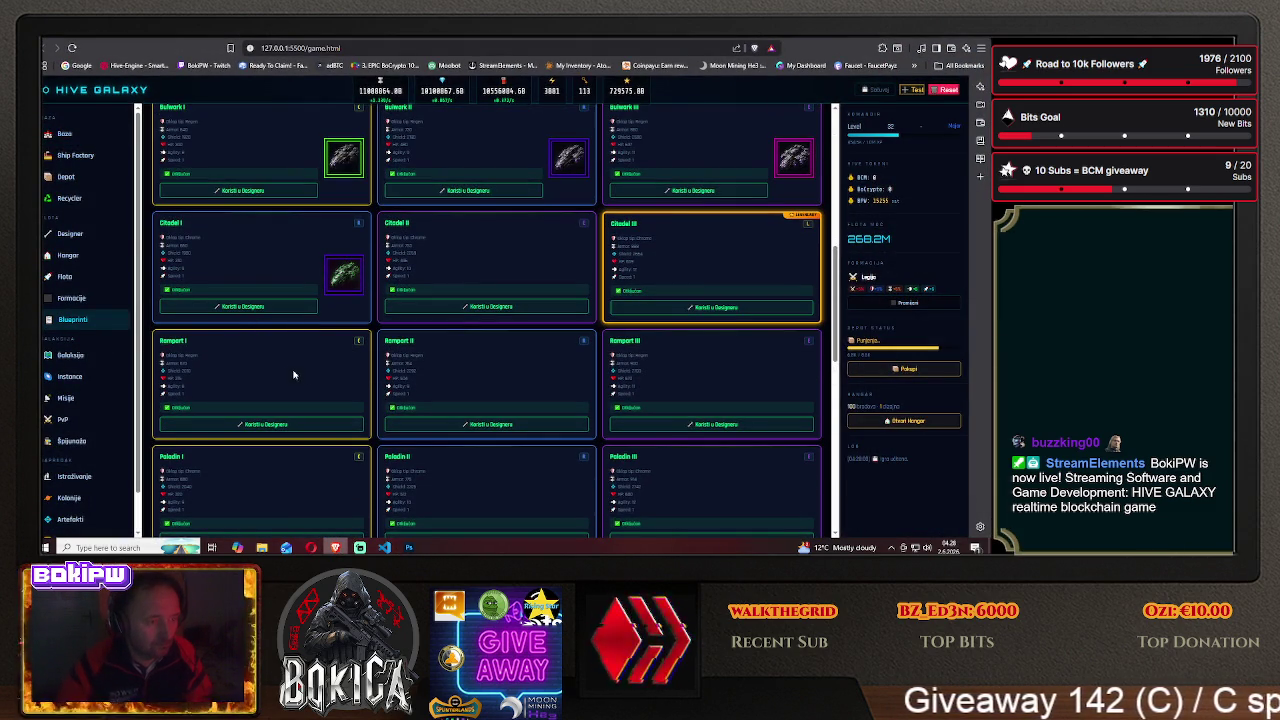
left_click(409, 545)
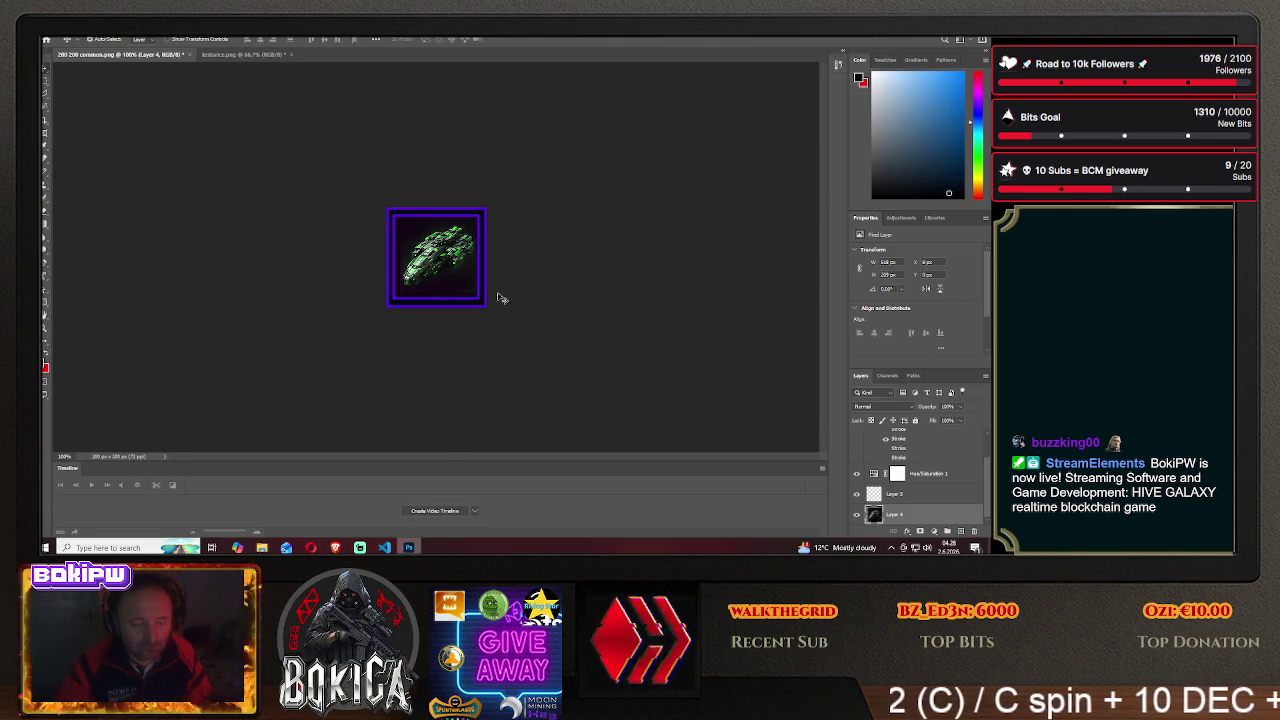
- Slide the ship sheet about 105 px left to frame a different ship
left_click_drag(507, 305, 359, 262)
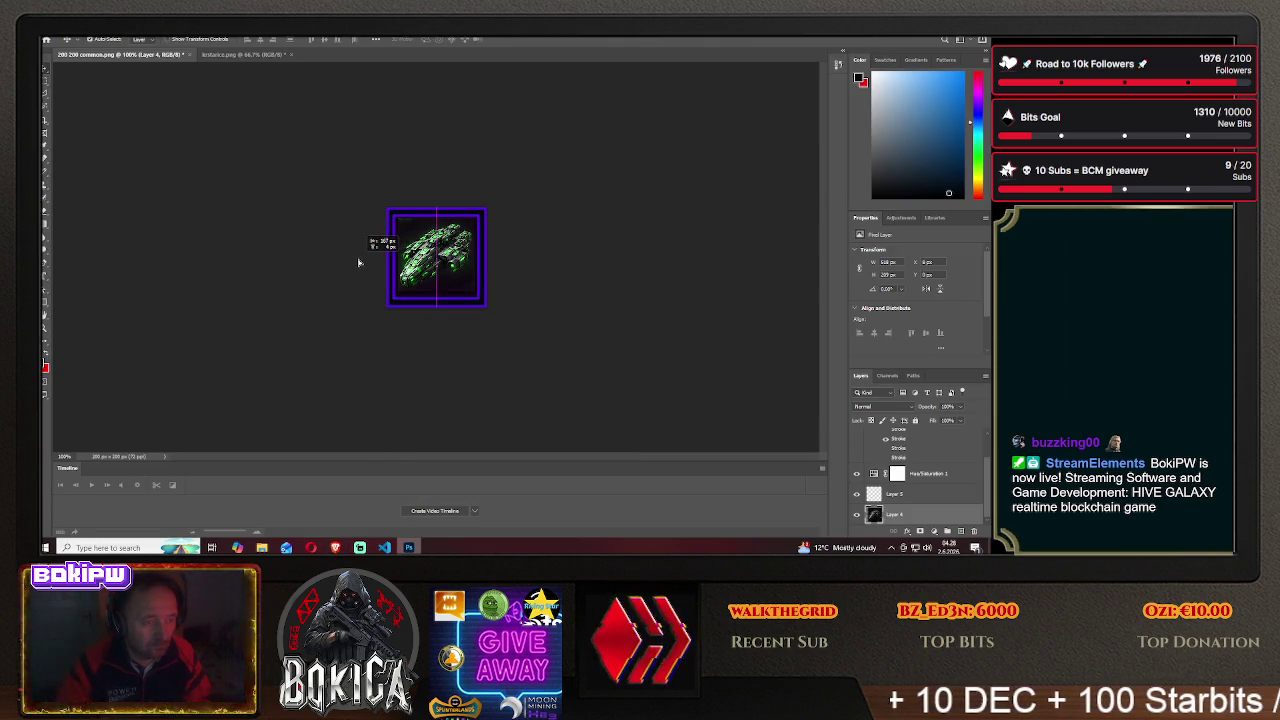
left_click_drag(359, 262, 359, 263)
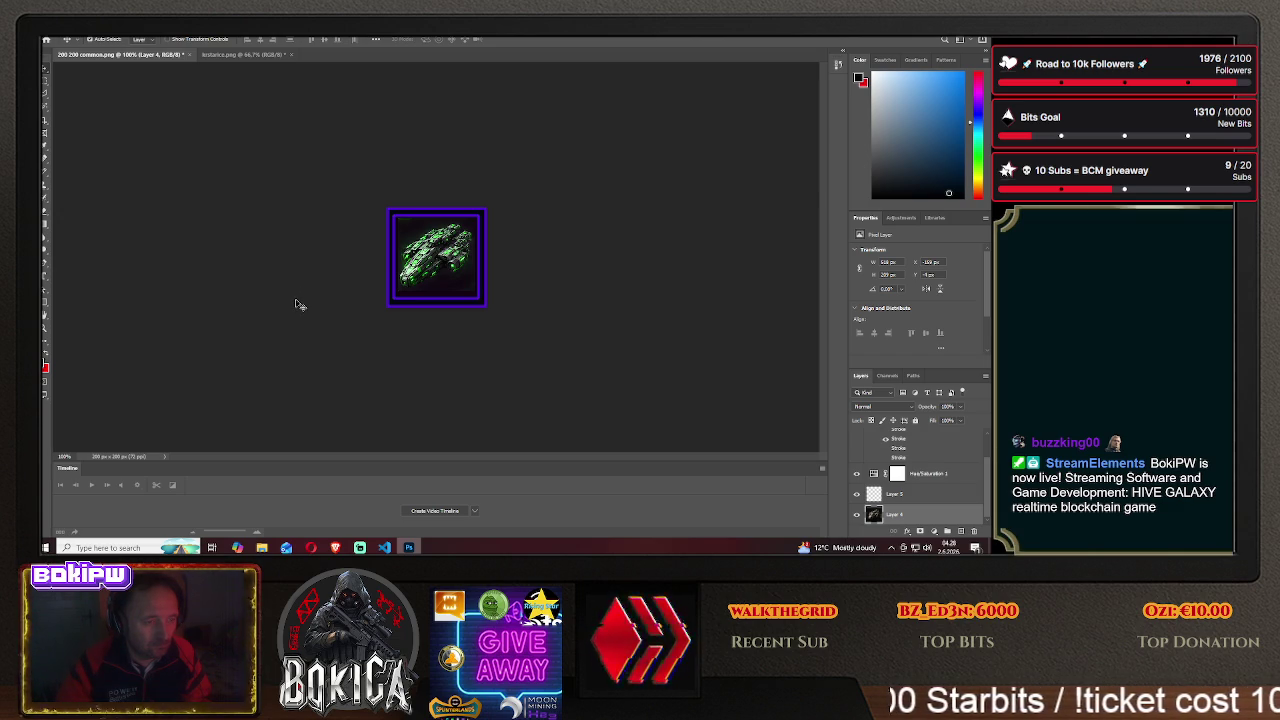
left_click_drag(437, 255, 438, 256)
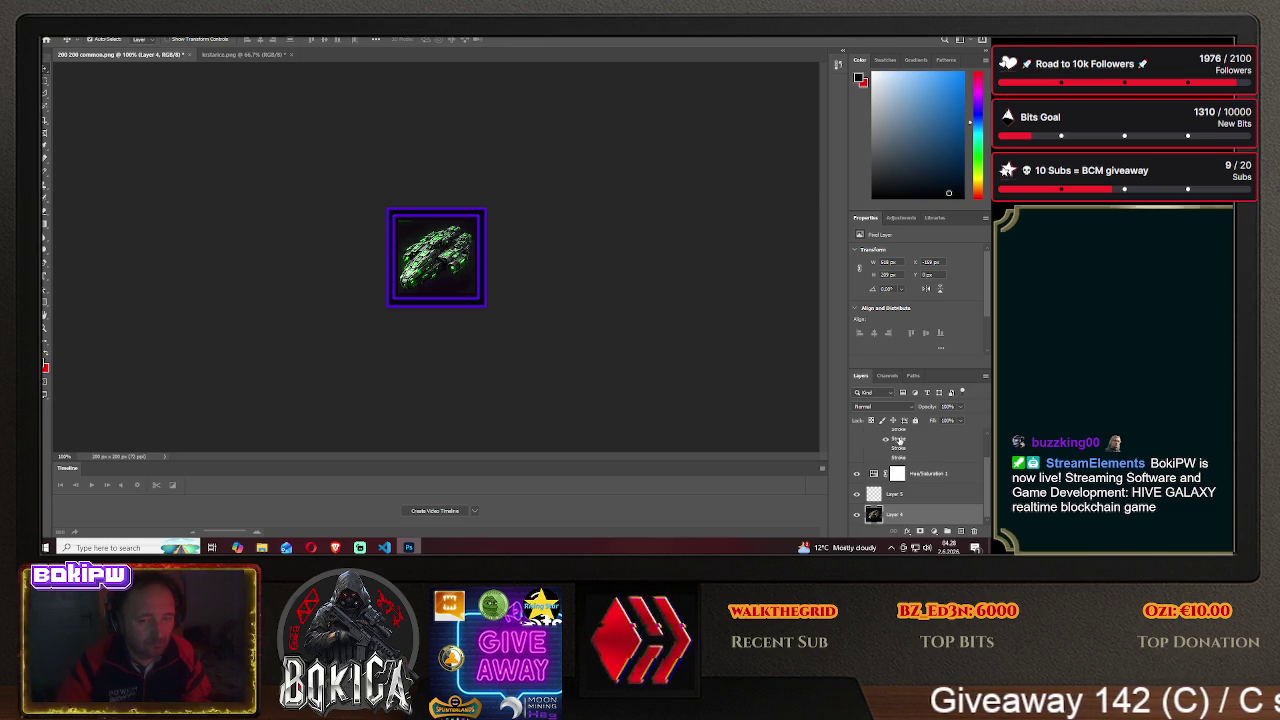
scroll(900, 441, "up", 2)
- Switch Layer 1's frame stroke back to magenta via Blending Options
right_click(903, 439)
left_click(880, 41)
left_click(607, 257)
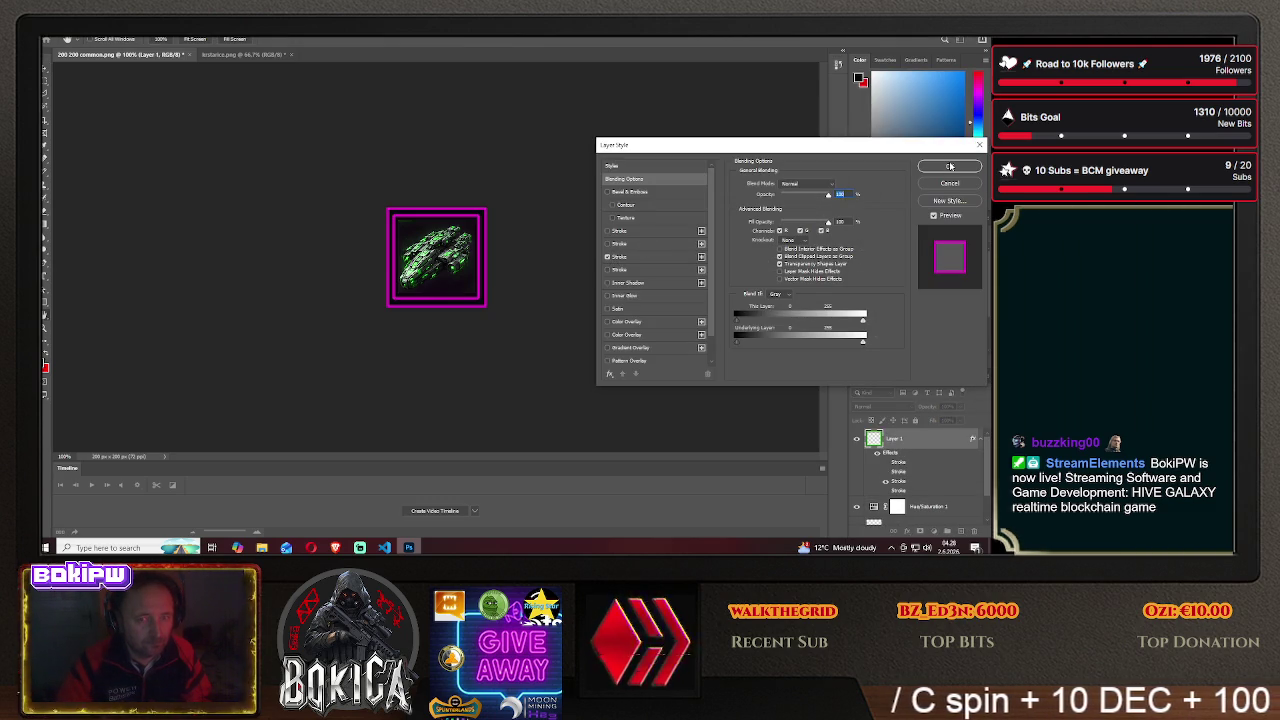
left_click(949, 166)
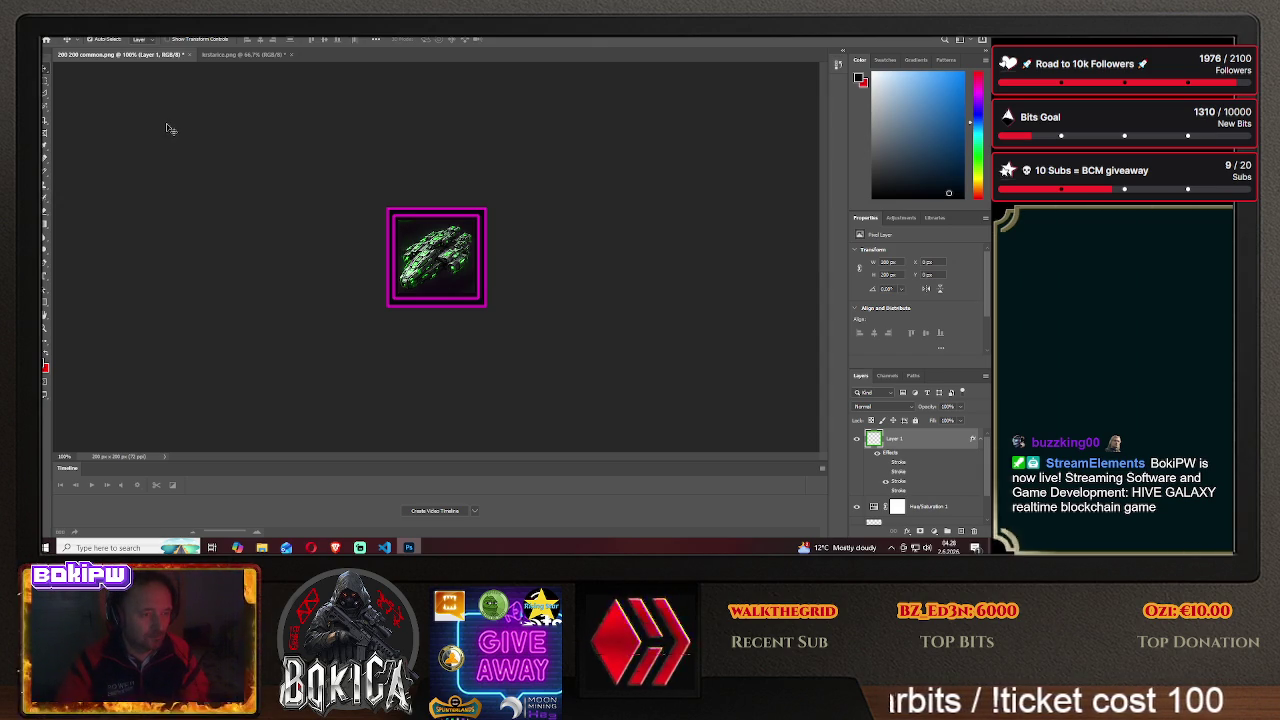
left_click(50, 37)
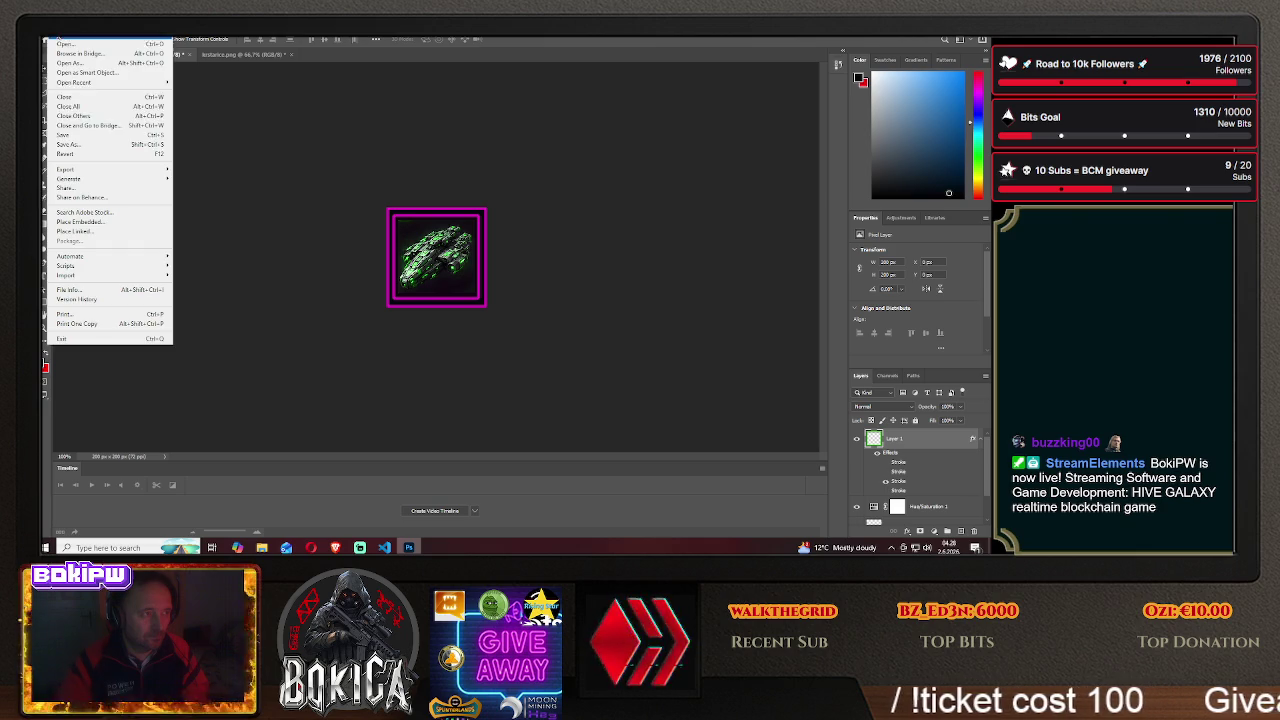
- Save a copy to HIVE GALAXY's img folder with PNG format
left_click(100, 150)
left_click(572, 368)
double_click(205, 160)
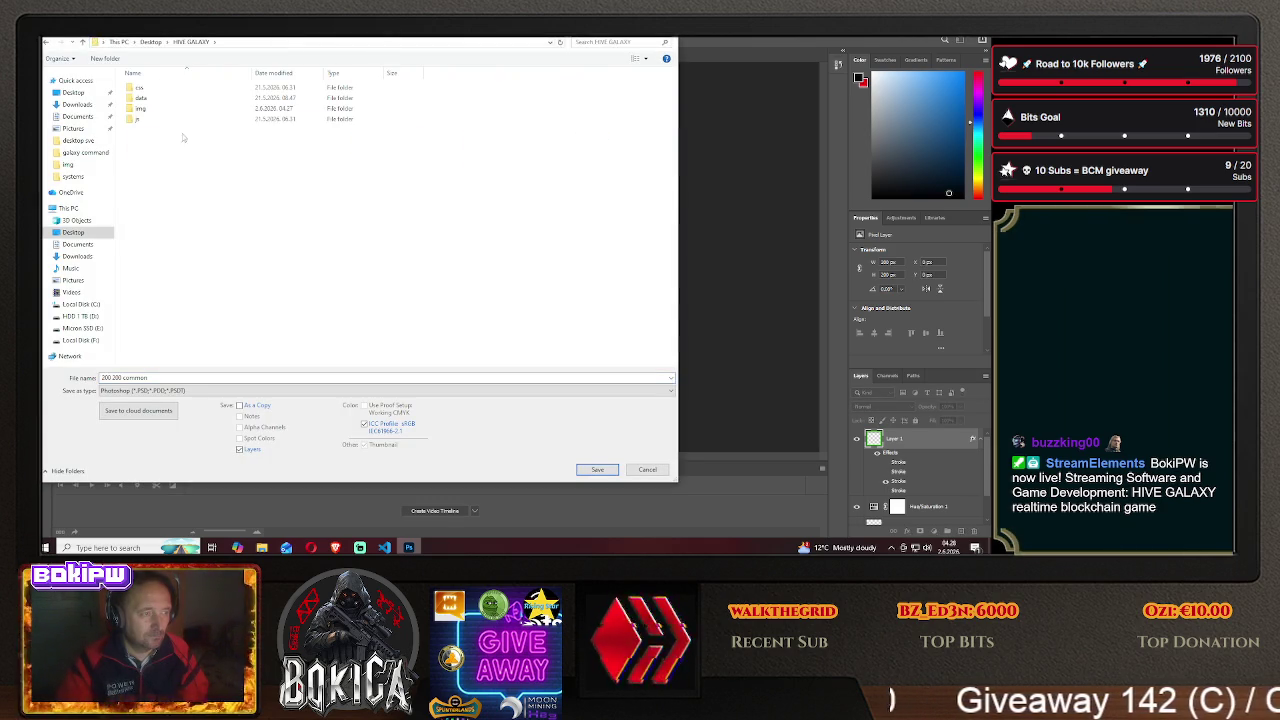
double_click(155, 107)
left_click(200, 390)
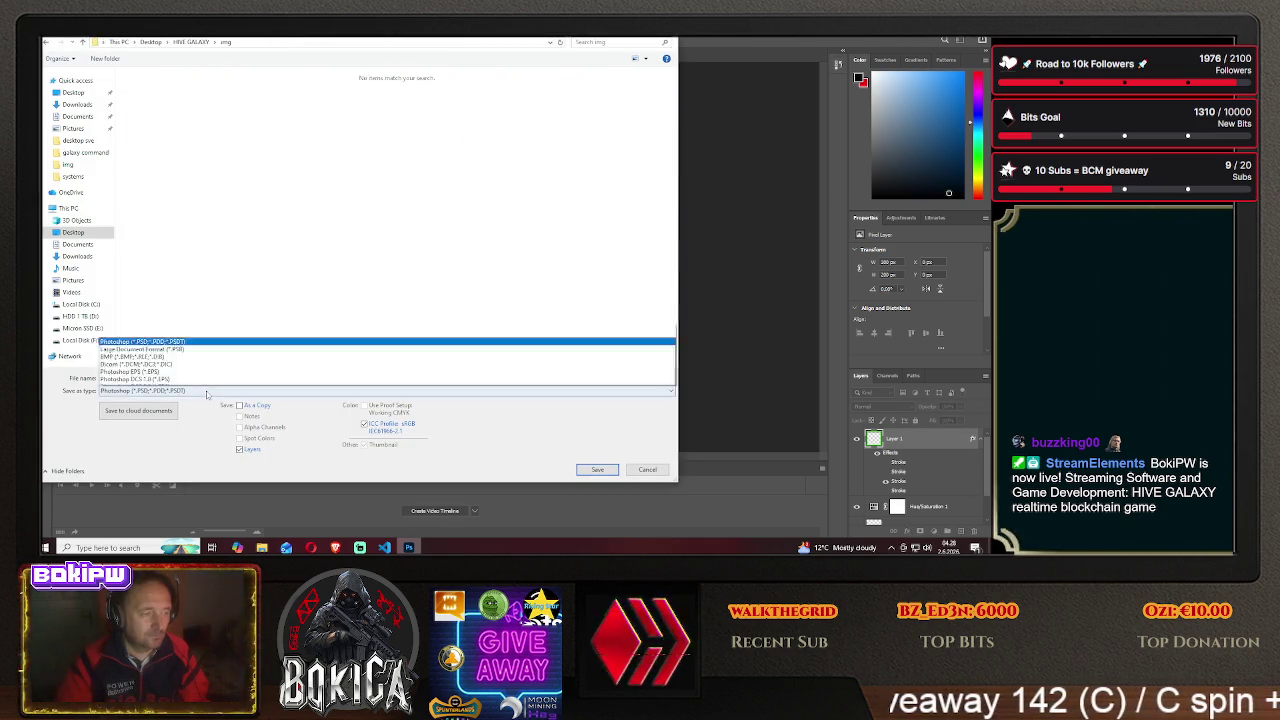
left_click(140, 310)
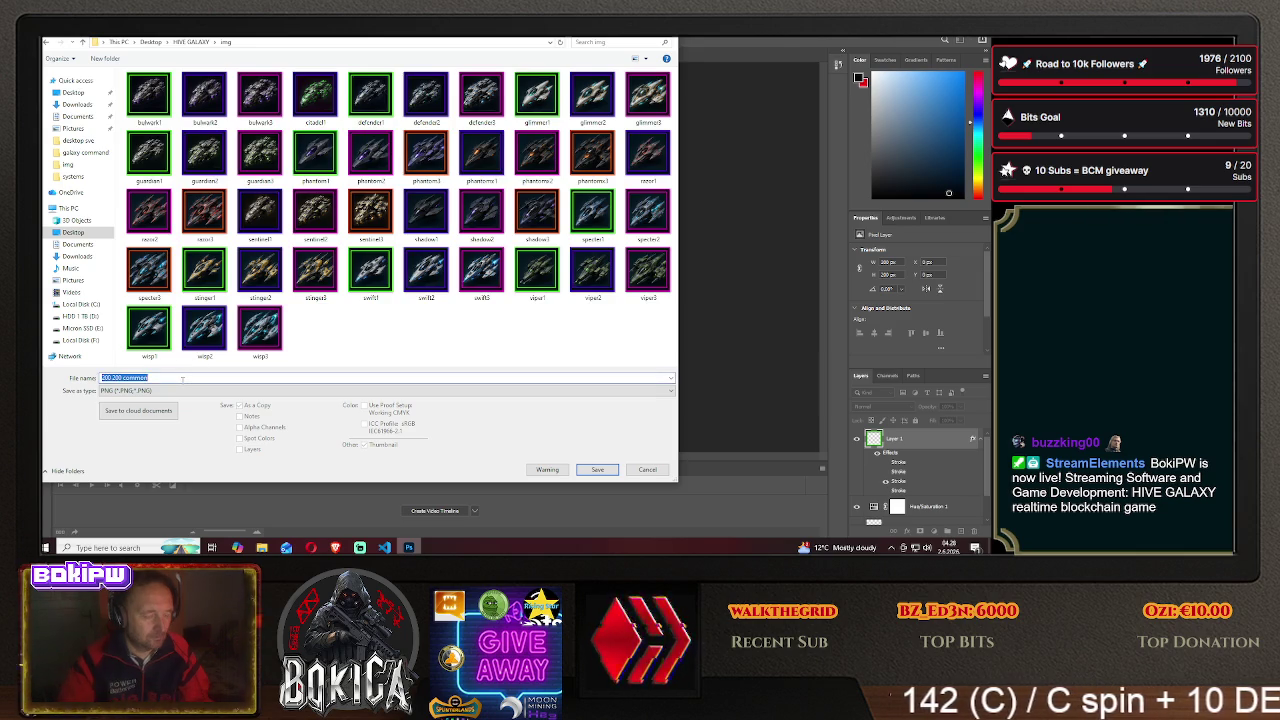
- Save it as citadel2, then slide Layer 4 left to frame another ship
type("citadel2")
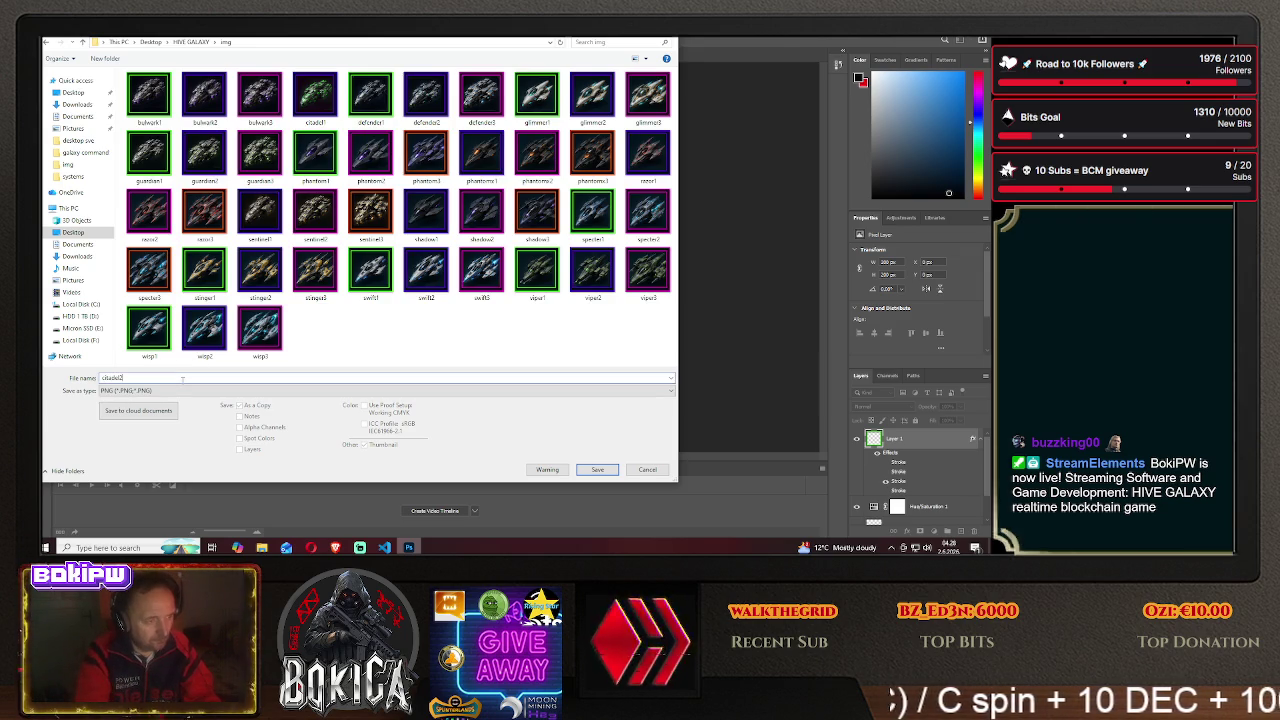
left_click(593, 470)
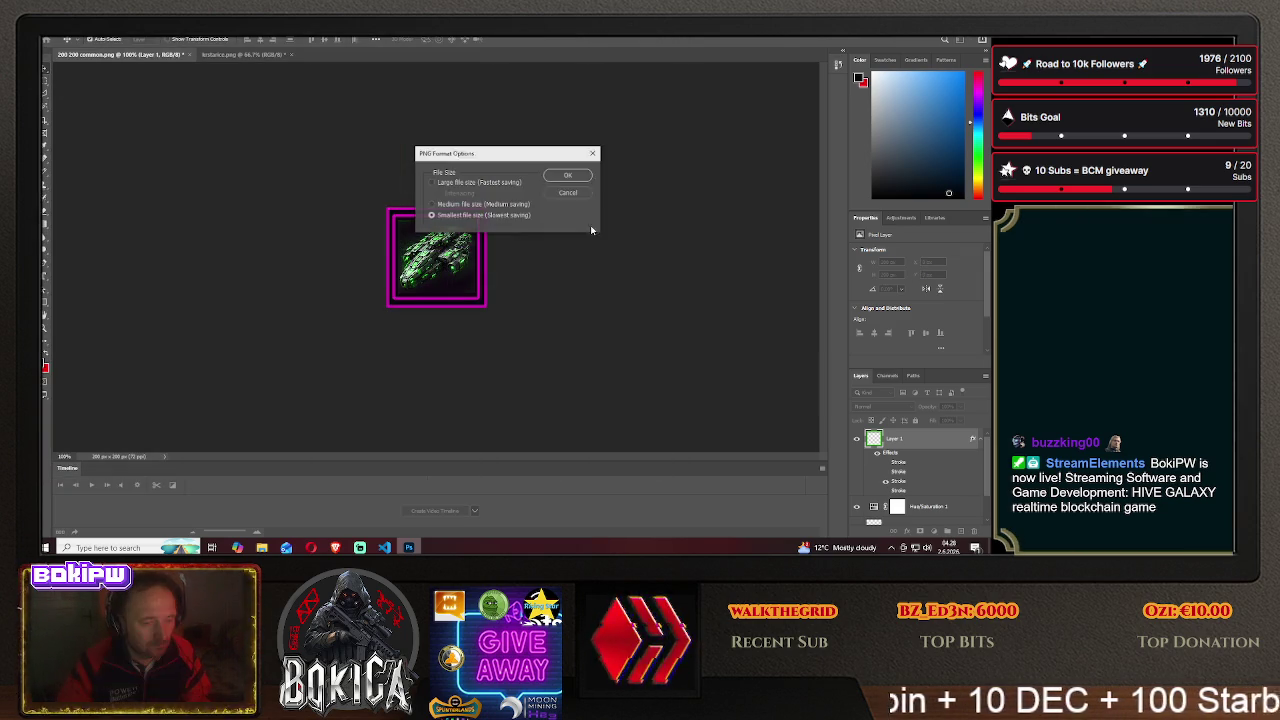
key("Return")
left_click_drag(439, 275, 357, 270)
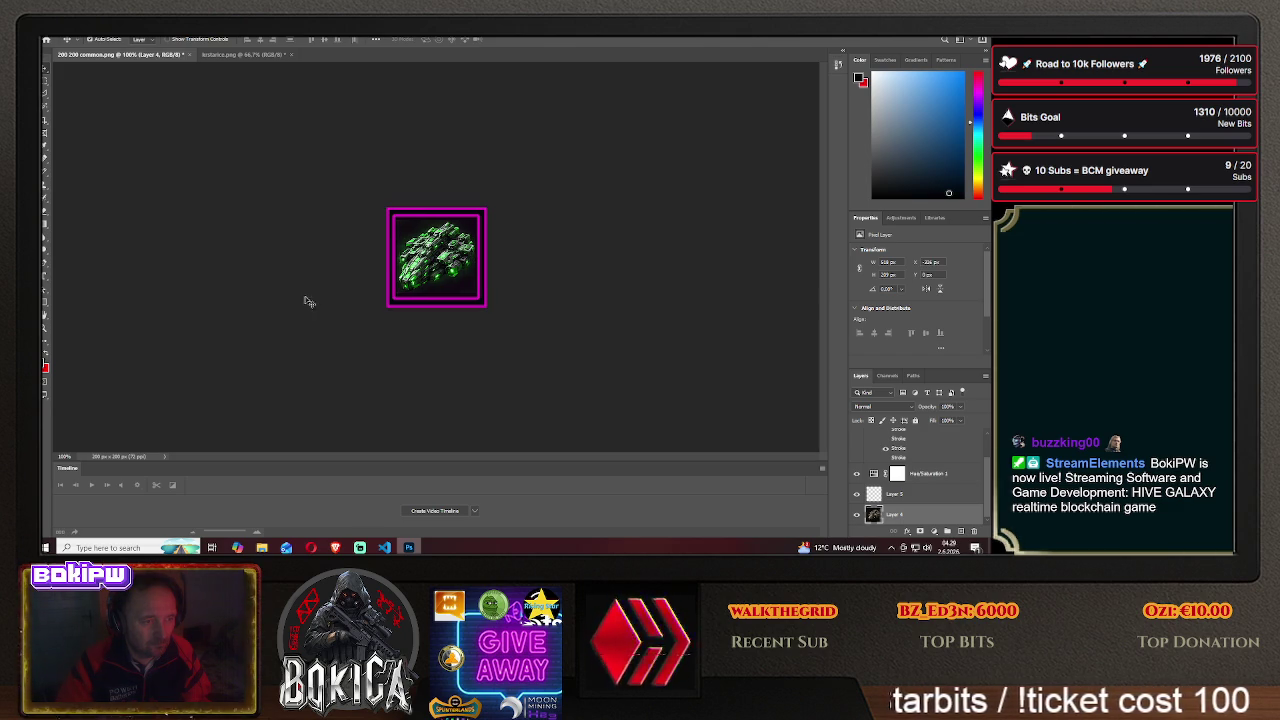
left_click(343, 548)
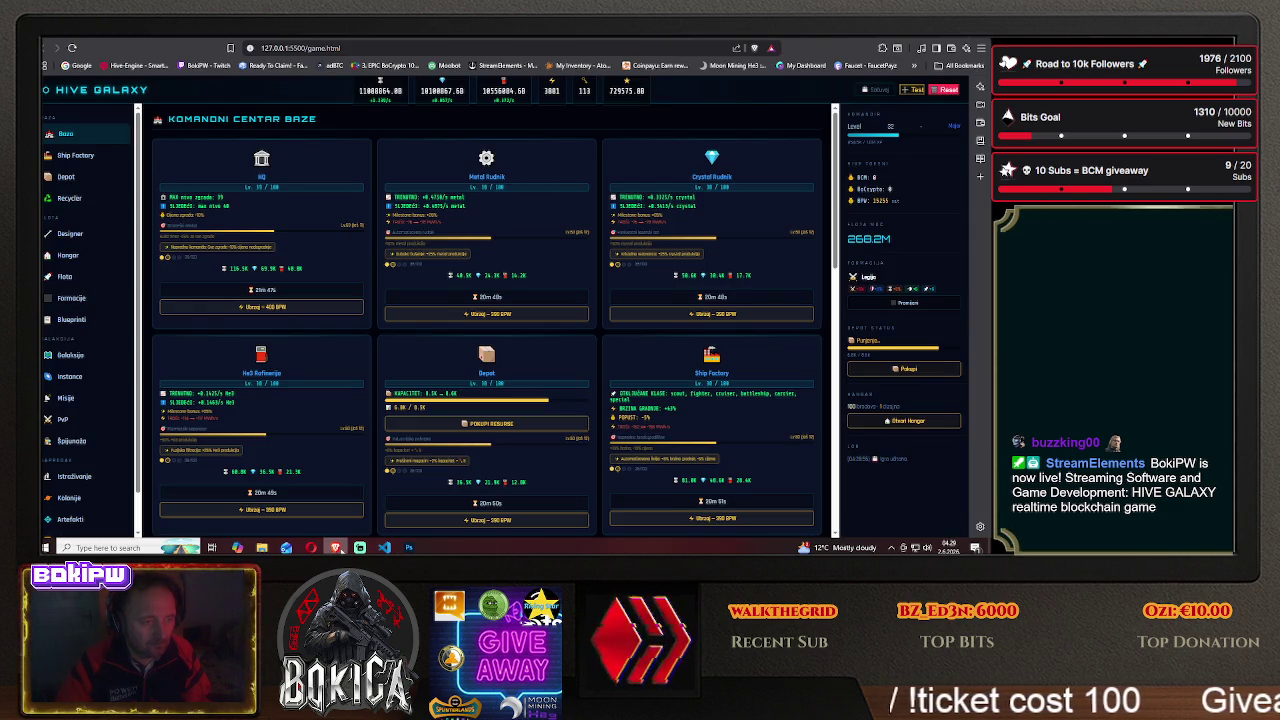
left_click(86, 323)
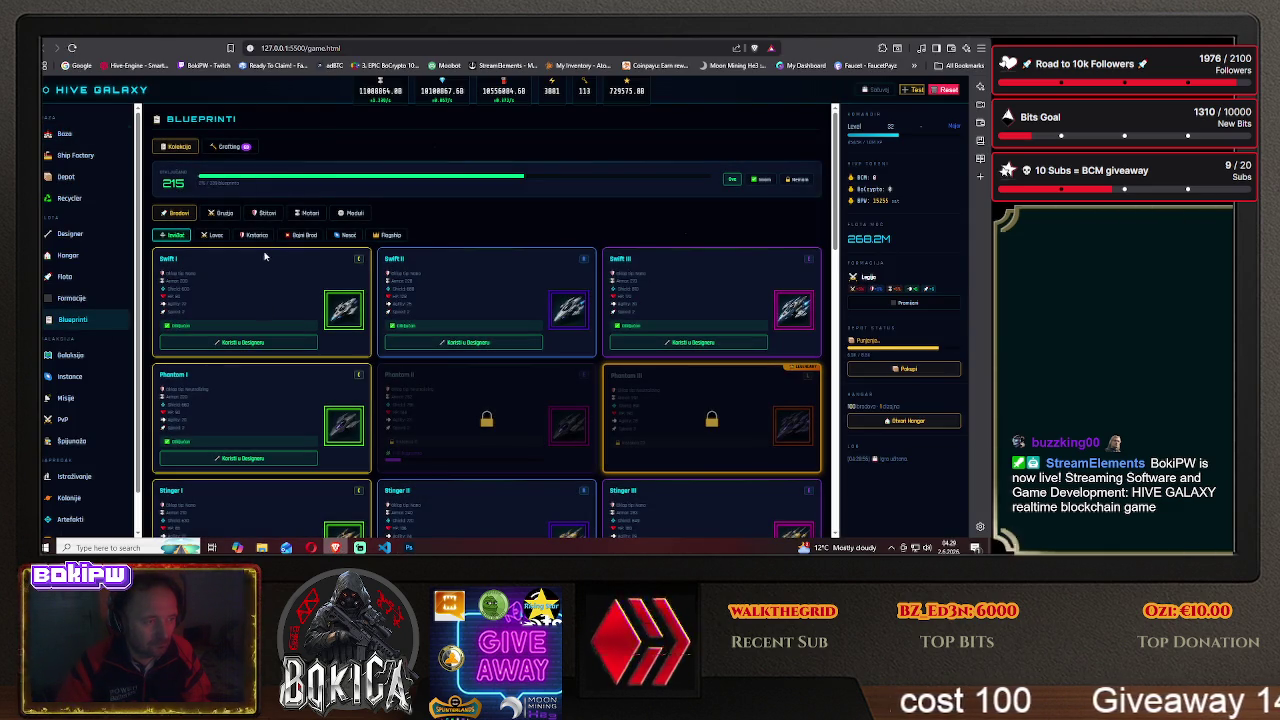
scroll(277, 324, "down", 2)
scroll(290, 390, "down", 3)
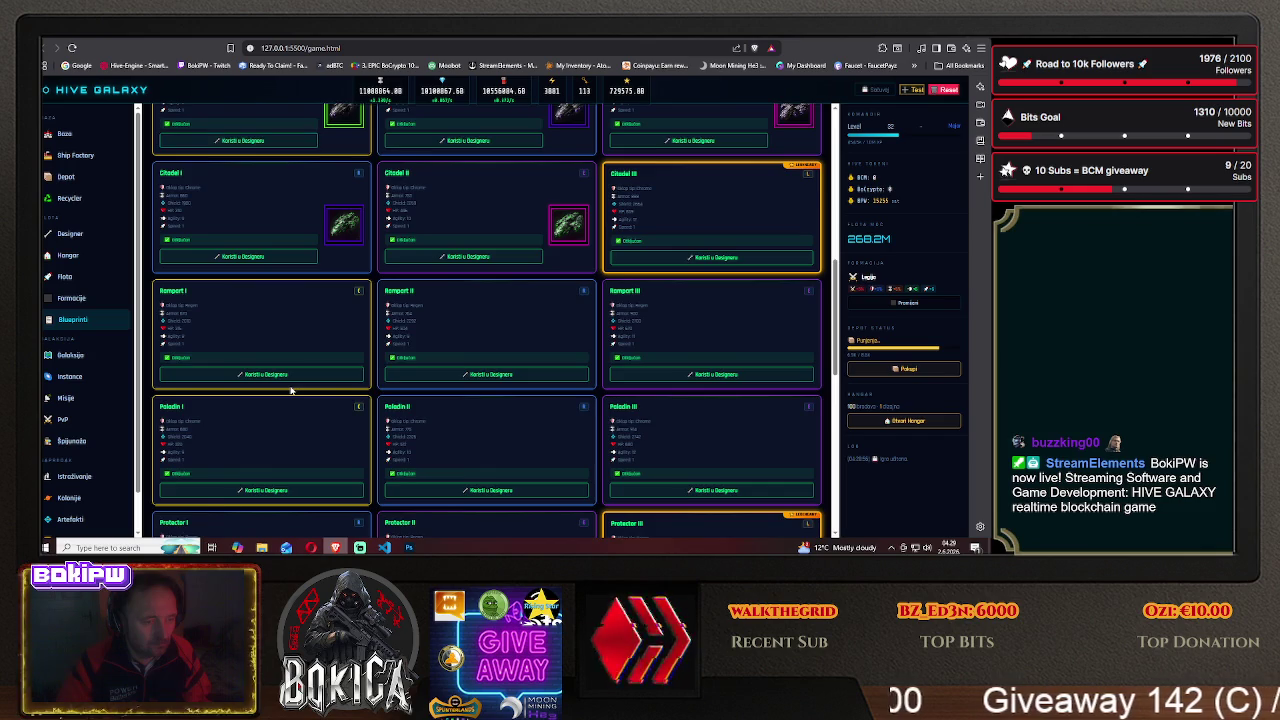
scroll(290, 390, "up", 1)
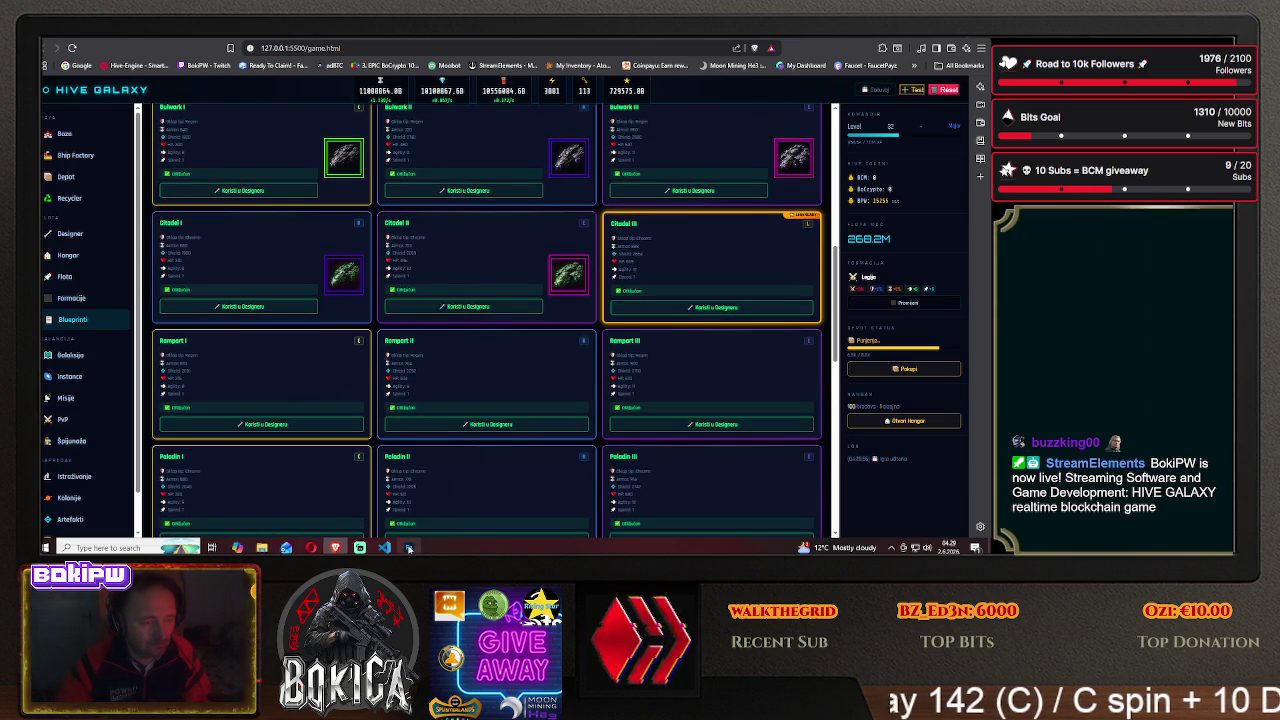
left_click(409, 548)
scroll(919, 474, "up", 2)
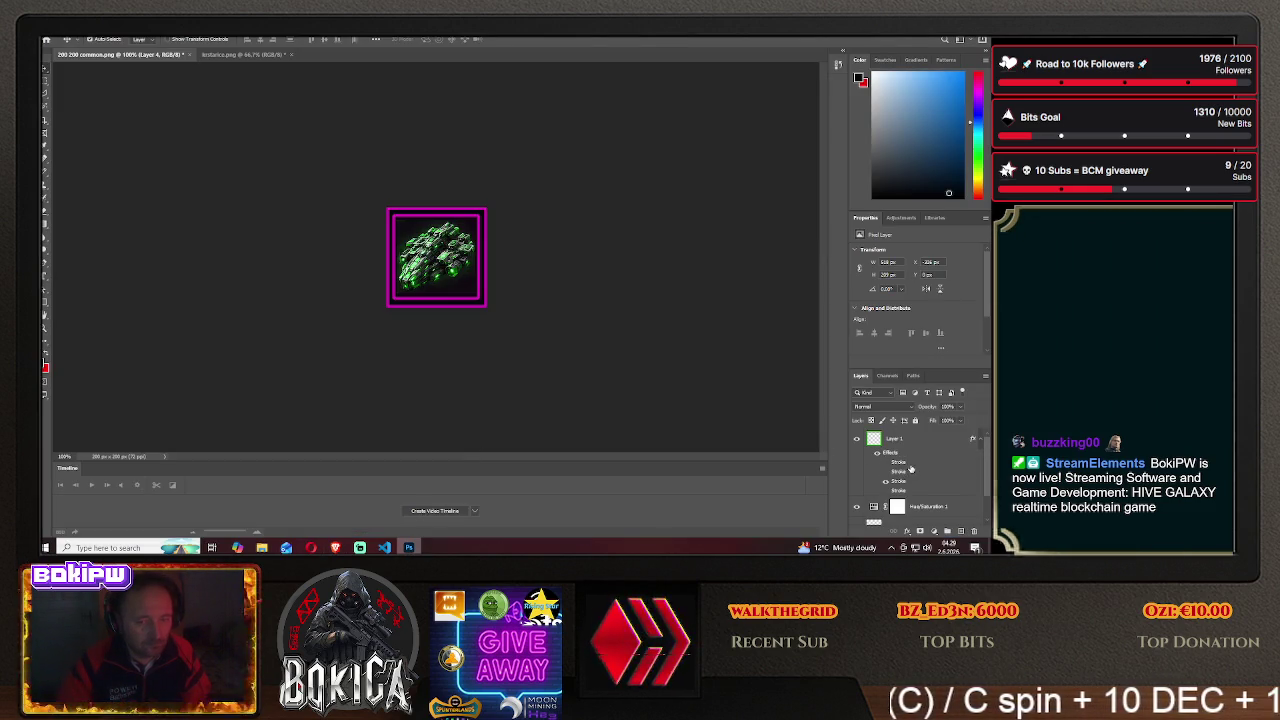
- Disable Layer 1's magenta Stroke so the icon frame shows orange, then begin Save As
right_click(893, 440)
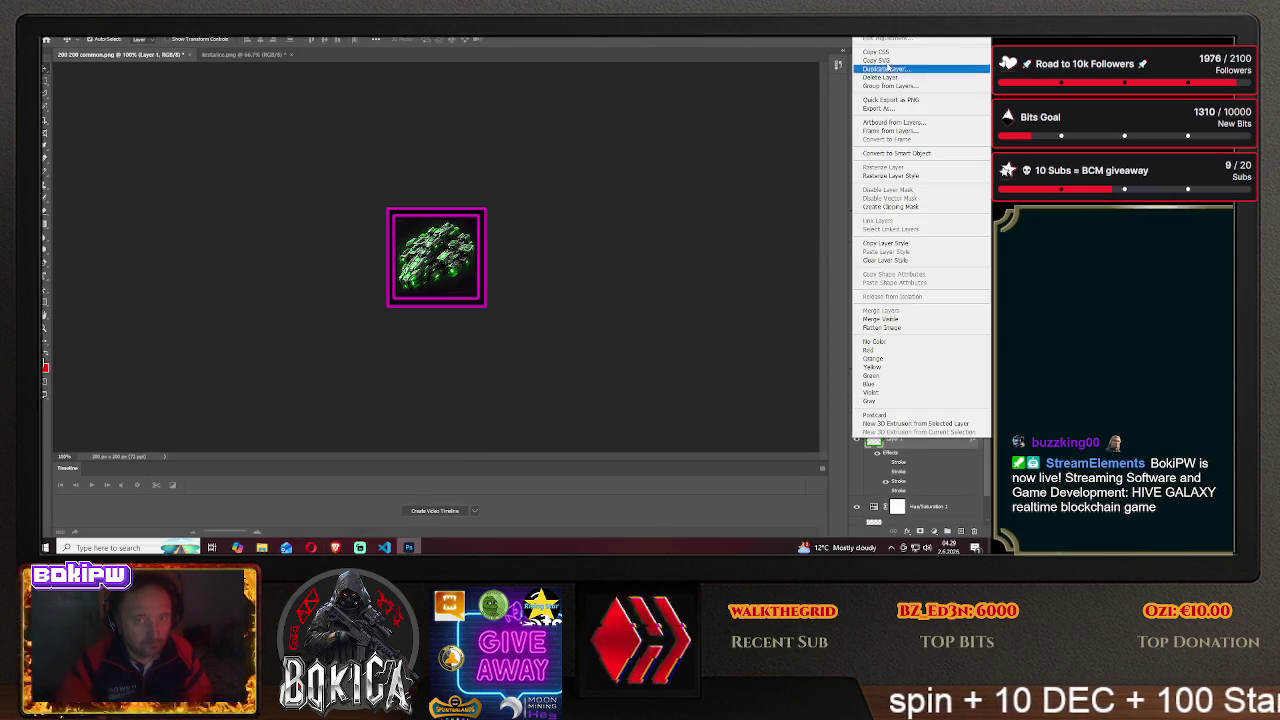
double_click(893, 440)
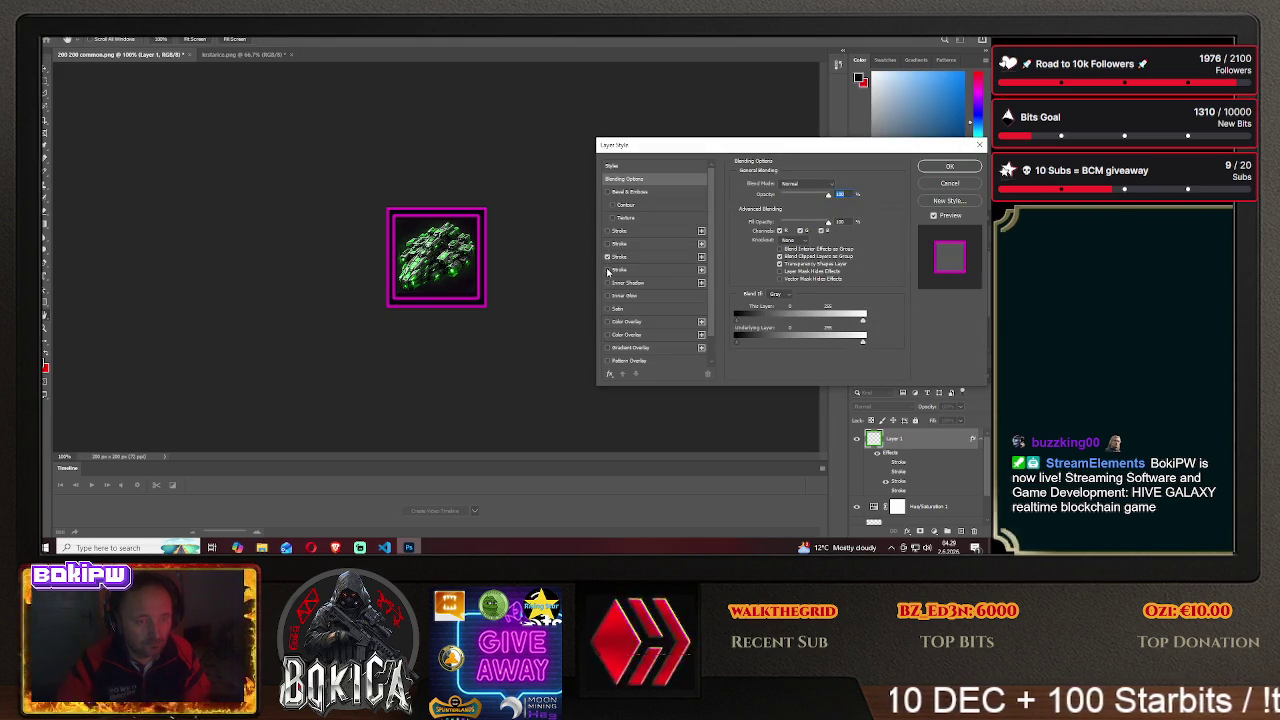
left_click(607, 257)
left_click(930, 167)
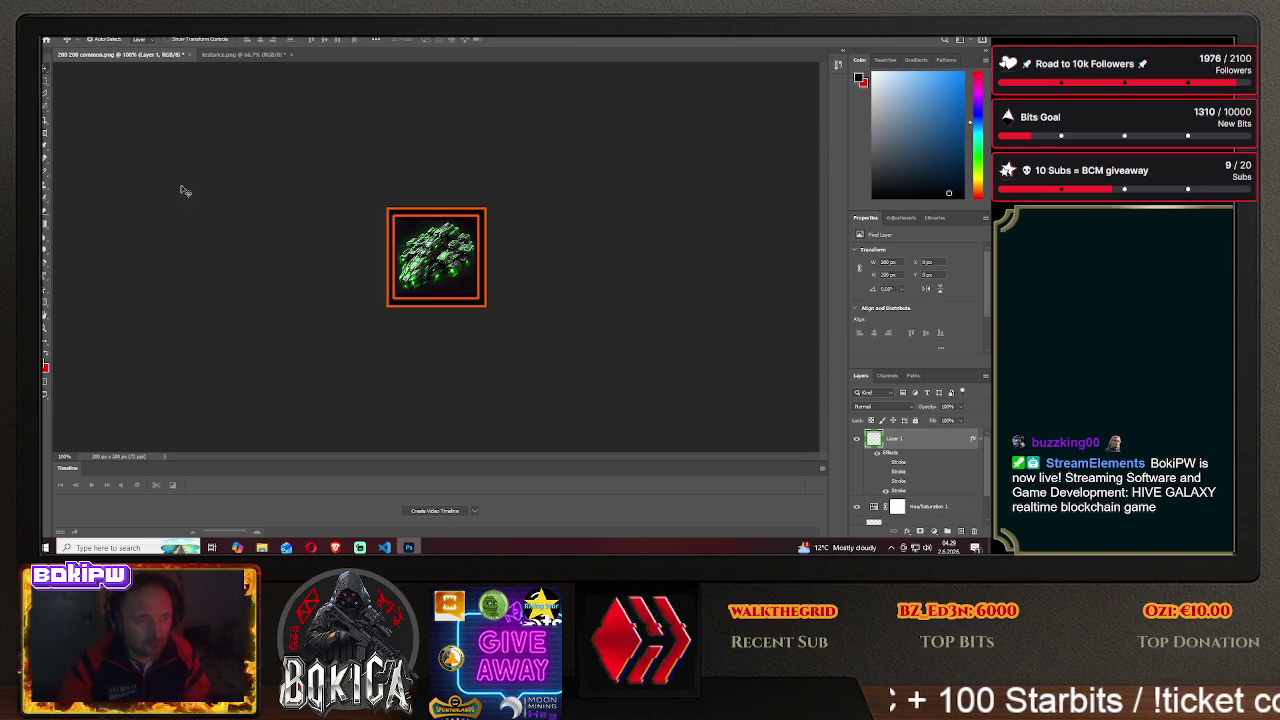
left_click(55, 30)
left_click(100, 128)
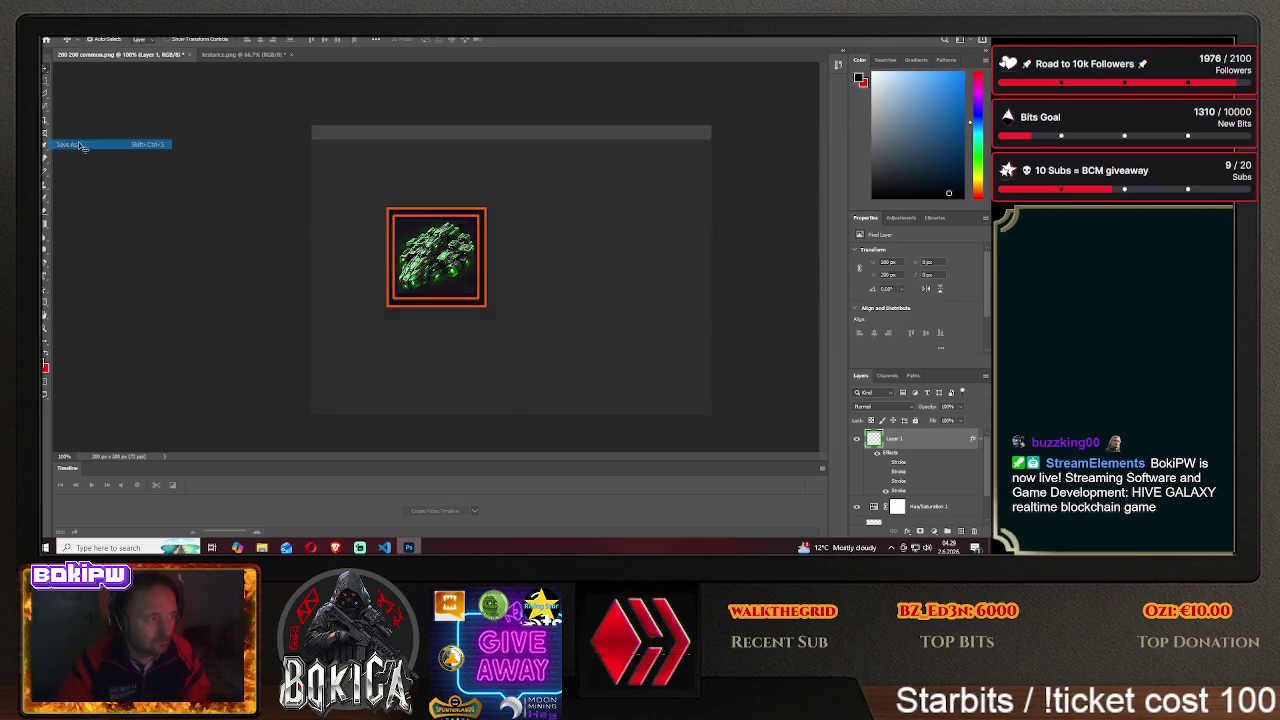
- Save the icon as PNG 'citadel3' in Desktop > HIVE GALAXY > img, accepting PNG options
left_click(573, 371)
double_click(205, 150)
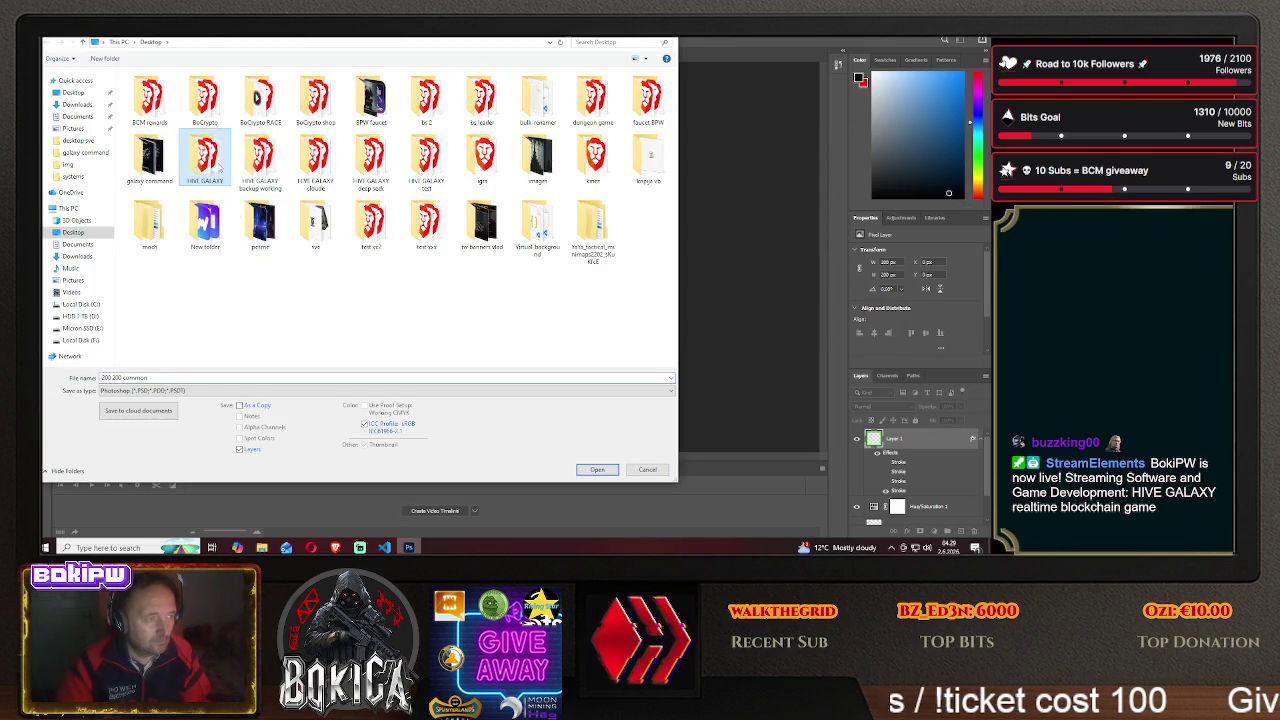
double_click(145, 109)
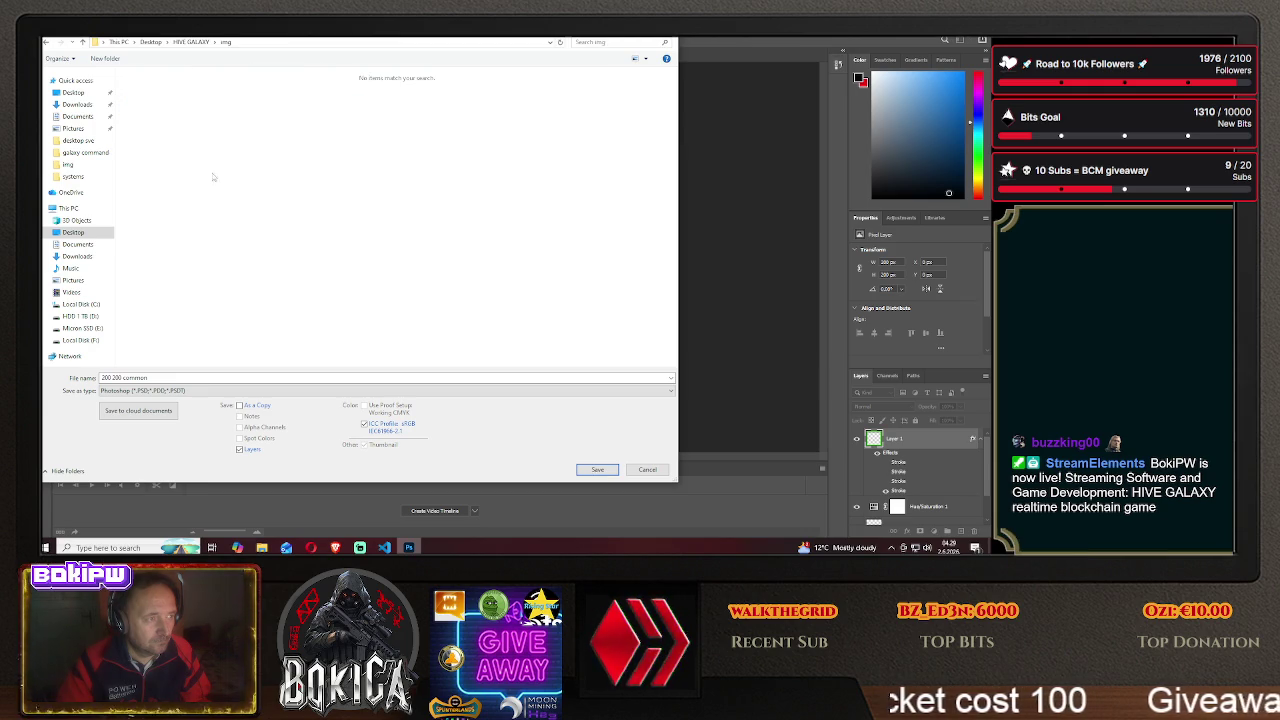
left_click(187, 390)
left_click(187, 350)
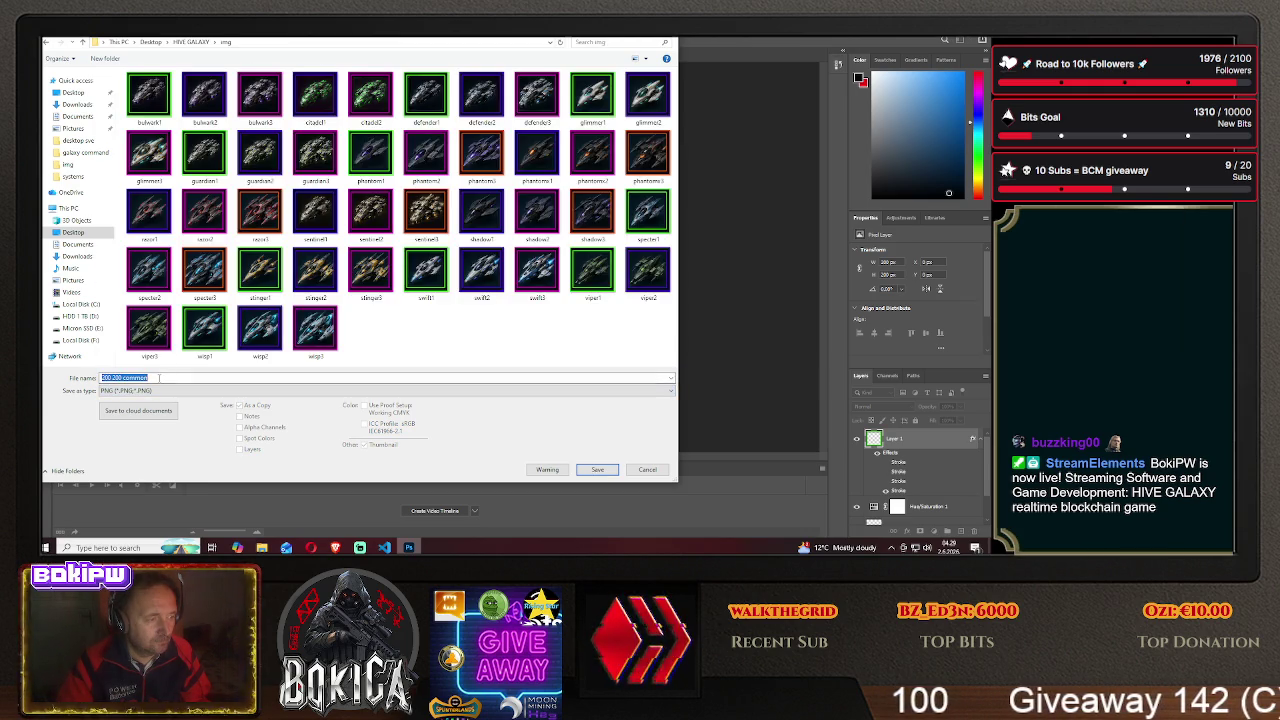
type("cita")
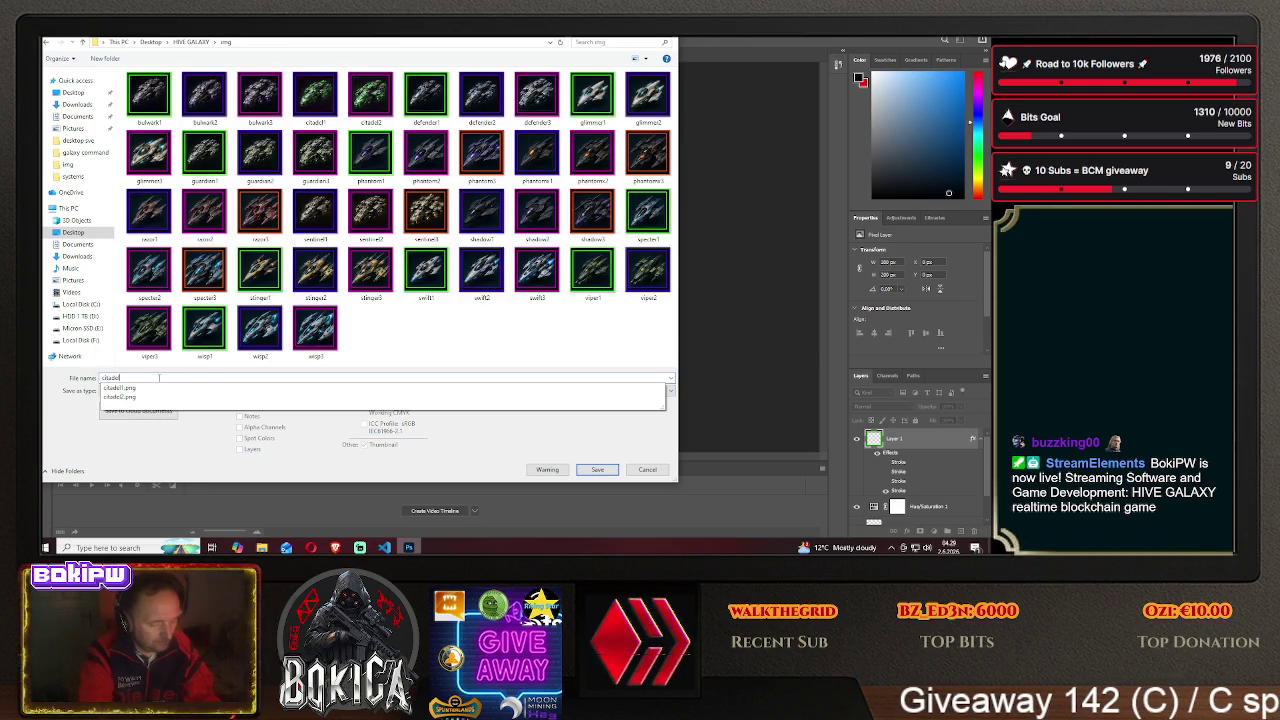
type("del3")
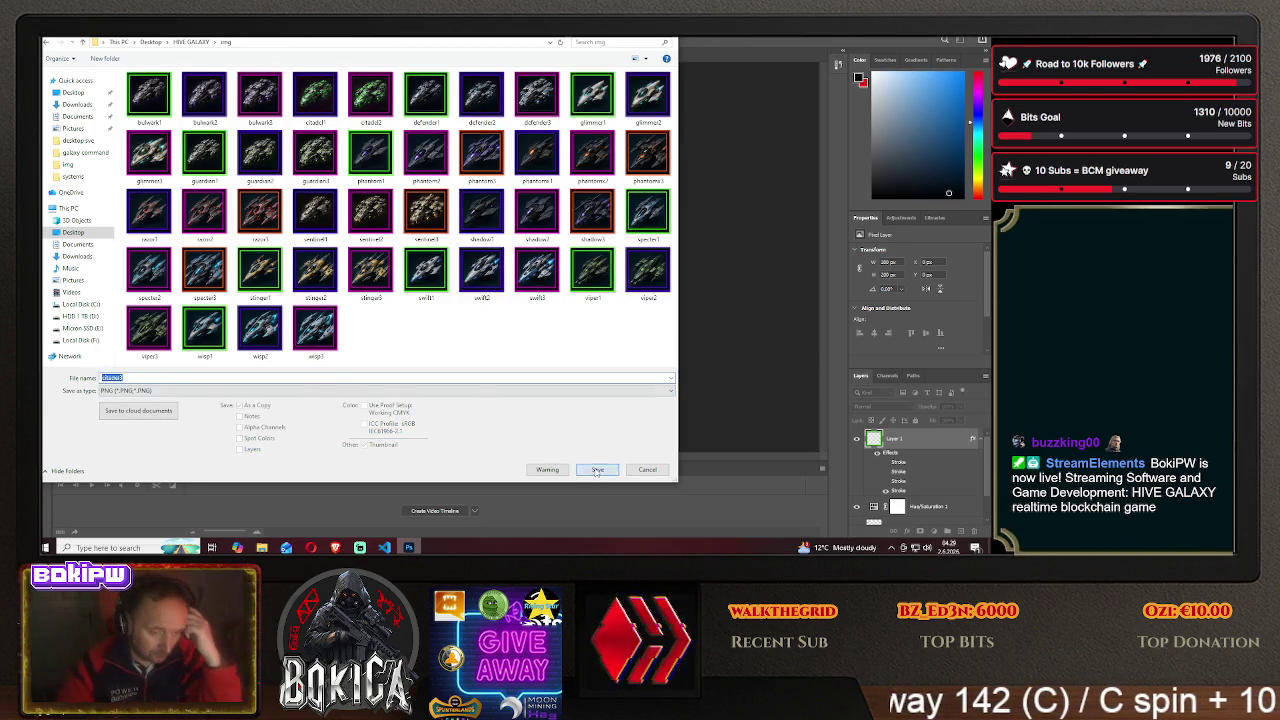
key("Return")
left_click(567, 177)
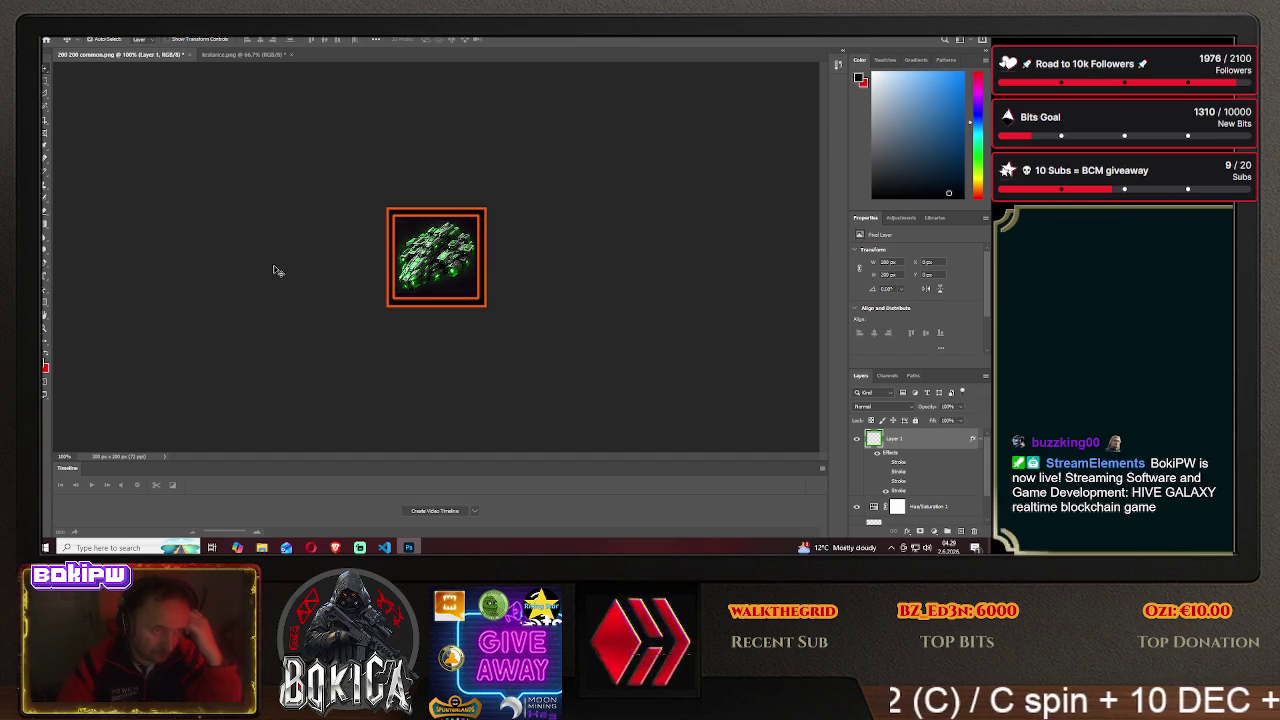
left_click(335, 547)
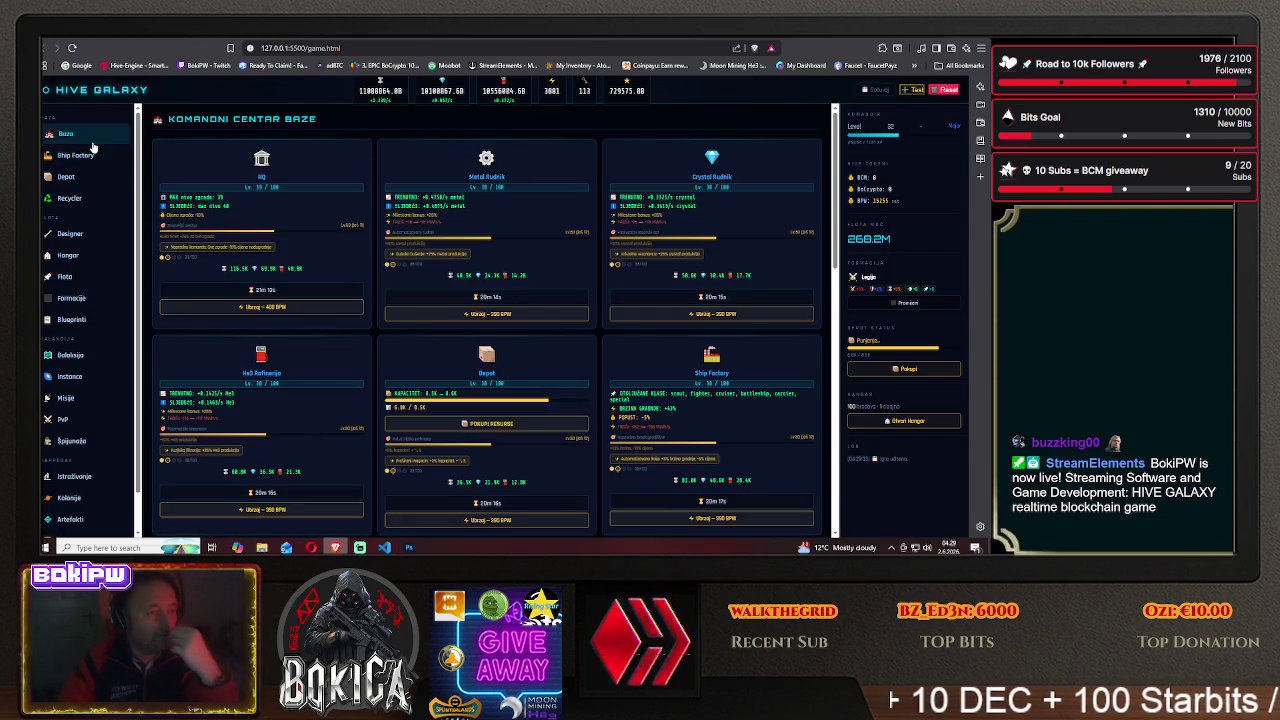
- Upgrade the Električna Mreža and Baterijski Blok buildings on the base page
scroll(238, 352, "down", 3)
scroll(238, 352, "down", 4)
scroll(238, 352, "down", 3)
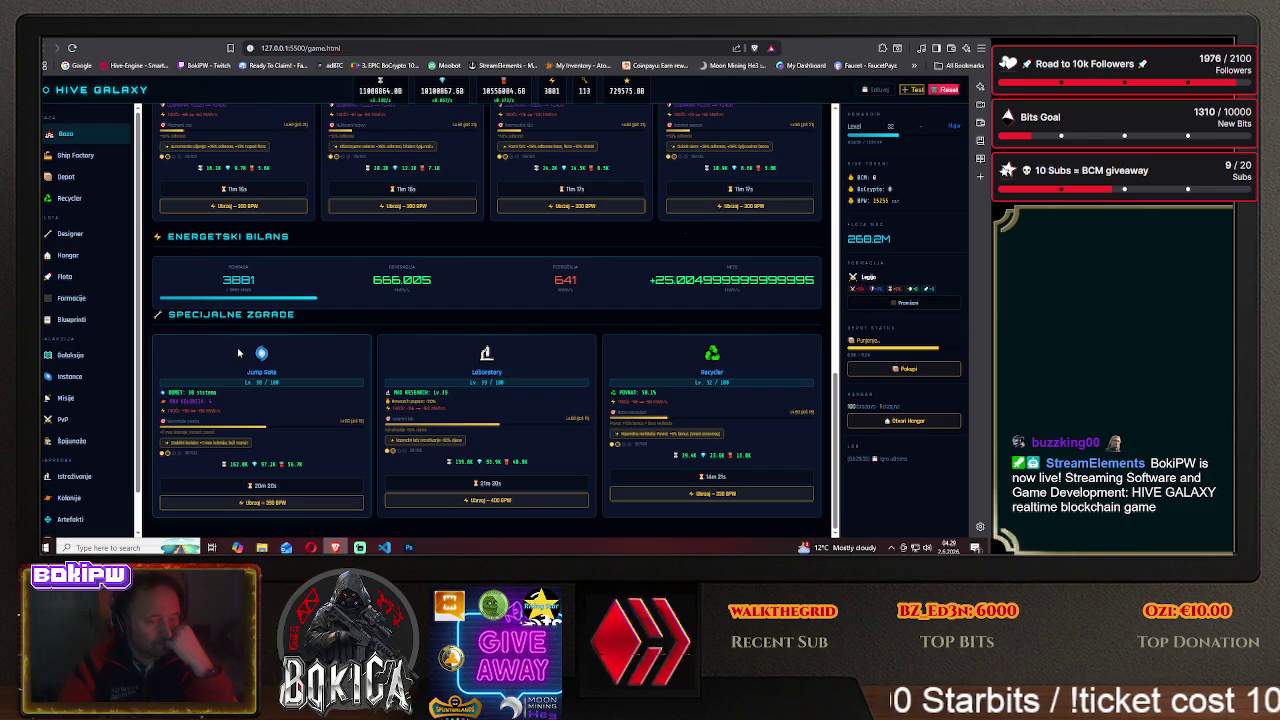
scroll(238, 352, "up", 2)
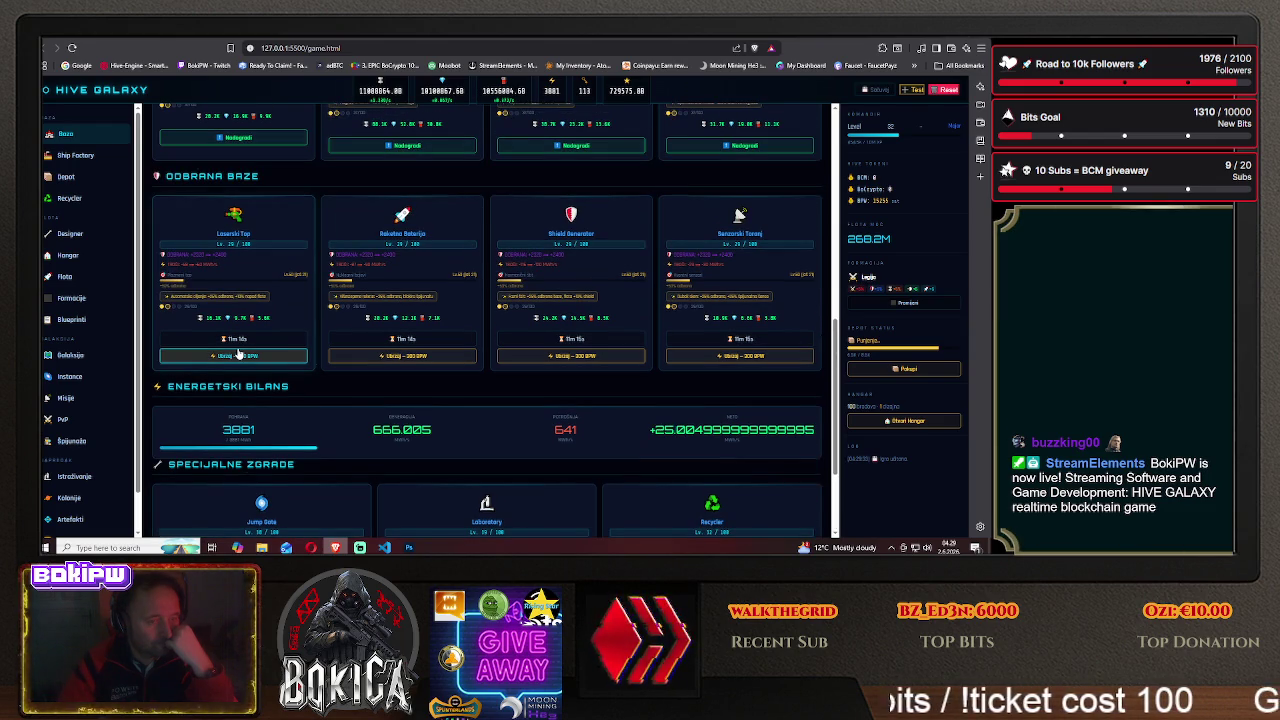
scroll(238, 352, "up", 2)
scroll(238, 352, "up", 1)
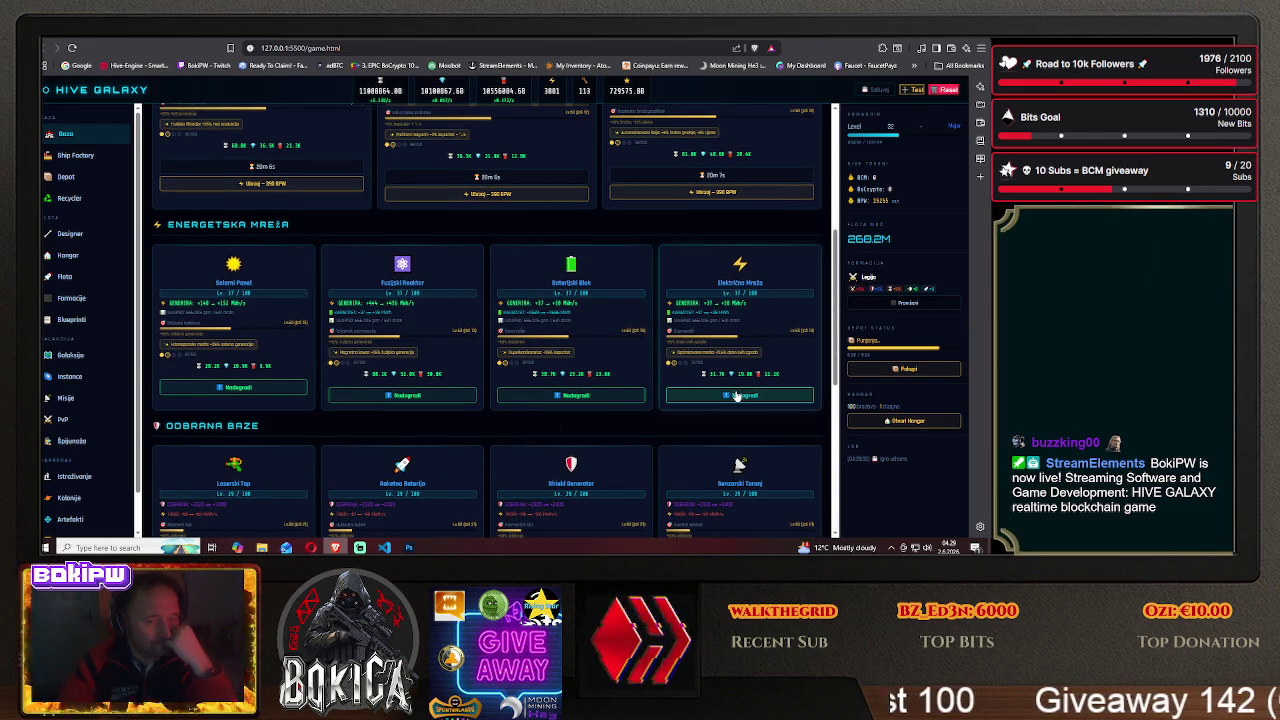
left_click(743, 397)
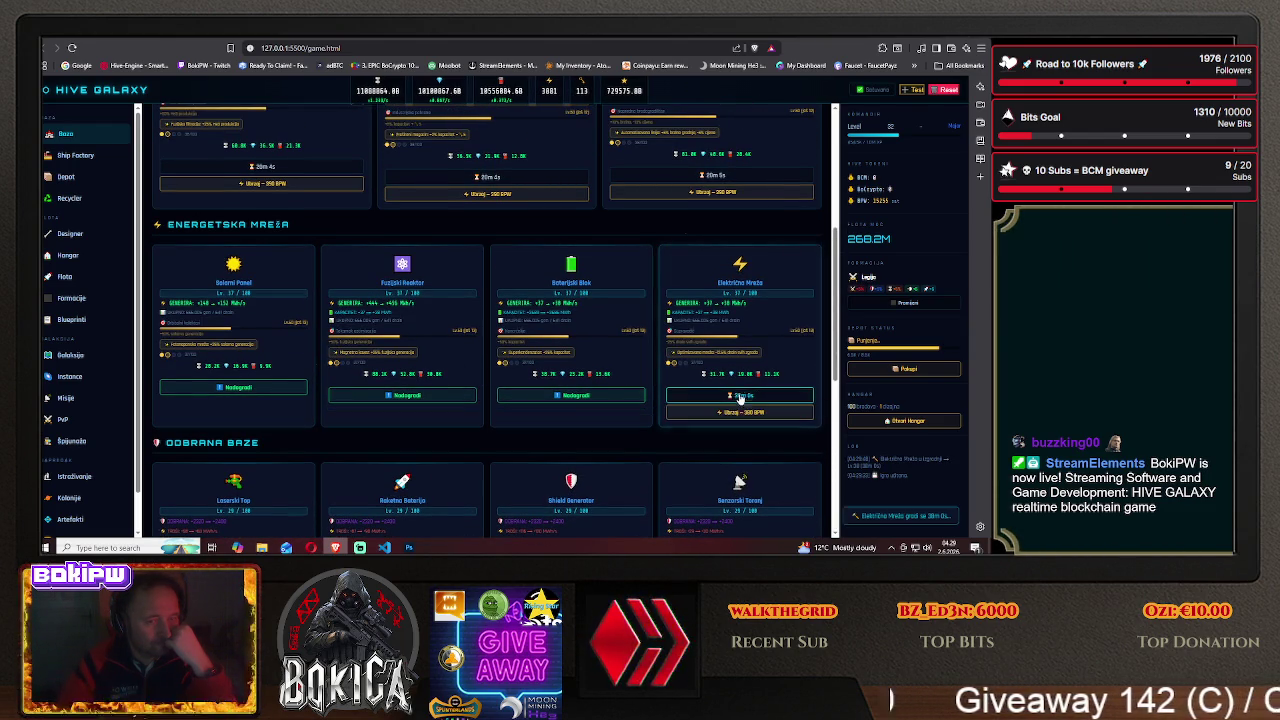
left_click(561, 397)
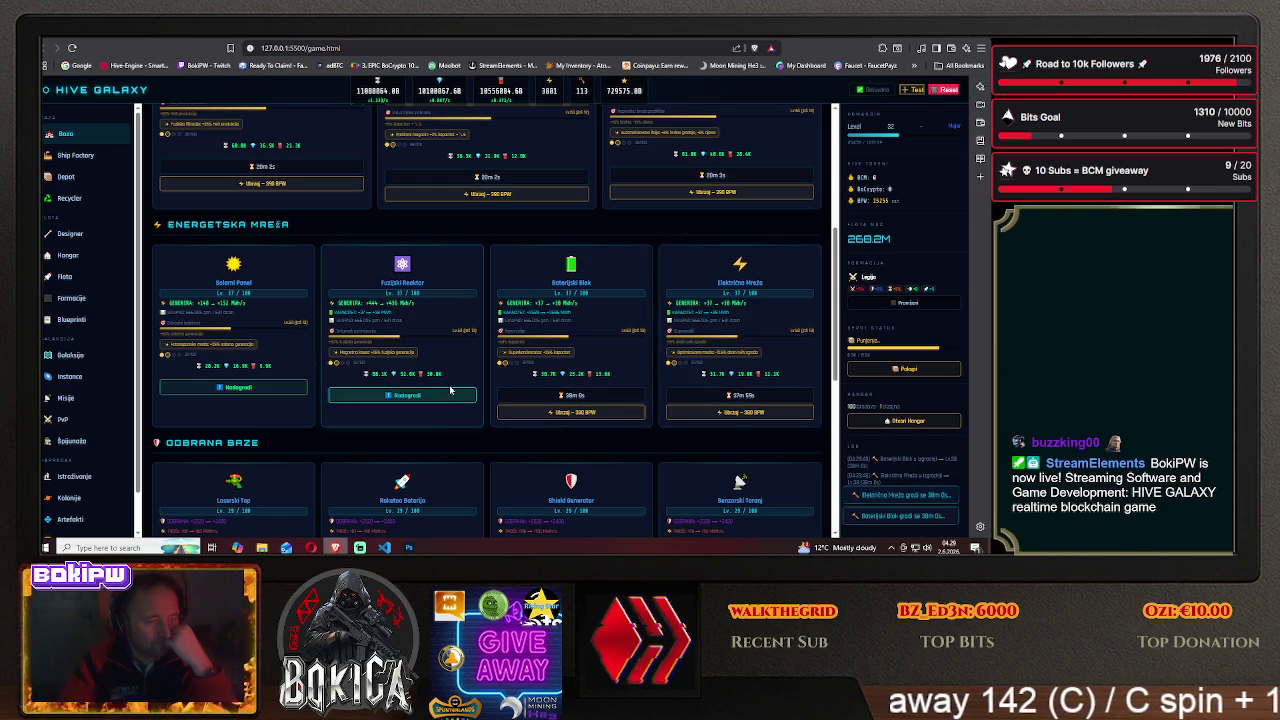
- On the Istraživanje page, level up Rudarstvo Metal and Rudarstvo Crystal research several times
scroll(385, 385, "up", 5)
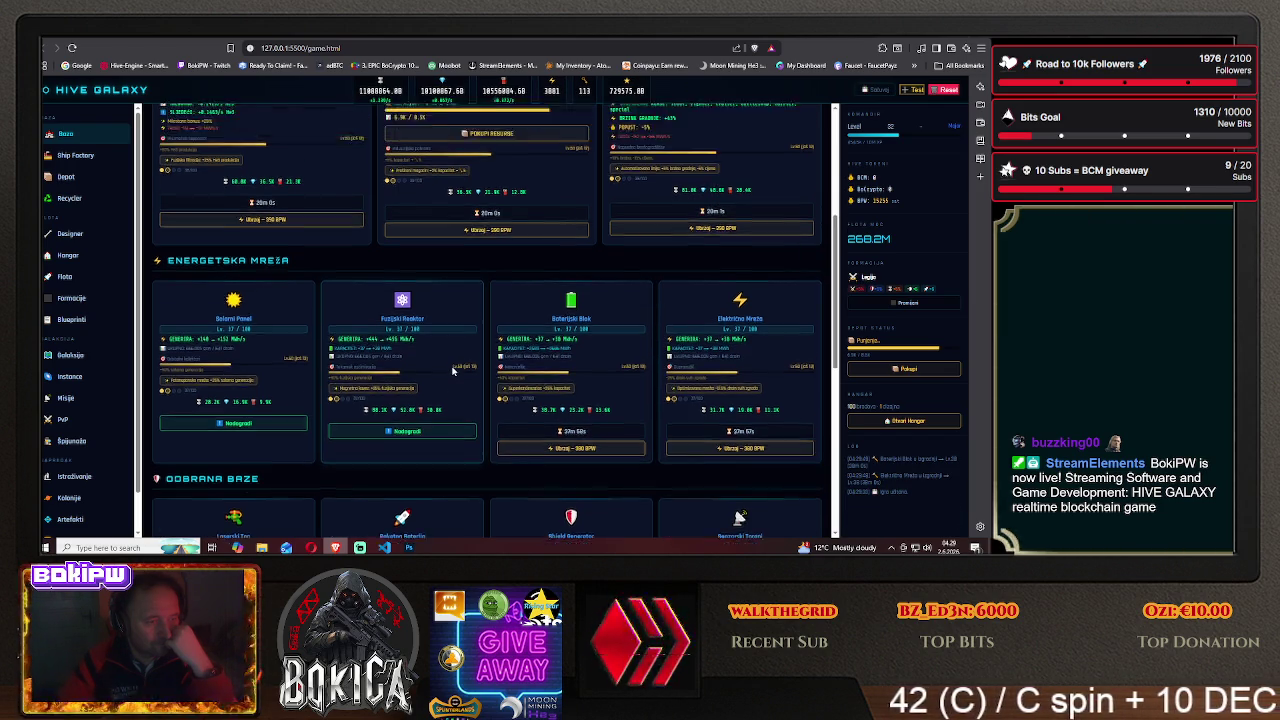
scroll(58, 447, "down", 1)
left_click(72, 436)
left_click(330, 292)
left_click(330, 292)
left_click(331, 293)
left_click(332, 294)
left_click(333, 295)
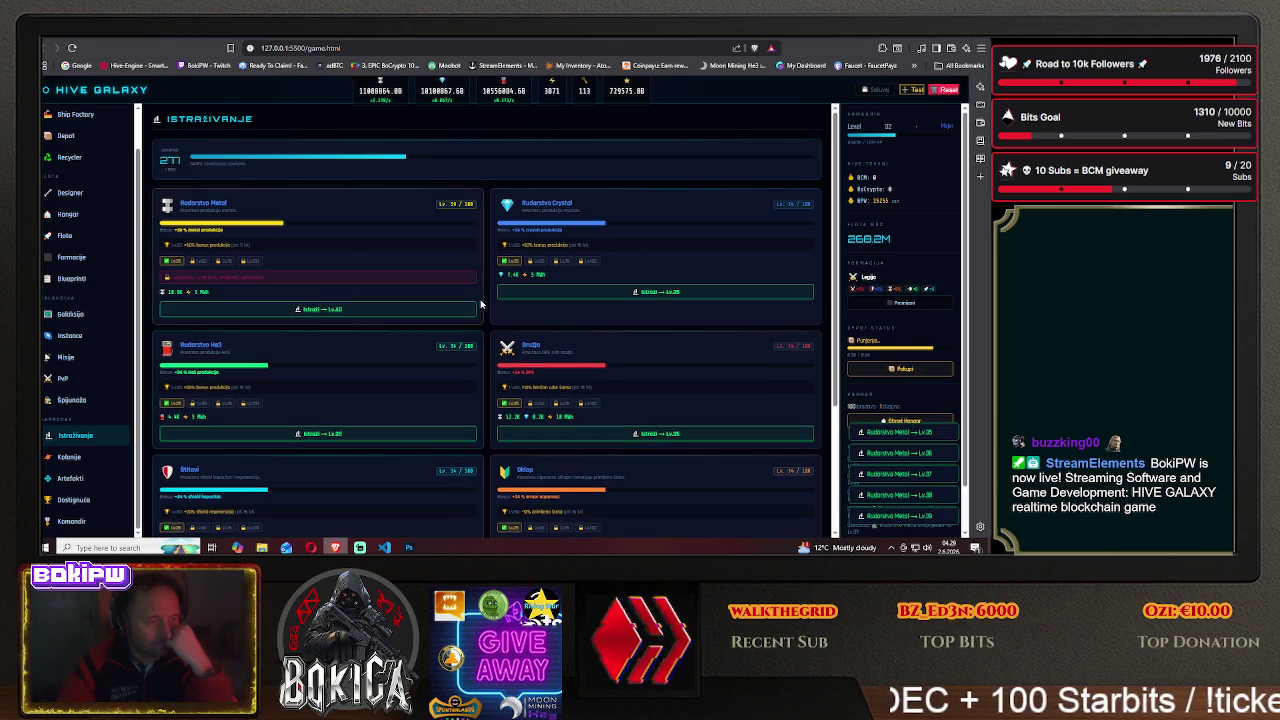
left_click(629, 292)
left_click(629, 292)
left_click(629, 292)
left_click(629, 293)
left_click(629, 294)
- Level up Rudarstvo He3 research three times and Oružje research four times
scroll(613, 308, "down", 1)
left_click(340, 336)
left_click(340, 336)
left_click(340, 337)
left_click(340, 337)
left_click(340, 338)
left_click(632, 336)
left_click(632, 336)
left_click(631, 338)
left_click(630, 339)
left_click(630, 340)
- Level up Štitovi research twice and Oklop research three times
scroll(518, 397, "down", 1)
left_click(320, 378)
left_click(320, 378)
left_click(320, 378)
left_click(320, 378)
left_click(566, 380)
left_click(566, 380)
left_click(566, 380)
left_click(566, 380)
left_click(566, 380)
- Level up Špijunaža research four times and Energija research three times
scroll(373, 427, "down", 1)
left_click(320, 503)
left_click(320, 503)
left_click(320, 503)
left_click(322, 504)
left_click(324, 505)
left_click(593, 505)
left_click(593, 505)
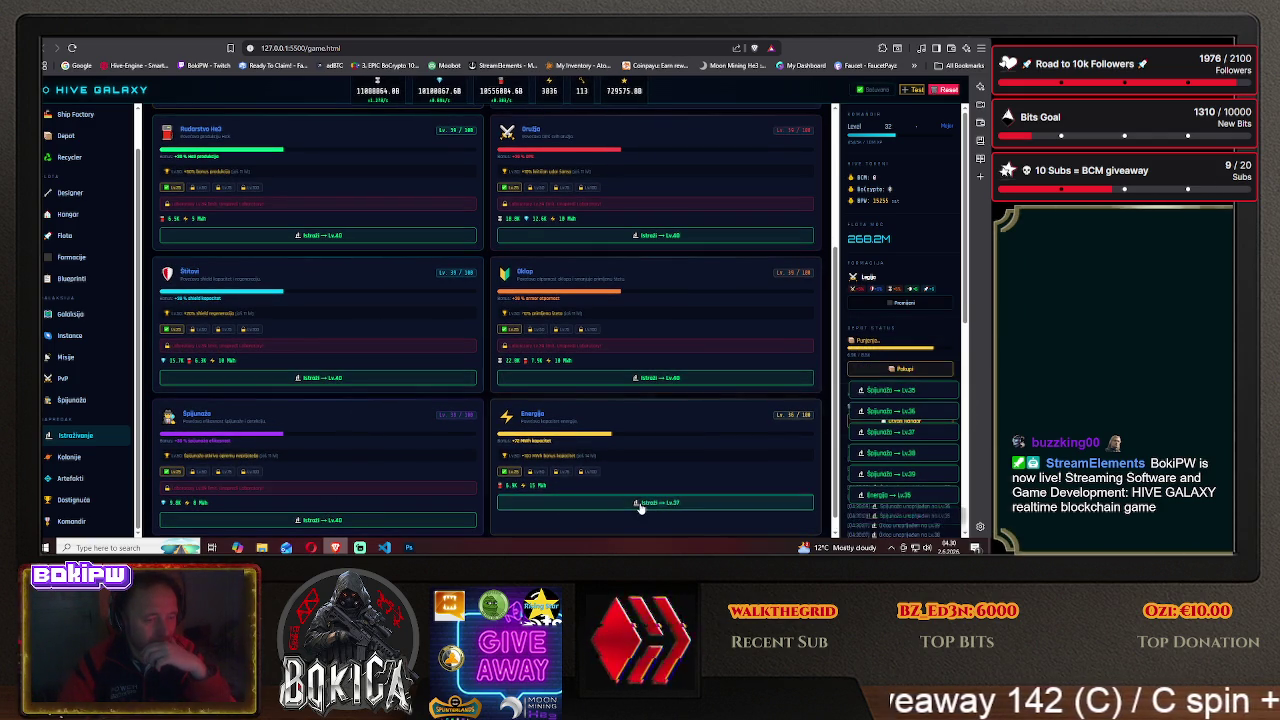
left_click(593, 505)
left_click(593, 505)
left_click(593, 505)
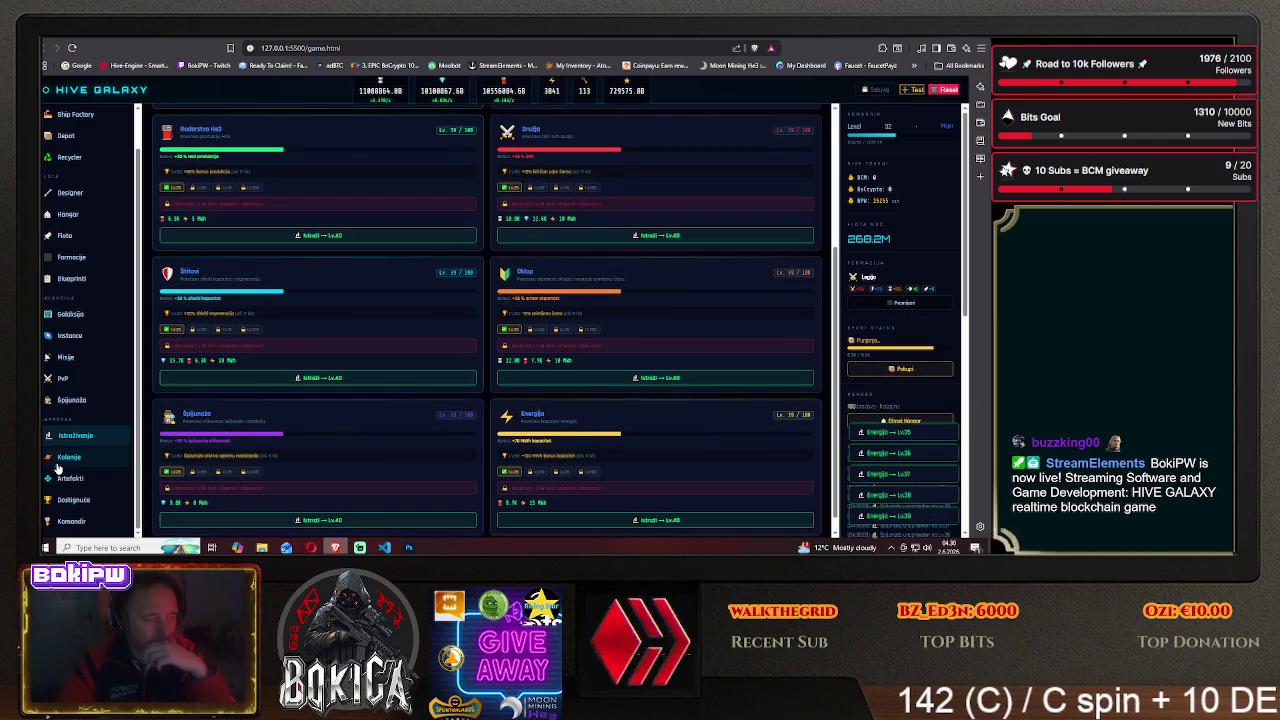
- Visit the Kolonije page, then browse the Artefakti page
left_click(95, 456)
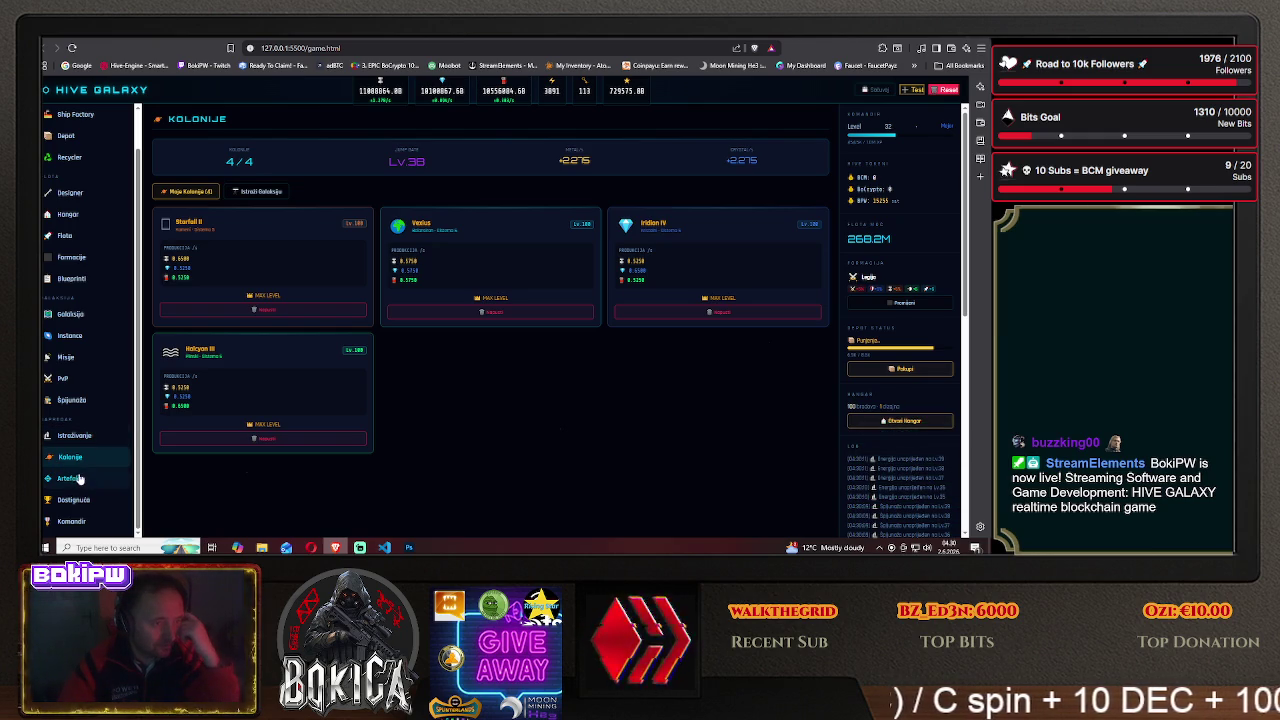
left_click(78, 480)
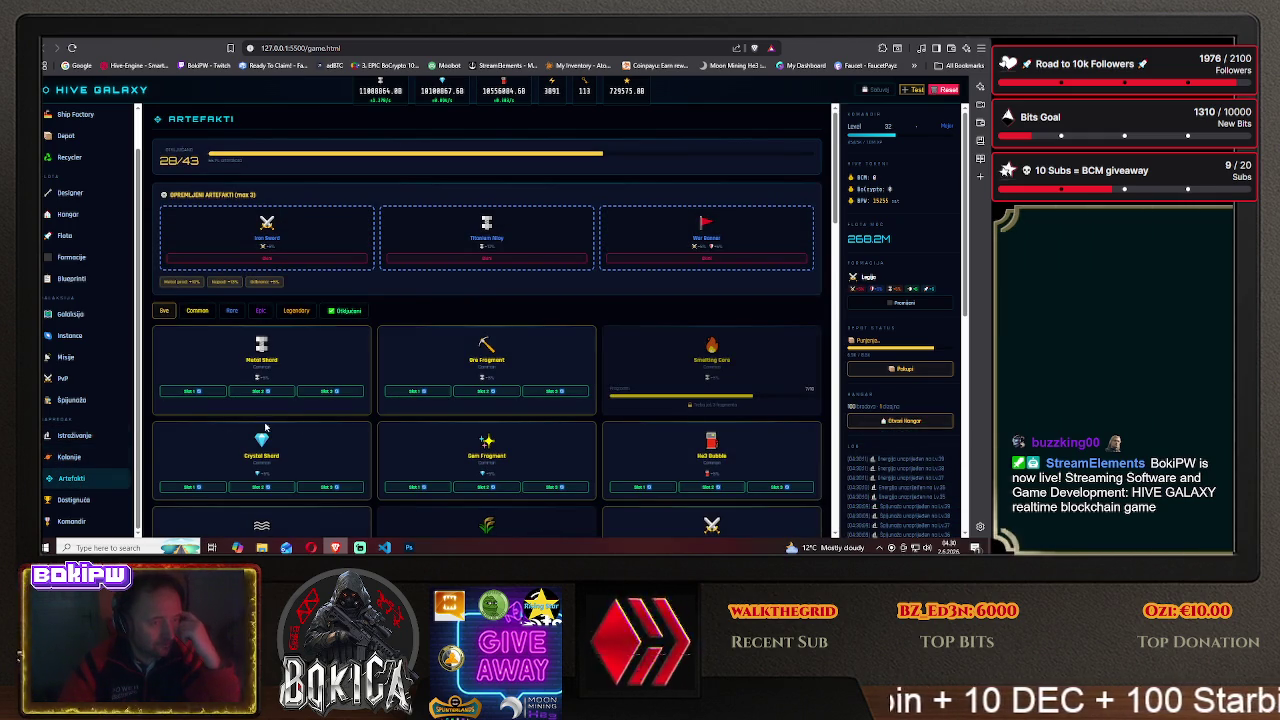
scroll(296, 426, "down", 4)
scroll(296, 426, "down", 4)
scroll(296, 426, "down", 4)
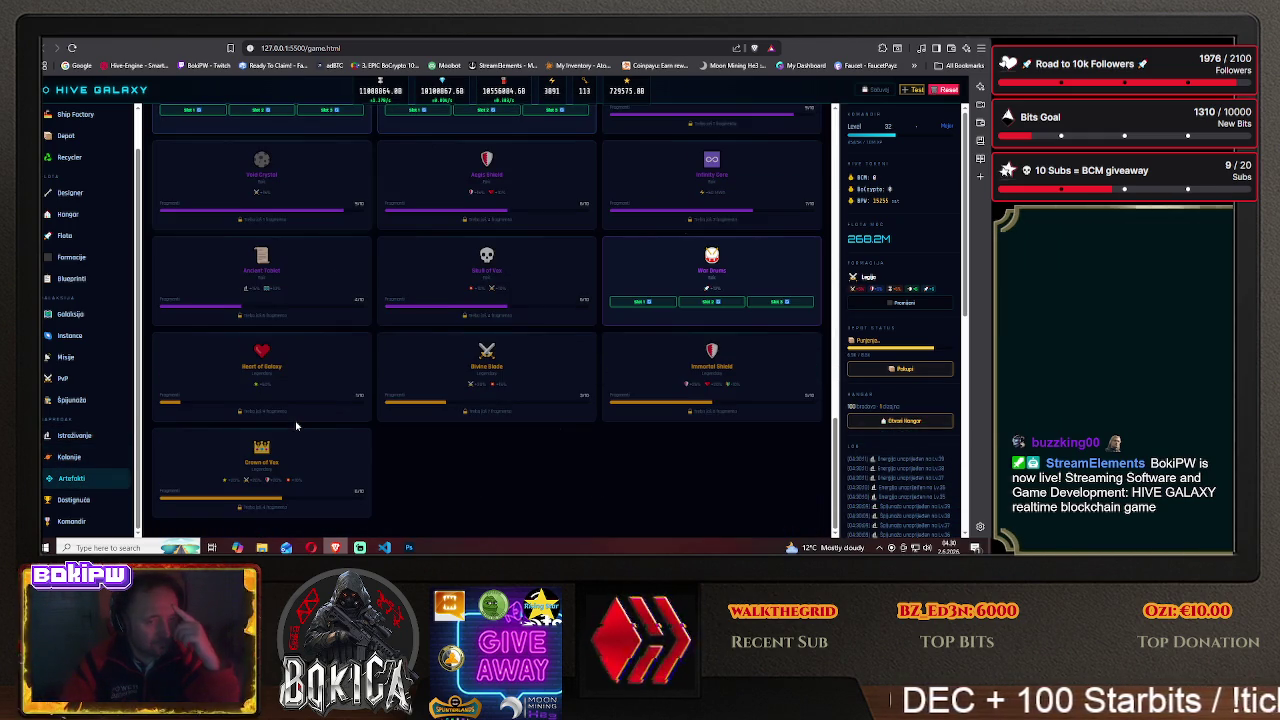
scroll(296, 426, "up", 3)
scroll(290, 426, "up", 3)
scroll(285, 425, "up", 3)
scroll(281, 425, "up", 3)
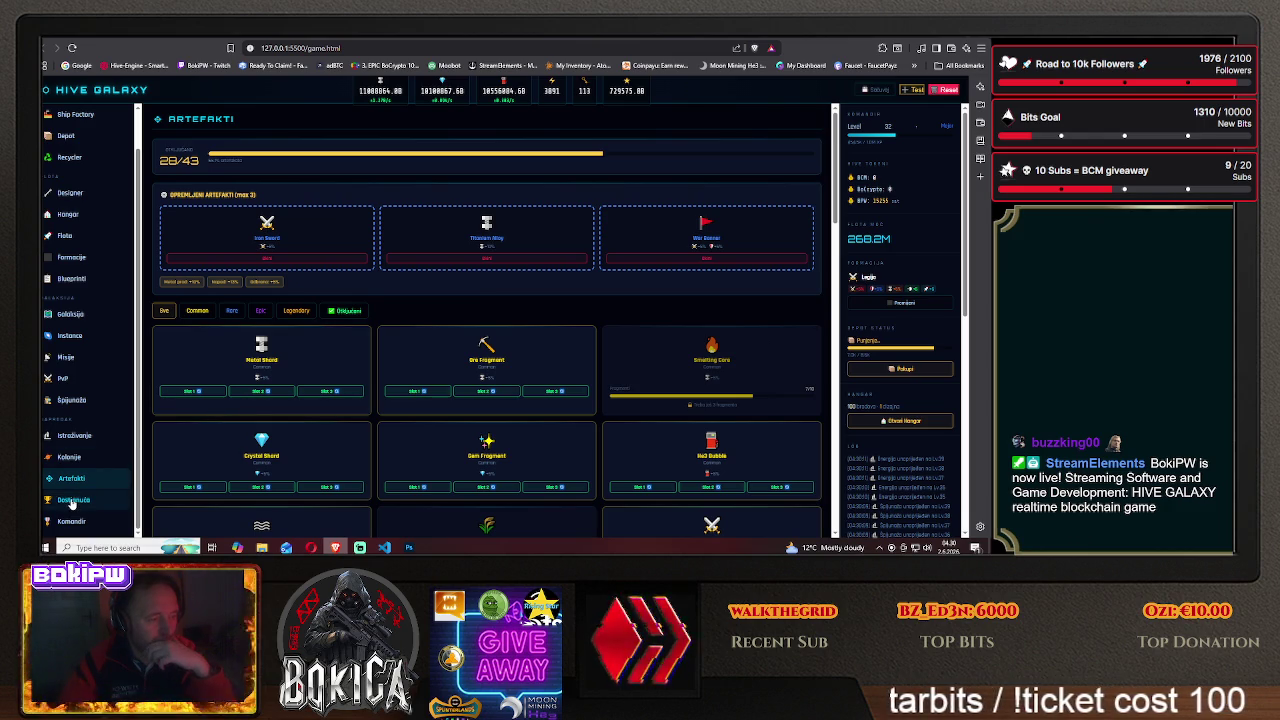
- Visit the Dostignuća achievements page, then Komandni Centar Baze, then the Blueprinti collection
left_click(72, 501)
scroll(103, 346, "up", 1)
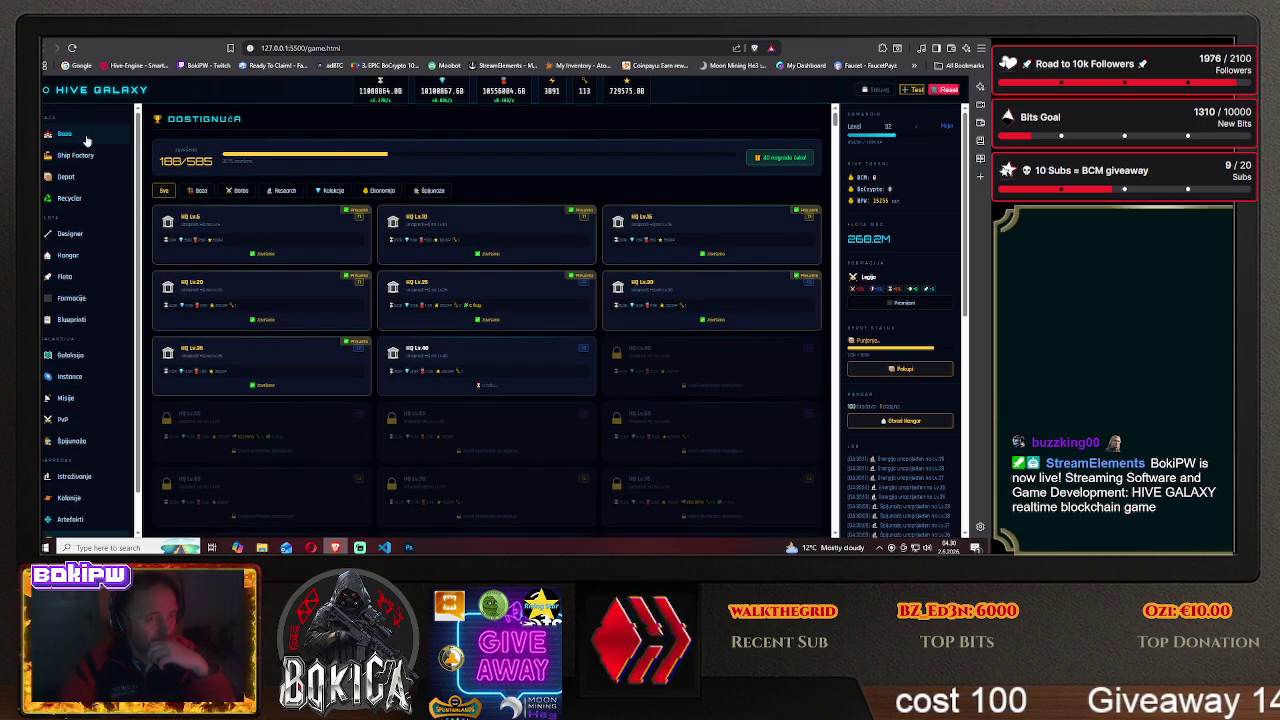
left_click(87, 141)
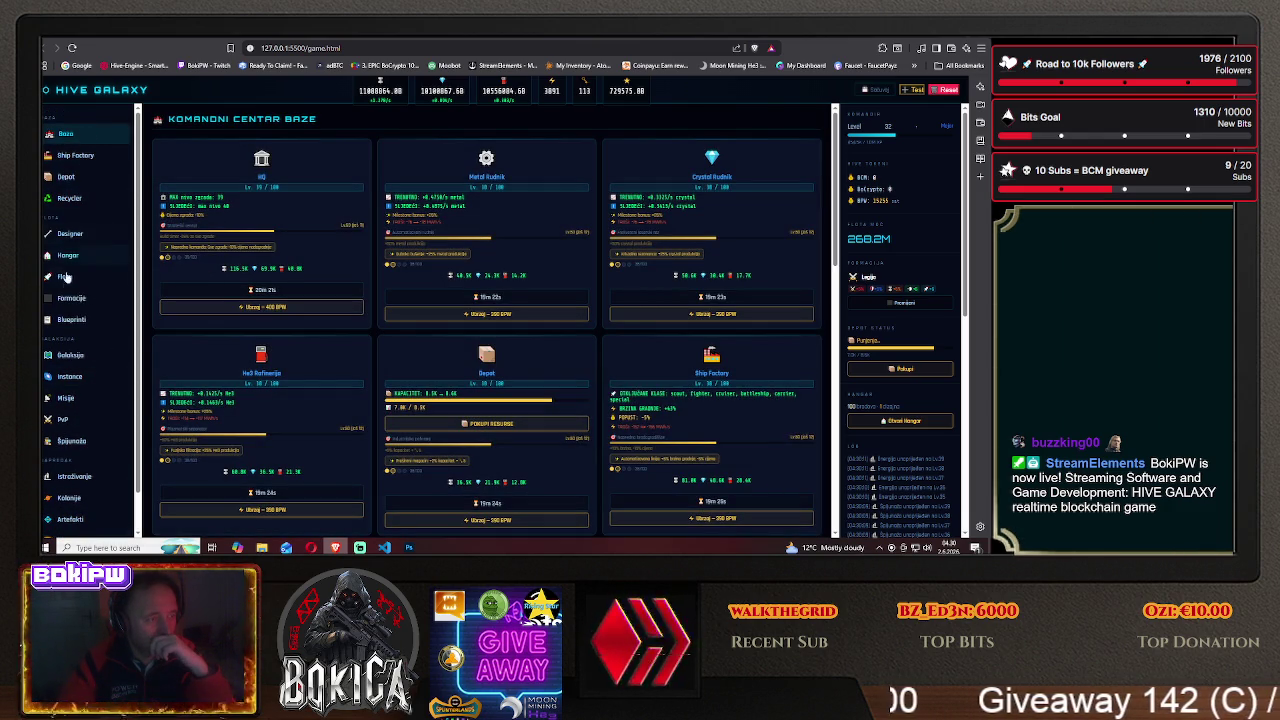
left_click(67, 325)
- Browse the Blueprinti page and filter it to Krstarica cruisers
scroll(253, 300, "down", 2)
scroll(253, 260, "up", 2)
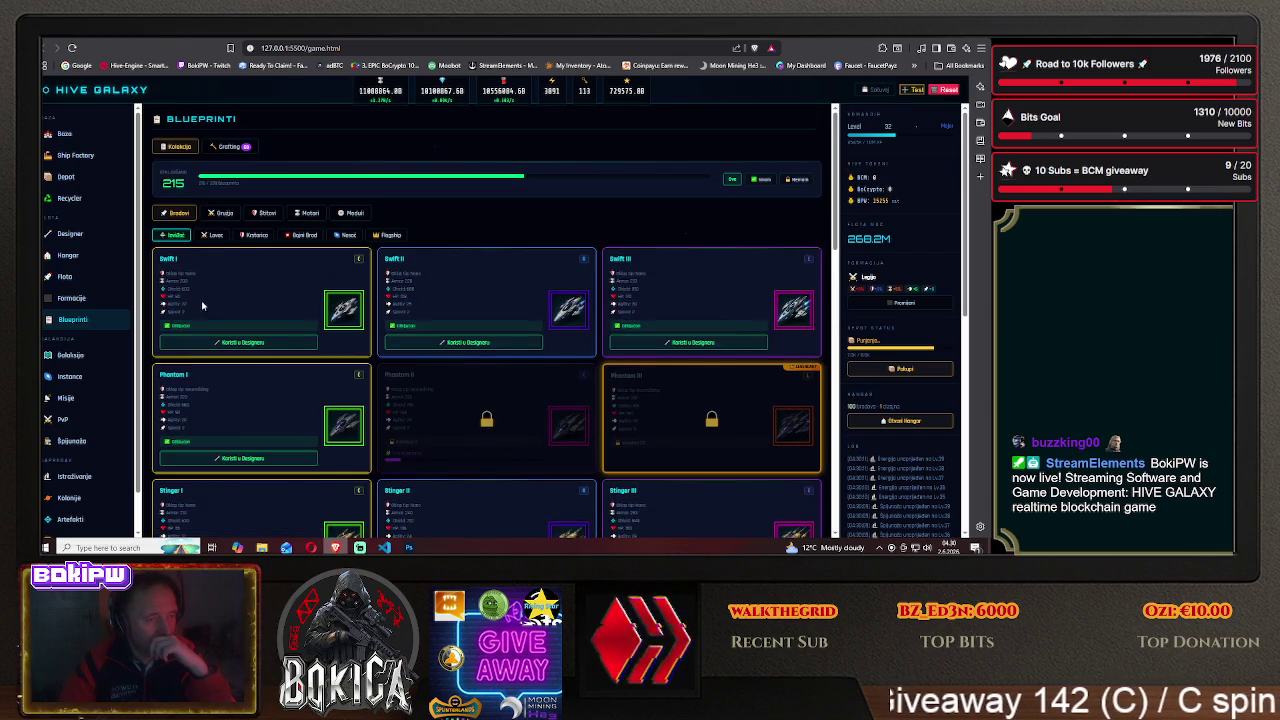
scroll(254, 372, "down", 3)
scroll(253, 374, "down", 2)
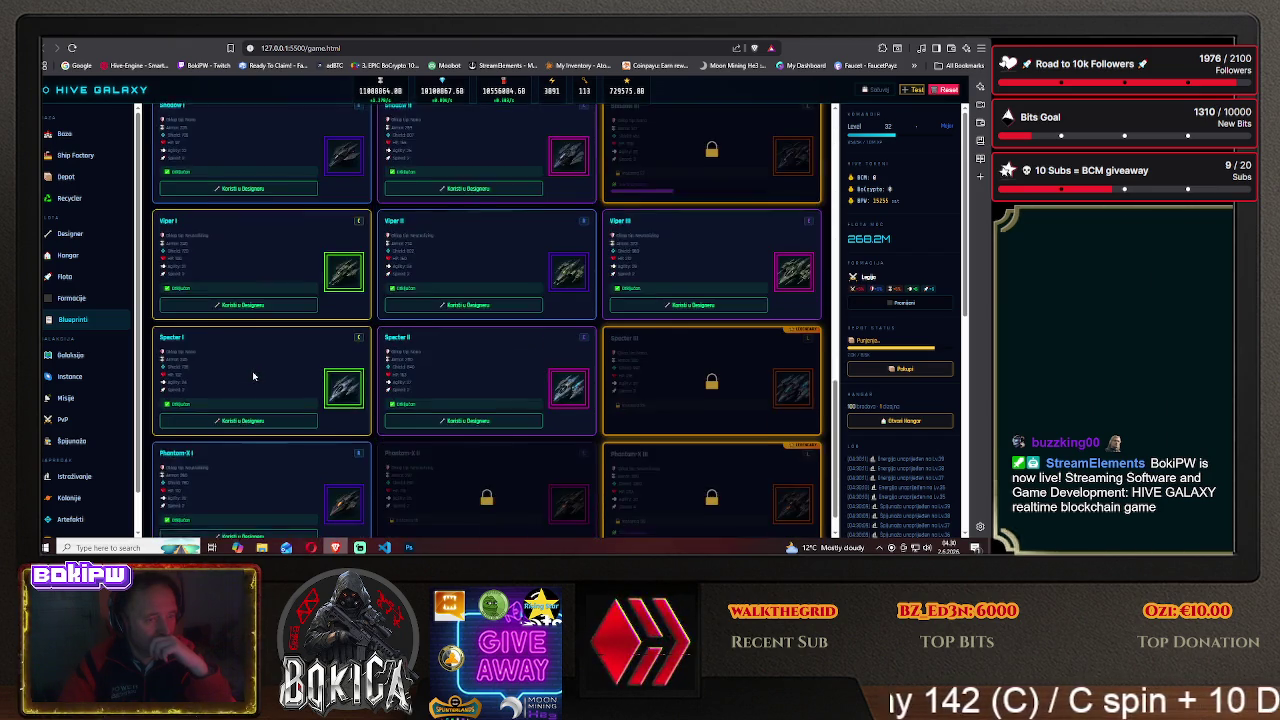
scroll(253, 376, "up", 3)
scroll(250, 373, "up", 2)
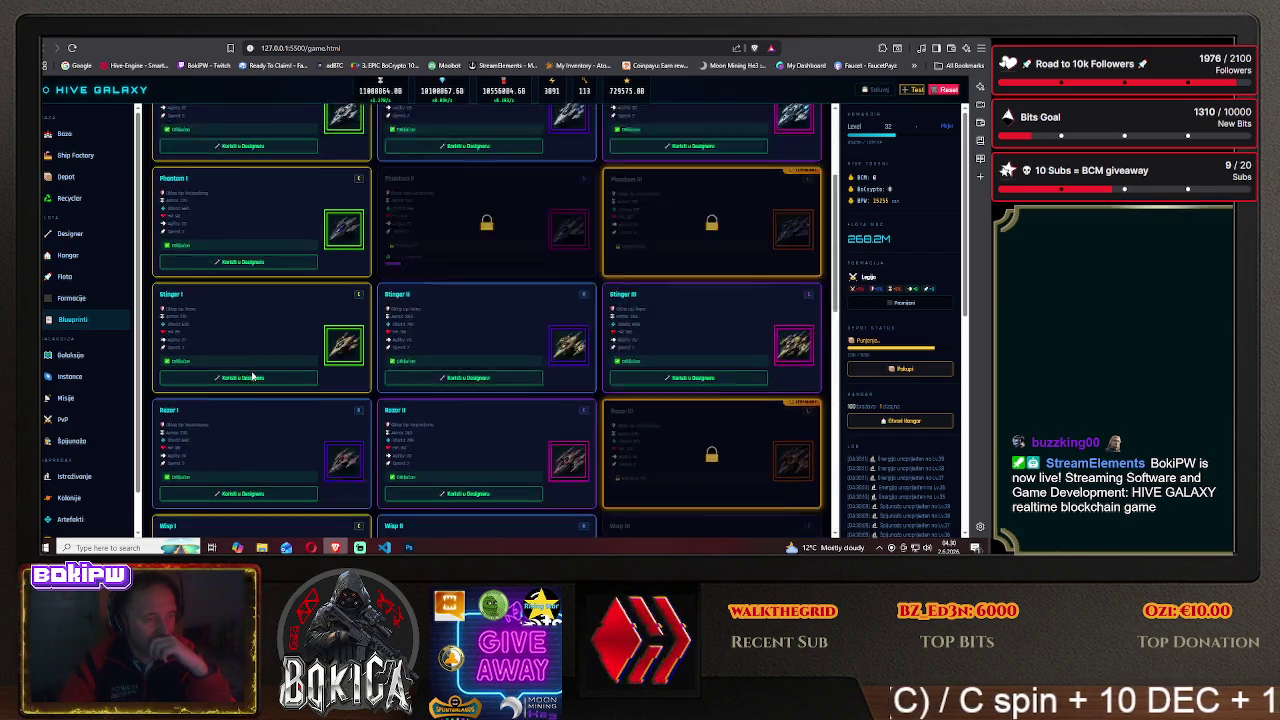
scroll(245, 369, "up", 1)
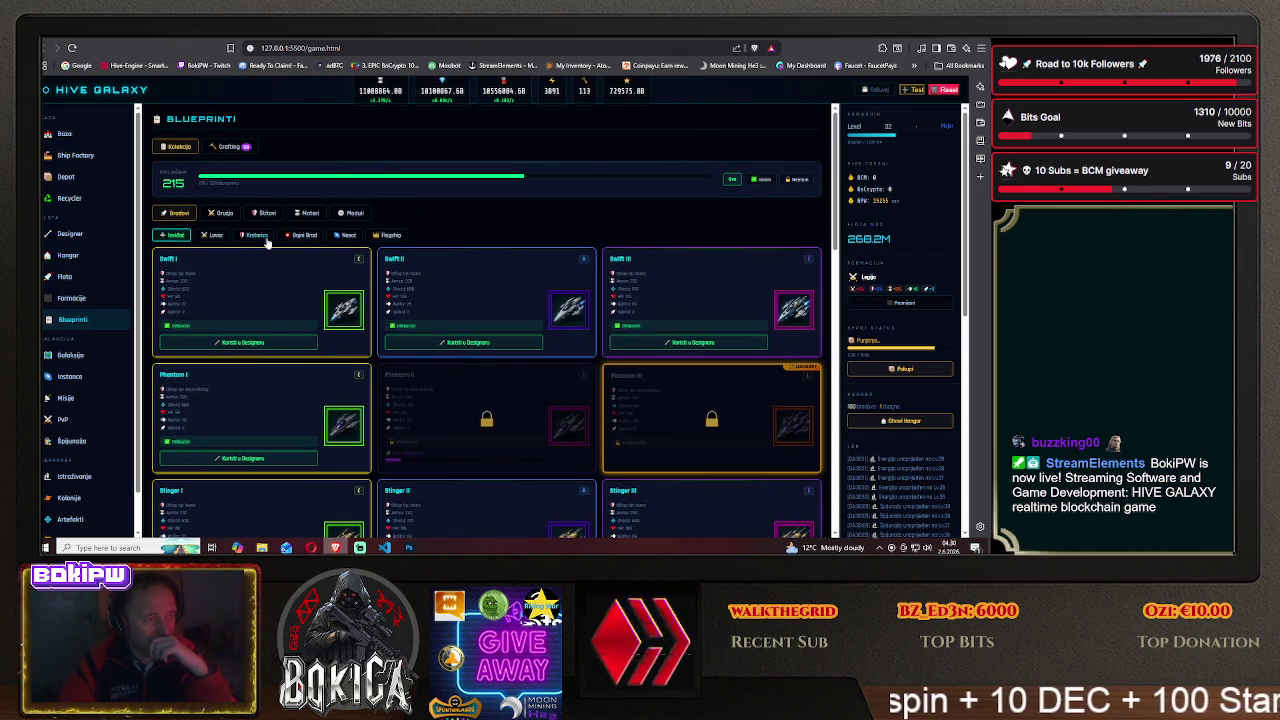
left_click(256, 236)
- Scroll through the Citadel, Rampart, Paladin and Protector cruiser cards, then return to Photoshop
scroll(267, 340, "down", 3)
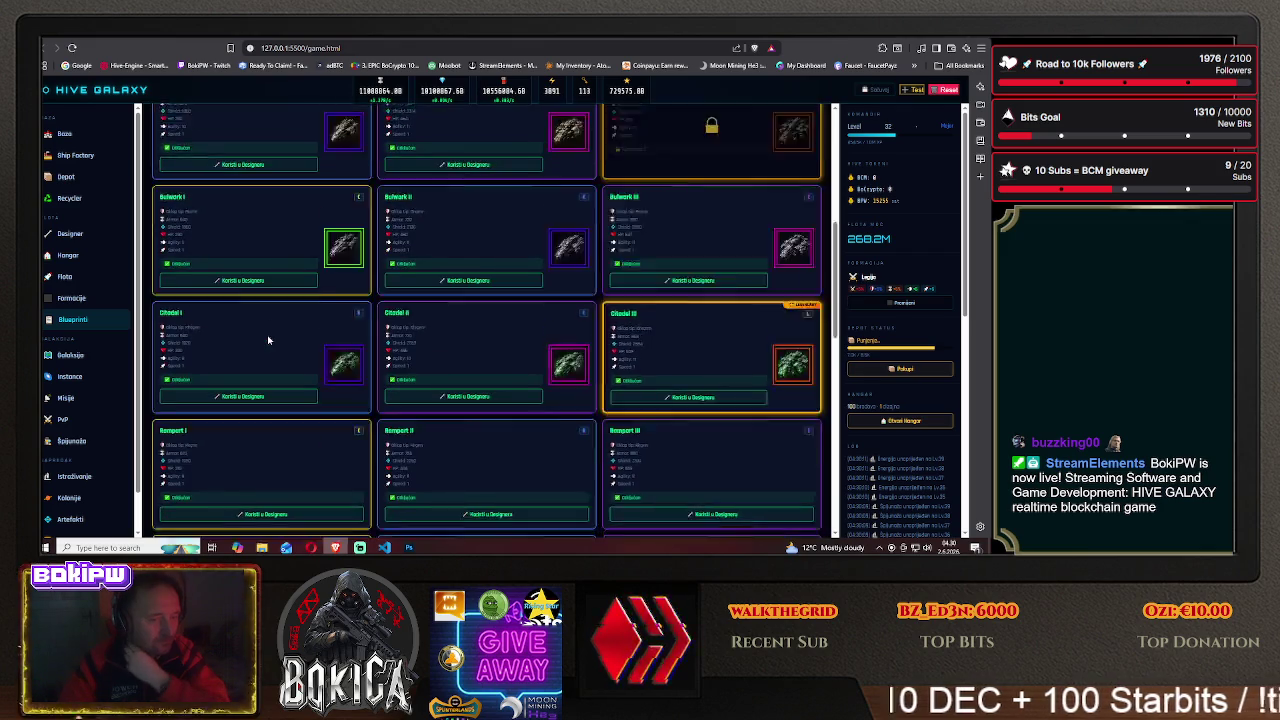
scroll(267, 340, "down", 3)
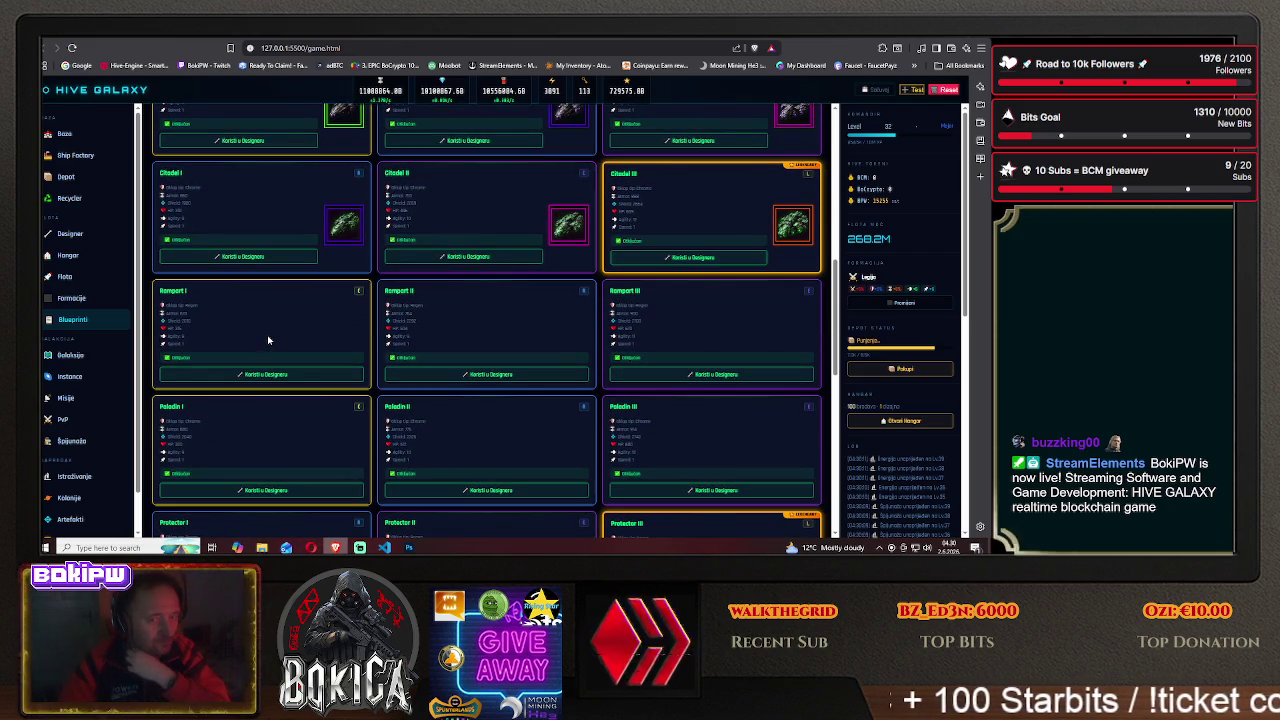
scroll(267, 340, "up", 2)
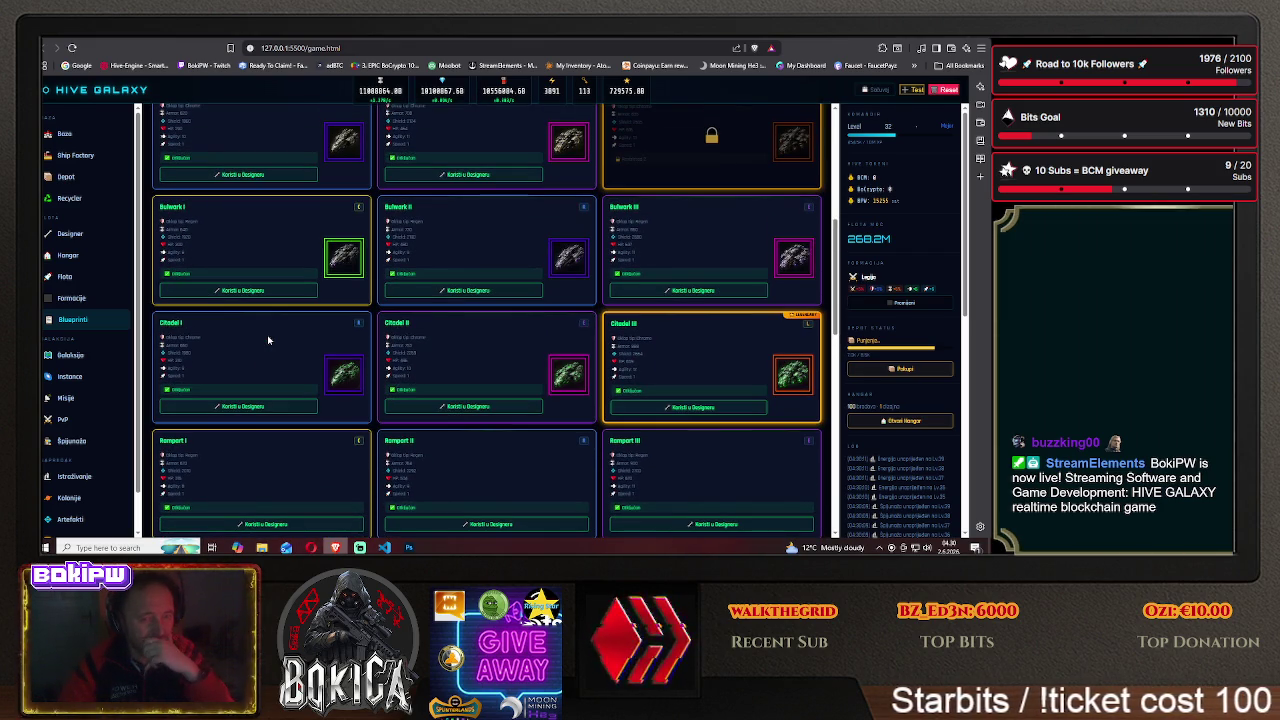
scroll(267, 340, "up", 2)
scroll(267, 340, "up", 1)
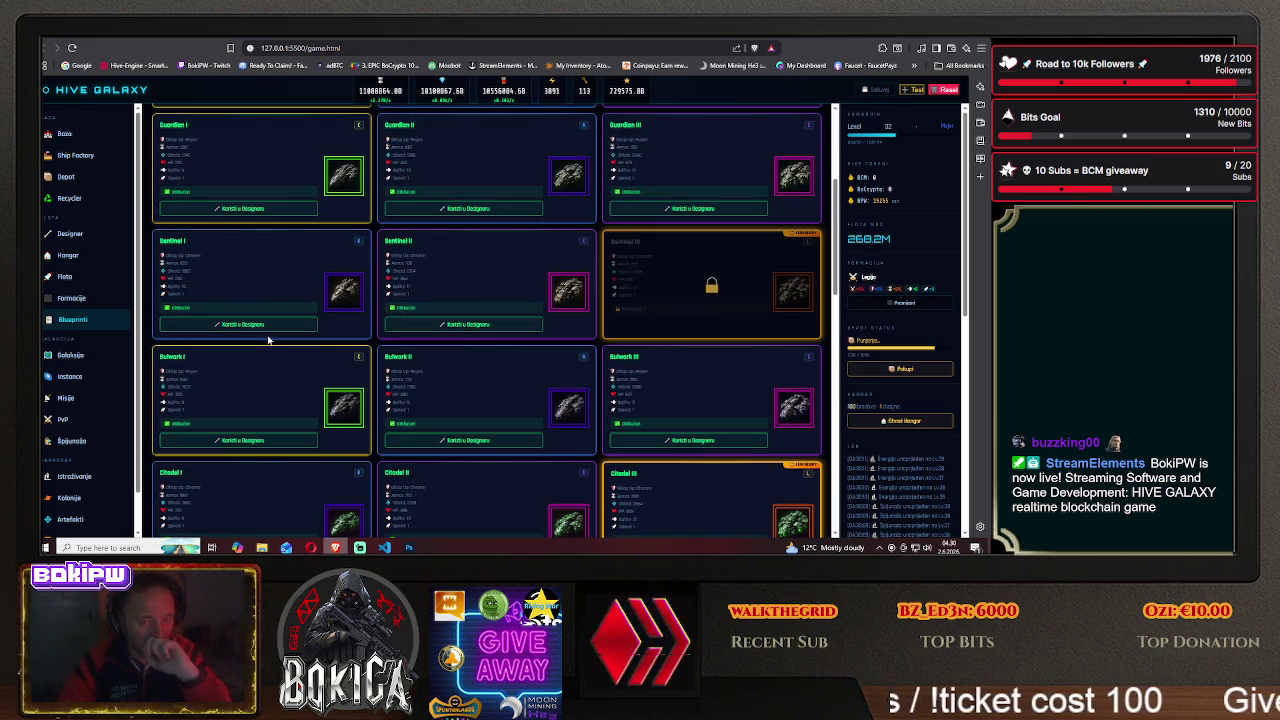
scroll(267, 340, "down", 1)
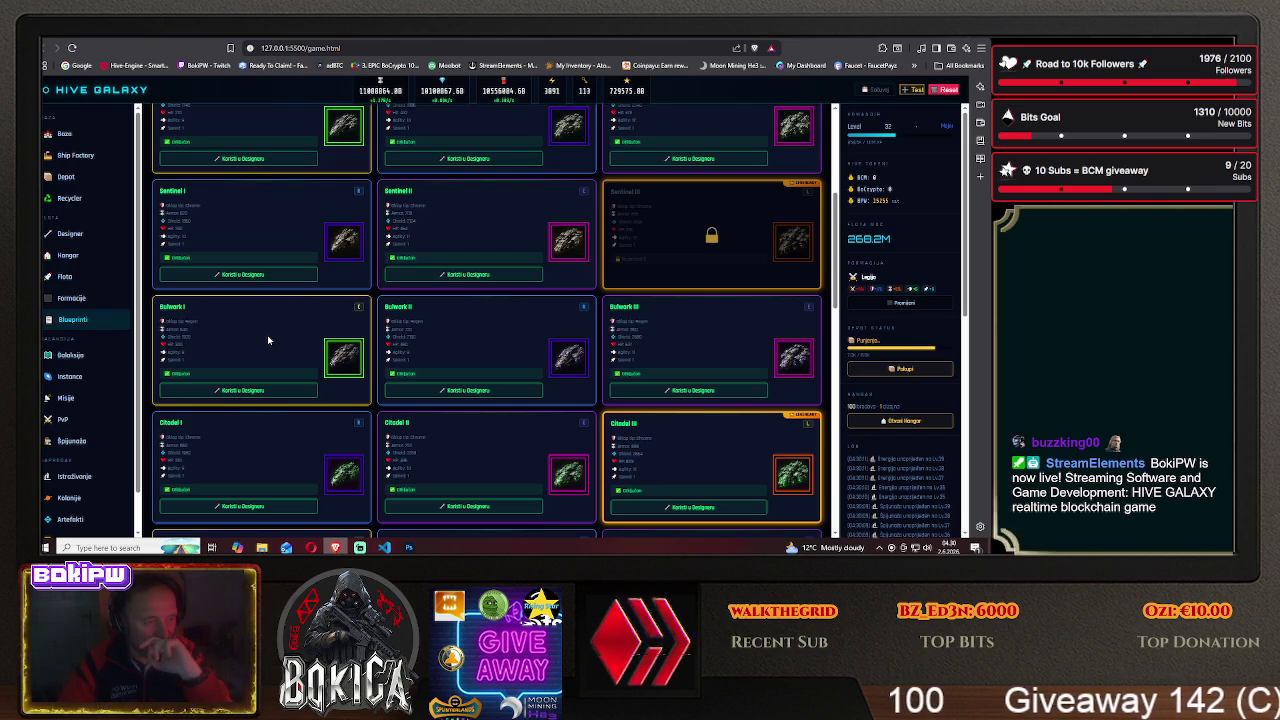
scroll(267, 340, "up", 4)
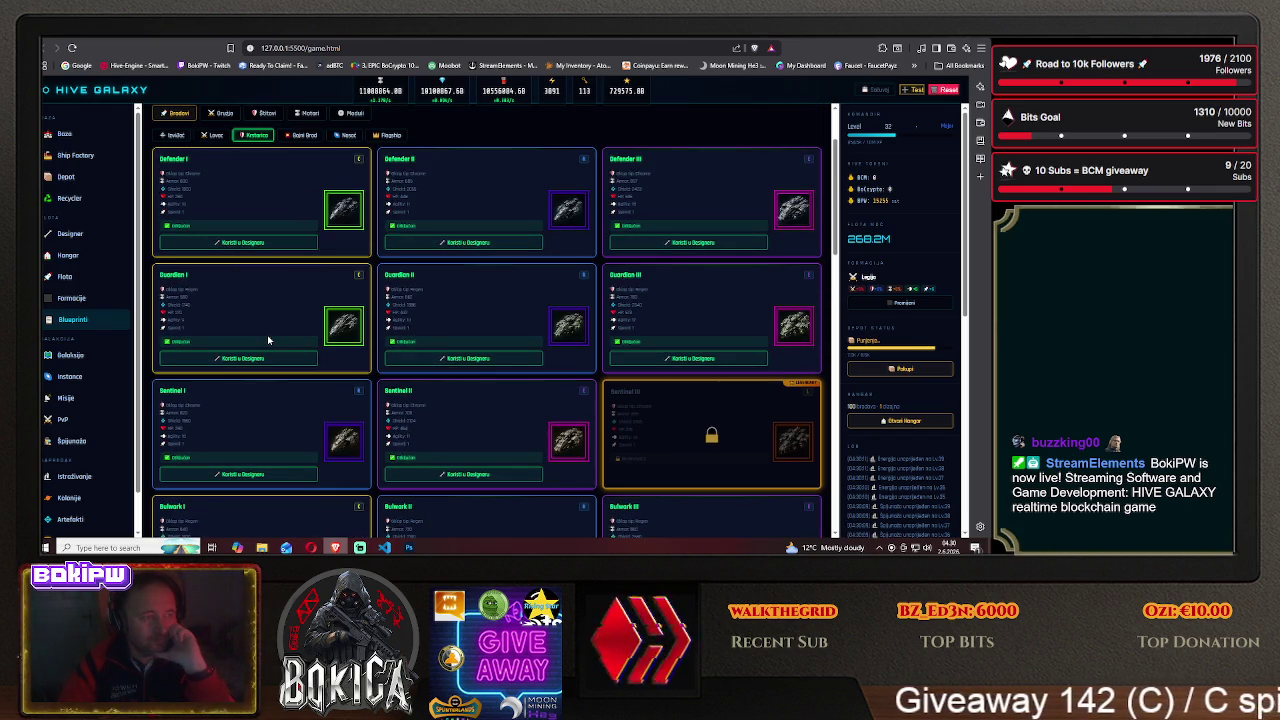
scroll(267, 340, "down", 3)
scroll(267, 340, "down", 3)
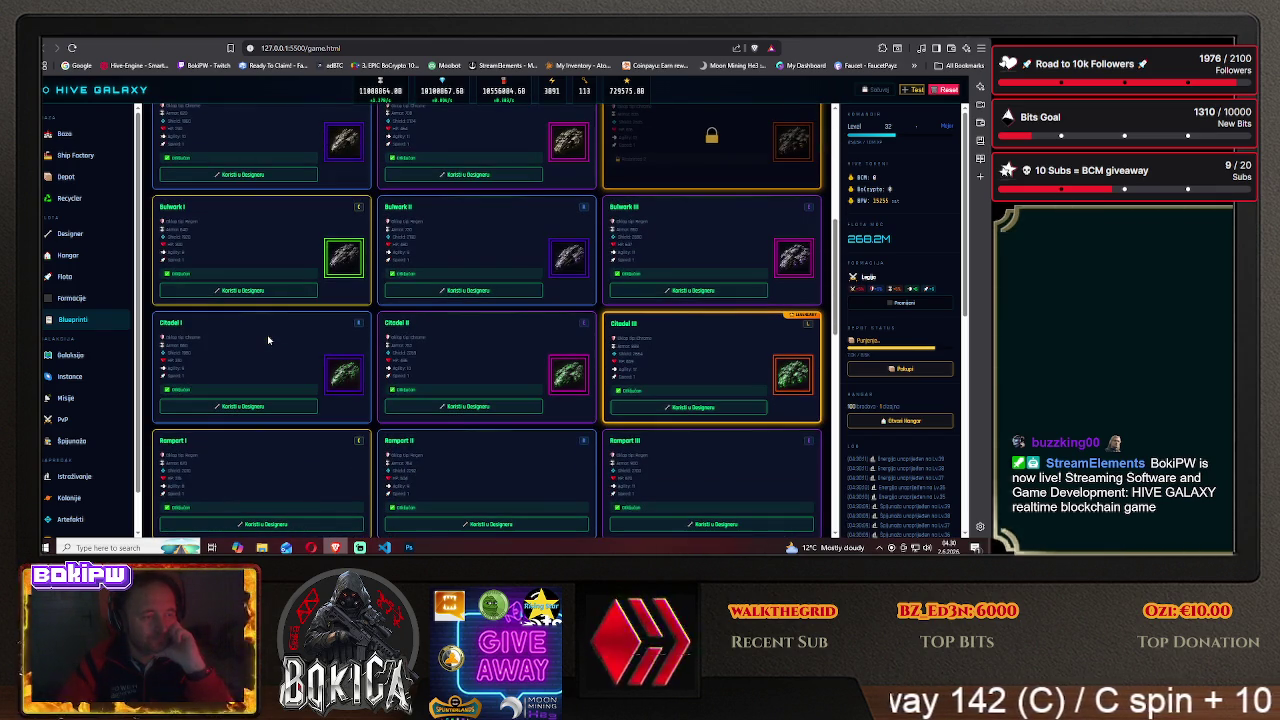
scroll(267, 340, "down", 3)
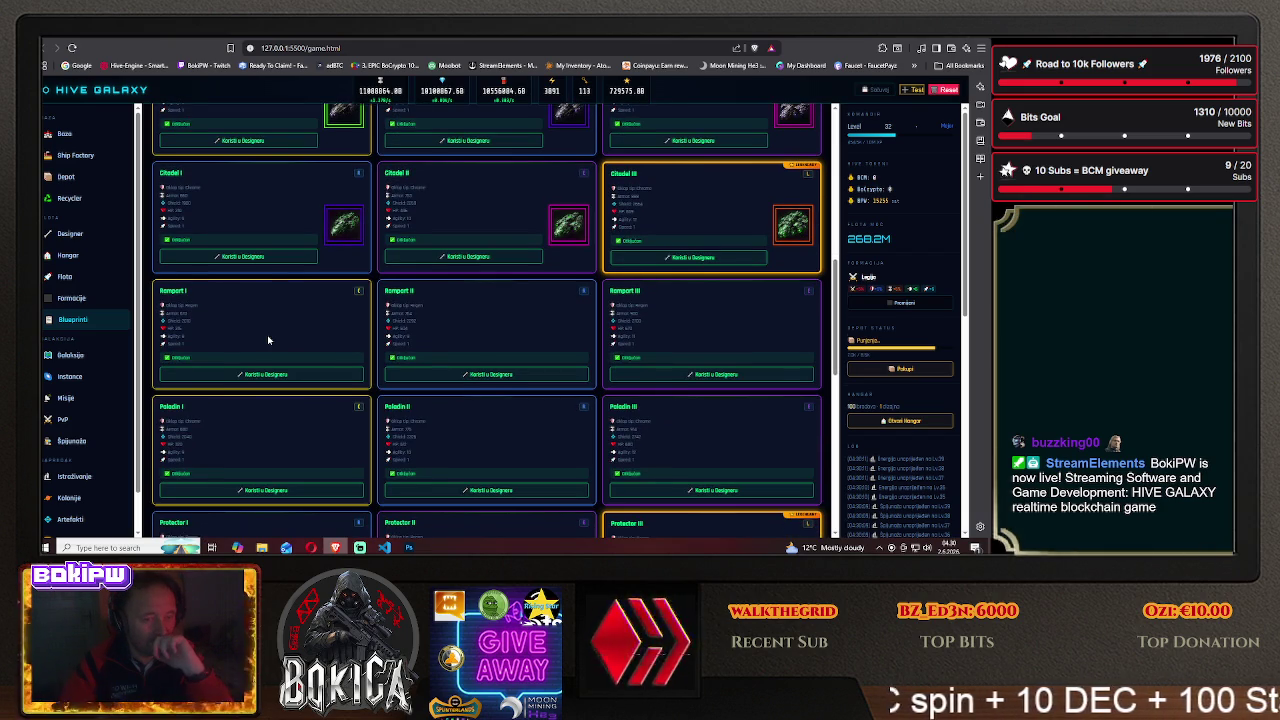
scroll(267, 340, "down", 1)
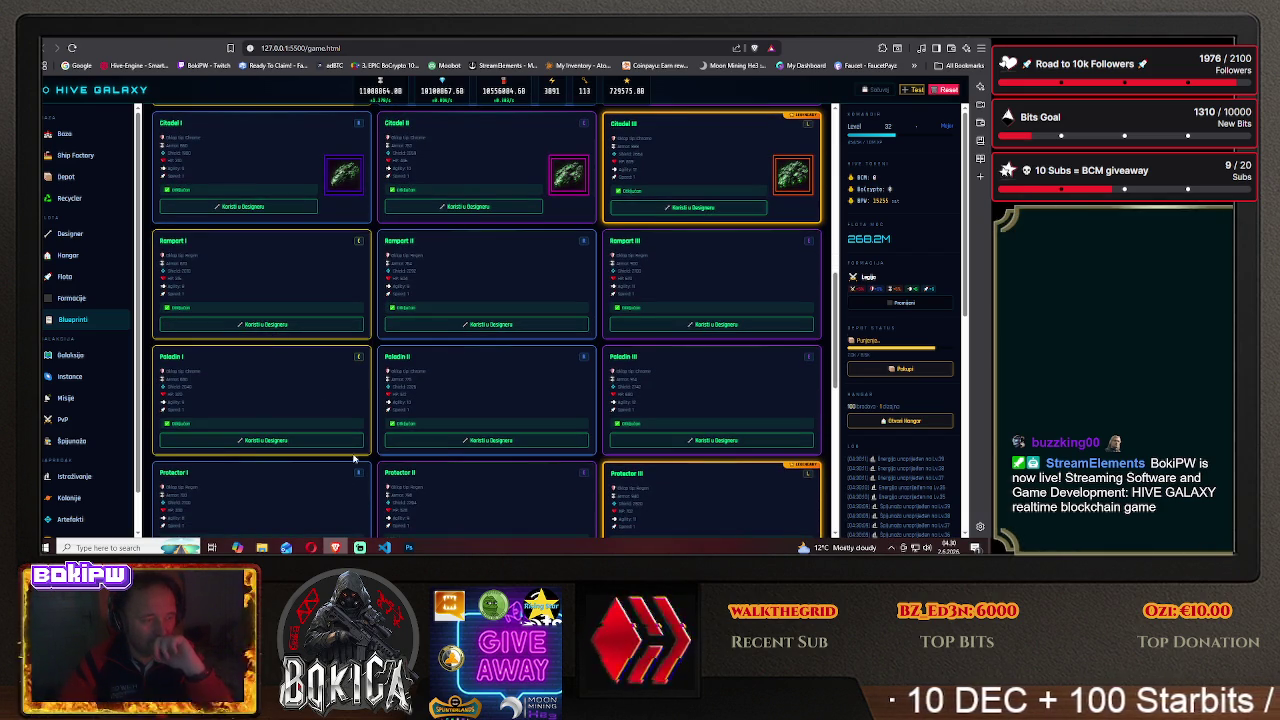
key("alt+Tab")
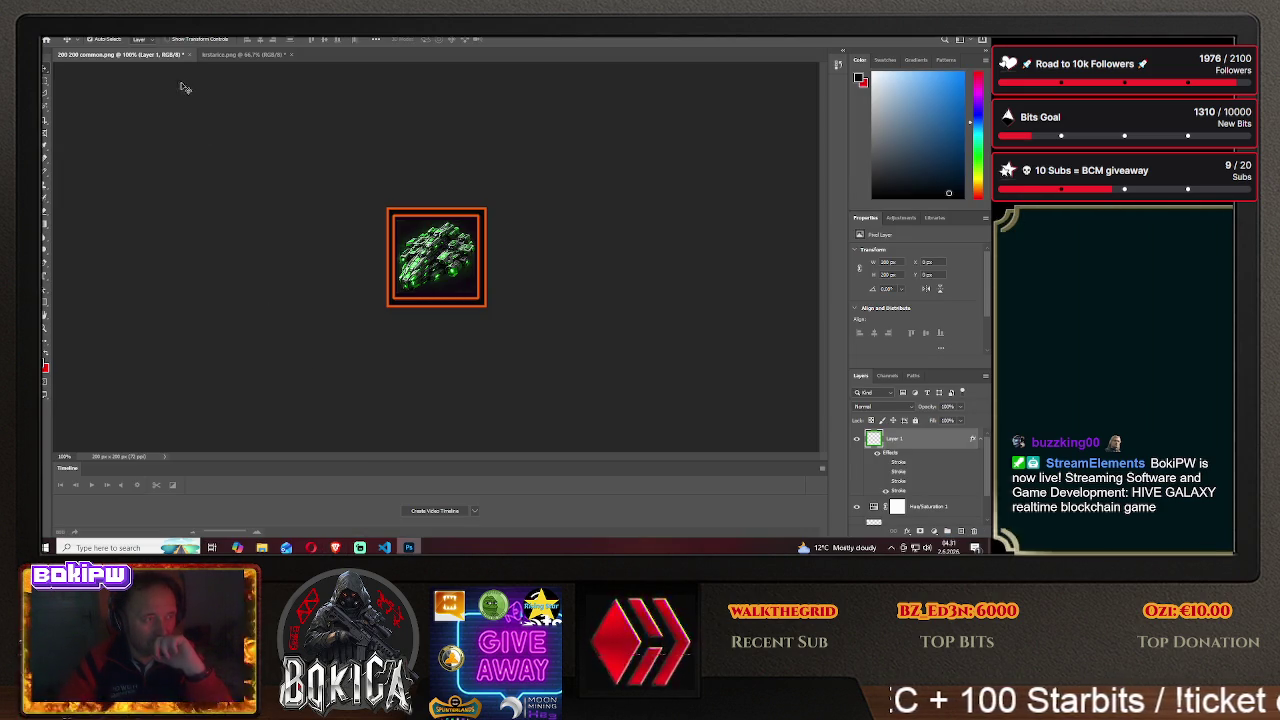
- Copy three ships from lestarice.png into the icon document, keeping the frame layer above them
left_click(232, 54)
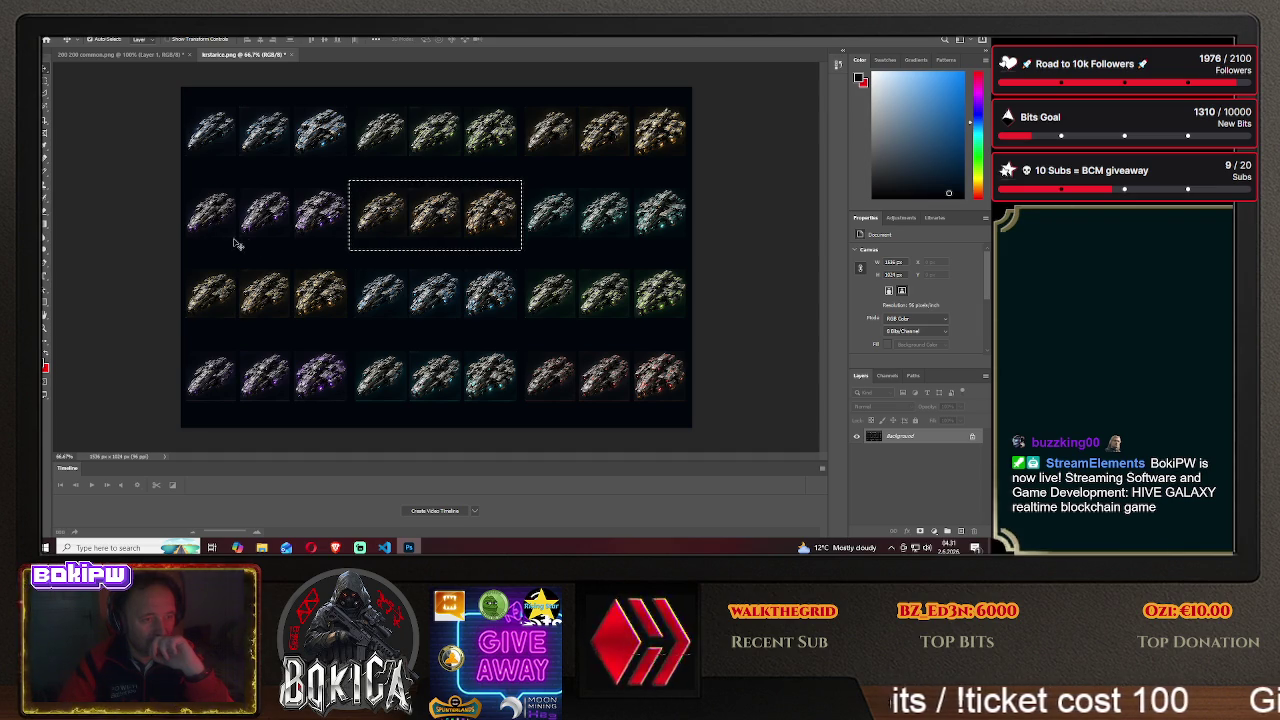
left_click(44, 85)
left_click(288, 245)
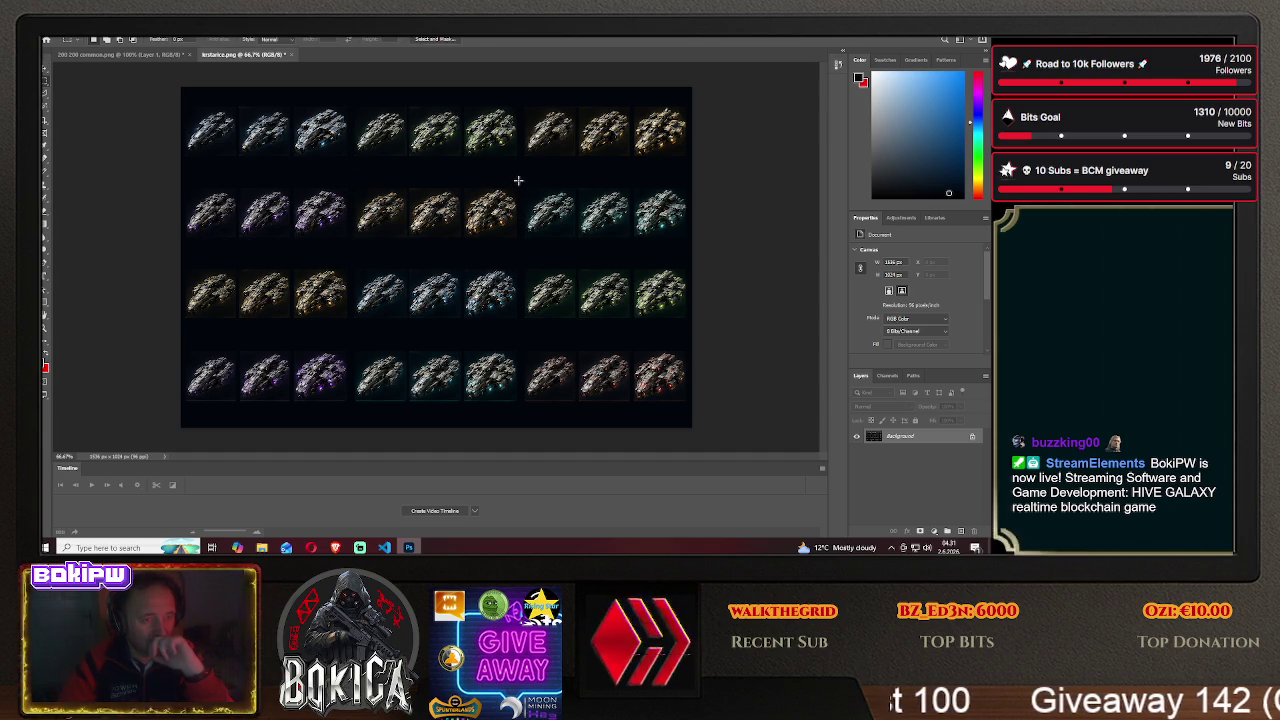
left_click_drag(521, 186, 698, 246)
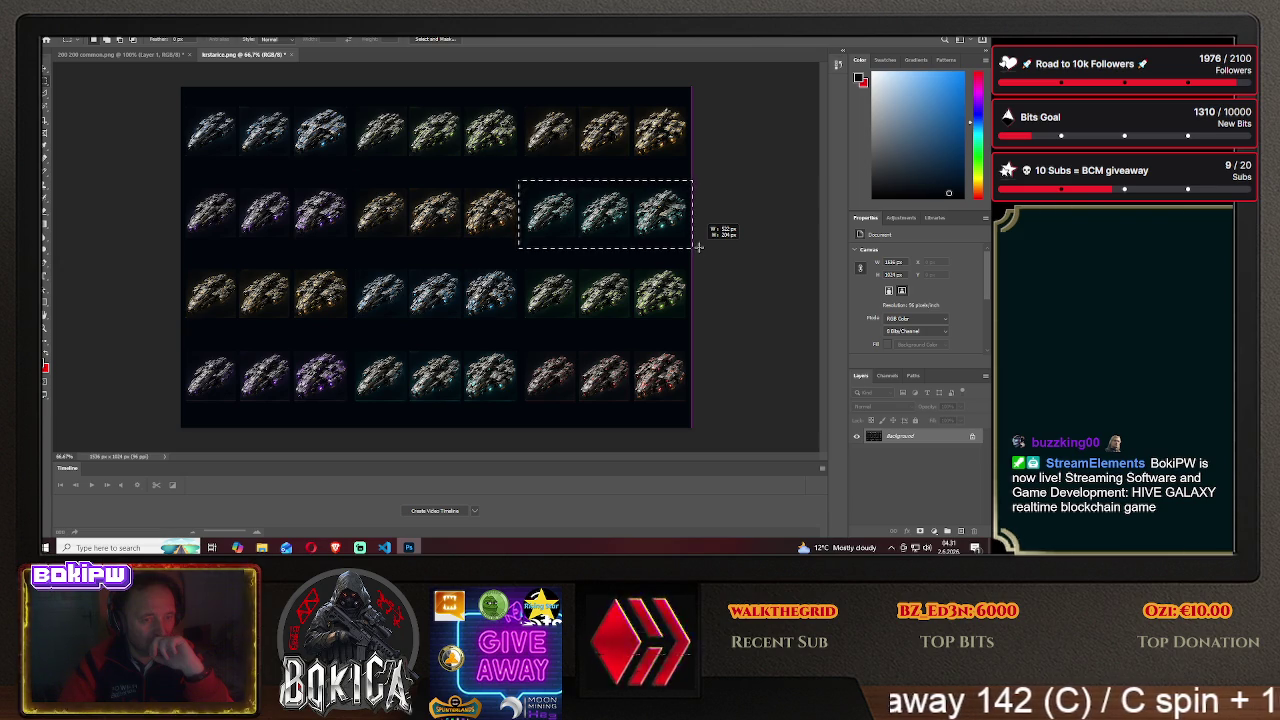
left_click(44, 71)
mouse_move(513, 193)
left_mouse_down()
mouse_move(222, 57)
mouse_move(338, 238)
left_mouse_up()
left_click_drag(447, 262, 455, 232)
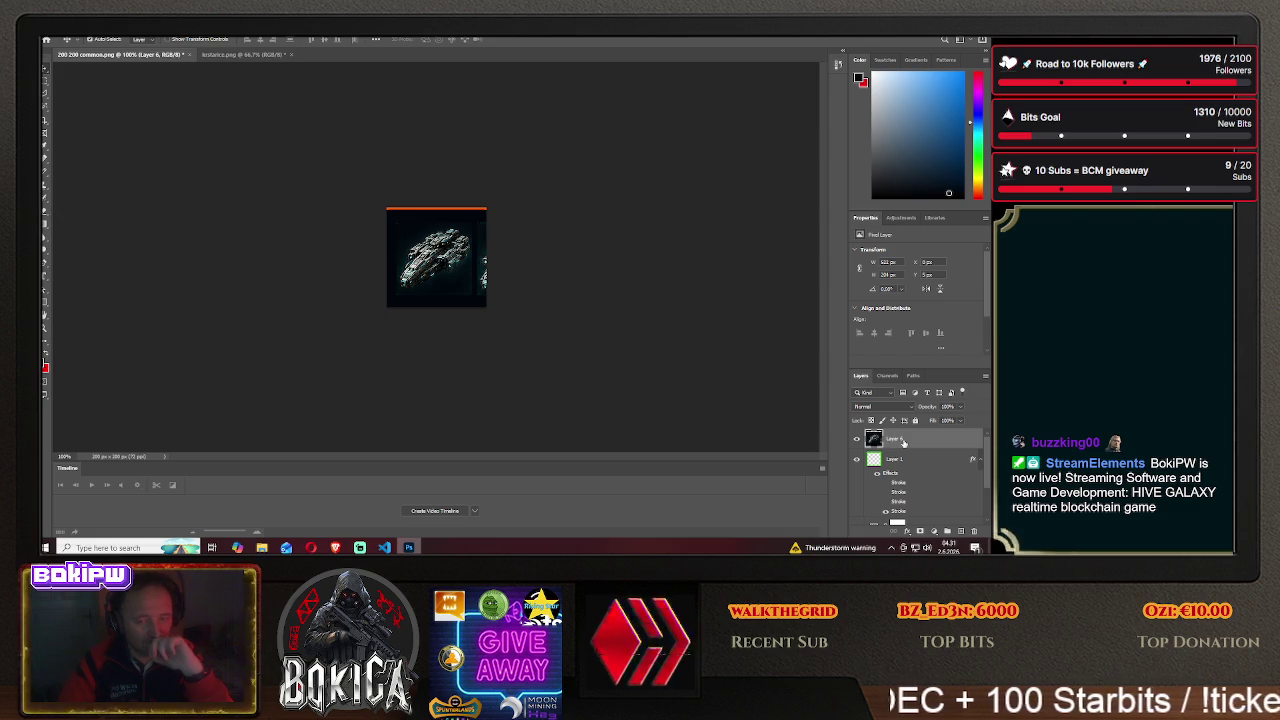
left_click_drag(904, 462, 905, 445)
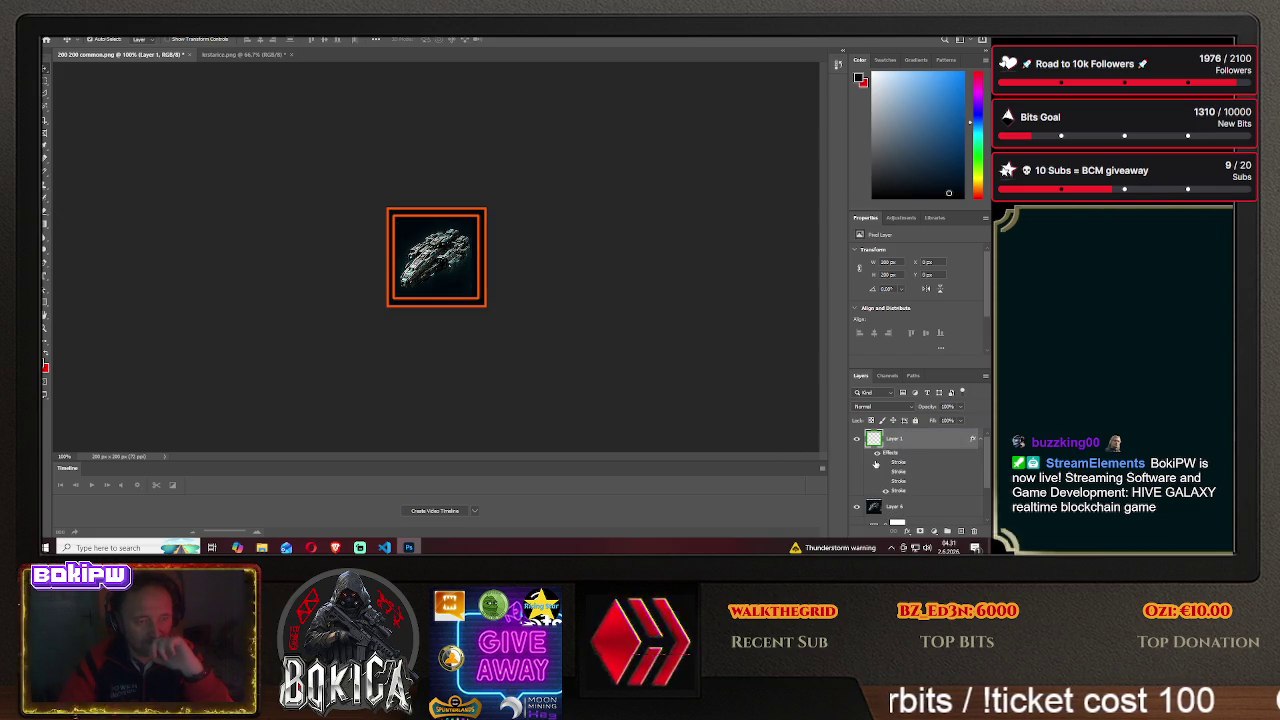
- Nudge the new Layer 6 ship into the frame and delete the old Layer 4 ship
scroll(876, 463, "down", 3)
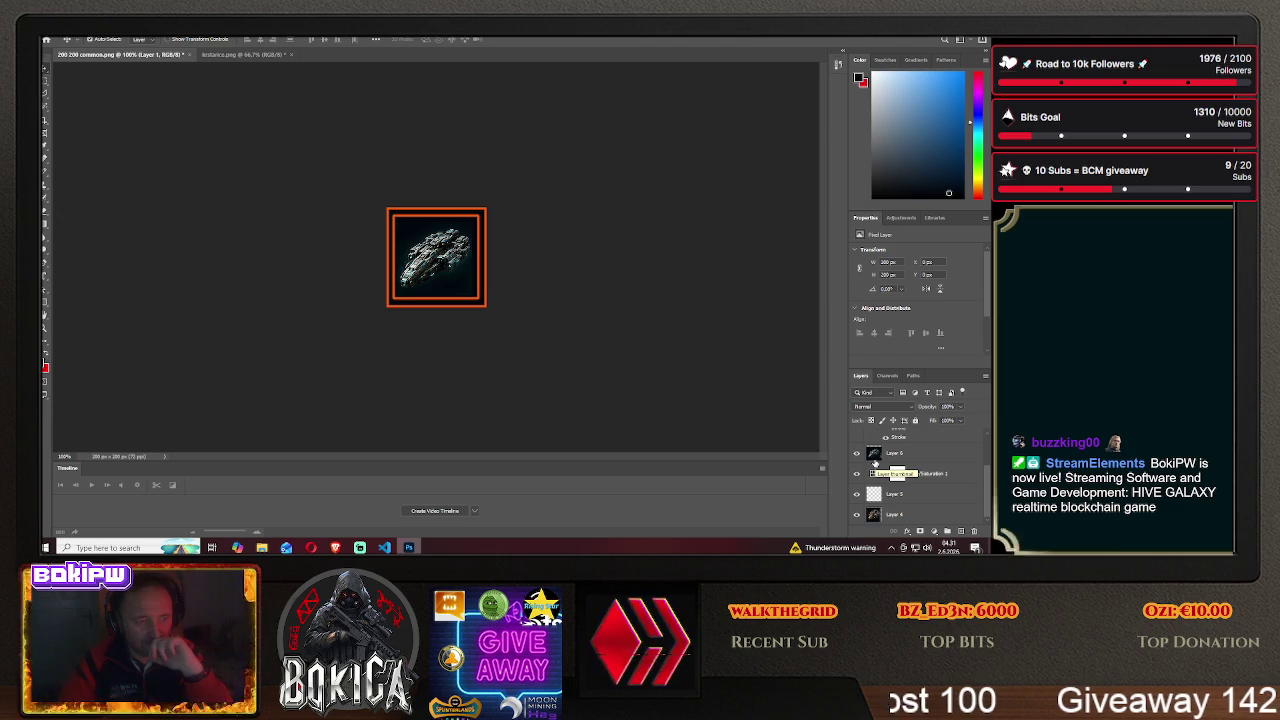
left_click(893, 453)
left_click_drag(440, 250, 452, 235)
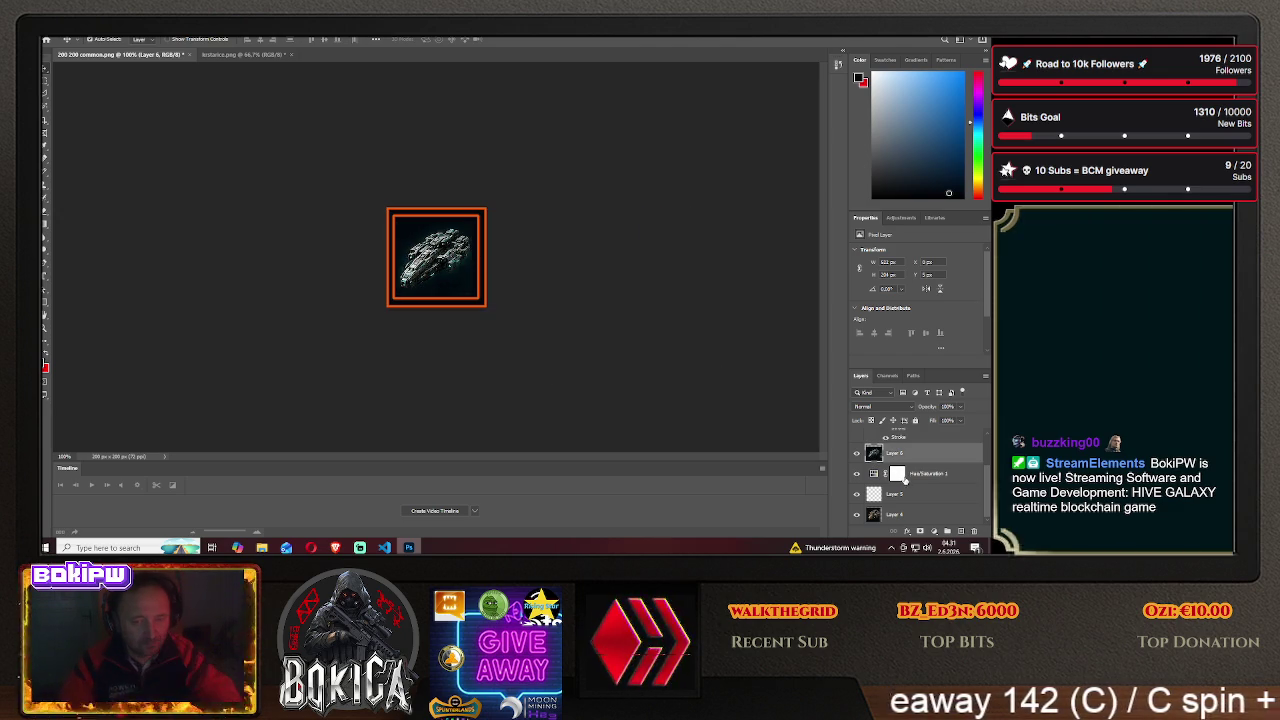
left_click(900, 514)
key("Delete")
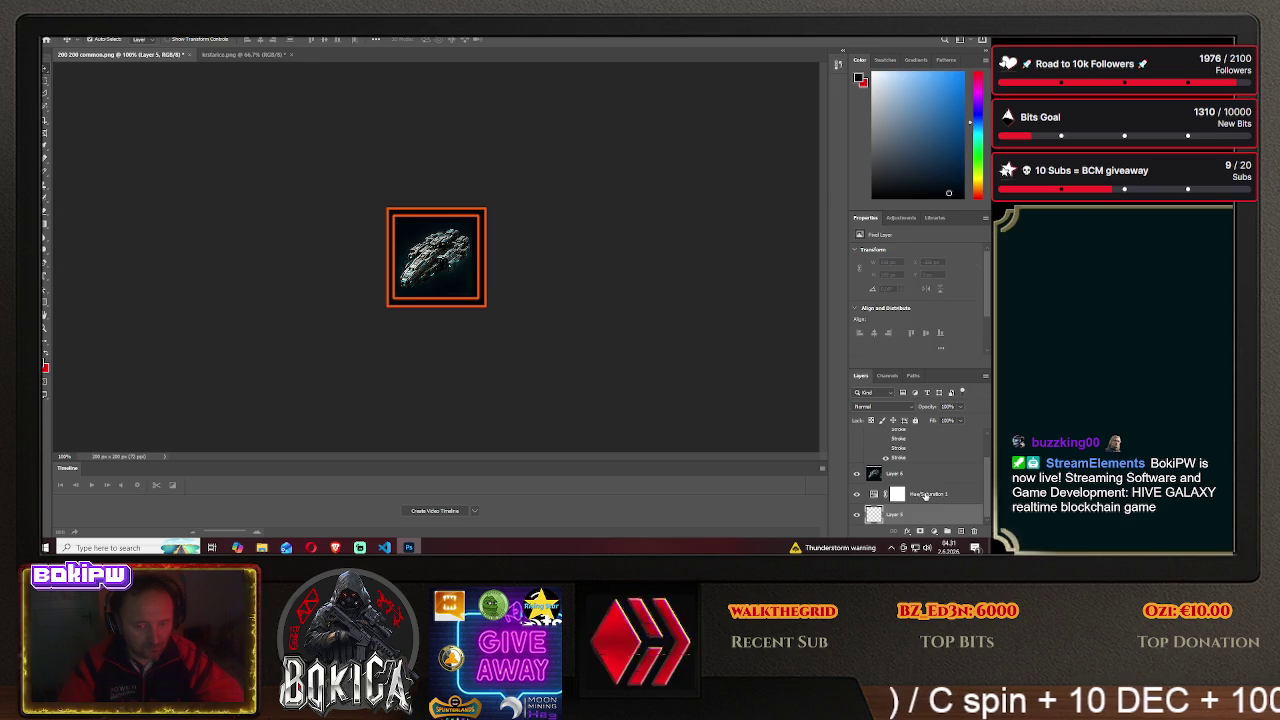
- Add a Hue/Saturation adjustment above Layer 6 with hue -57 and raised saturation
left_click(924, 495)
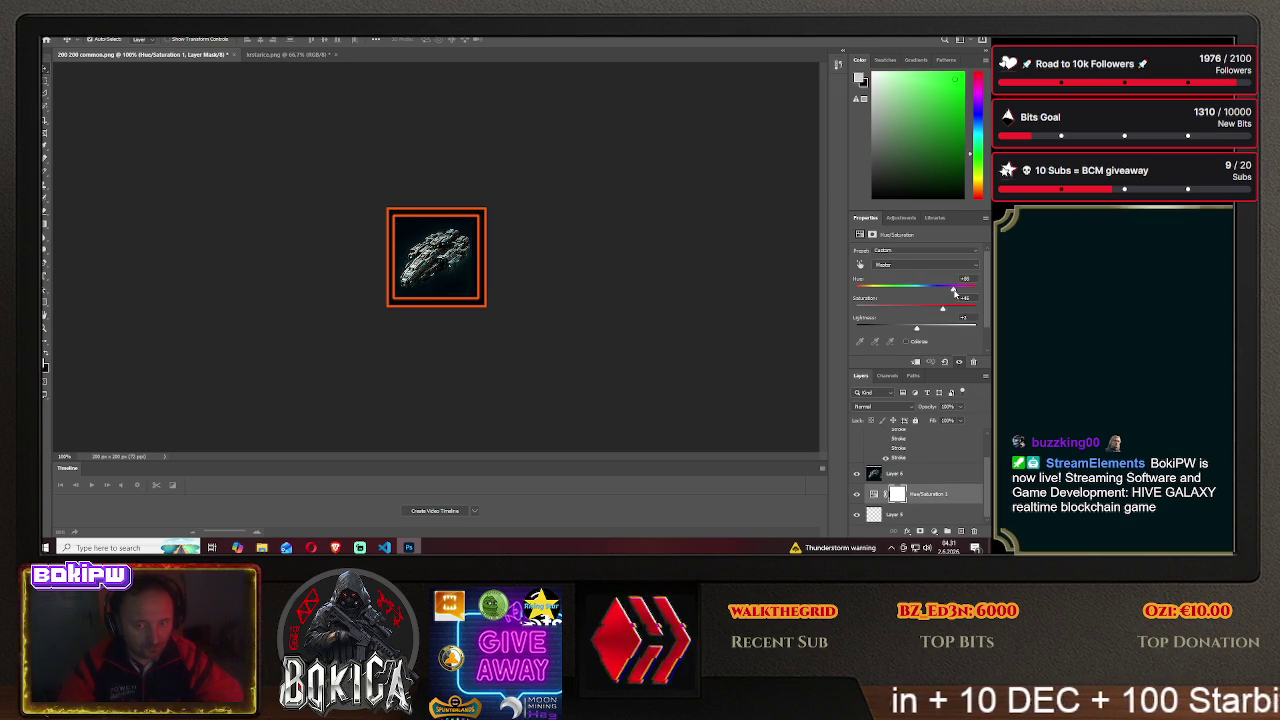
mouse_move(953, 290)
left_mouse_down()
mouse_move(884, 290)
mouse_move(942, 311)
left_mouse_up()
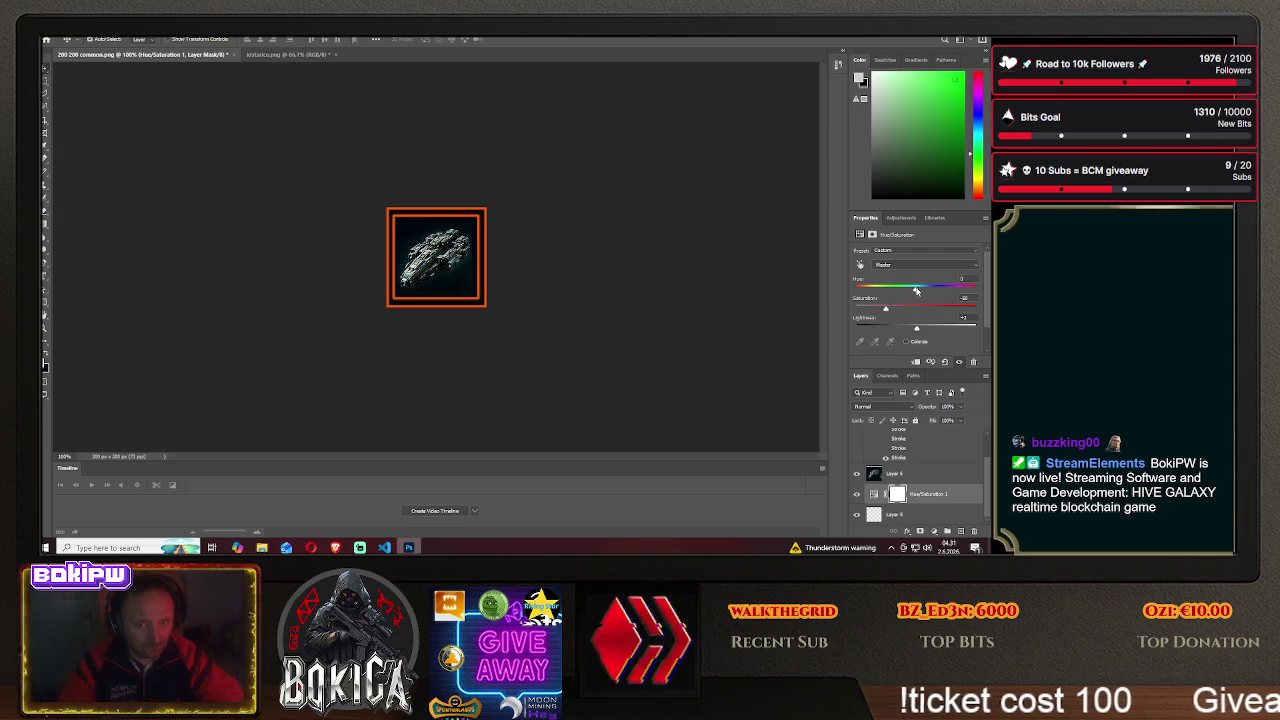
scroll(912, 437, "up", 2)
scroll(914, 447, "down", 2)
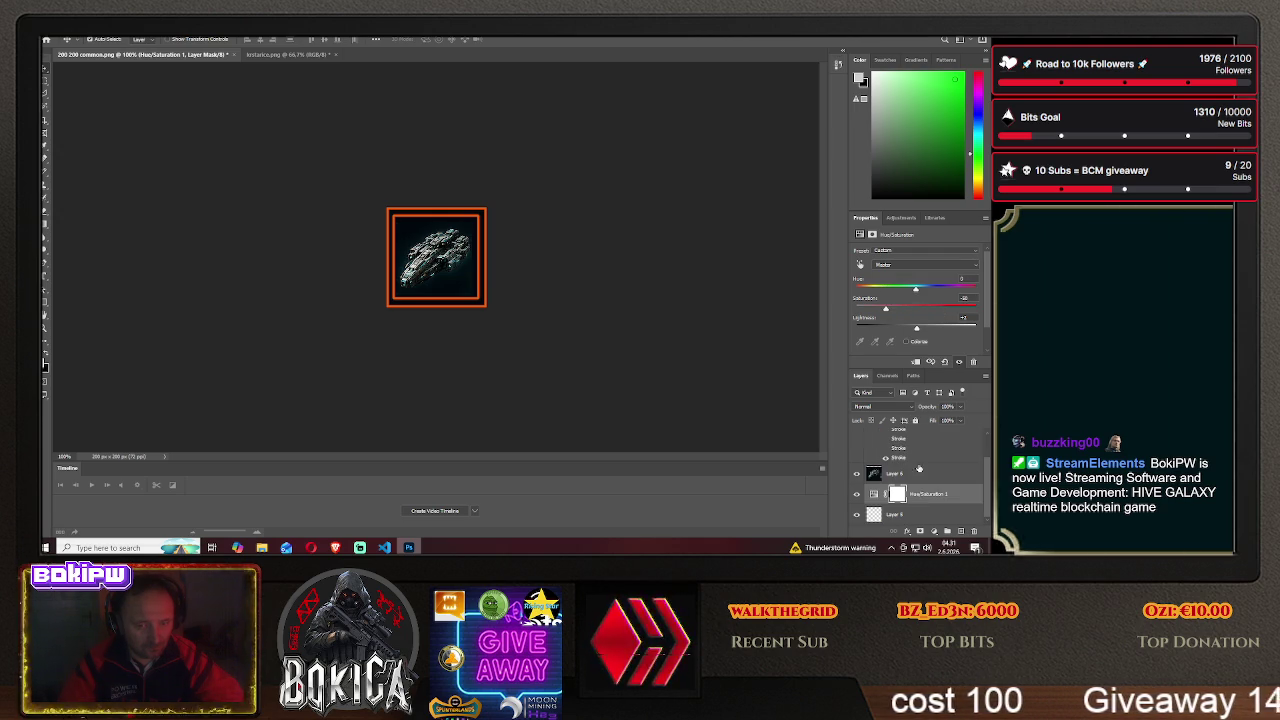
left_click_drag(922, 500, 928, 474)
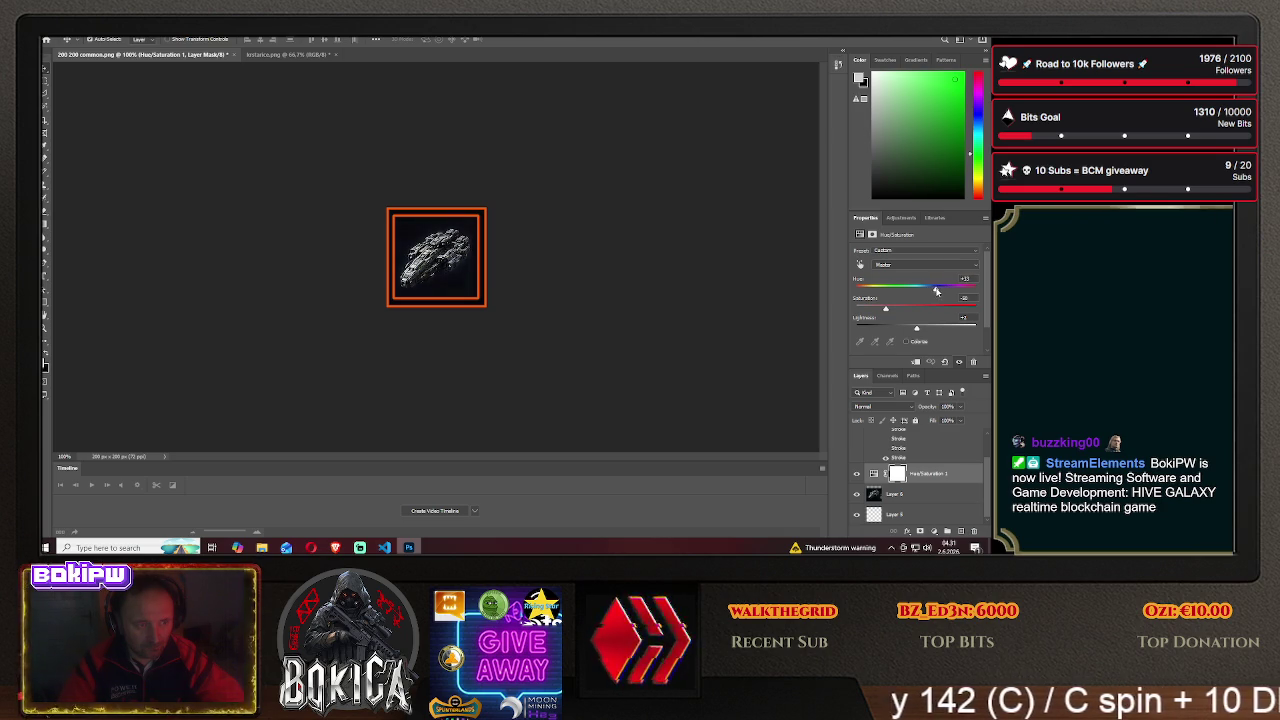
mouse_move(936, 290)
left_mouse_down()
mouse_move(884, 291)
mouse_move(952, 311)
left_mouse_up()
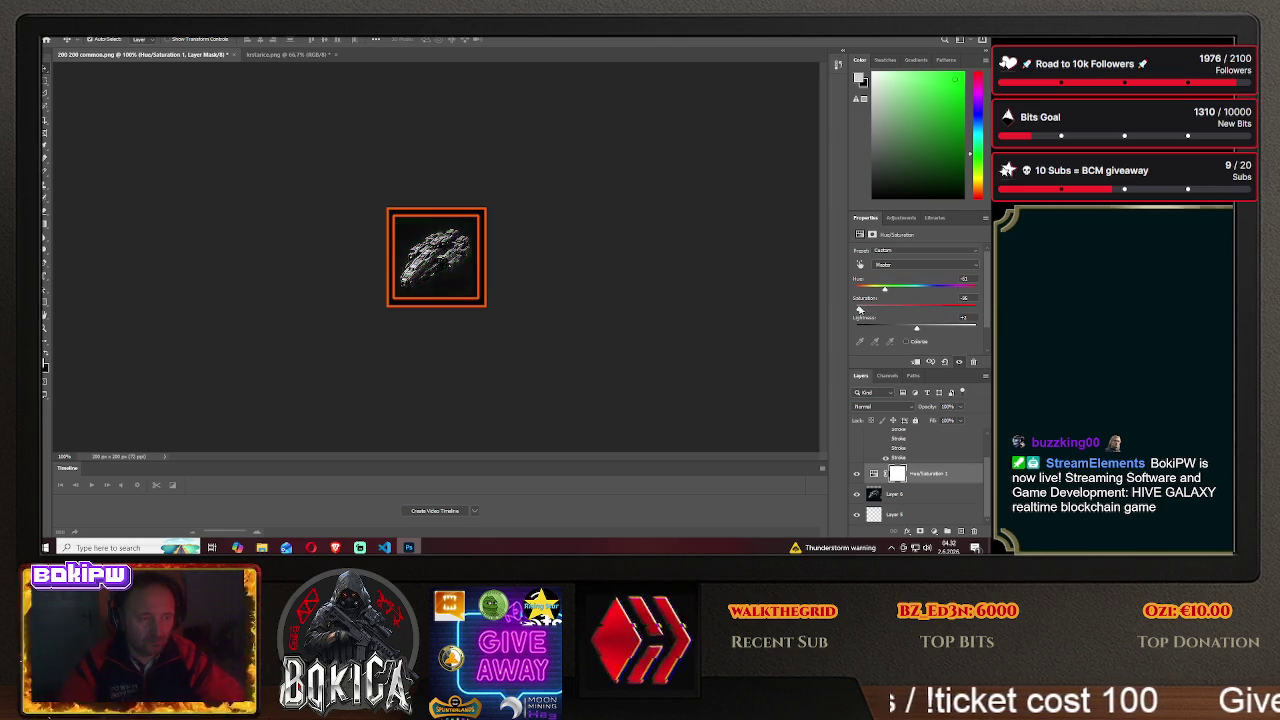
left_click_drag(860, 311, 925, 311)
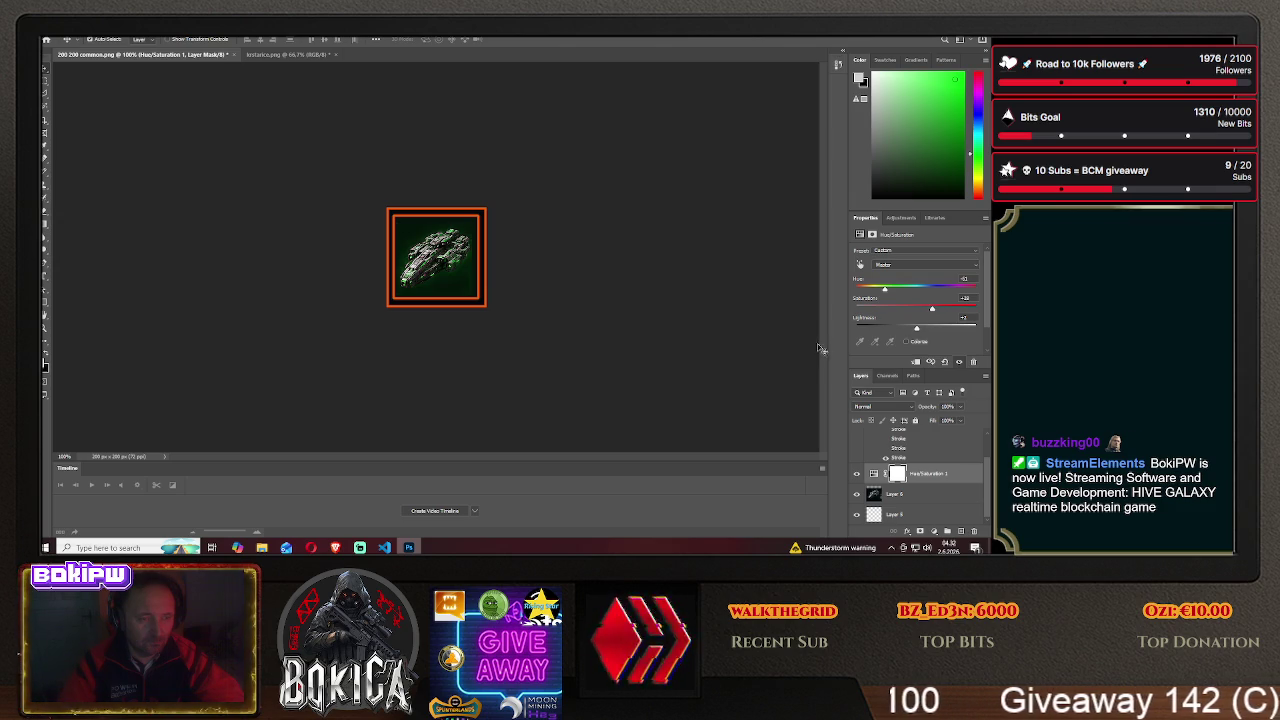
left_click(896, 500)
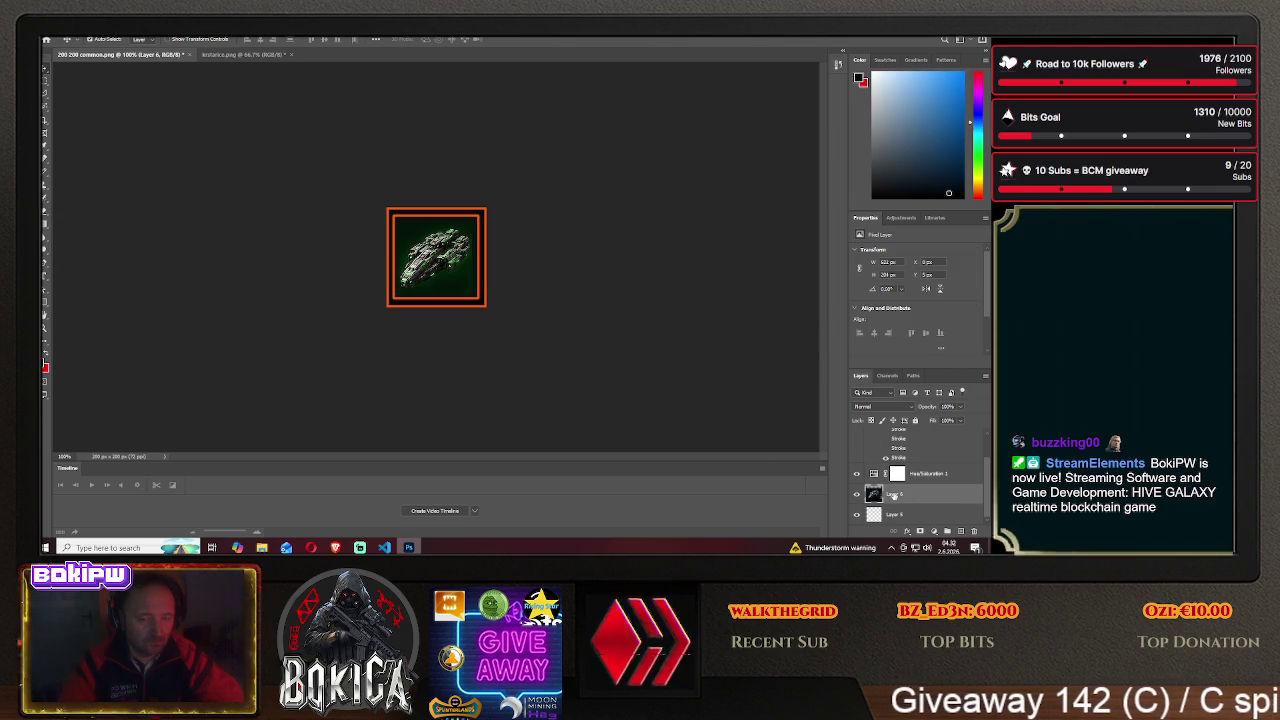
- Drag the Layer 6 sprite sheet until the next ship is centred in the frame, comparing with the game
mouse_move(457, 279)
left_mouse_down()
mouse_move(398, 262)
mouse_move(290, 273)
left_mouse_up()
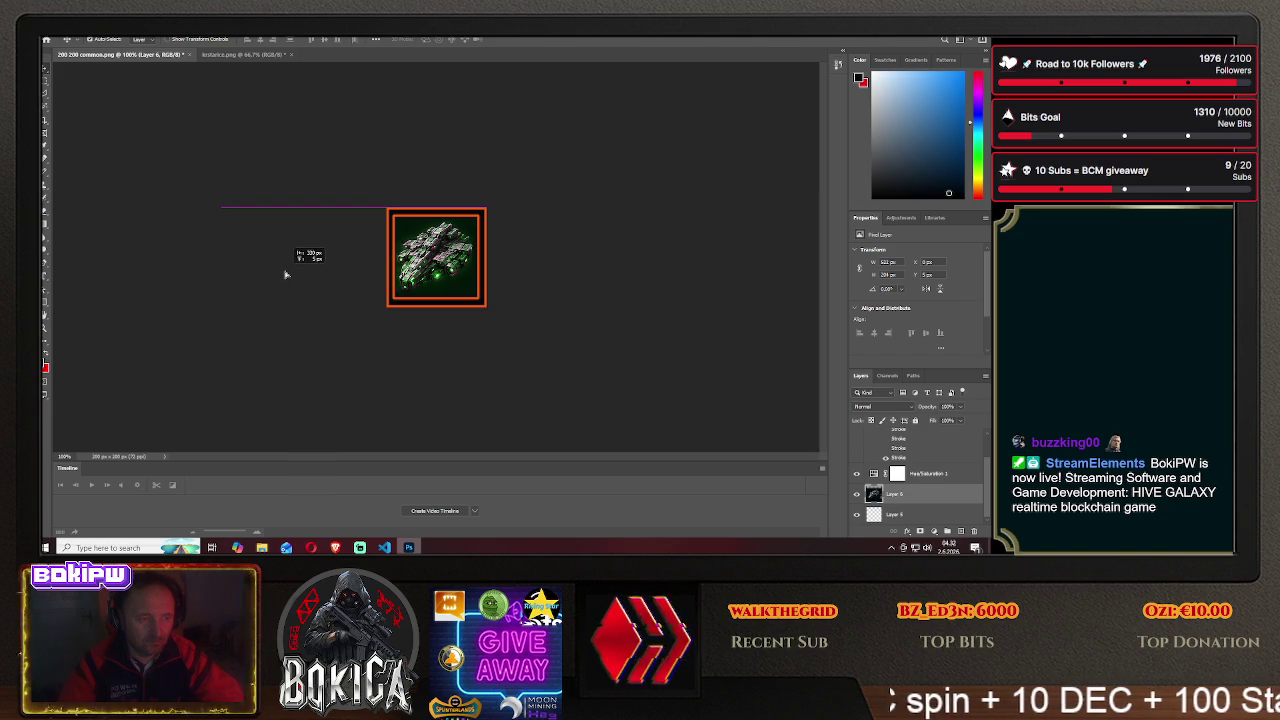
mouse_move(290, 273)
left_mouse_down()
mouse_move(474, 263)
mouse_move(514, 274)
mouse_move(451, 279)
left_mouse_up()
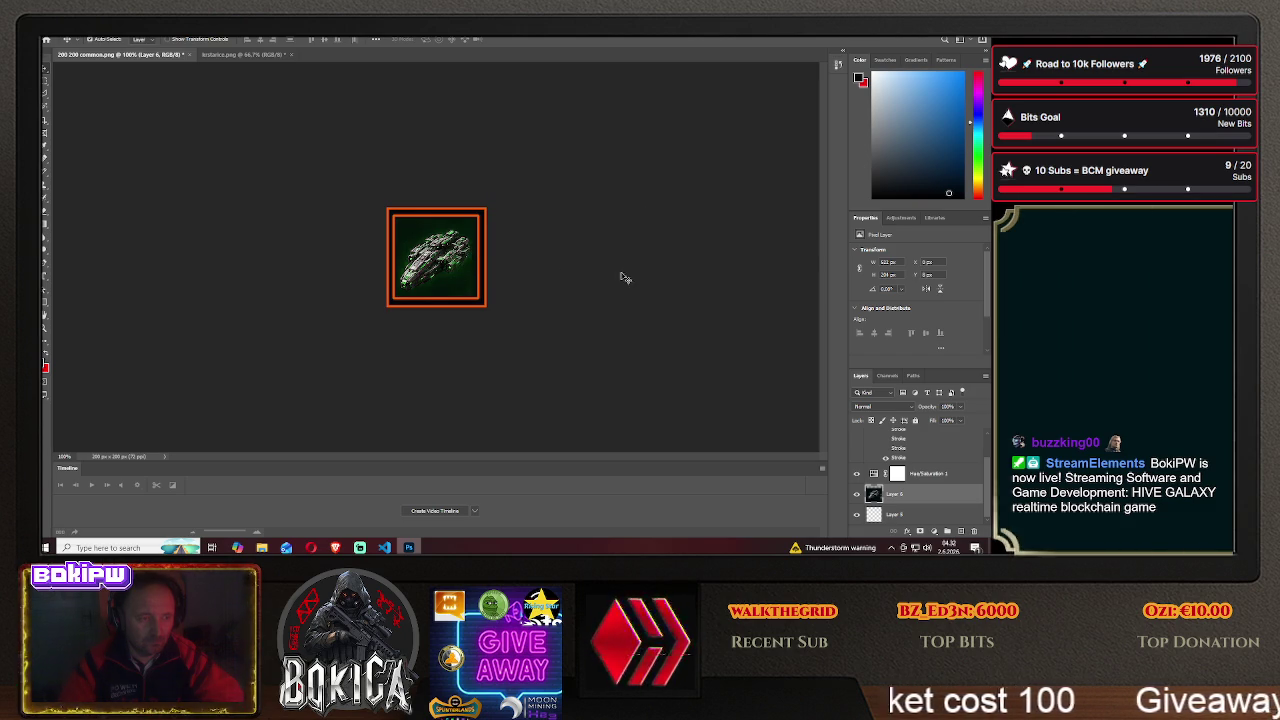
left_click_drag(444, 256, 443, 257)
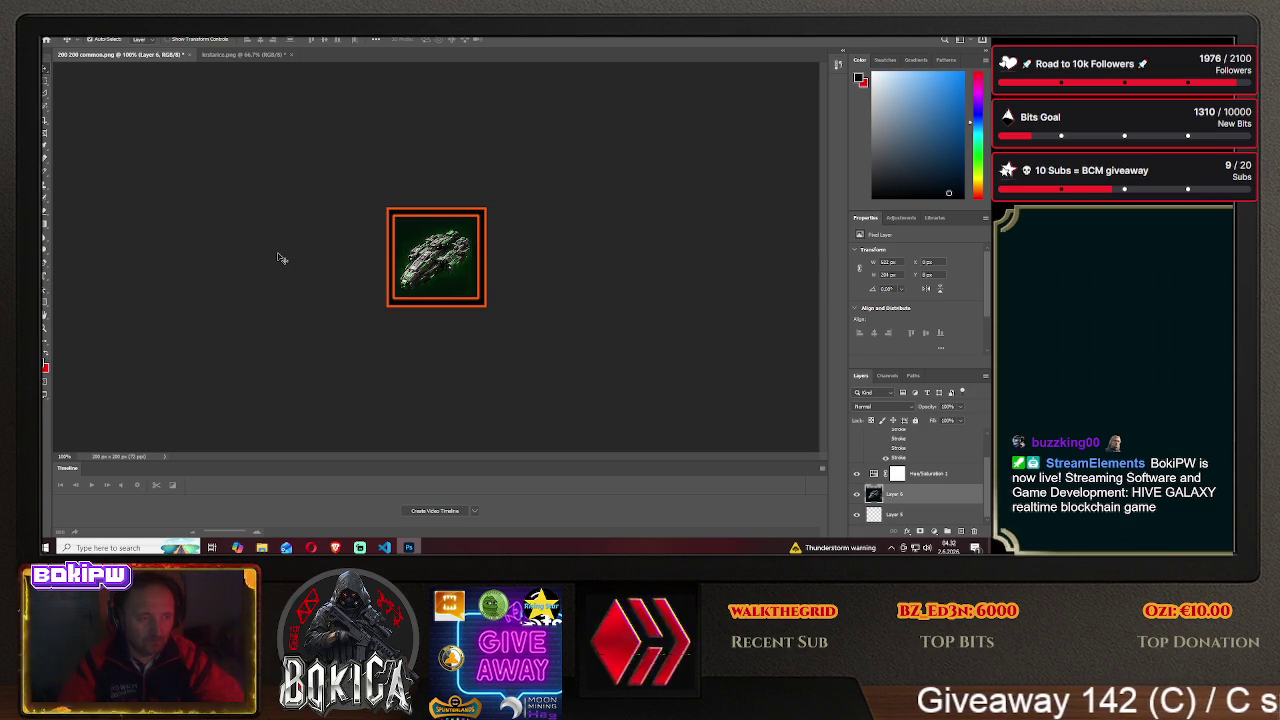
left_click_drag(443, 257, 445, 257)
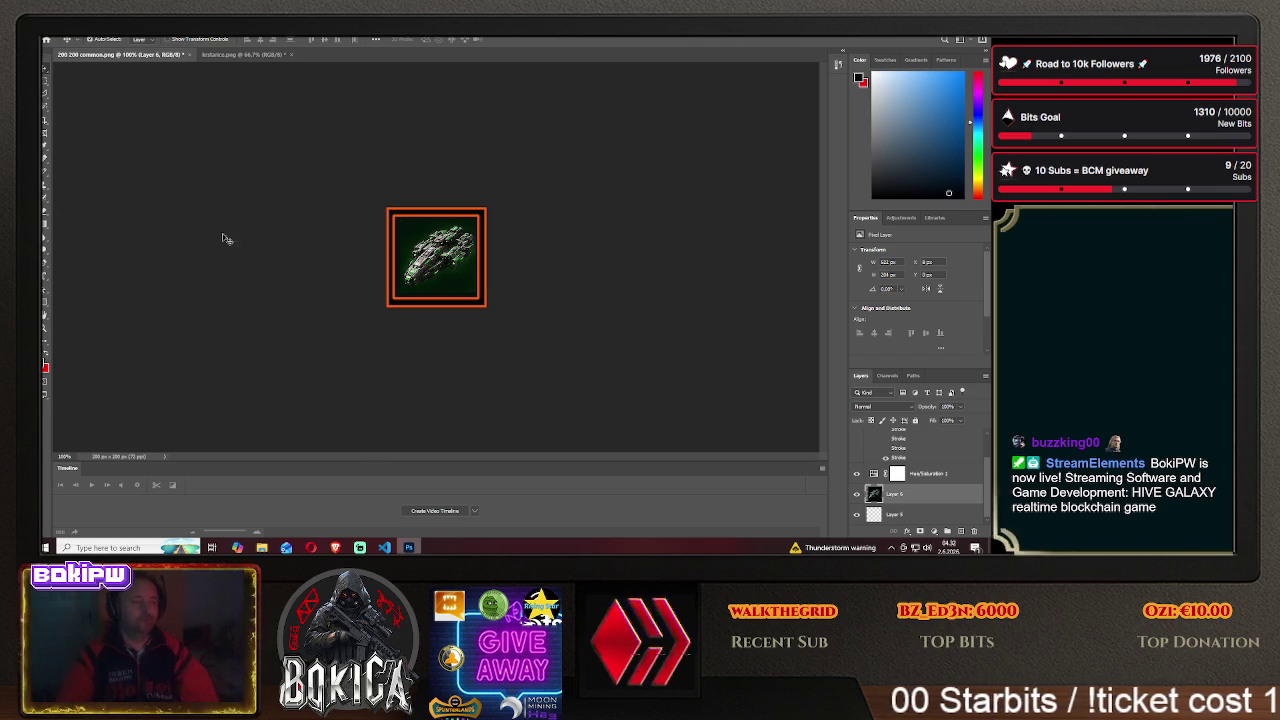
key("alt+Tab")
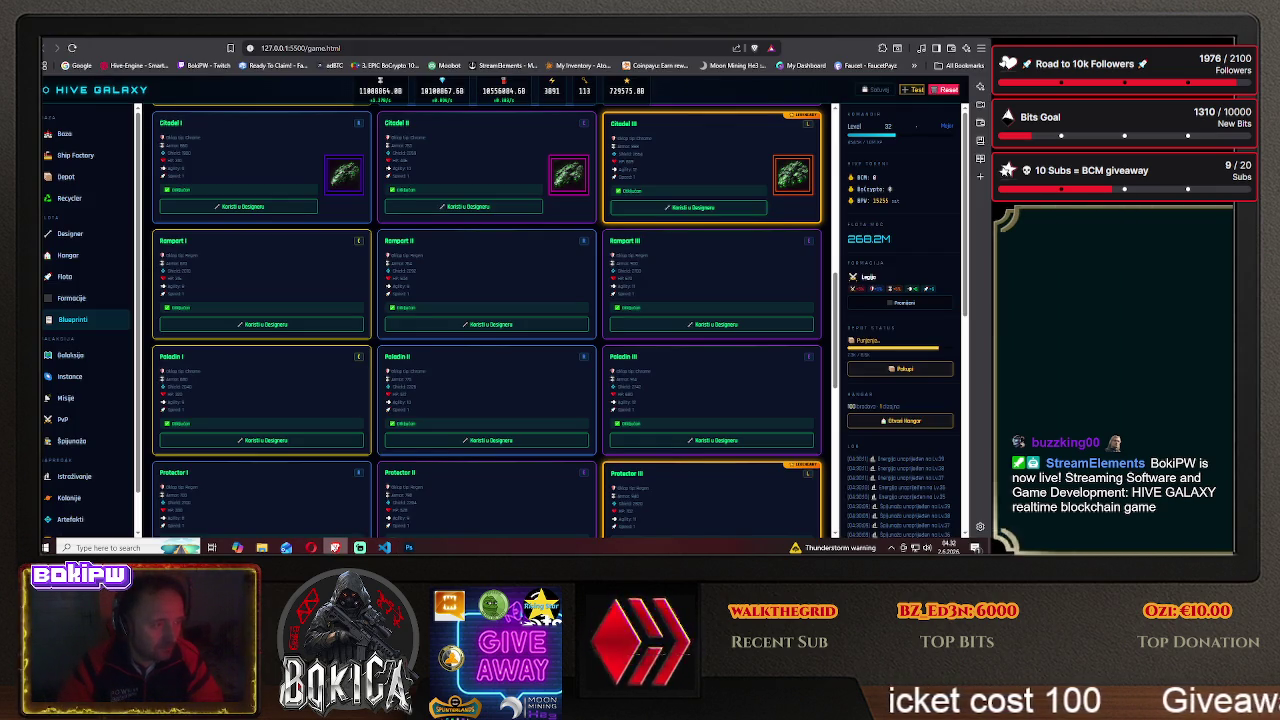
key("alt+Tab")
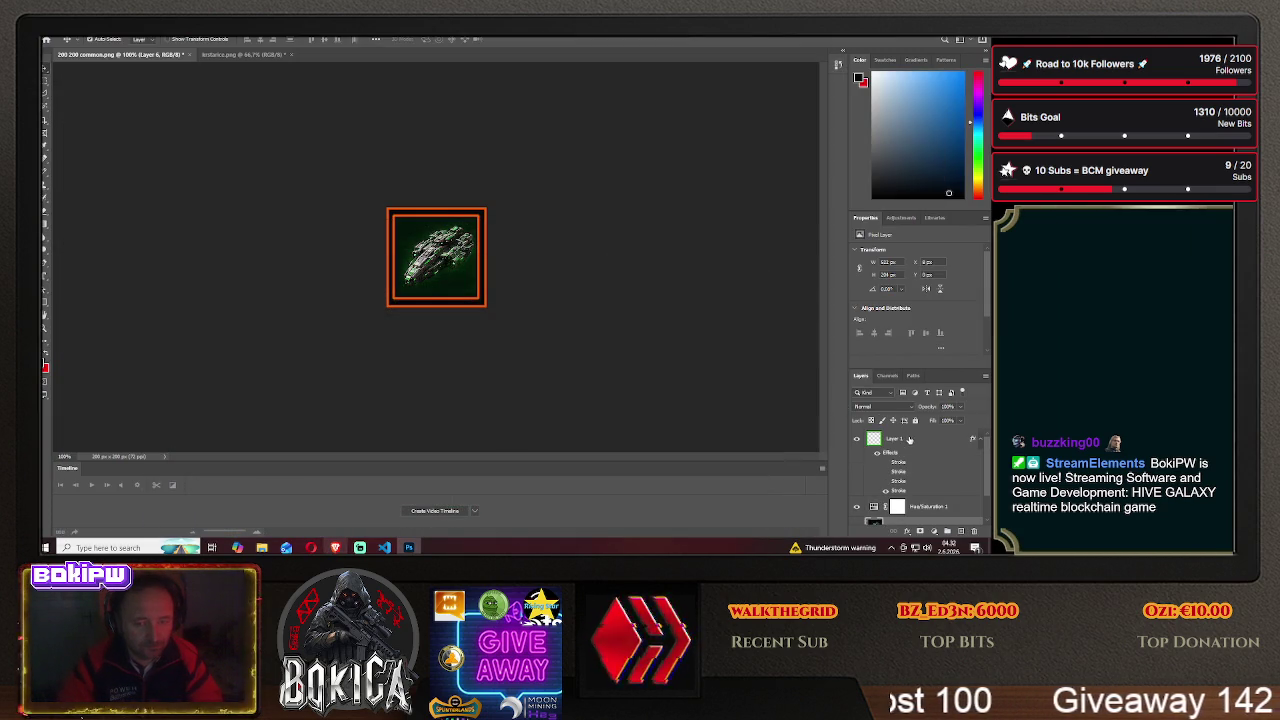
scroll(909, 439, "up", 1)
- Enable the green Stroke and disable the orange Stroke on Layer 1's frame
right_click(900, 440)
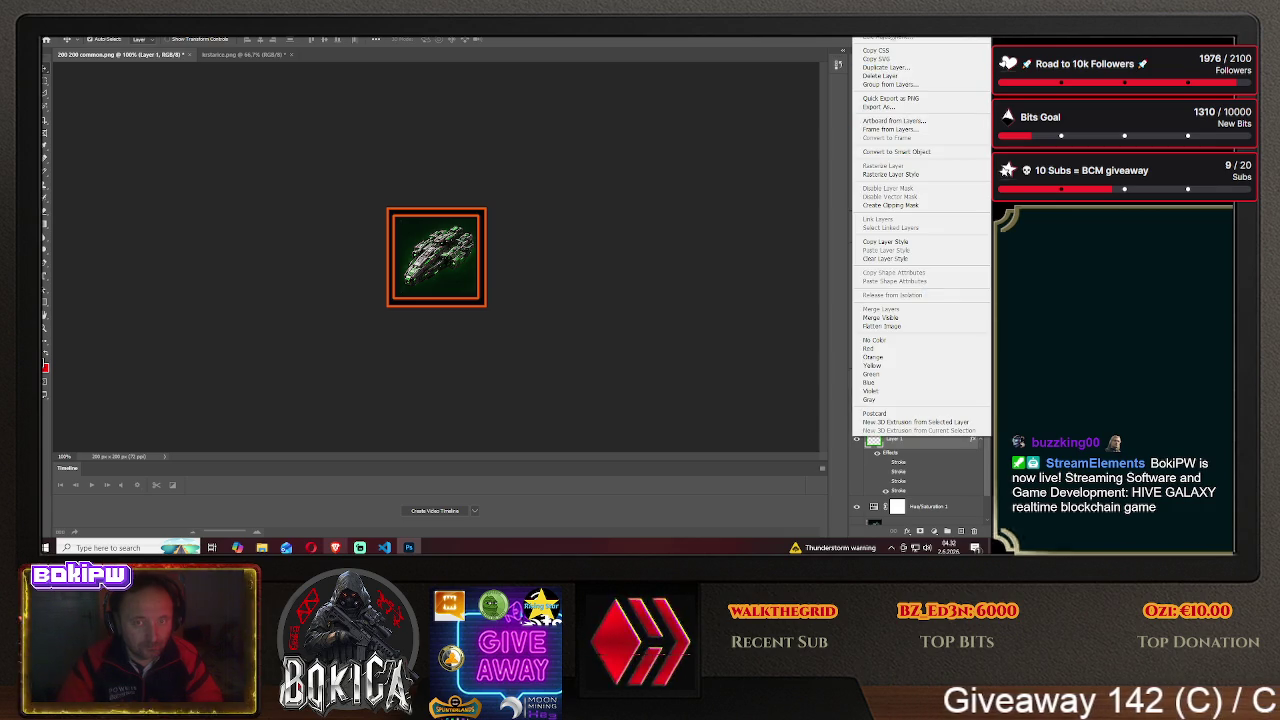
left_click(893, 40)
left_click(607, 231)
left_click(607, 270)
left_click(961, 169)
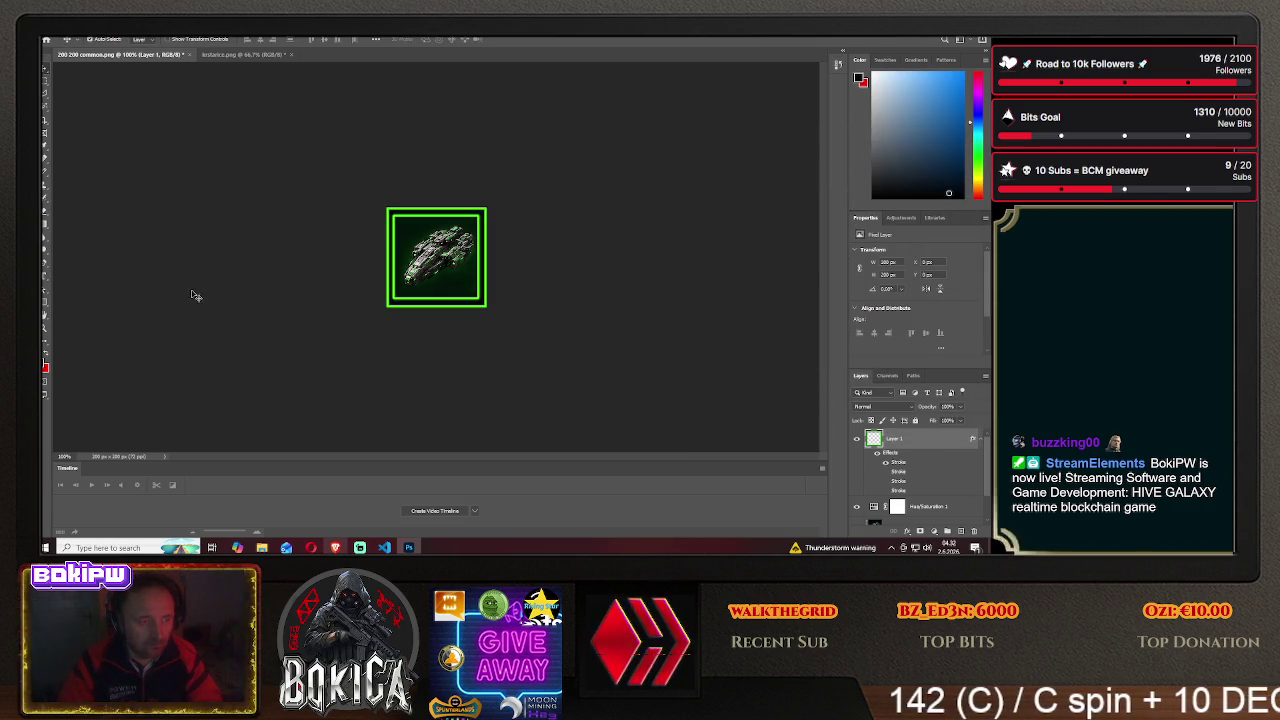
- Start Save As into HIVE GALAXY > img on this computer with PNG format
left_click(50, 30)
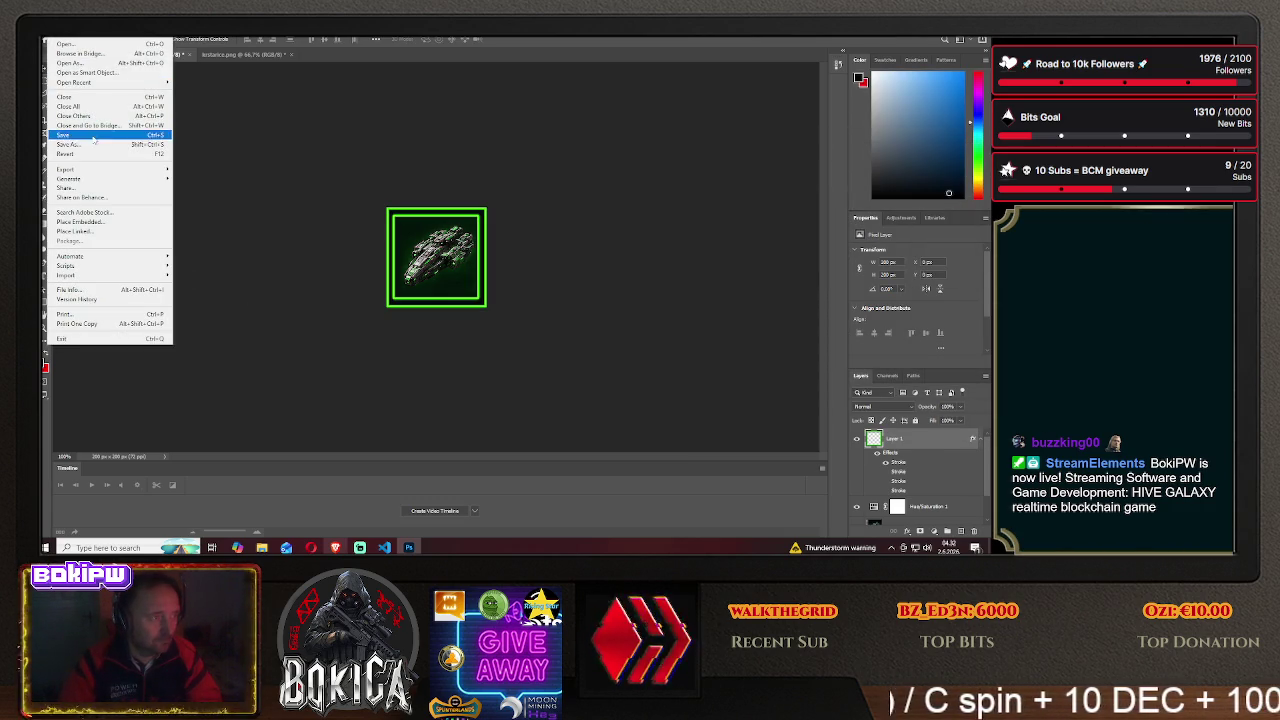
left_click(90, 140)
left_click(573, 369)
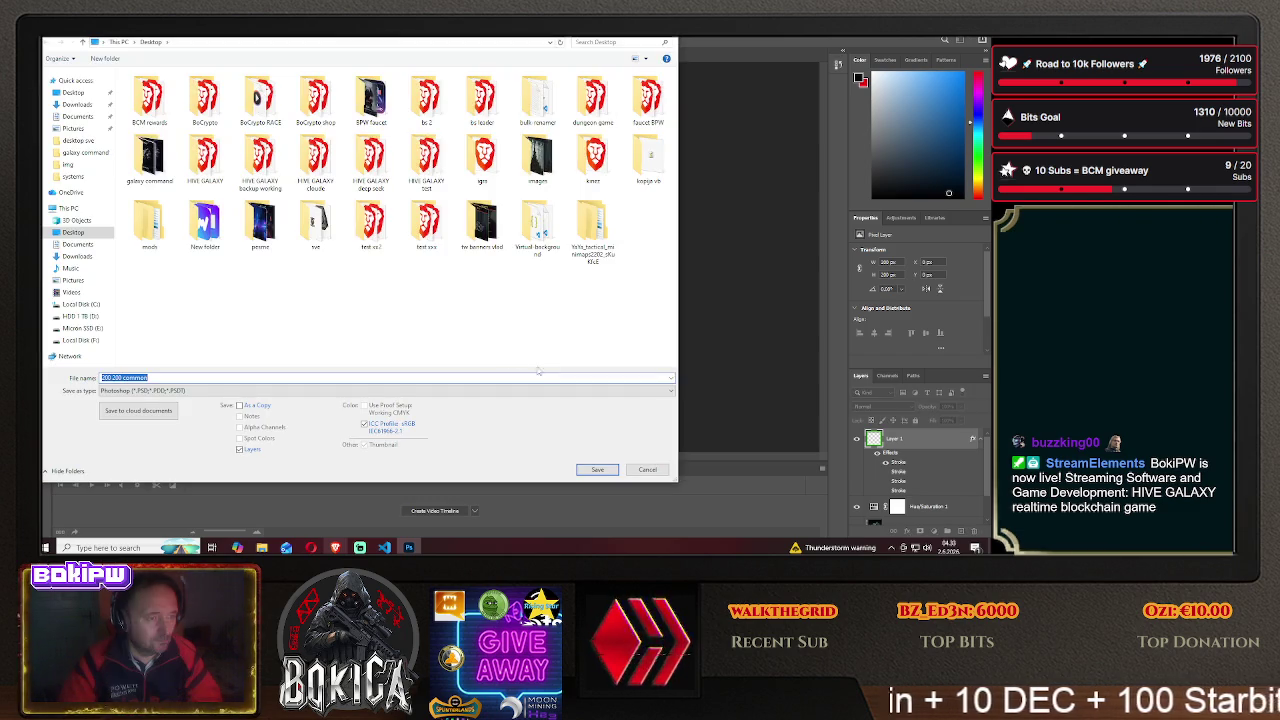
double_click(203, 160)
double_click(195, 109)
left_click(172, 390)
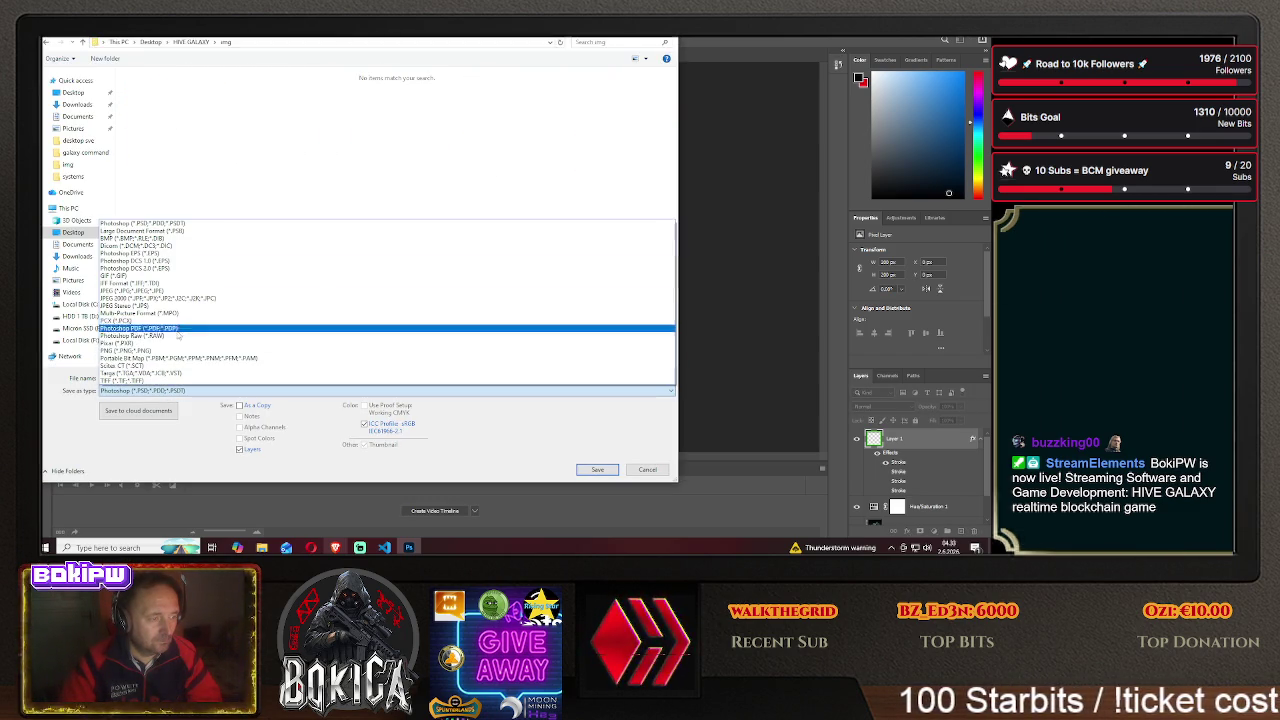
left_click(178, 335)
- Name the file rampart1, save it with PNG options, and return to the game
triple_click(171, 378)
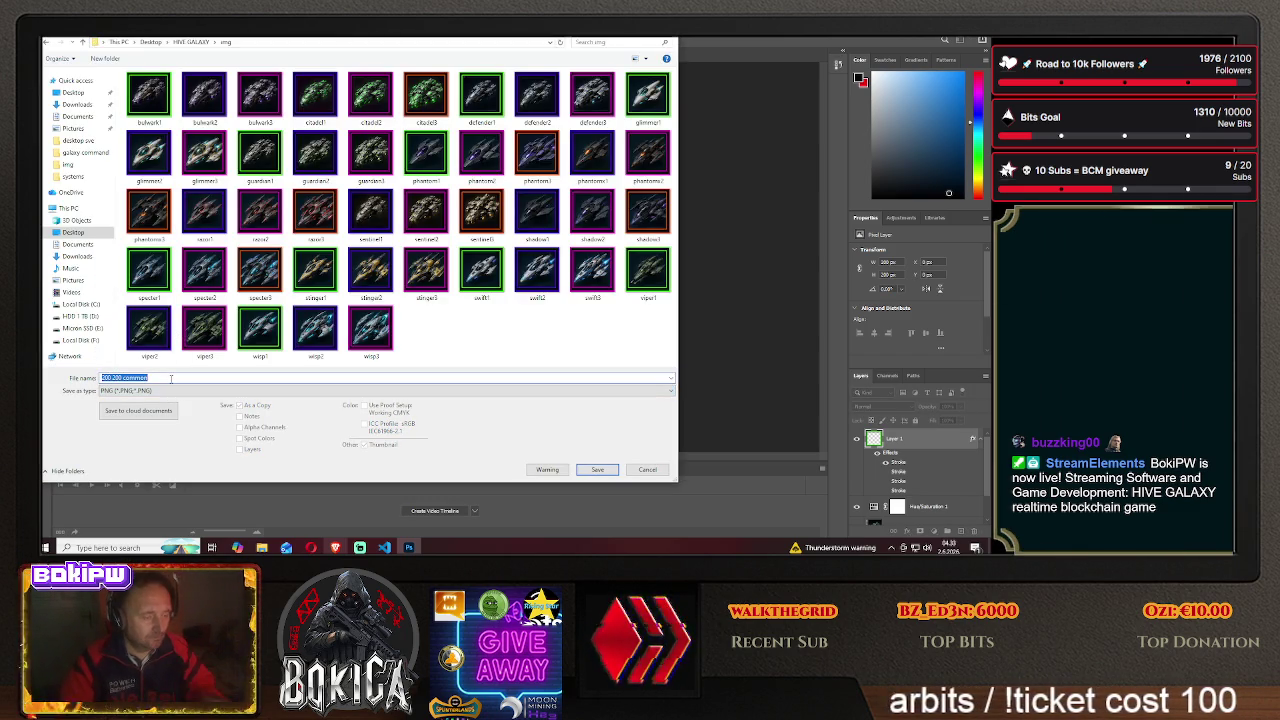
type("sum")
type("rt1")
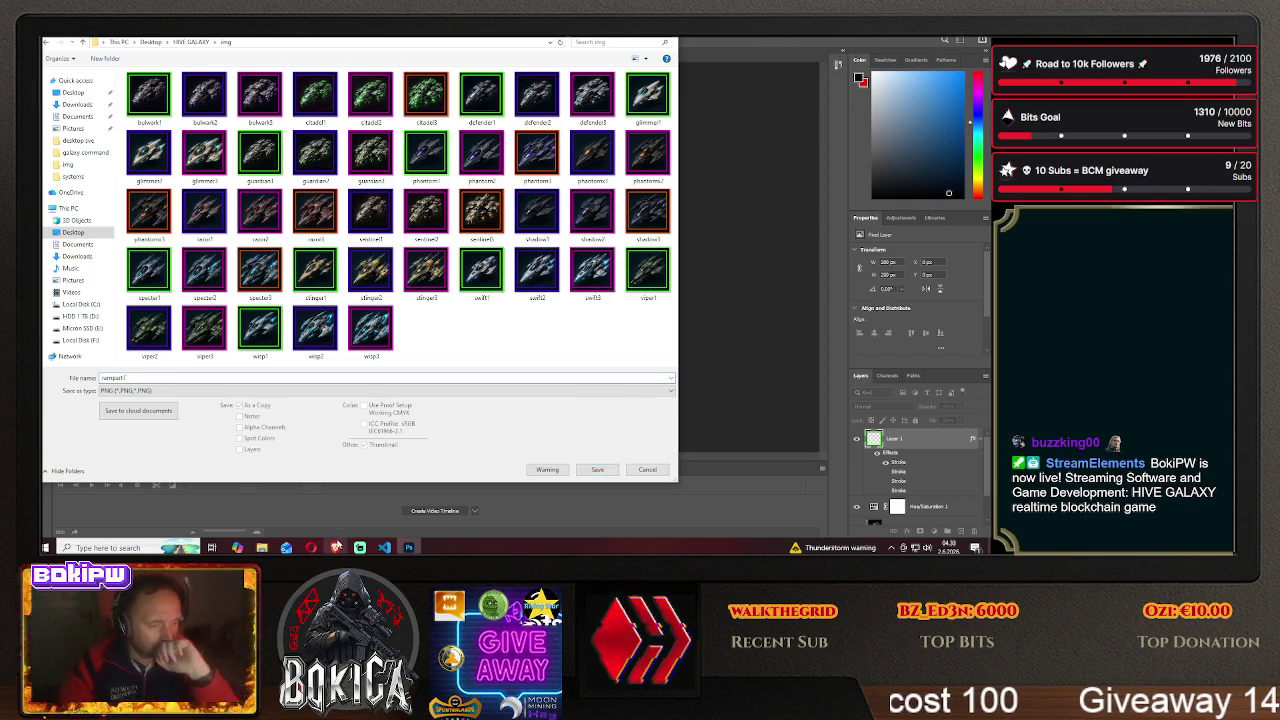
left_click(335, 547)
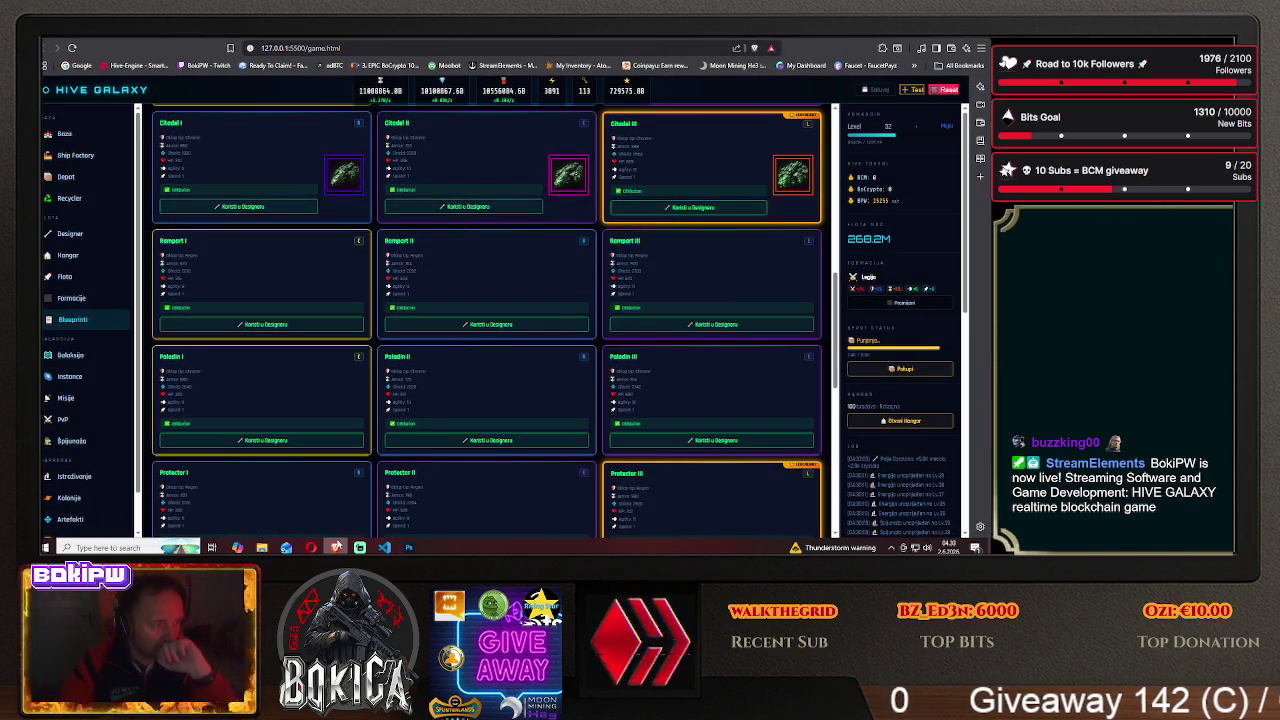
left_click(336, 547)
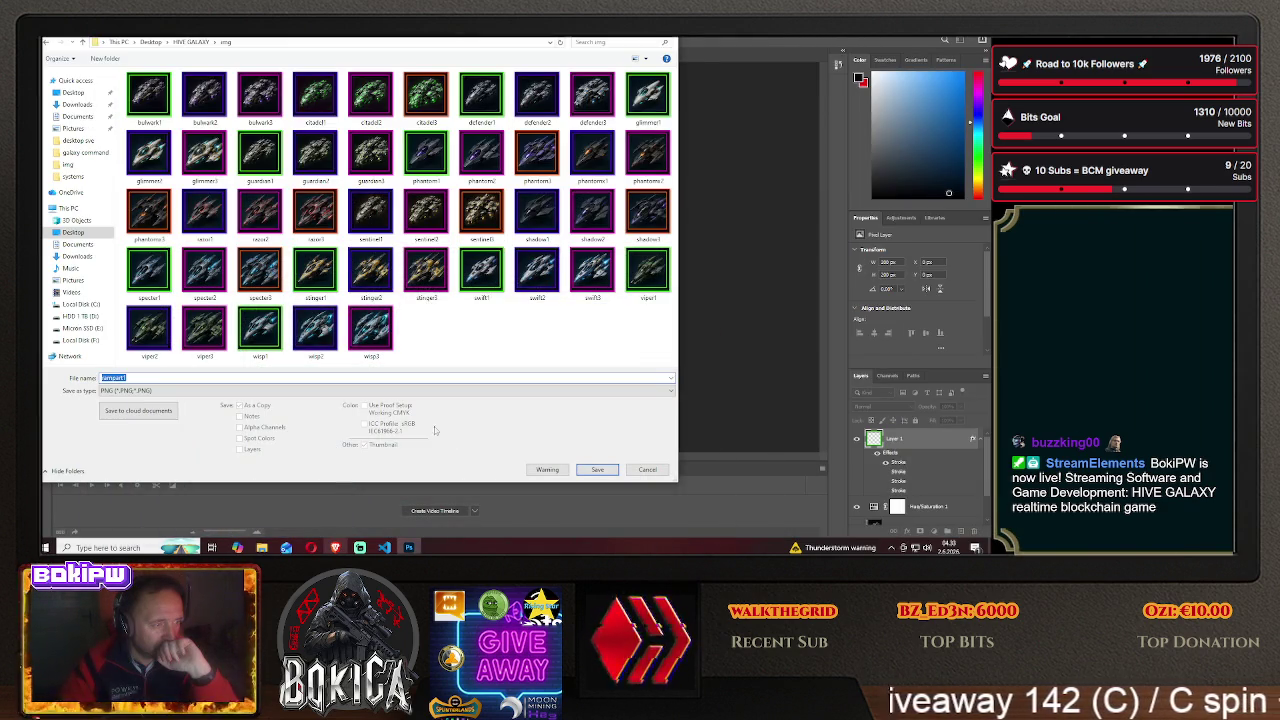
left_click(592, 470)
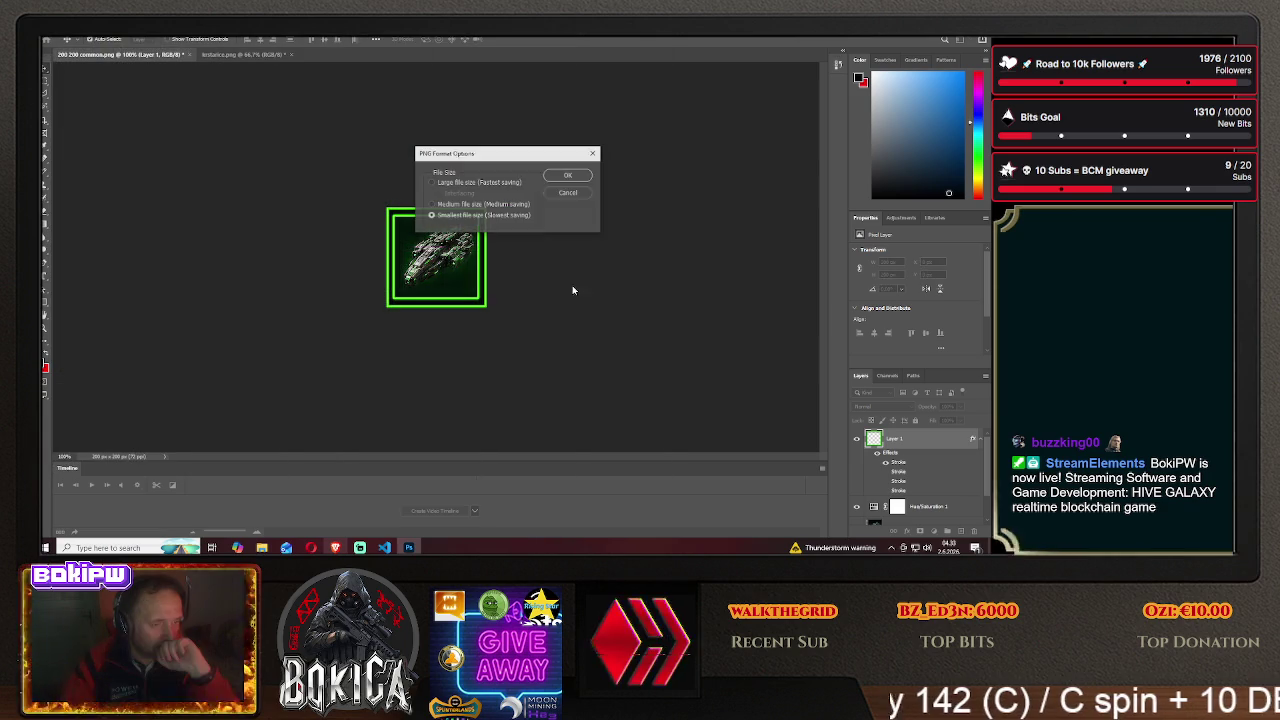
left_click(566, 180)
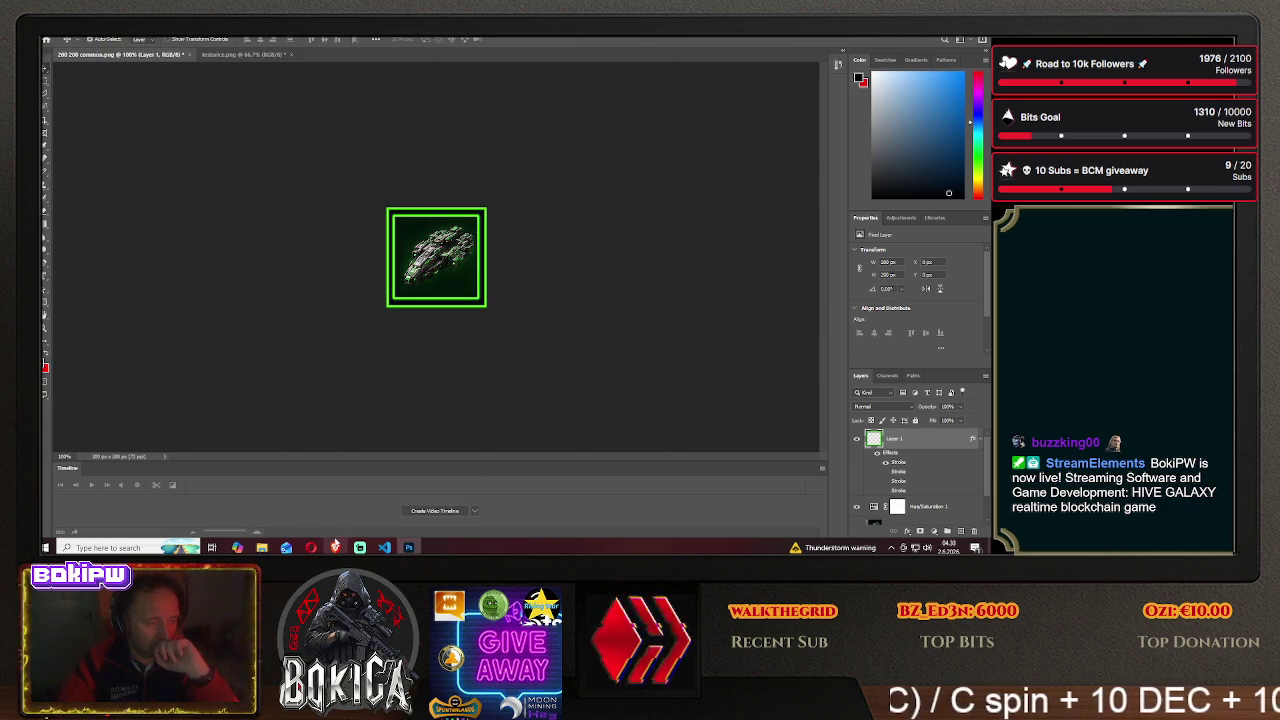
left_click(335, 547)
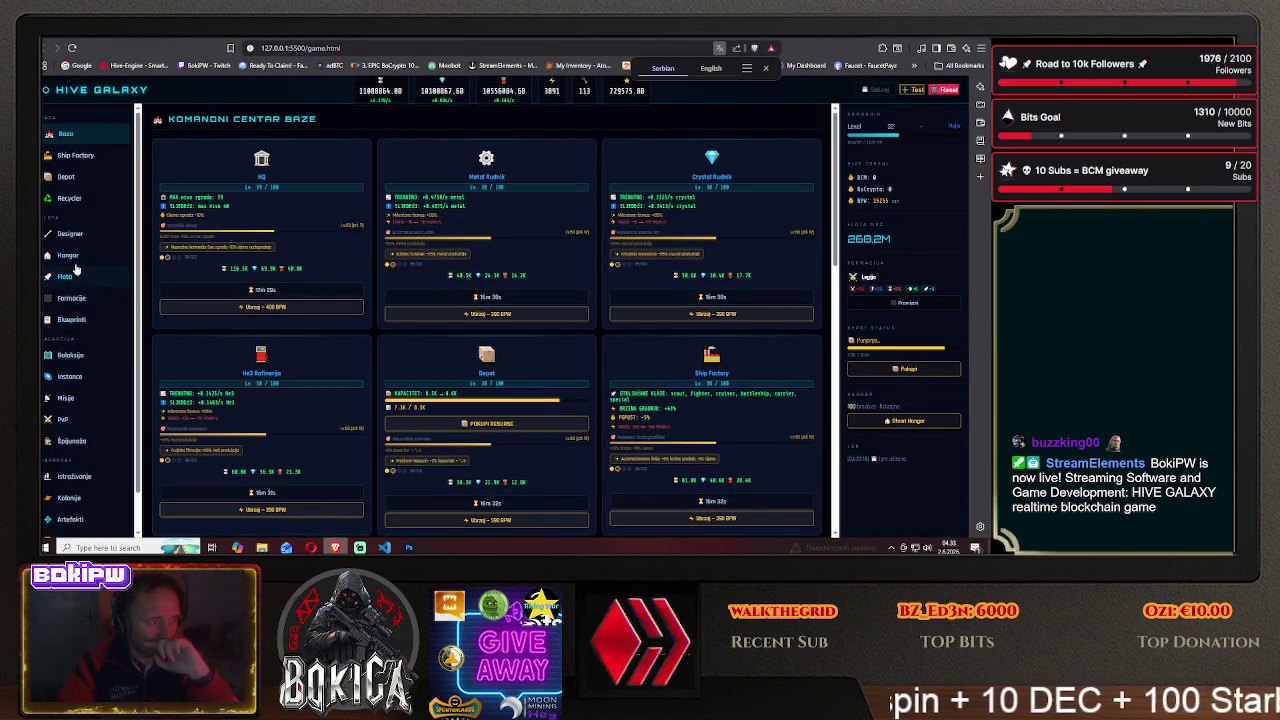
- Check Rampart I's green-framed icon on the Blueprinti page, then return to Photoshop
left_click(72, 319)
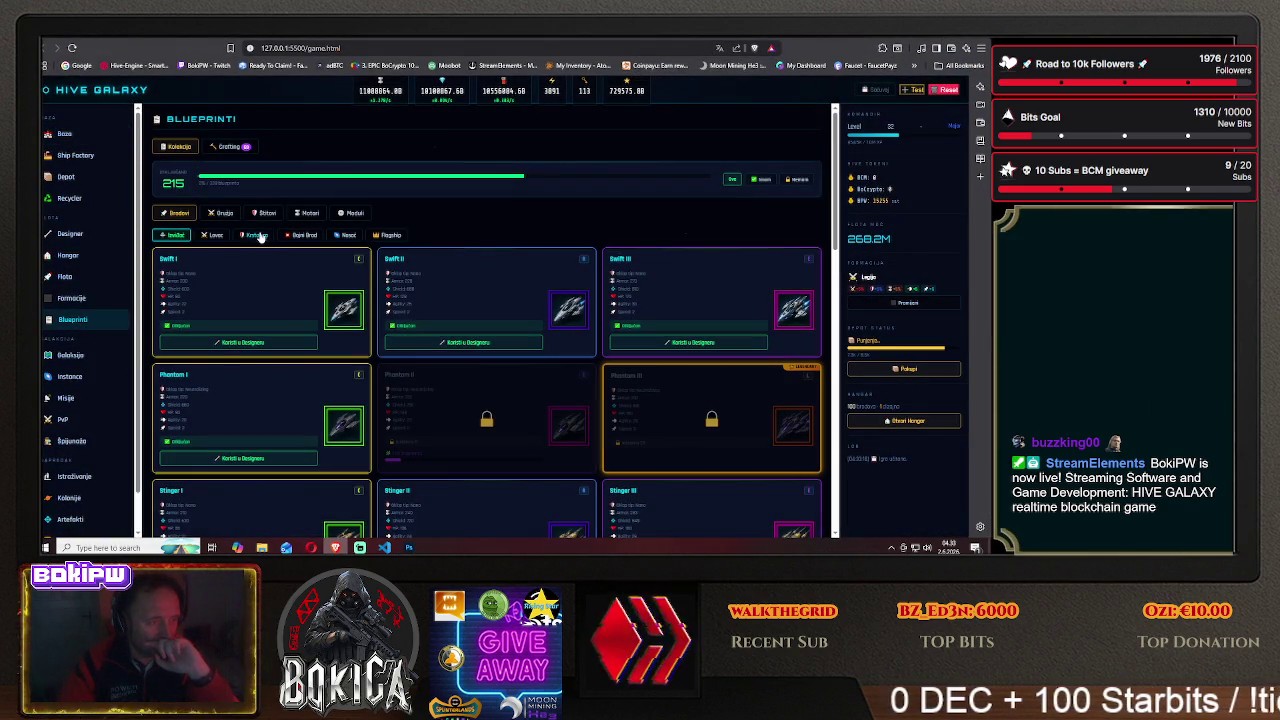
scroll(224, 360, "down", 3)
scroll(224, 360, "down", 2)
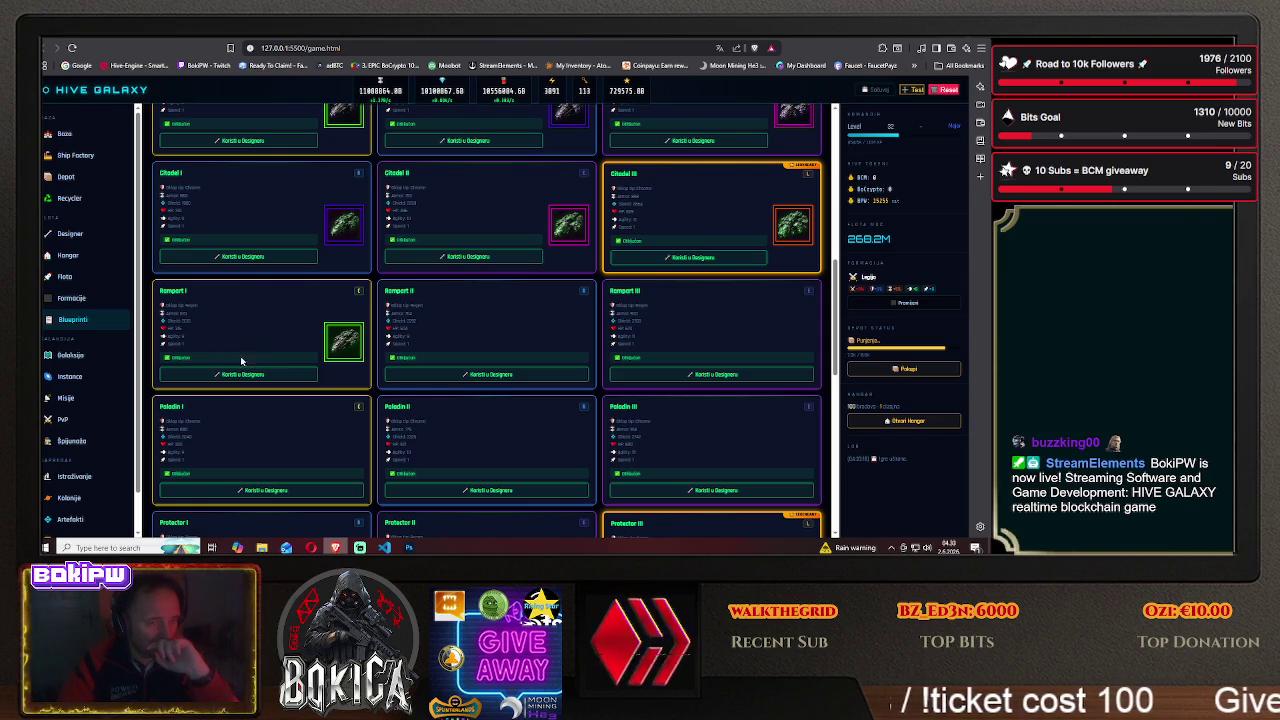
left_click(410, 548)
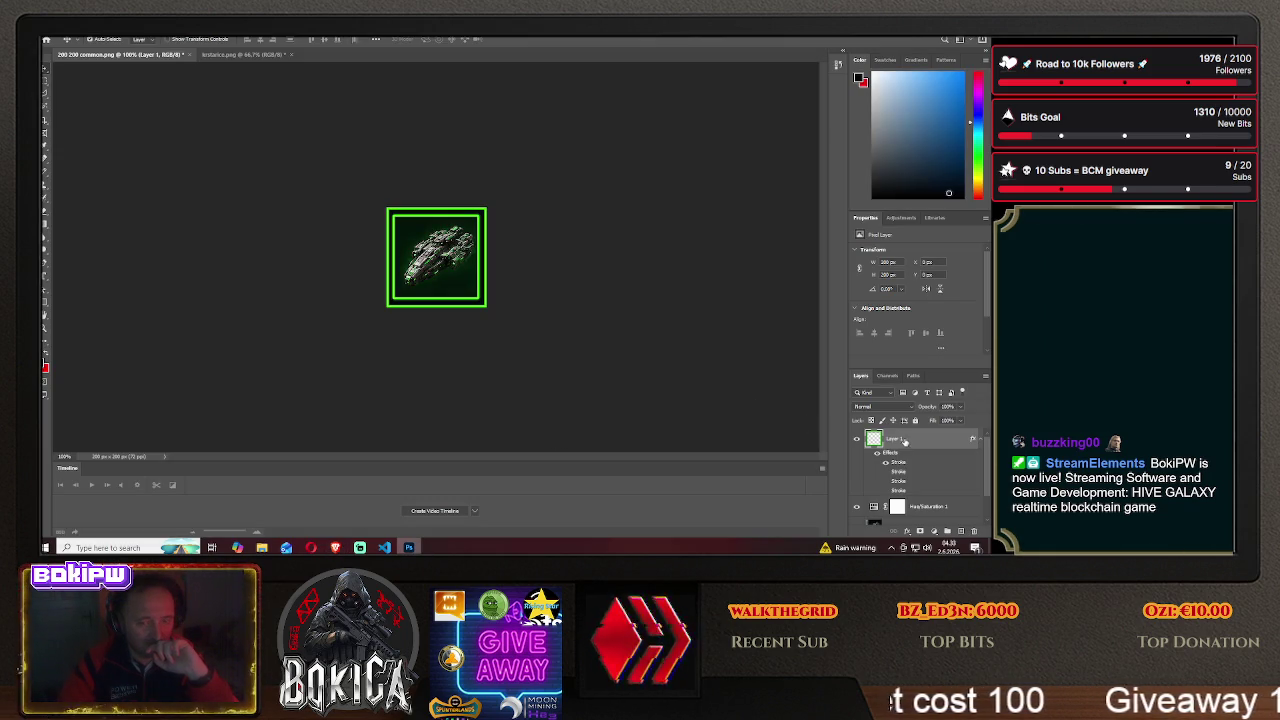
- Make the icon frame purple by disabling the green stroke, and slide the sprite sheet to the next ship
right_click(906, 441)
left_click(885, 61)
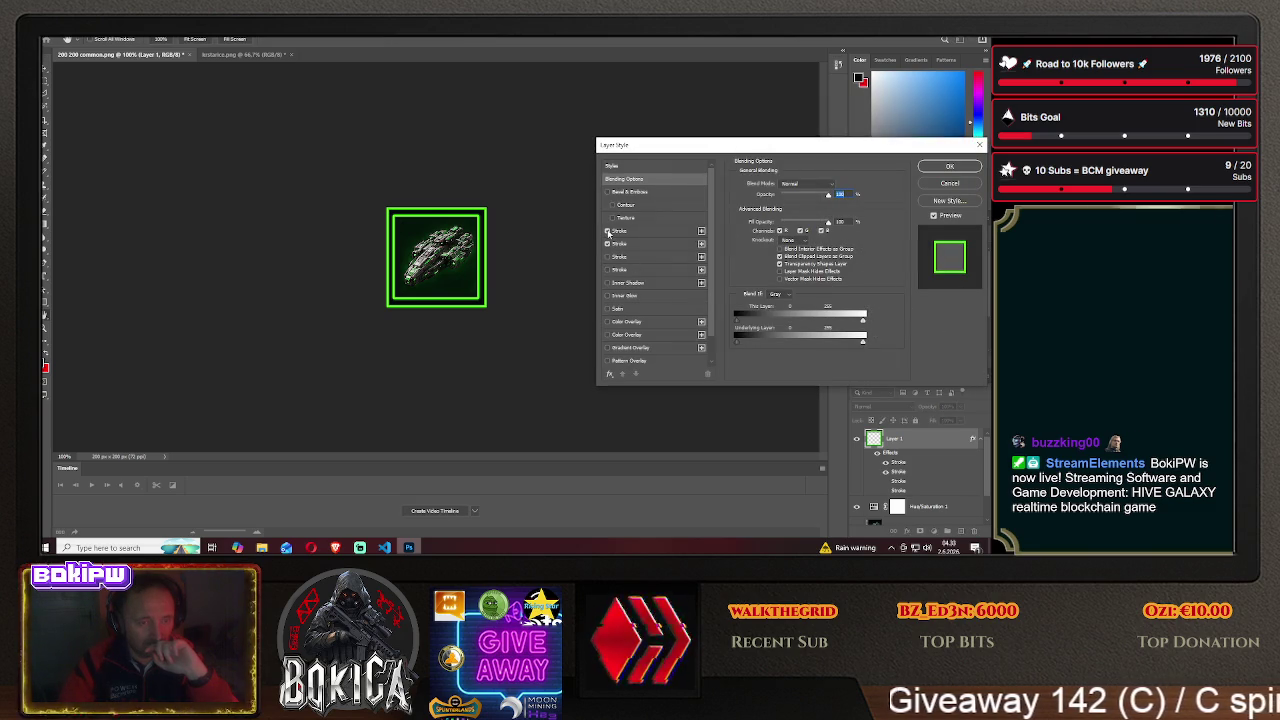
left_click(607, 231)
left_click(935, 174)
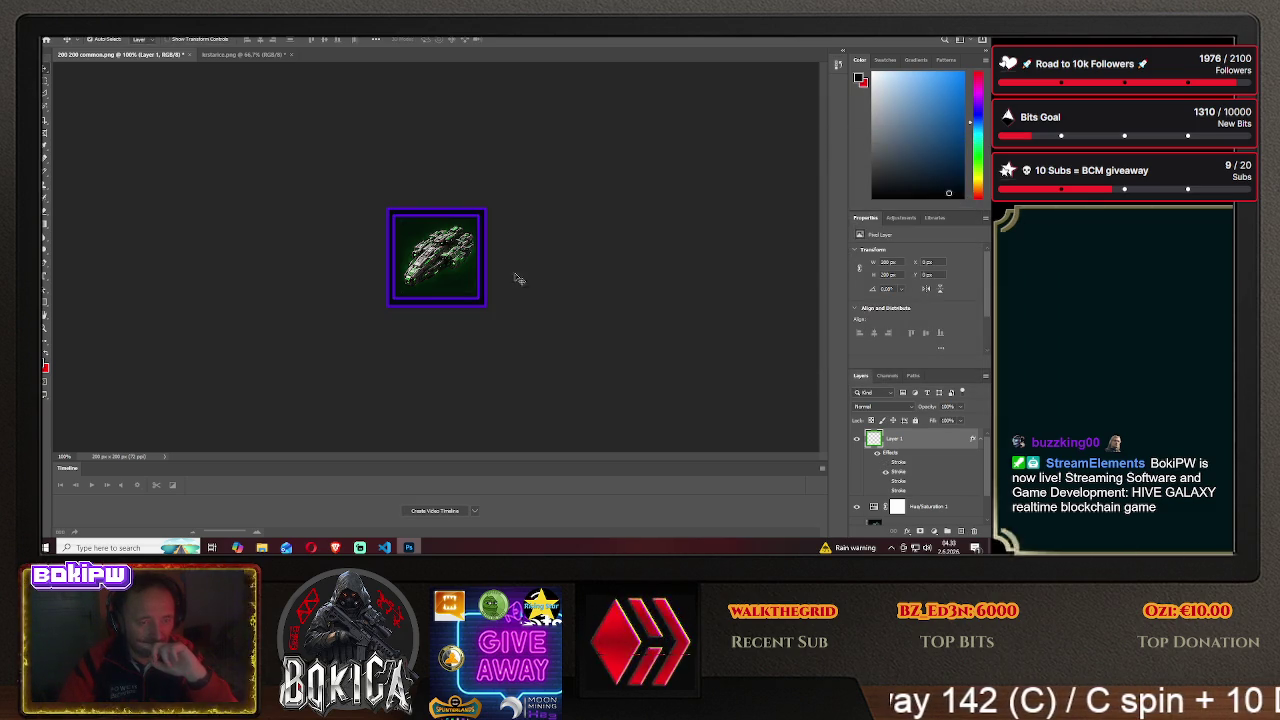
key("v")
left_click_drag(447, 270, 353, 268)
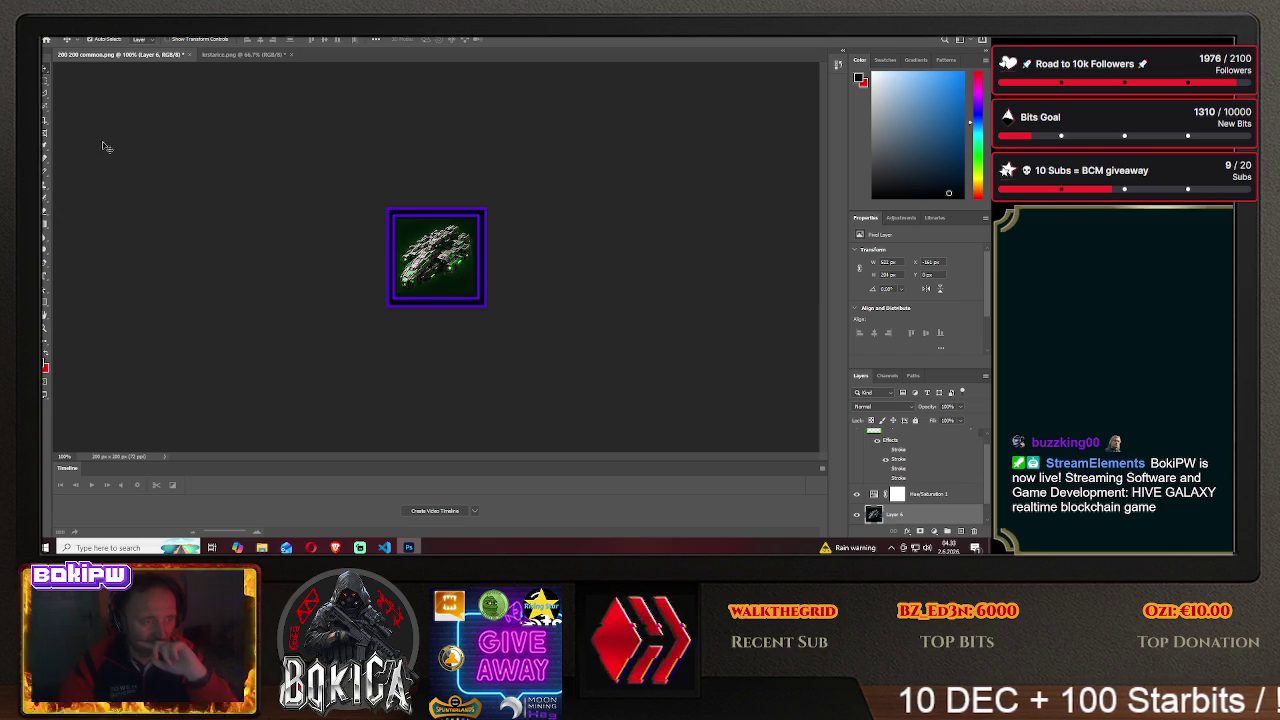
- Start a Save As, cancel it, and briefly check the HIVE GALAXY game before returning
left_click(50, 35)
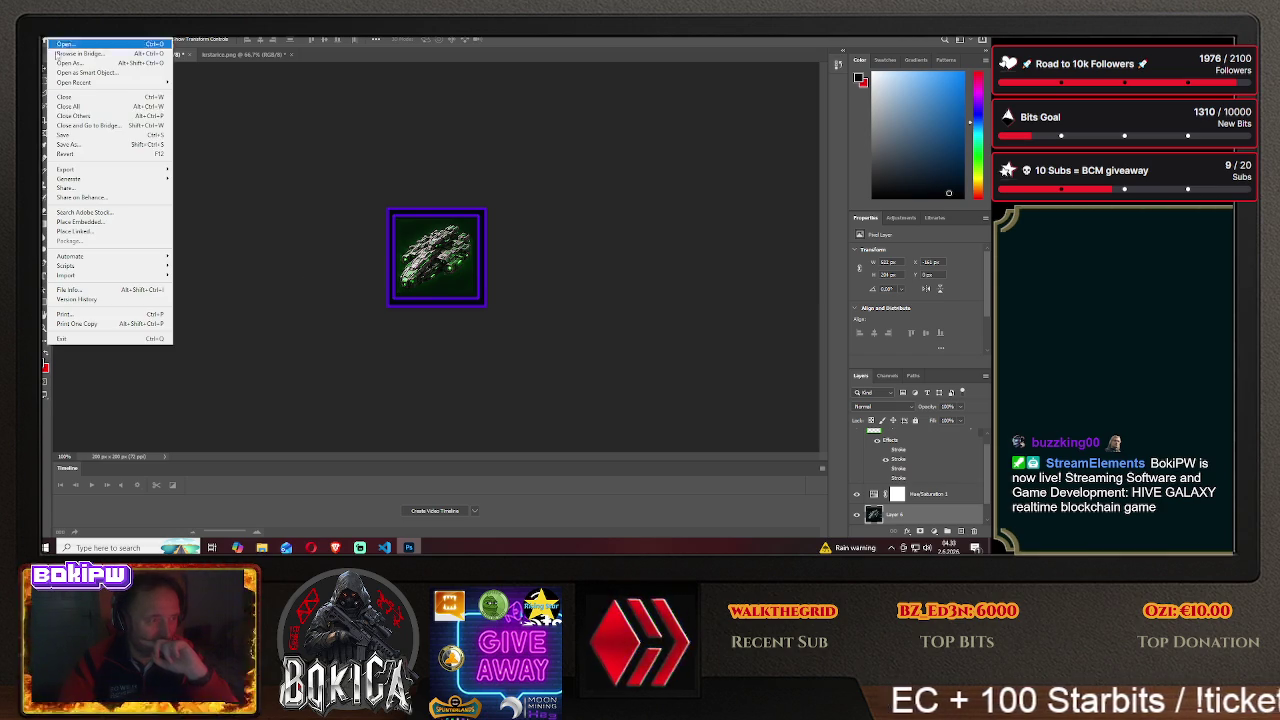
left_click(84, 145)
left_click(560, 372)
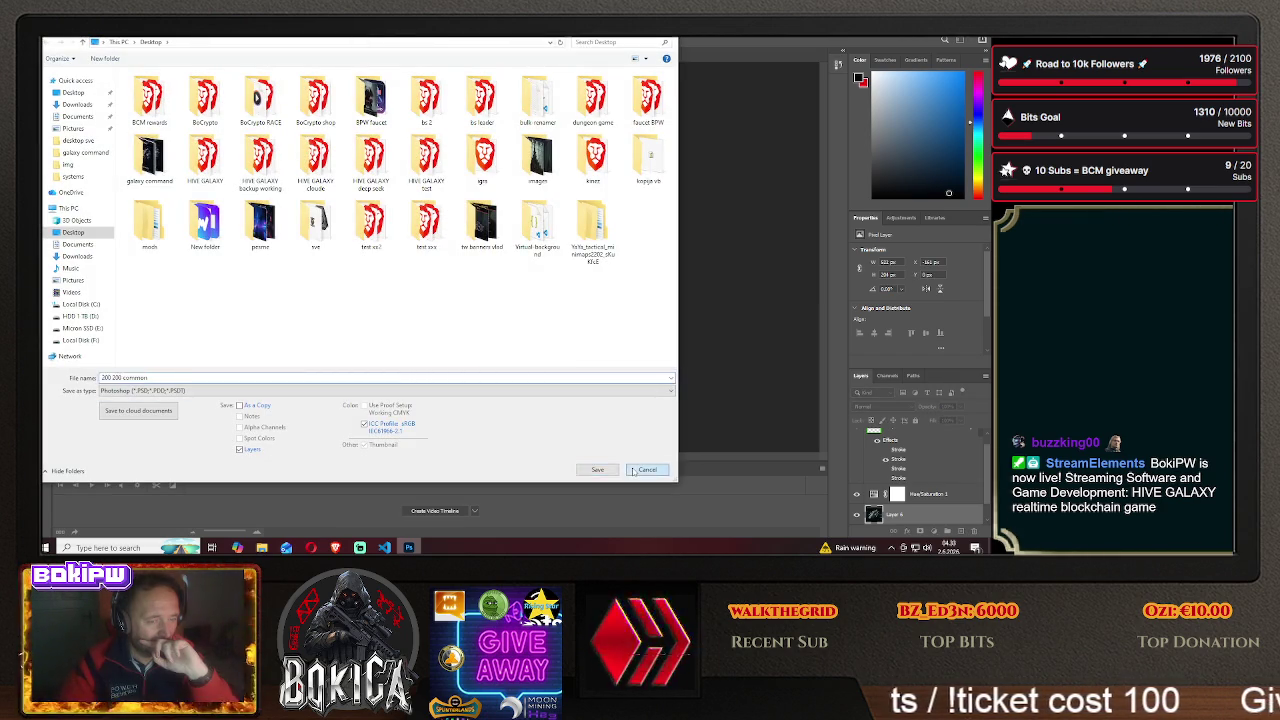
left_click(597, 469)
left_click(335, 547)
left_click(409, 547)
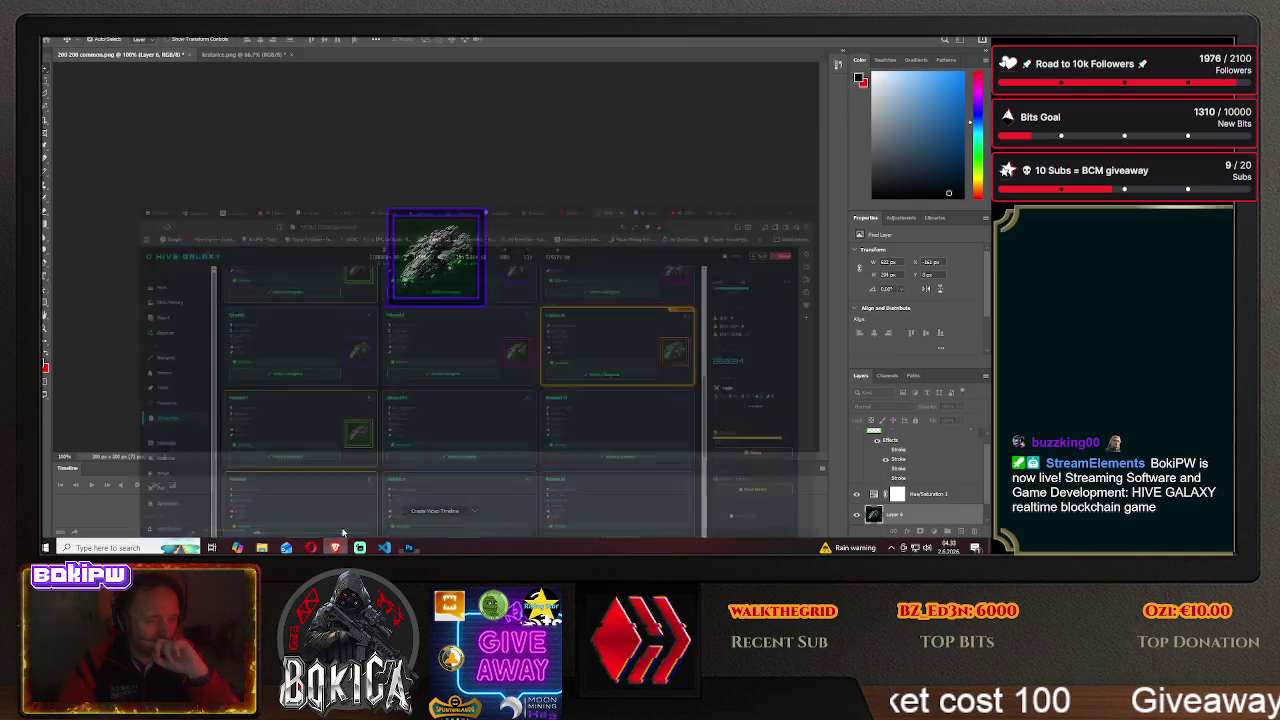
- Save the icon as PNG 'rampart2' in the HIVE GALAXY img folder
left_click(52, 29)
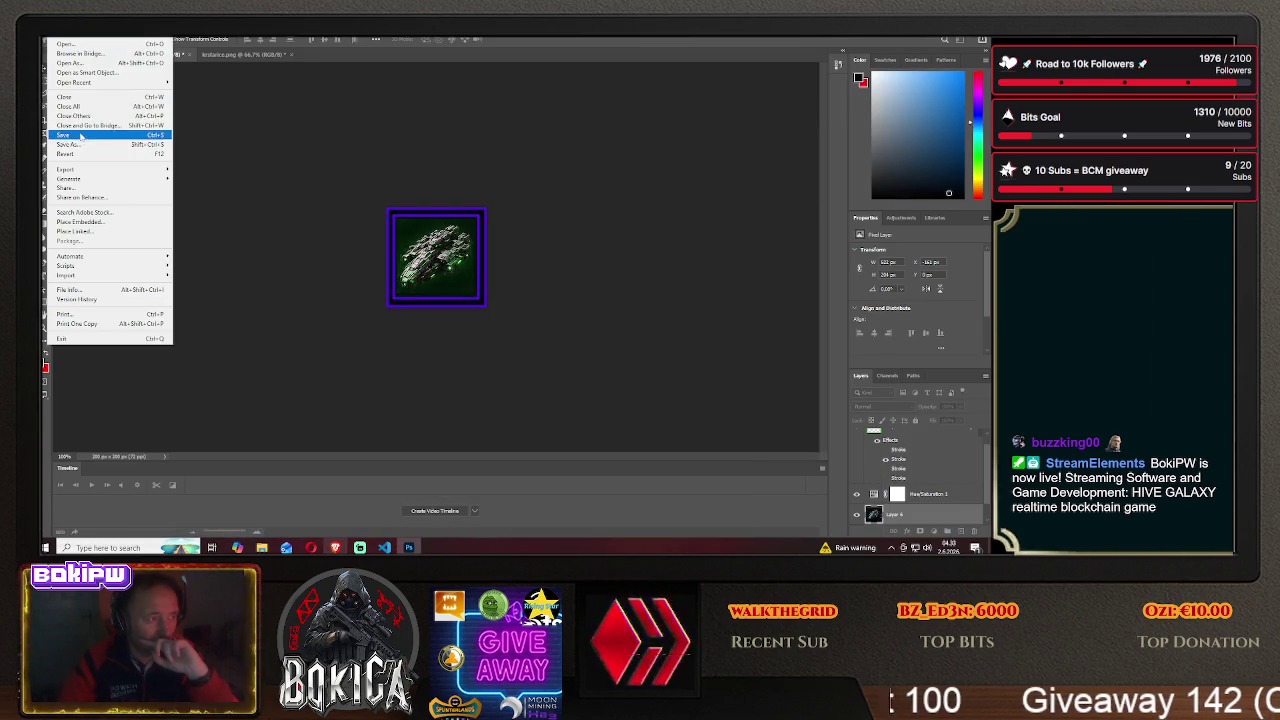
left_click(75, 147)
left_click(573, 370)
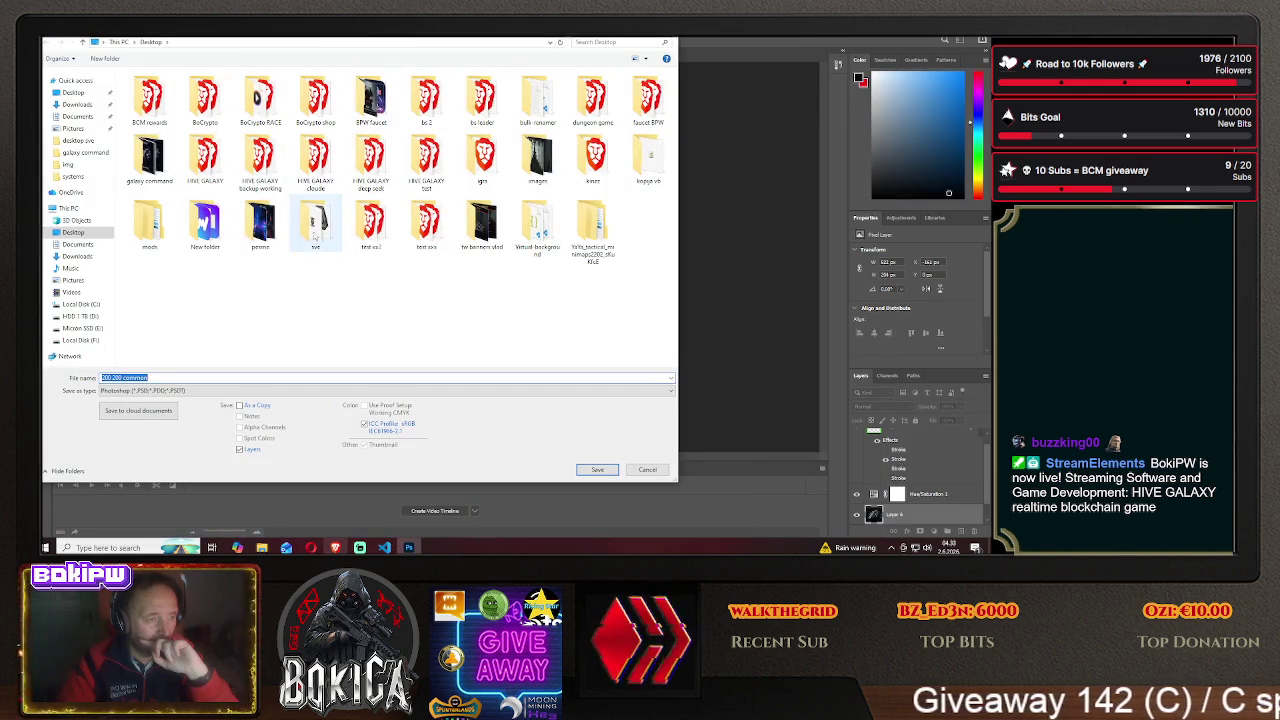
double_click(205, 155)
double_click(145, 108)
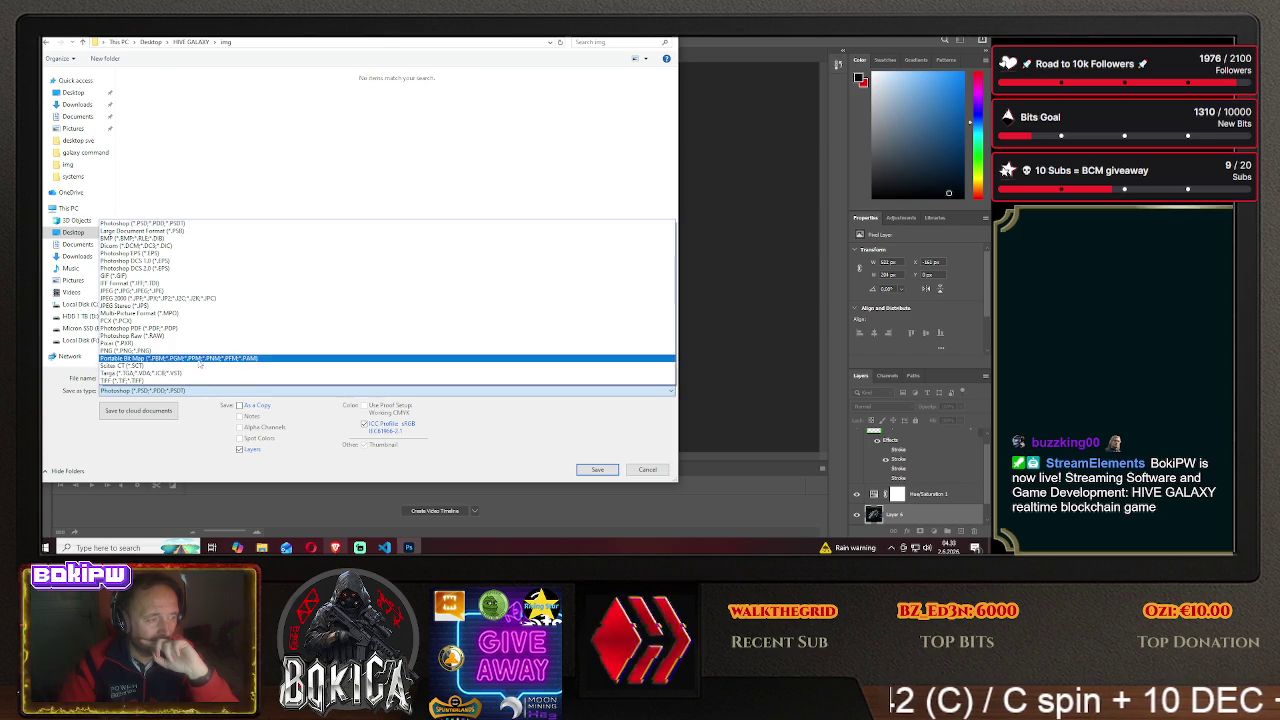
left_click(150, 350)
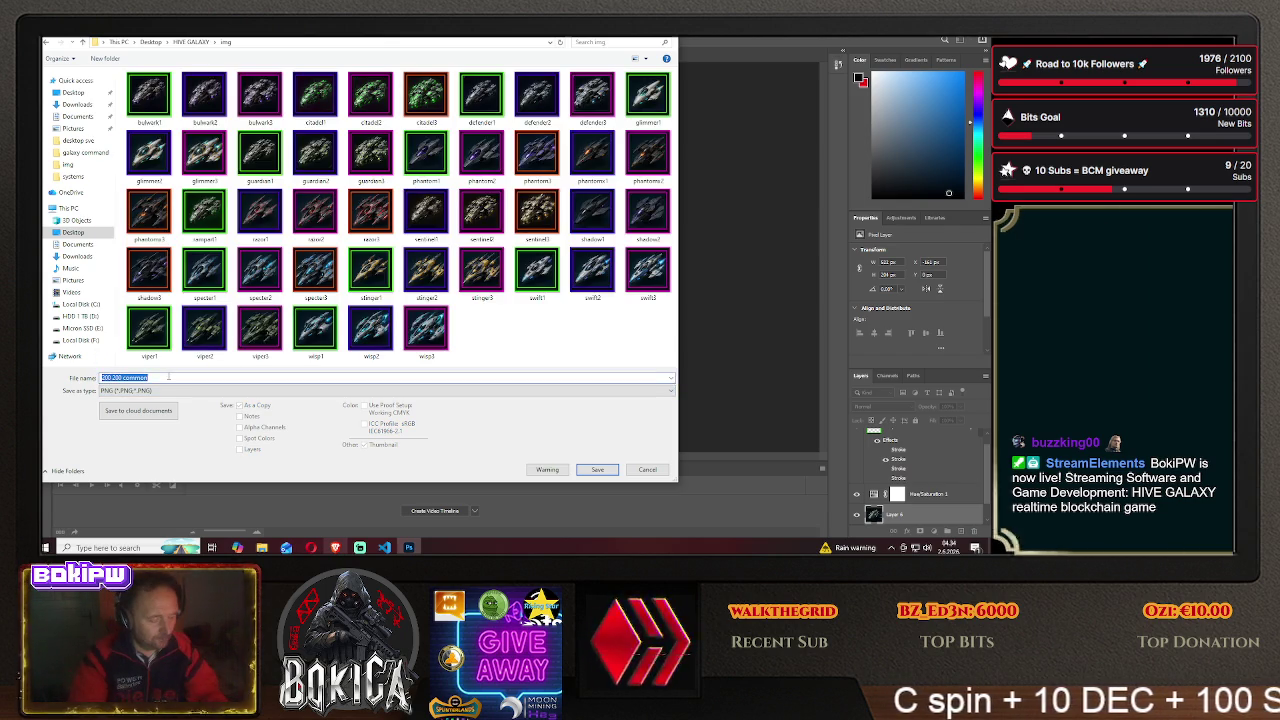
type("rampart2")
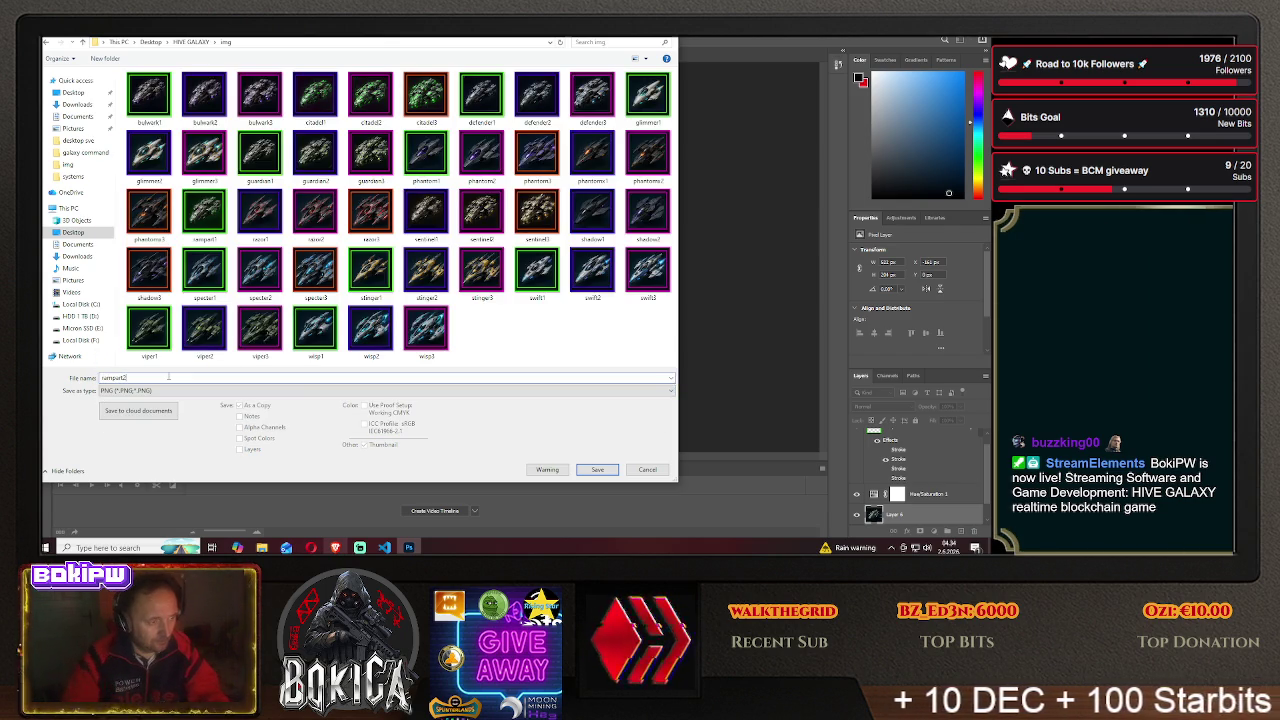
left_click(593, 470)
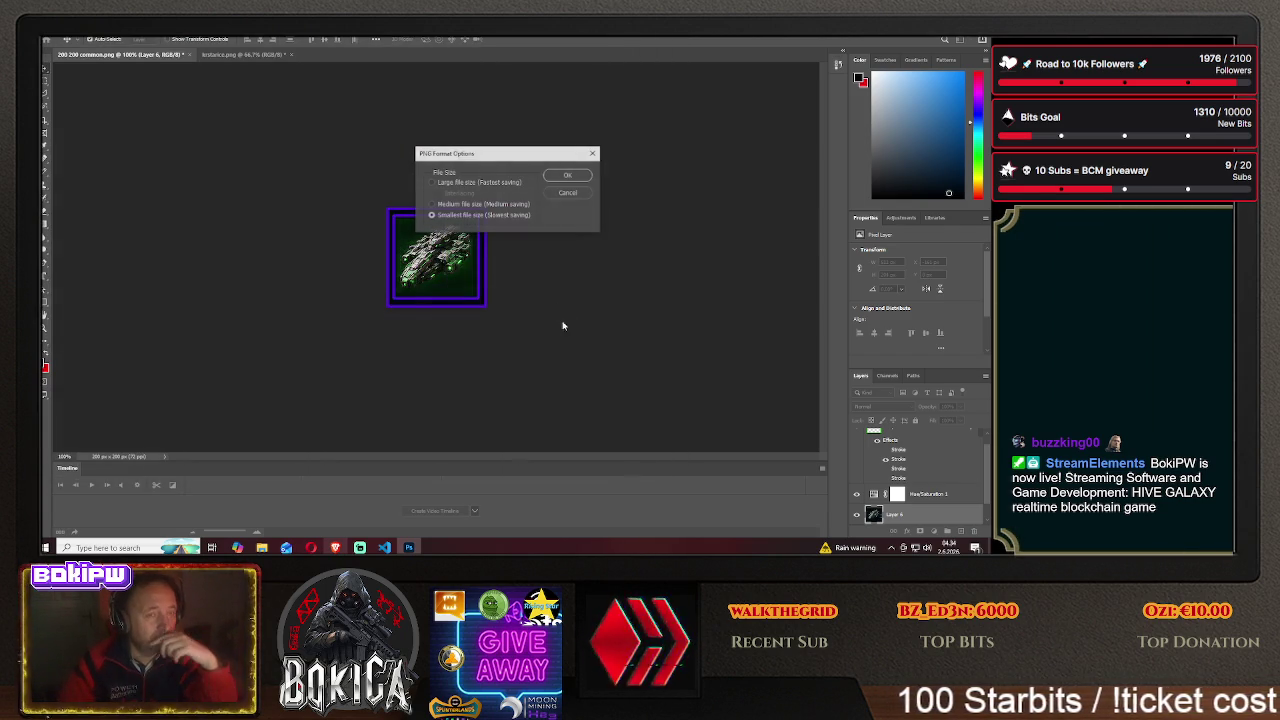
left_click(566, 176)
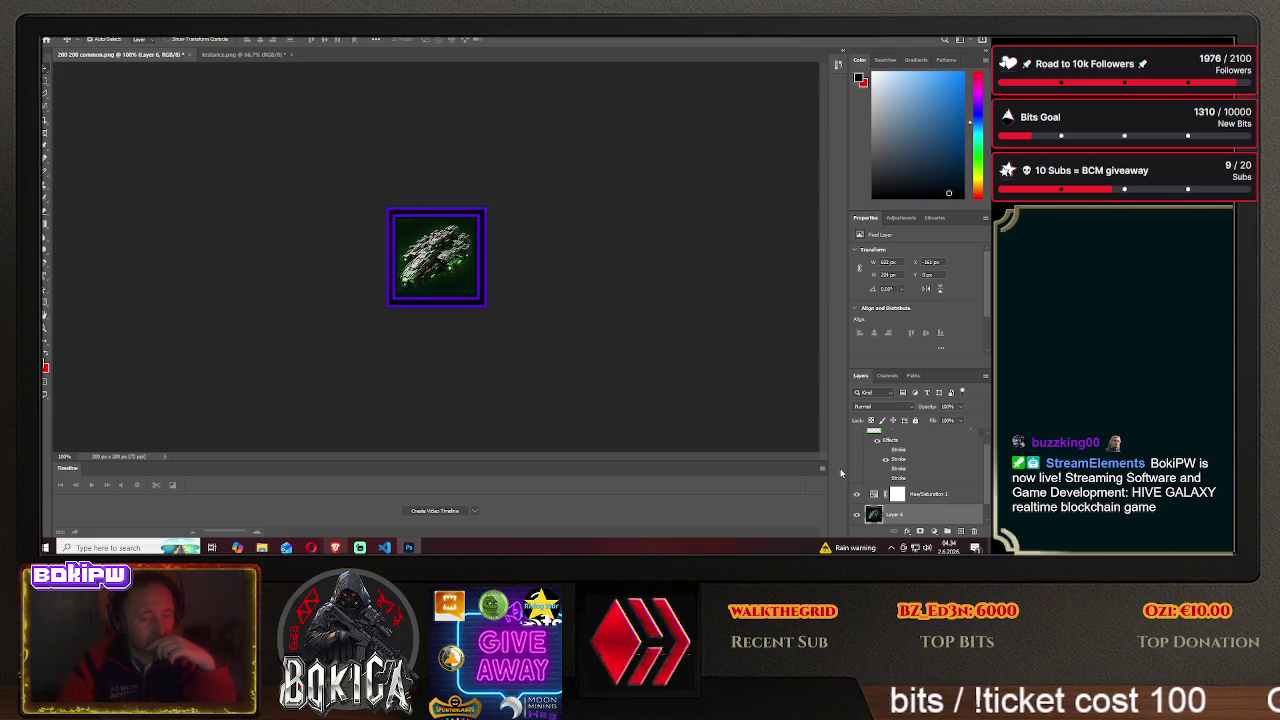
- Shift the ship left inside the frame, then open HIVE GALAXY's Blueprinti page
left_click_drag(440, 270, 358, 258)
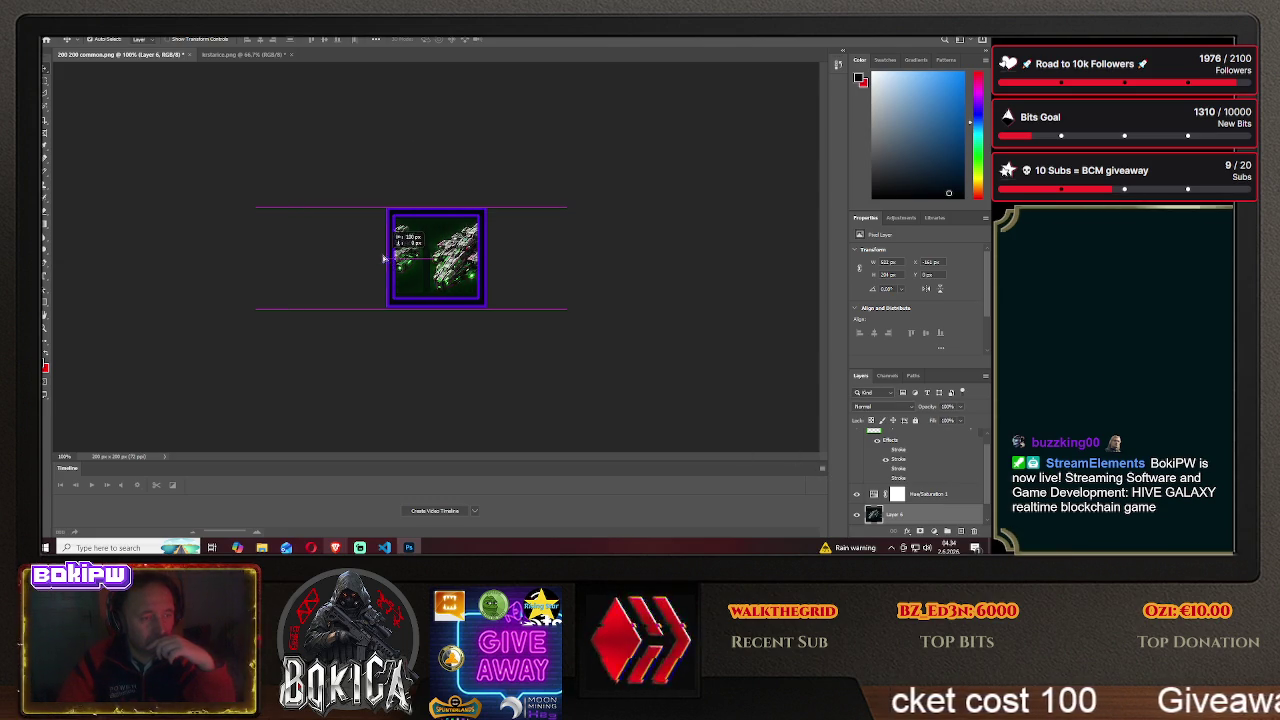
left_click_drag(358, 258, 357, 258)
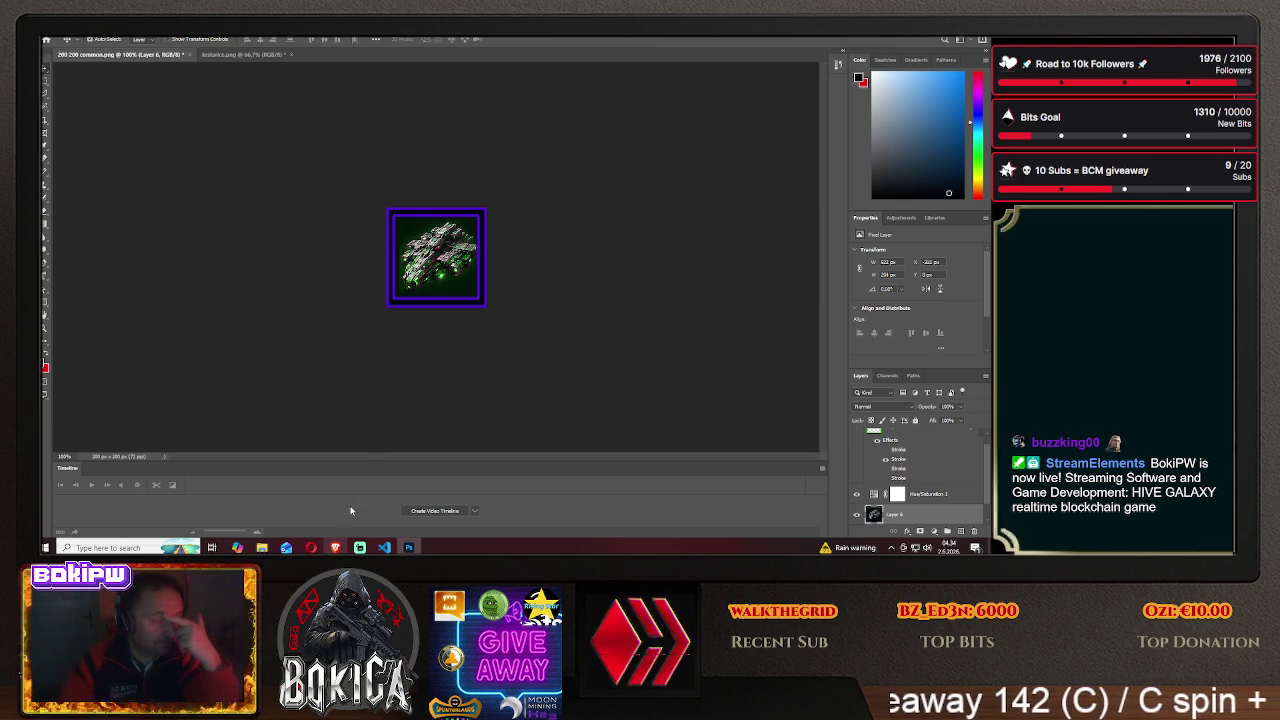
left_click(335, 547)
left_click(75, 318)
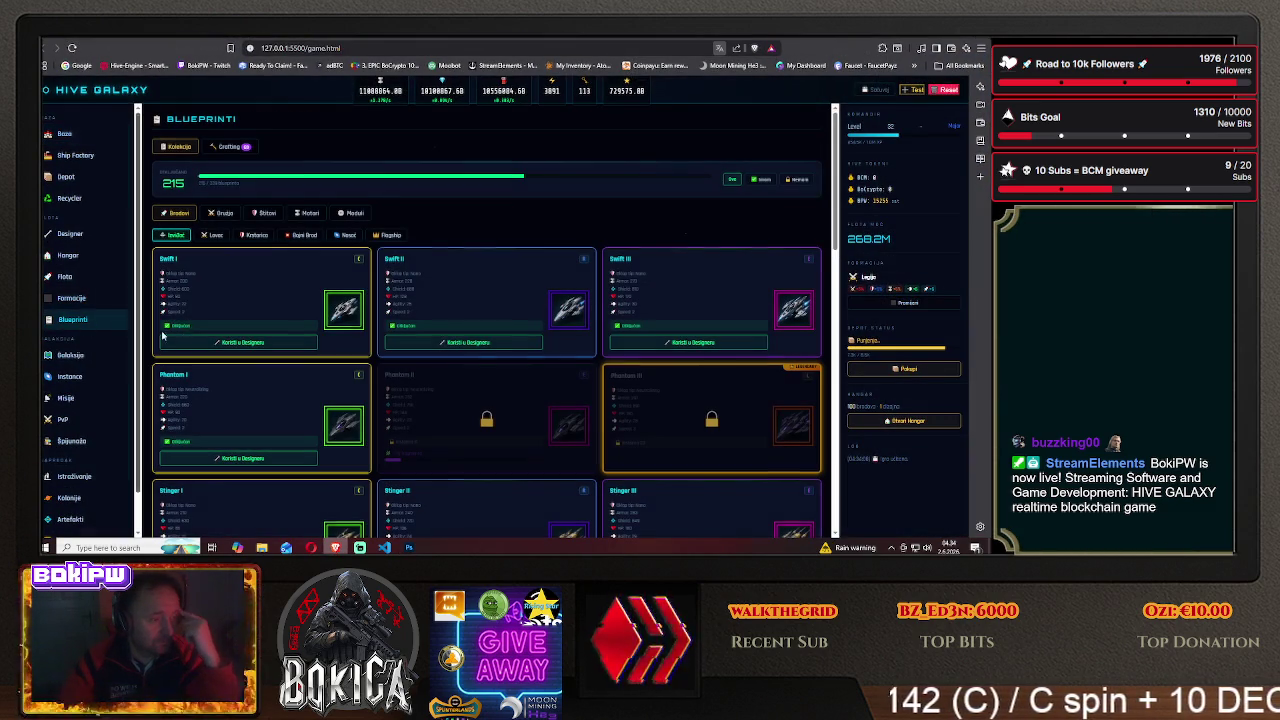
- Filter blueprints to Krstarica, check the Rampart cards, then return to Photoshop
left_click(256, 235)
scroll(250, 300, "down", 2)
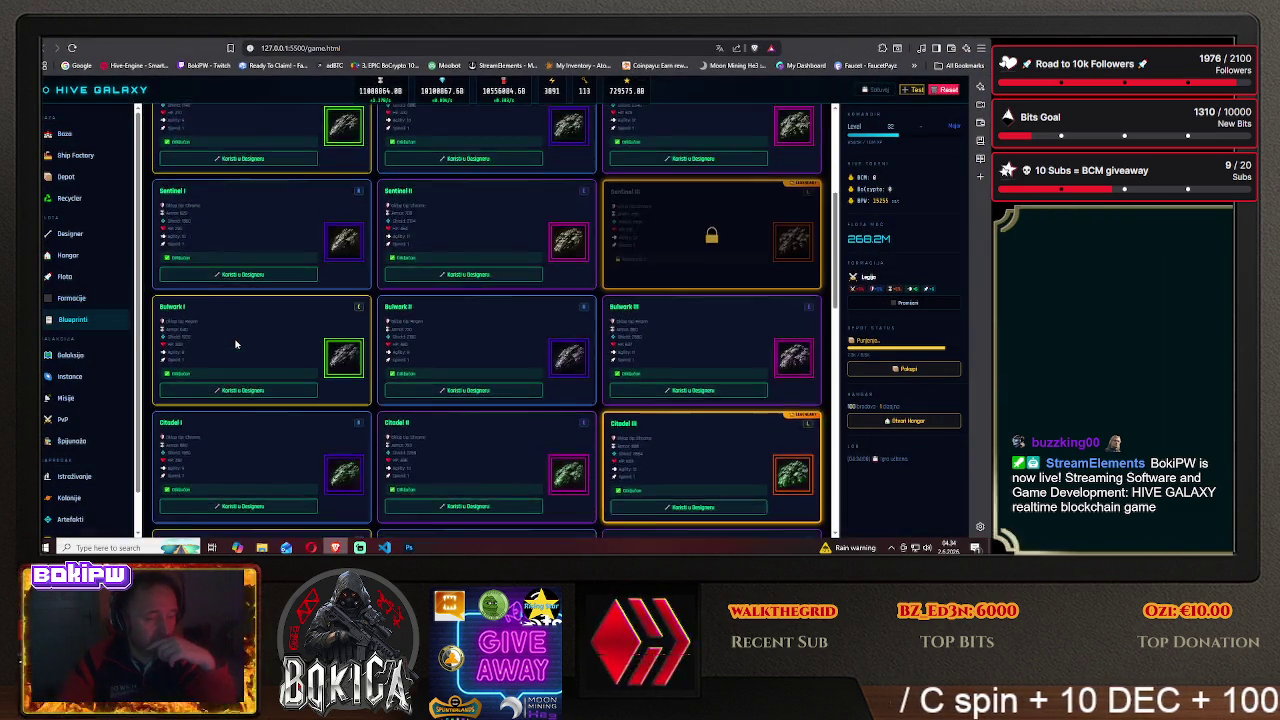
scroll(245, 320, "down", 1)
scroll(238, 340, "down", 2)
scroll(236, 344, "up", 2)
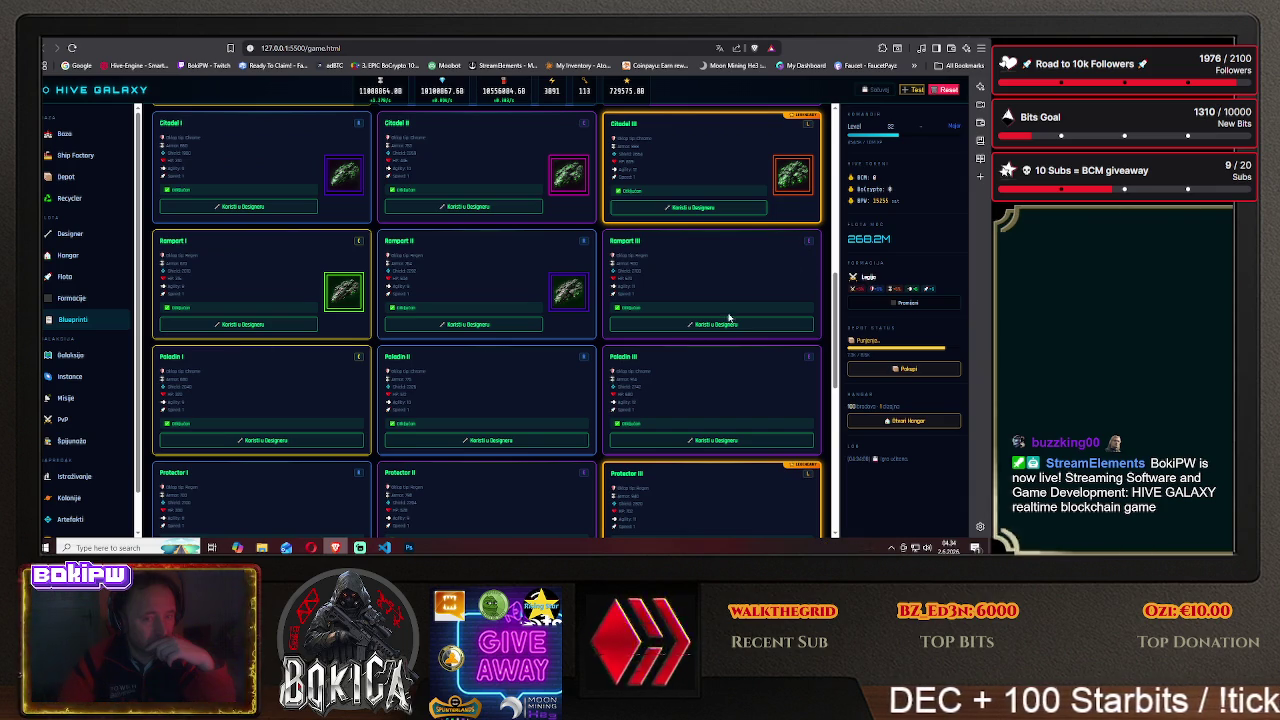
left_click(409, 547)
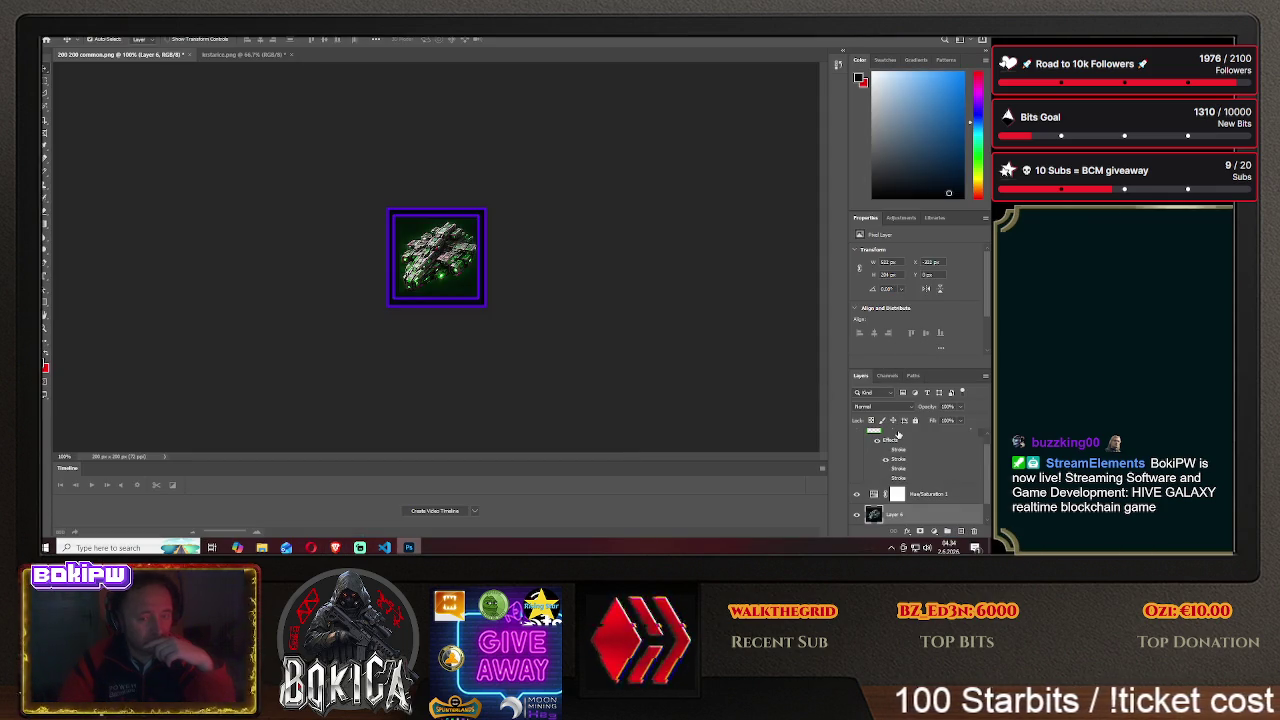
- Recolour the frame magenta by enabling the third stroke and disabling the purple one
scroll(898, 436, "up", 1)
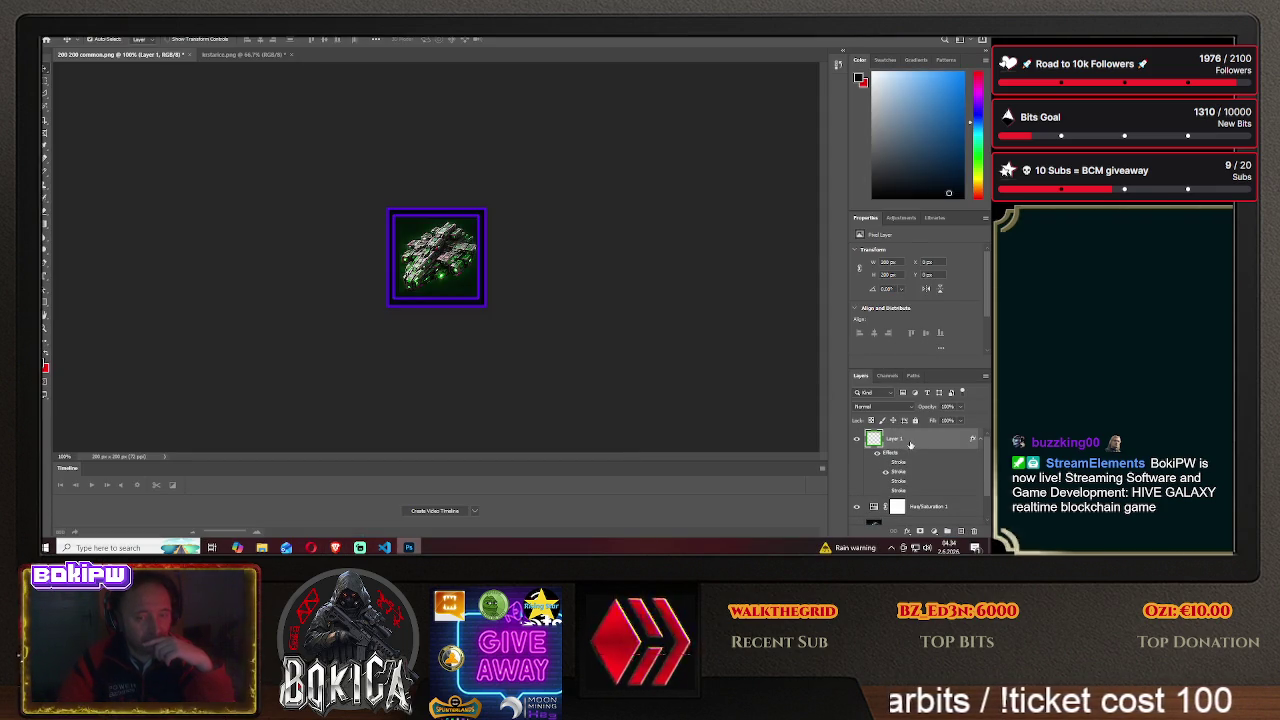
right_click(910, 444)
left_click(885, 40)
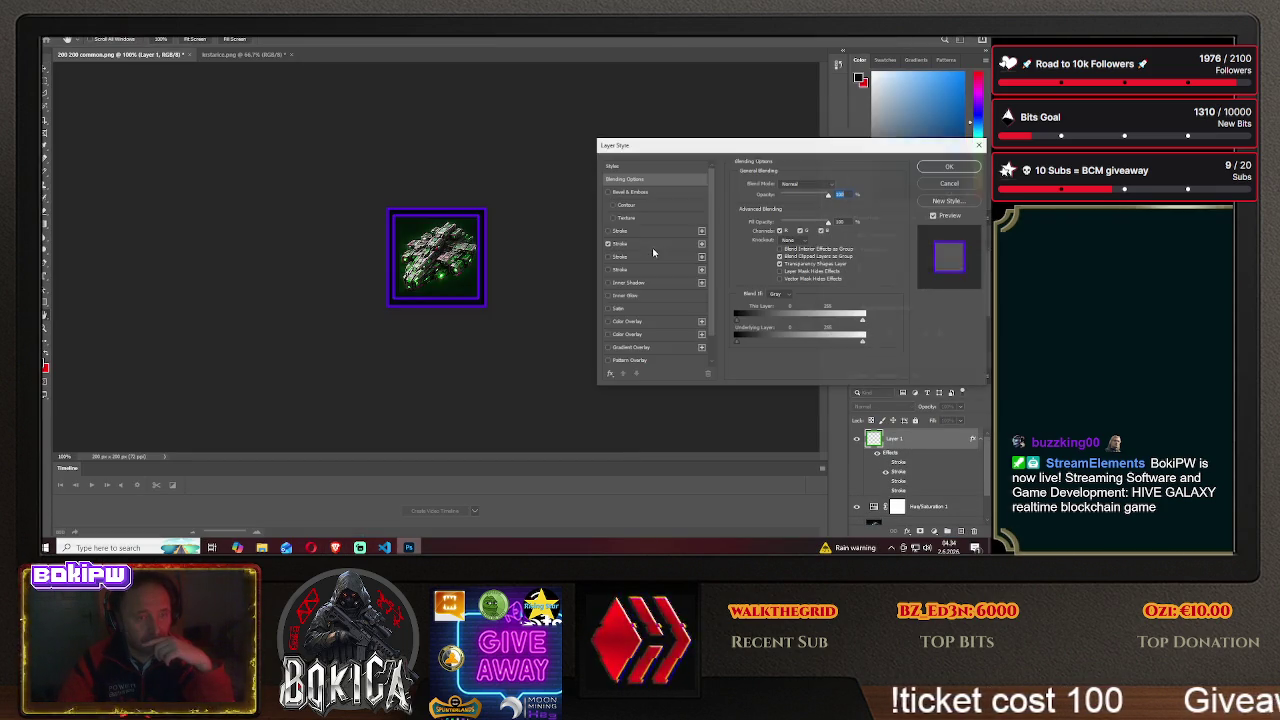
left_click(607, 257)
left_click(607, 244)
left_click(936, 166)
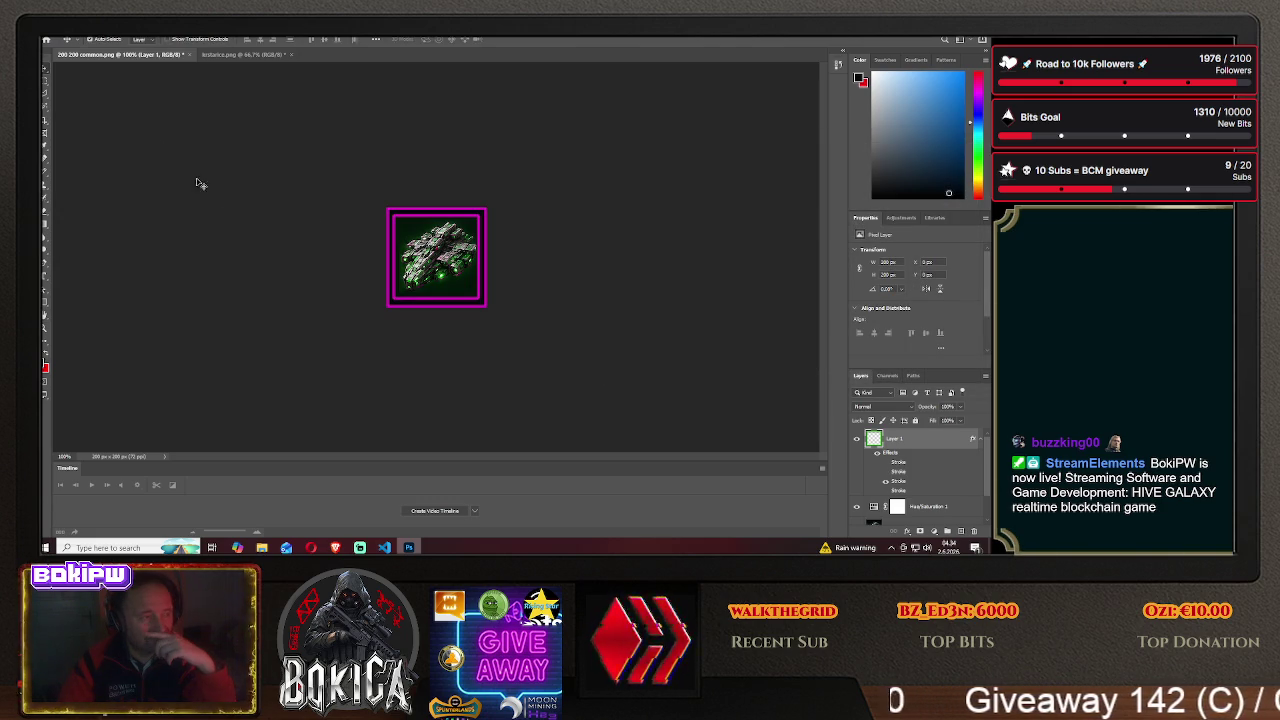
- Save the icon as PNG 'rampart3' in HIVE GALAXY/img, then switch to the game
left_click(58, 38)
left_click(68, 144)
left_click(571, 370)
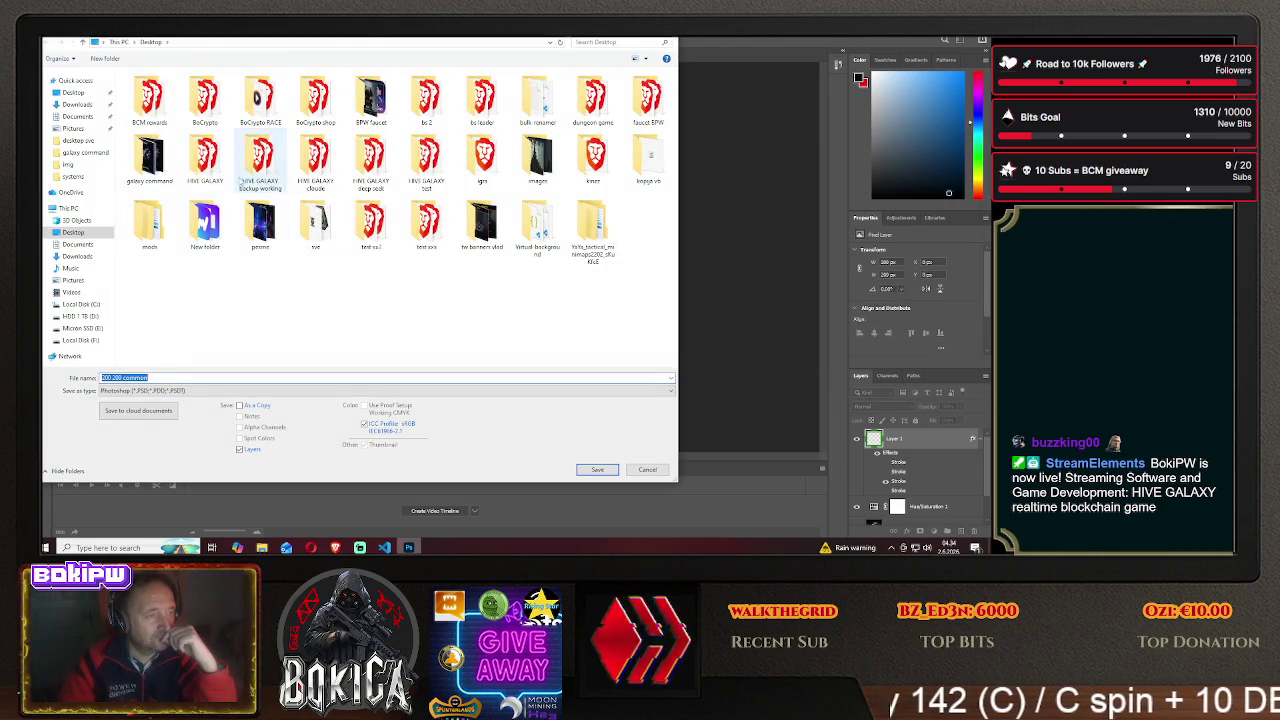
double_click(210, 160)
double_click(165, 110)
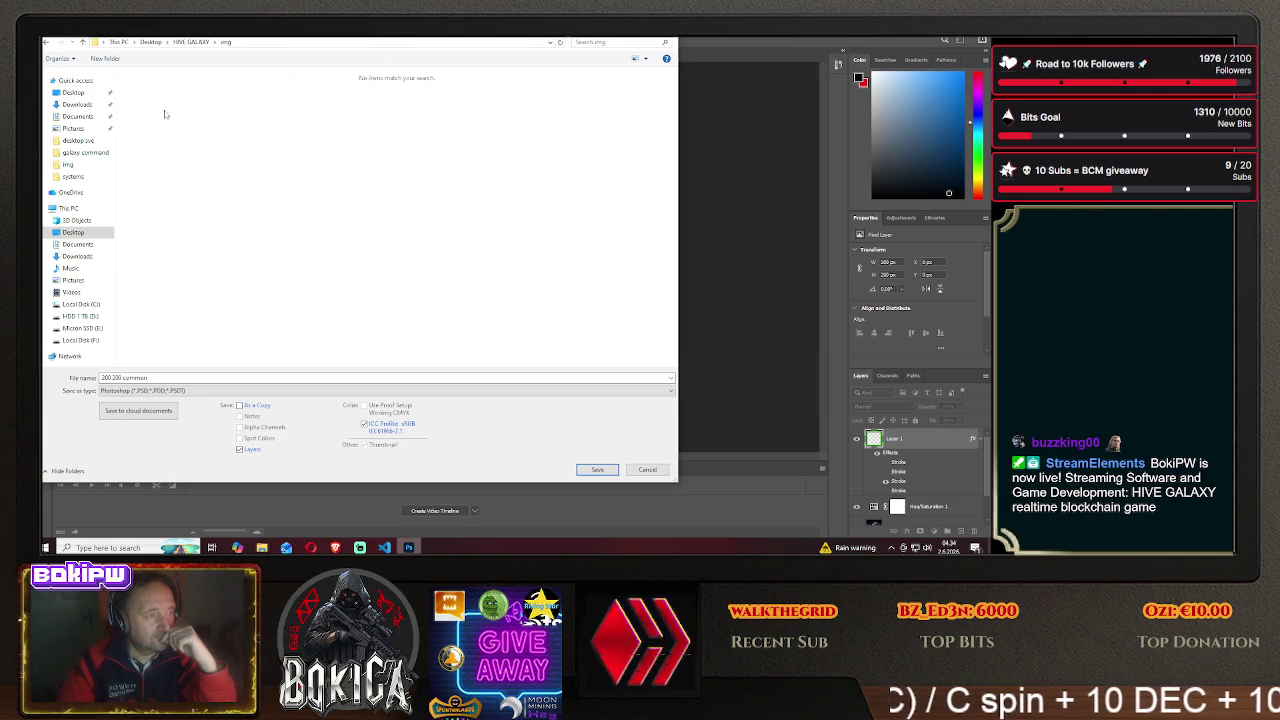
left_click(158, 391)
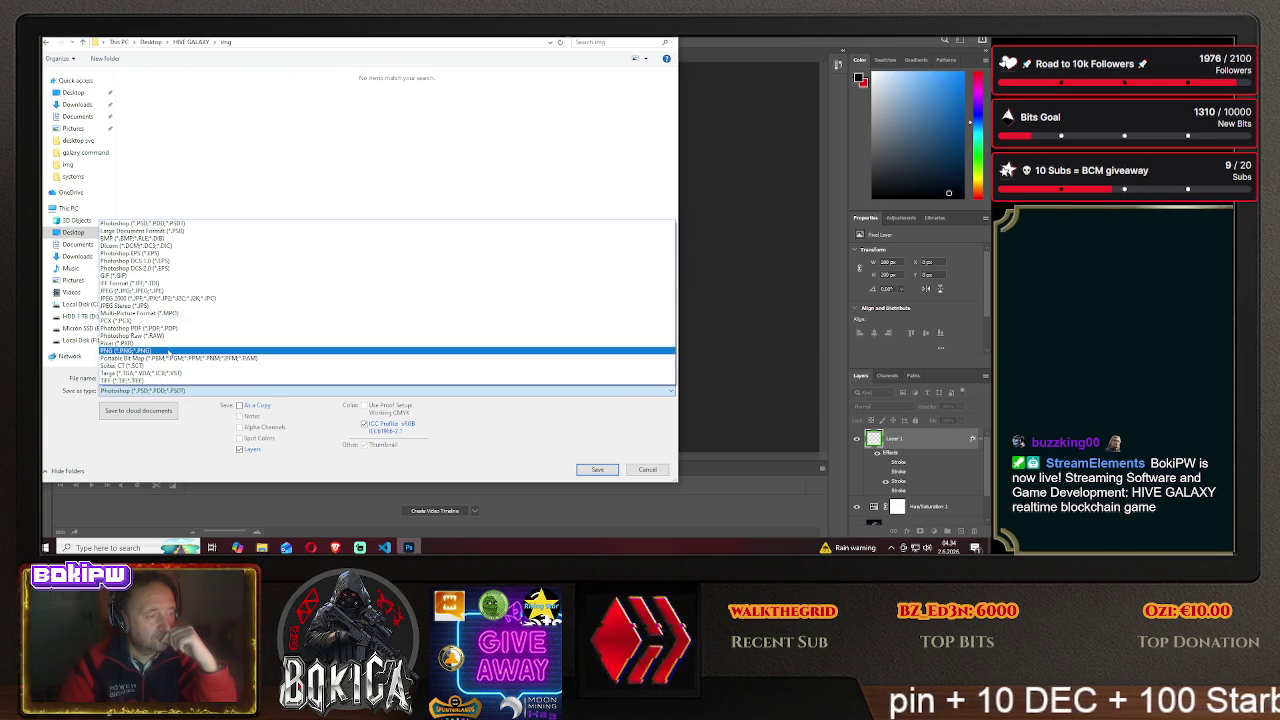
left_click(158, 367)
left_click(158, 378)
type("ram")
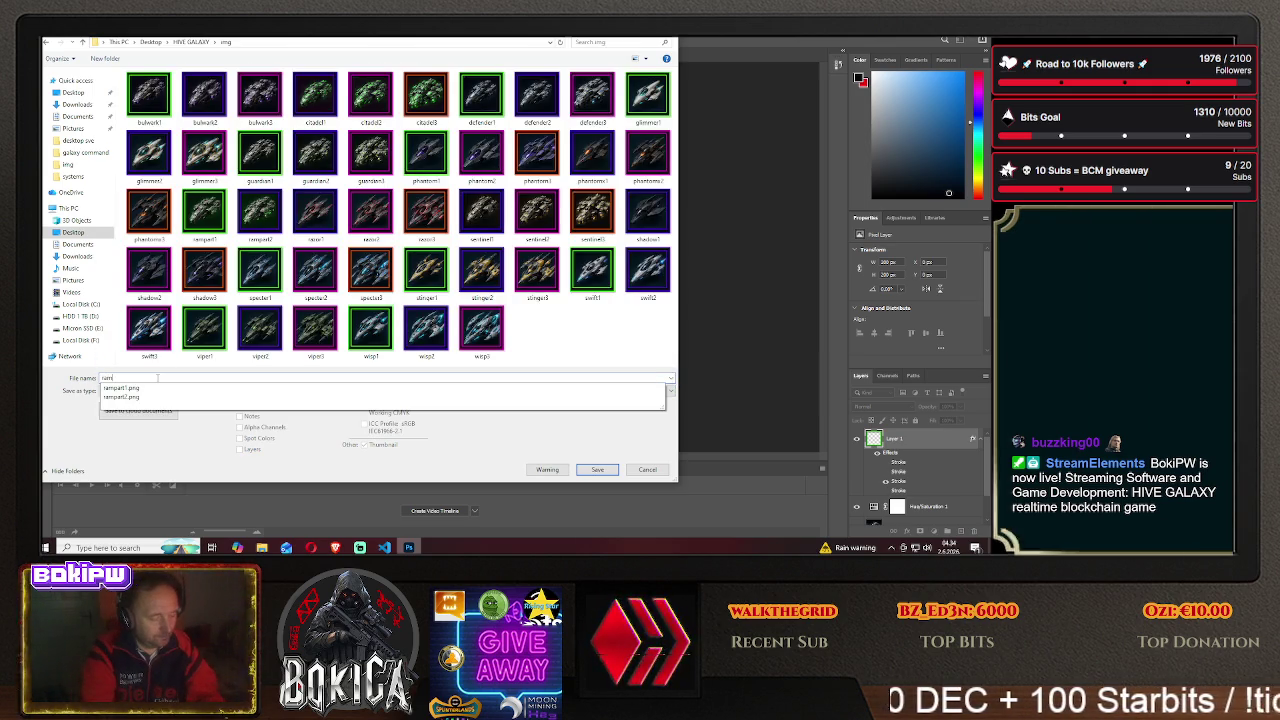
type("part3")
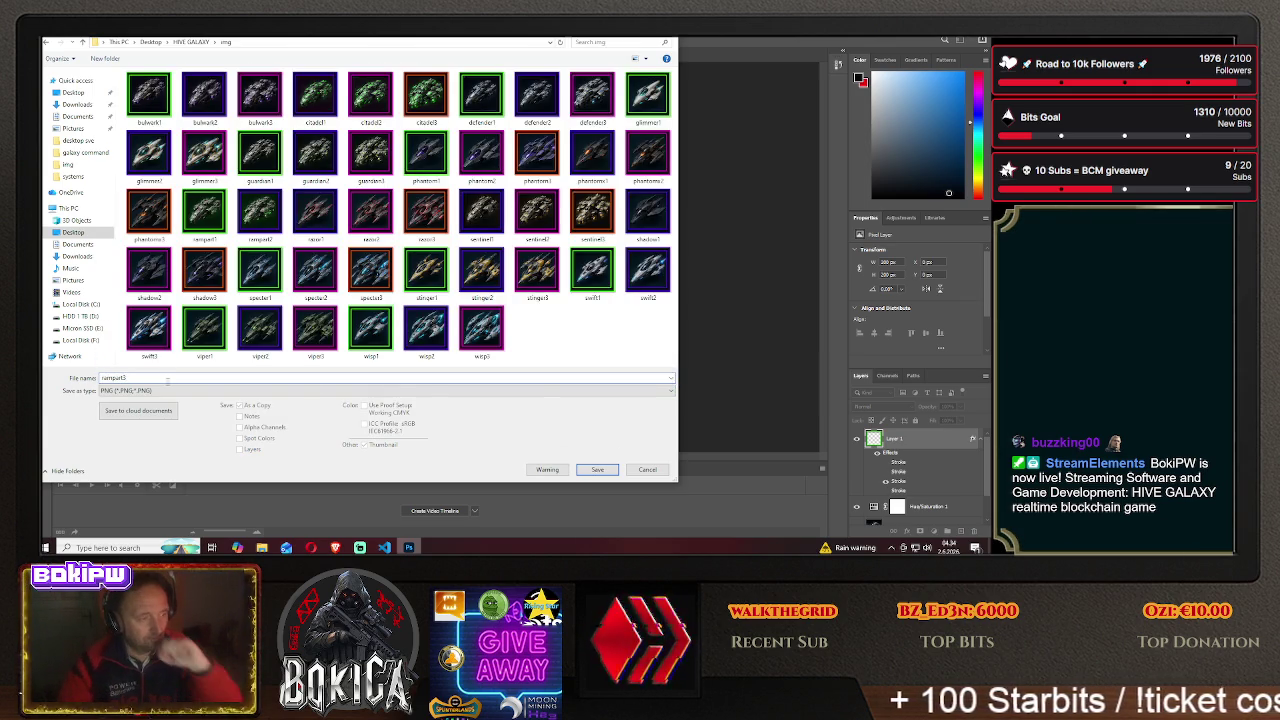
left_click(597, 470)
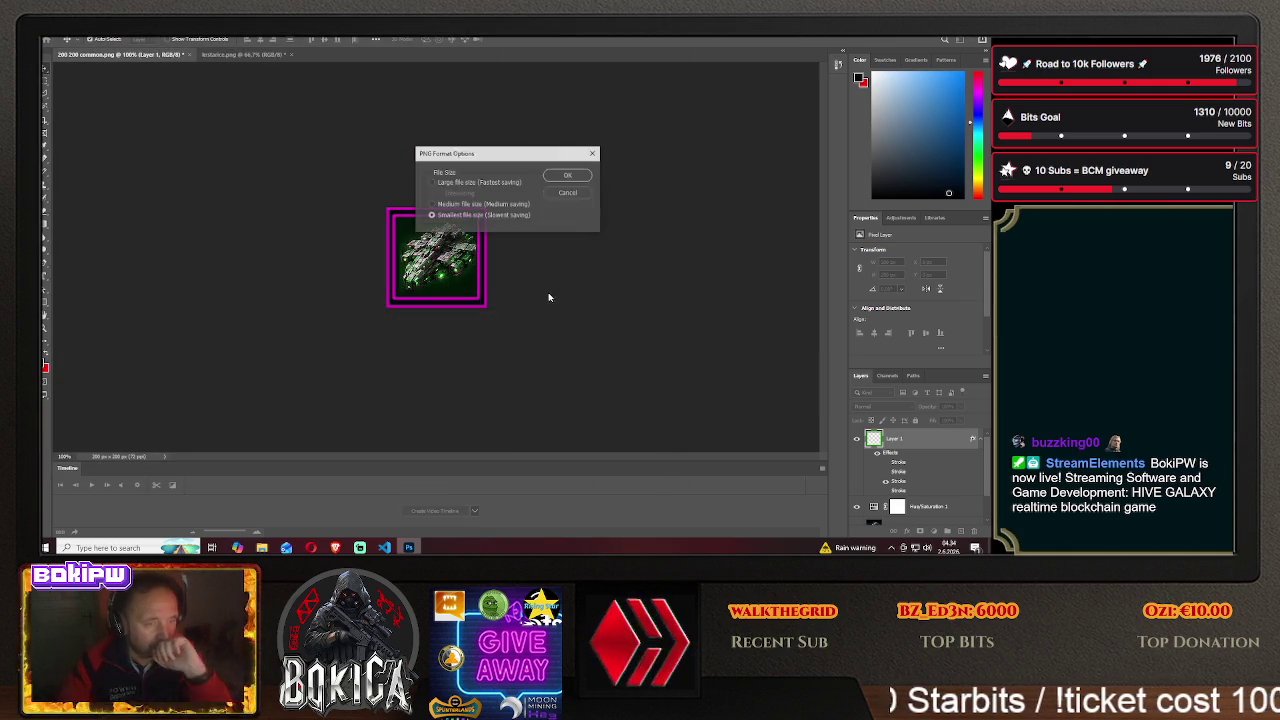
left_click(557, 178)
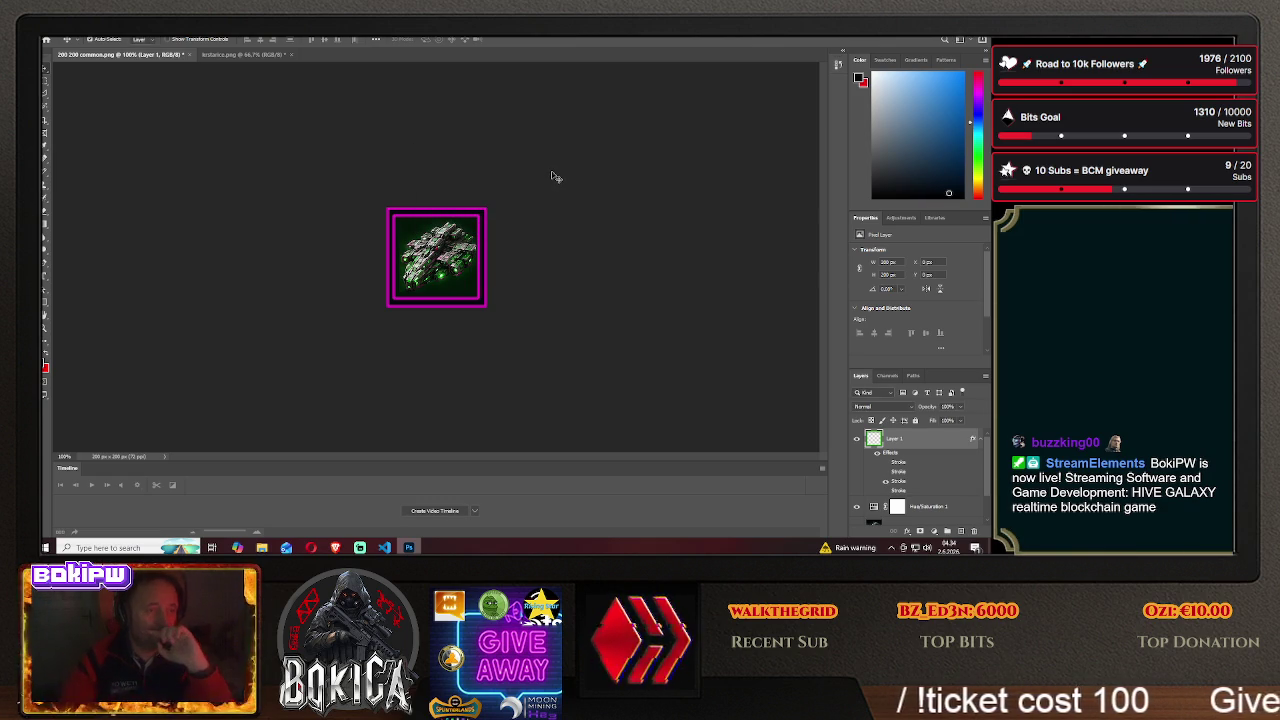
key("alt+Tab")
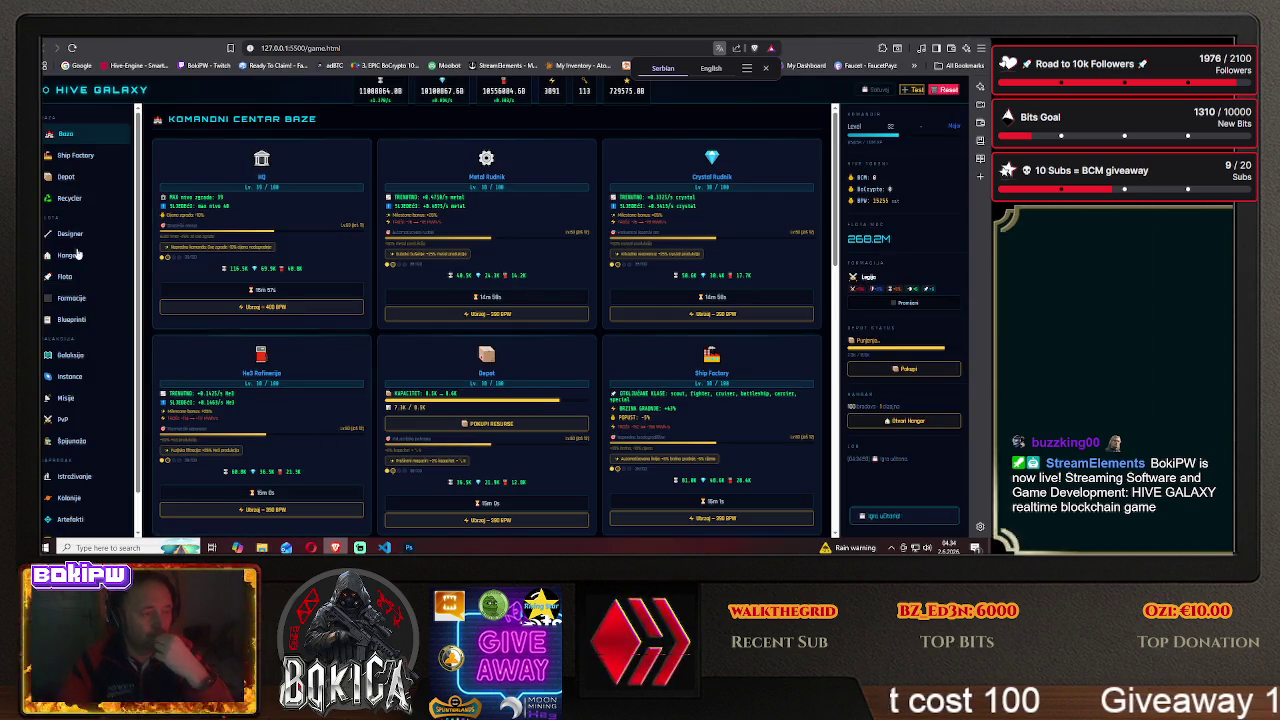
- Browse the Krstarica blueprints to the Paladin and Protector cards, then return to Photoshop
left_click(73, 320)
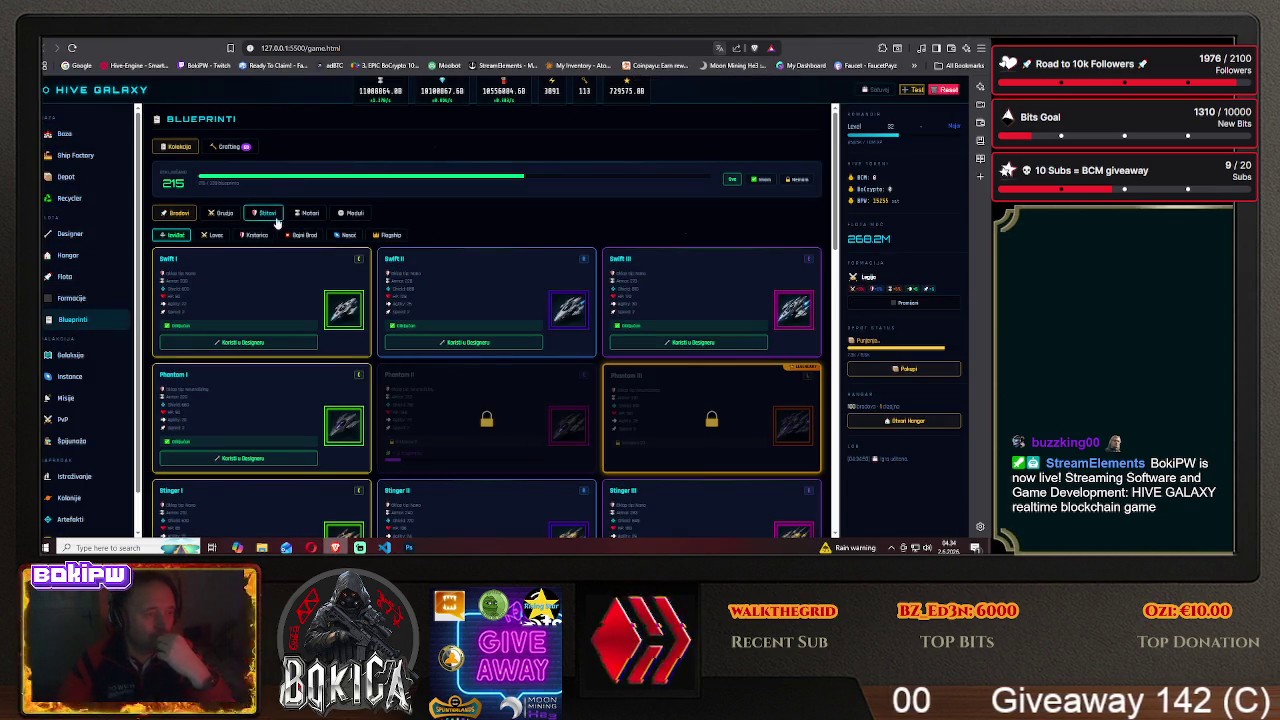
left_click(254, 236)
scroll(237, 323, "down", 3)
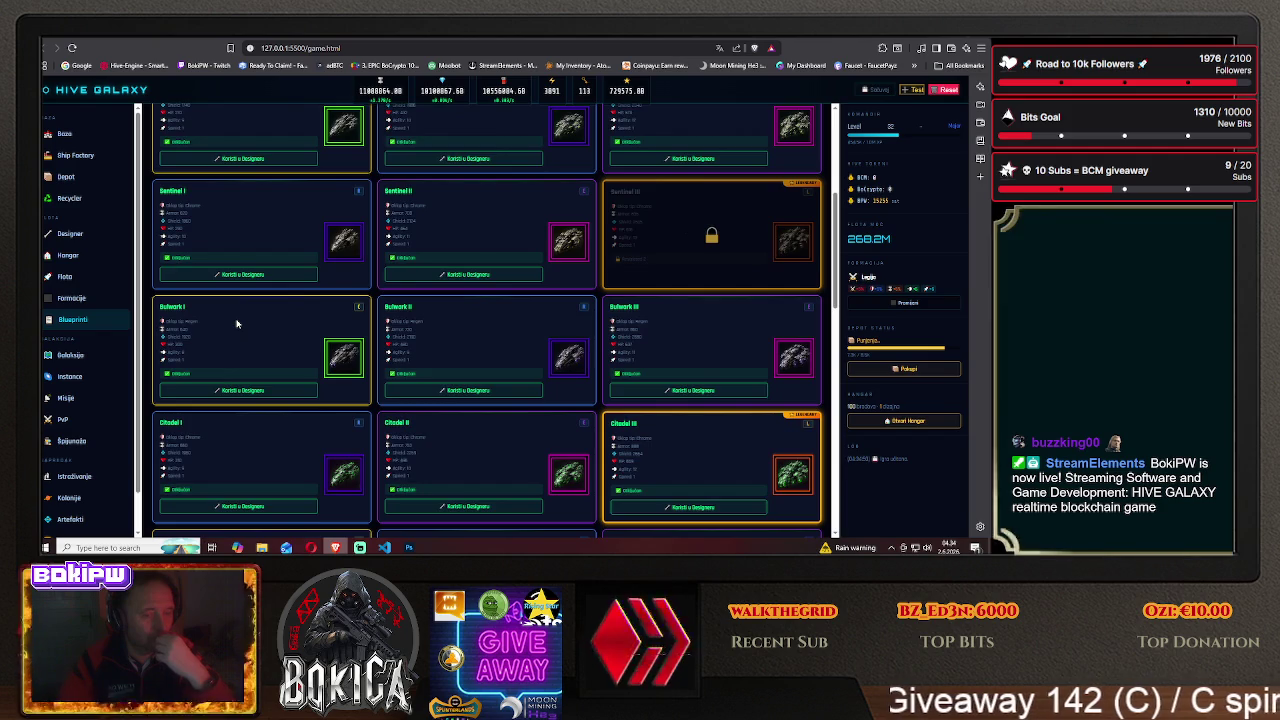
scroll(237, 323, "down", 2)
scroll(237, 323, "down", 1)
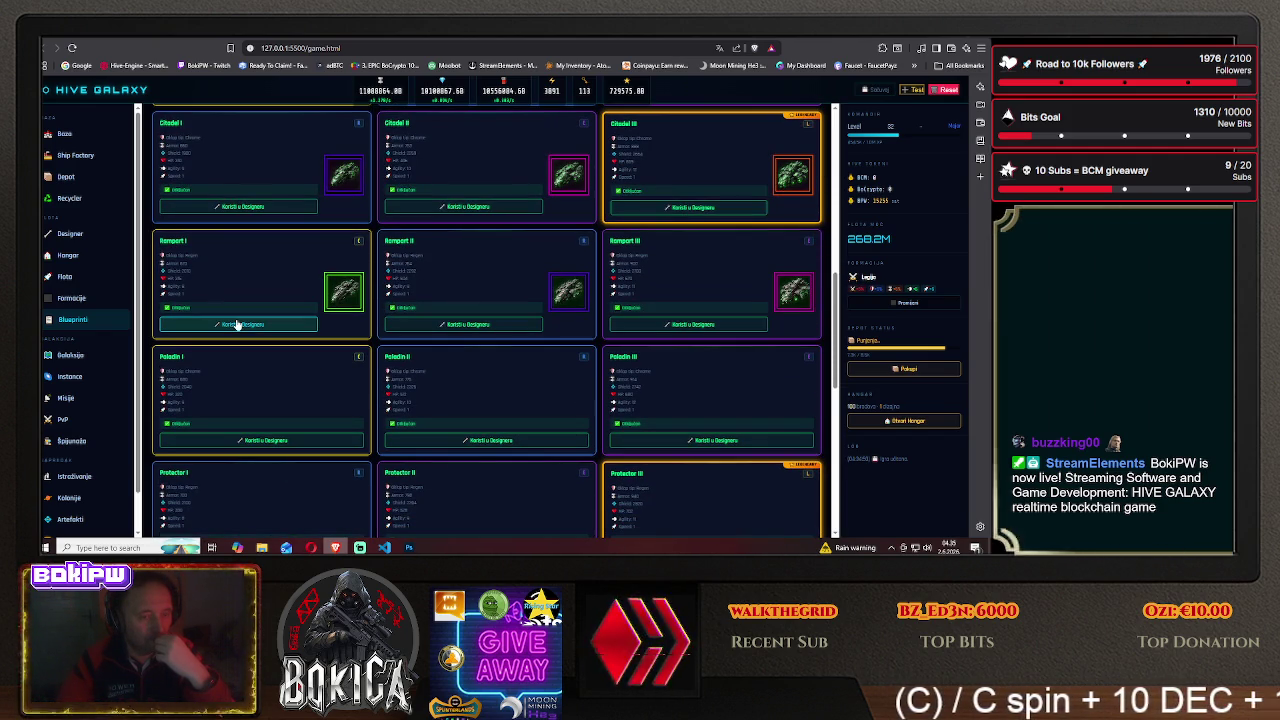
scroll(237, 323, "up", 1)
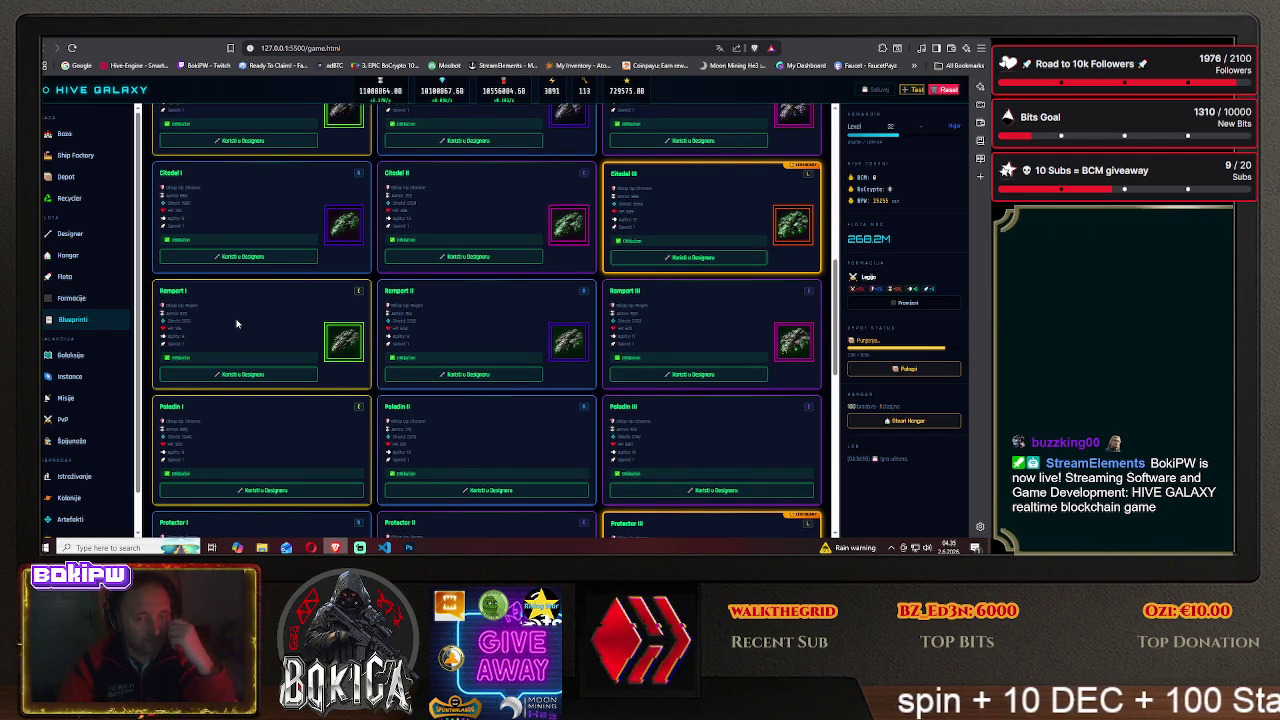
scroll(237, 323, "up", 1)
scroll(237, 323, "up", 1)
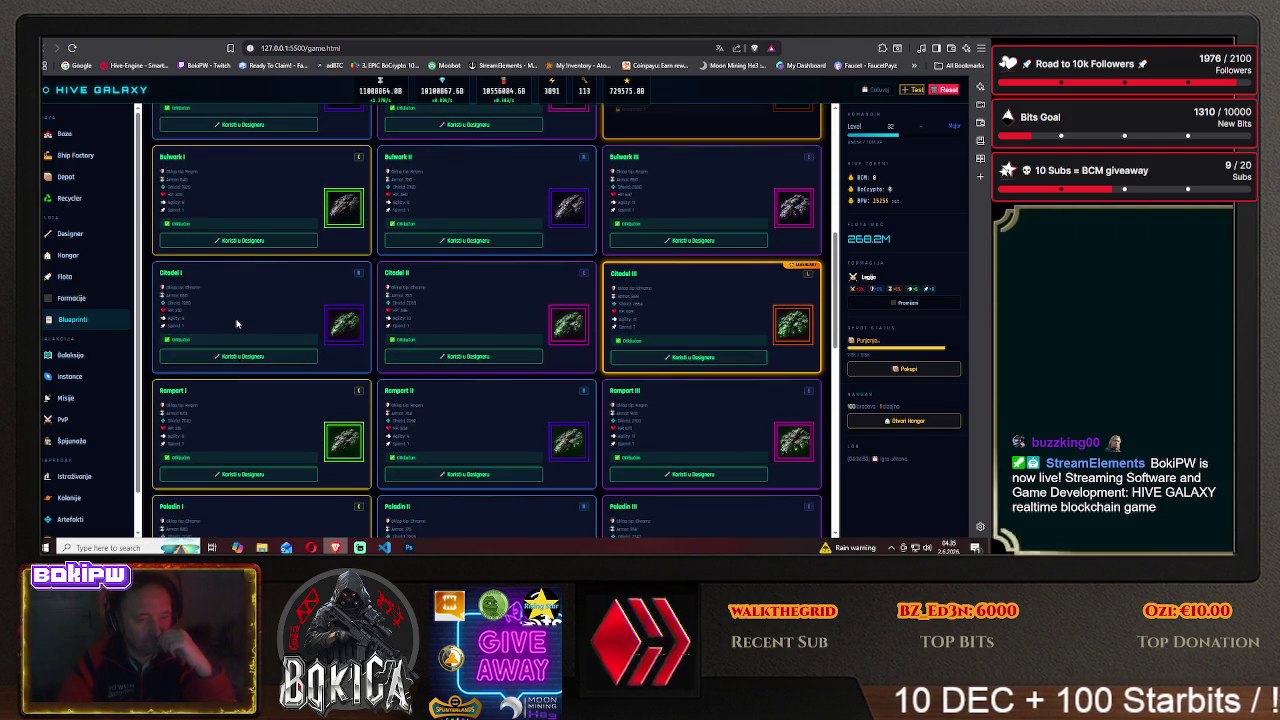
scroll(237, 323, "up", 2)
scroll(237, 323, "up", 1)
scroll(237, 323, "up", 1)
scroll(237, 323, "up", 1)
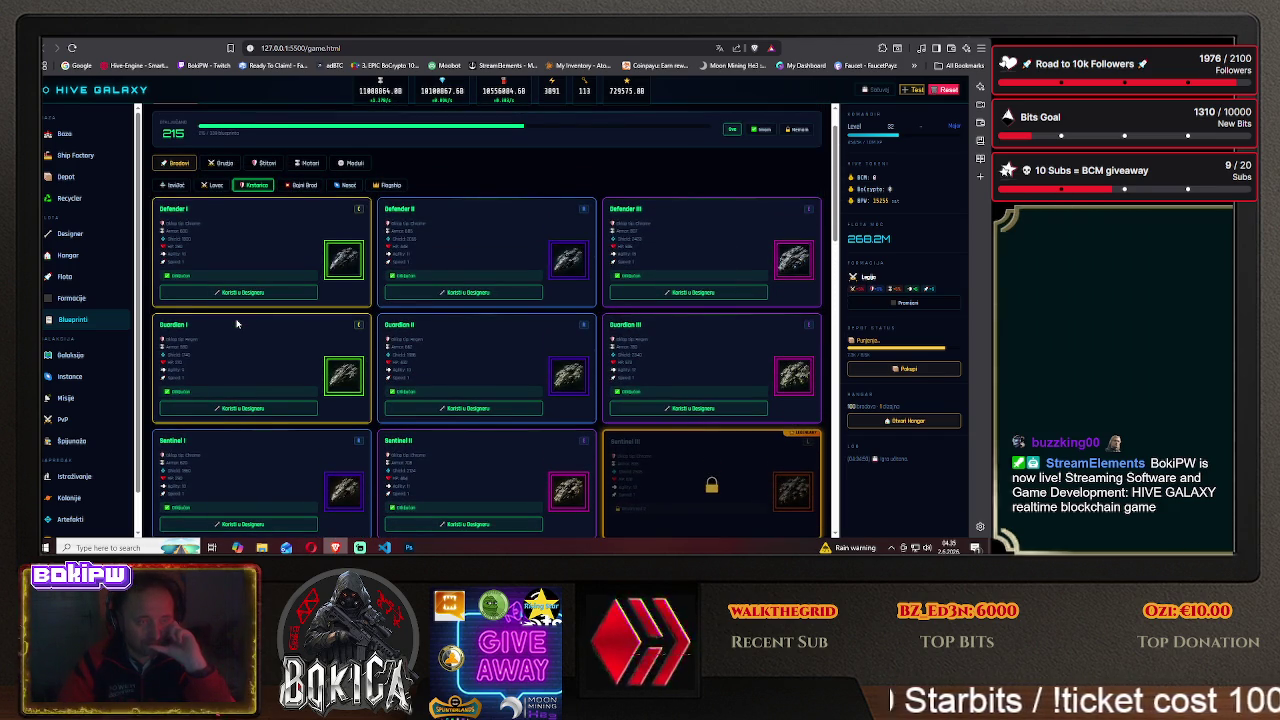
scroll(237, 323, "down", 1)
scroll(237, 323, "down", 2)
scroll(237, 323, "down", 1)
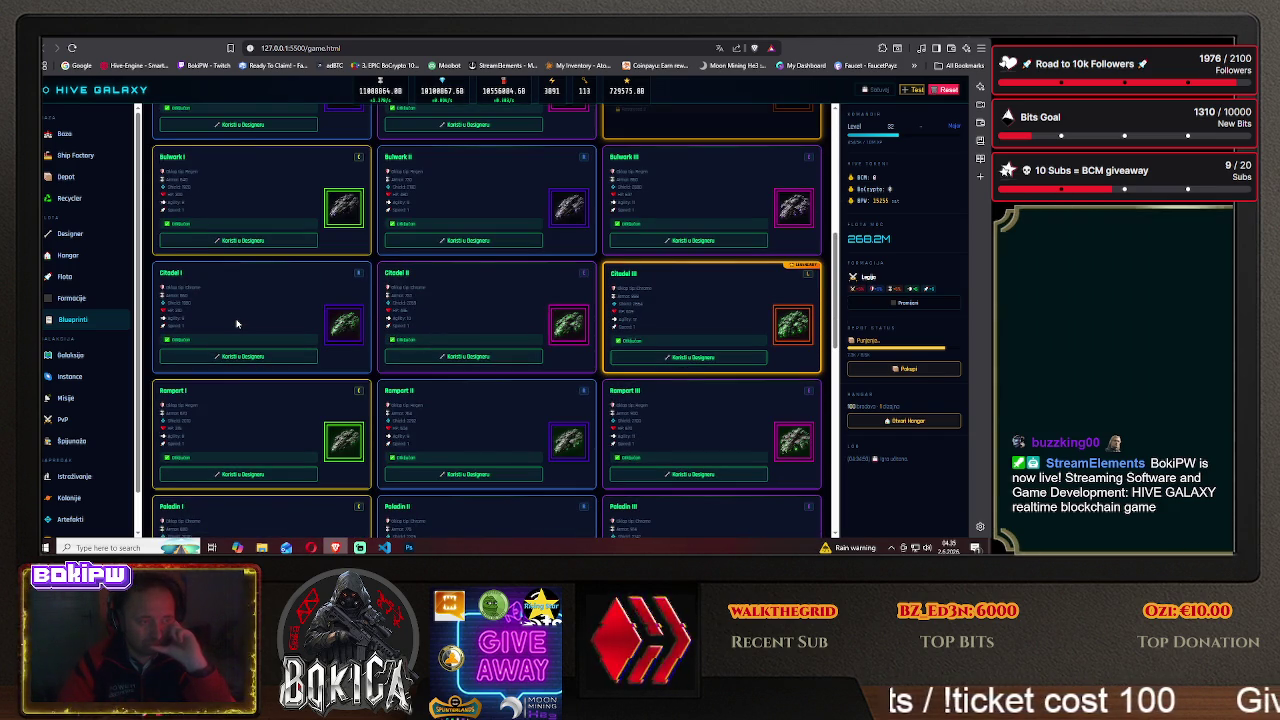
scroll(237, 323, "down", 1)
scroll(237, 323, "down", 1)
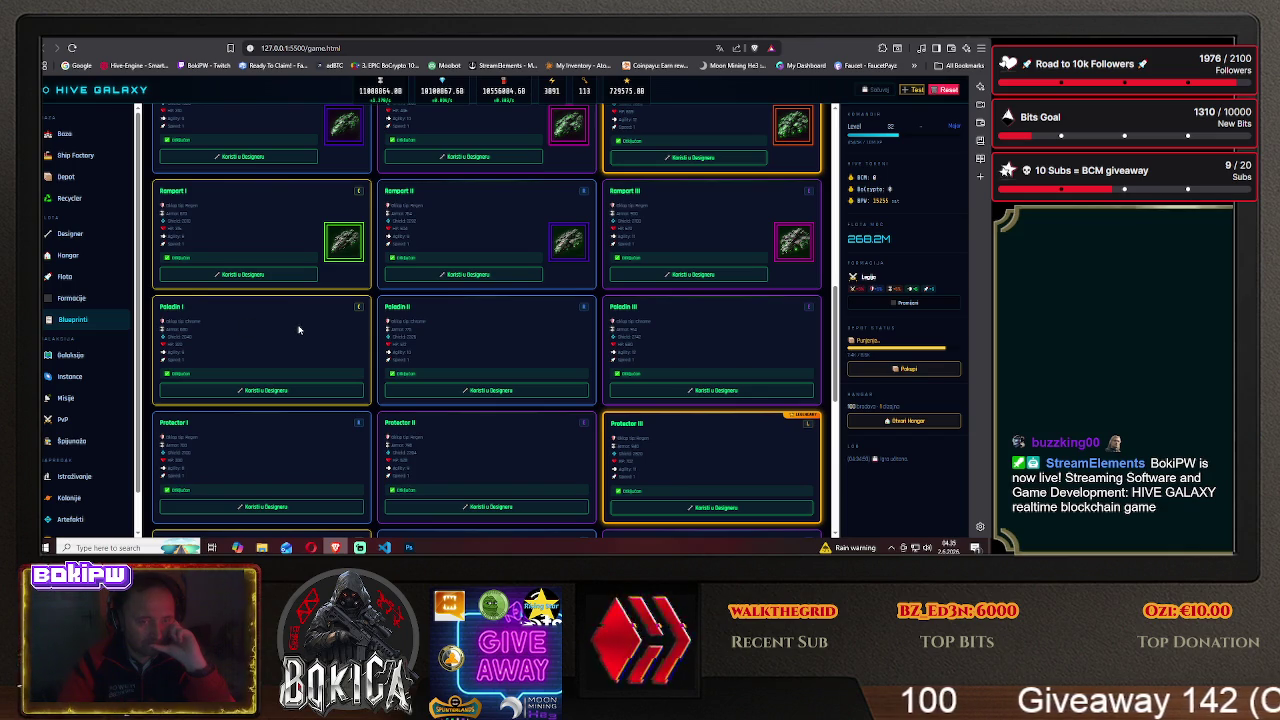
left_click(406, 547)
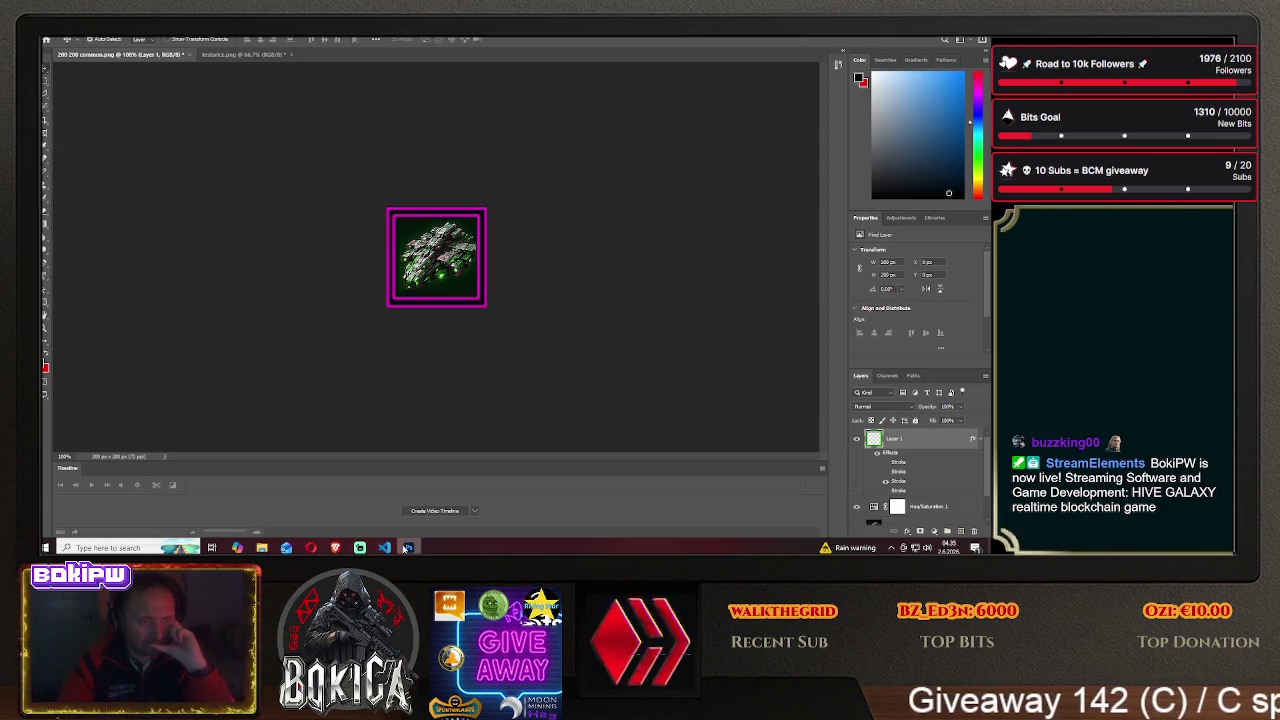
- Select the first three ships of row 3 on kristarica.png and drag them into the 200×200 icon
left_click(240, 54)
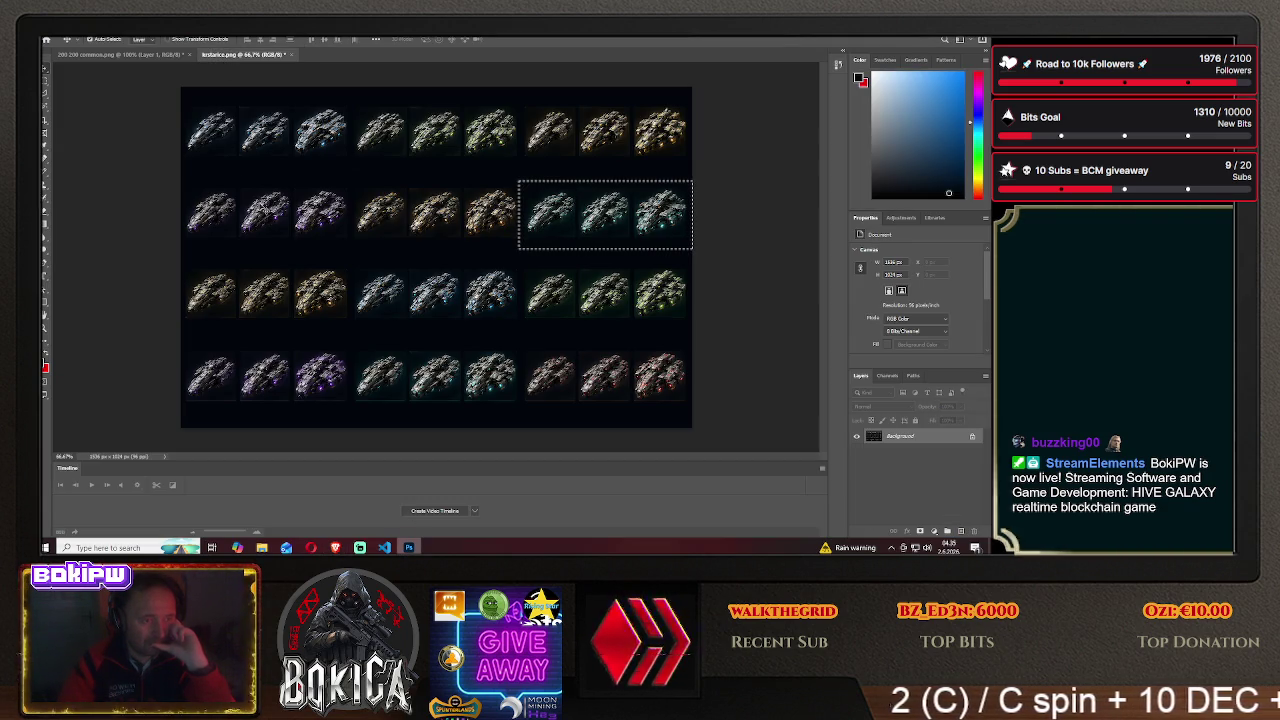
left_click(45, 84)
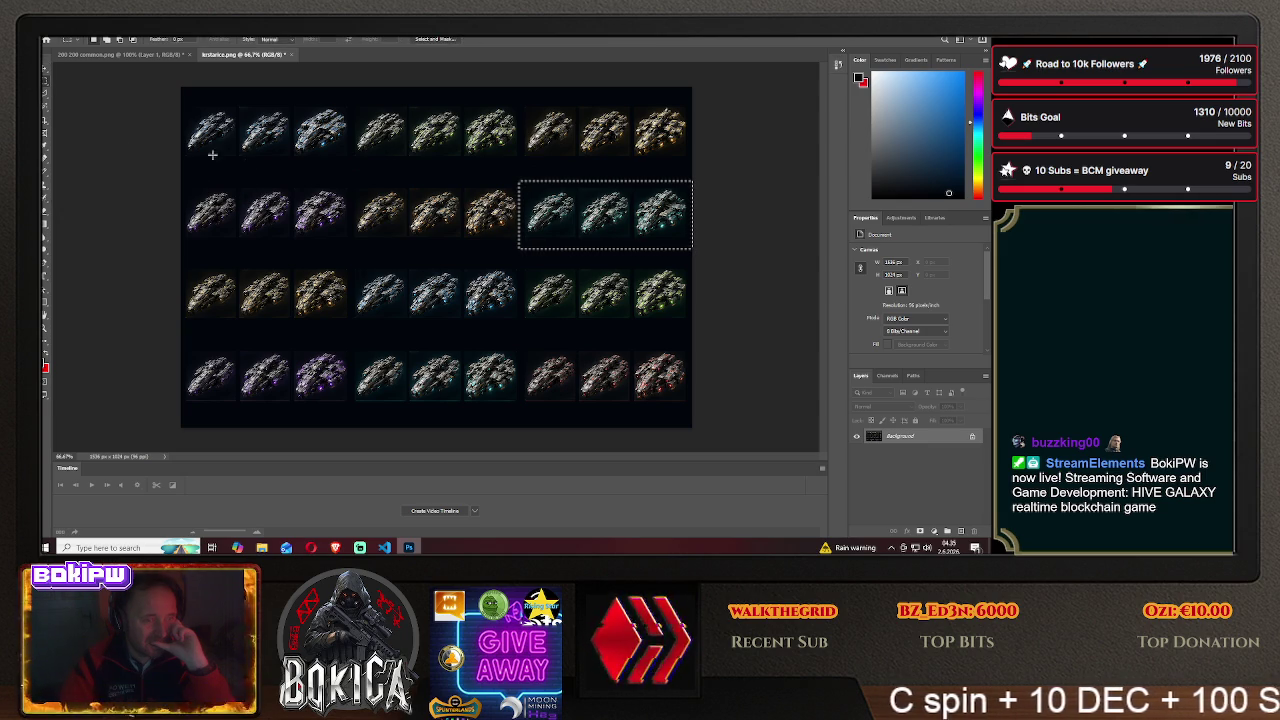
left_click(257, 168)
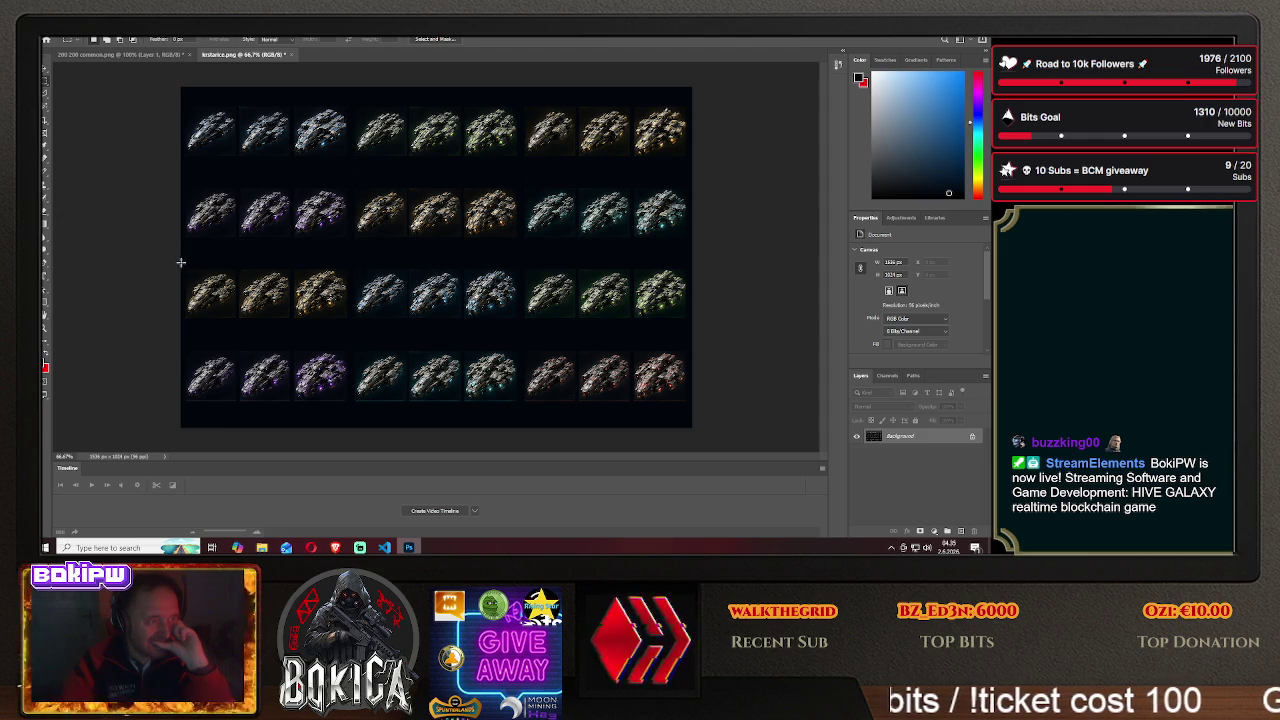
left_click_drag(179, 262, 353, 329)
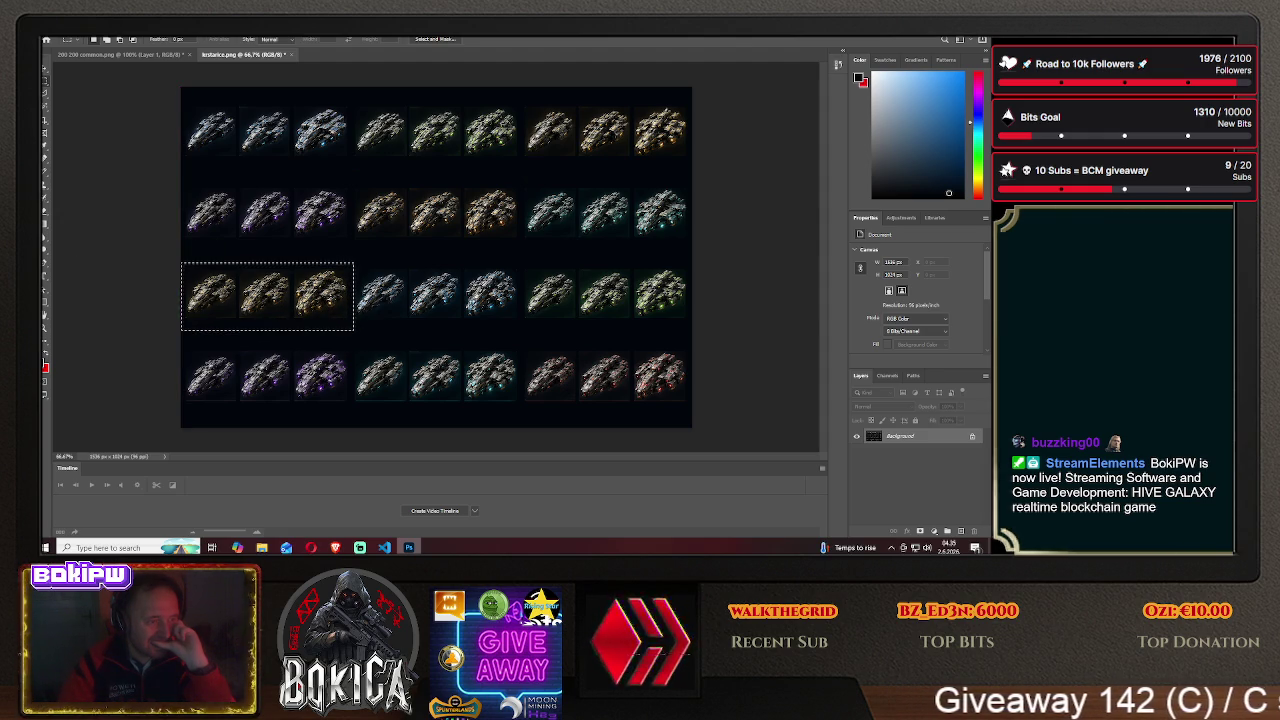
left_click(44, 75)
mouse_move(237, 272)
left_mouse_down()
mouse_move(165, 62)
mouse_move(147, 54)
left_mouse_up()
left_click_drag(445, 252, 445, 252)
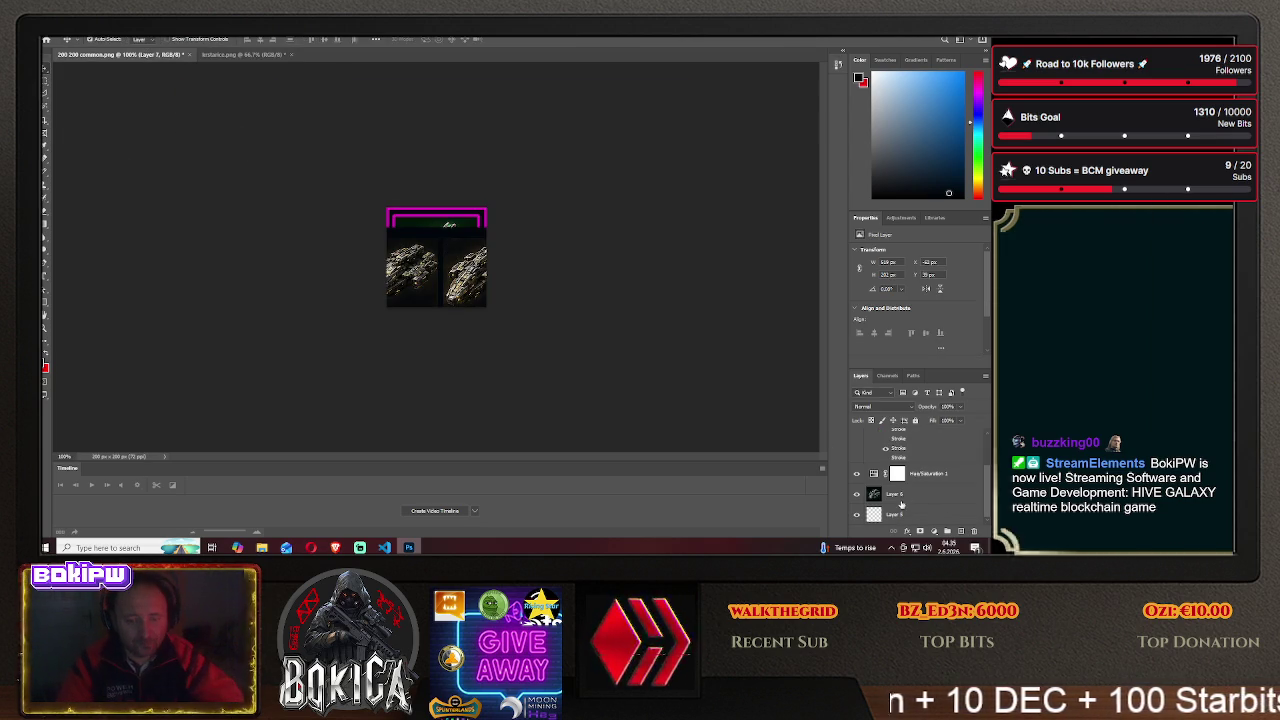
- Reorder layers: frame Layer 1 on top, Hue/Saturation directly above ships Layer 7
left_click(904, 496)
left_click_drag(904, 497, 904, 461)
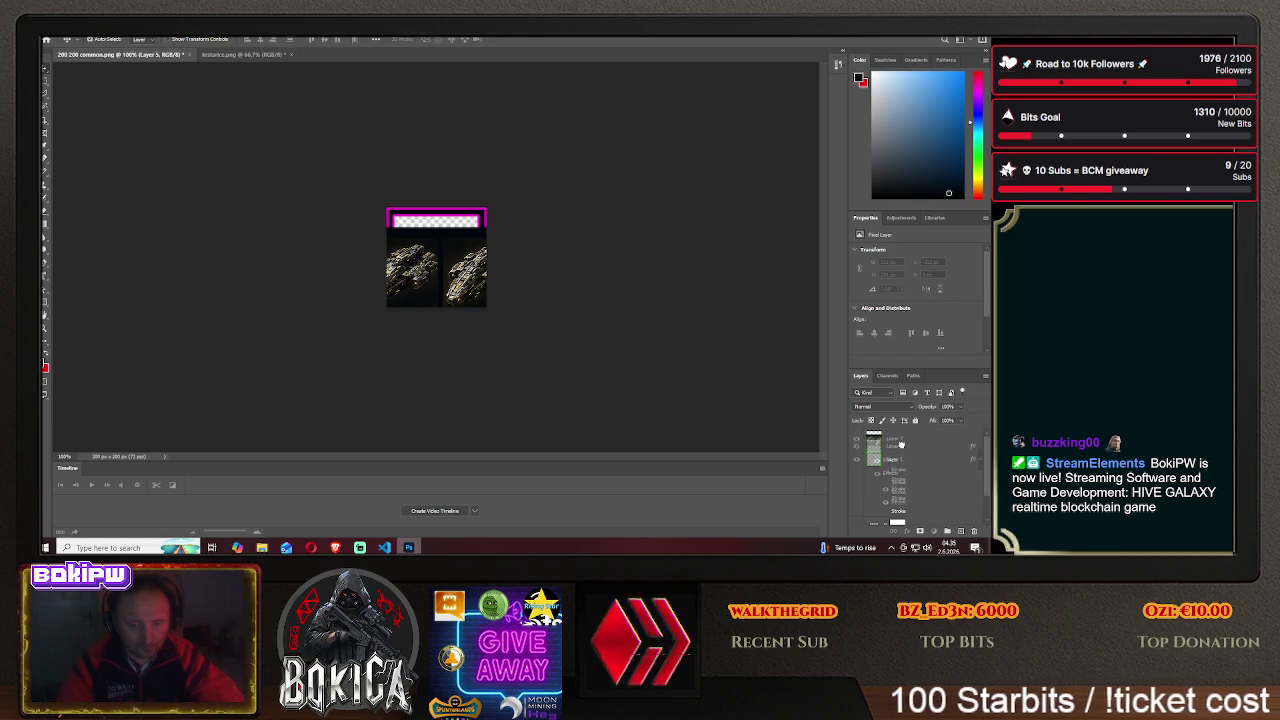
left_click_drag(903, 461, 905, 434)
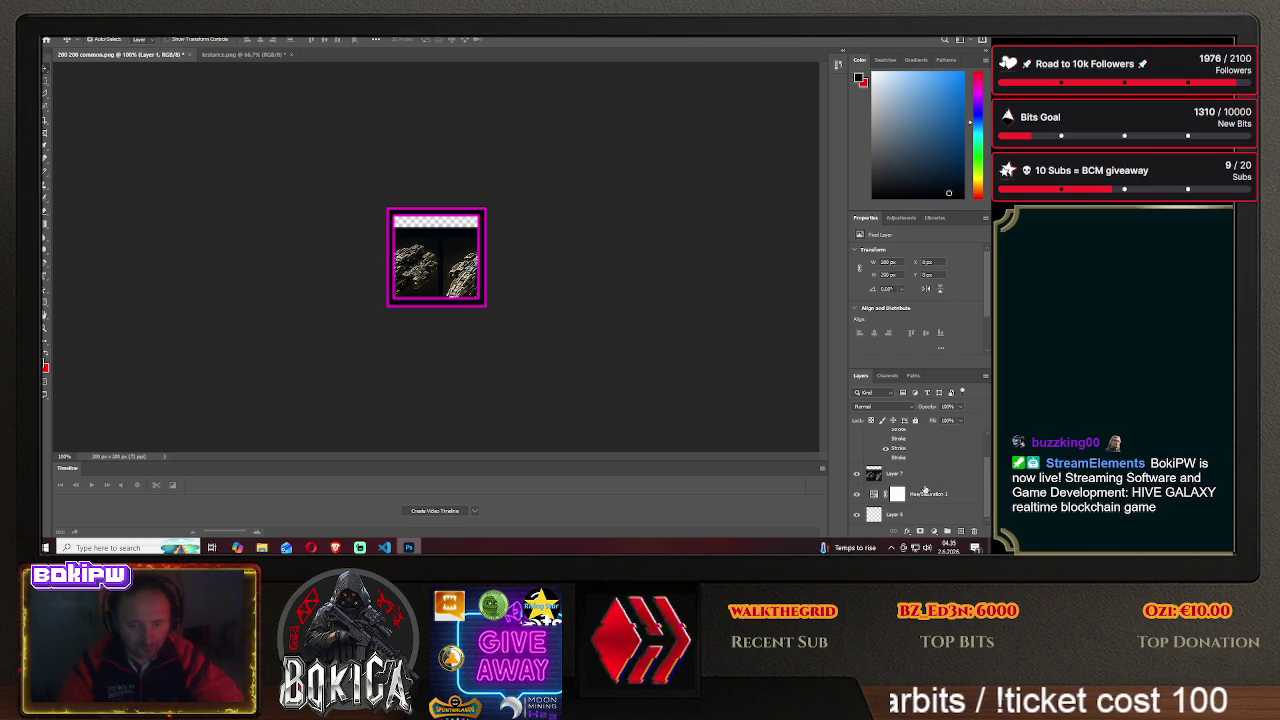
left_click_drag(920, 493, 917, 472)
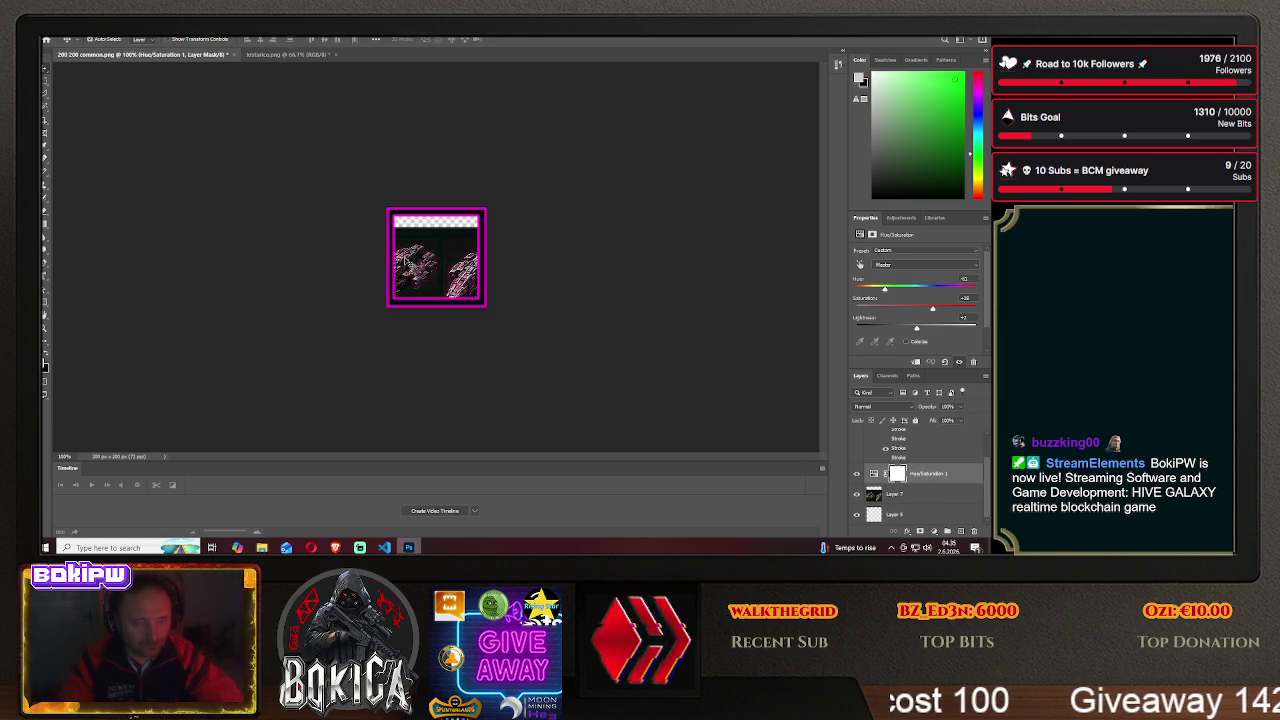
left_click(895, 493)
mouse_move(440, 255)
left_mouse_down()
mouse_move(486, 251)
mouse_move(457, 250)
left_mouse_up()
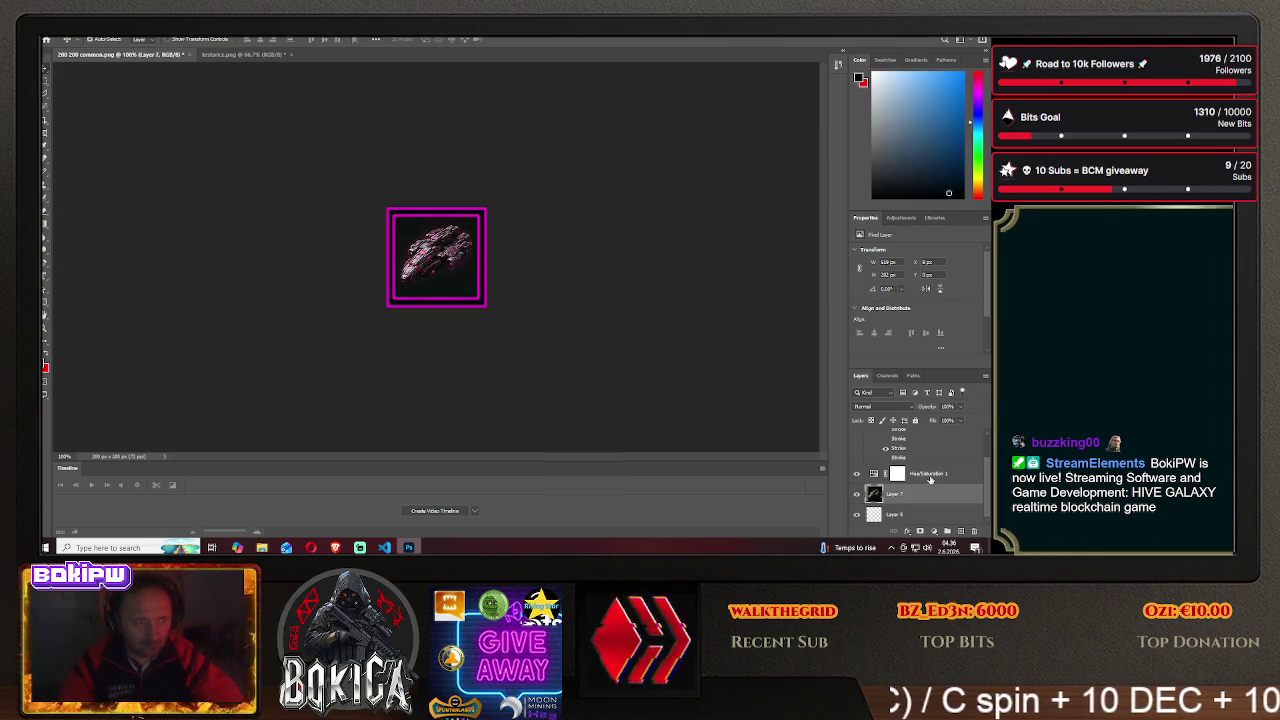
- Tint the ship blue with Hue/Saturation hue and saturation tweaks, and centre it in the frame
left_click(929, 479)
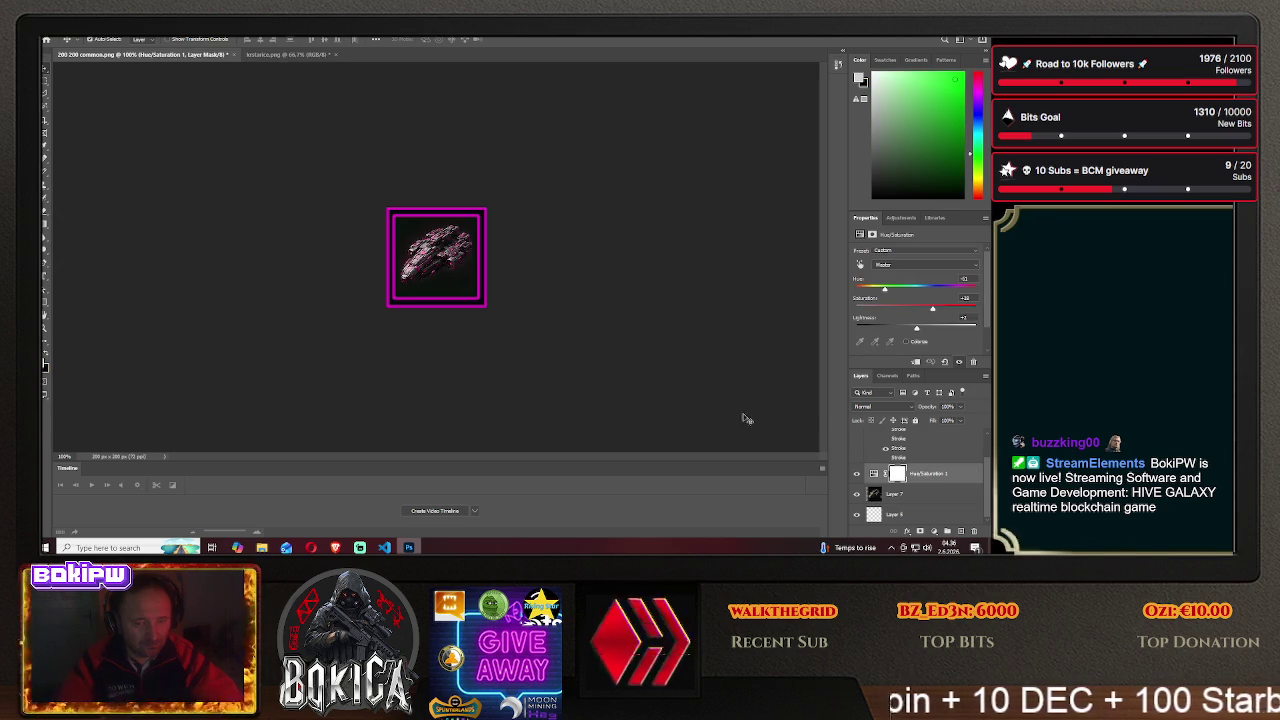
mouse_move(438, 270)
left_mouse_down()
mouse_move(465, 270)
mouse_move(445, 269)
left_mouse_up()
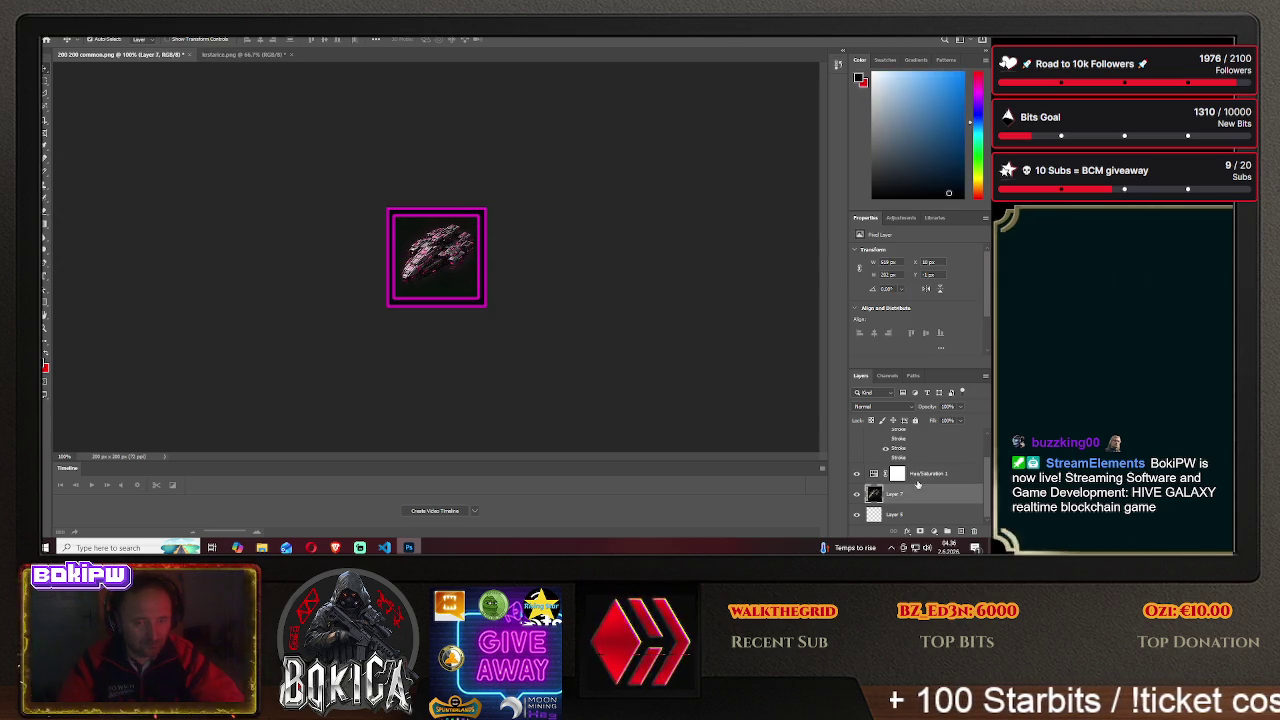
left_click(927, 477)
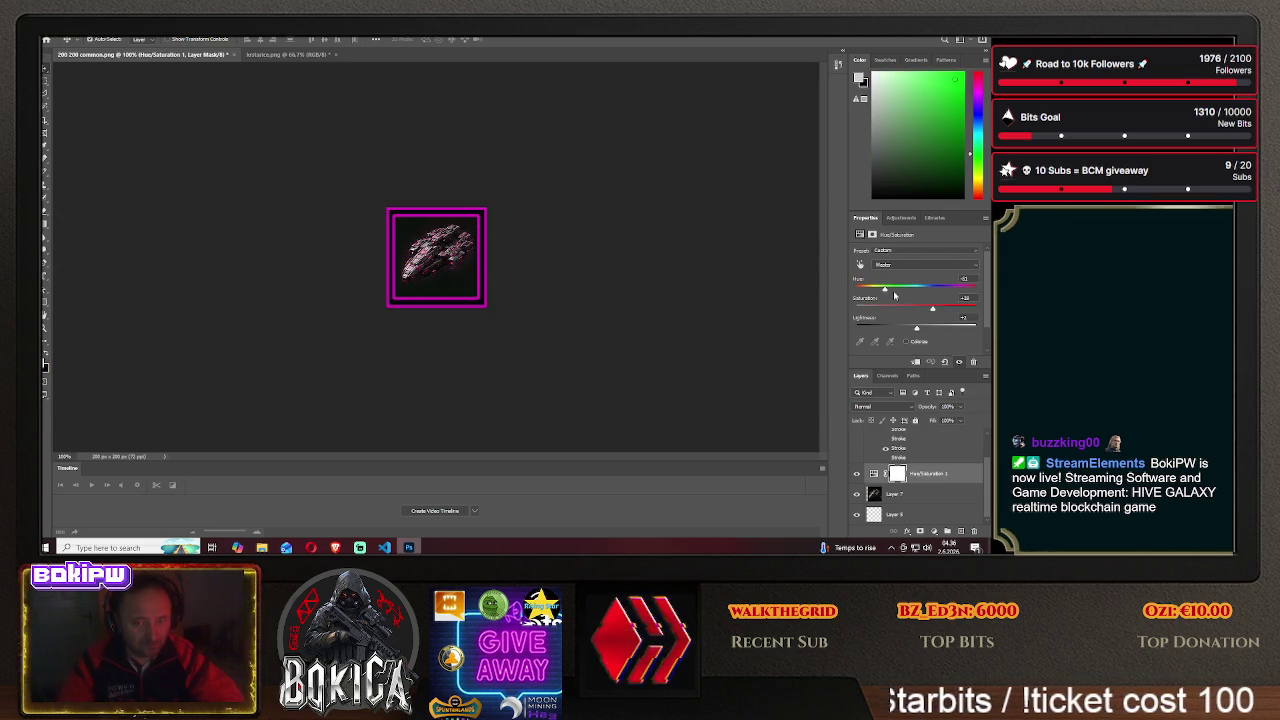
left_click_drag(886, 291, 905, 292)
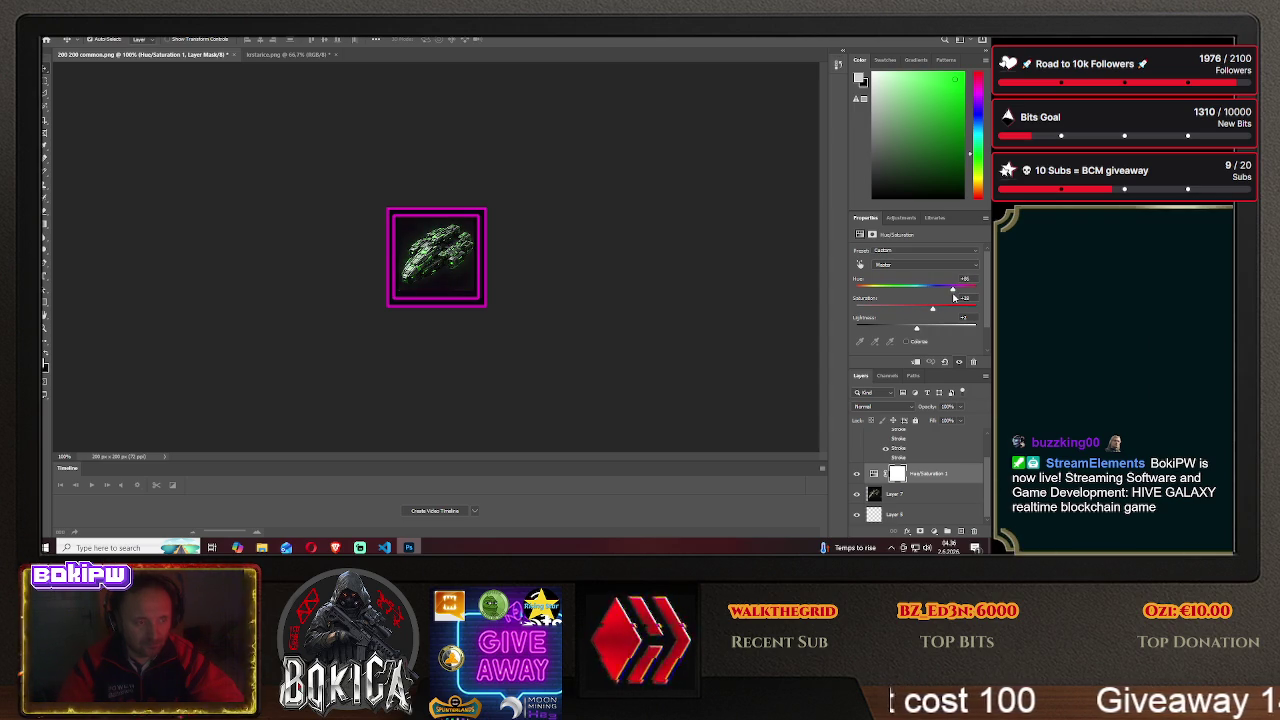
left_click_drag(953, 296, 955, 290)
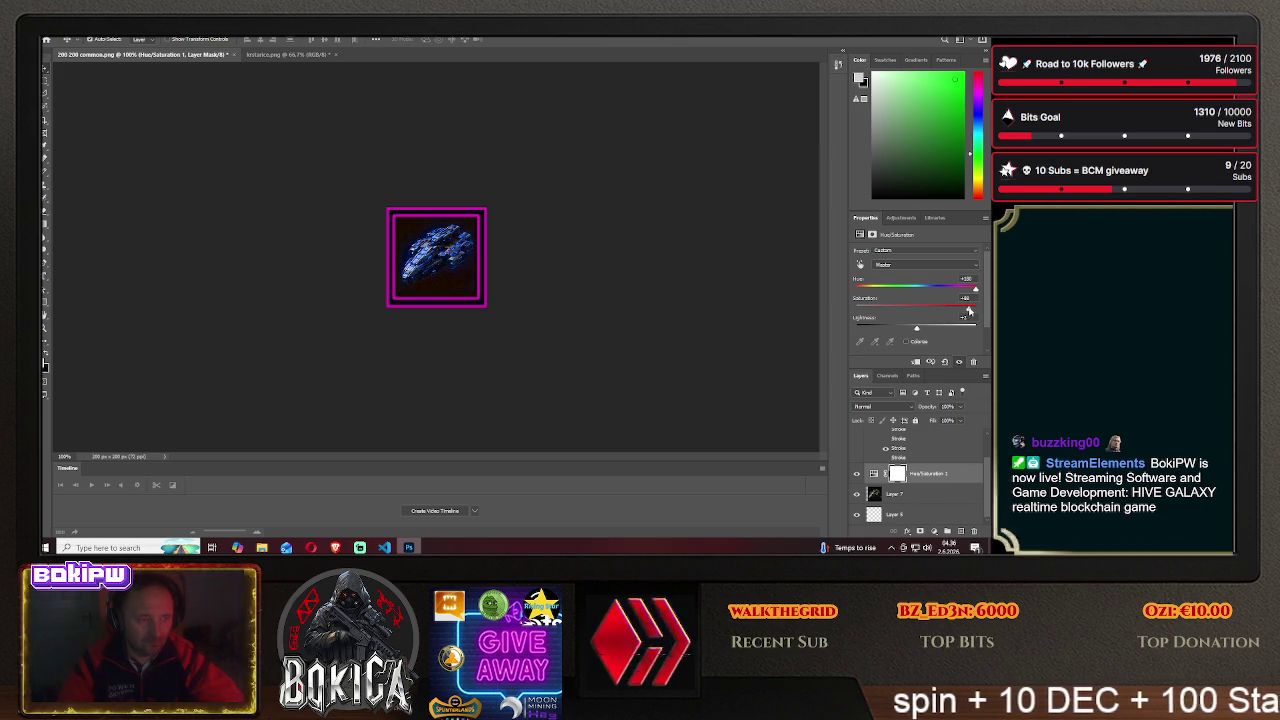
left_click_drag(975, 311, 963, 313)
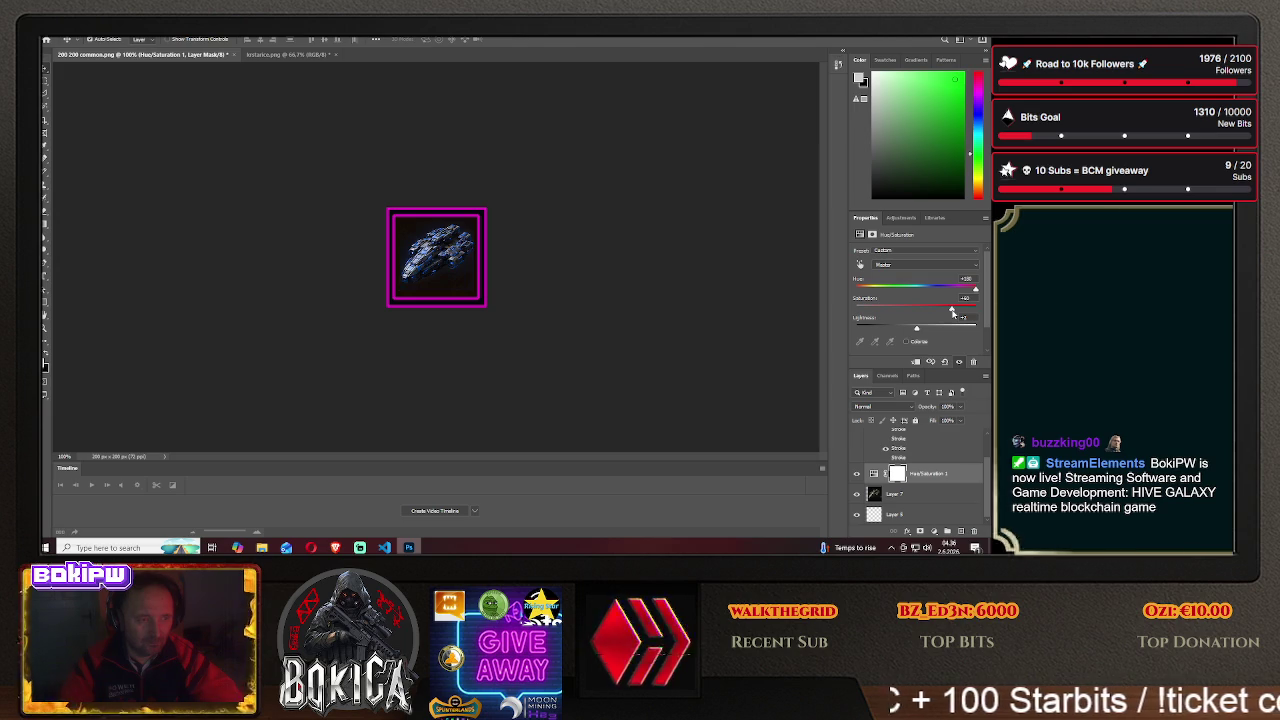
left_click_drag(450, 270, 283, 266)
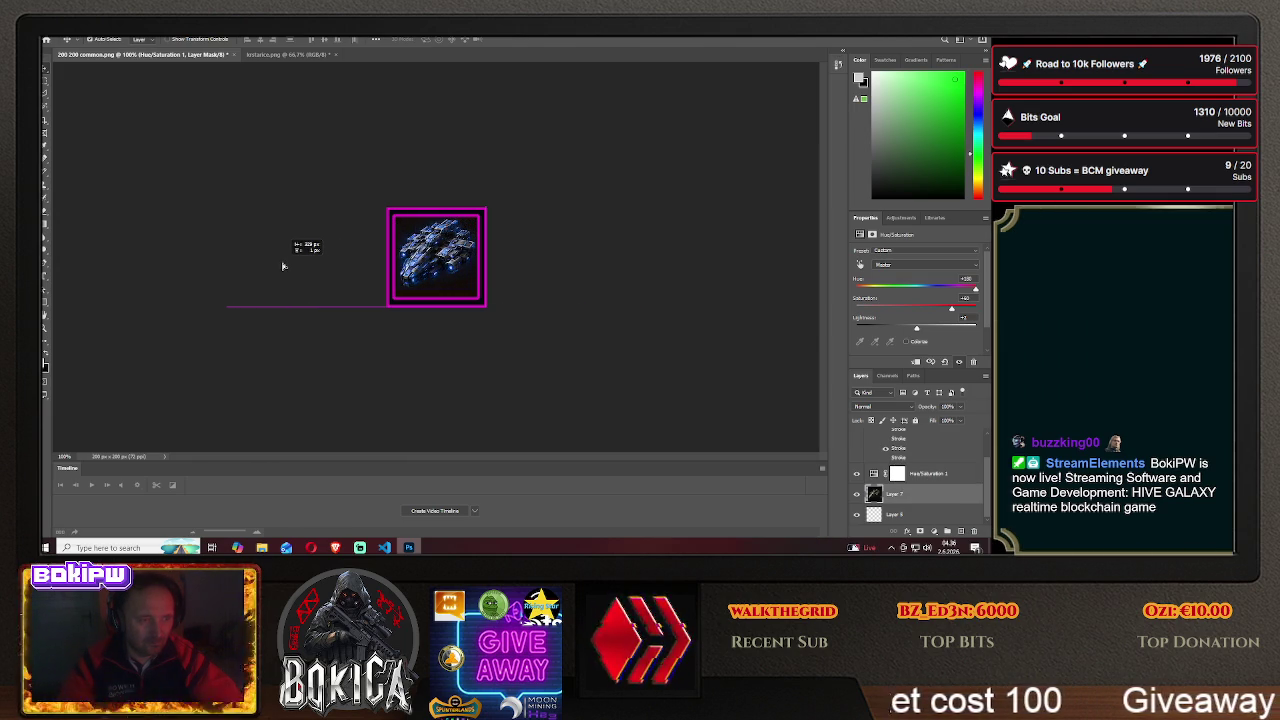
left_click_drag(287, 266, 448, 272)
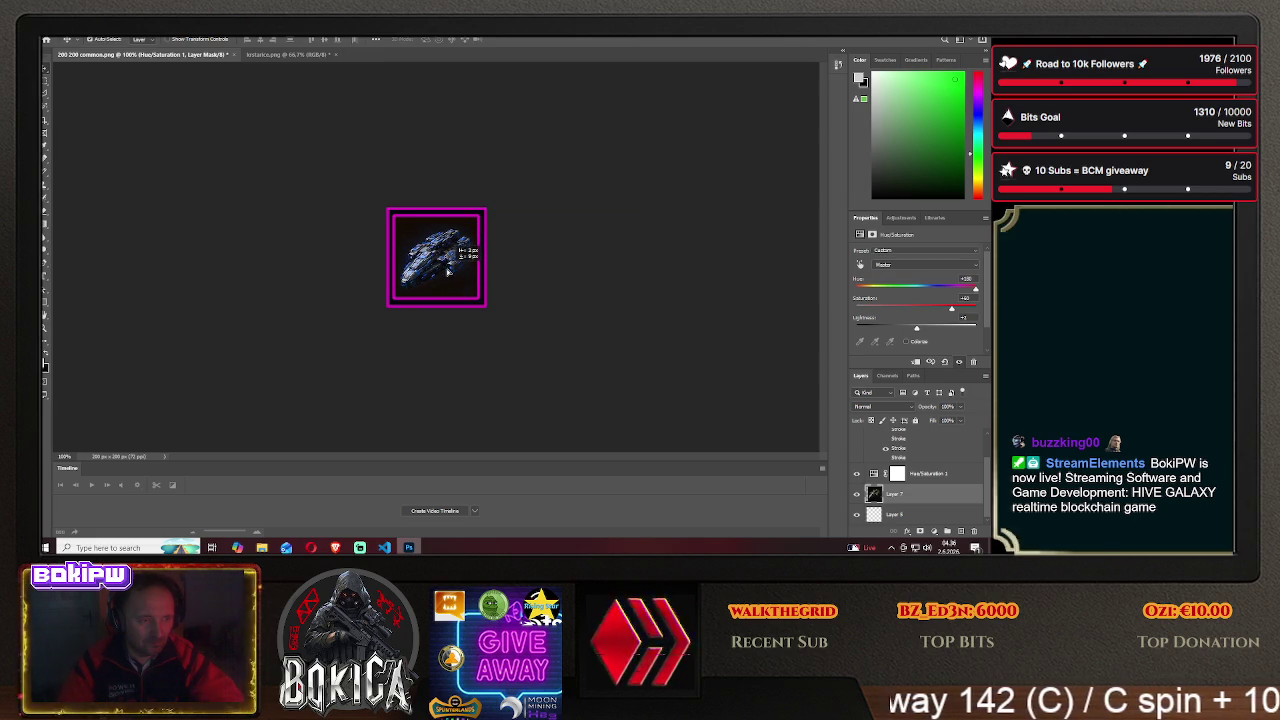
left_click(447, 271)
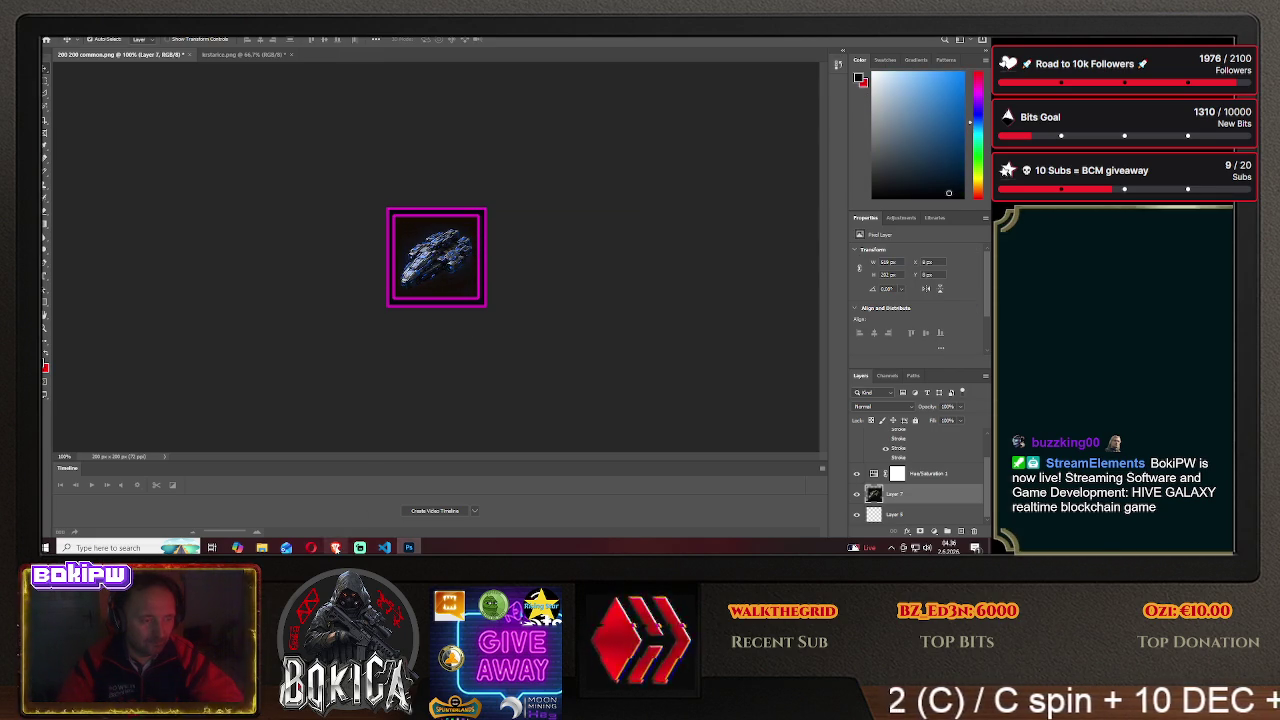
- Turn the icon frame green by enabling the green stroke in the frame layer's style
key("alt+Tab")
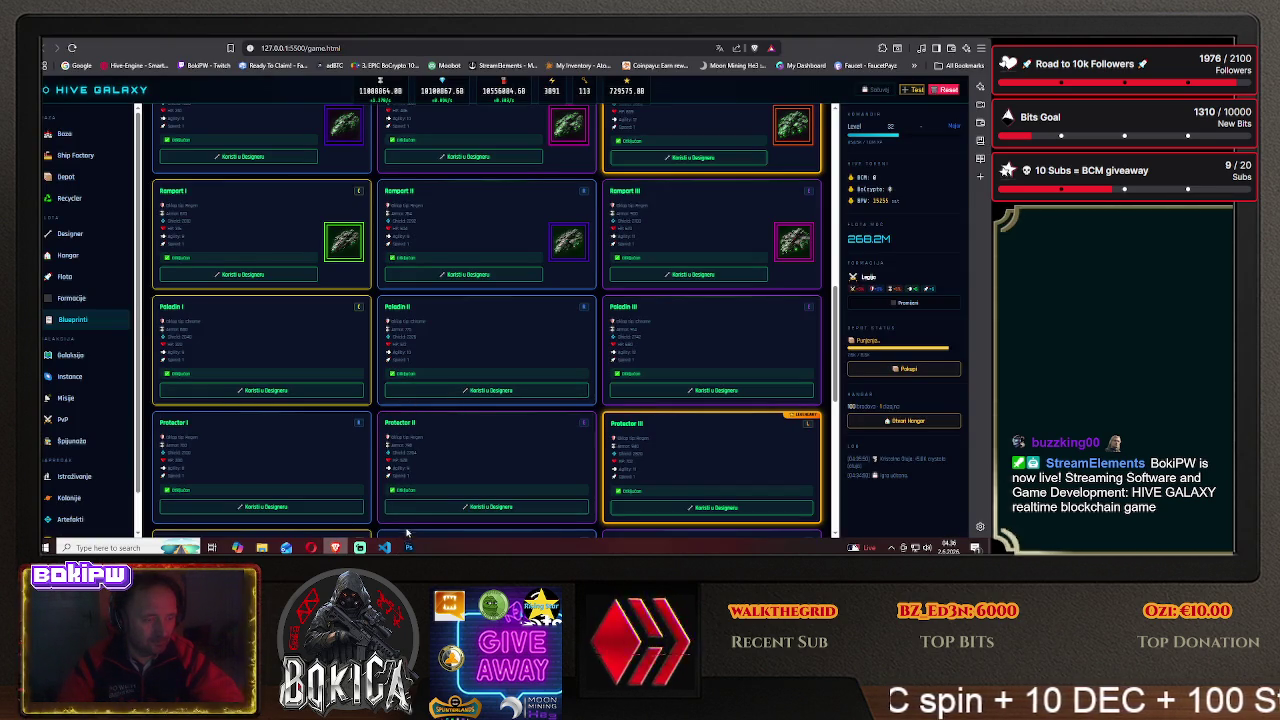
left_click(408, 547)
scroll(897, 458, "up", 2)
right_click(905, 442)
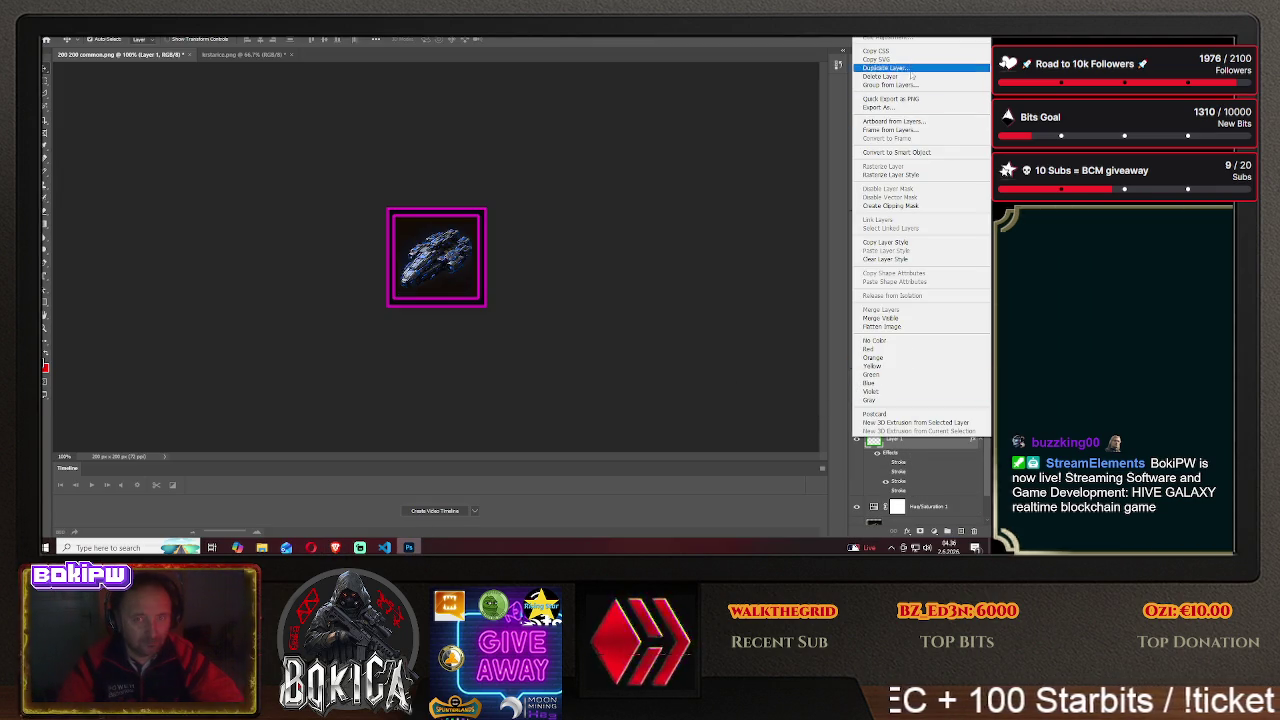
left_click(905, 78)
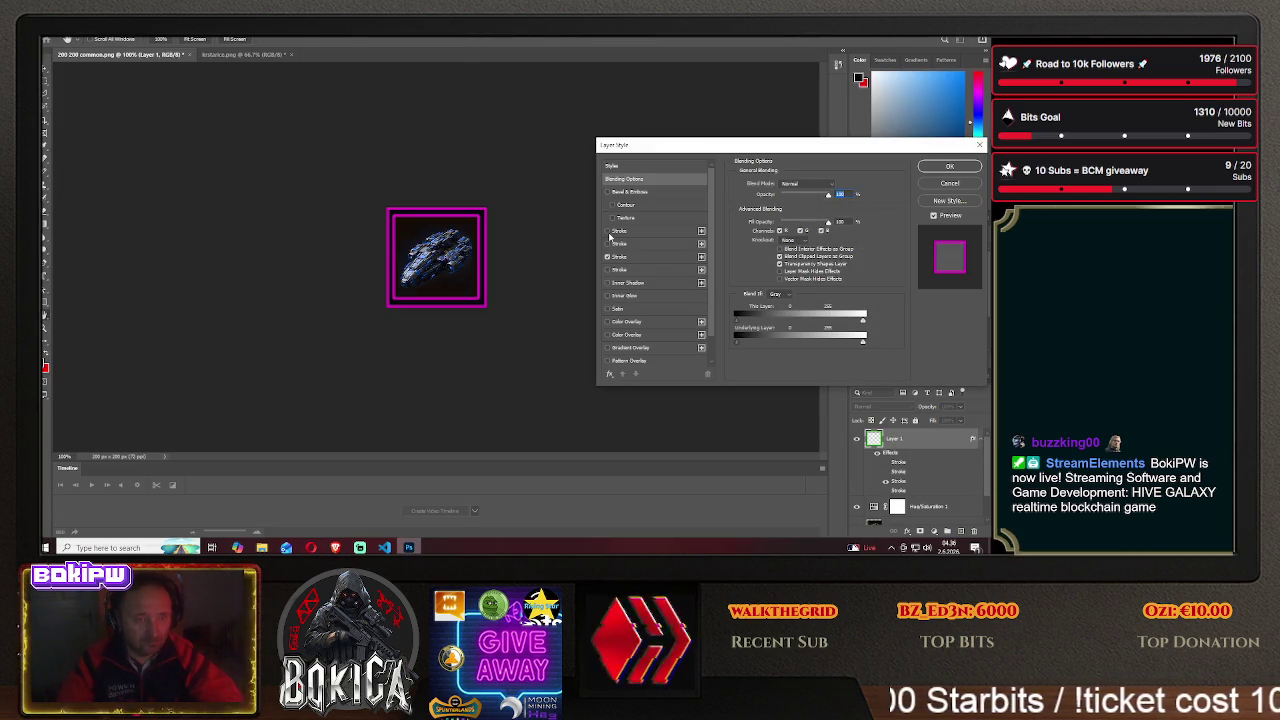
left_click(607, 231)
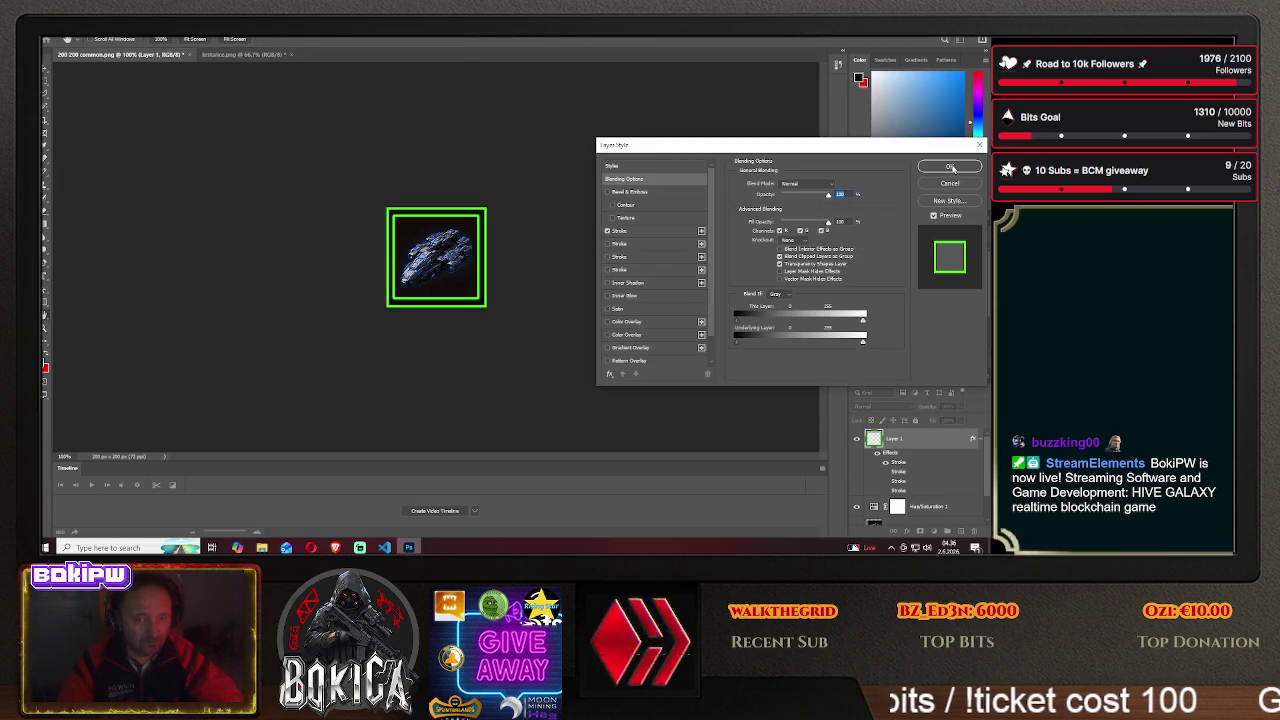
left_click(949, 166)
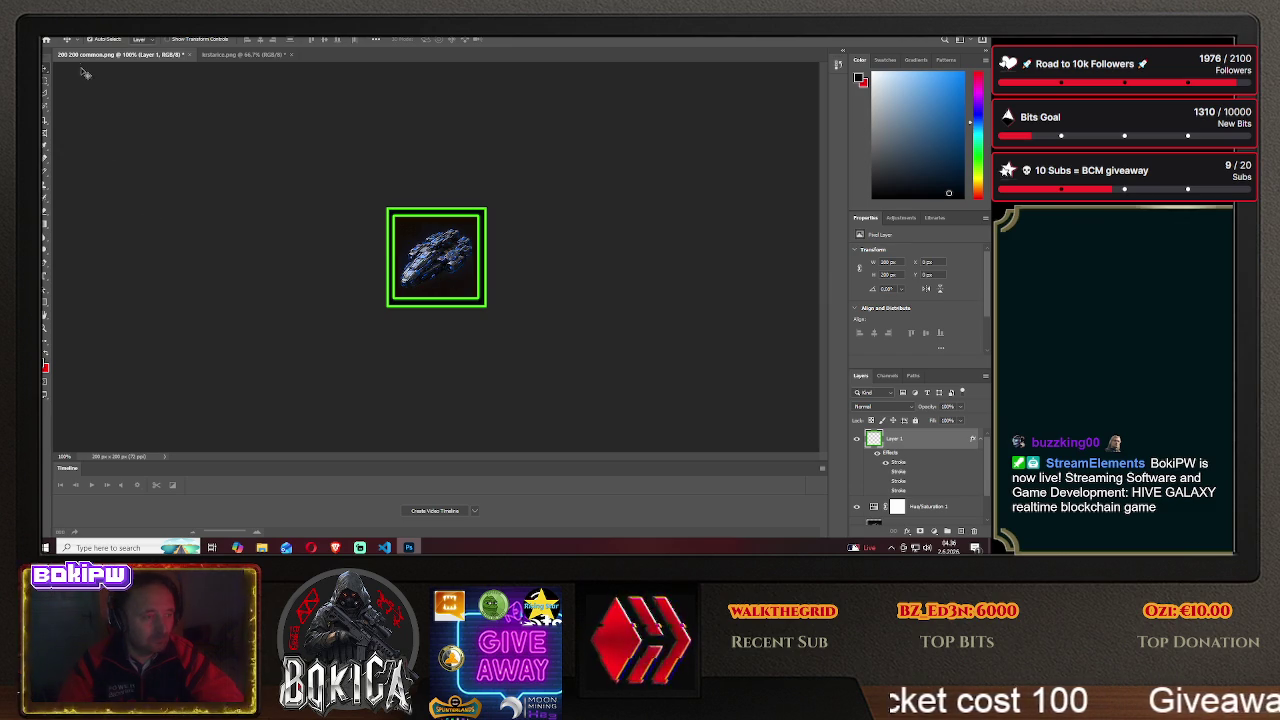
- Save the icon as PNG 'paladin1' in HIVE GALAXY/img, then paste the next ship into the frame
key("alt+f")
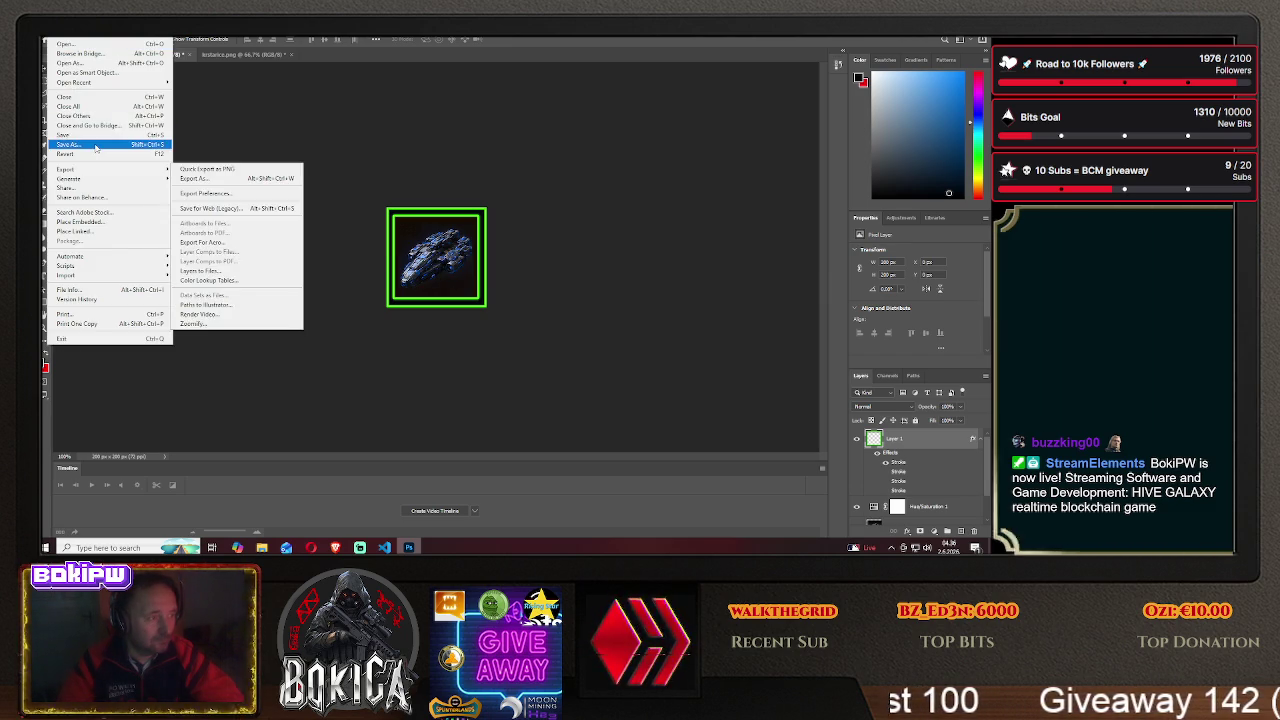
left_click(96, 148)
left_click(597, 370)
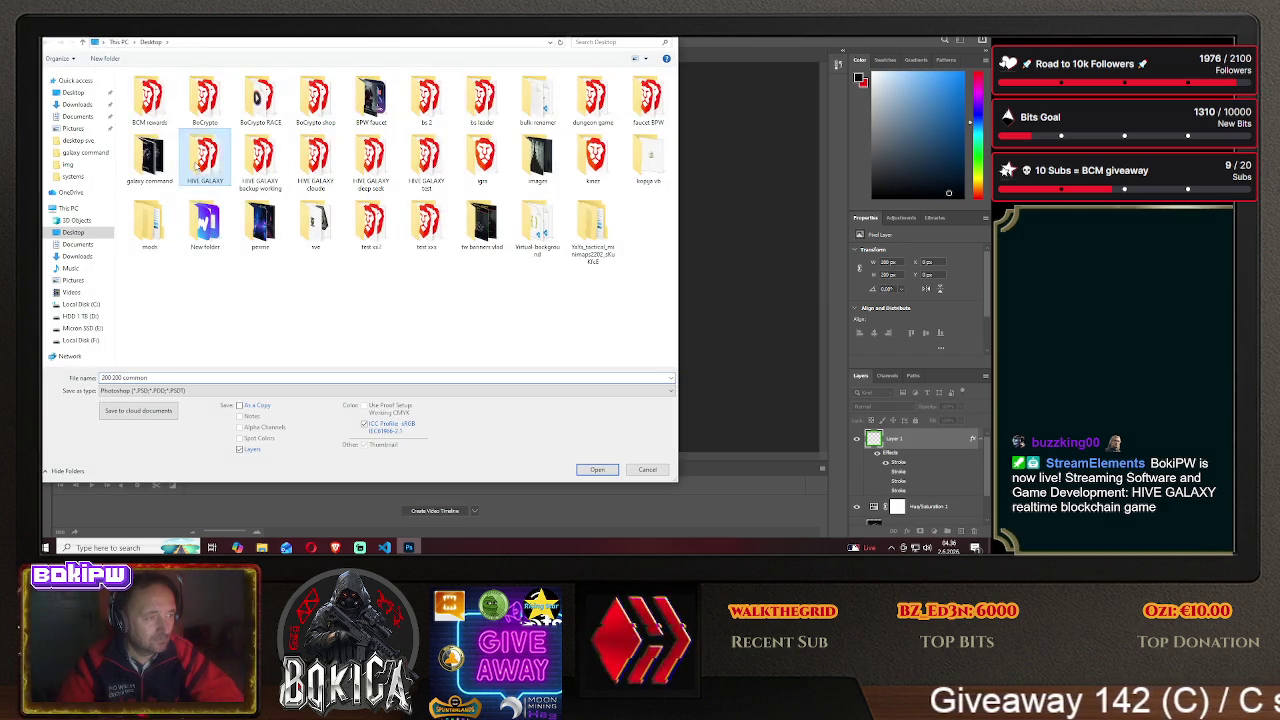
double_click(205, 155)
left_click(152, 110)
double_click(152, 110)
left_click(180, 390)
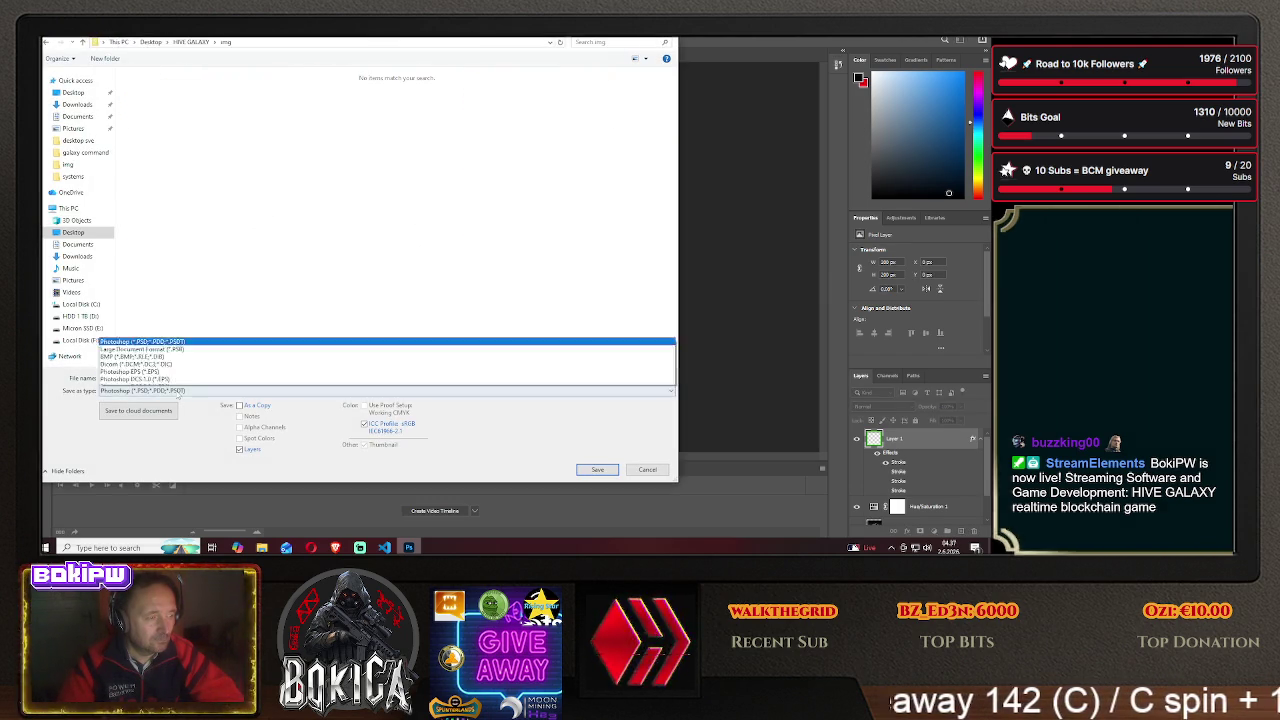
left_click(181, 360)
left_click(173, 378)
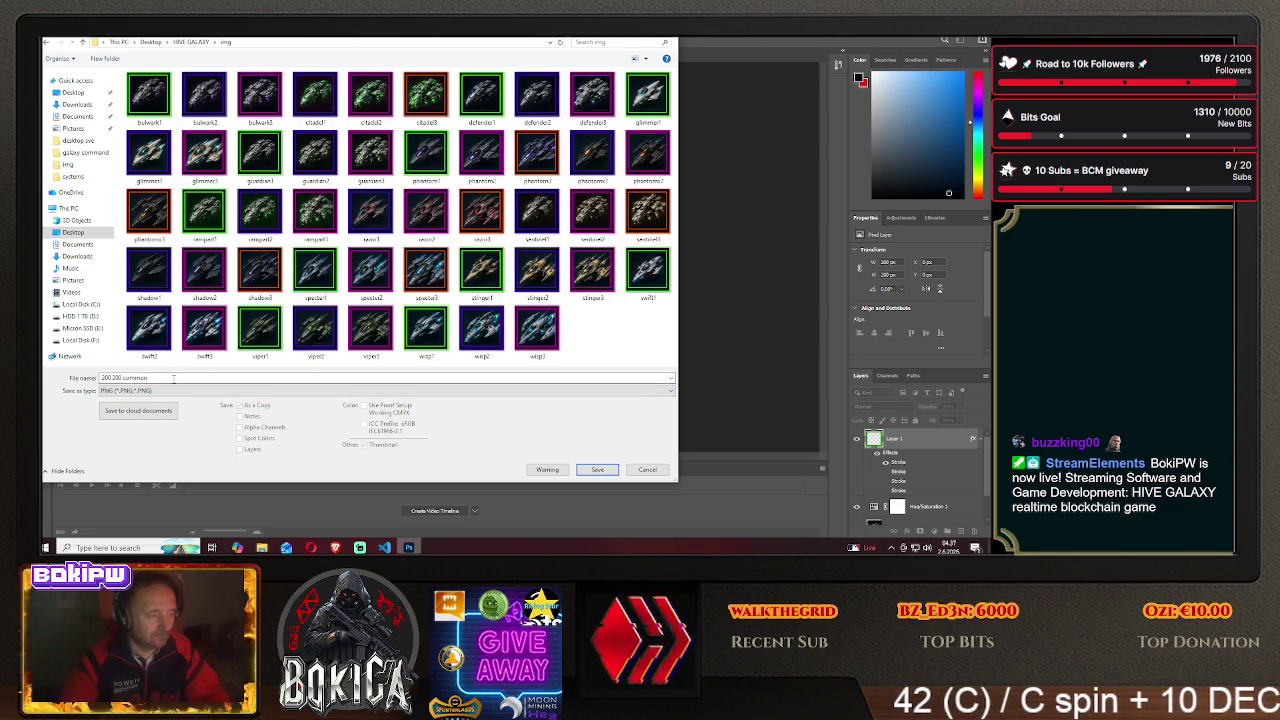
type("paladin1")
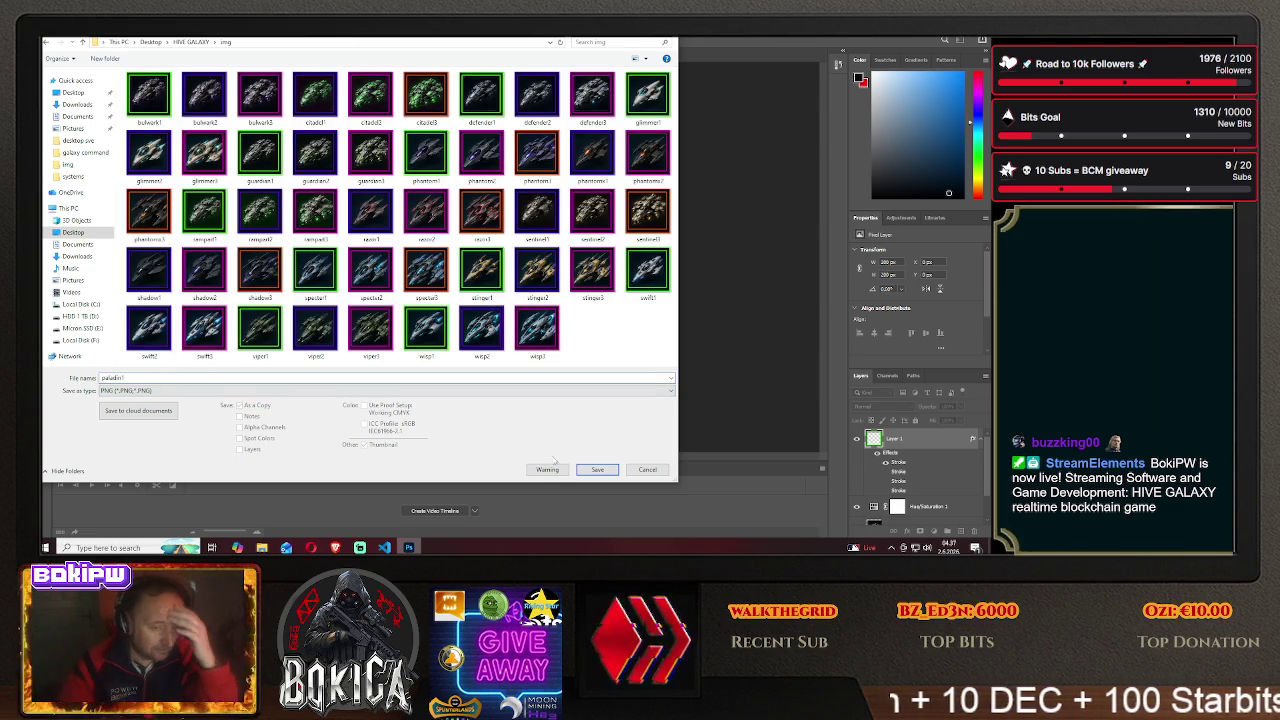
key("Return")
left_click(568, 177)
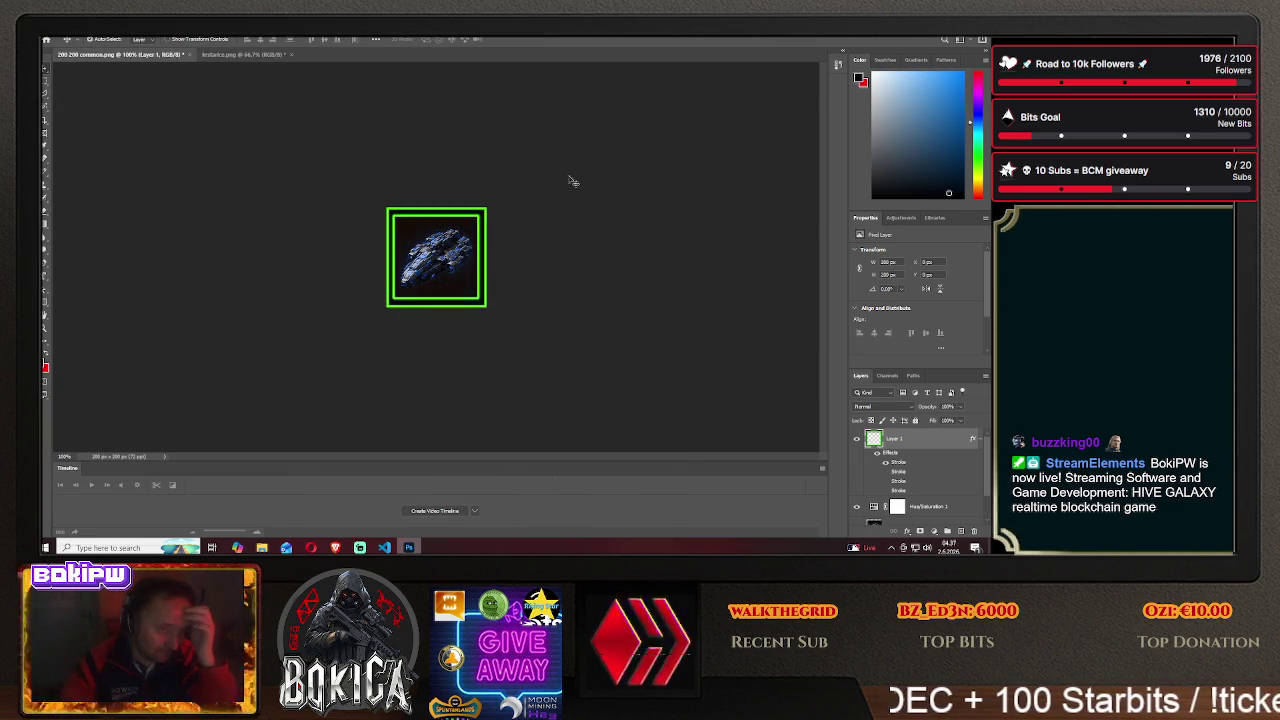
key("ctrl+v")
left_click_drag(432, 257, 352, 257)
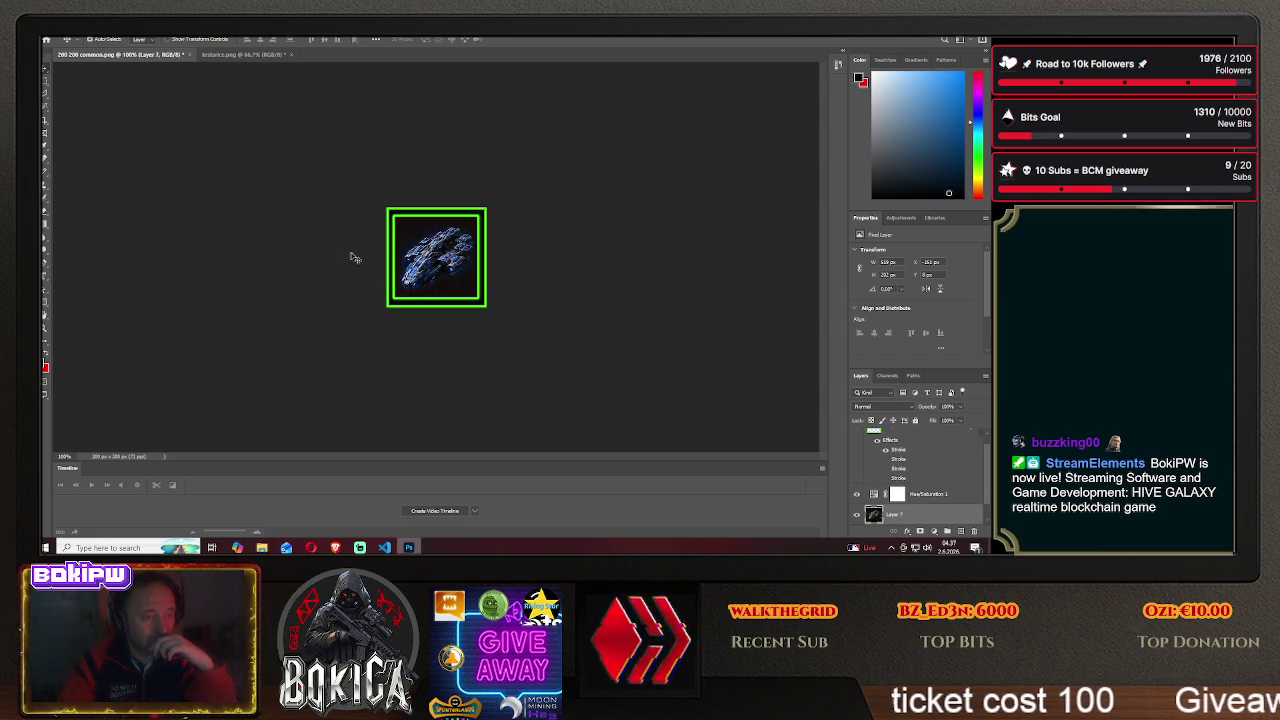
left_click(335, 547)
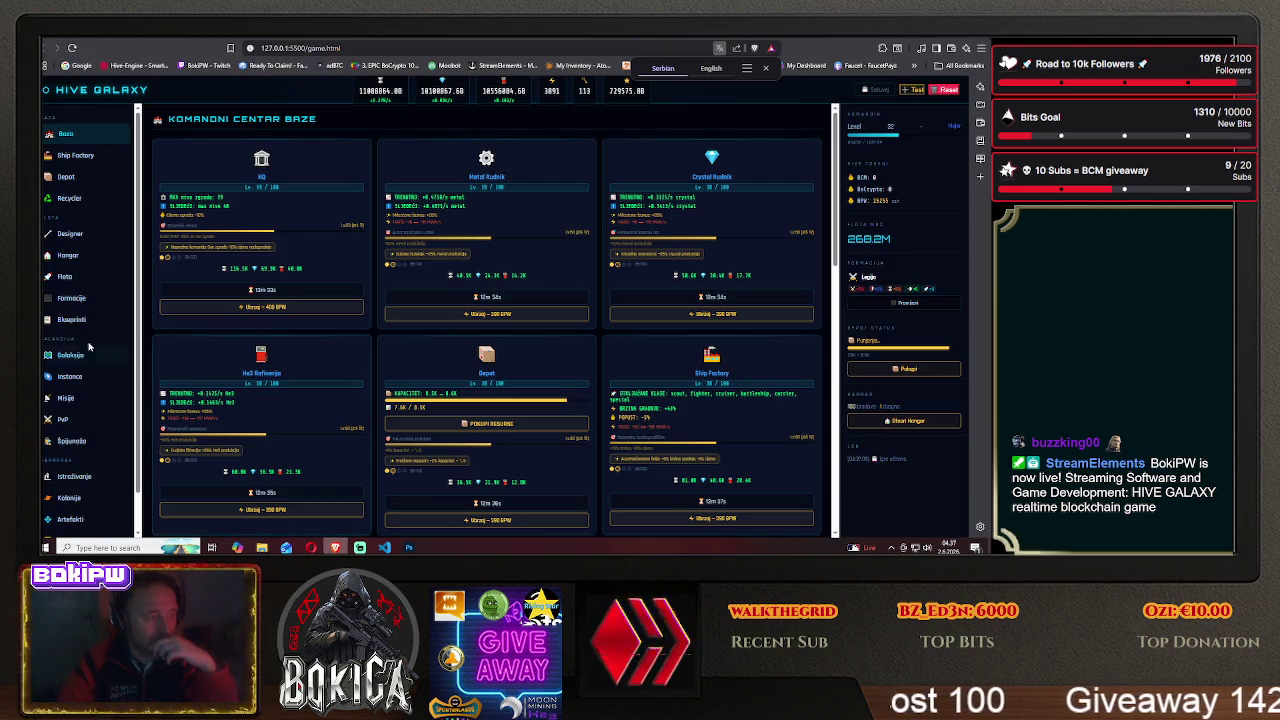
left_click(72, 319)
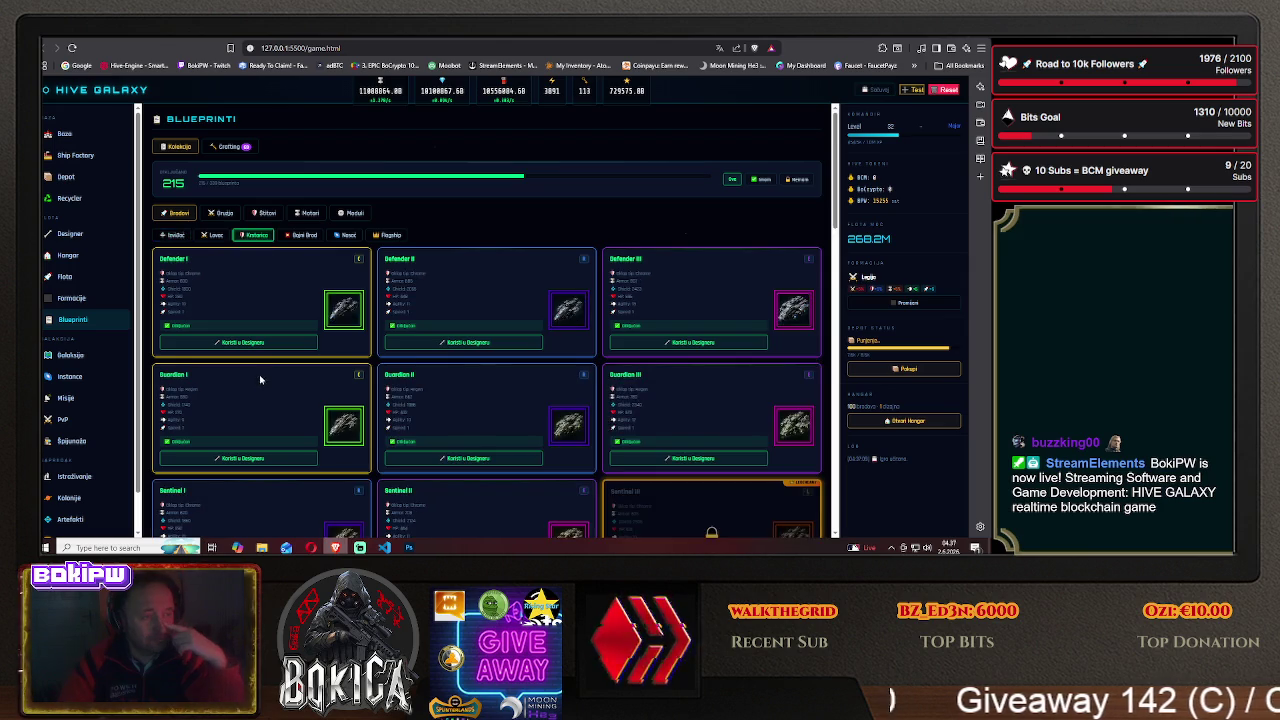
scroll(258, 400, "down", 5)
scroll(251, 320, "down", 5)
scroll(250, 370, "down", 3)
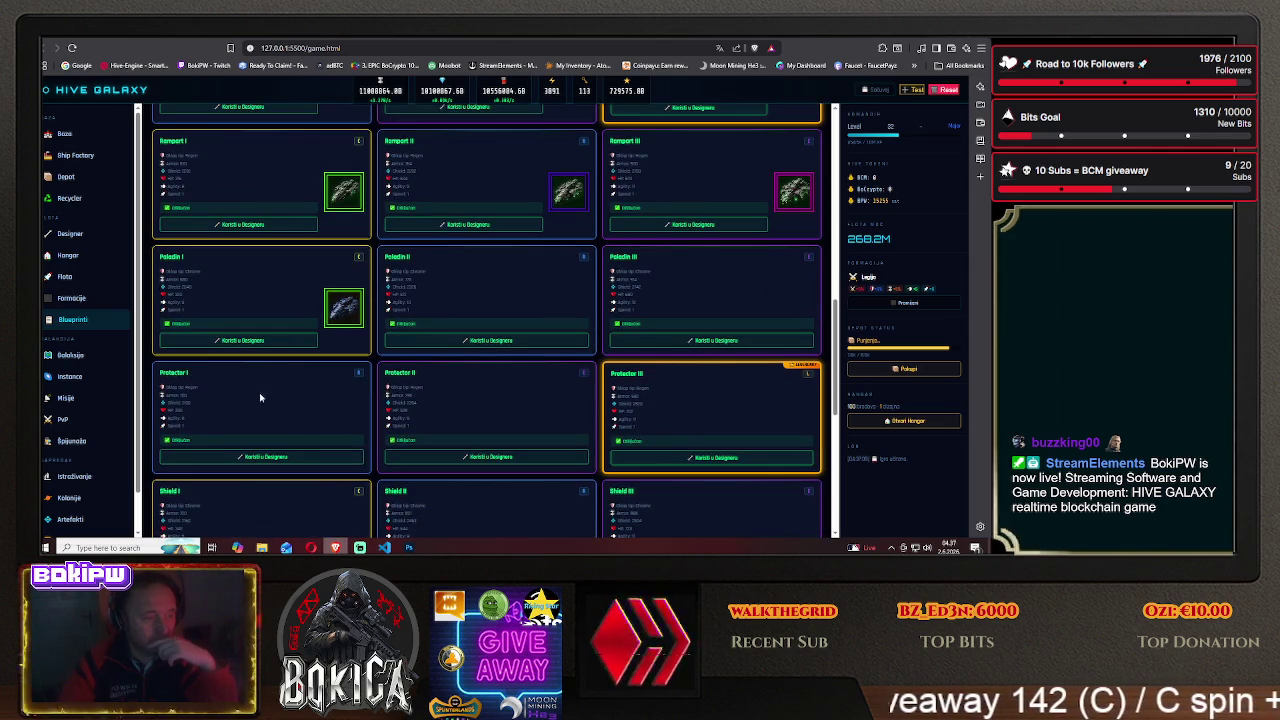
left_click(408, 547)
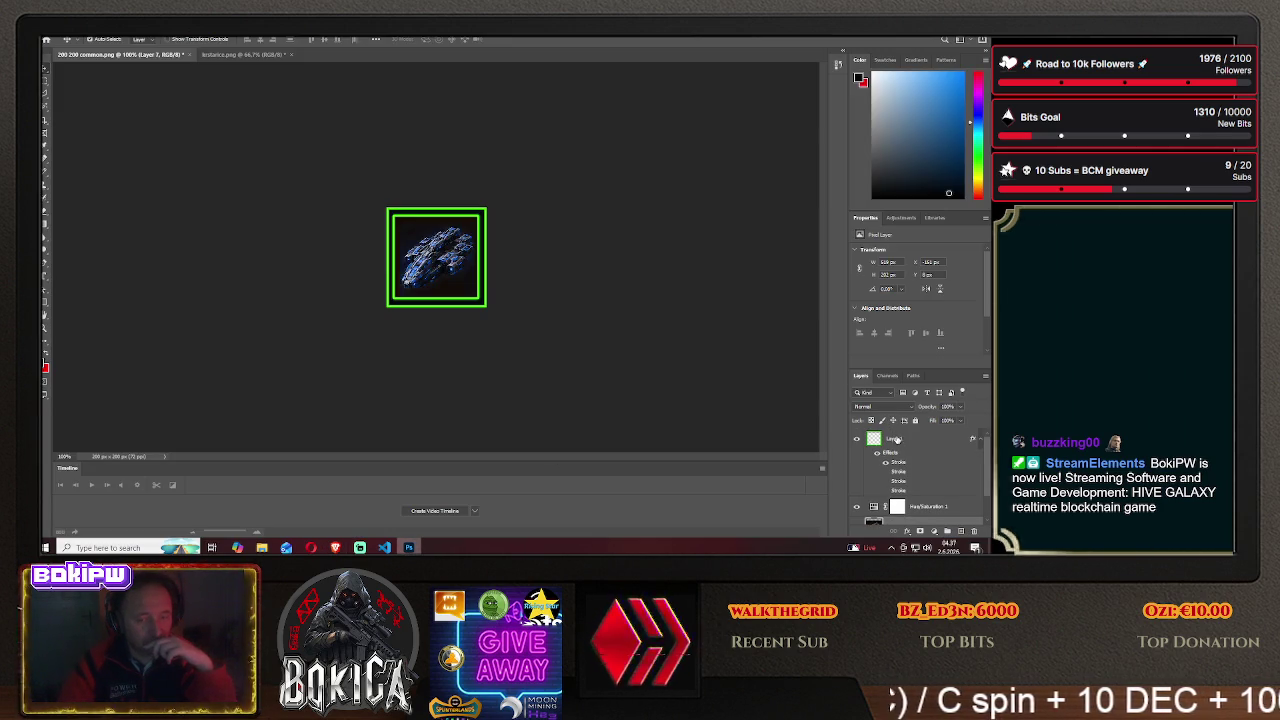
- Make the frame purple by disabling the green stroke in the layer style
right_click(893, 440)
left_click(880, 38)
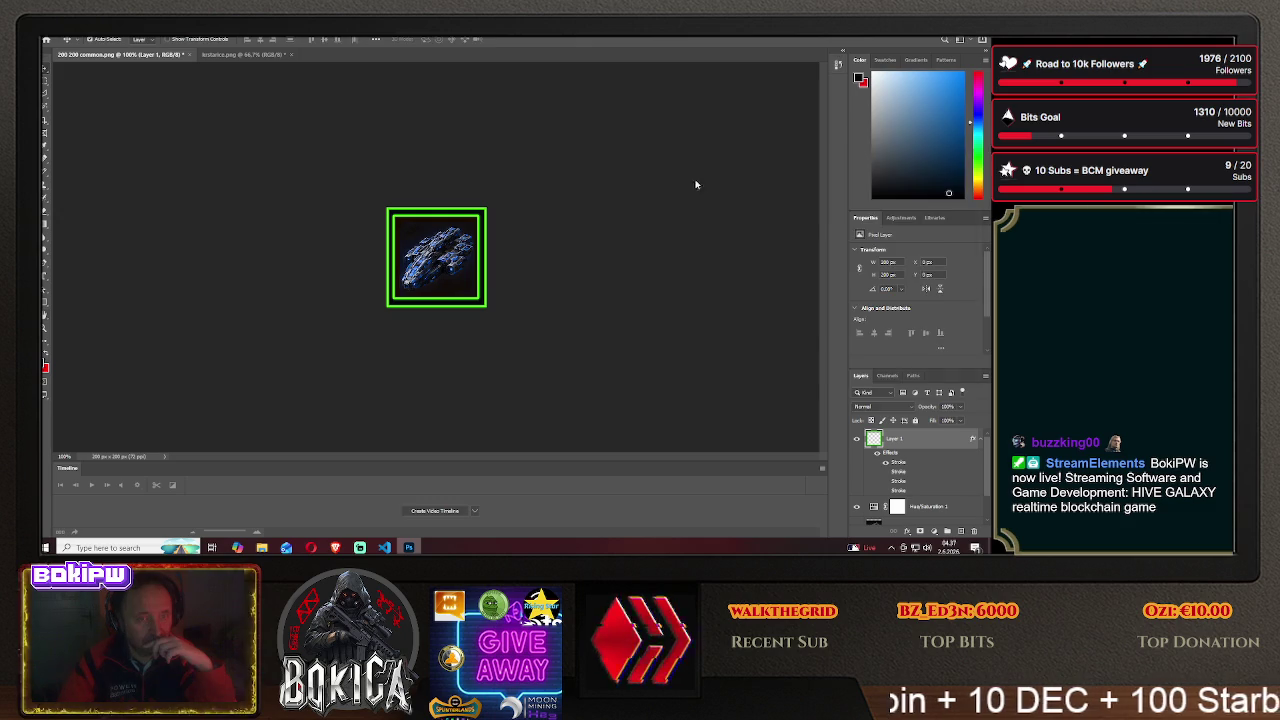
left_click(607, 231)
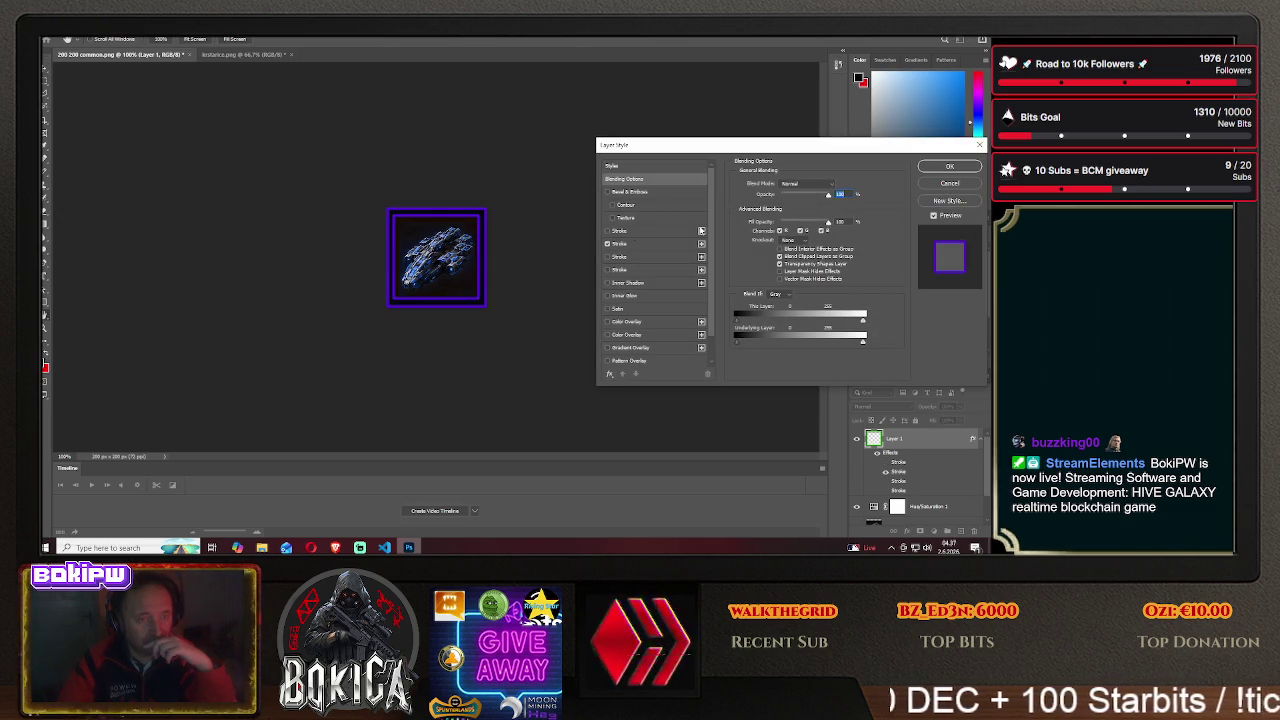
left_click(948, 167)
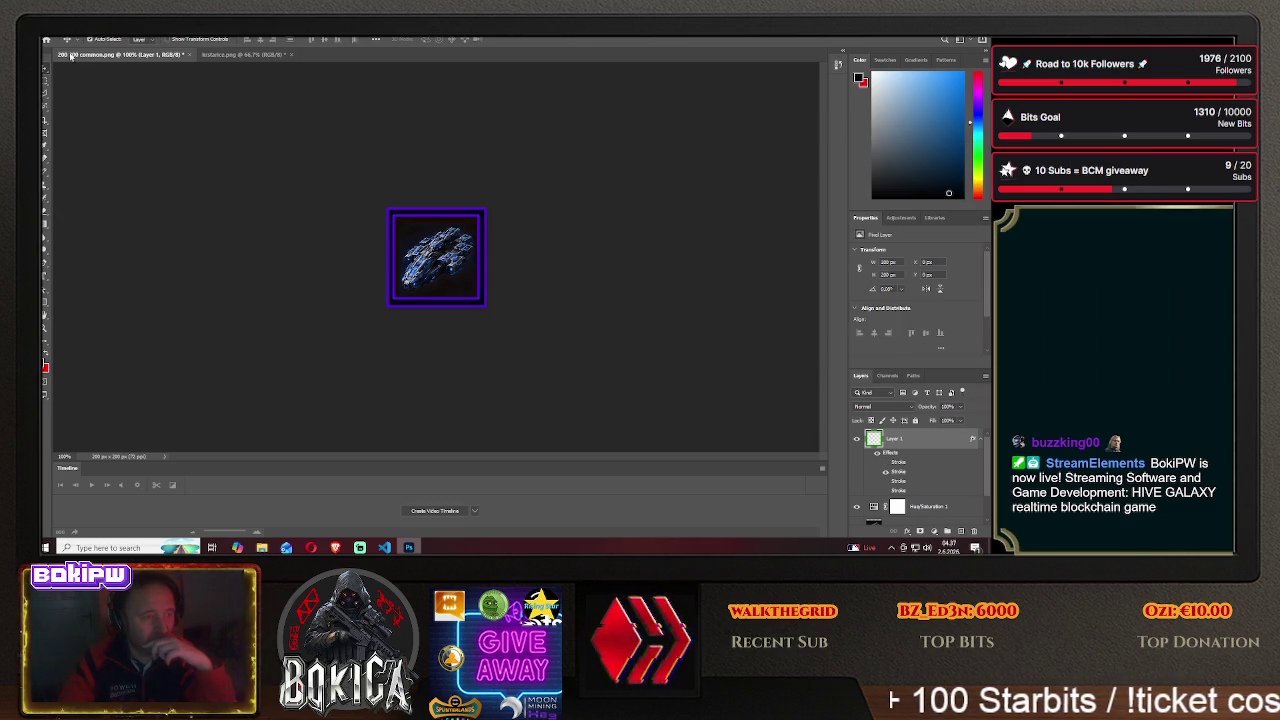
- Save the icon as PNG 'paladin2' in HIVE GALAXY/img, reposition the next ship, and switch to the game
left_click(50, 30)
left_click(80, 140)
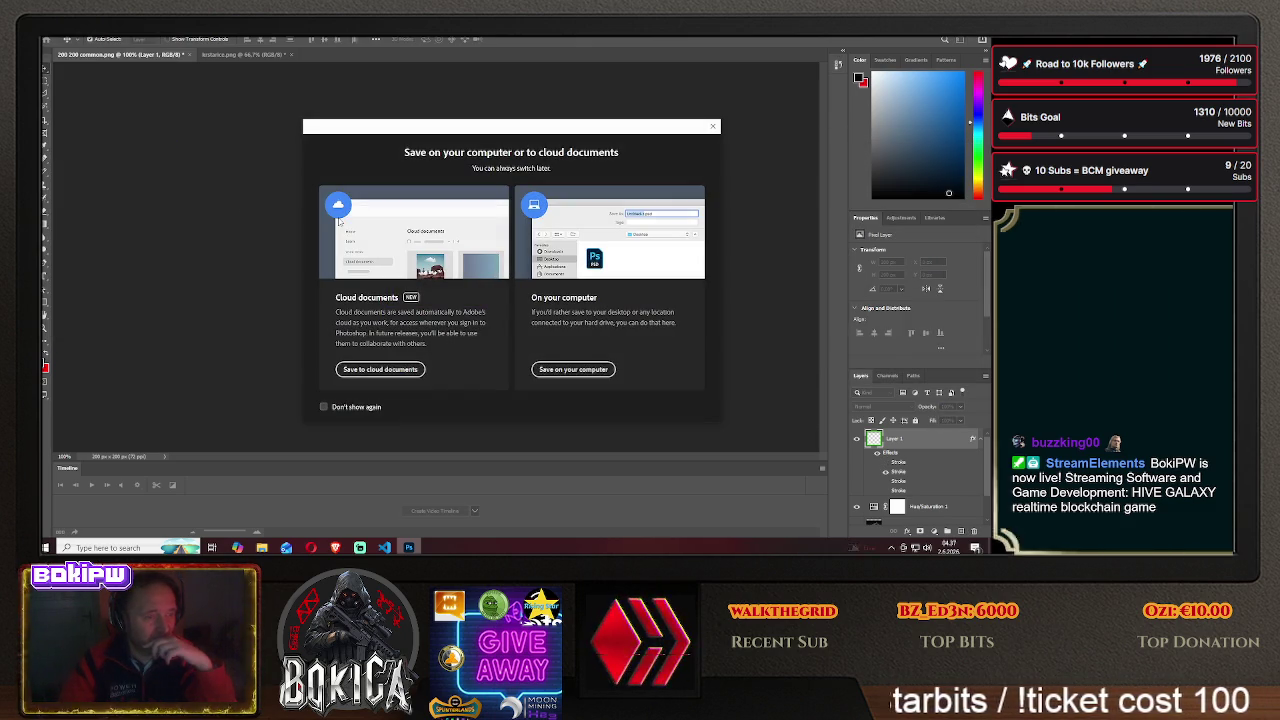
left_click(572, 369)
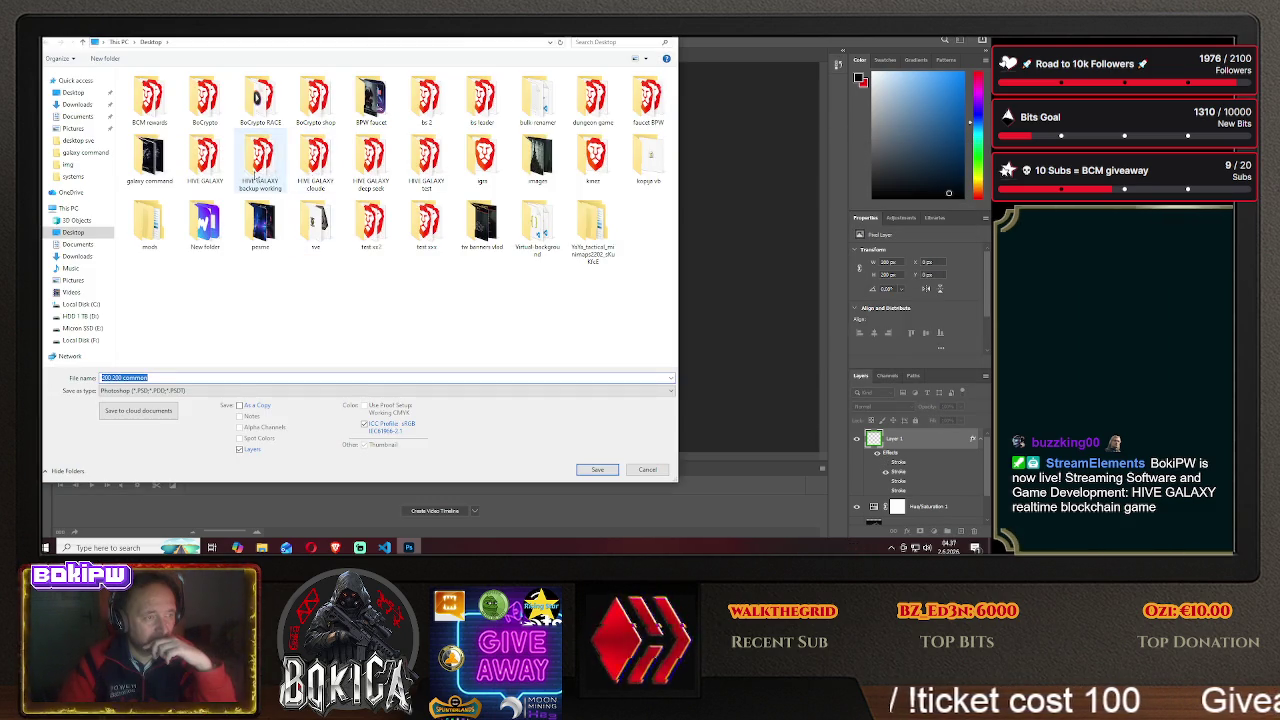
double_click(205, 165)
double_click(140, 108)
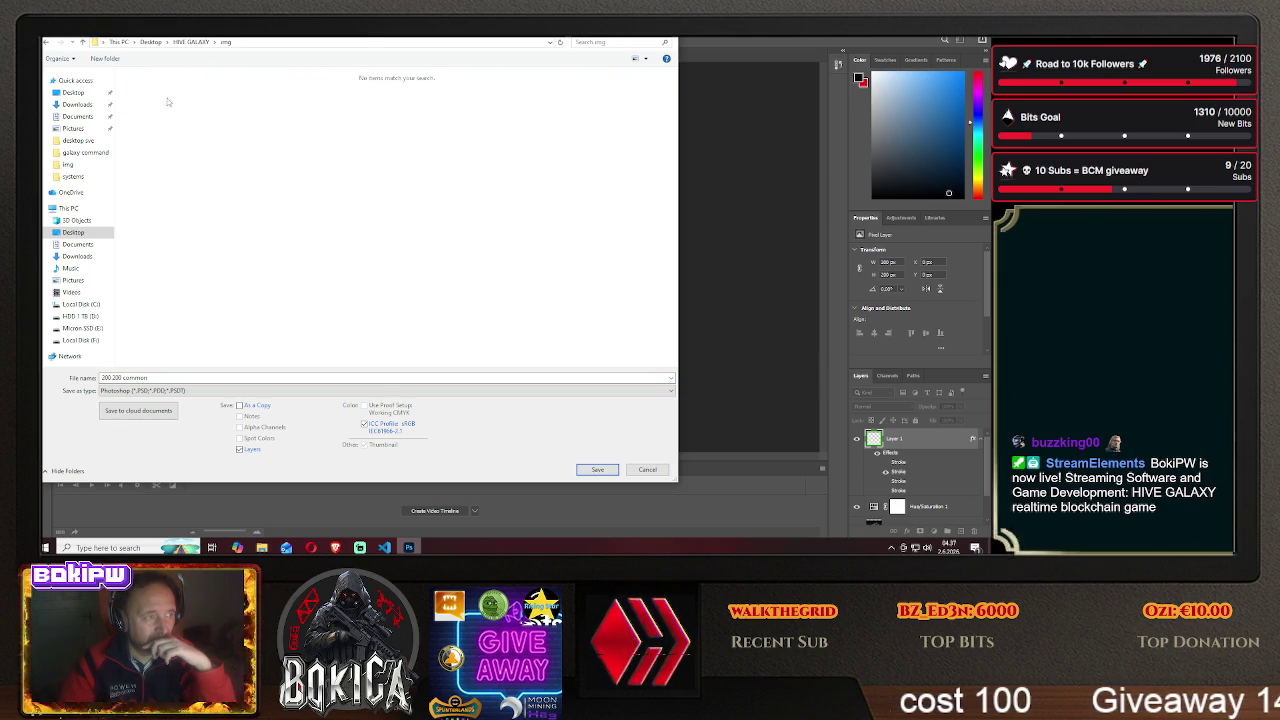
left_click(187, 391)
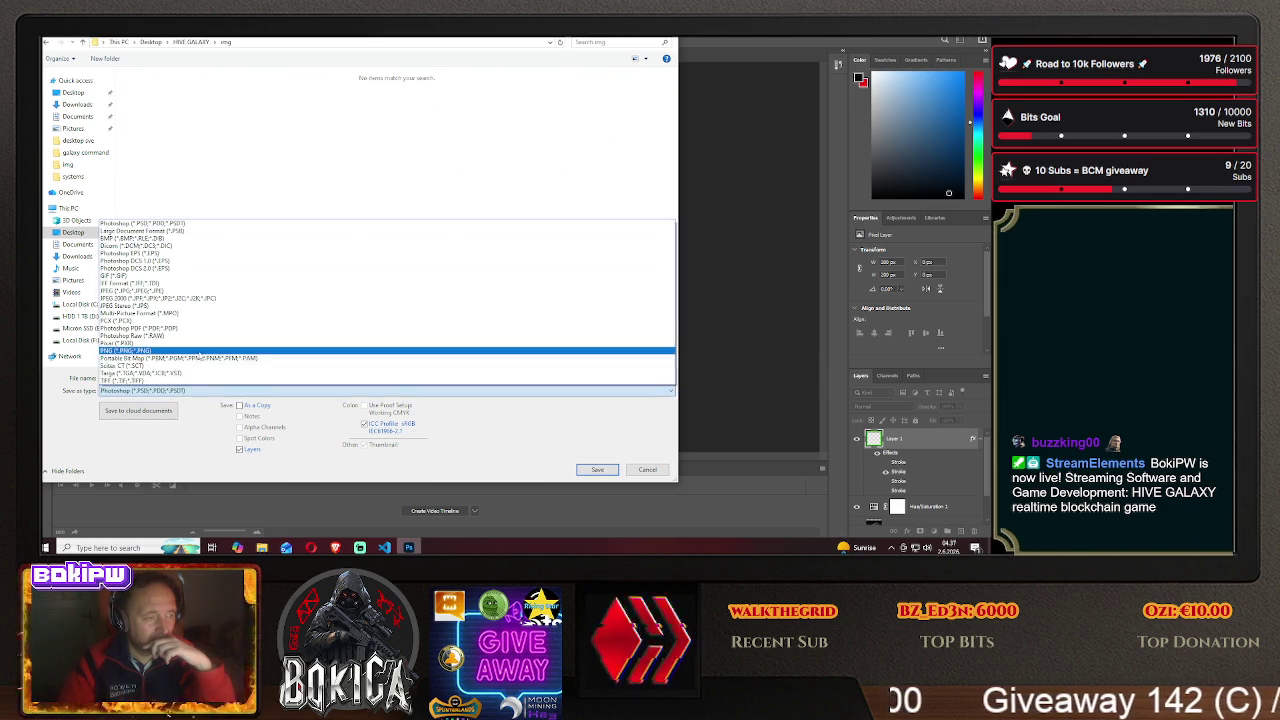
left_click(180, 350)
type("pa")
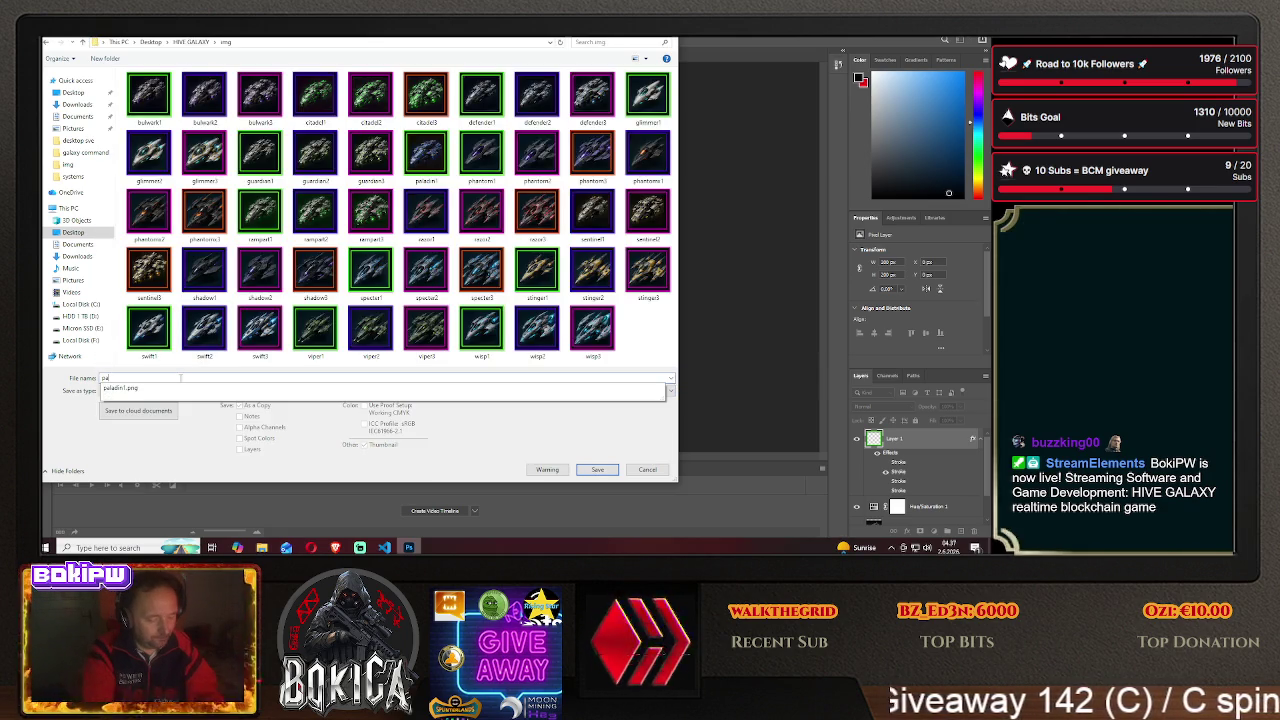
type("ladin2")
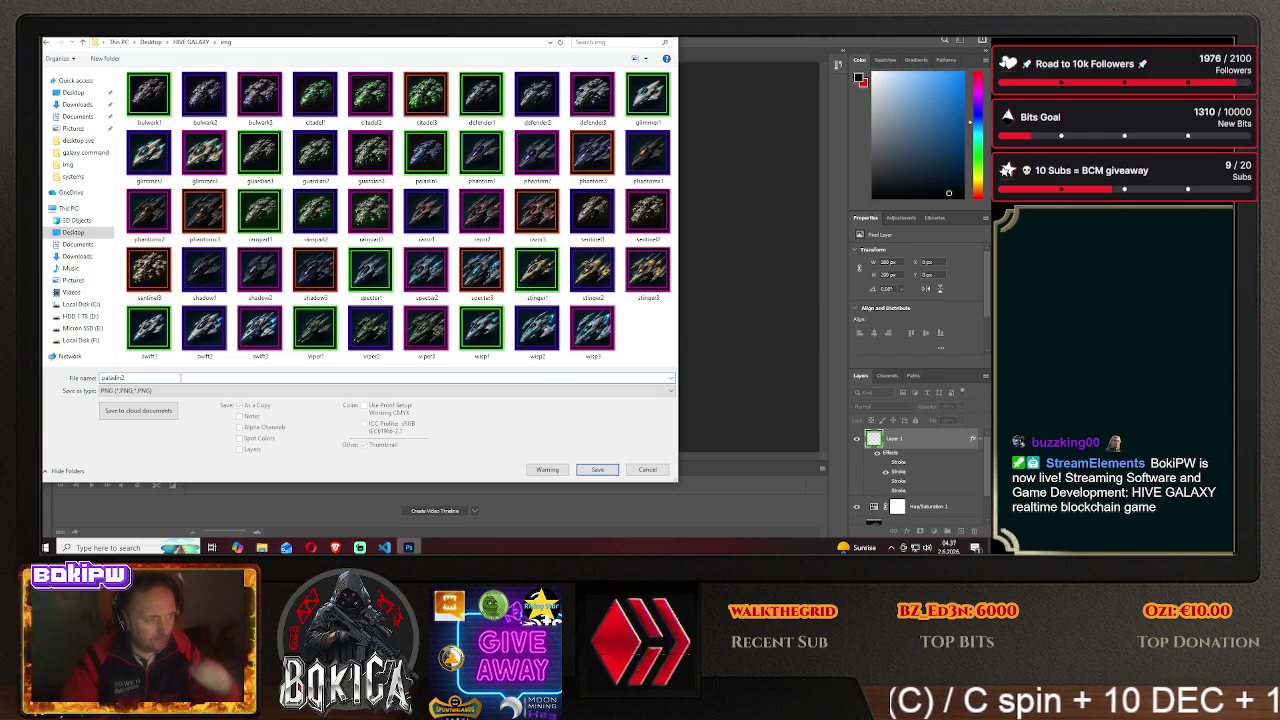
left_click(597, 470)
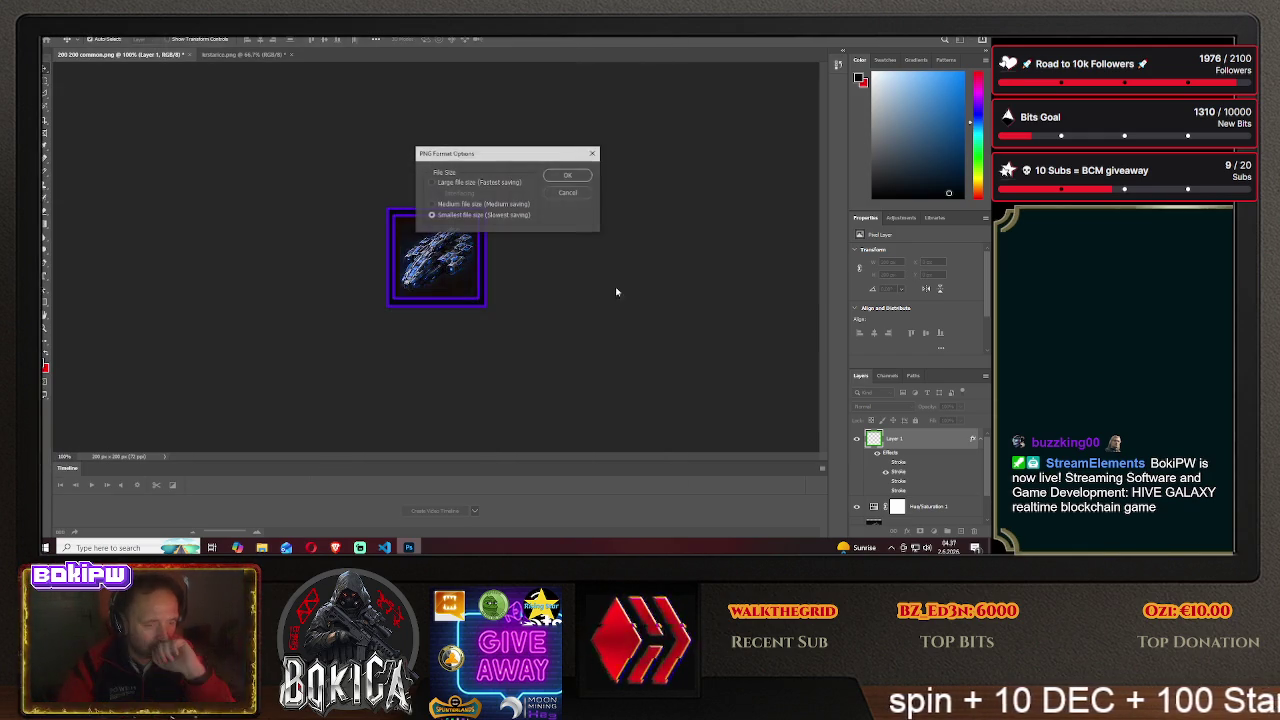
key("Return")
left_click_drag(437, 257, 360, 257)
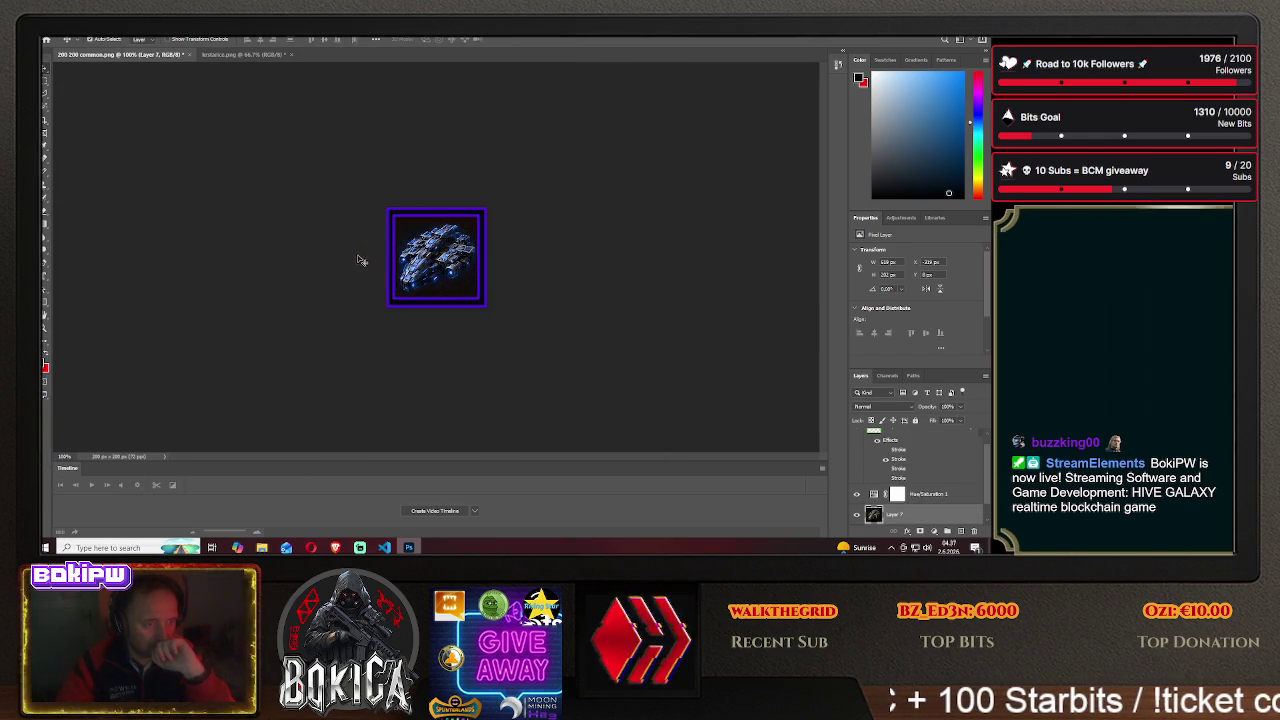
left_click(335, 547)
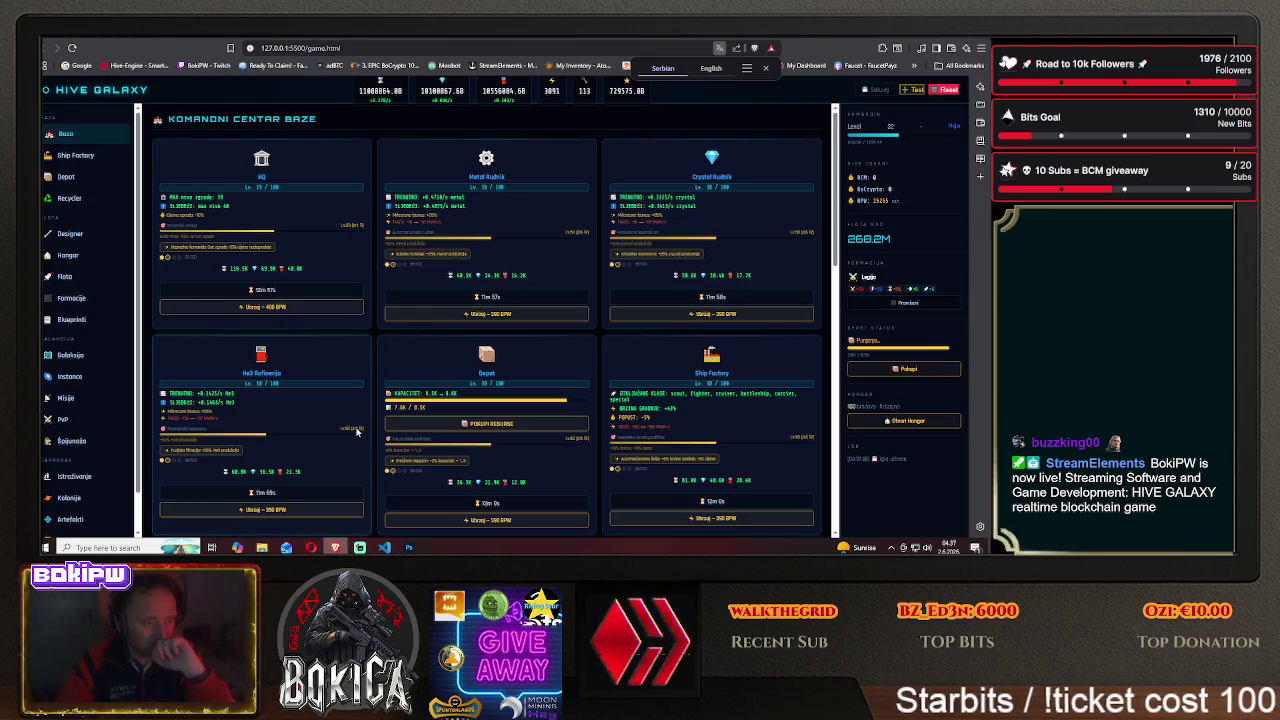
- Open Blueprinti, scroll to the Paladin row, then return to Photoshop
left_click(72, 321)
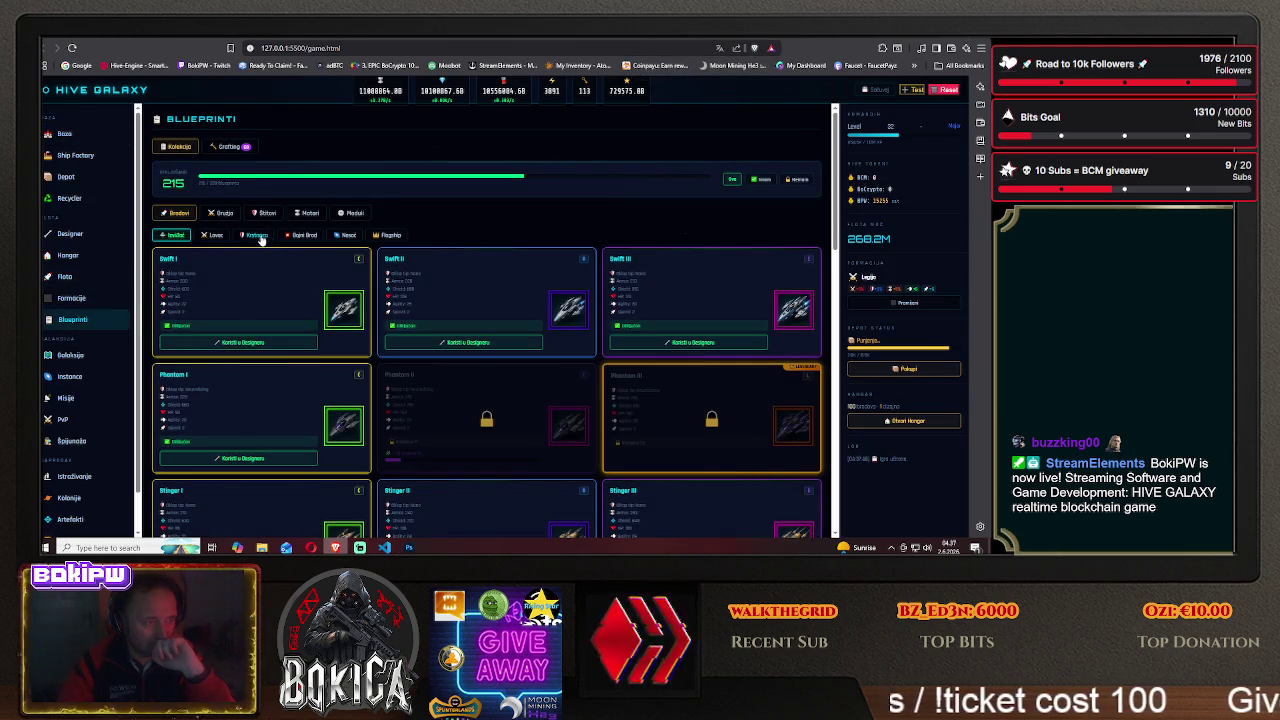
scroll(286, 357, "down", 5)
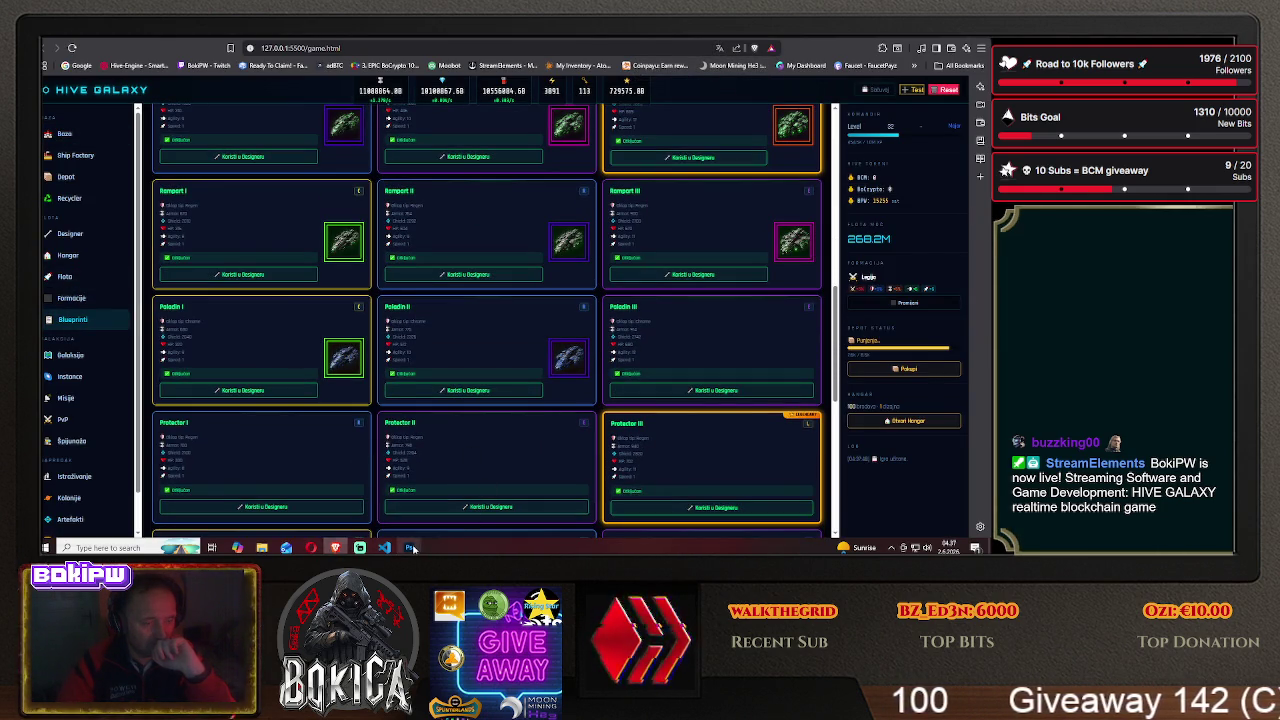
left_click(410, 547)
scroll(905, 438, "up", 1)
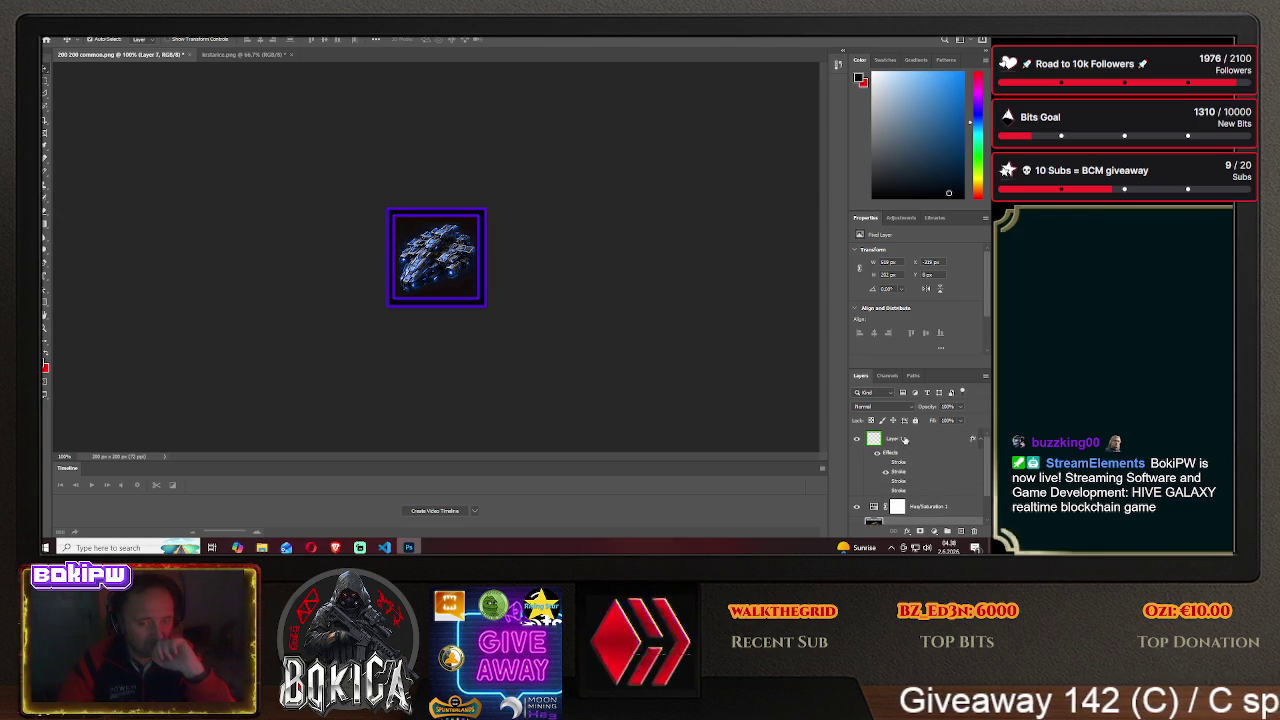
- Turn off the purple second Stroke in the layer's Blending Options so the frame shows magenta
right_click(903, 443)
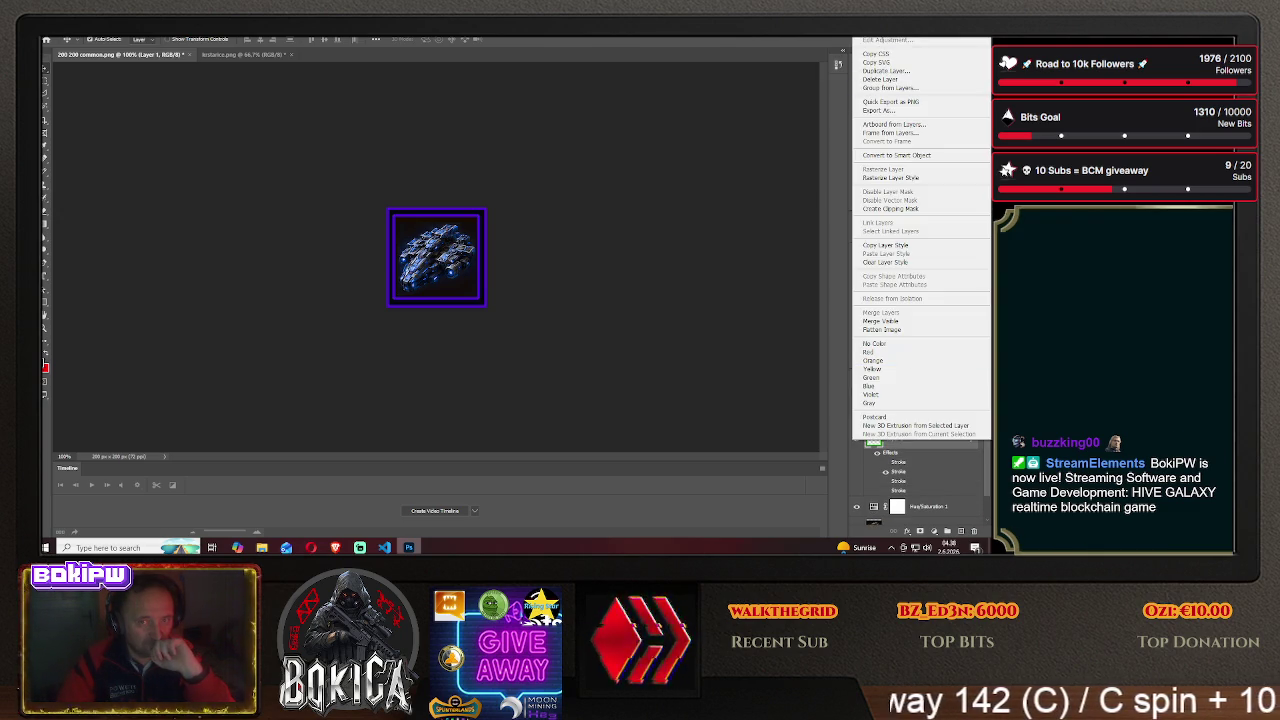
left_click(886, 38)
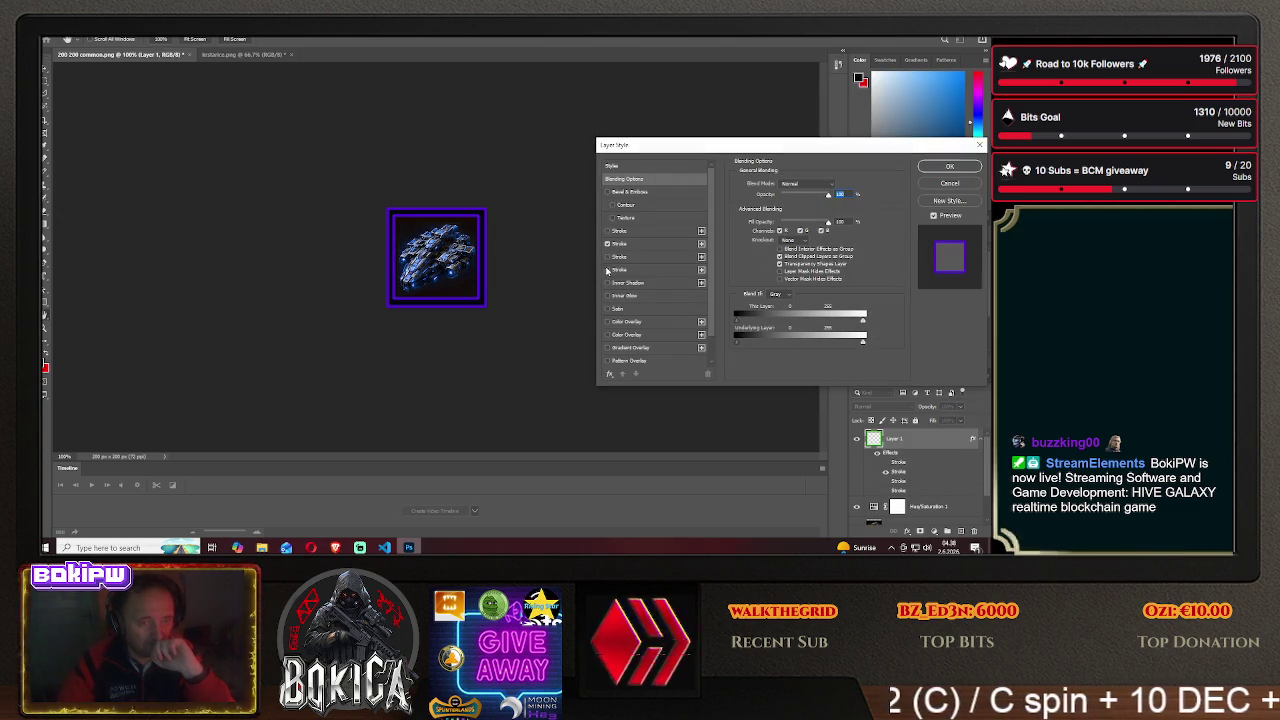
left_click(607, 244)
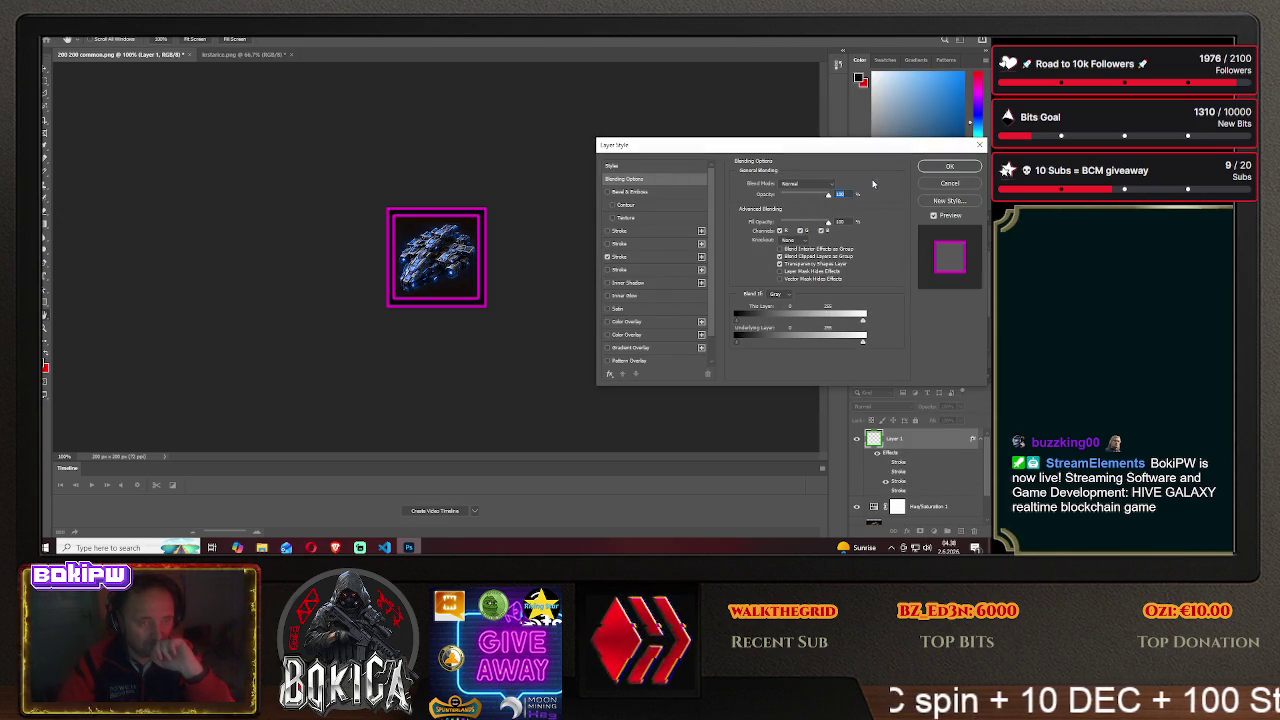
left_click(949, 166)
- Save the icon as PNG 'paladin3' in the HIVE GALAXY img folder
left_click(50, 33)
left_click(85, 145)
left_click(575, 369)
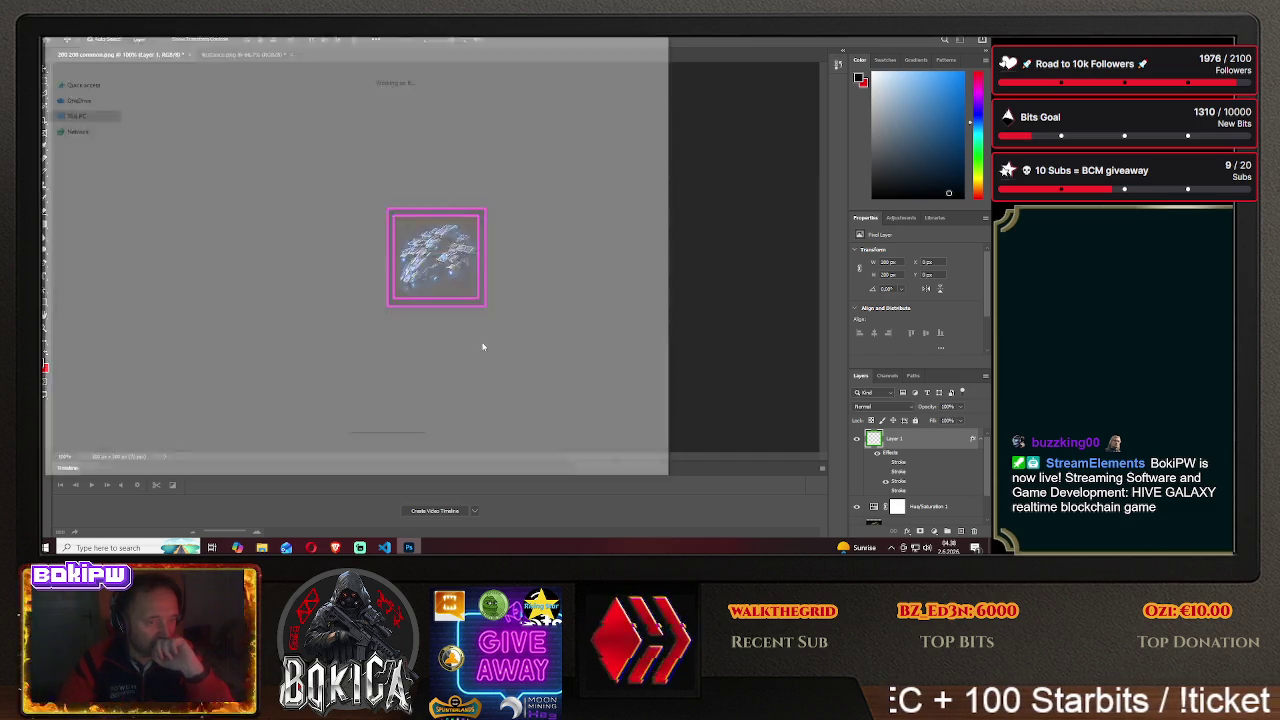
double_click(205, 155)
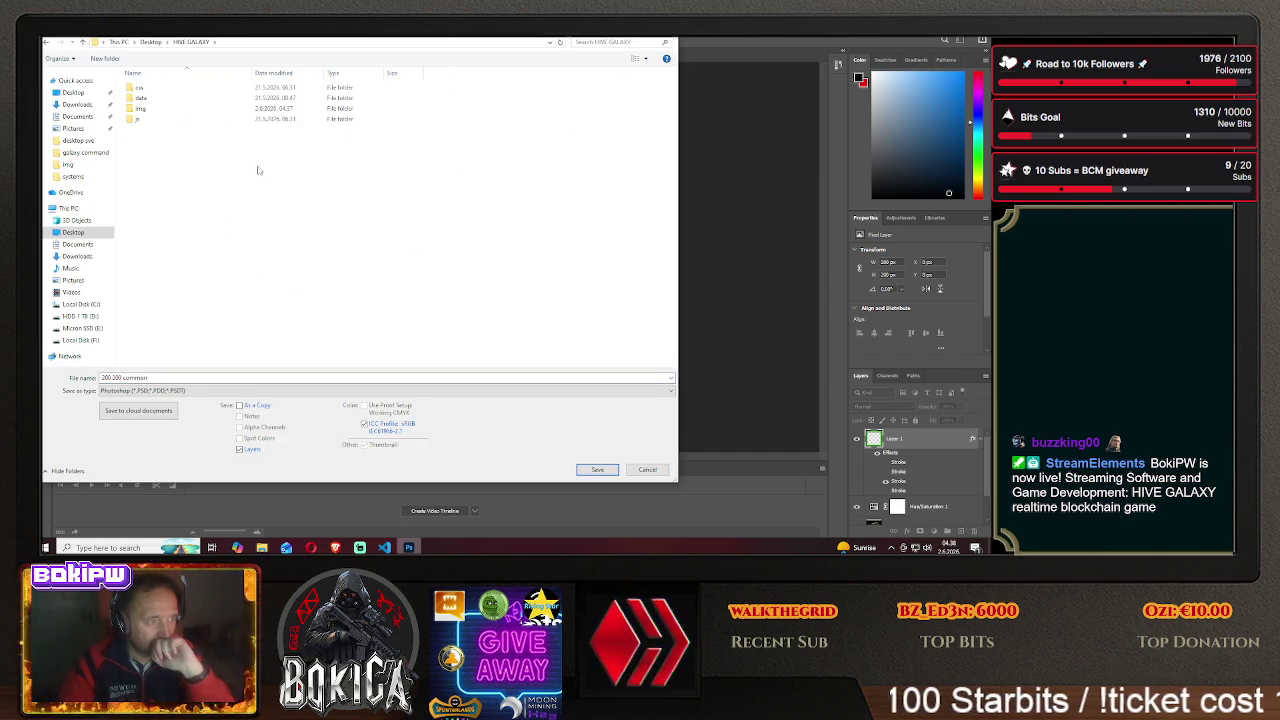
double_click(140, 108)
left_click(165, 391)
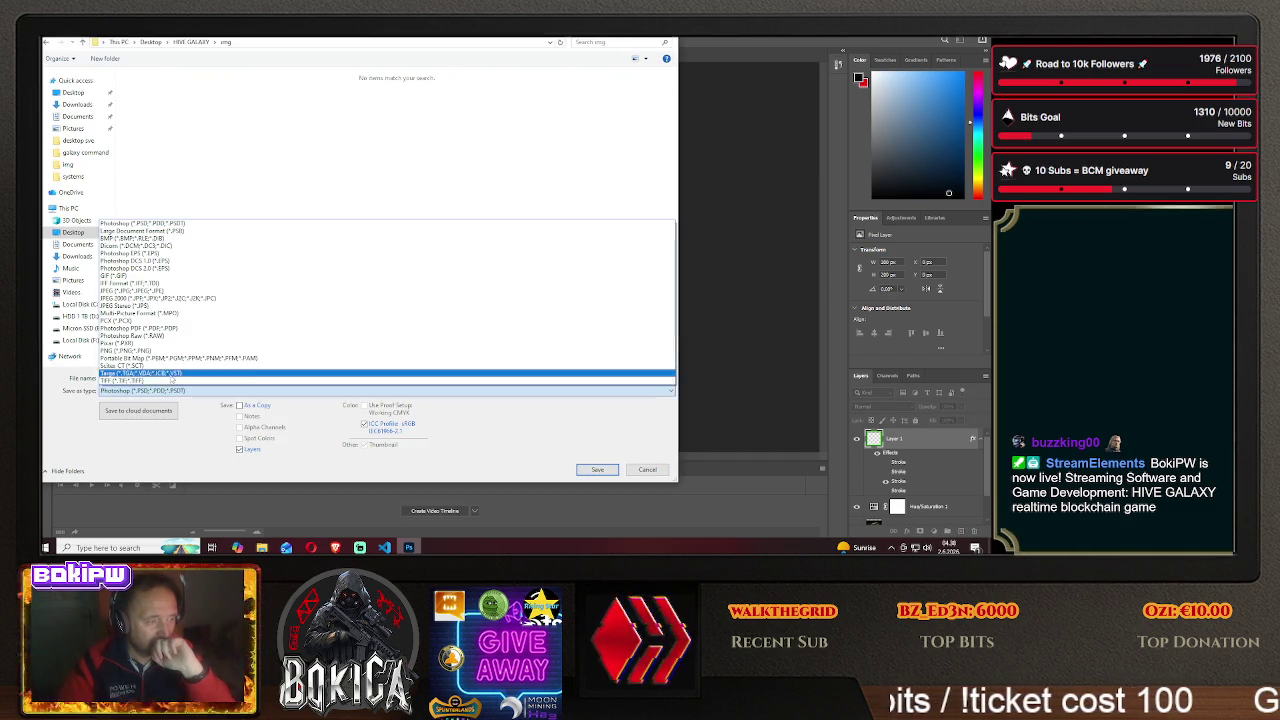
left_click(170, 349)
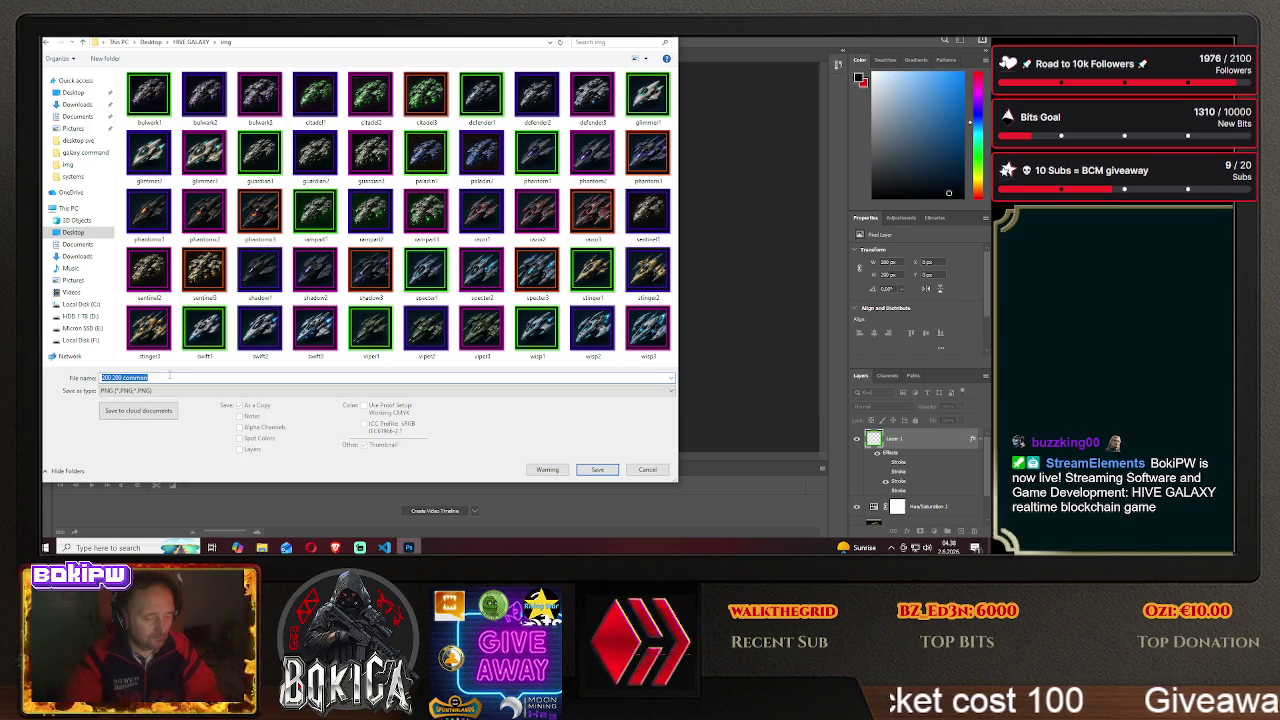
type("paladin3")
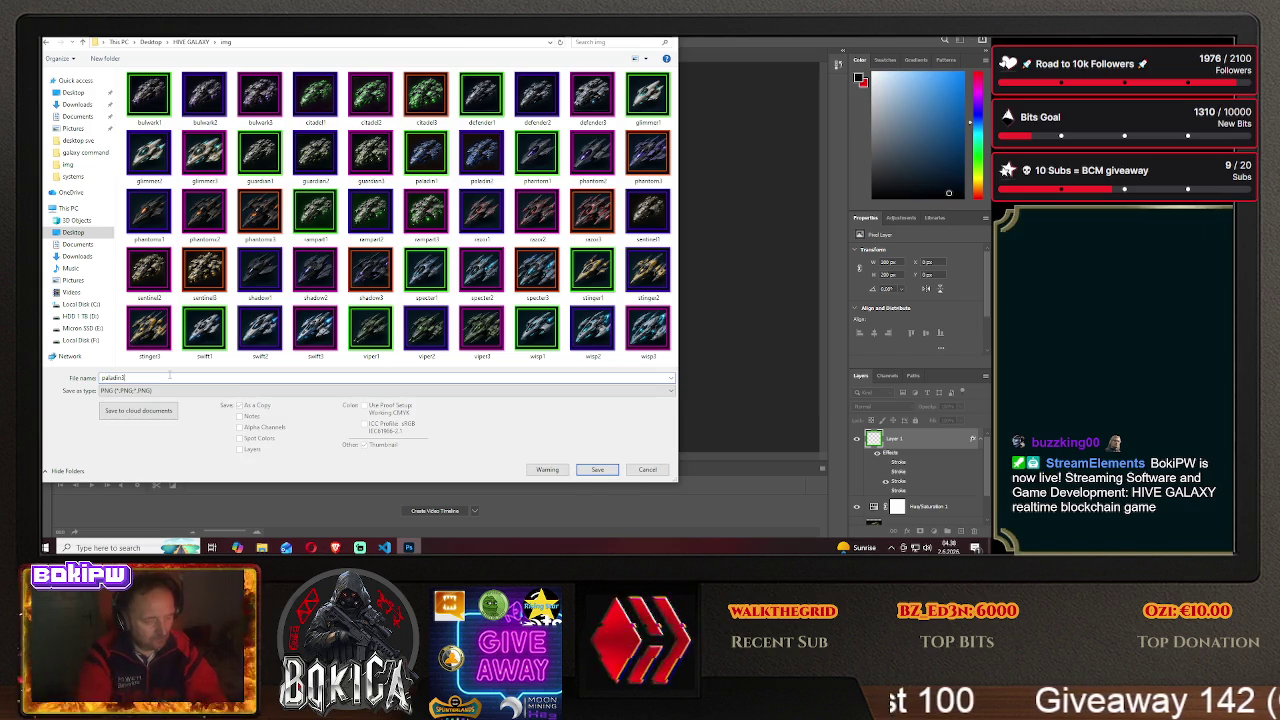
left_click(596, 470)
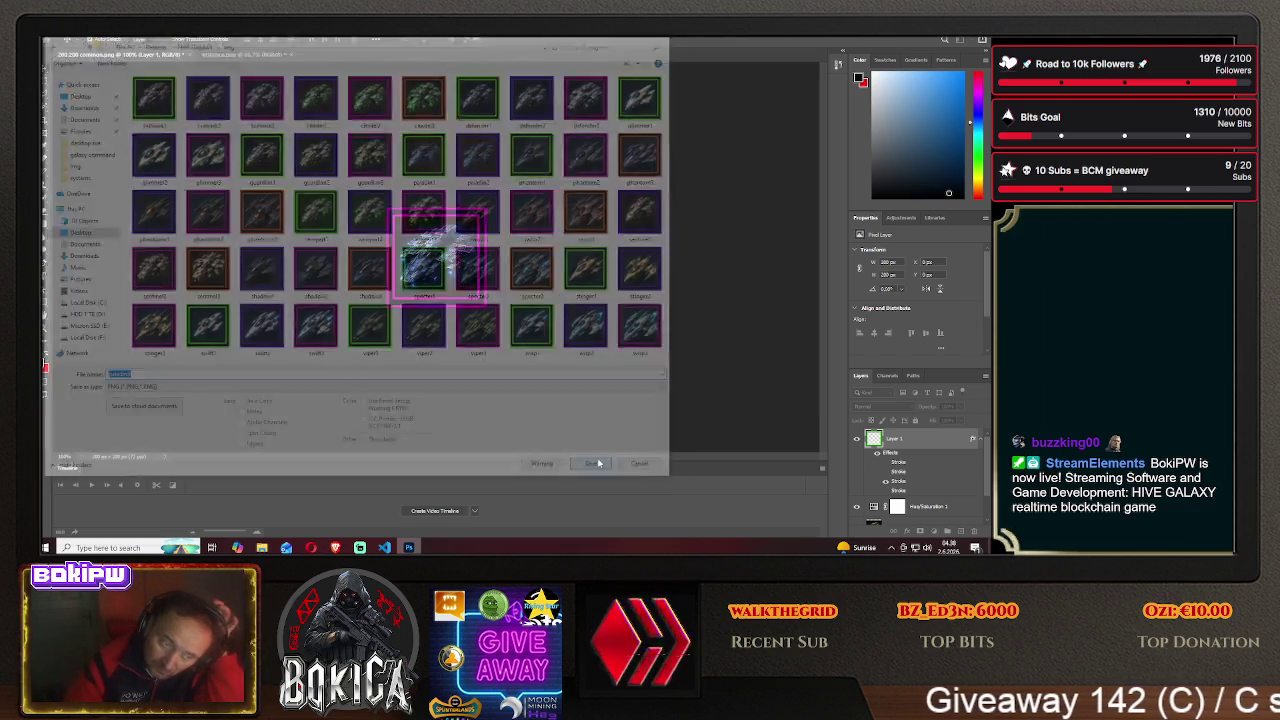
left_click(568, 176)
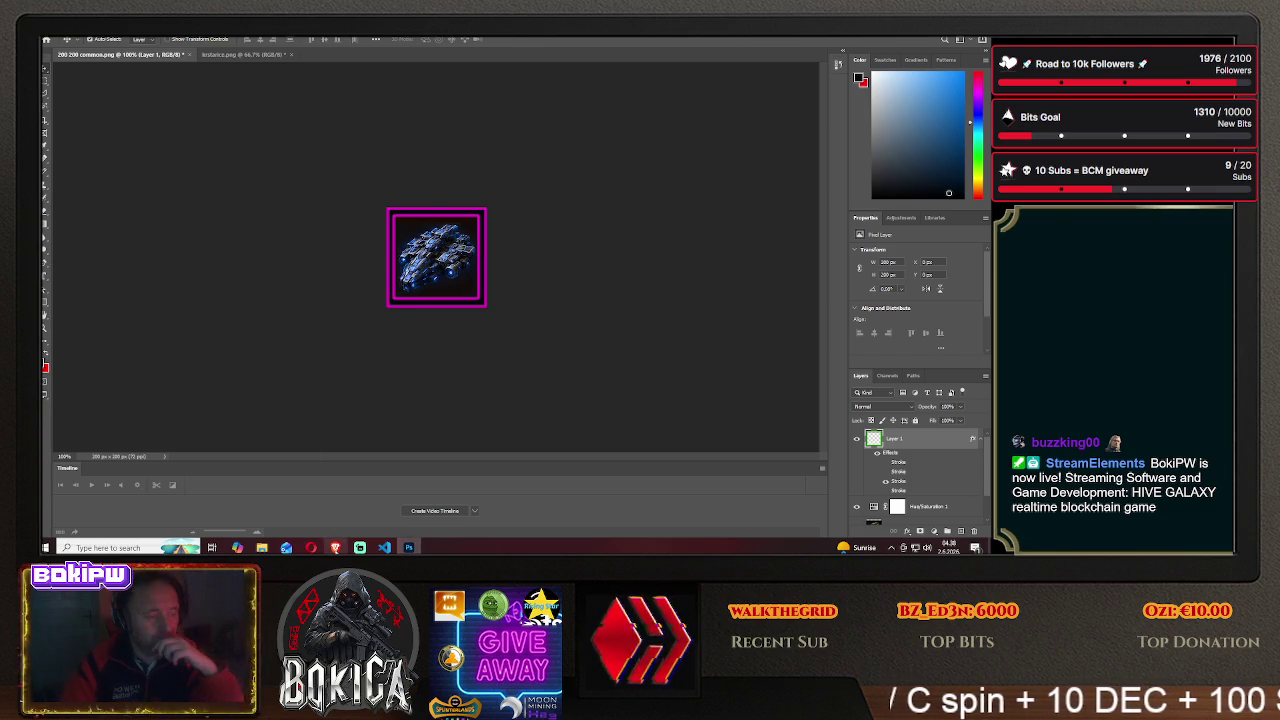
left_click(335, 547)
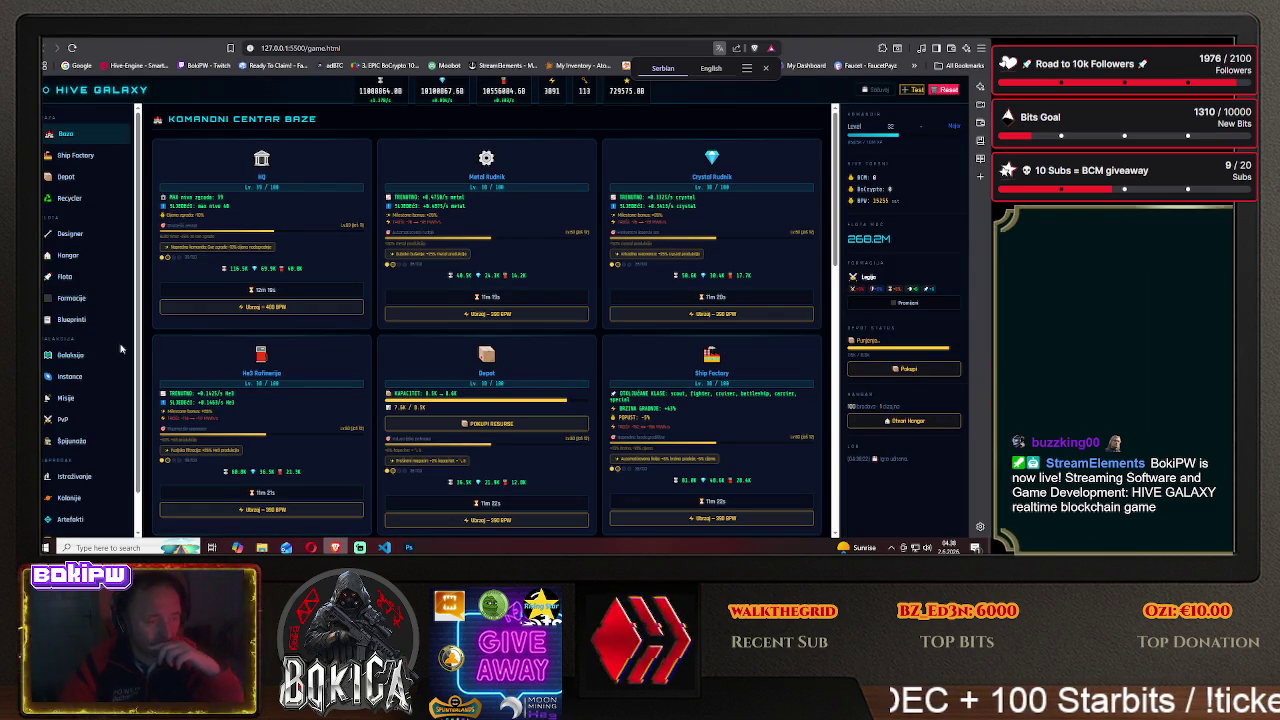
left_click(71, 319)
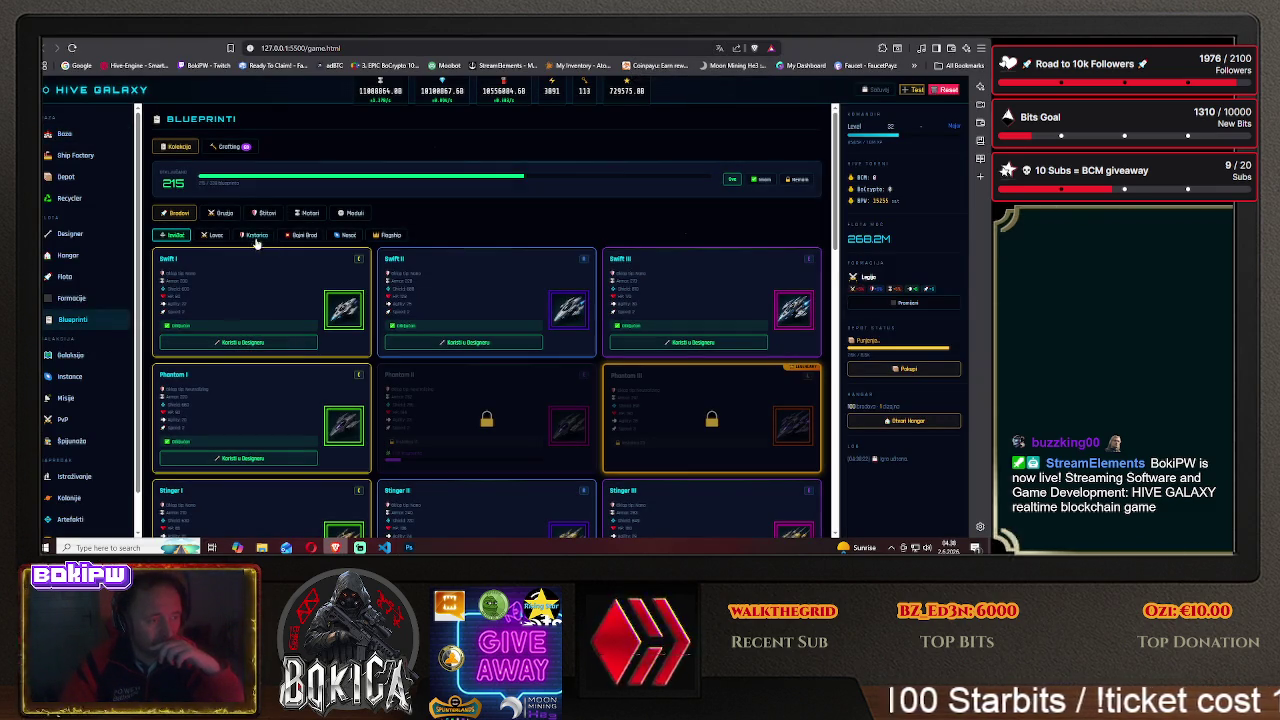
scroll(293, 345, "down", 5)
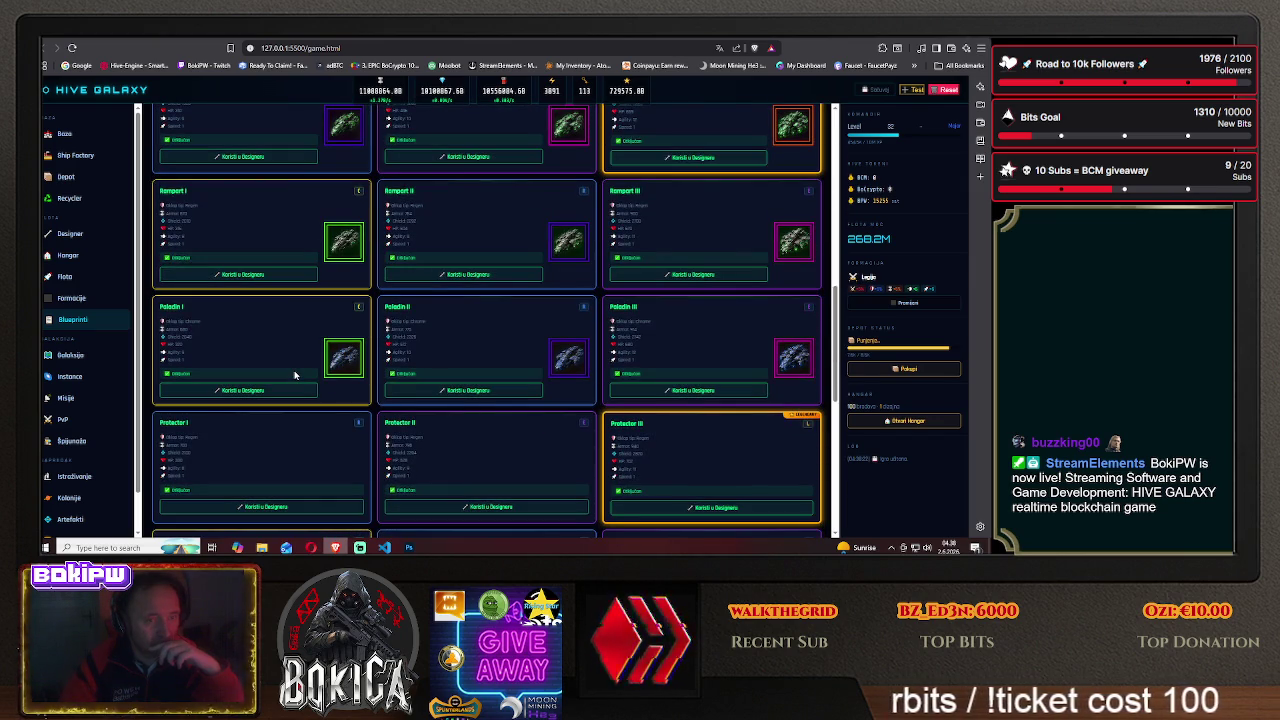
scroll(294, 375, "down", 3)
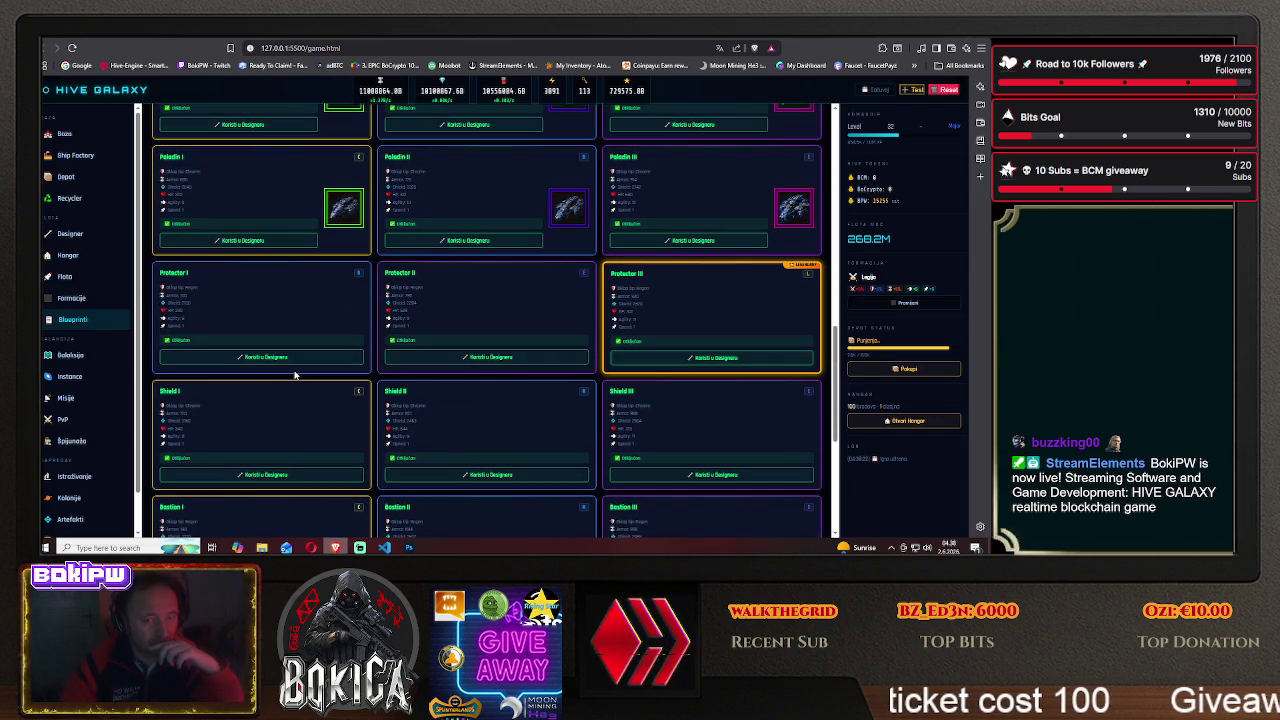
scroll(294, 375, "down", 1)
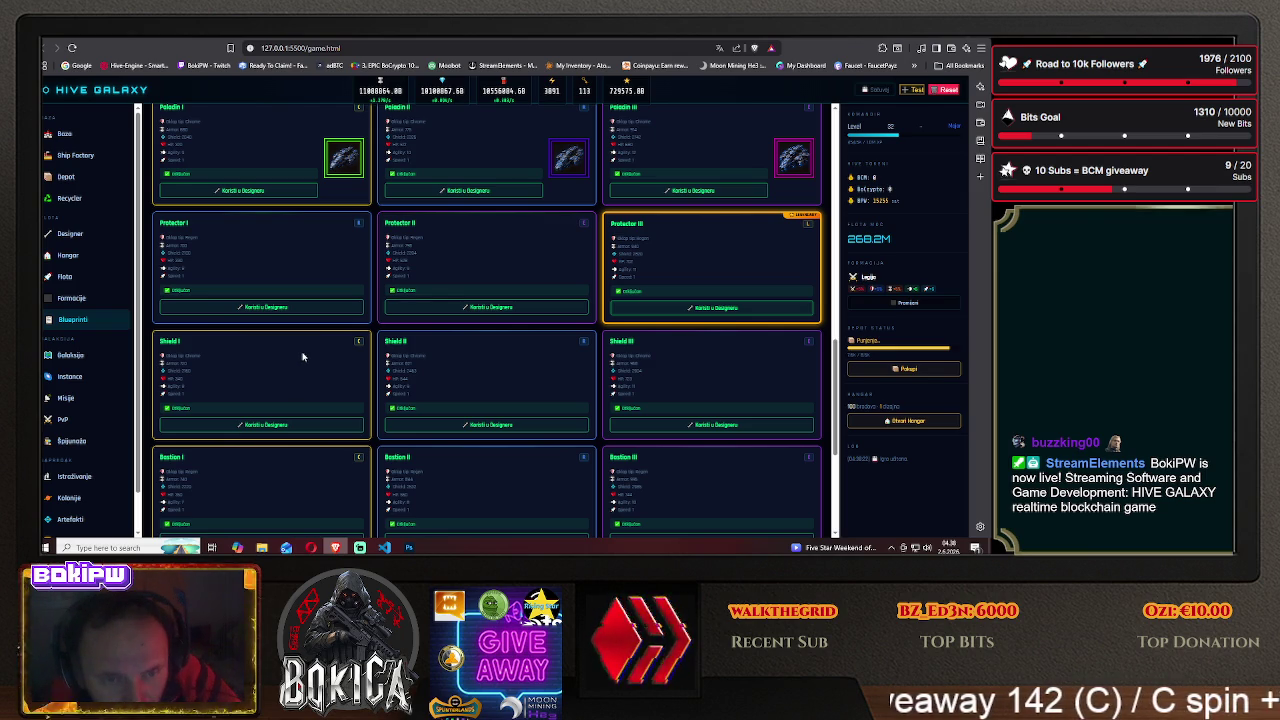
scroll(303, 356, "up", 2)
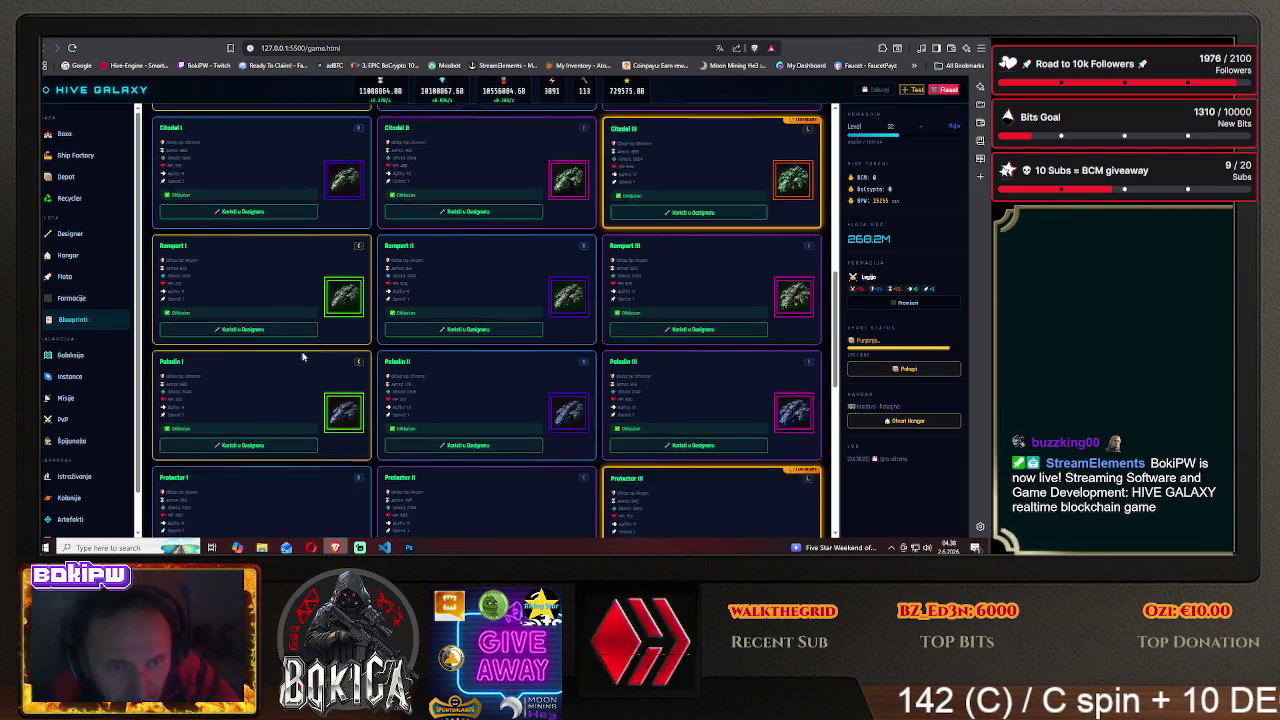
scroll(303, 356, "up", 1)
scroll(303, 356, "up", 1)
scroll(303, 356, "up", 1)
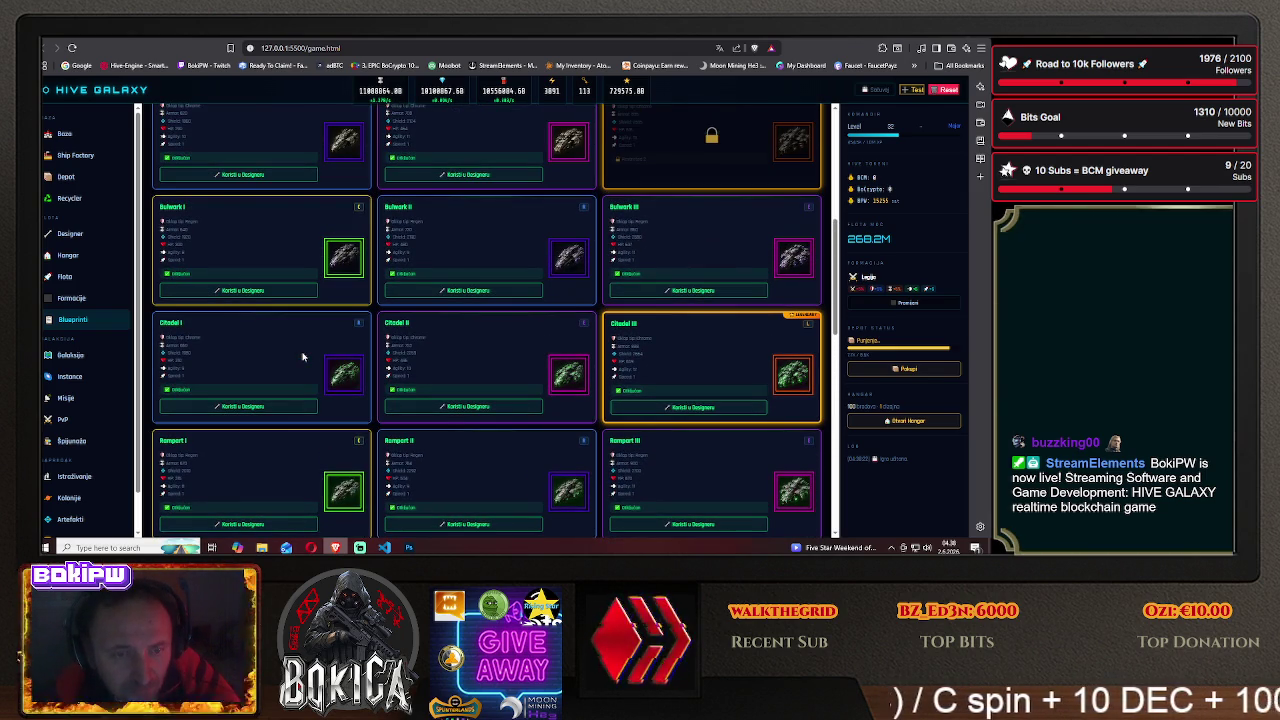
scroll(303, 356, "up", 2)
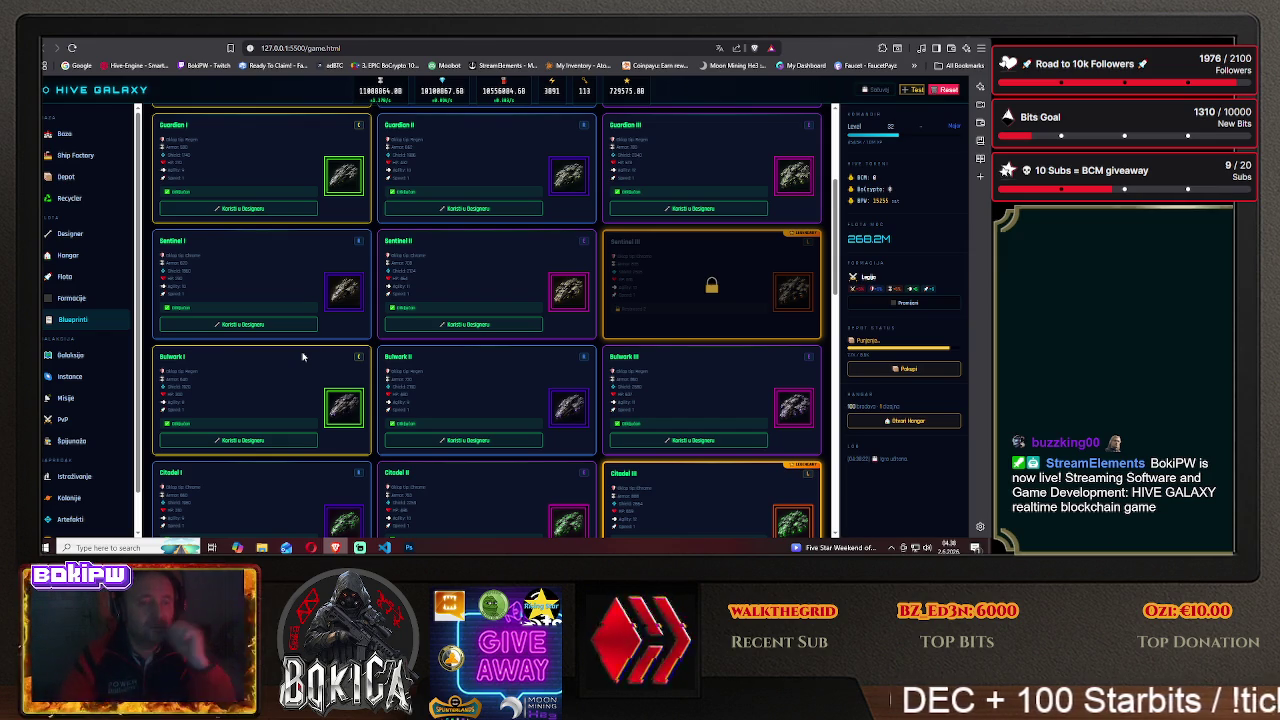
scroll(303, 356, "up", 2)
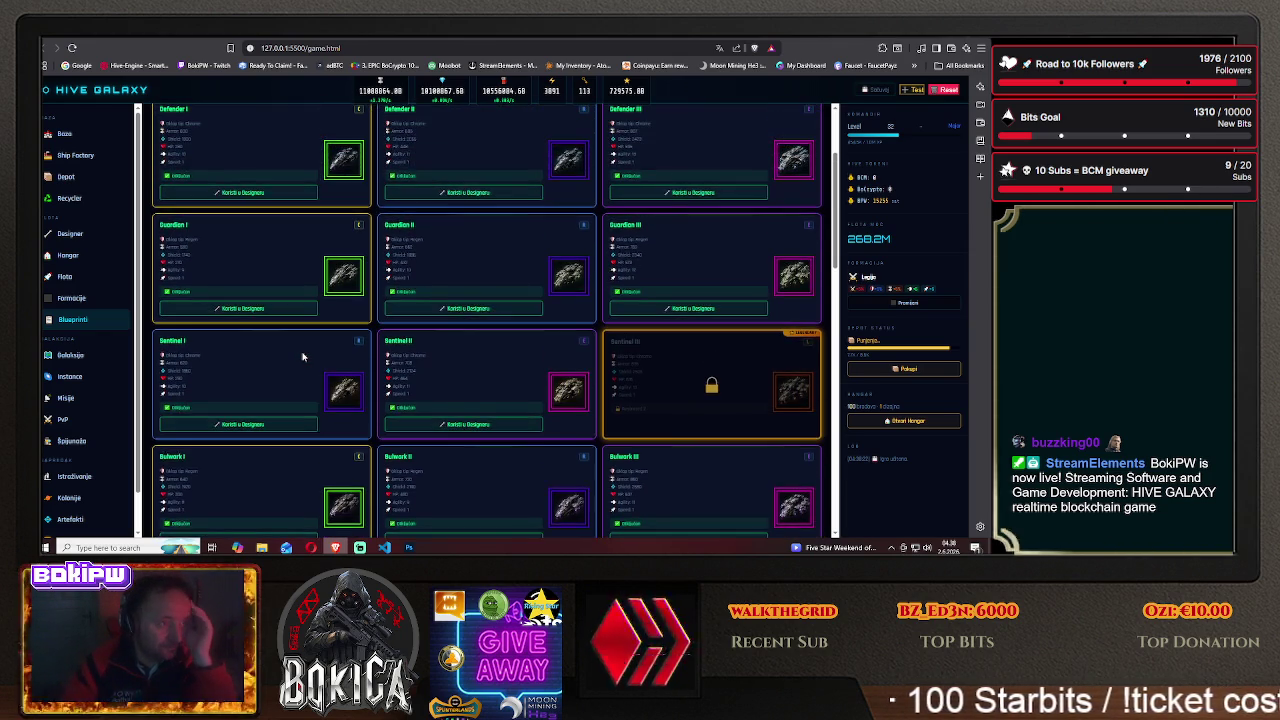
scroll(303, 356, "down", 2)
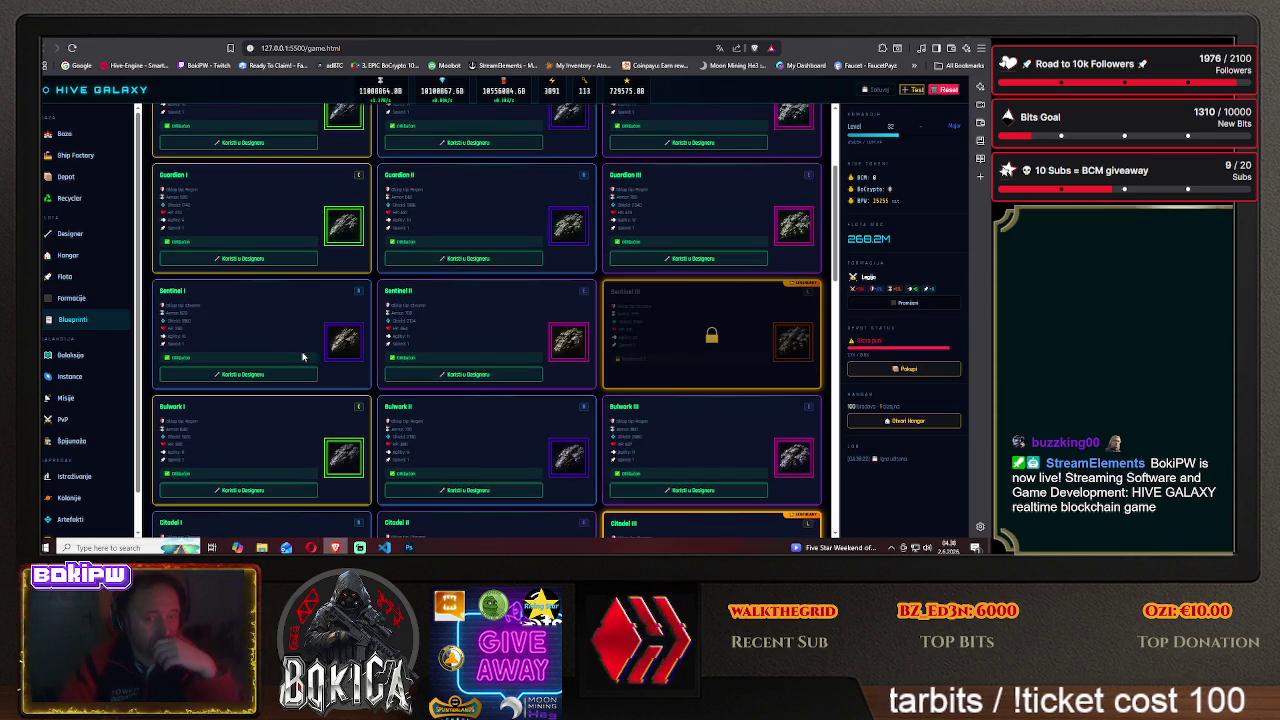
scroll(303, 356, "down", 2)
scroll(303, 356, "down", 2)
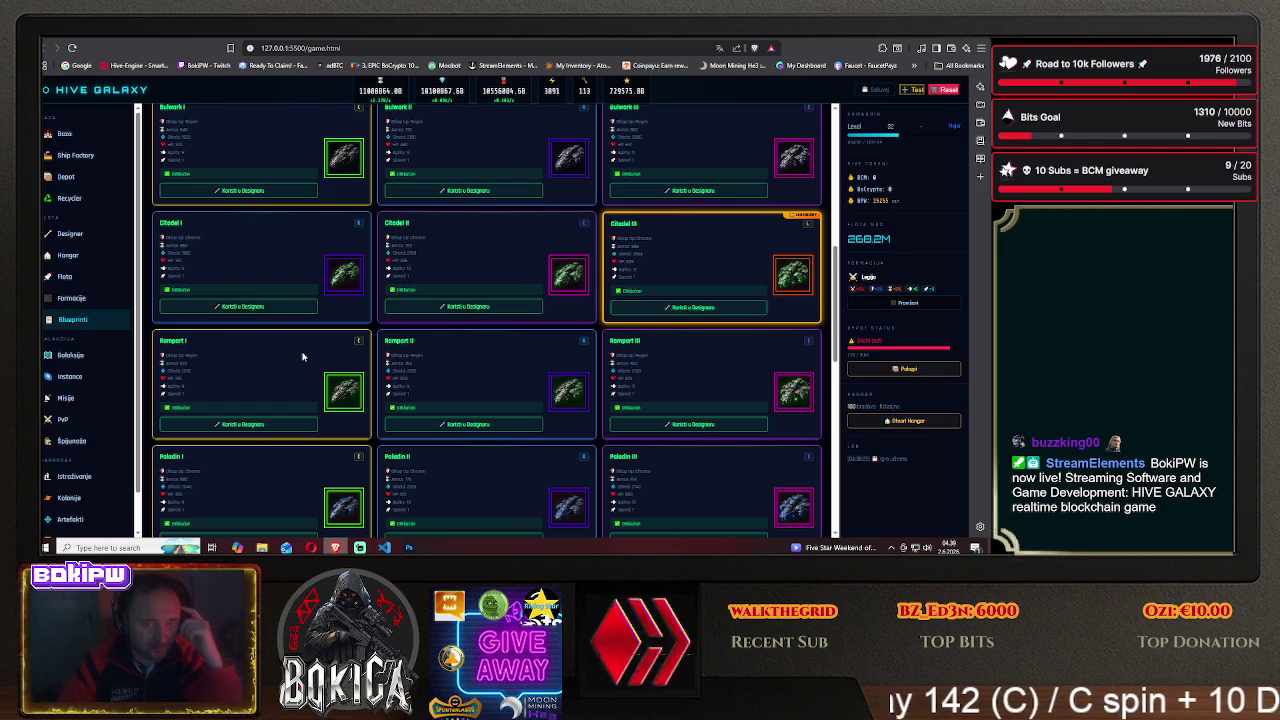
scroll(303, 356, "down", 3)
scroll(303, 356, "down", 3)
scroll(303, 356, "down", 3)
scroll(303, 356, "down", 1)
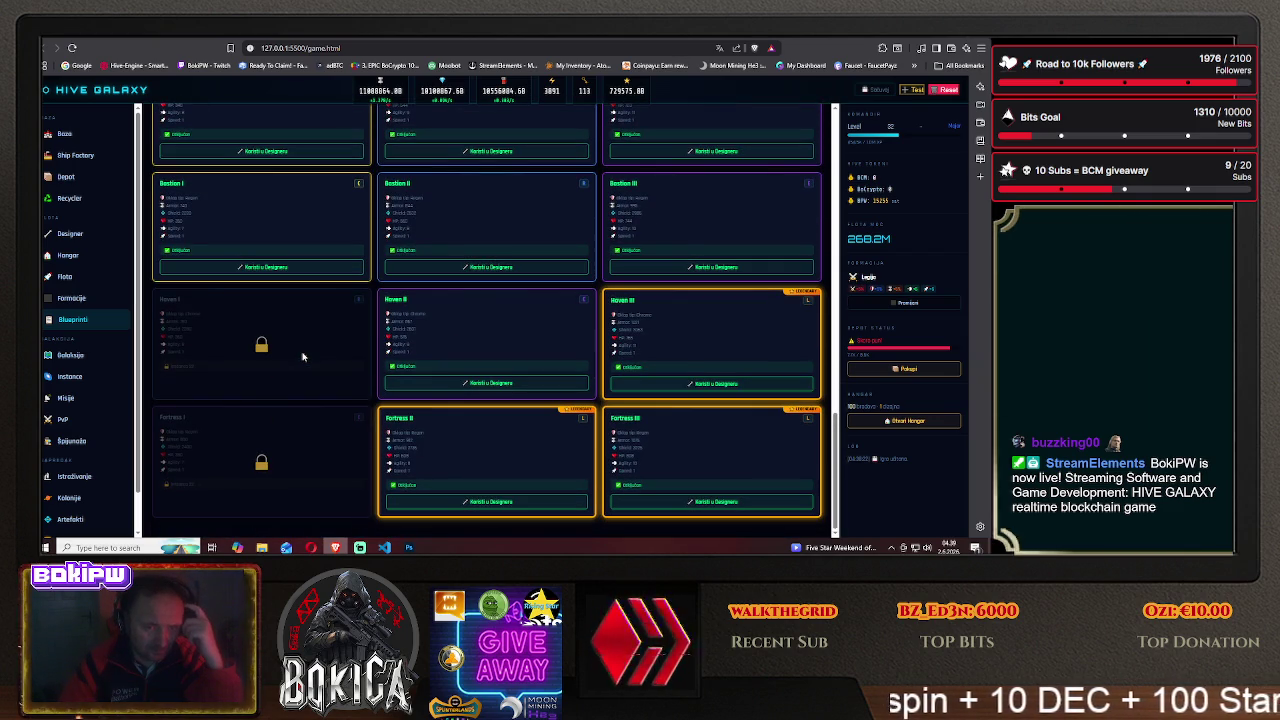
scroll(303, 356, "down", 3)
scroll(303, 356, "down", 2)
scroll(303, 356, "down", 2)
scroll(303, 356, "down", 3)
scroll(303, 356, "up", 5)
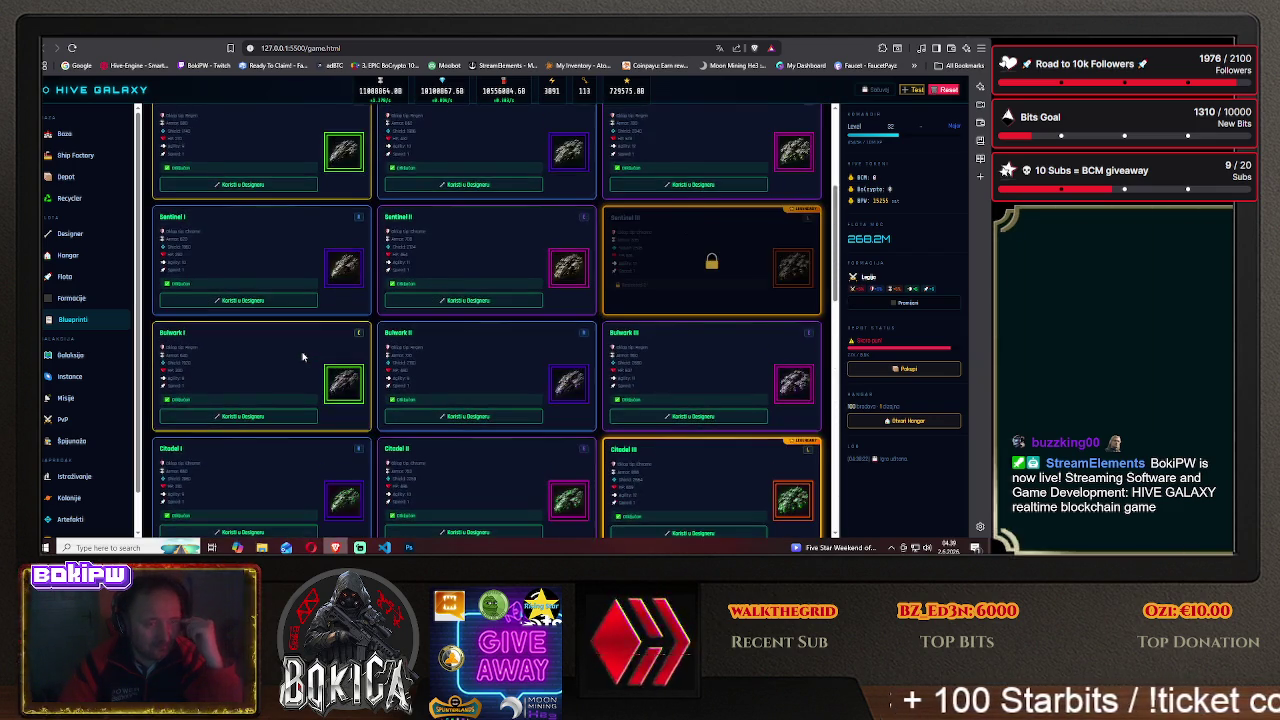
scroll(303, 356, "up", 3)
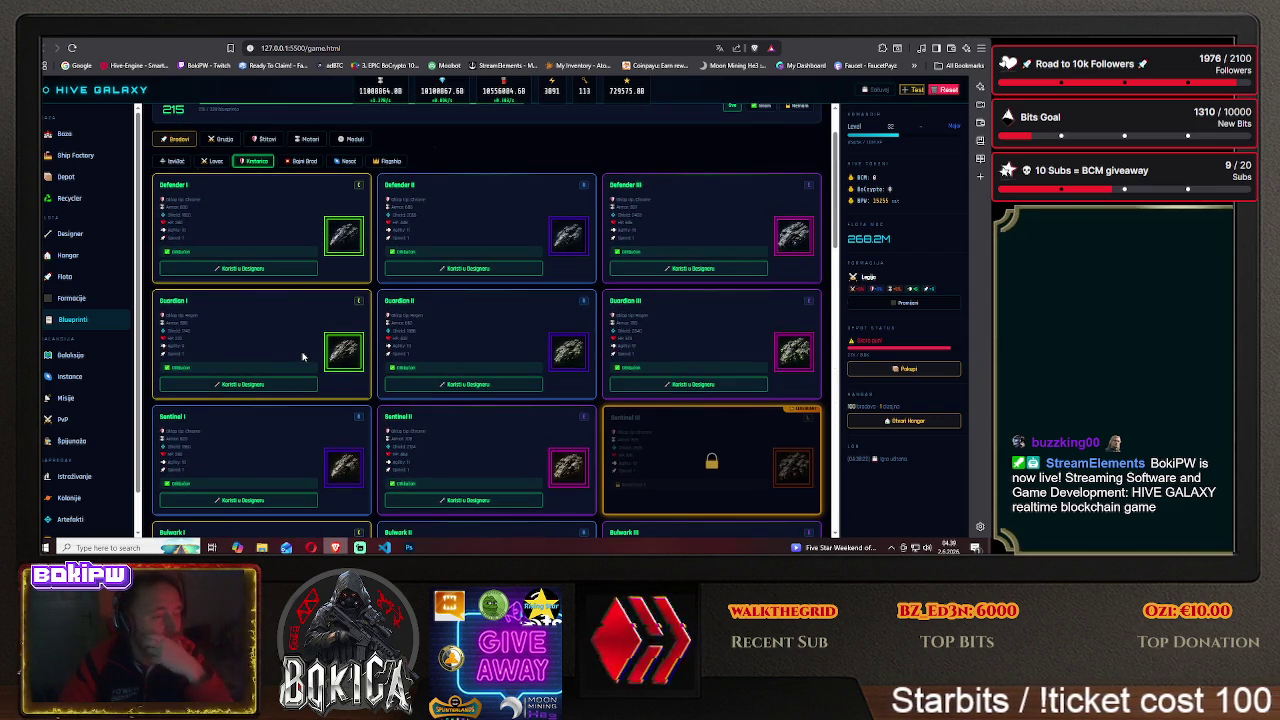
scroll(303, 356, "down", 2)
scroll(303, 356, "down", 1)
scroll(303, 356, "down", 1)
scroll(303, 356, "down", 2)
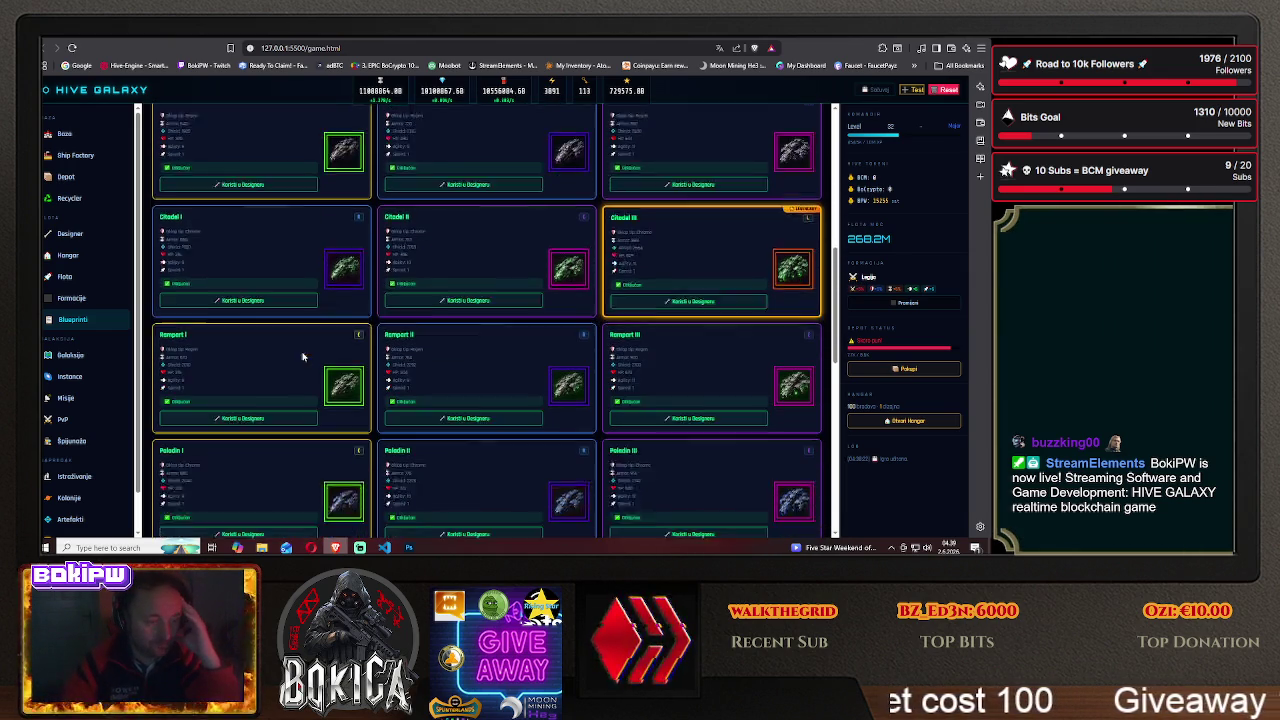
left_click(168, 44)
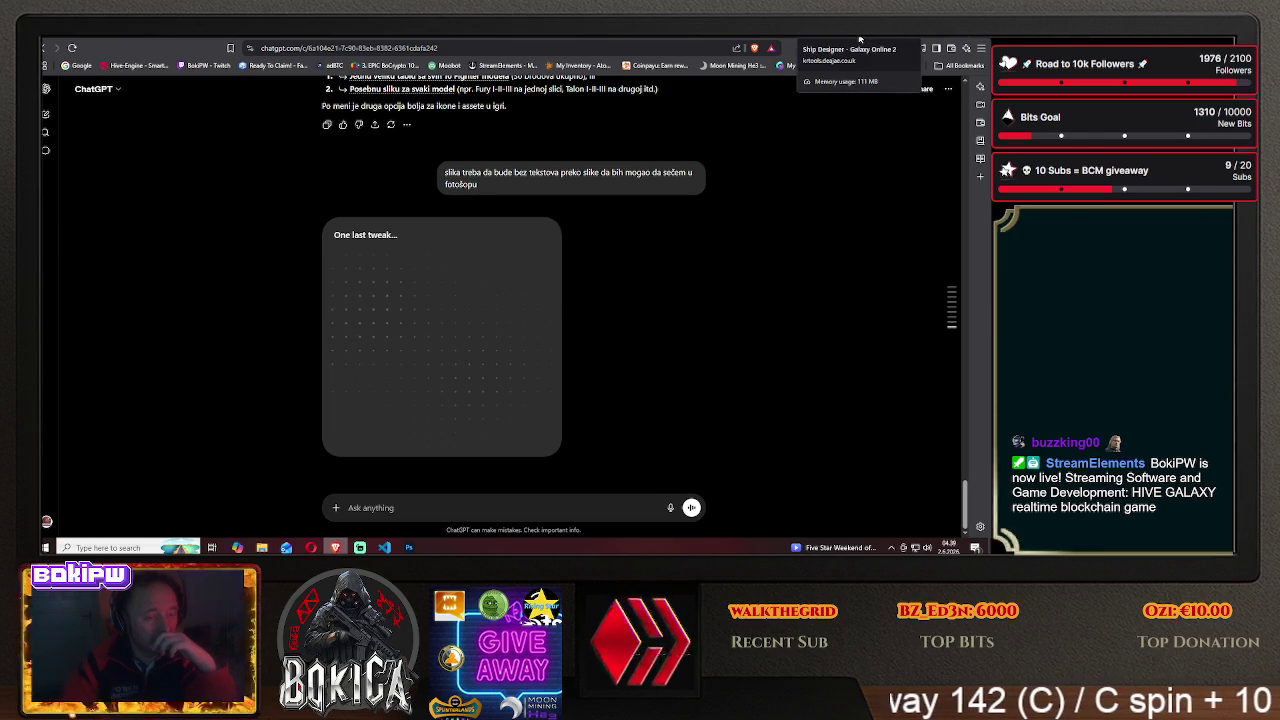
left_click(409, 547)
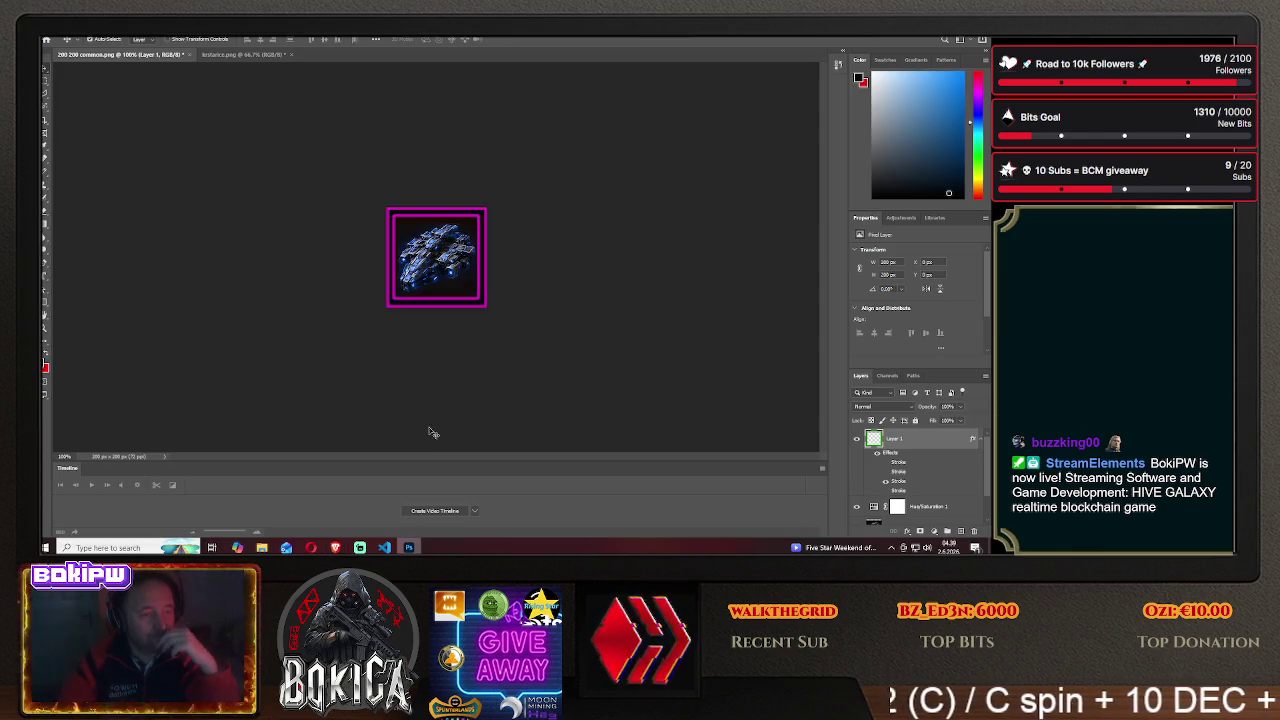
- Select the ships at the top-left of the ikonice.png sprite sheet with a rectangular marquee and copy them
left_click(244, 54)
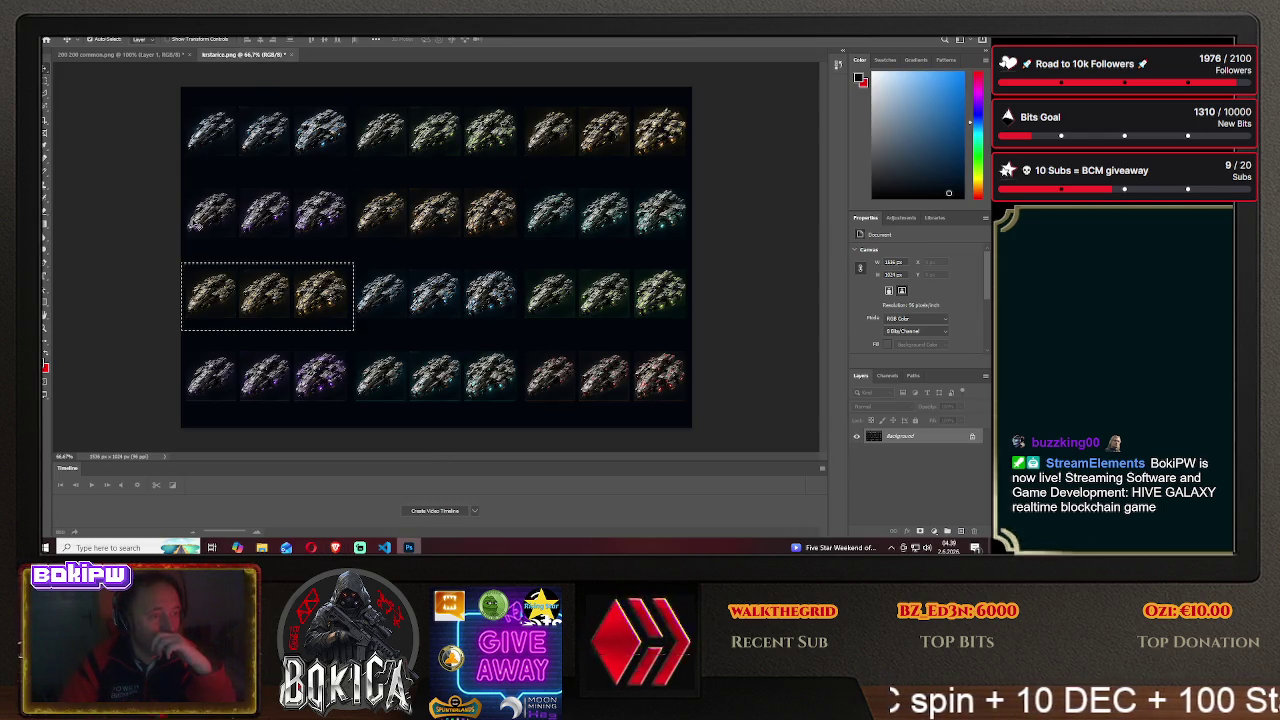
left_click(44, 79)
left_click(393, 255)
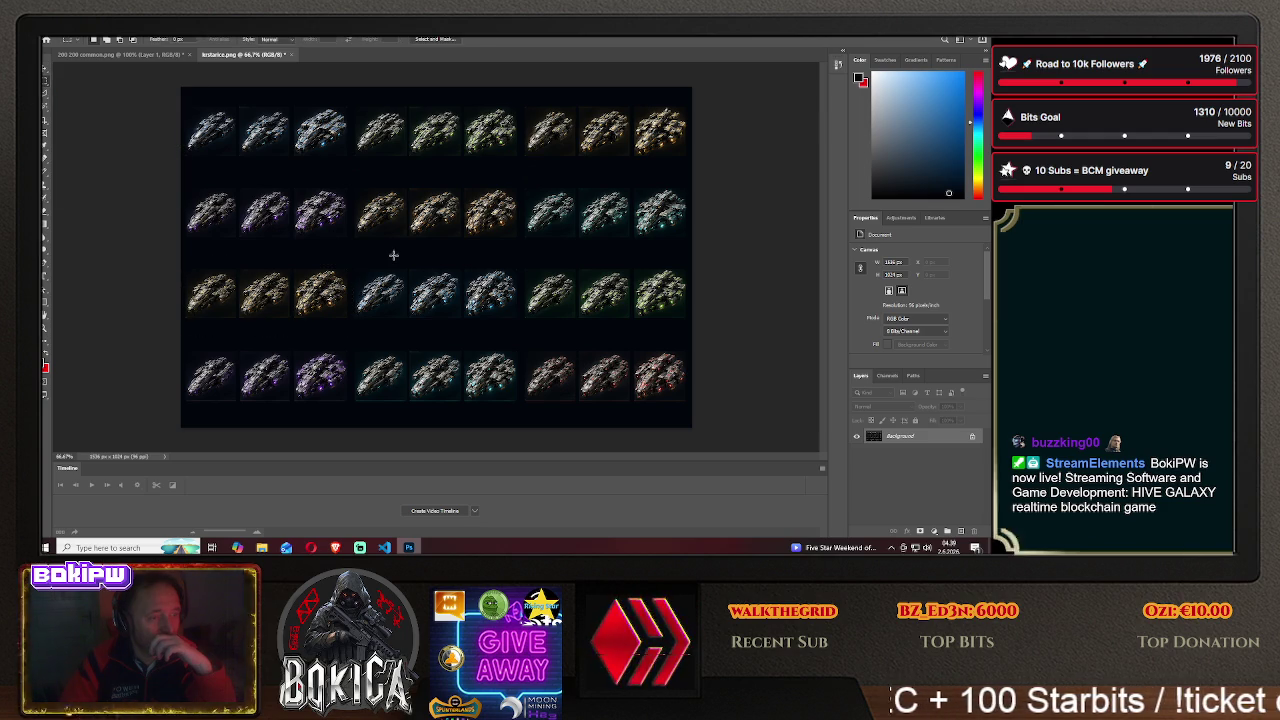
left_click_drag(349, 261, 522, 324)
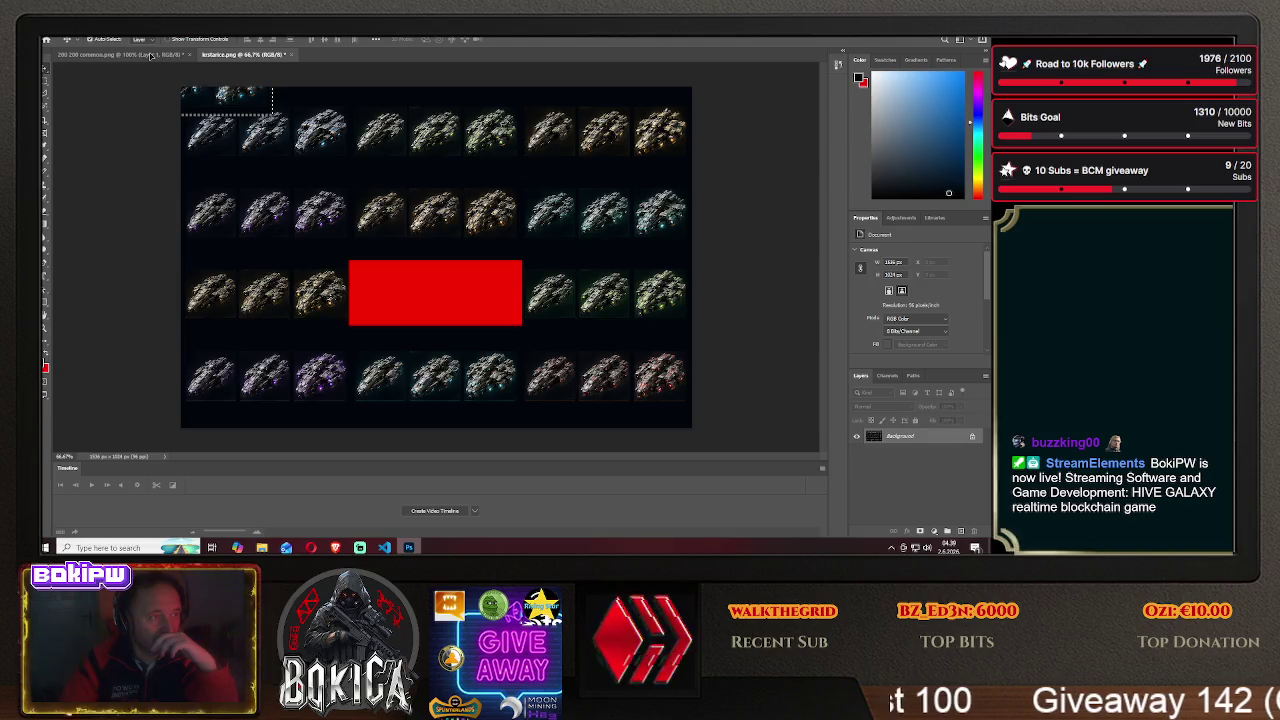
key("ctrl+Tab")
- Paste the ships into the commons icon and delete the old ship layer, Layer 7
key("ctrl+v")
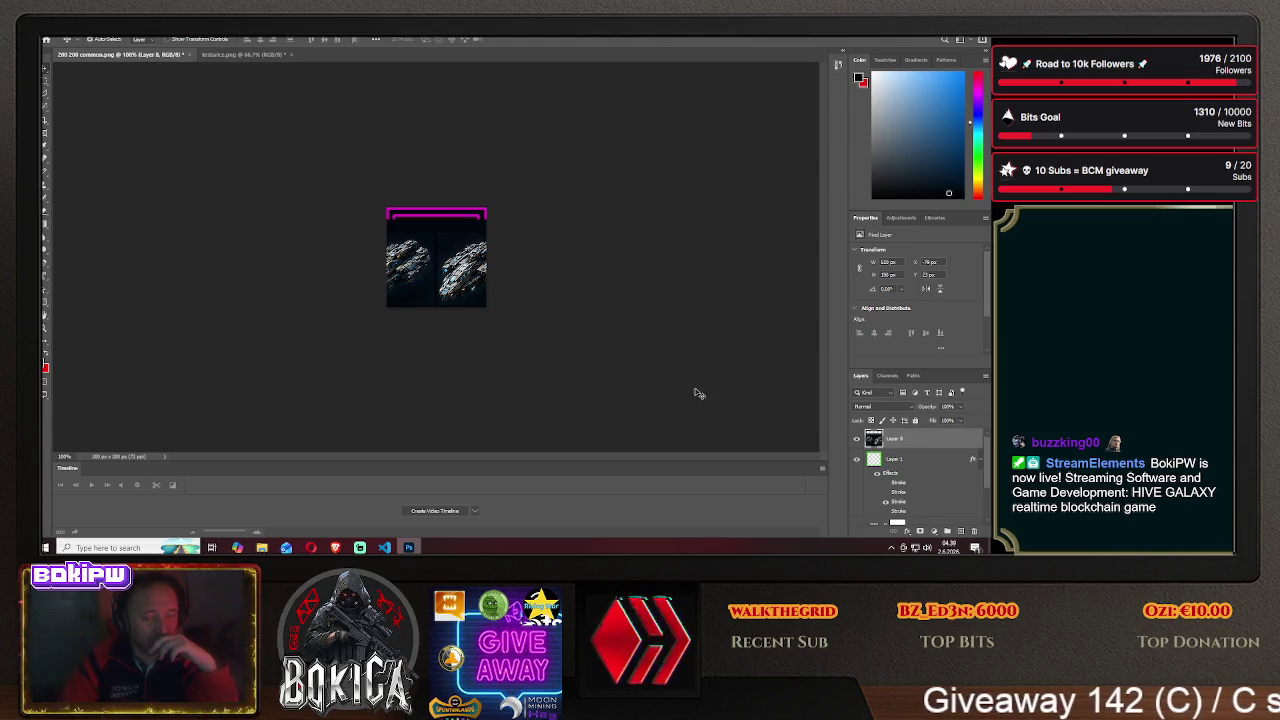
scroll(922, 483, "down", 3)
scroll(922, 483, "down", 2)
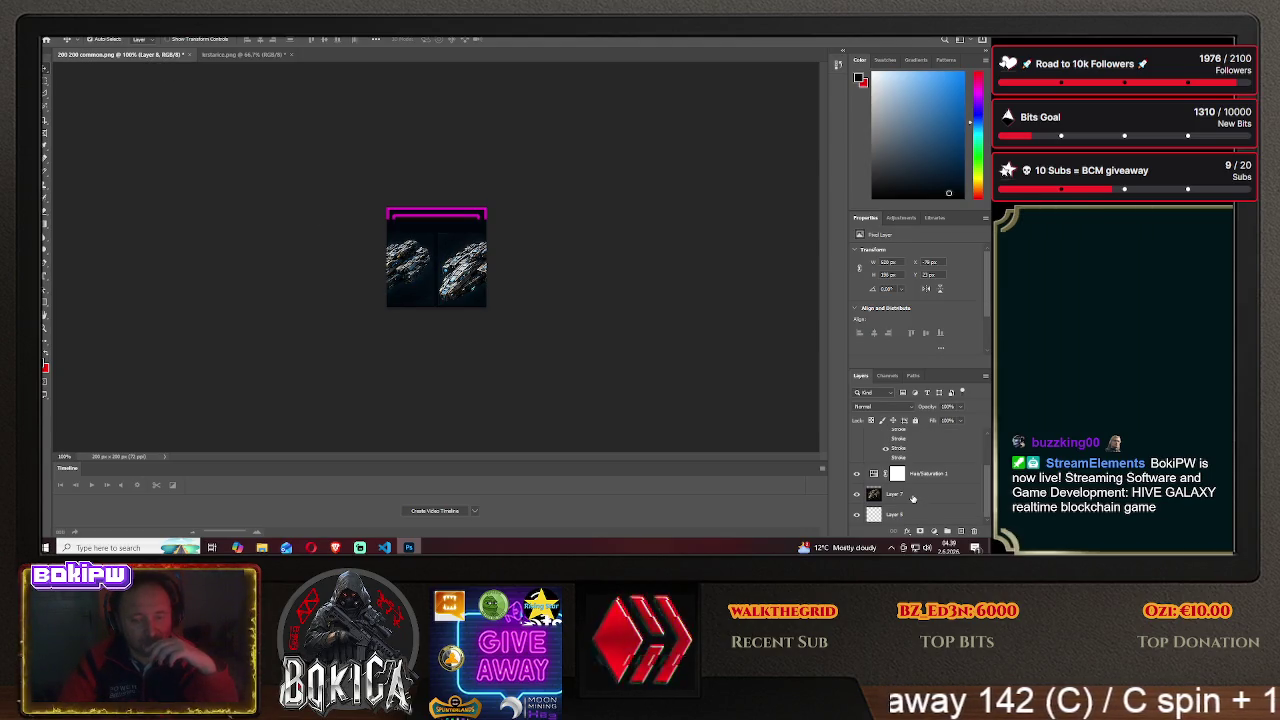
left_click(912, 494)
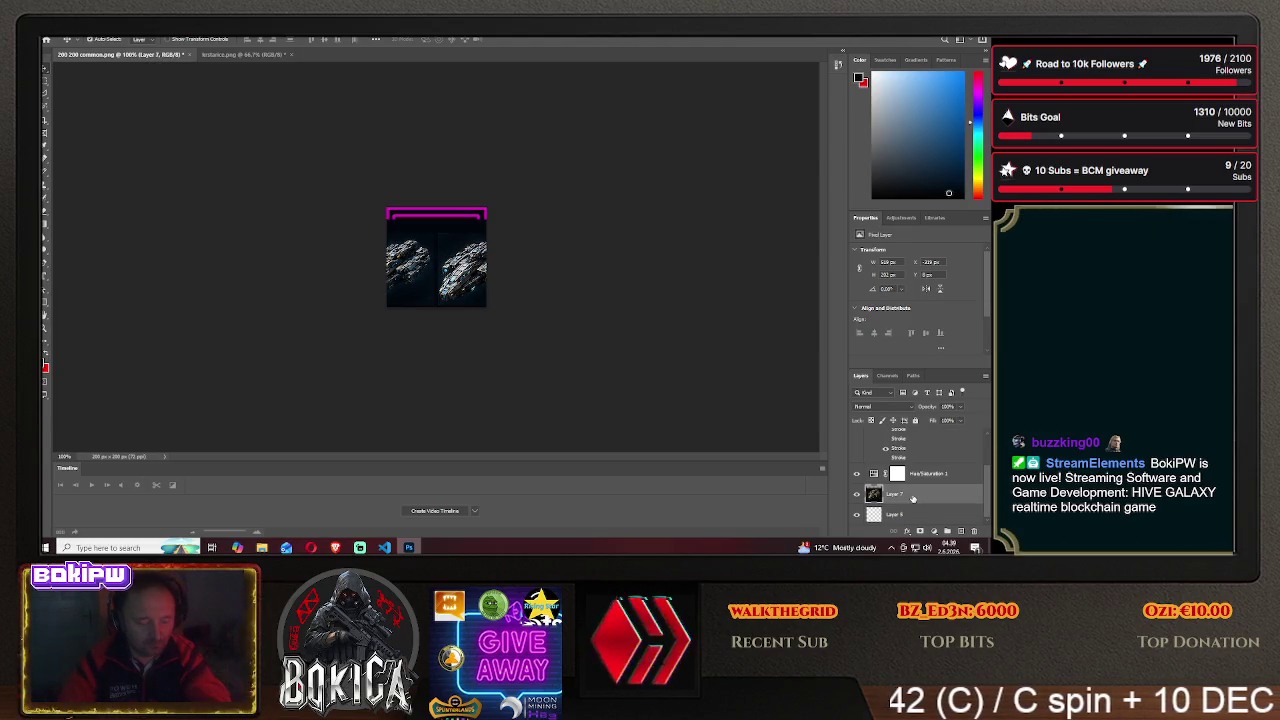
key("ctrl+e")
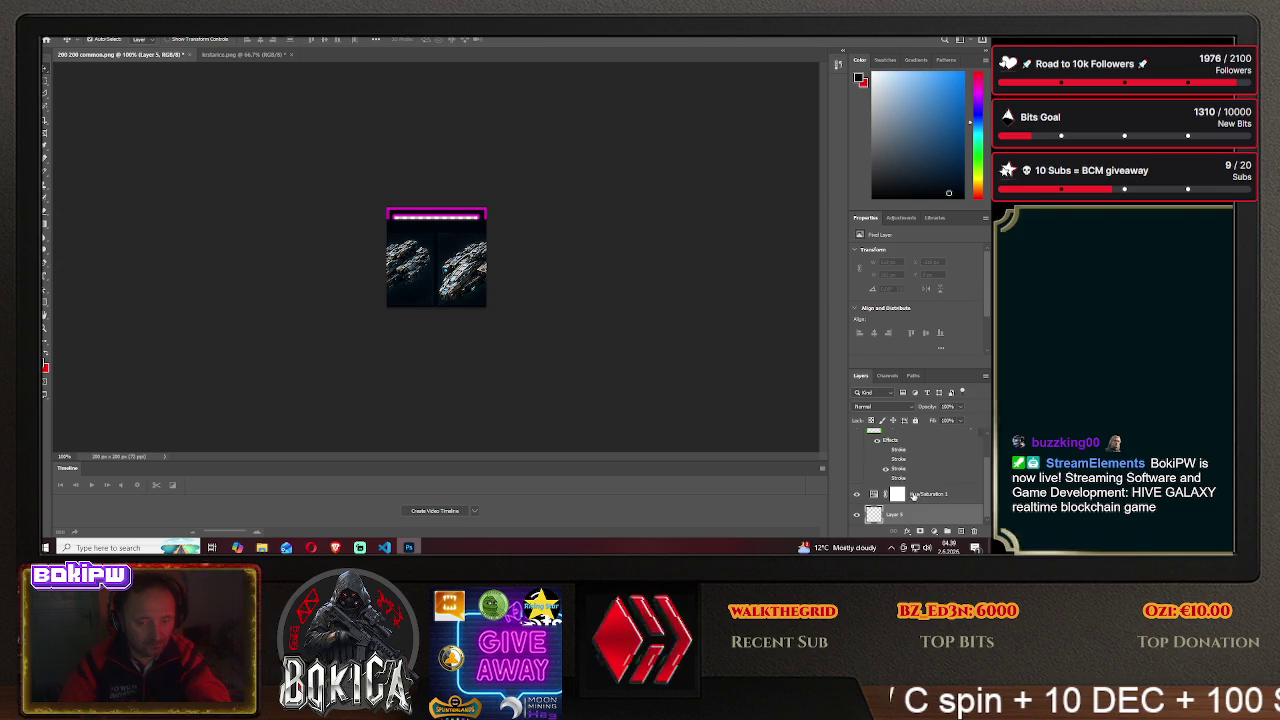
- Place the new ship layer (Layer 8) below the frame strokes and centre it inside the frame
scroll(912, 496, "up", 5)
left_click_drag(906, 437, 916, 472)
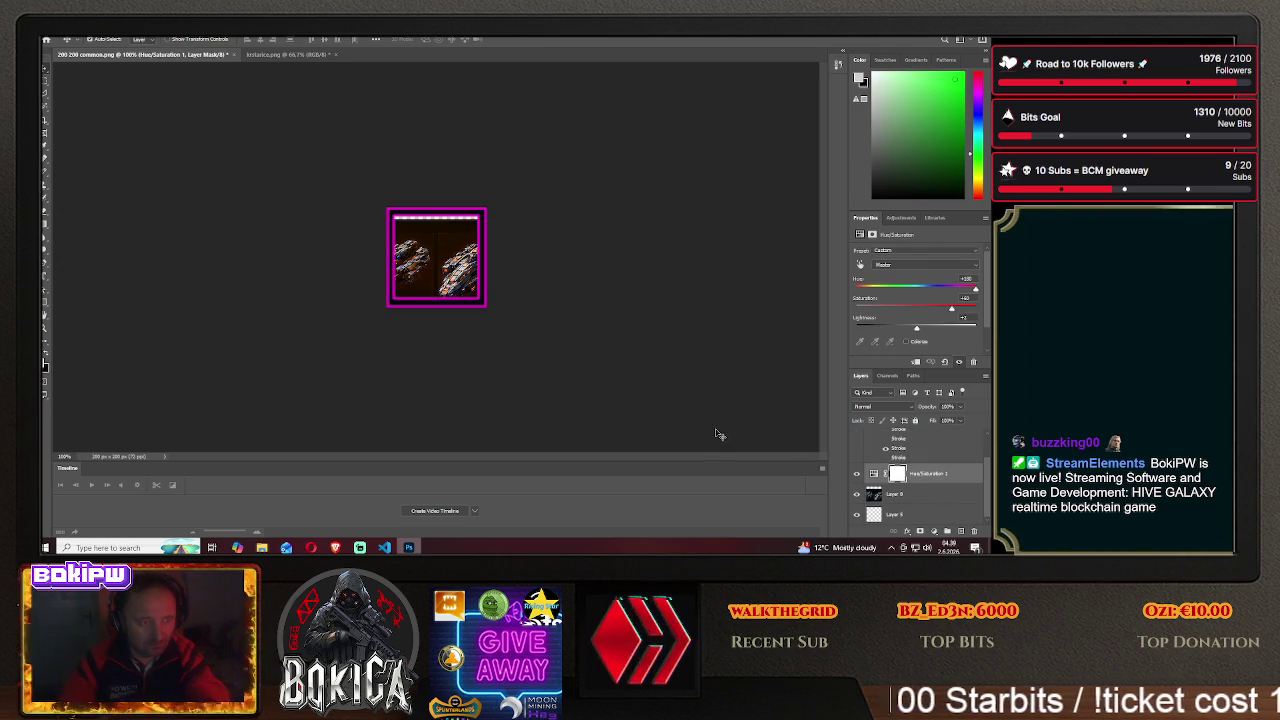
left_click(429, 258)
left_click_drag(429, 258, 470, 247)
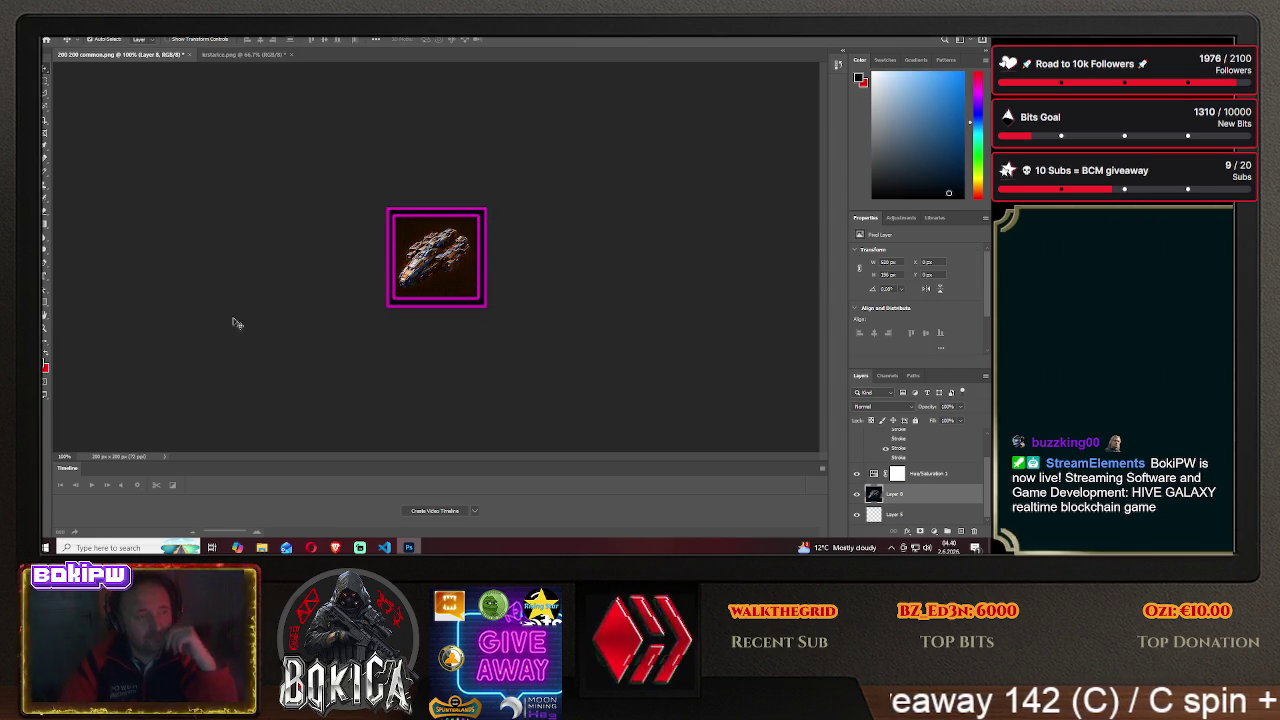
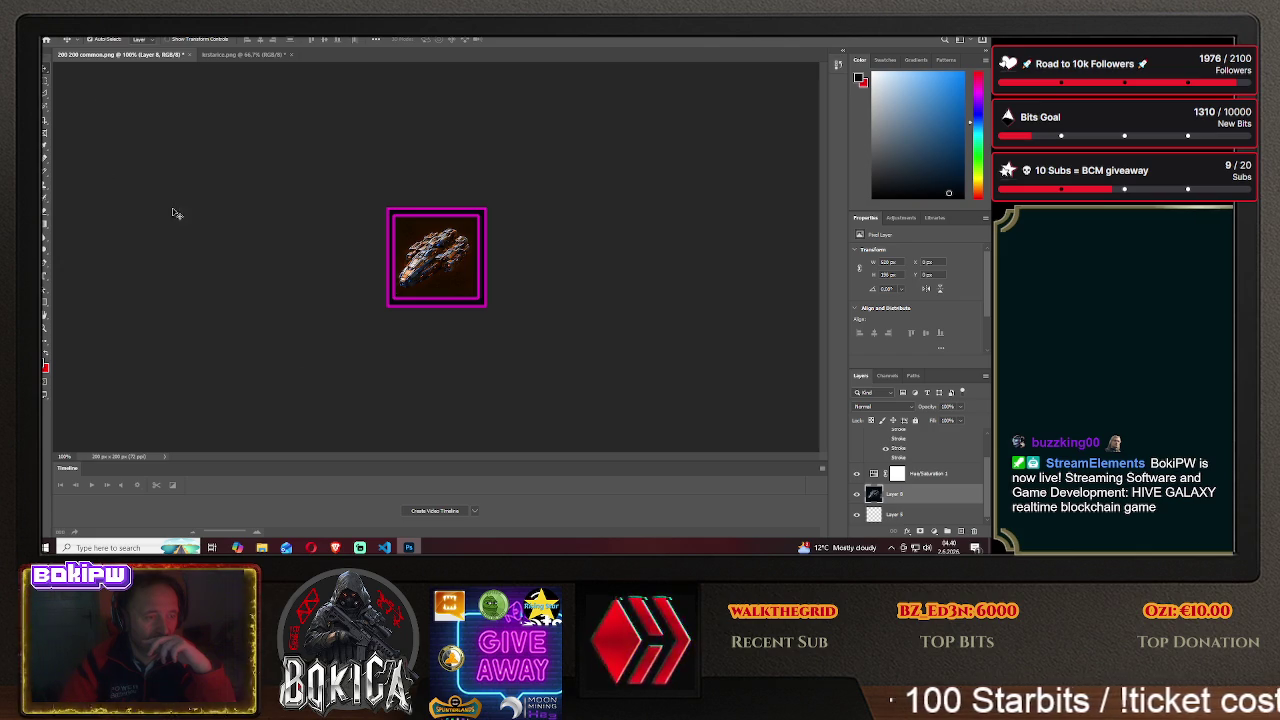
- Glance at the HIVE GALAXY game page in the browser, then return to the icon document
key("alt+Tab")
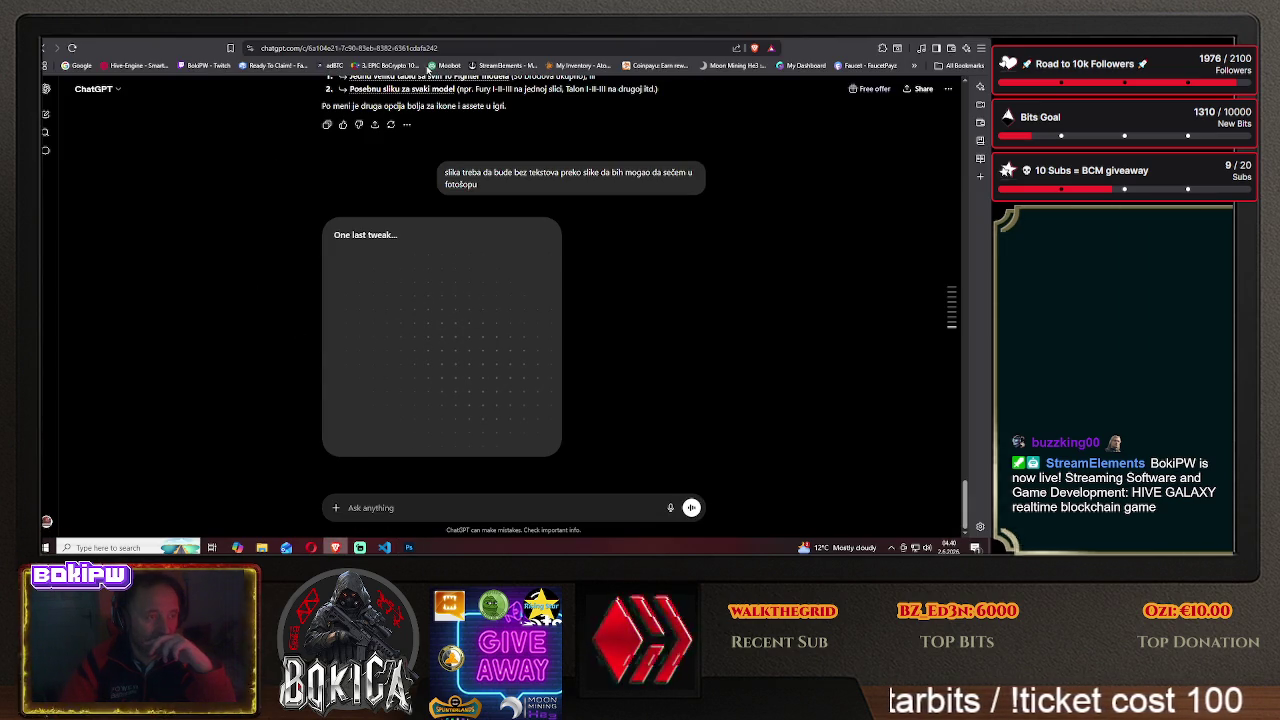
left_click(703, 38)
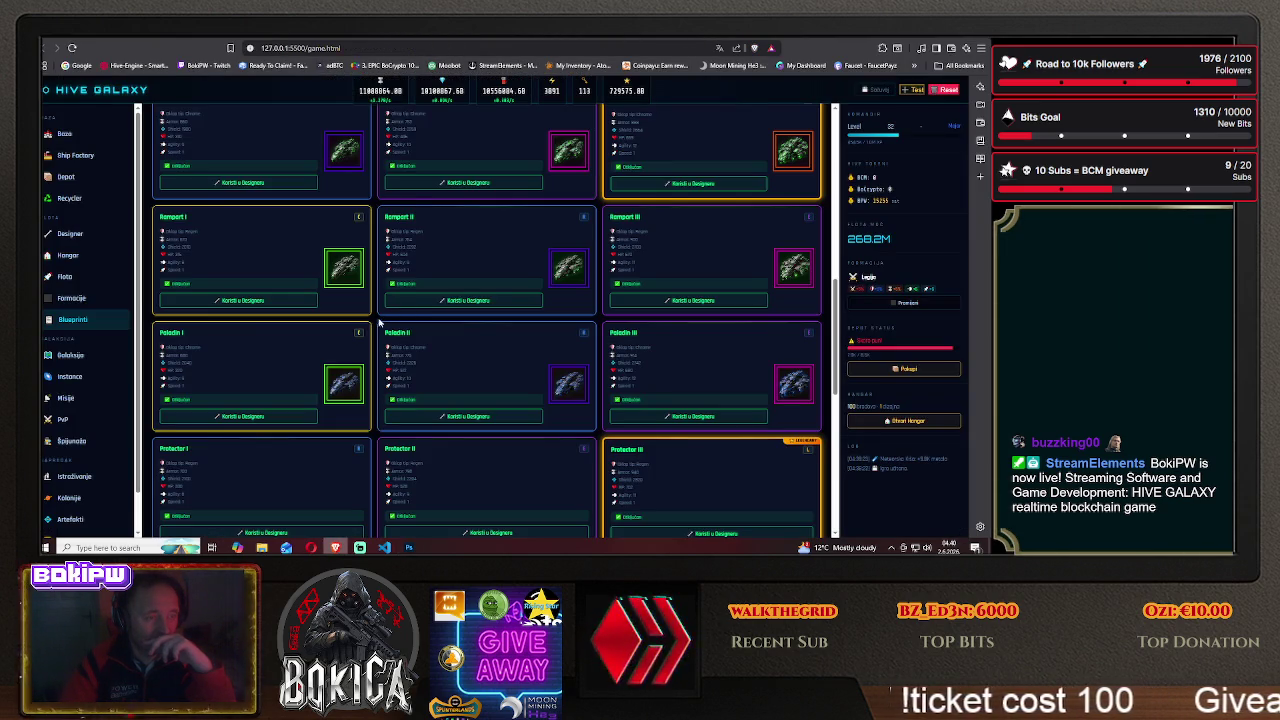
scroll(380, 322, "down", 3)
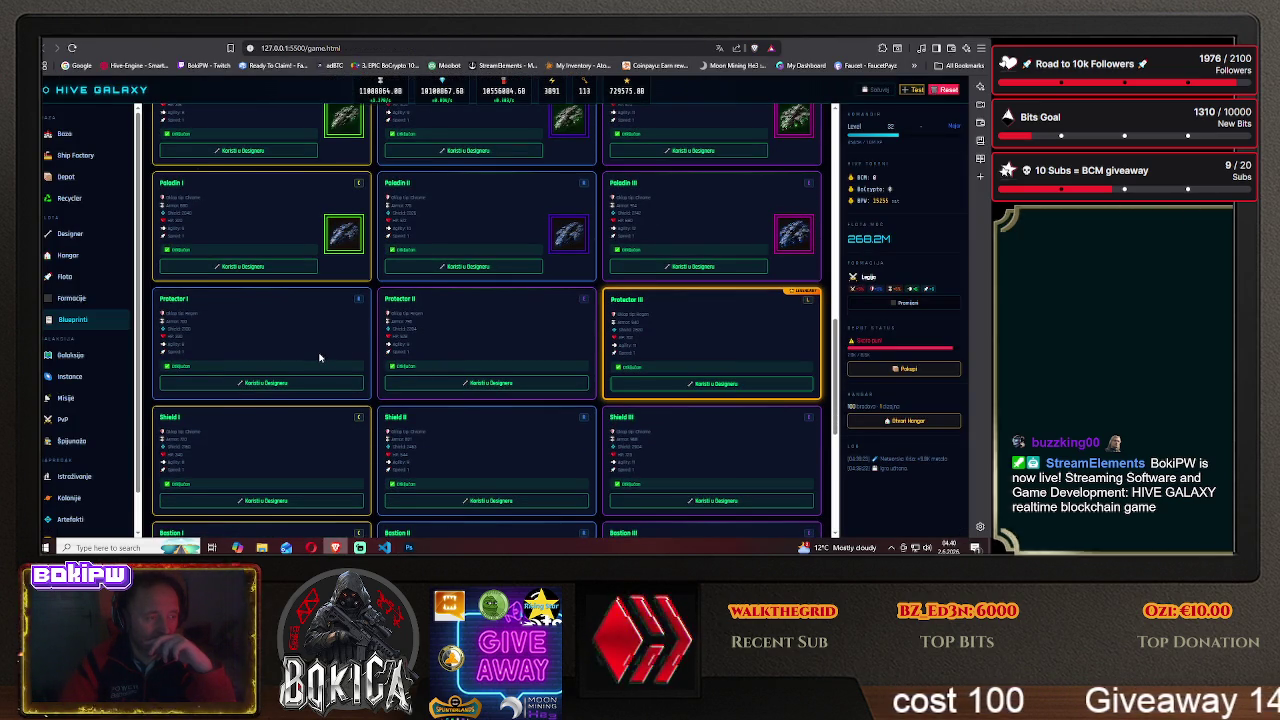
left_click(409, 547)
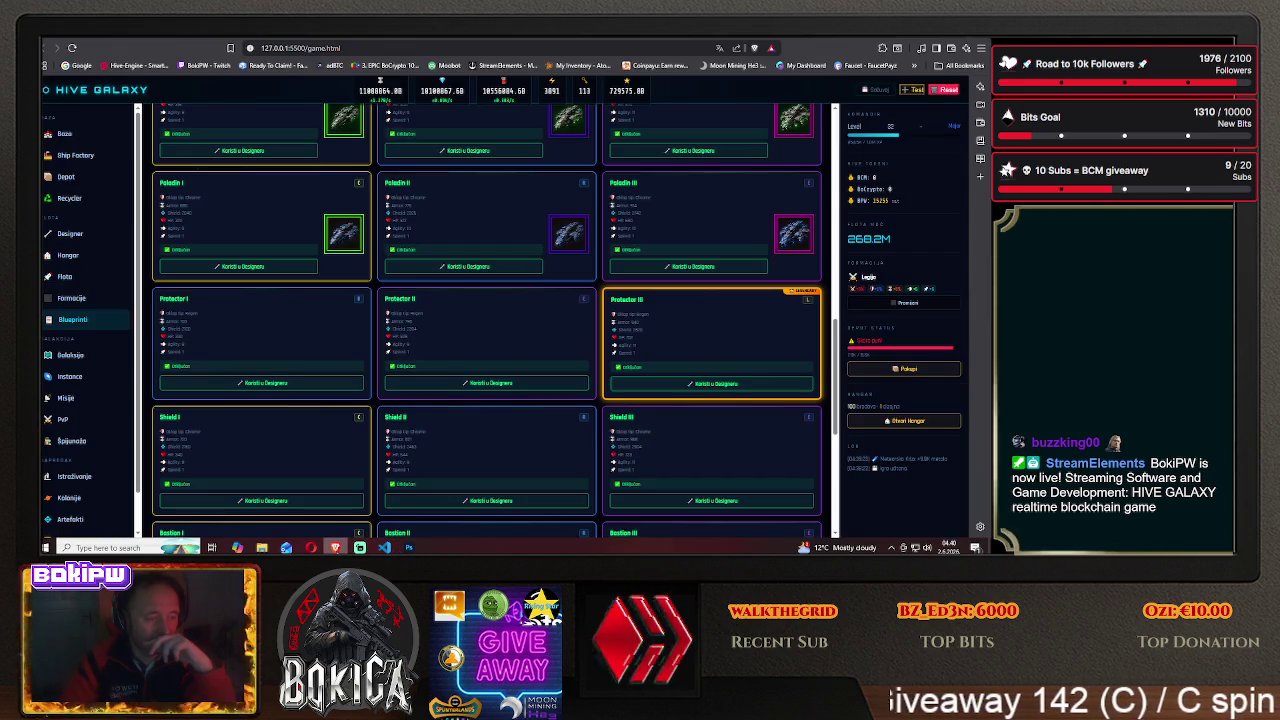
left_click(335, 547)
key("alt+Tab")
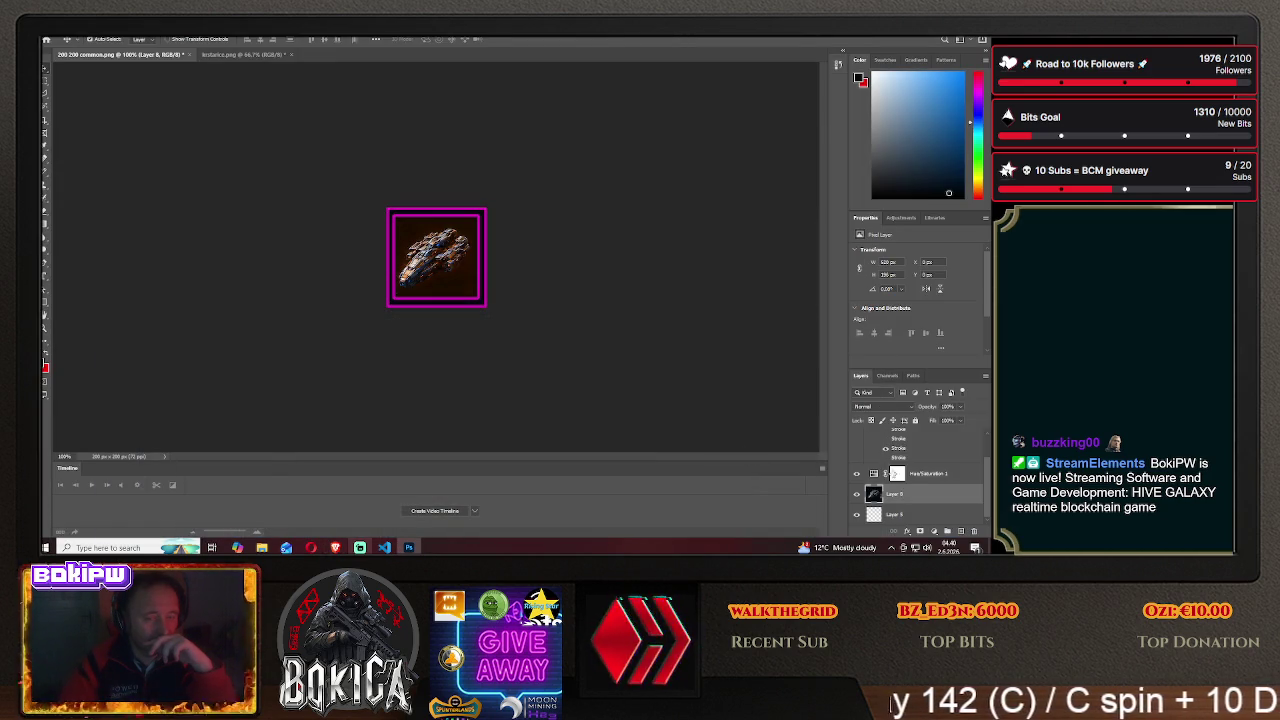
scroll(890, 455, "up", 2)
- Enable the blue-purple Stroke in Layer 1's Blending Options
right_click(904, 439)
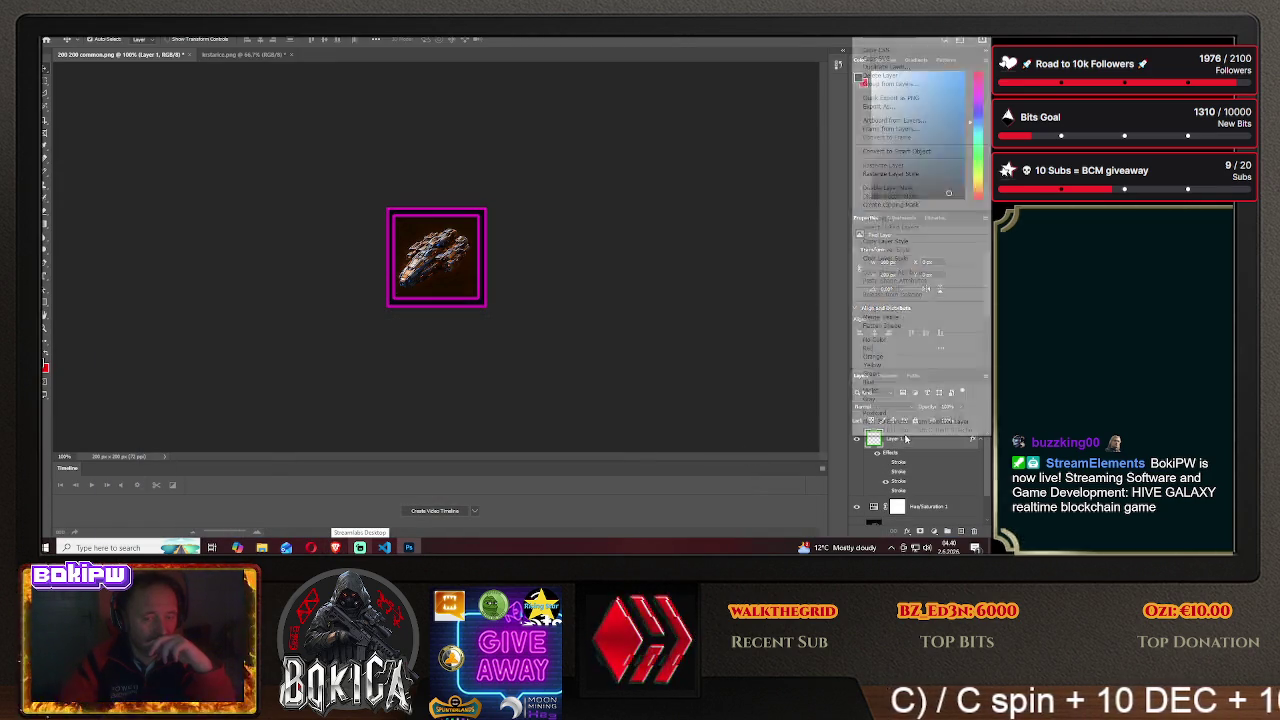
left_click(900, 59)
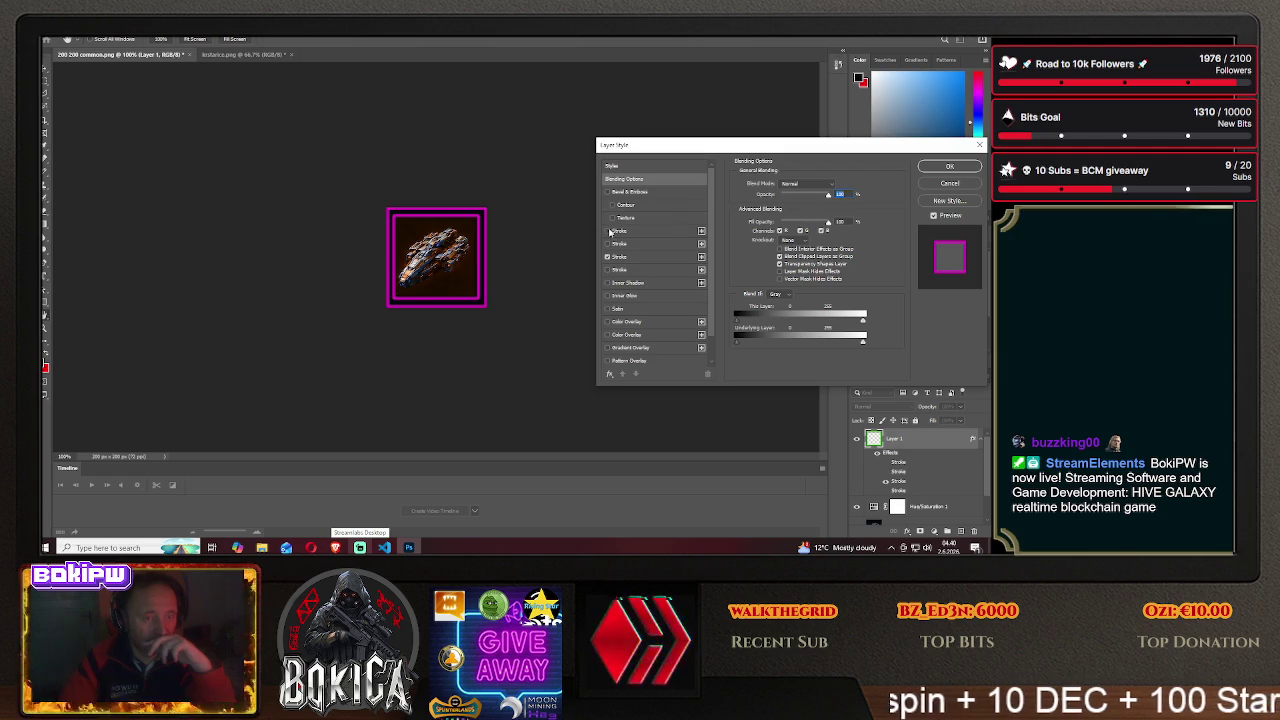
left_click(607, 243)
left_click(935, 167)
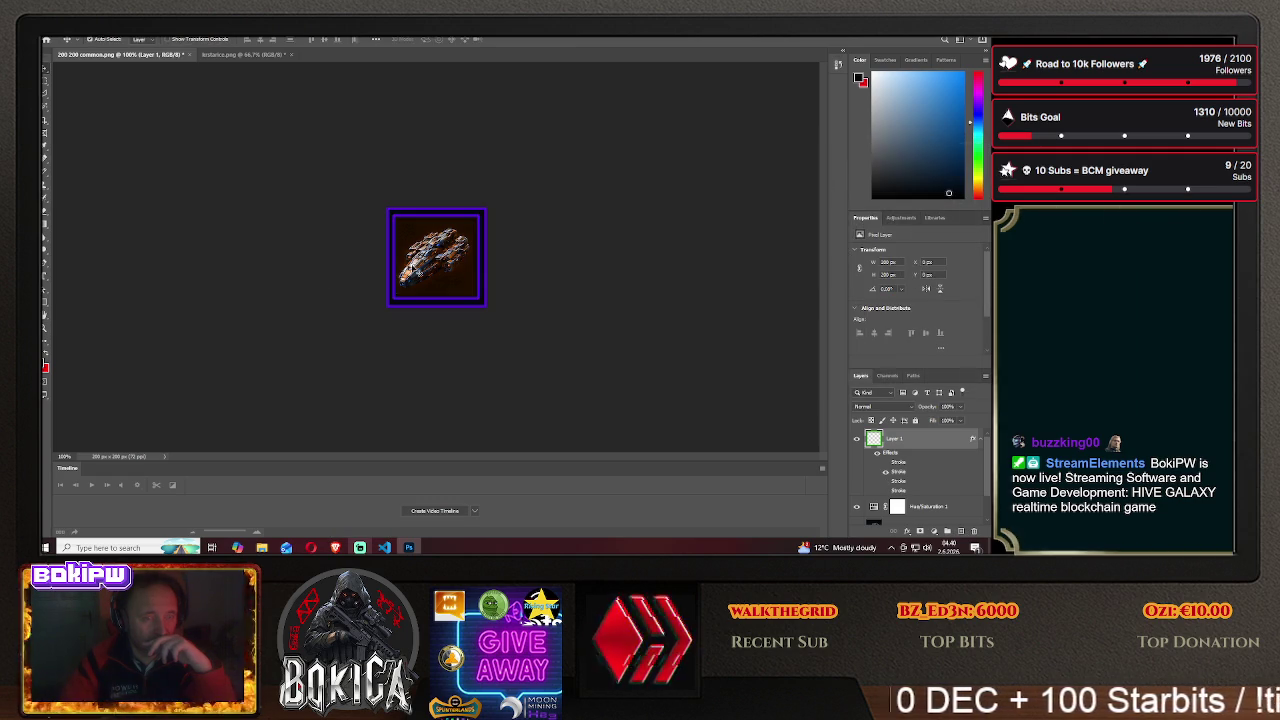
- Save the icon as protector1 PNG in the HIVE GALAXY/img folder
left_click(54, 38)
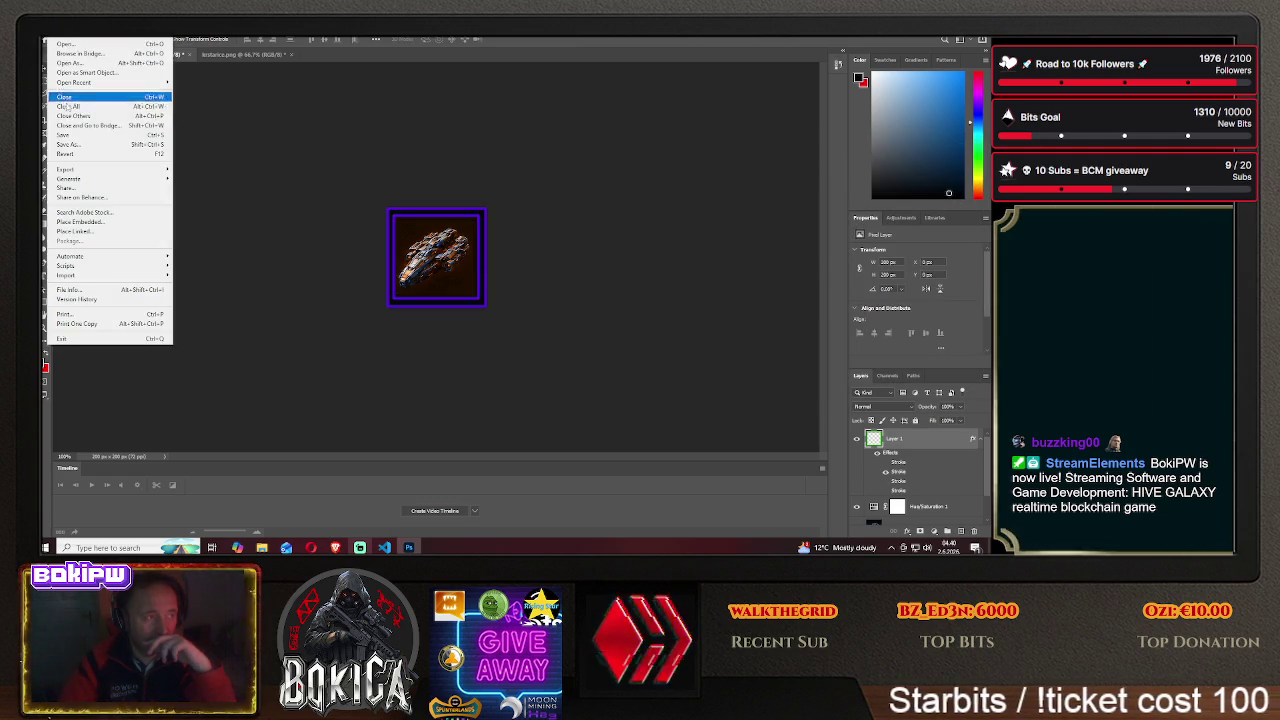
left_click(90, 136)
left_click(573, 369)
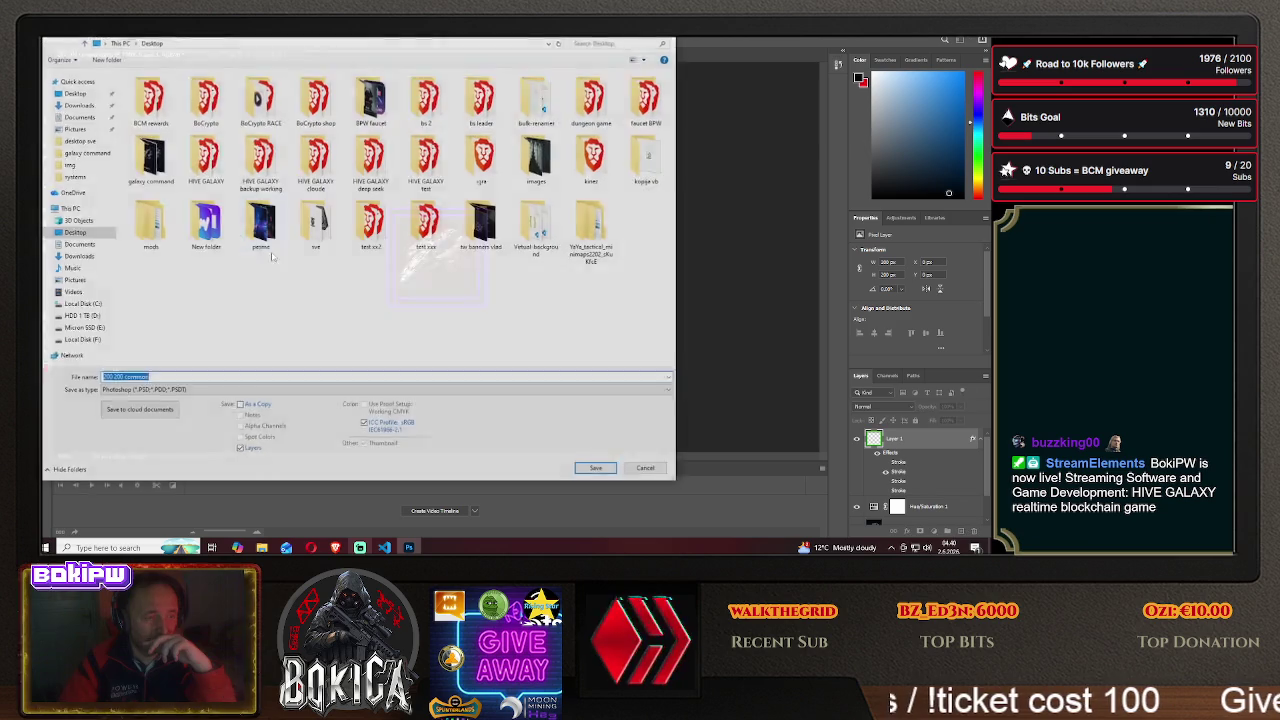
double_click(205, 157)
double_click(140, 108)
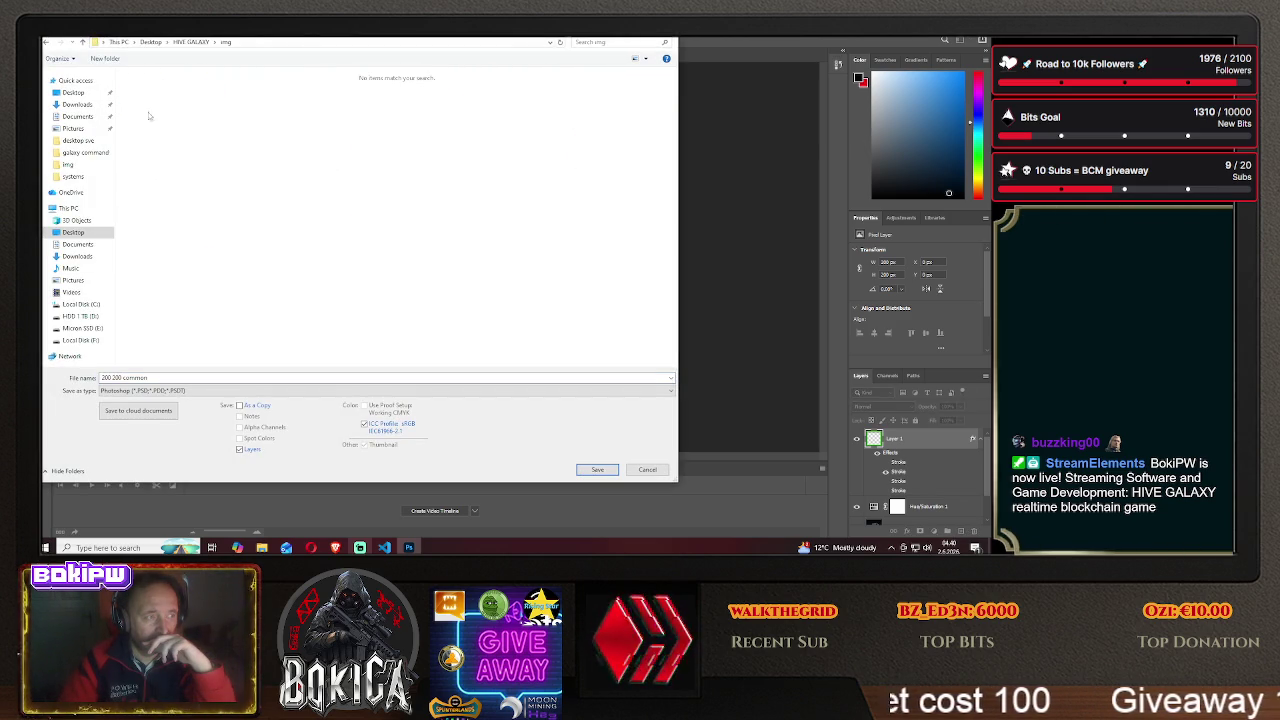
left_click(160, 390)
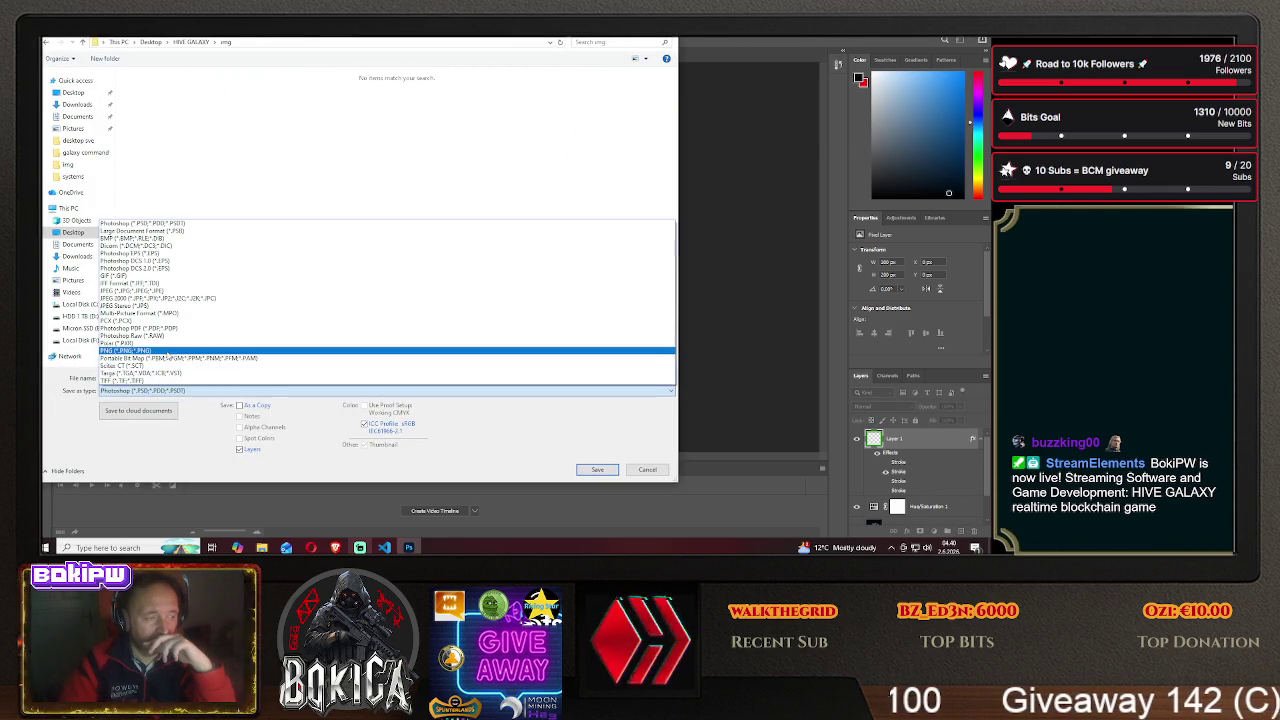
left_click(150, 350)
type("protector1")
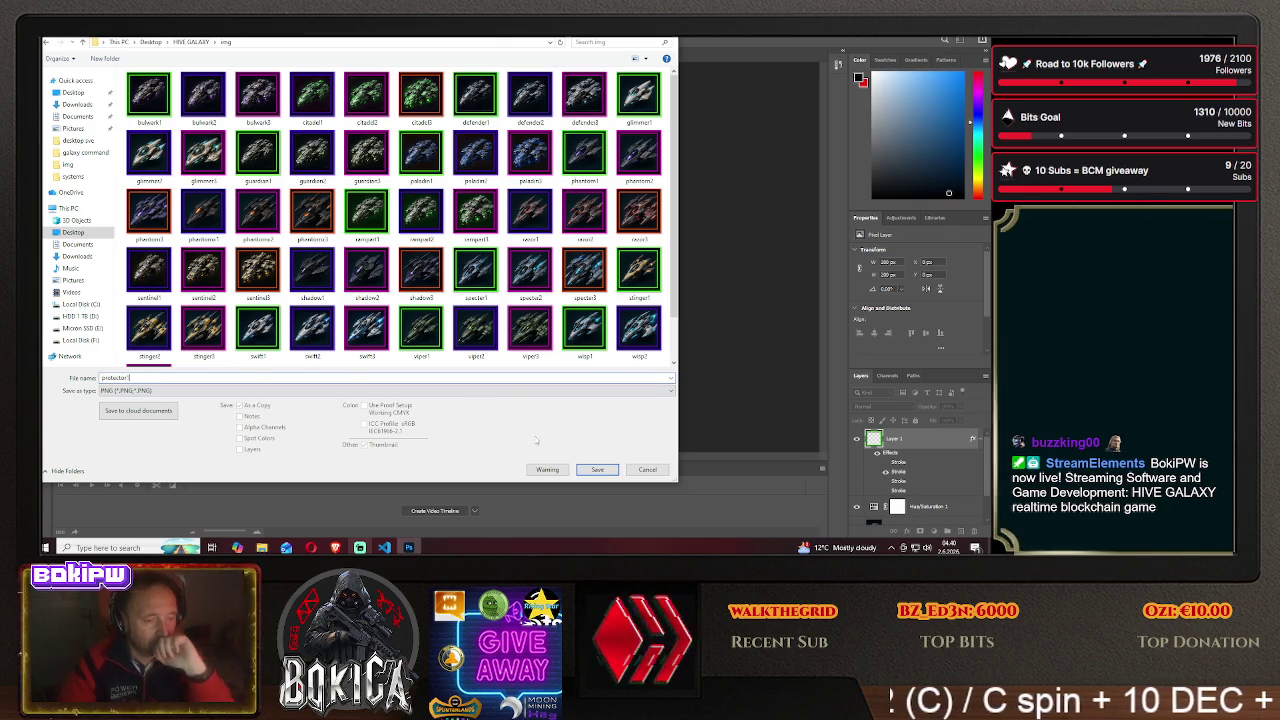
left_click(597, 469)
left_click(570, 179)
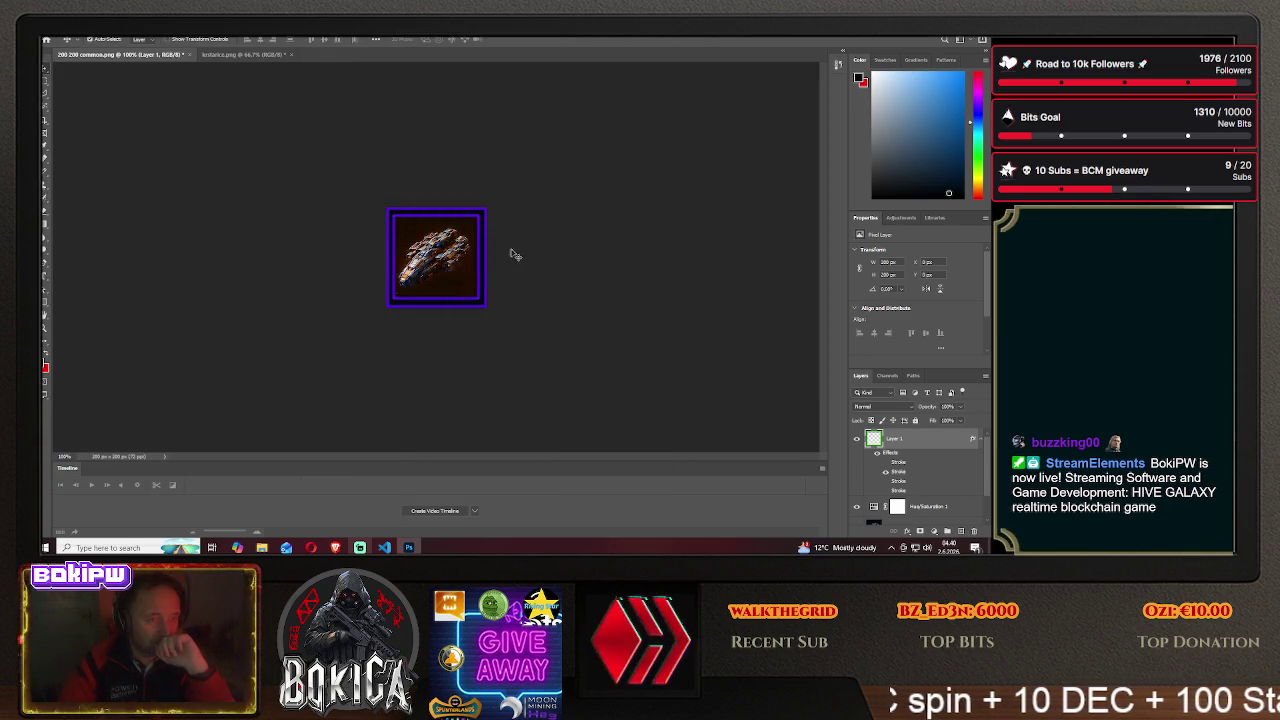
- Shift the ship left in the frame, then check the Protector row on the HIVE GALAXY Blueprinti page
left_click_drag(445, 253, 358, 252)
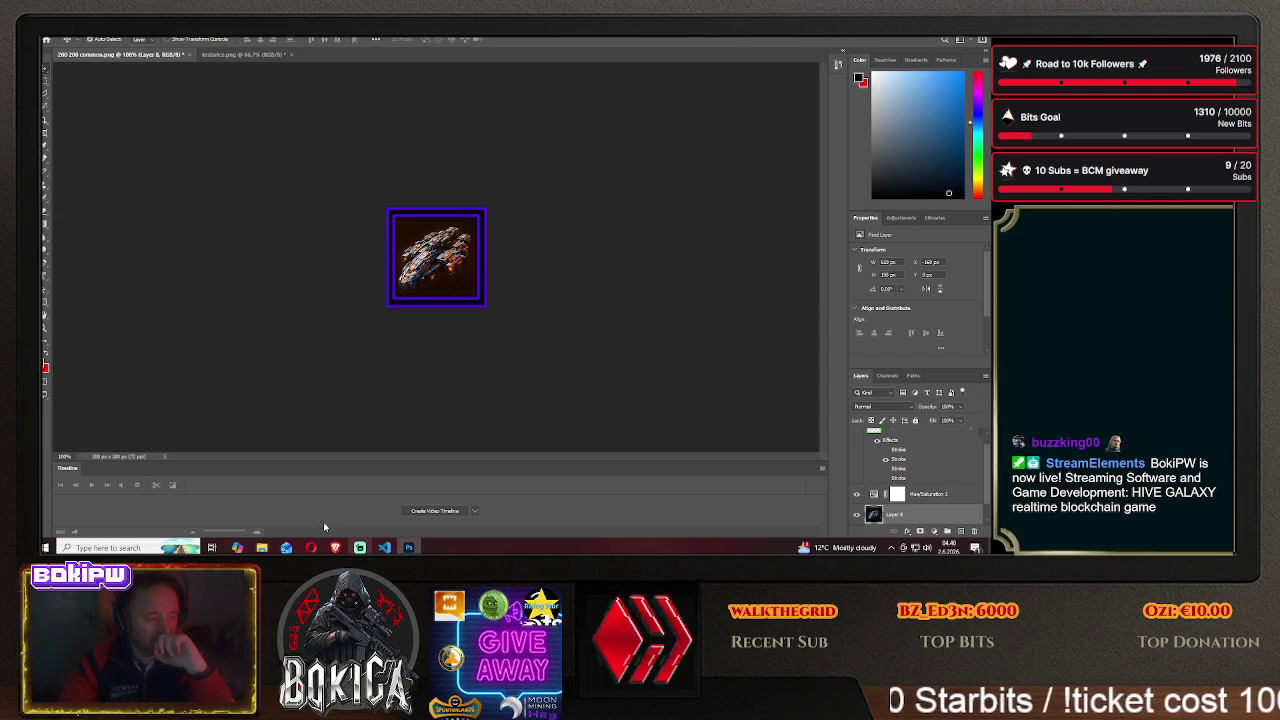
left_click(335, 547)
left_click(72, 321)
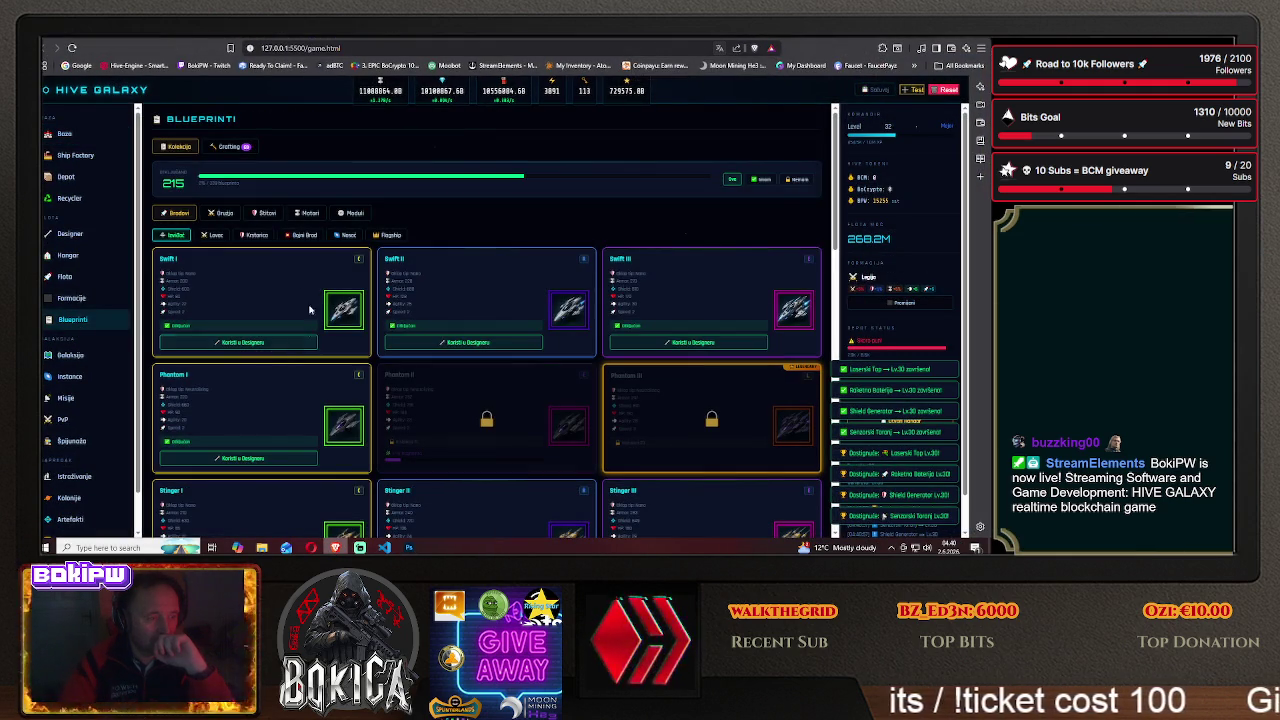
scroll(243, 384, "down", 5)
scroll(243, 384, "down", 4)
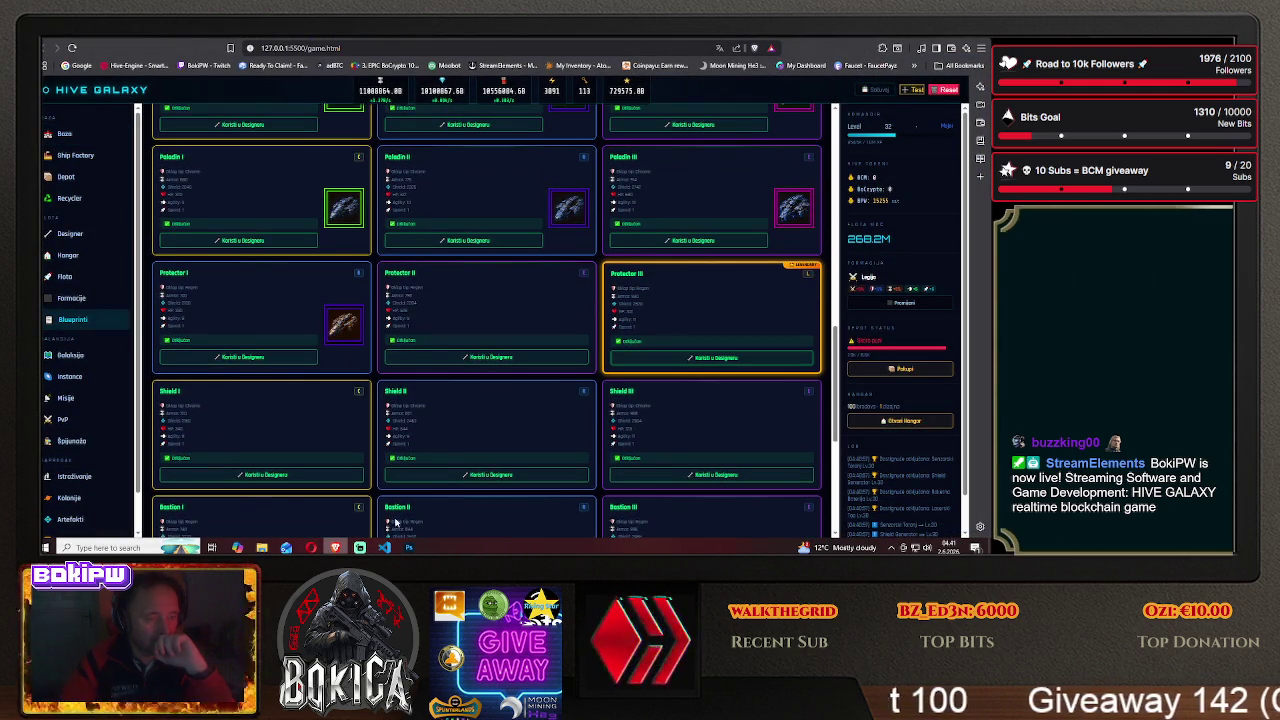
left_click(408, 547)
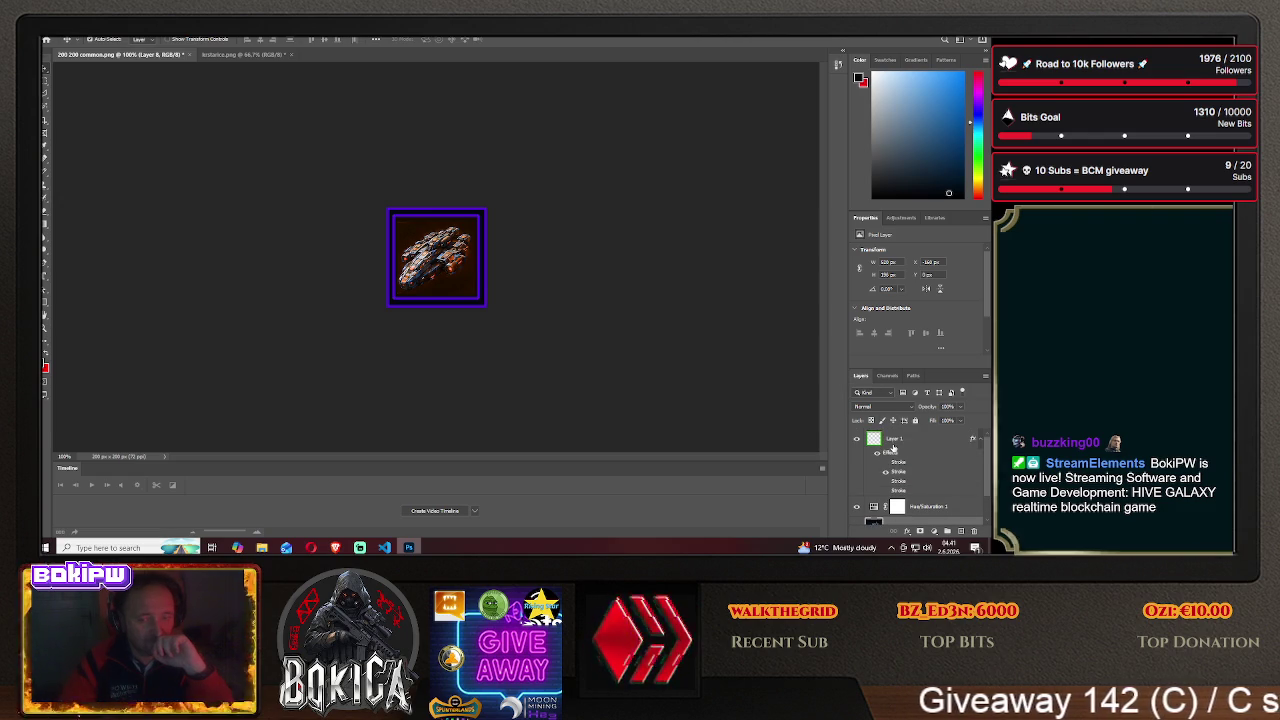
- Switch Layer 1's border to the magenta Stroke in Blending Options
right_click(890, 440)
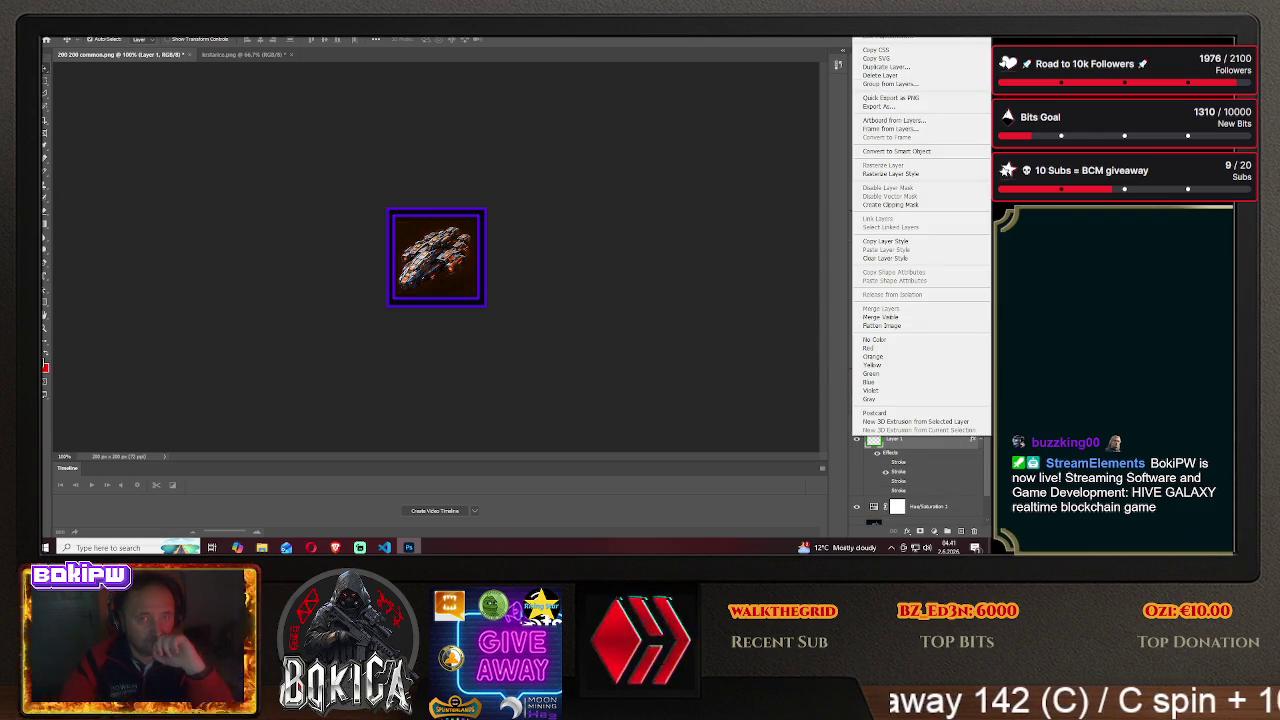
left_click(878, 41)
left_click(607, 256)
left_click(940, 166)
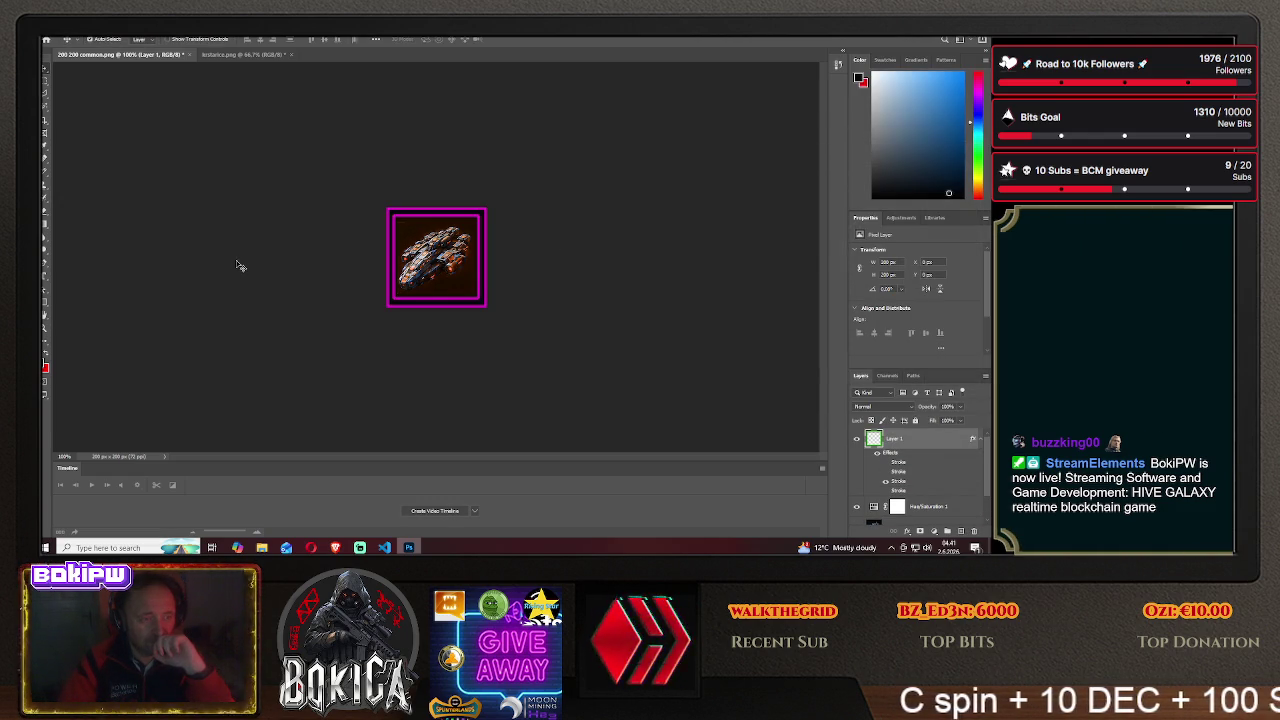
- Save the icon as protector2 PNG in HIVE GALAXY/img, then move the ship left in the frame
left_click(60, 39)
left_click(72, 145)
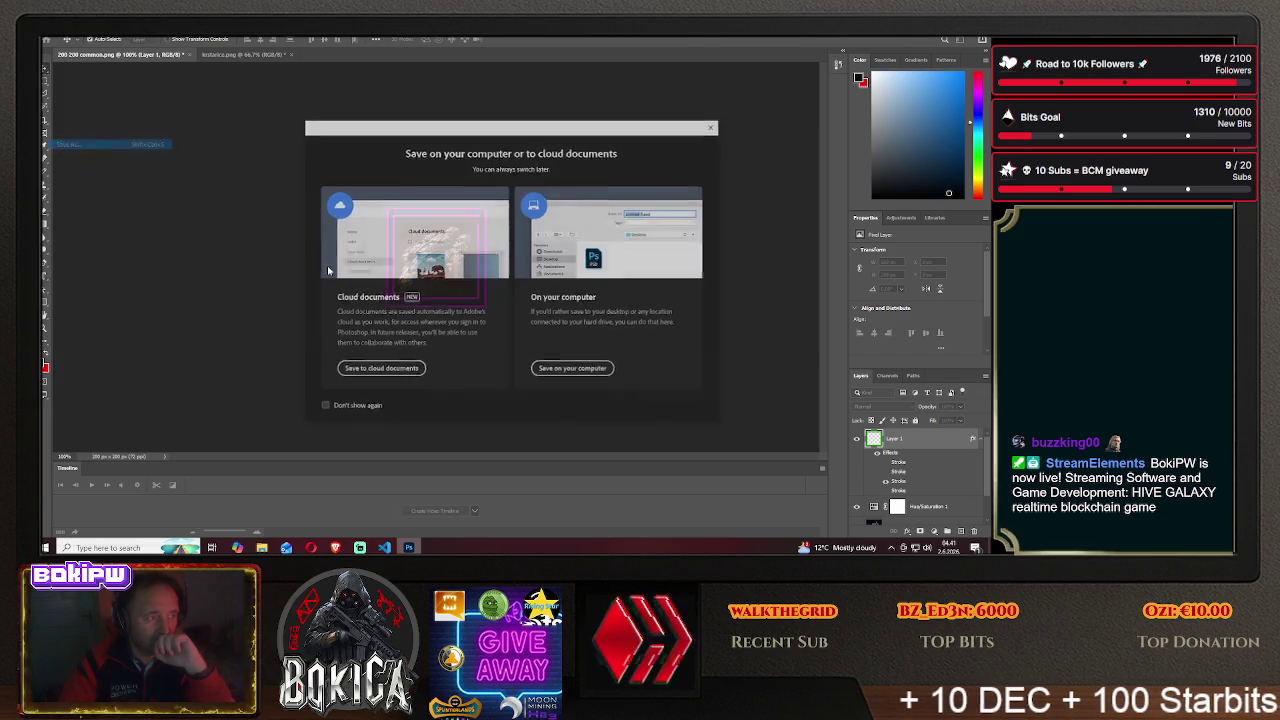
left_click(568, 367)
double_click(205, 160)
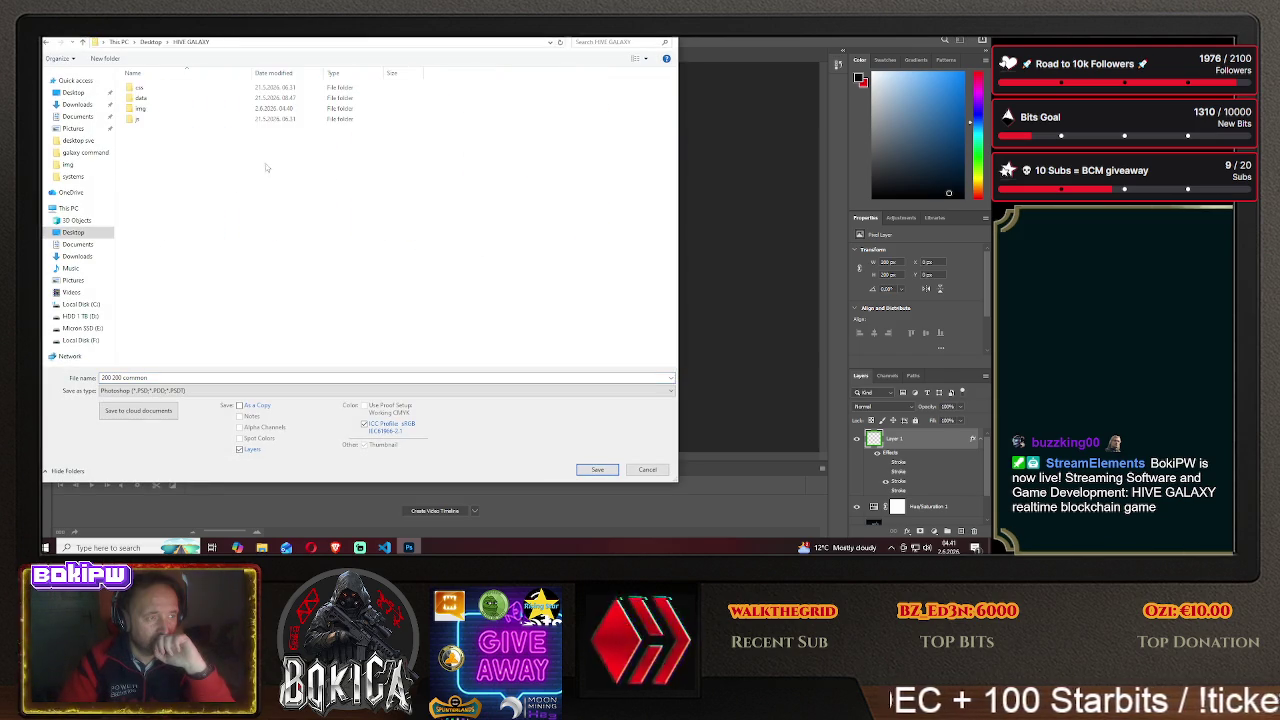
double_click(170, 116)
left_click(165, 390)
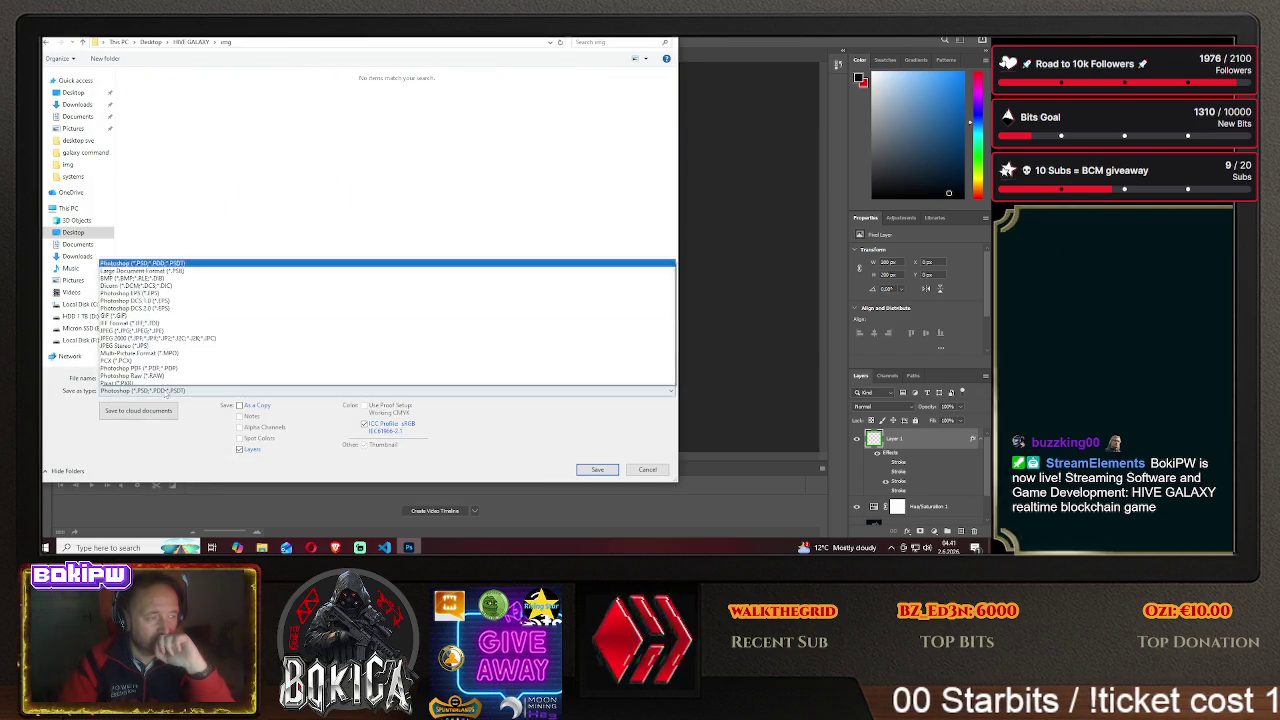
left_click(178, 356)
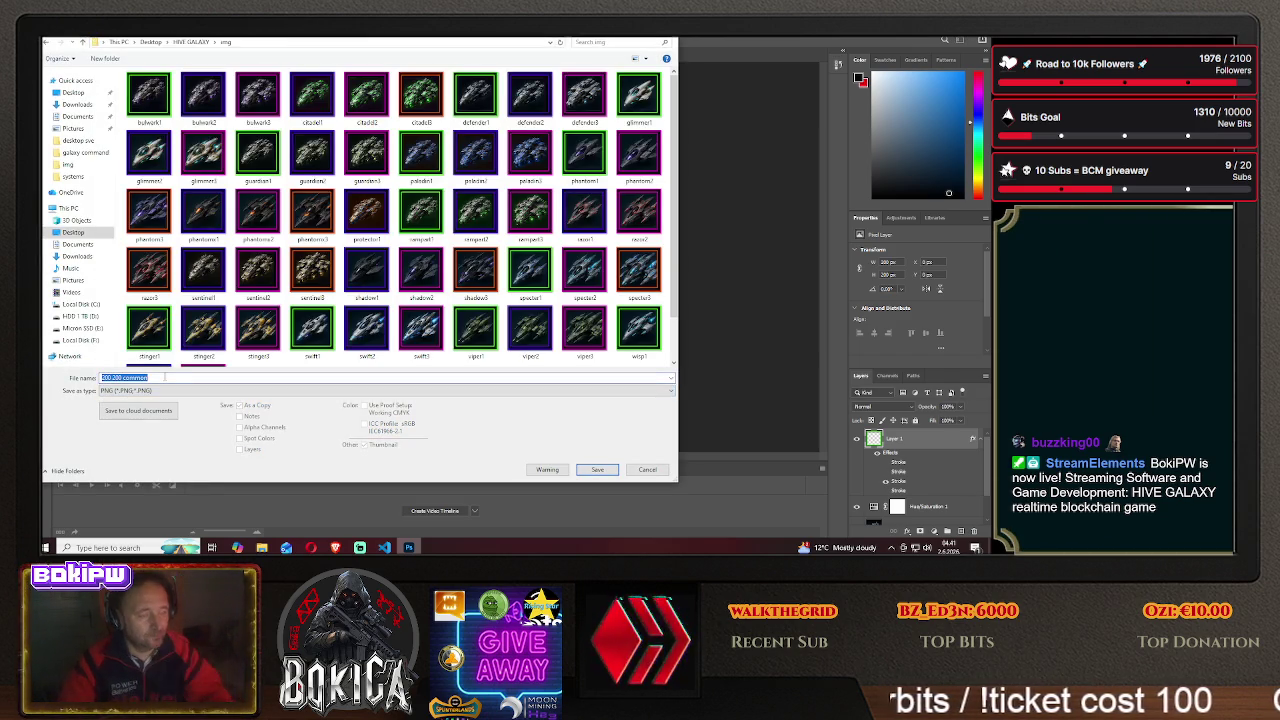
type("prote")
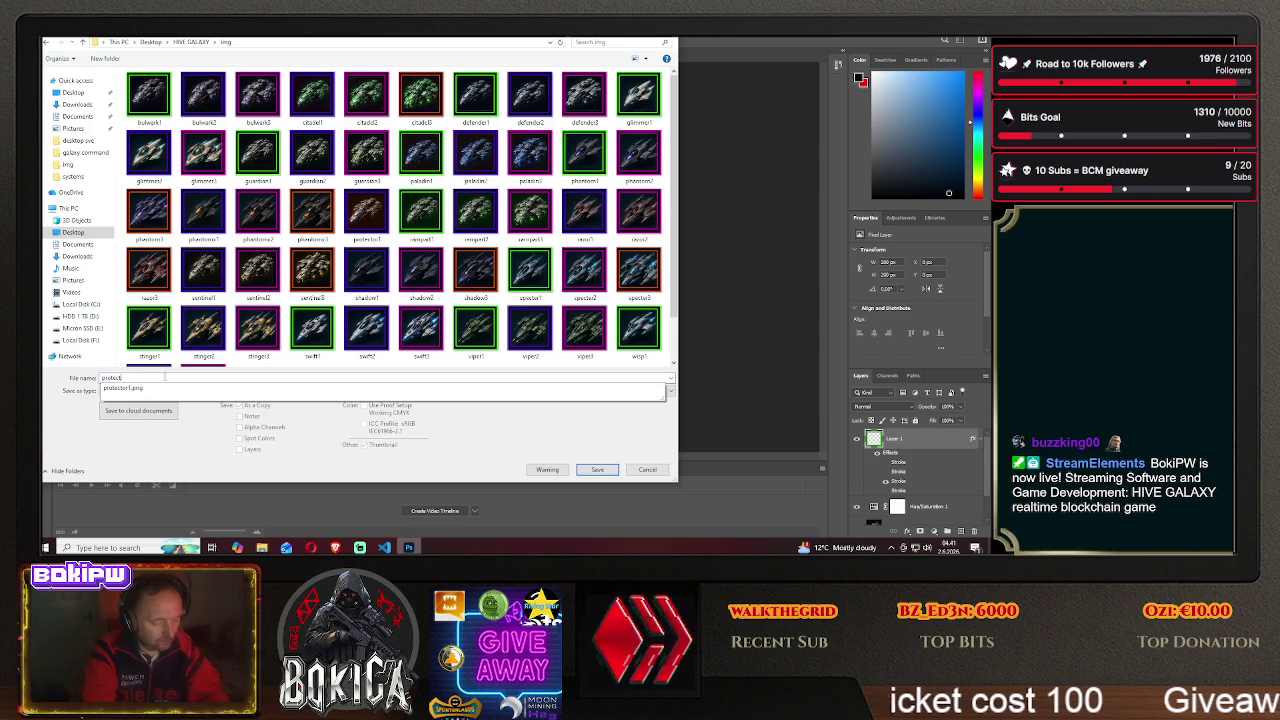
type("ctor2")
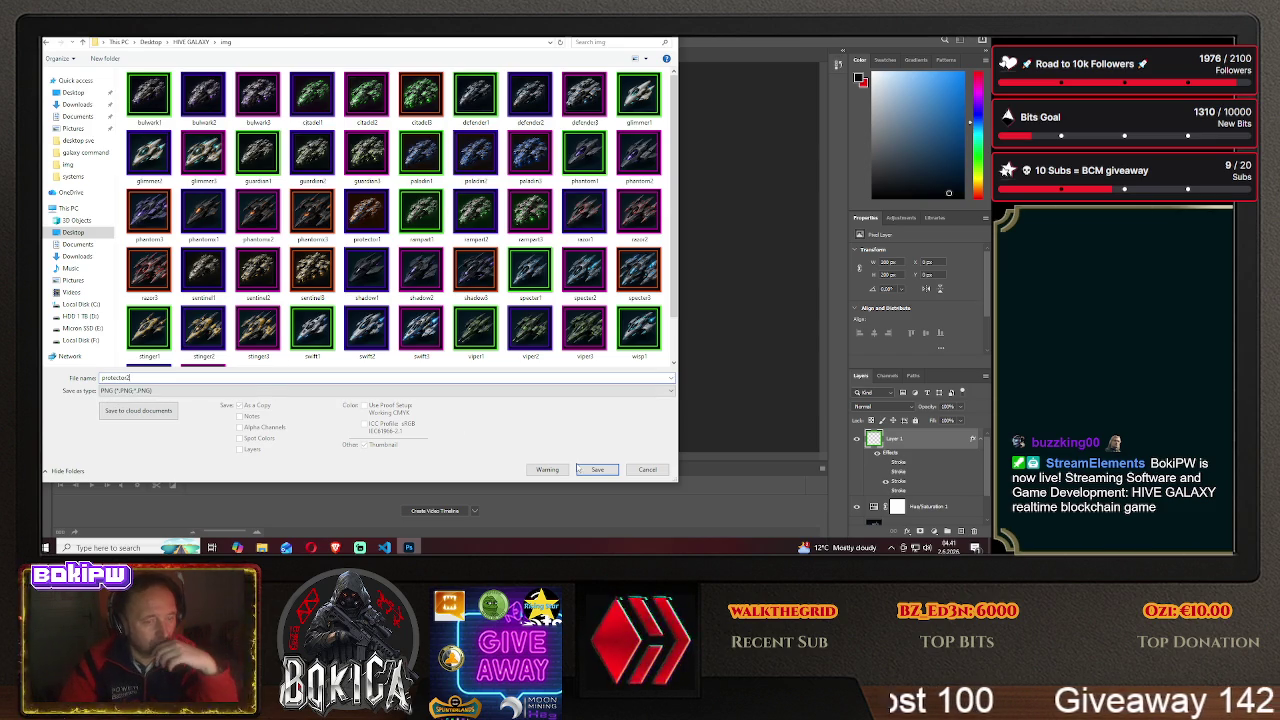
key("Return")
left_click(566, 180)
left_click_drag(440, 255, 349, 254)
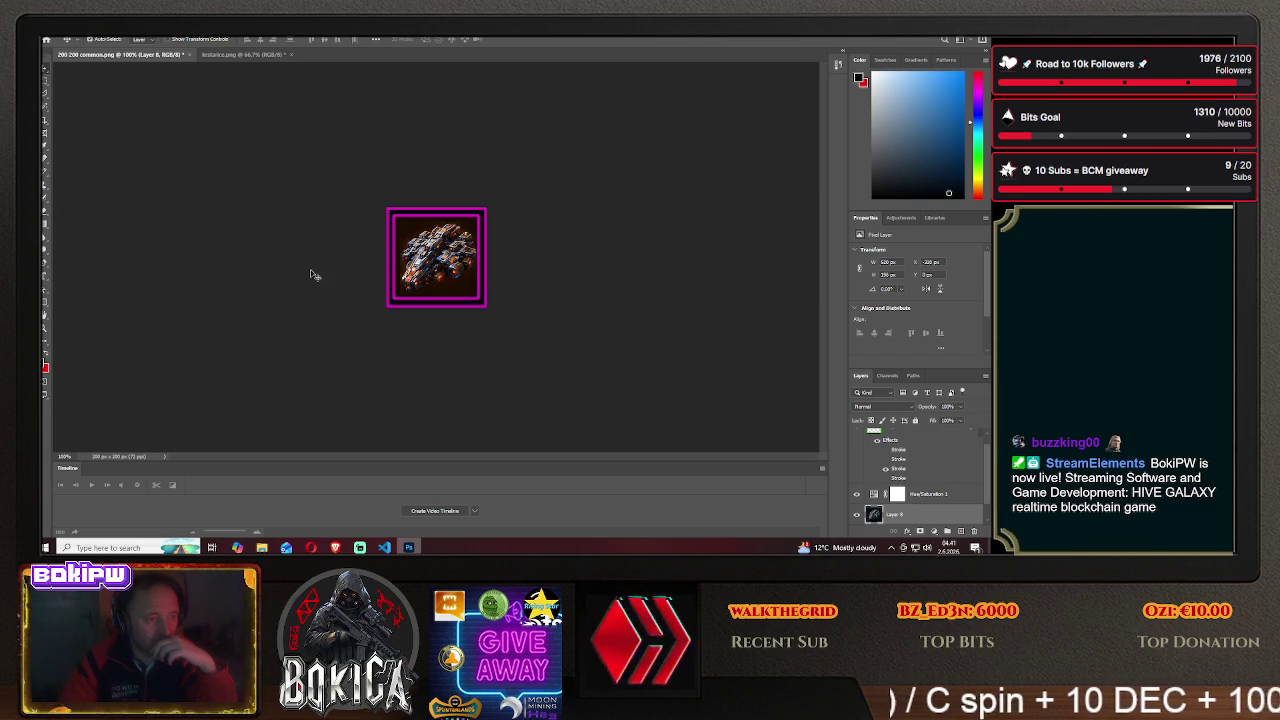
- Move the ship right, disable the magenta stroke to show the orange border, and open HIVE GALAXY Blueprinti
left_click_drag(349, 251, 434, 254)
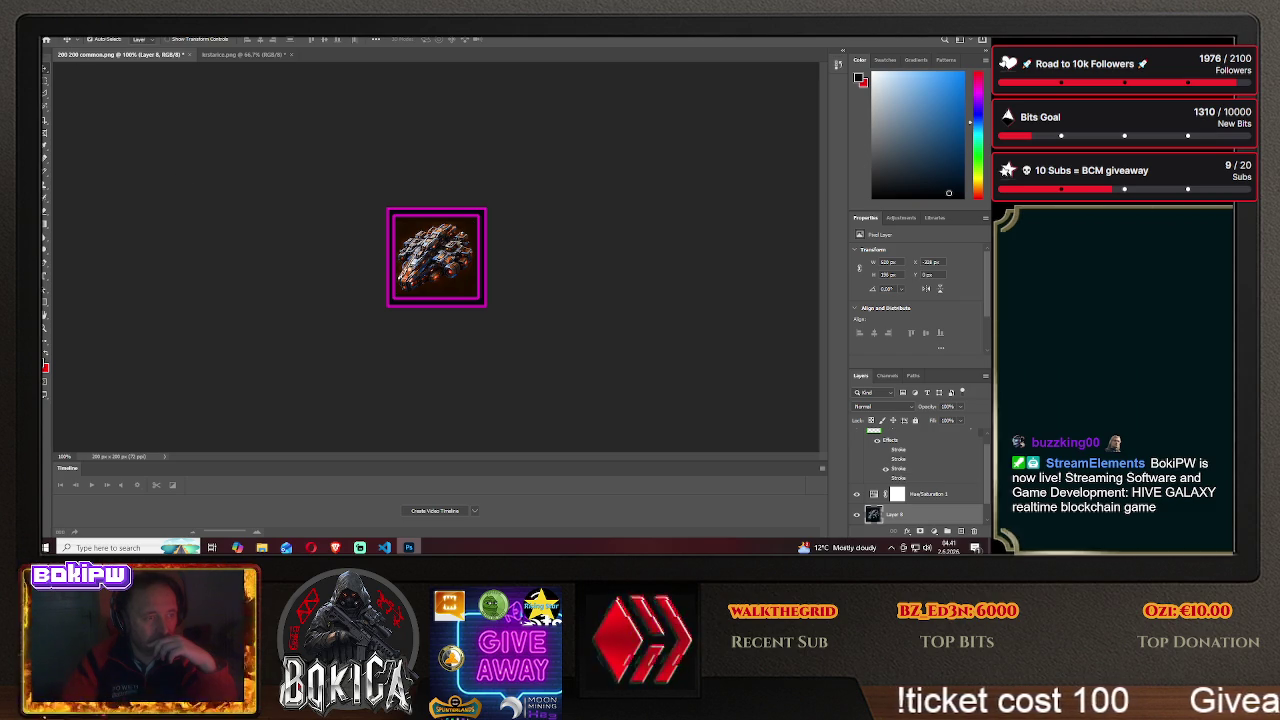
scroll(903, 445, "up", 1)
right_click(903, 441)
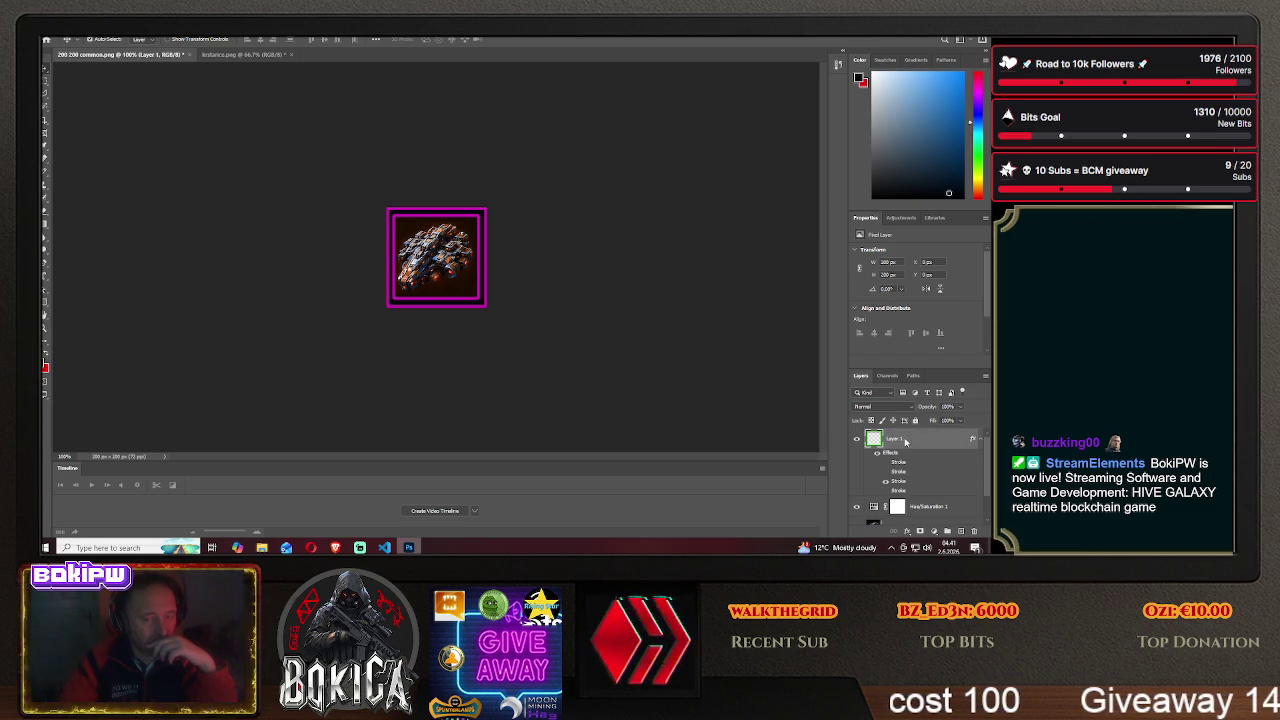
left_click(790, 212)
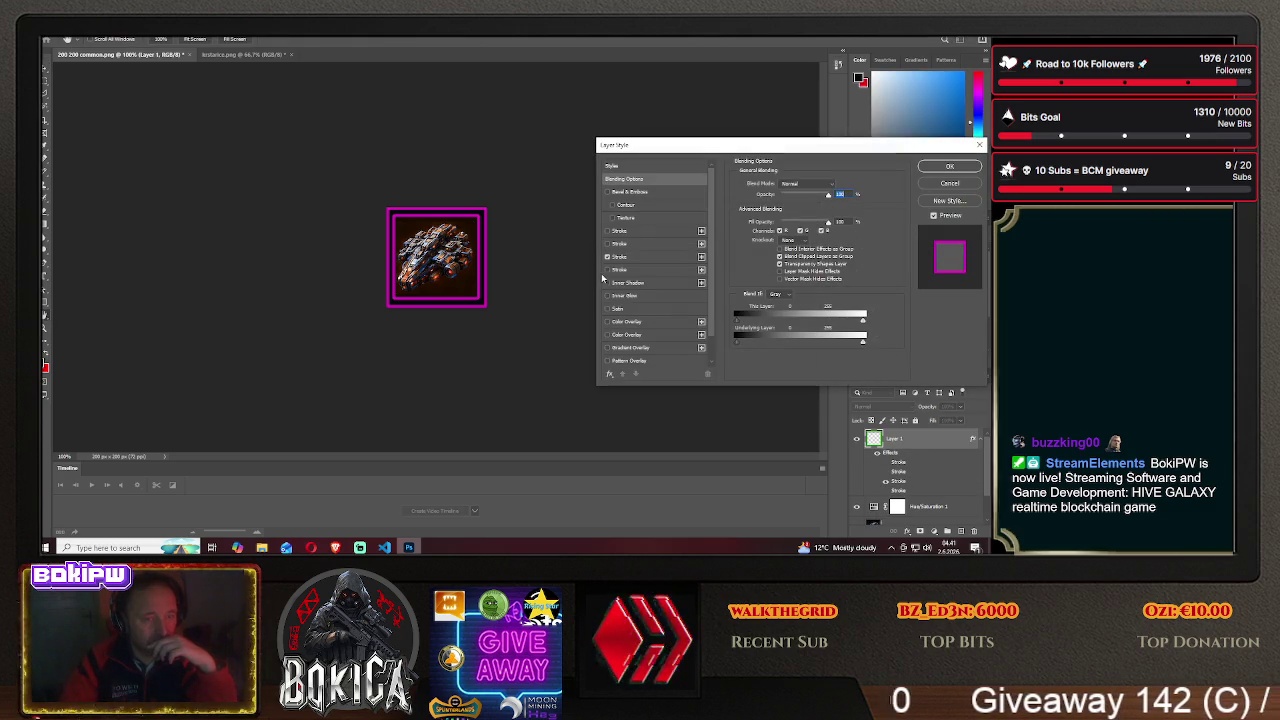
left_click(607, 257)
left_click(933, 166)
left_click(335, 547)
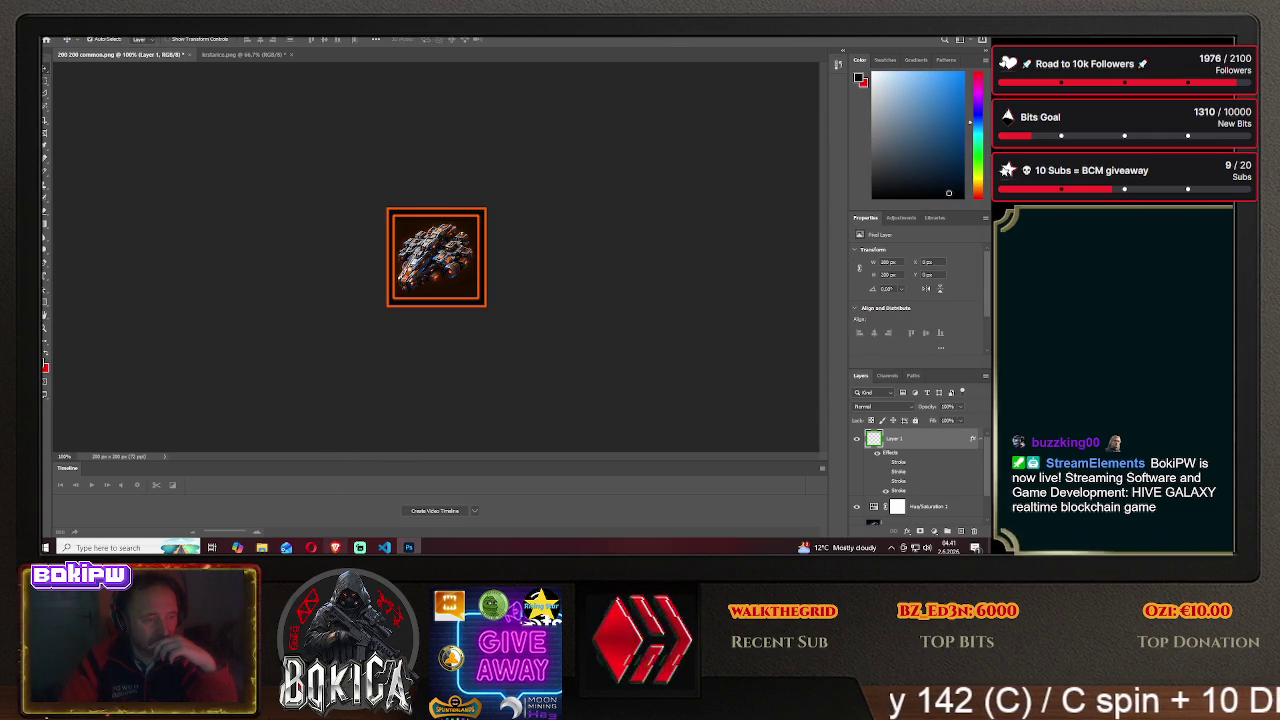
left_click(72, 319)
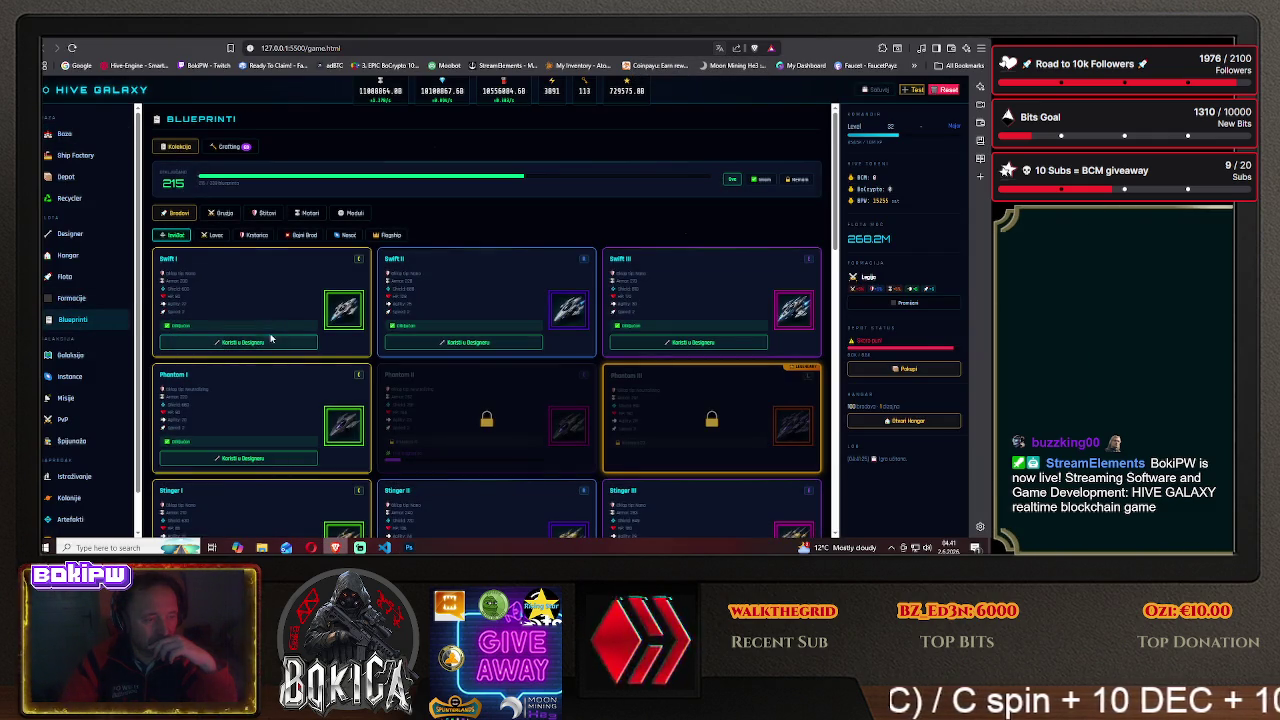
- Scroll the blueprint grid to look over the Protector icons
scroll(274, 356, "down", 1)
scroll(274, 356, "down", 2)
scroll(274, 356, "down", 2)
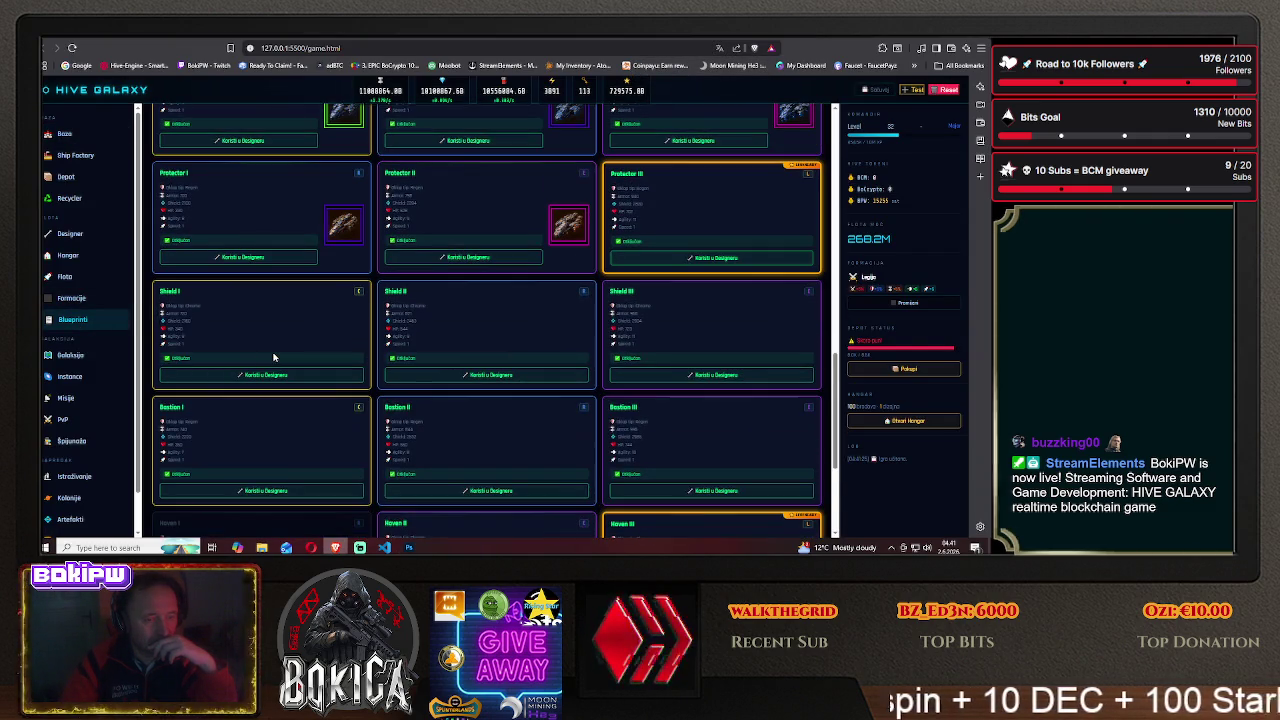
scroll(274, 356, "up", 1)
scroll(274, 356, "up", 1)
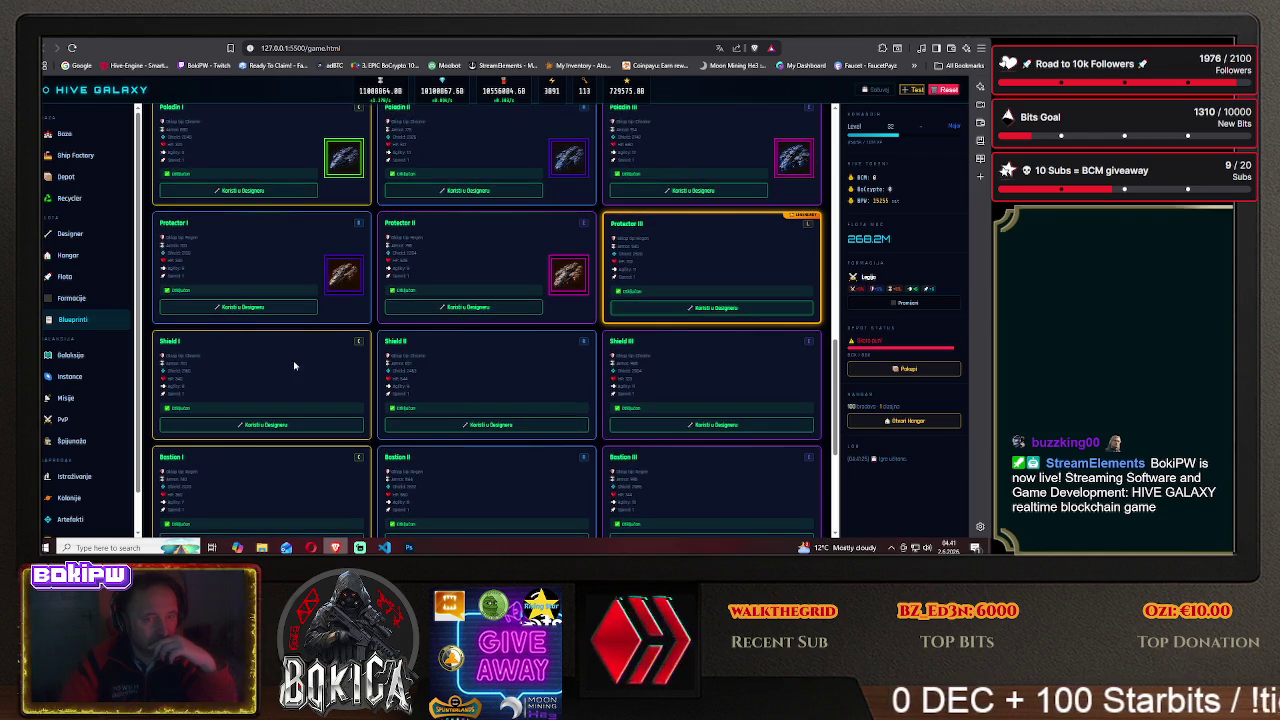
- Back in Photoshop, start Save As for the orange-bordered icon
left_click(407, 546)
left_click(52, 33)
left_click(82, 145)
- Save the orange-framed icon as protector3 PNG in the HIVE GALAXY/img folder
left_click(574, 369)
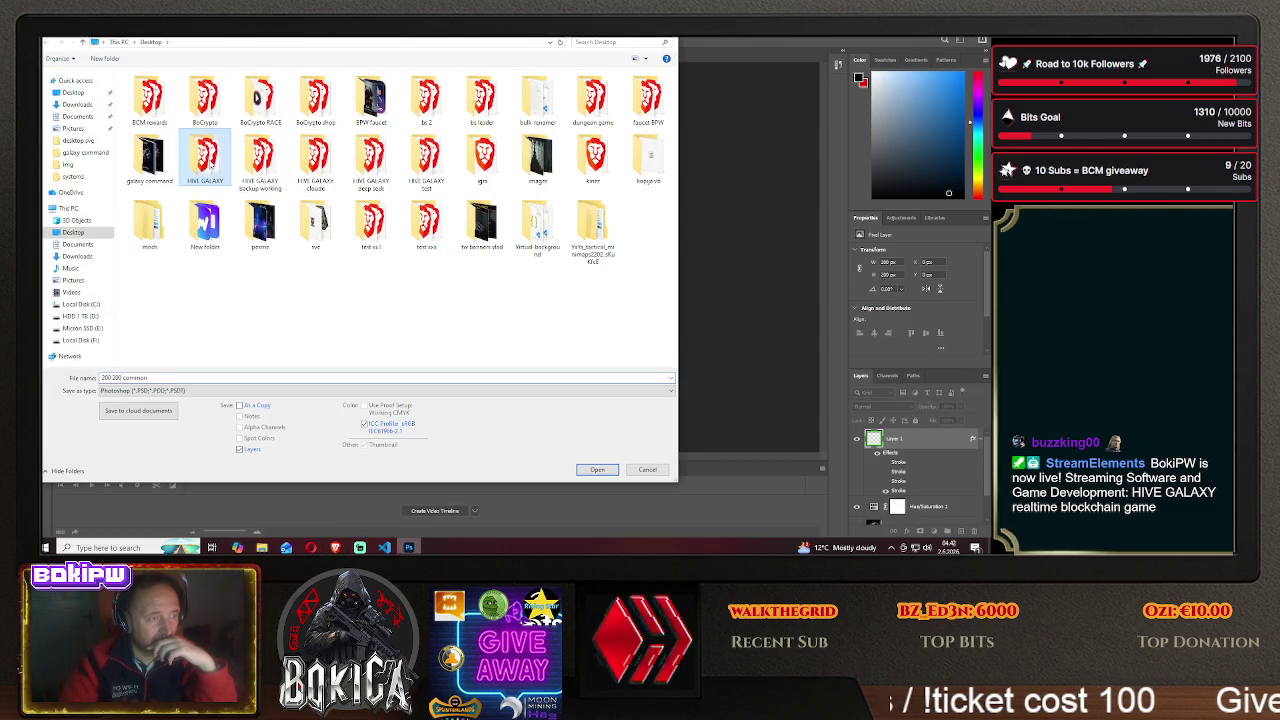
double_click(205, 155)
double_click(160, 111)
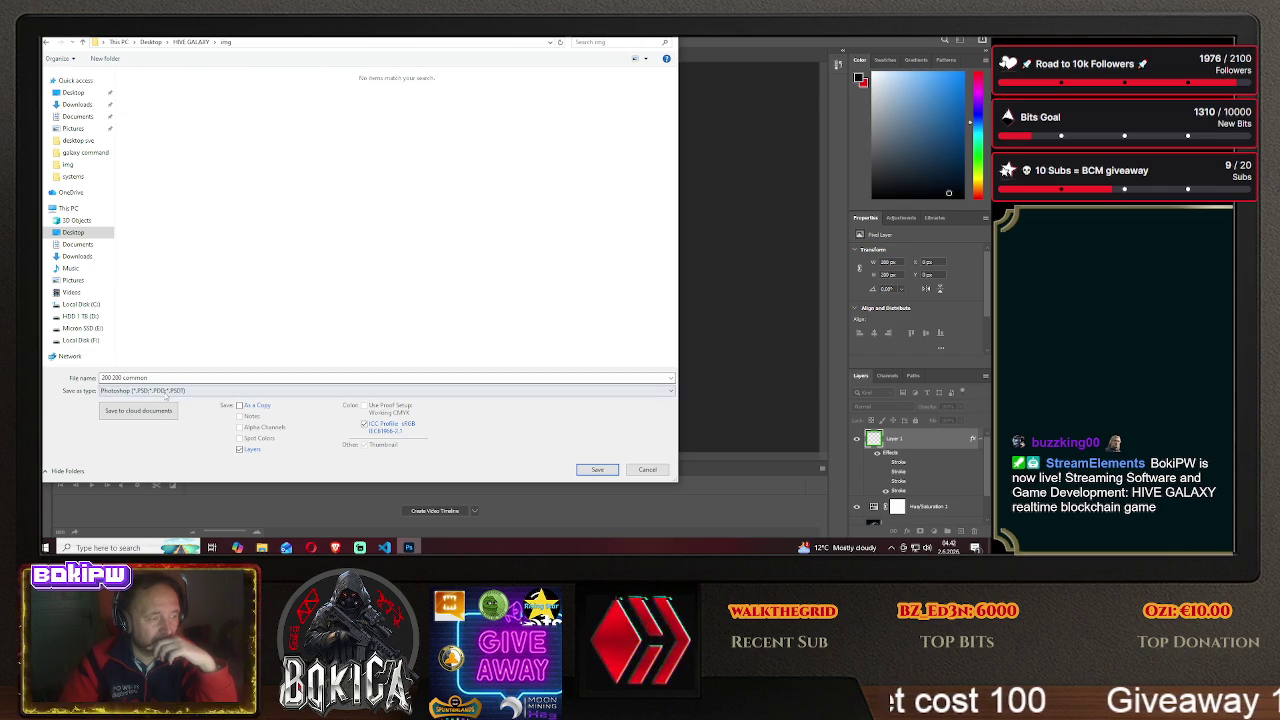
left_click(160, 390)
left_click(168, 357)
triple_click(168, 377)
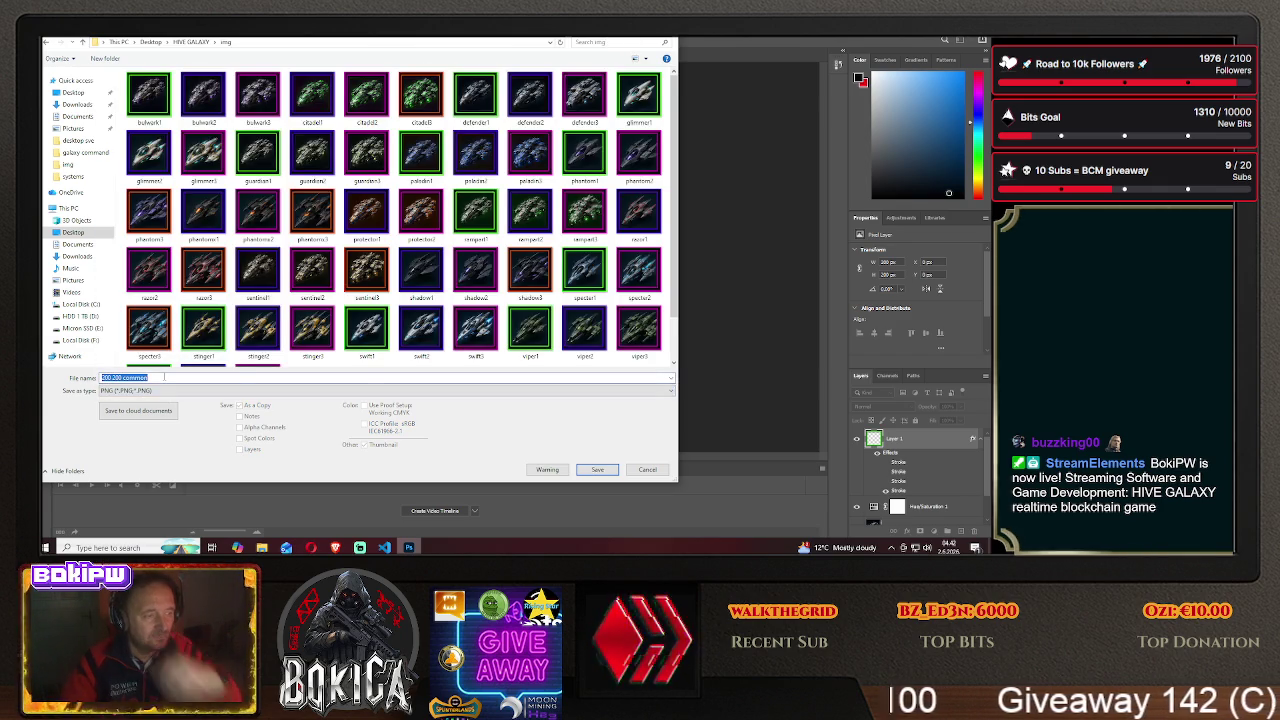
type("protec")
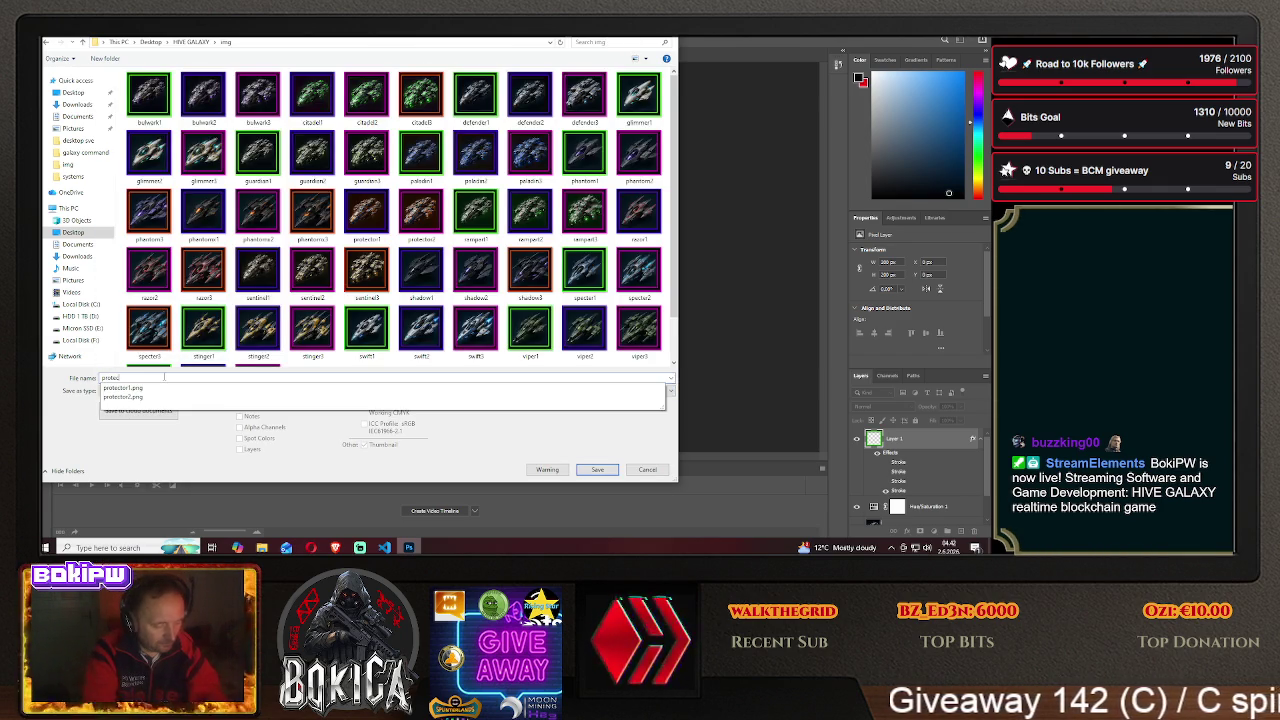
type("tor33")
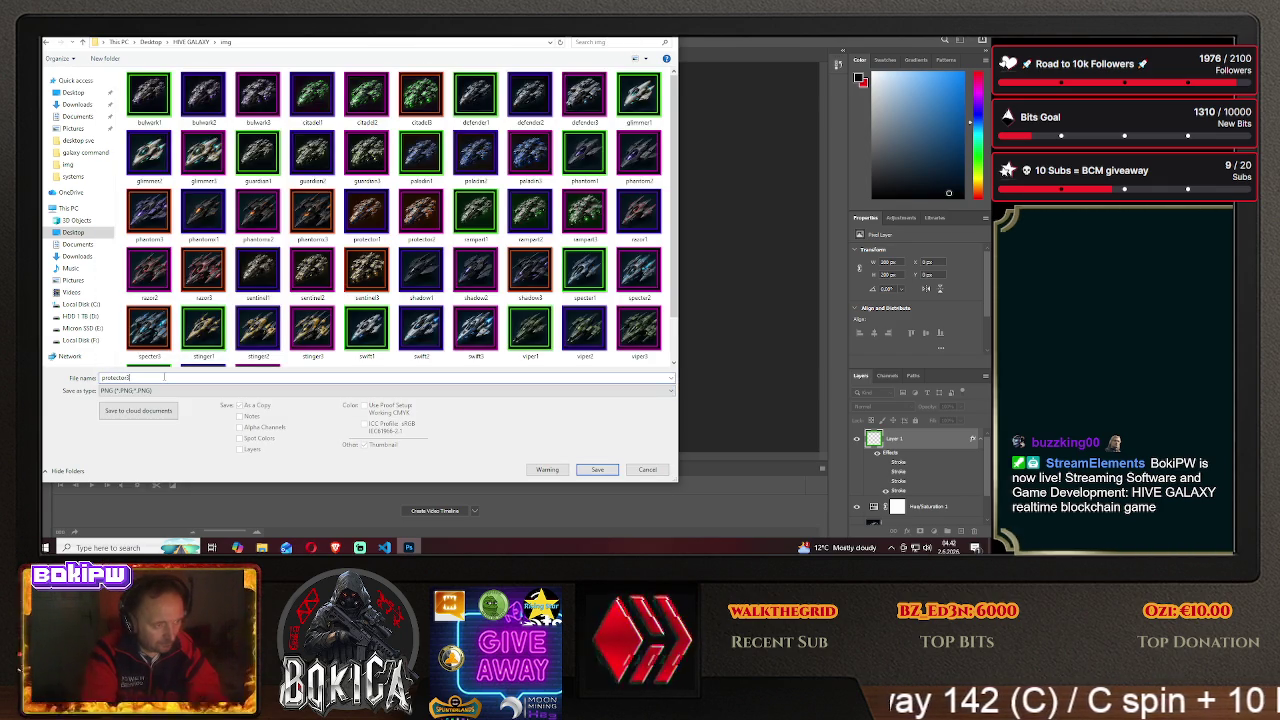
left_click(597, 469)
left_click(563, 174)
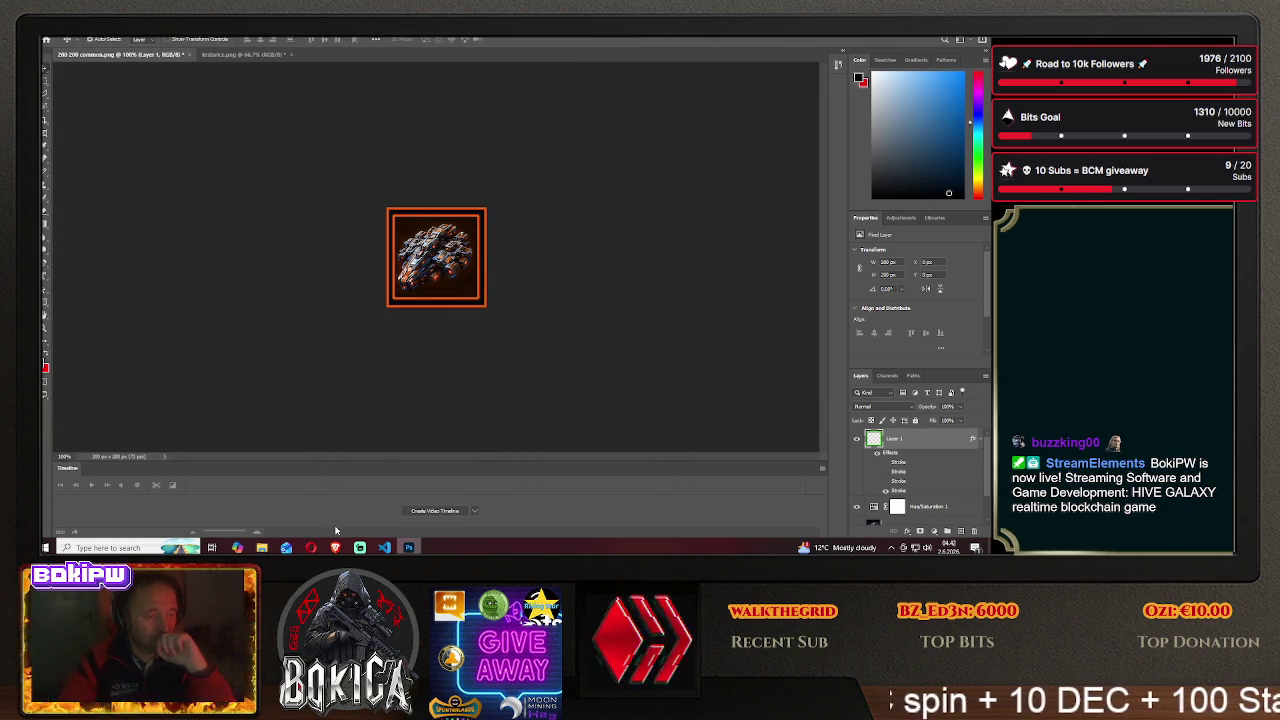
key("alt+Tab")
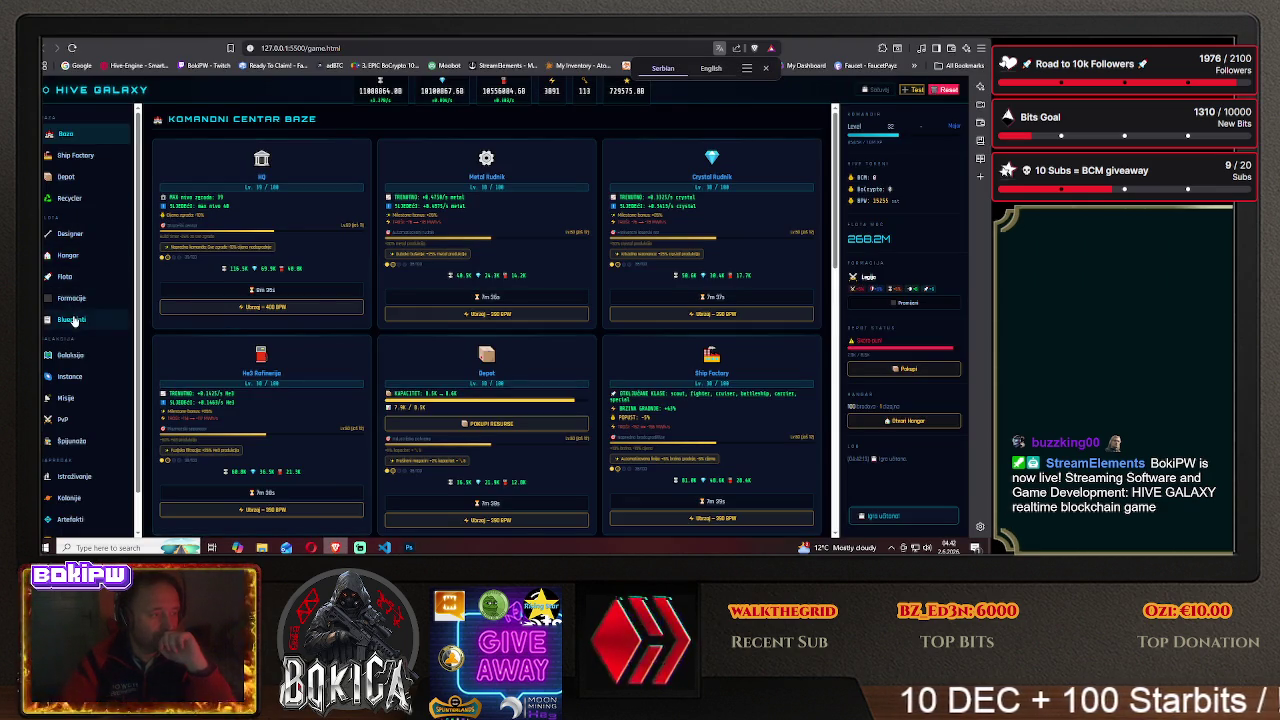
- Filter Blueprinti to Korvete and scroll the cards, checking Protector III's orange-framed icon
left_click(72, 320)
left_click(251, 236)
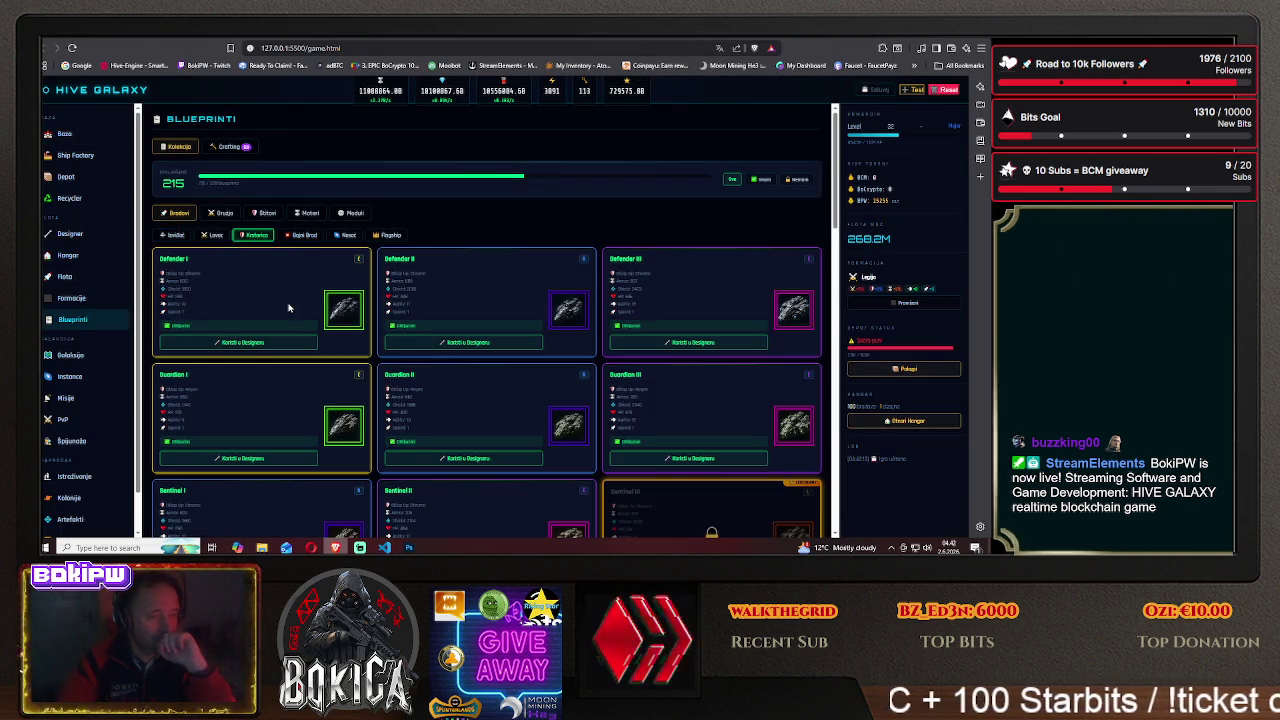
scroll(270, 290, "down", 5)
scroll(268, 302, "down", 3)
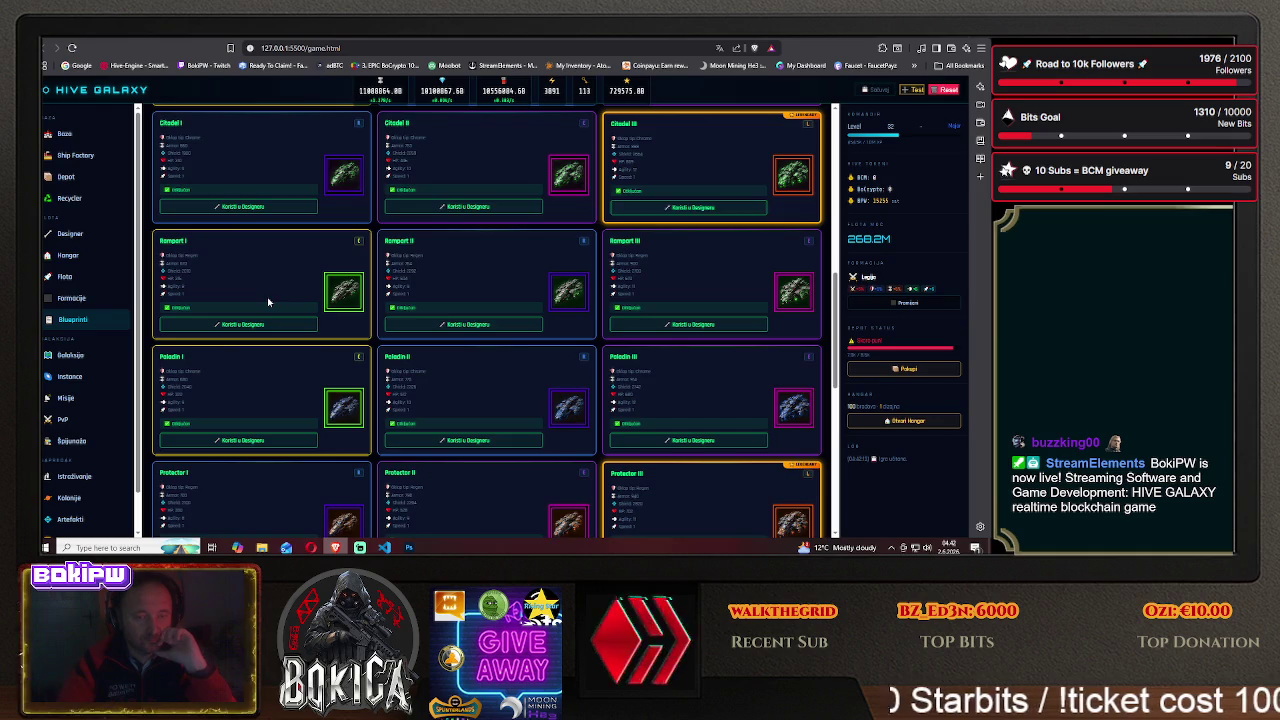
scroll(268, 302, "down", 3)
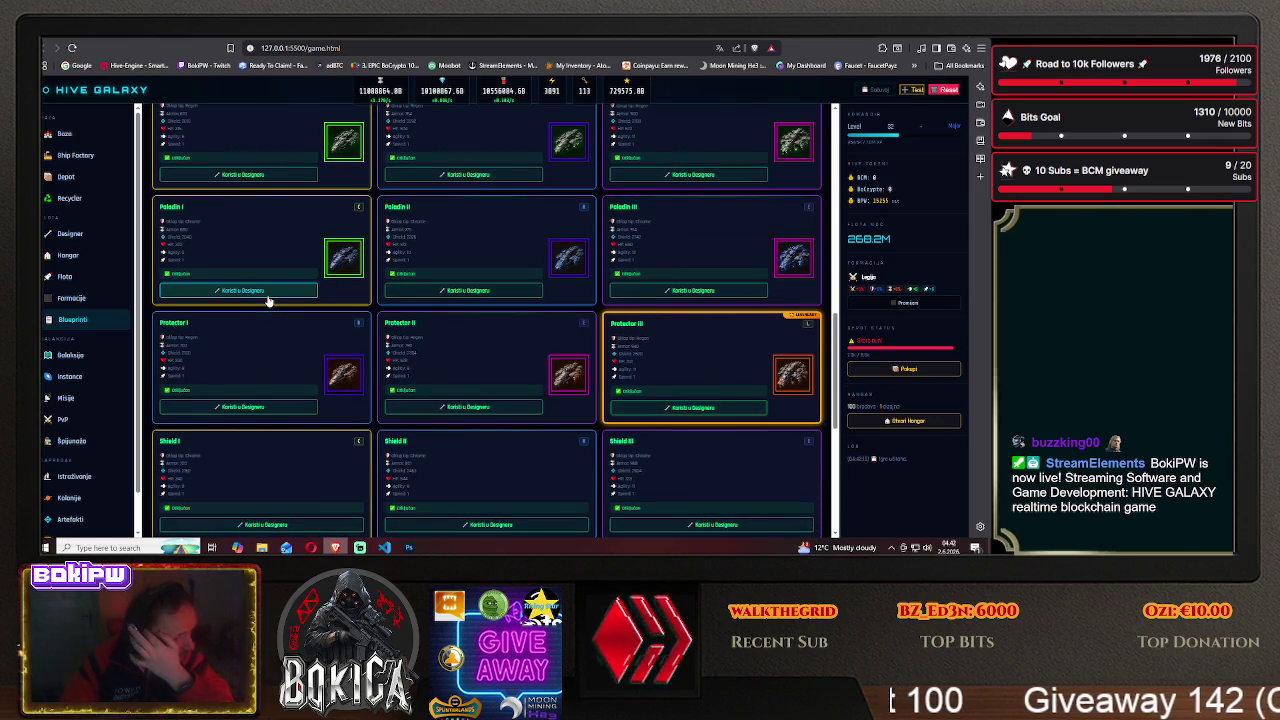
scroll(267, 300, "up", 1)
scroll(267, 299, "up", 1)
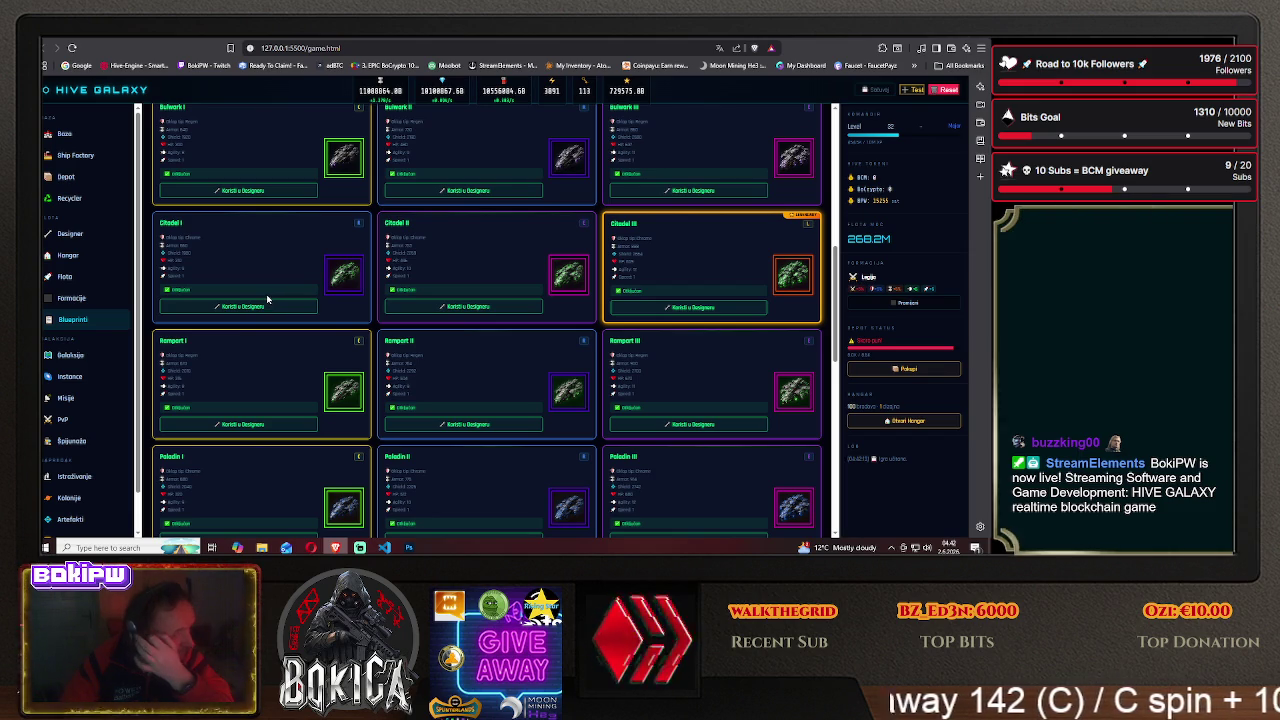
scroll(267, 295, "up", 1)
scroll(266, 294, "up", 1)
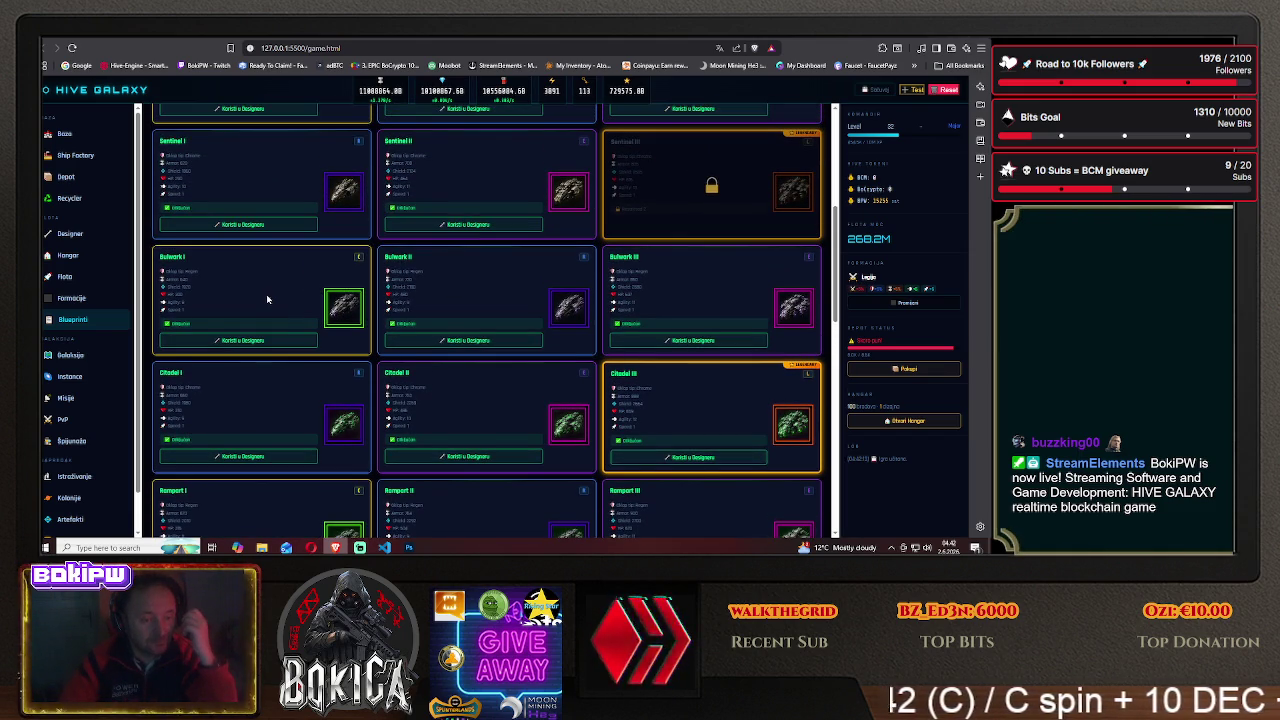
scroll(266, 294, "up", 1)
scroll(266, 294, "up", 1)
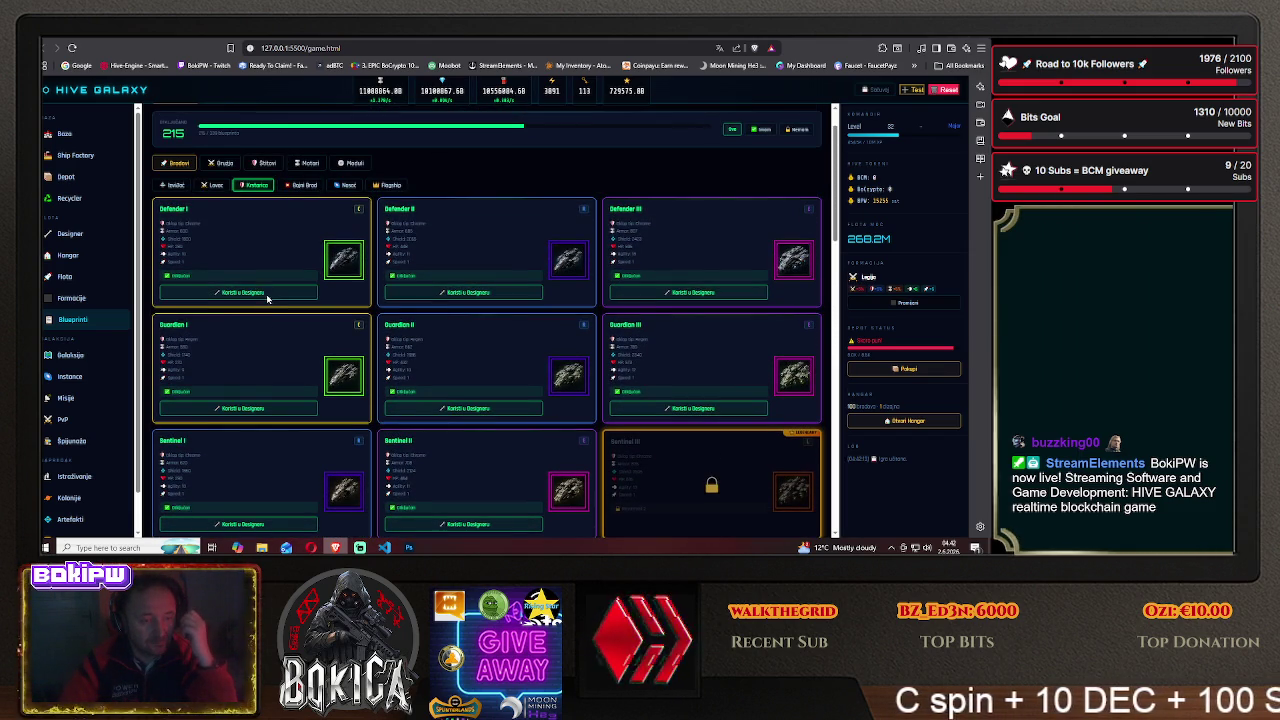
scroll(267, 297, "down", 1)
scroll(267, 297, "down", 1)
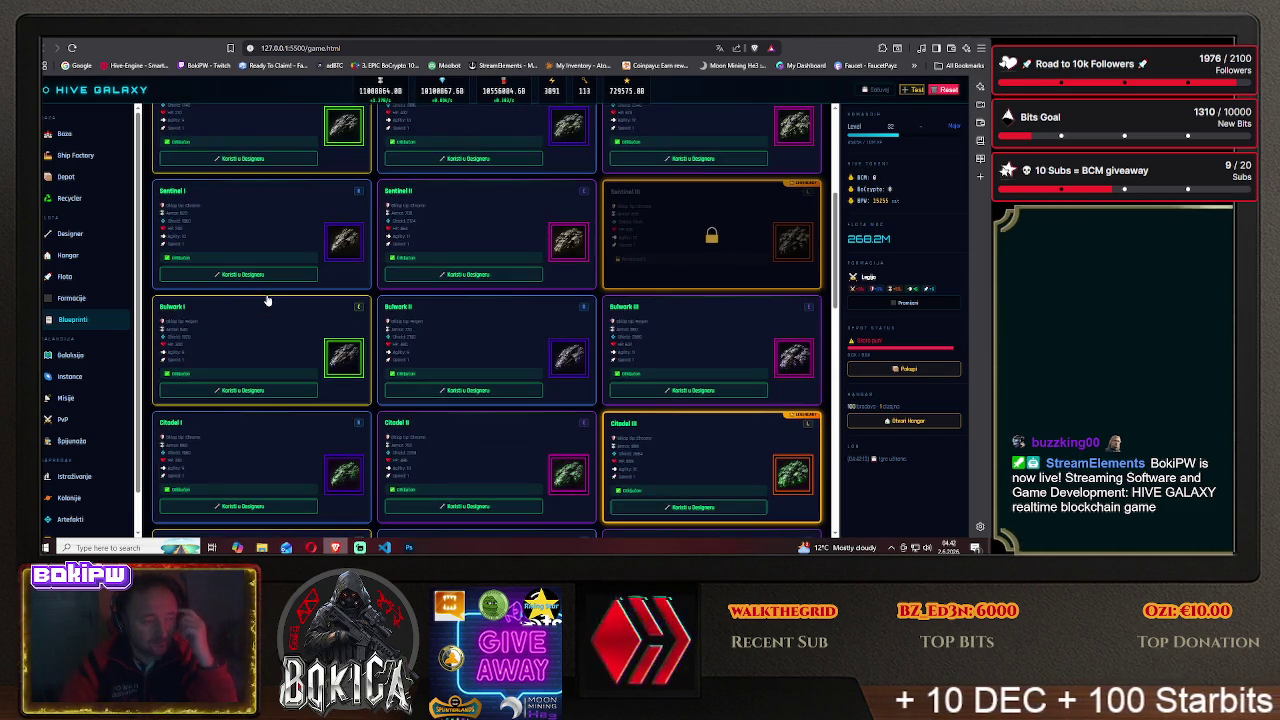
scroll(267, 297, "down", 1)
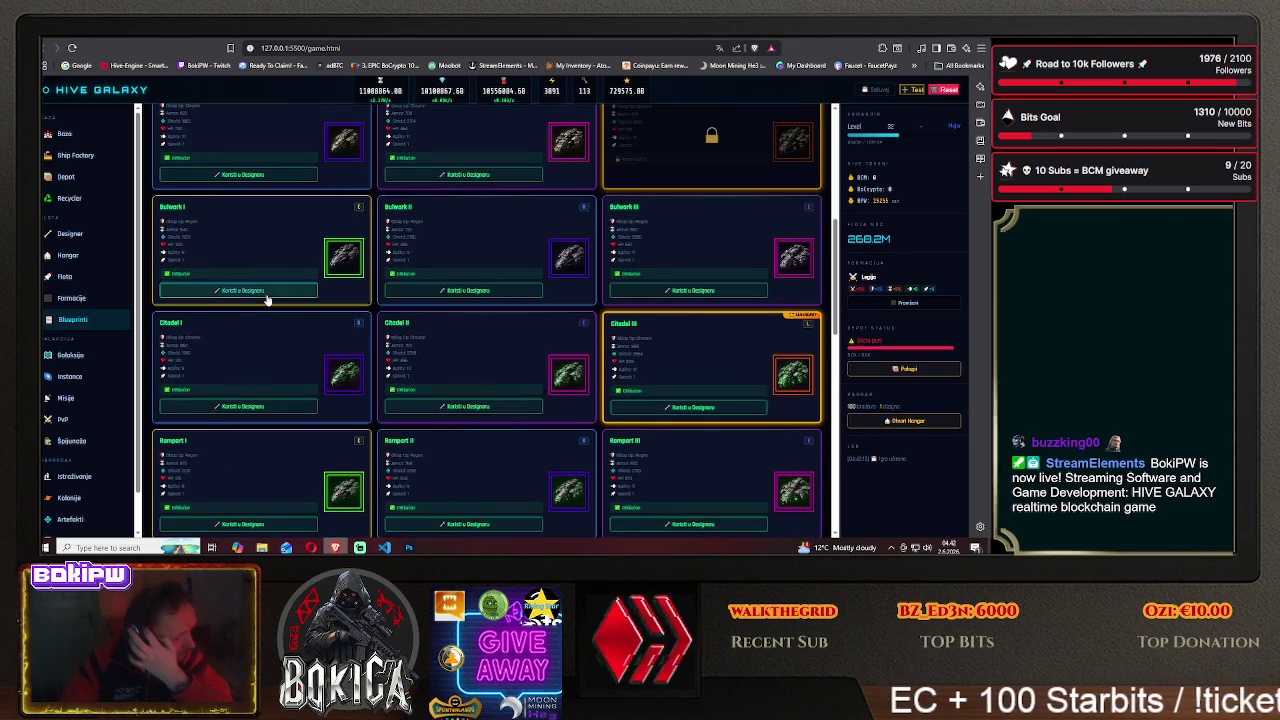
scroll(266, 294, "down", 1)
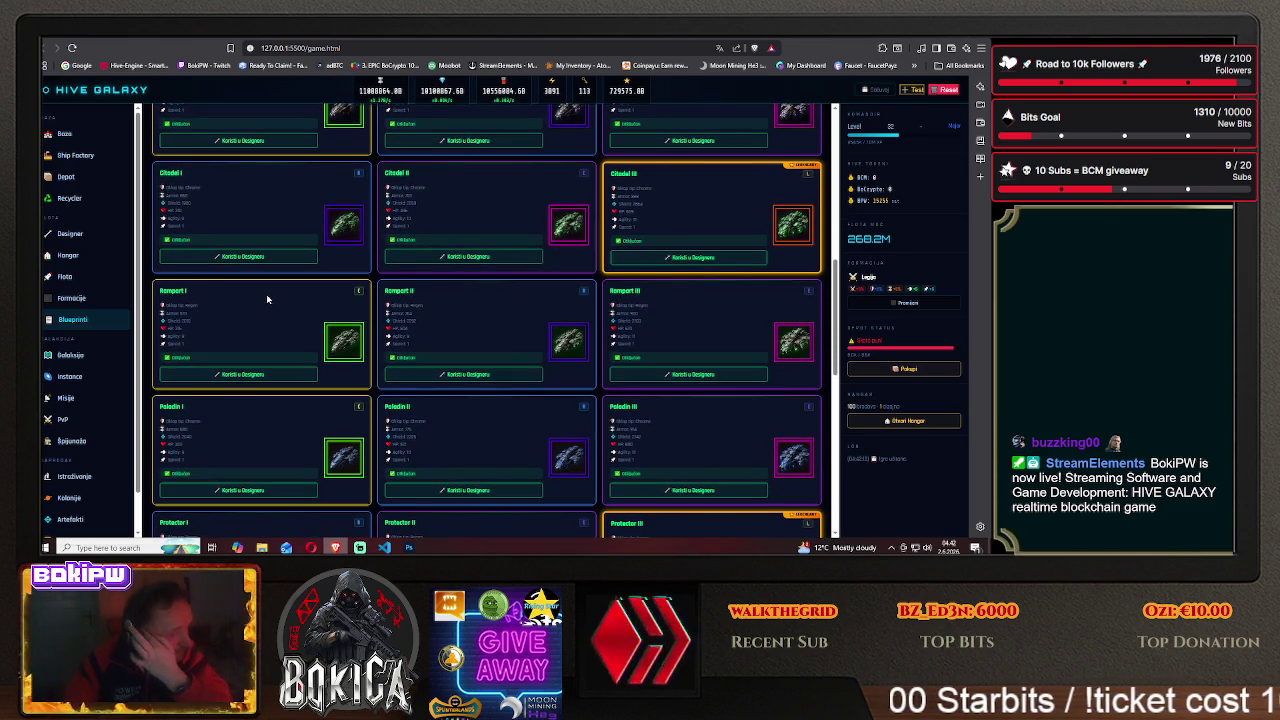
scroll(266, 294, "down", 1)
scroll(266, 294, "down", 1)
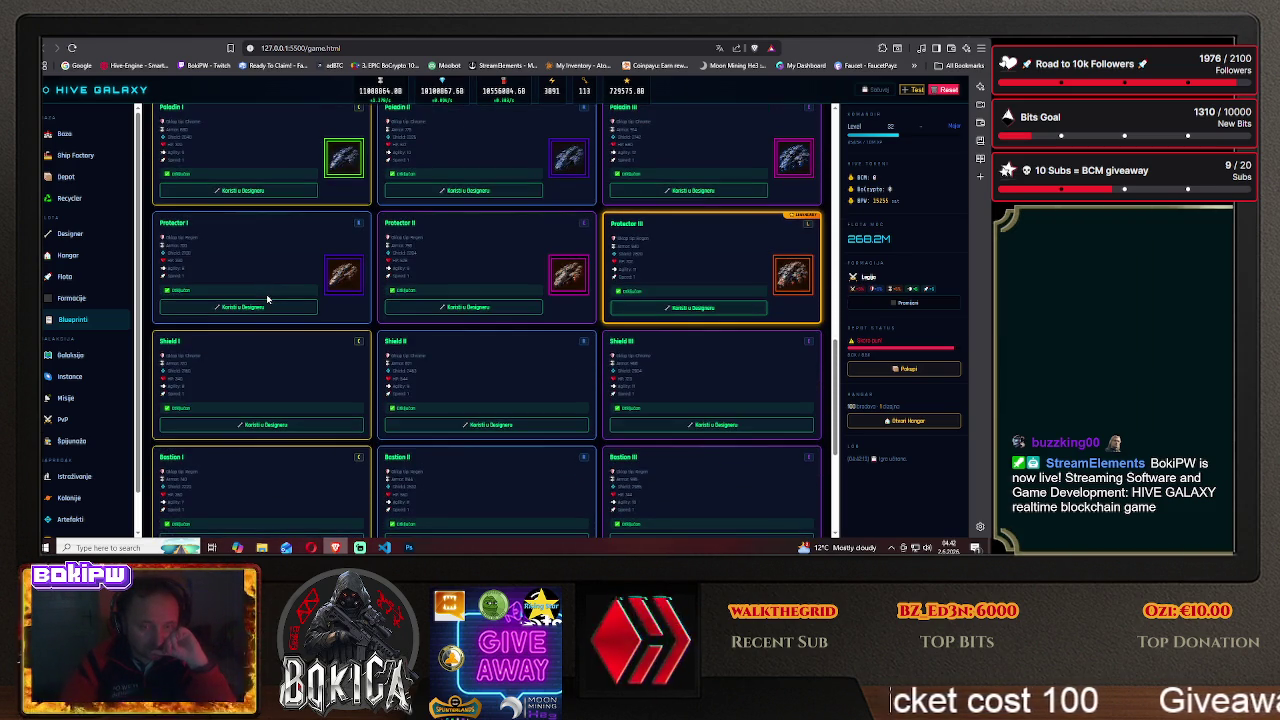
scroll(266, 293, "up", 2)
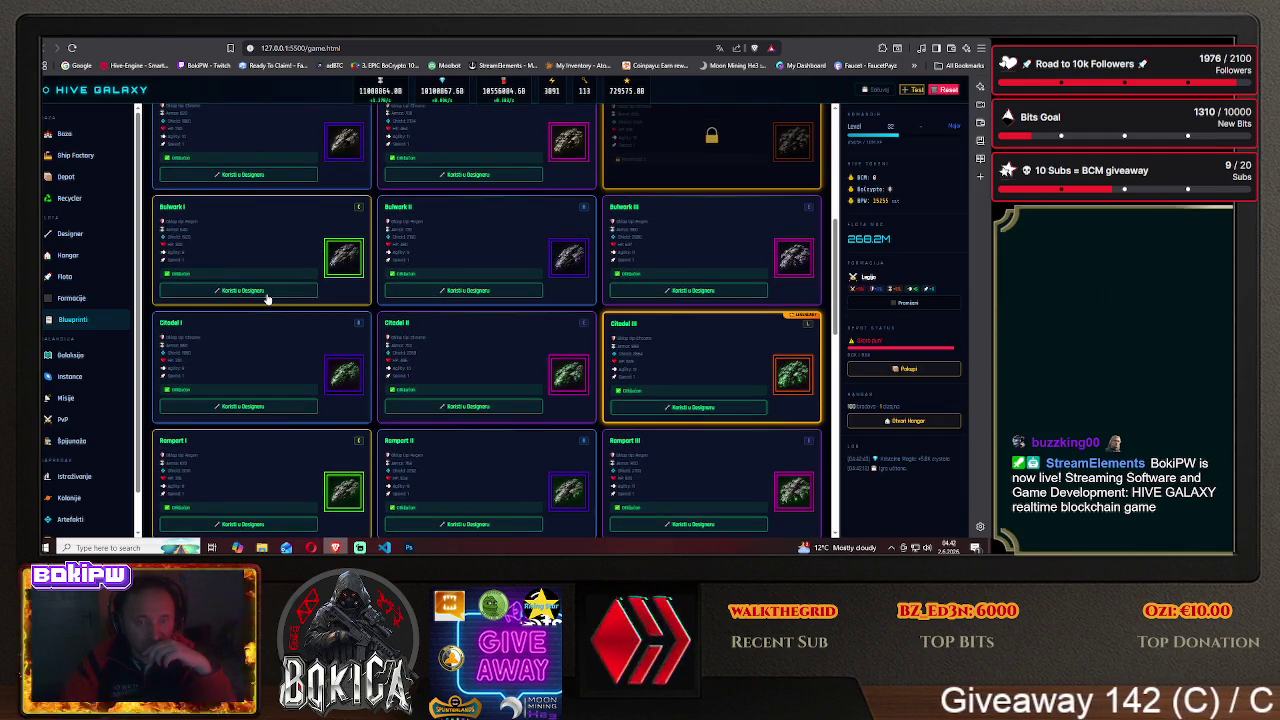
scroll(266, 298, "down", 4)
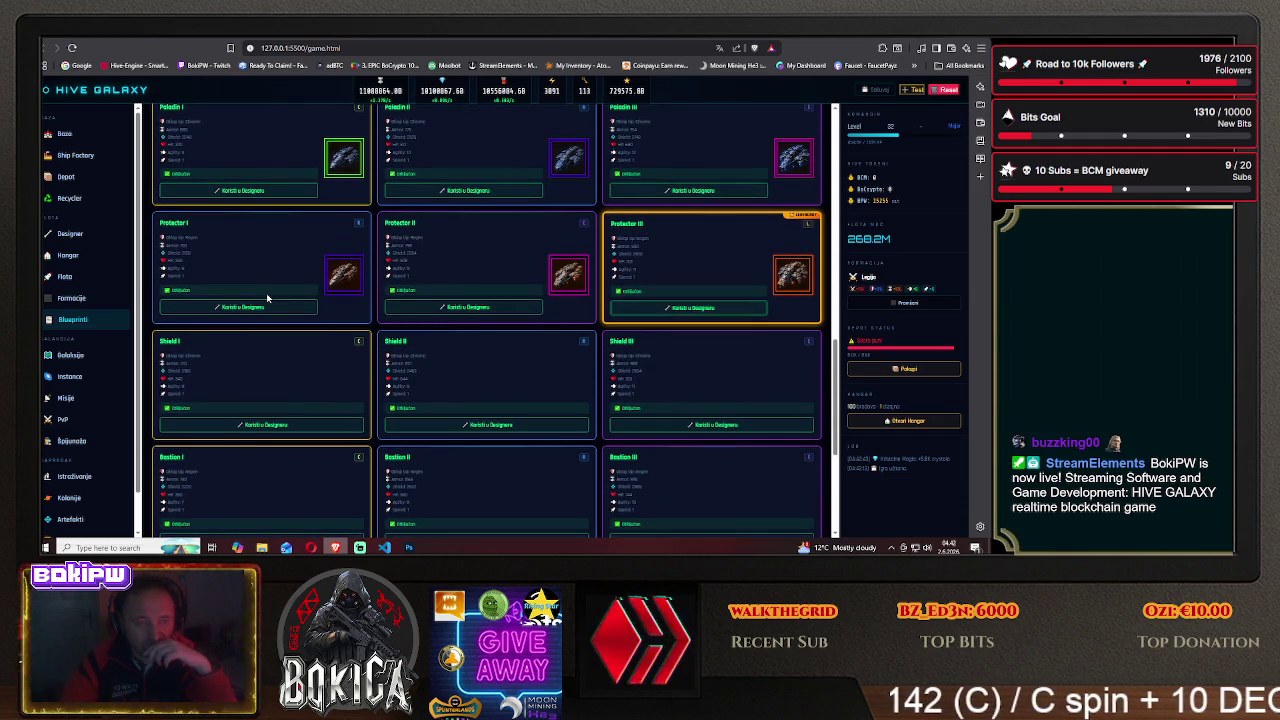
scroll(266, 298, "down", 1)
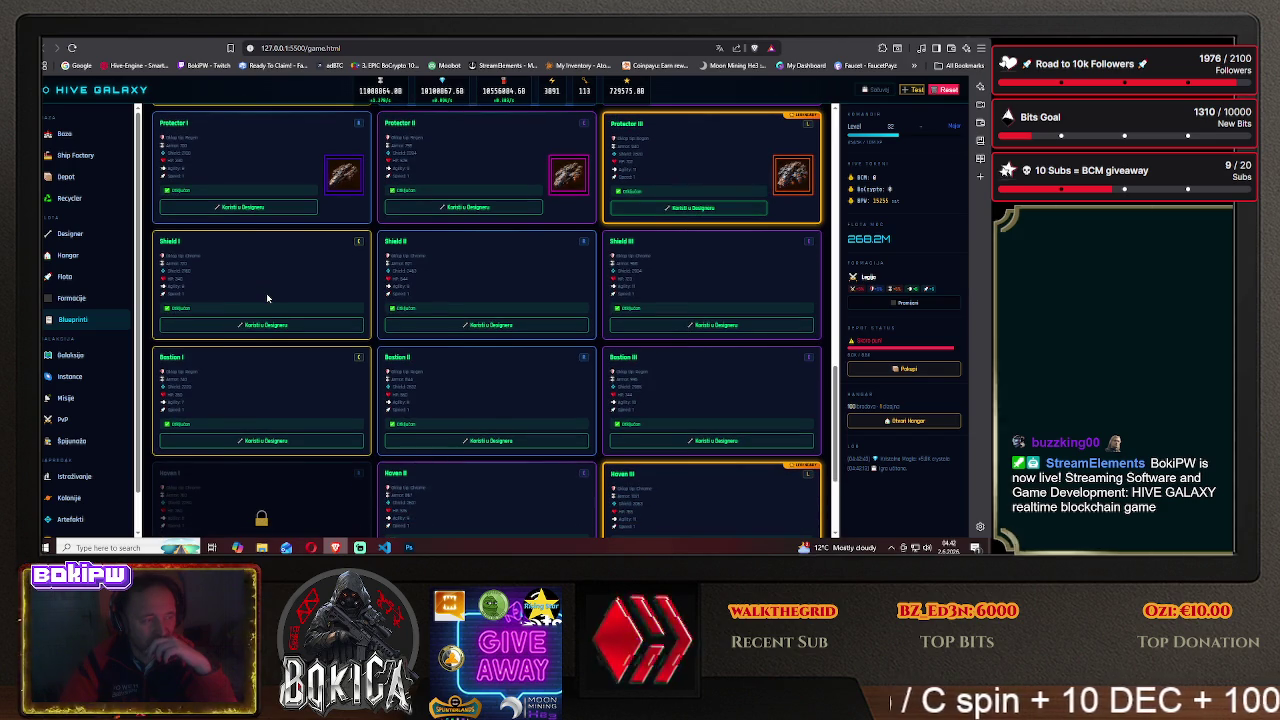
left_click(410, 546)
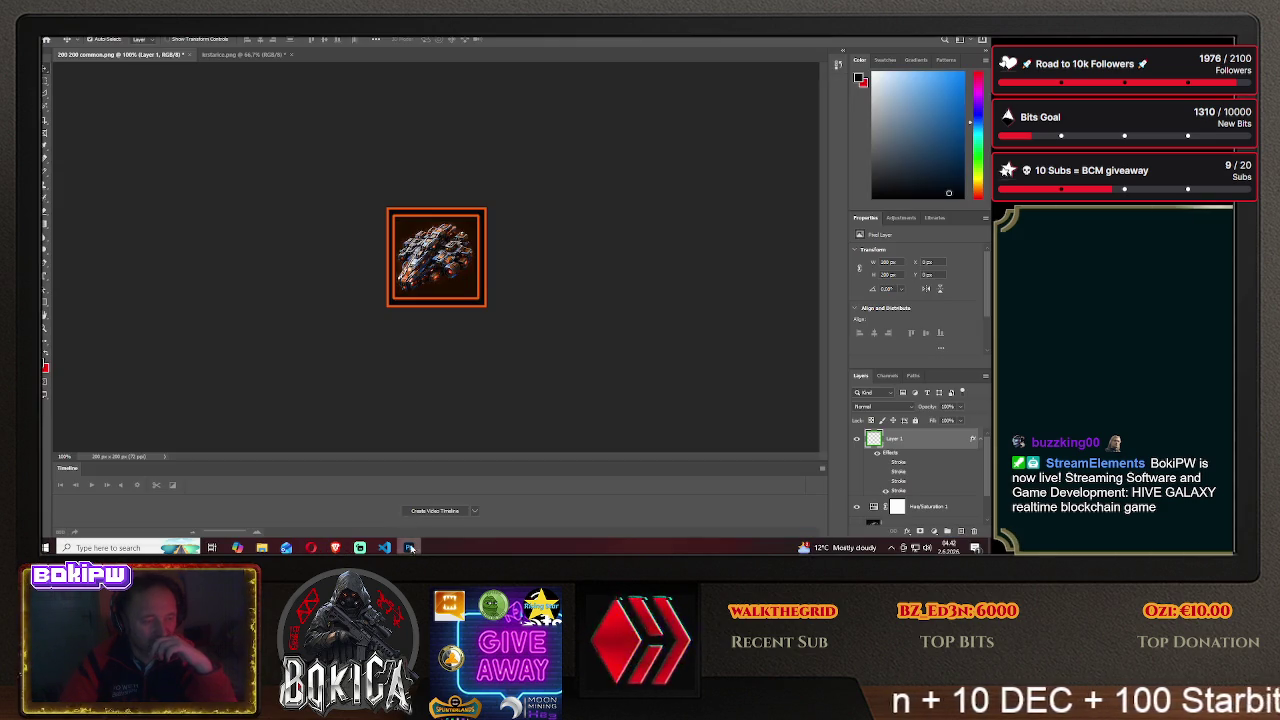
- View the kristarice.png sheet of 36 ship renders, then return to the HIVE GALAXY blueprints
left_click(219, 55)
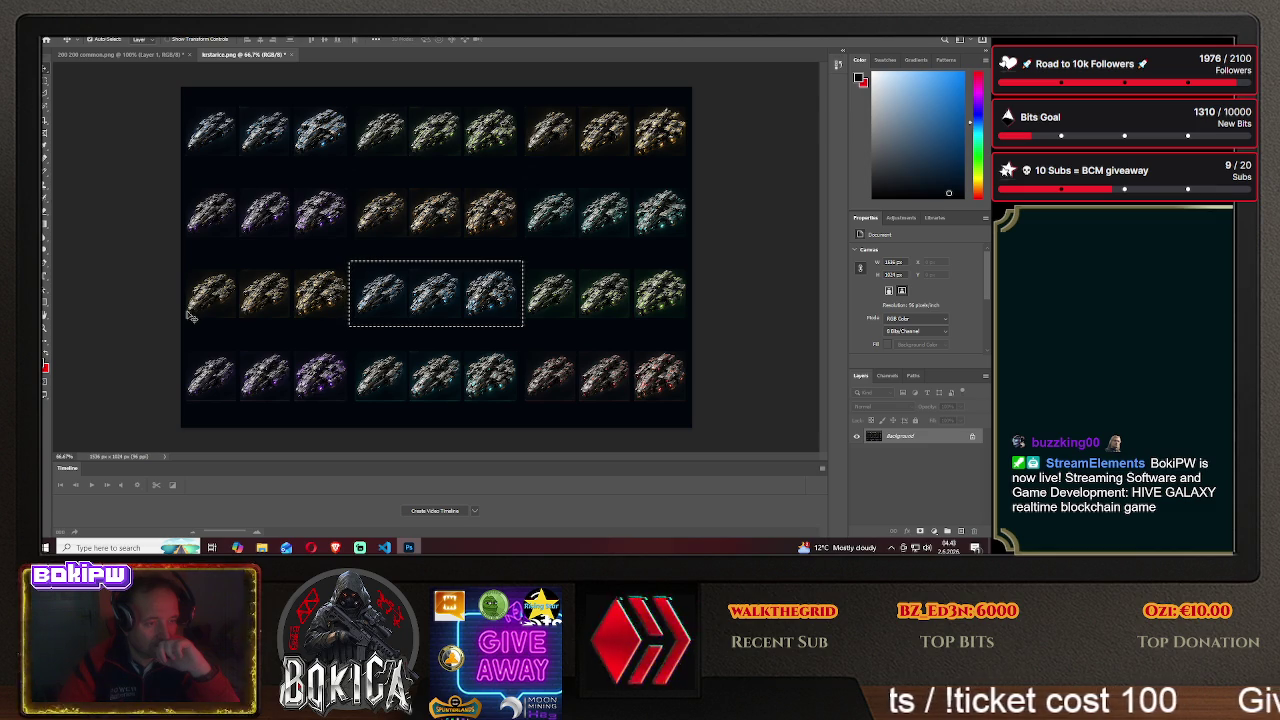
left_click(337, 547)
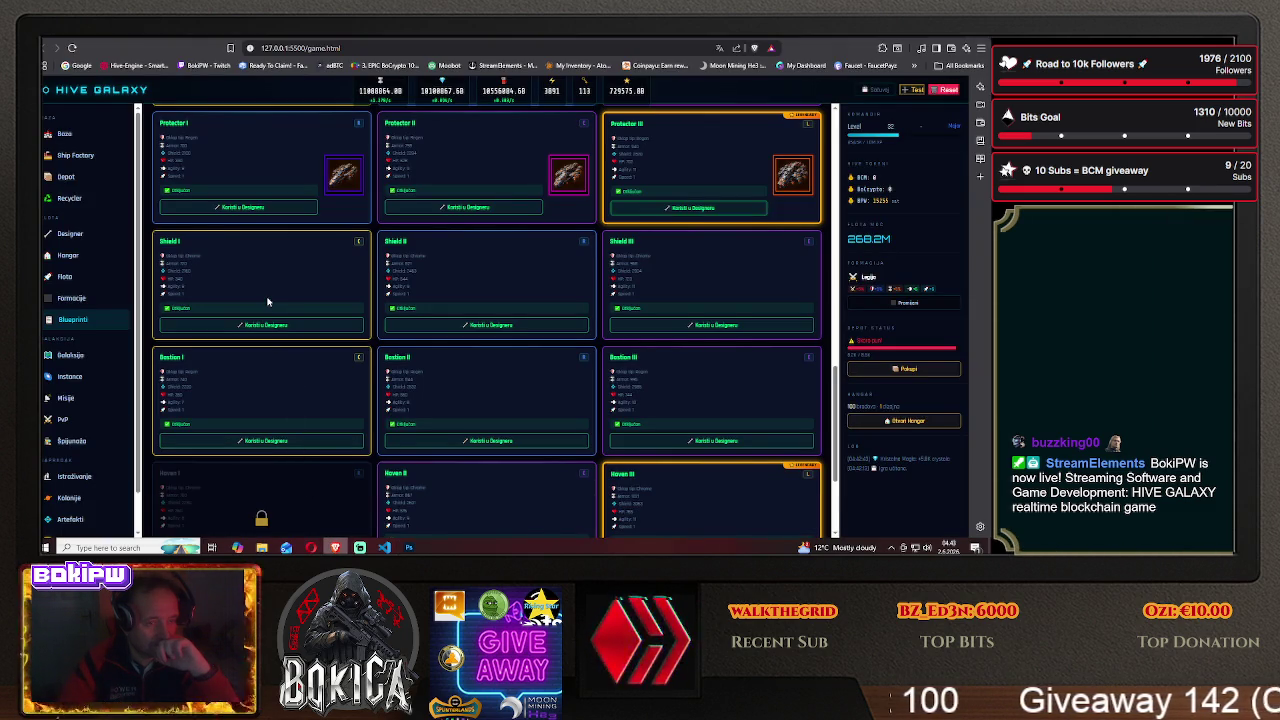
- Scroll down to the Haven and Fortress blueprint cards, then return to the sprite sheet's Rectangular Marquee
scroll(268, 301, "down", 2)
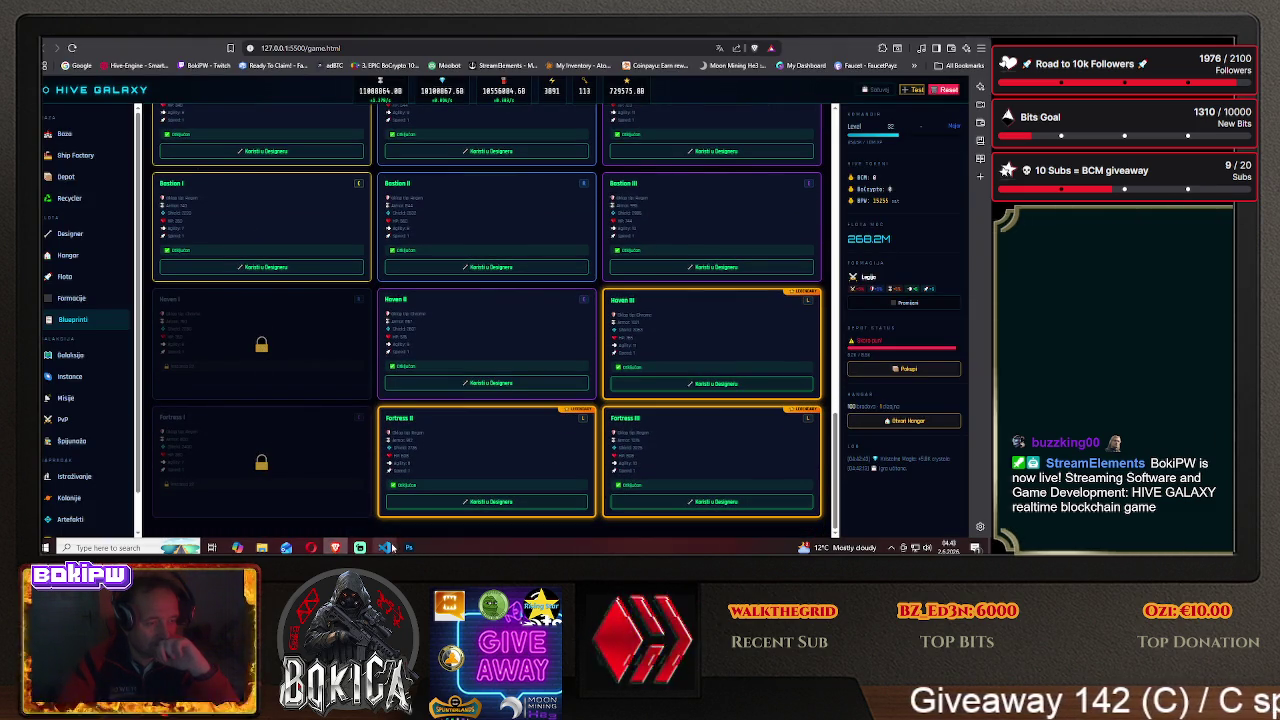
left_click(409, 547)
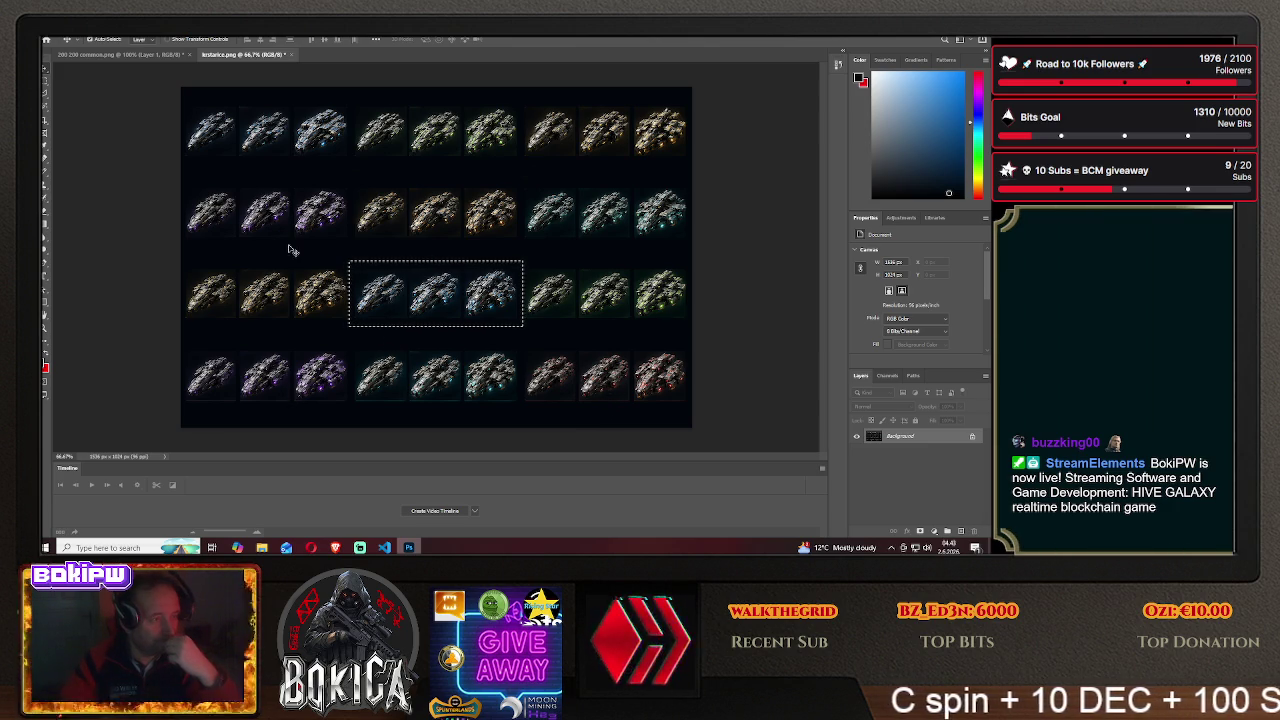
left_click(45, 84)
- Copy three ships from the kristarice sprite sheet into the 200 200 commons icon
left_click(535, 260)
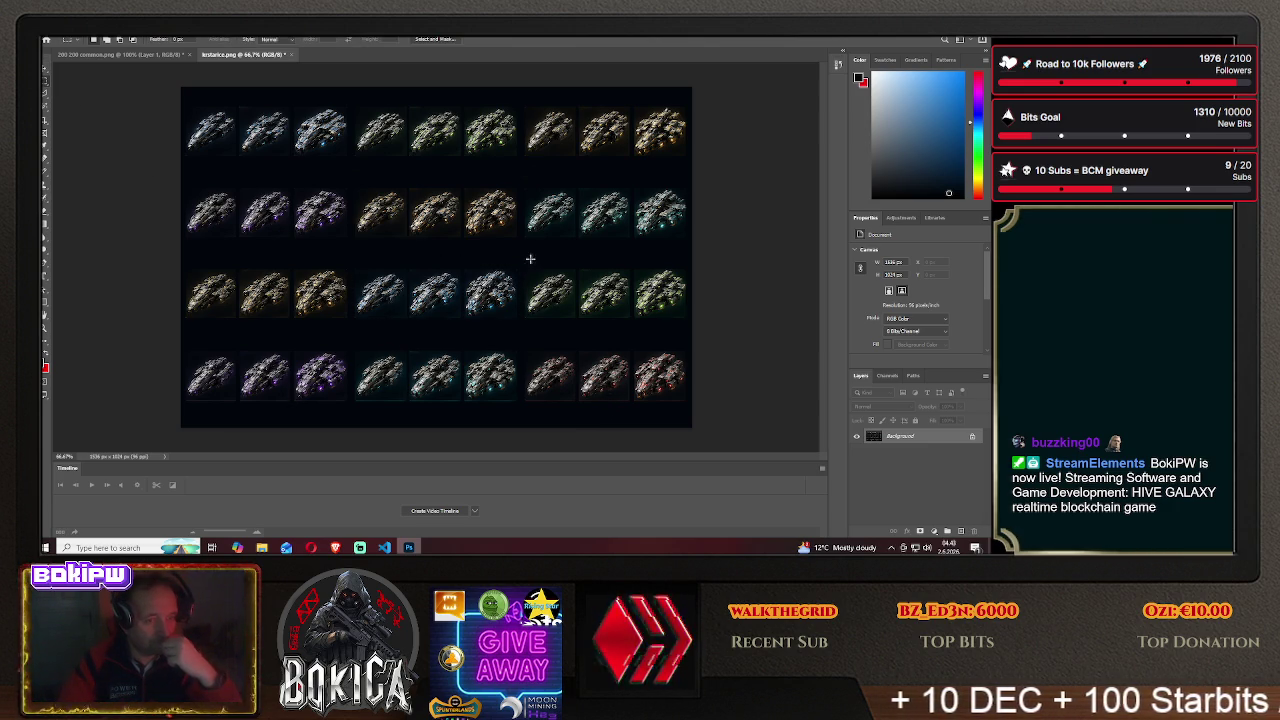
left_click_drag(594, 313, 691, 329)
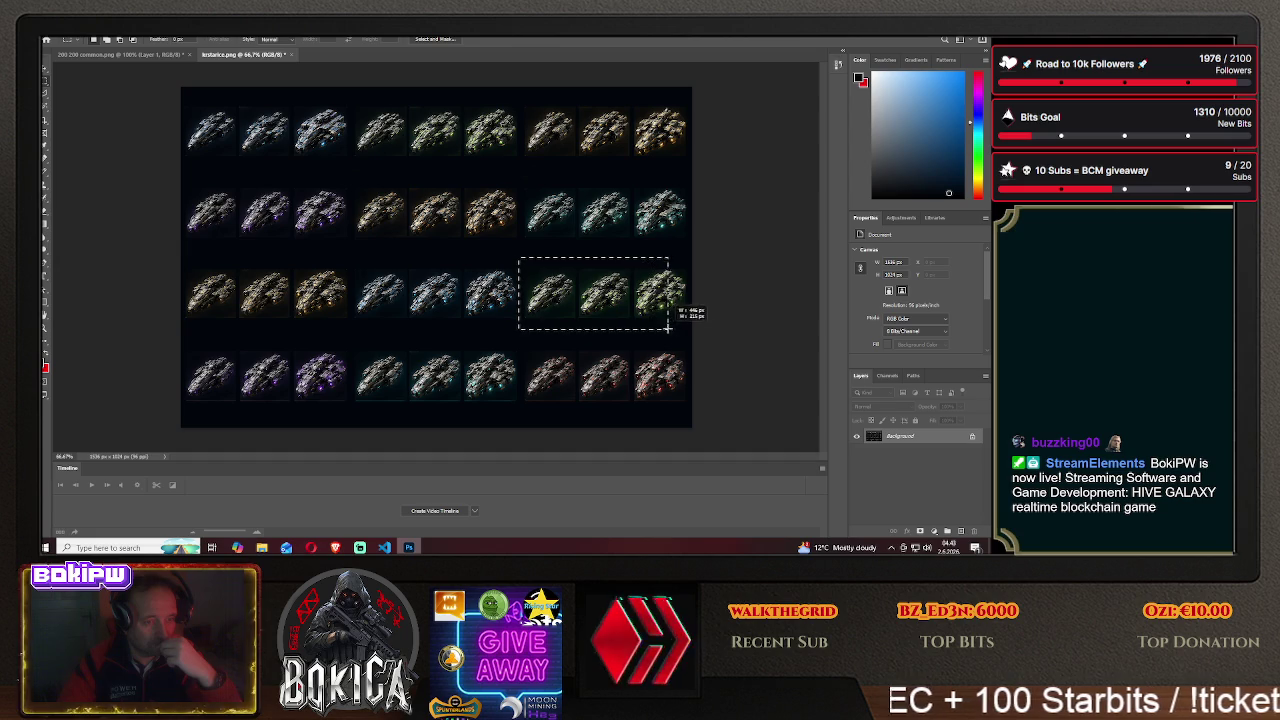
left_click(693, 334)
key("v")
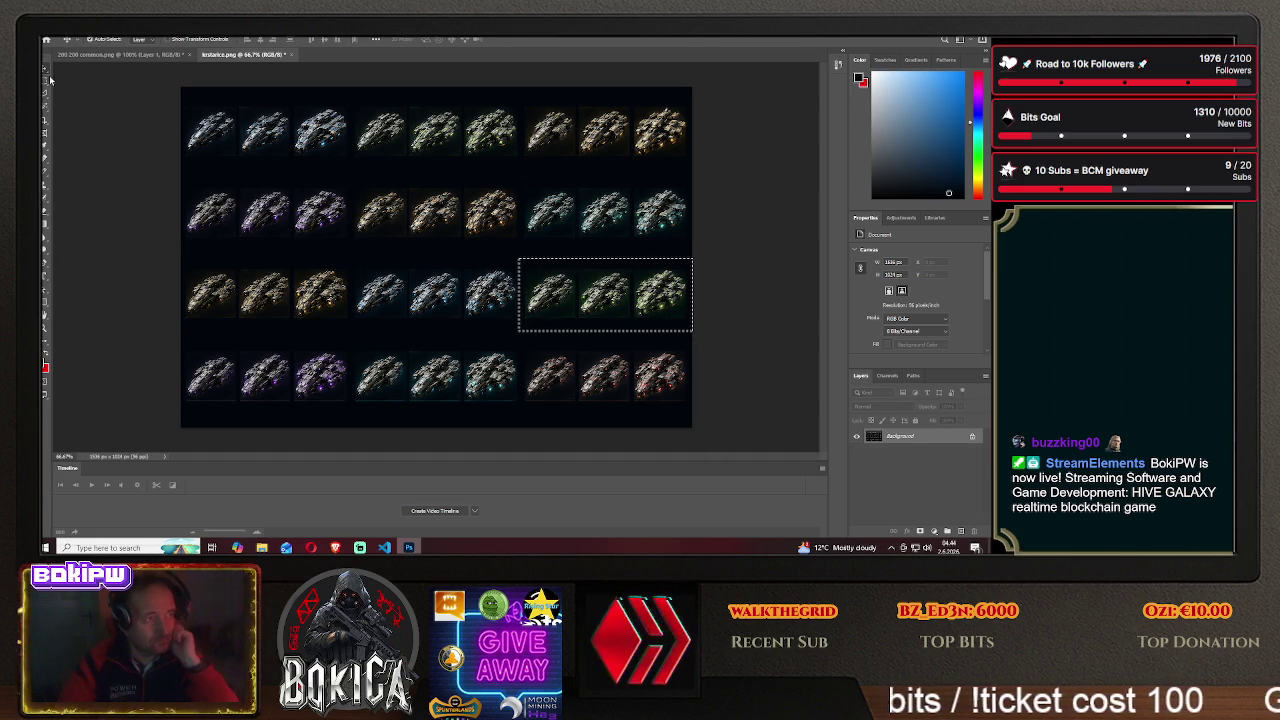
left_click_drag(571, 289, 383, 193)
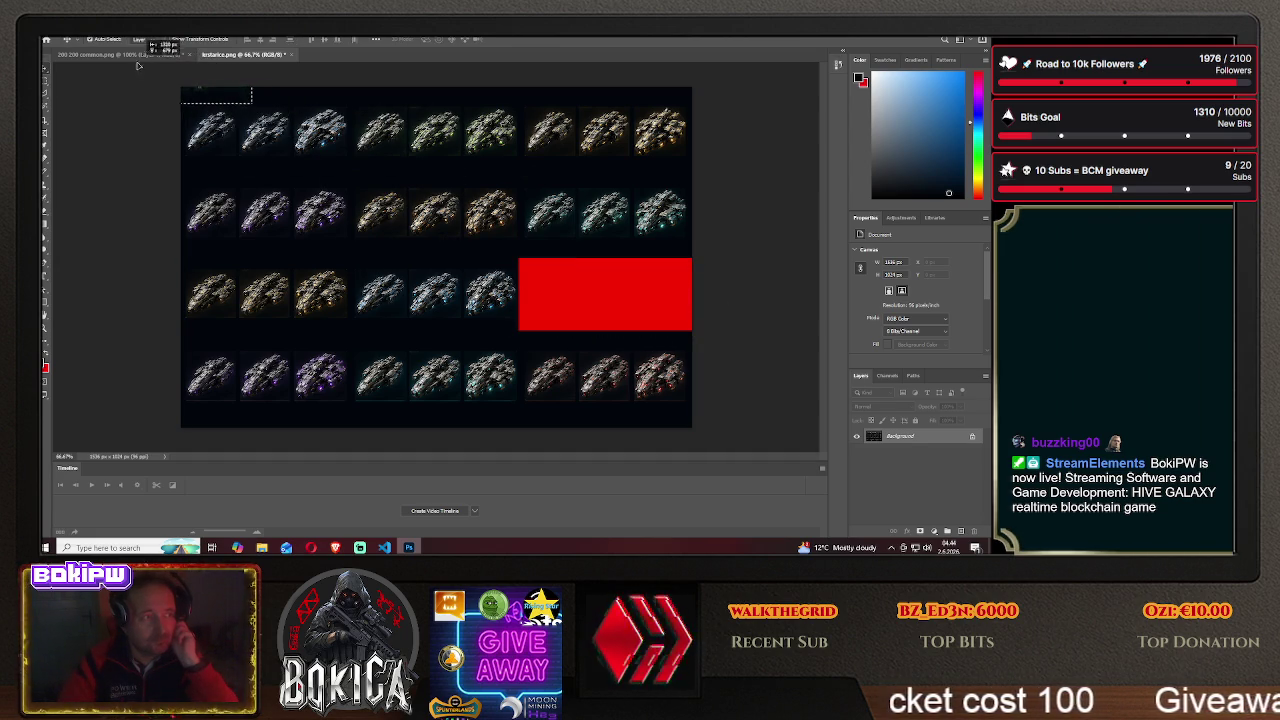
left_click(138, 54)
key("ctrl+v")
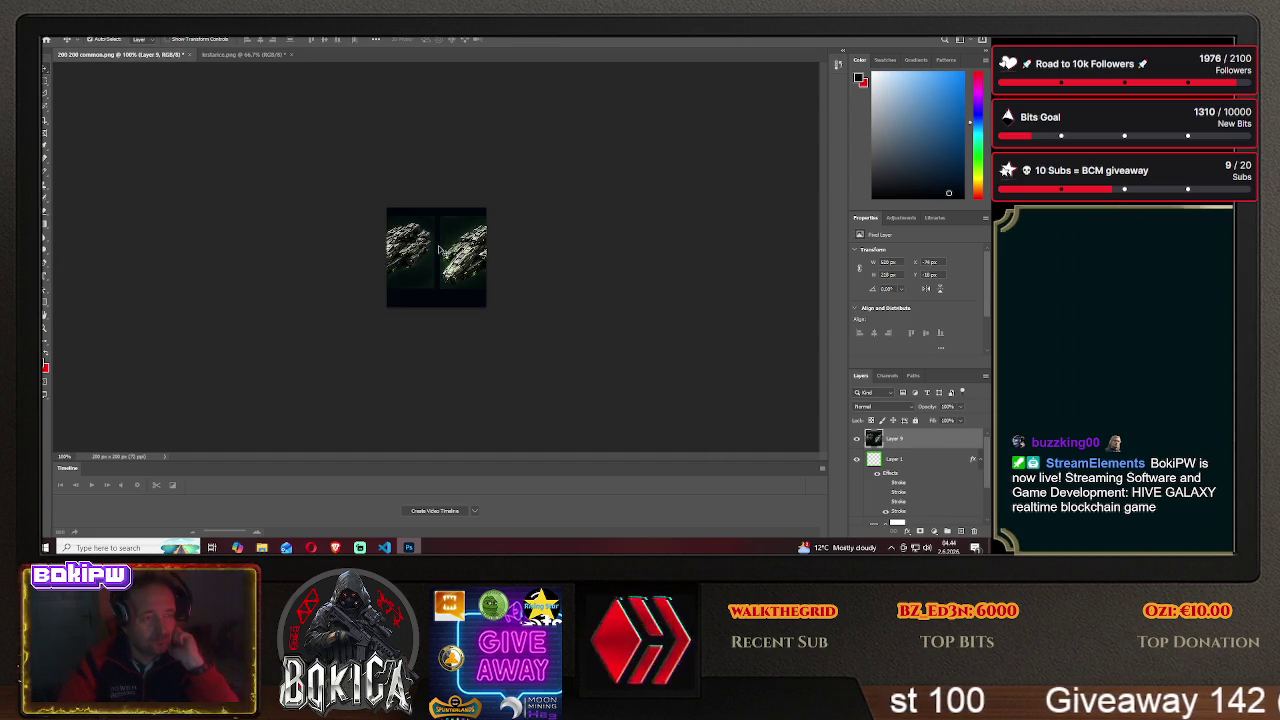
- Delete old Layer 8, move Layer 1 and Hue/Saturation above the new ships, and center one in the frame
scroll(911, 460, "down", 2)
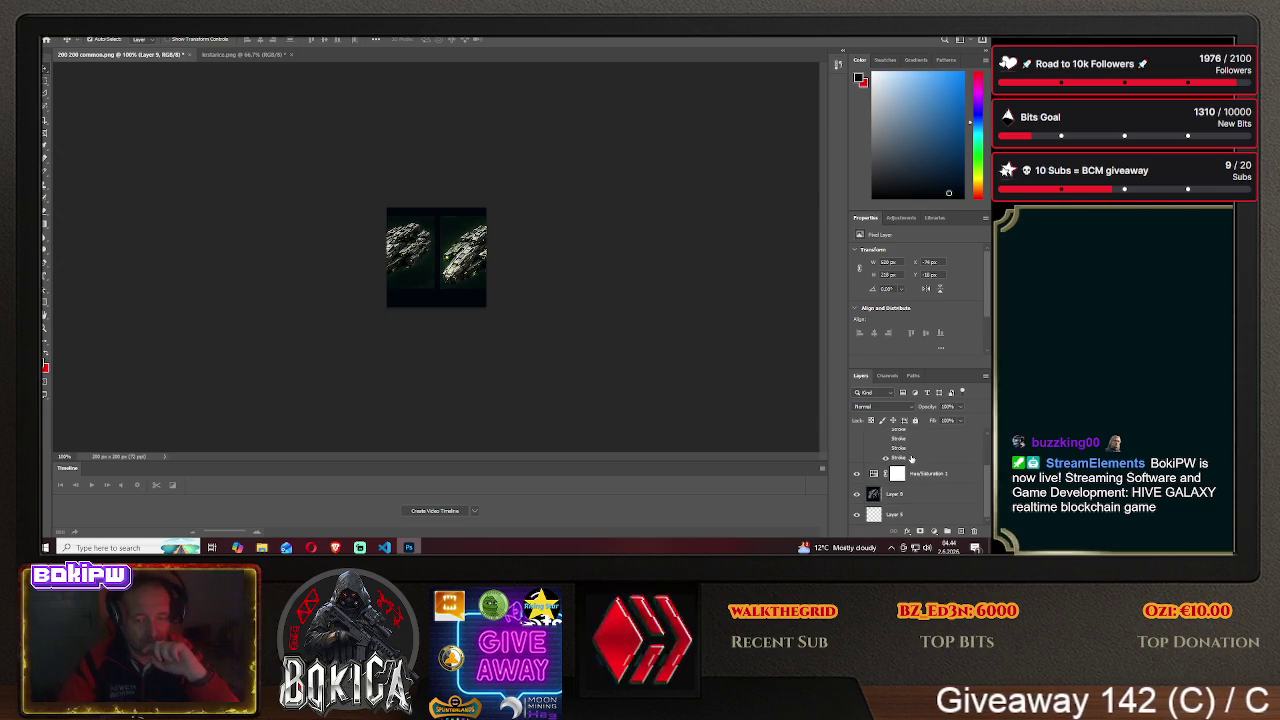
left_click(906, 497)
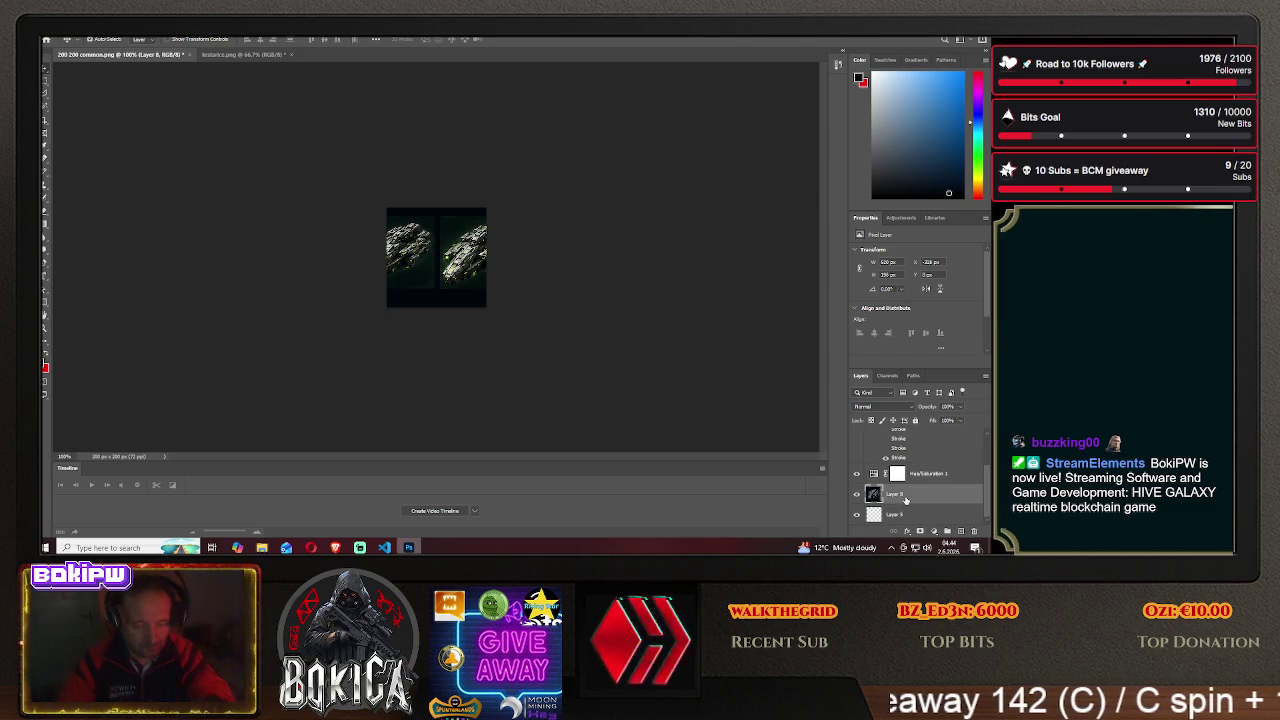
key("Delete")
scroll(910, 473, "up", 2)
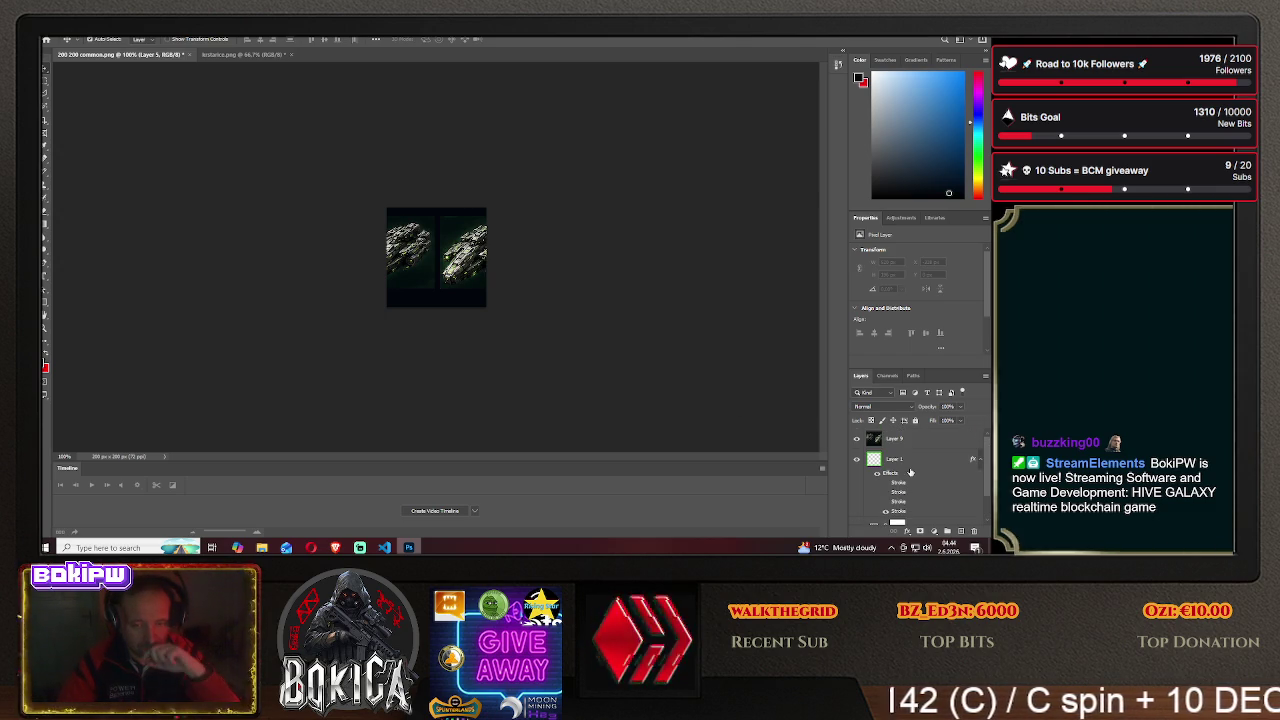
left_click_drag(906, 460, 900, 434)
scroll(920, 470, "down", 2)
left_click_drag(928, 494, 905, 468)
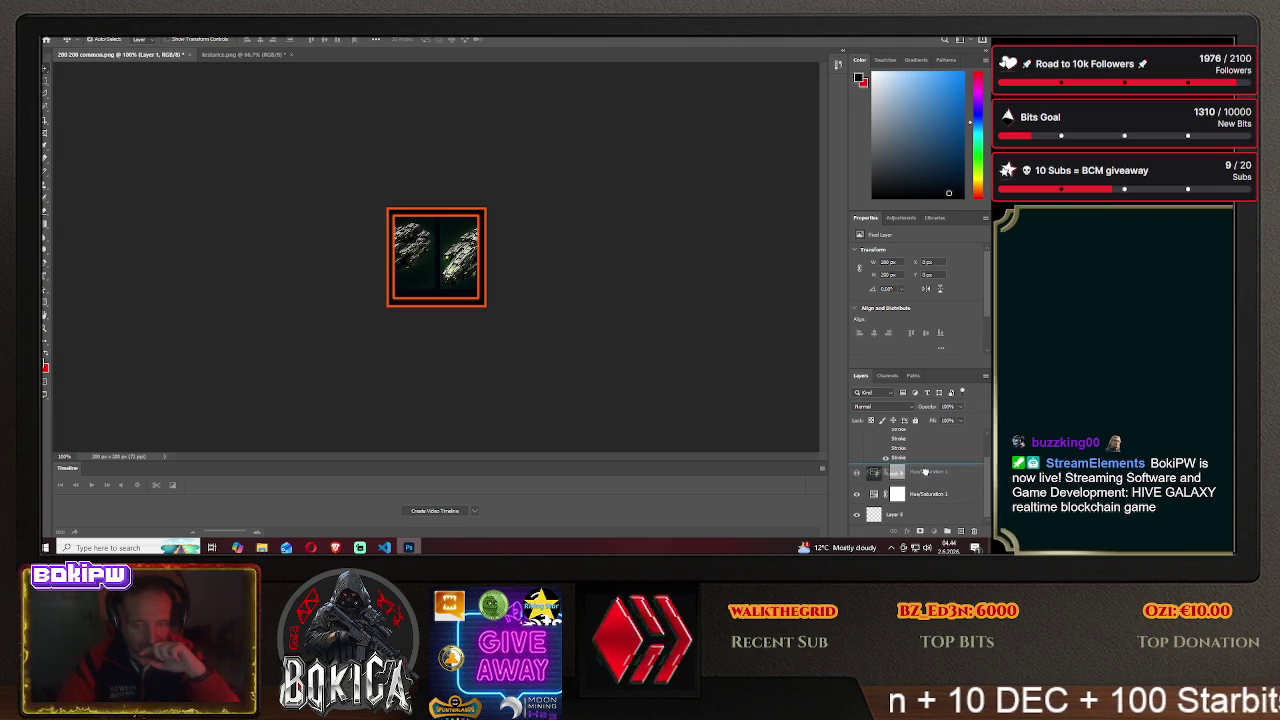
mouse_move(475, 257)
left_mouse_down()
mouse_move(519, 257)
mouse_move(474, 257)
left_mouse_up()
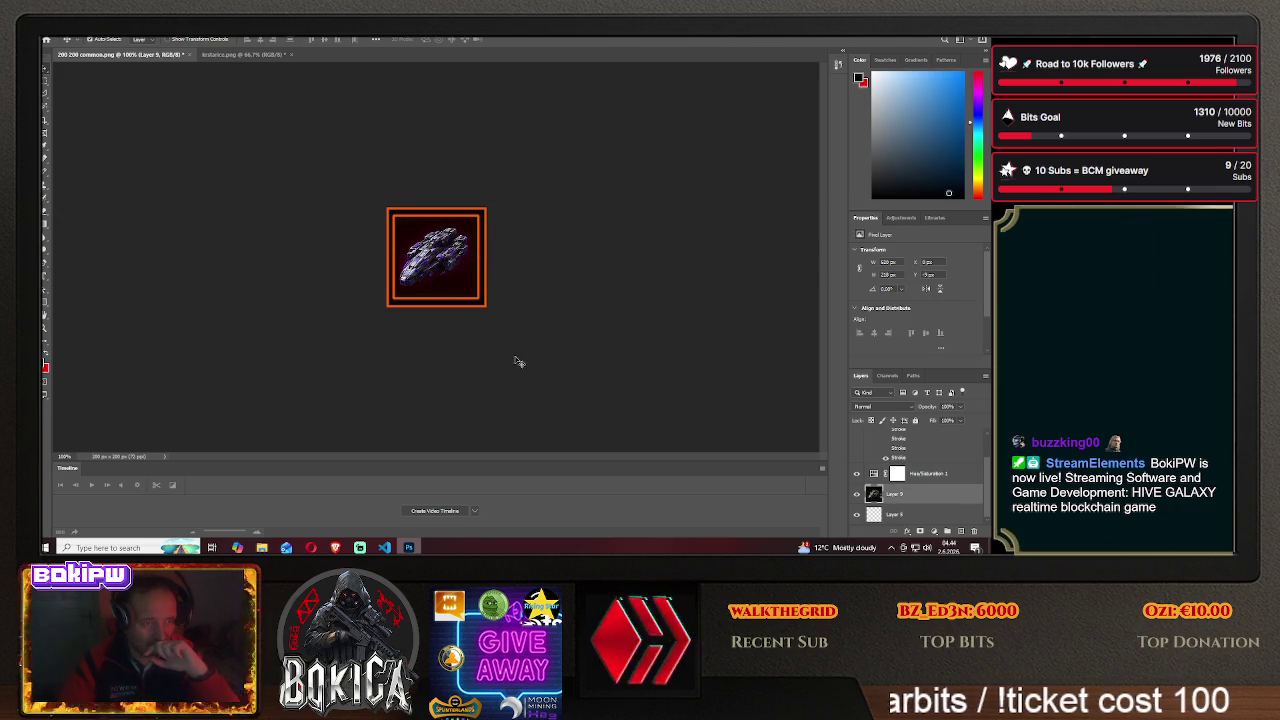
left_click(335, 547)
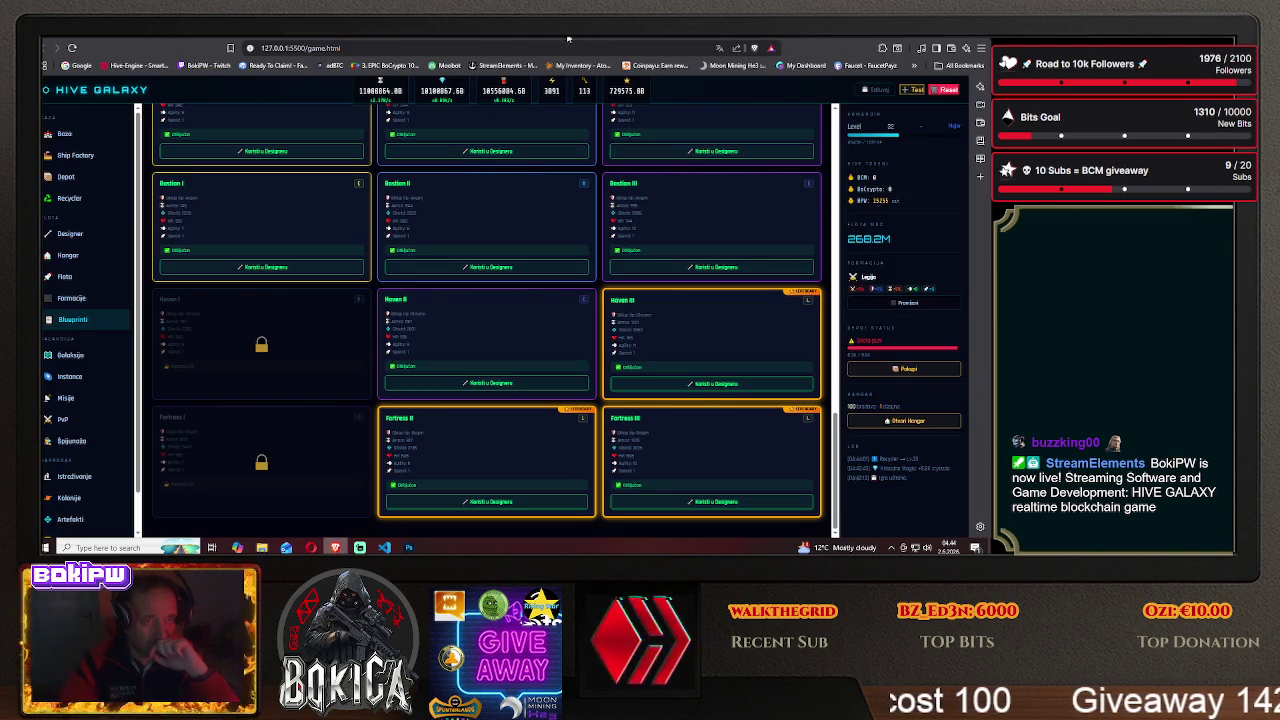
- Leave the Hive Galaxy blueprint cards and switch to the DeepSeek chat tab
key("ctrl+Tab")
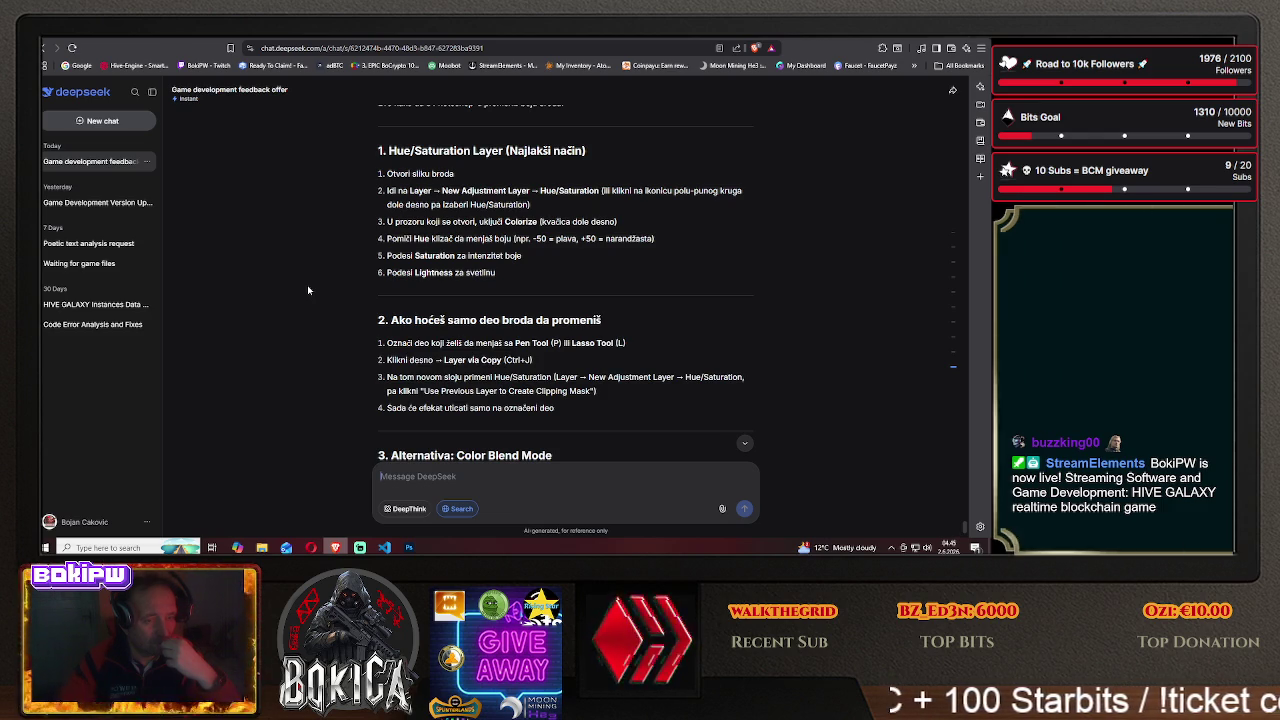
- Read further into DeepSeek's ship recolouring answer, then return to Photoshop
scroll(307, 285, "down", 1)
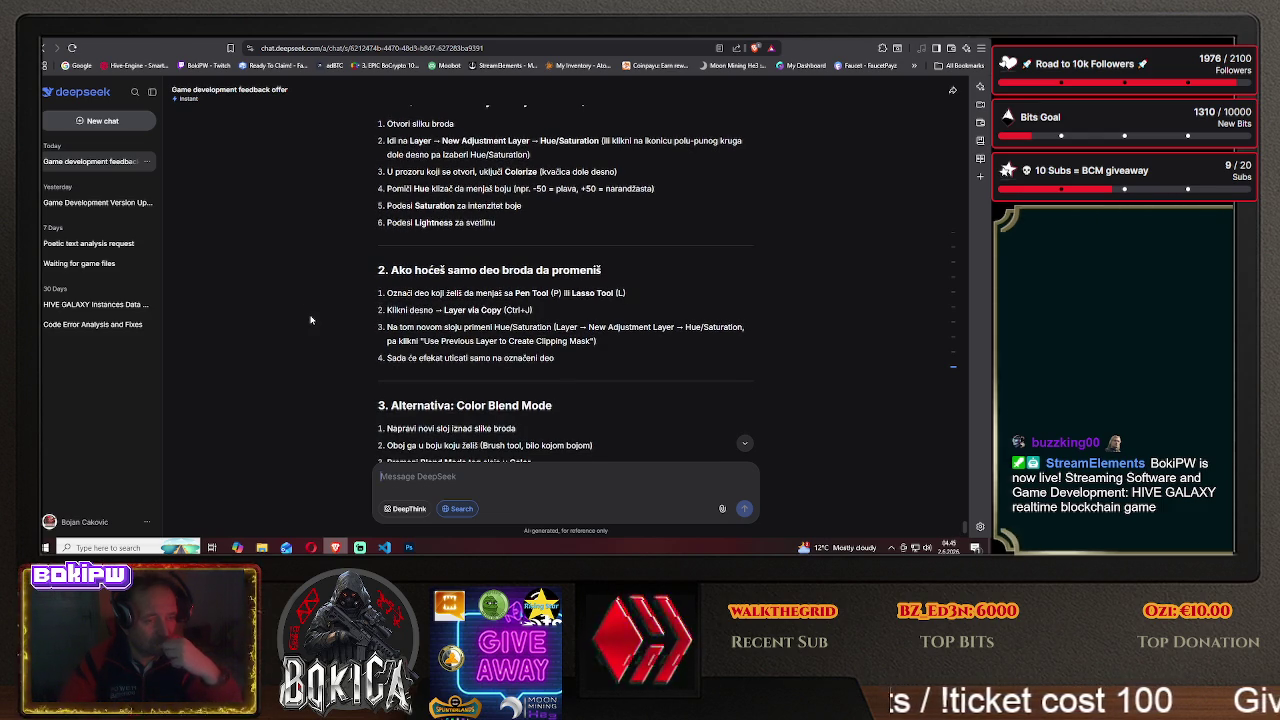
left_click(409, 547)
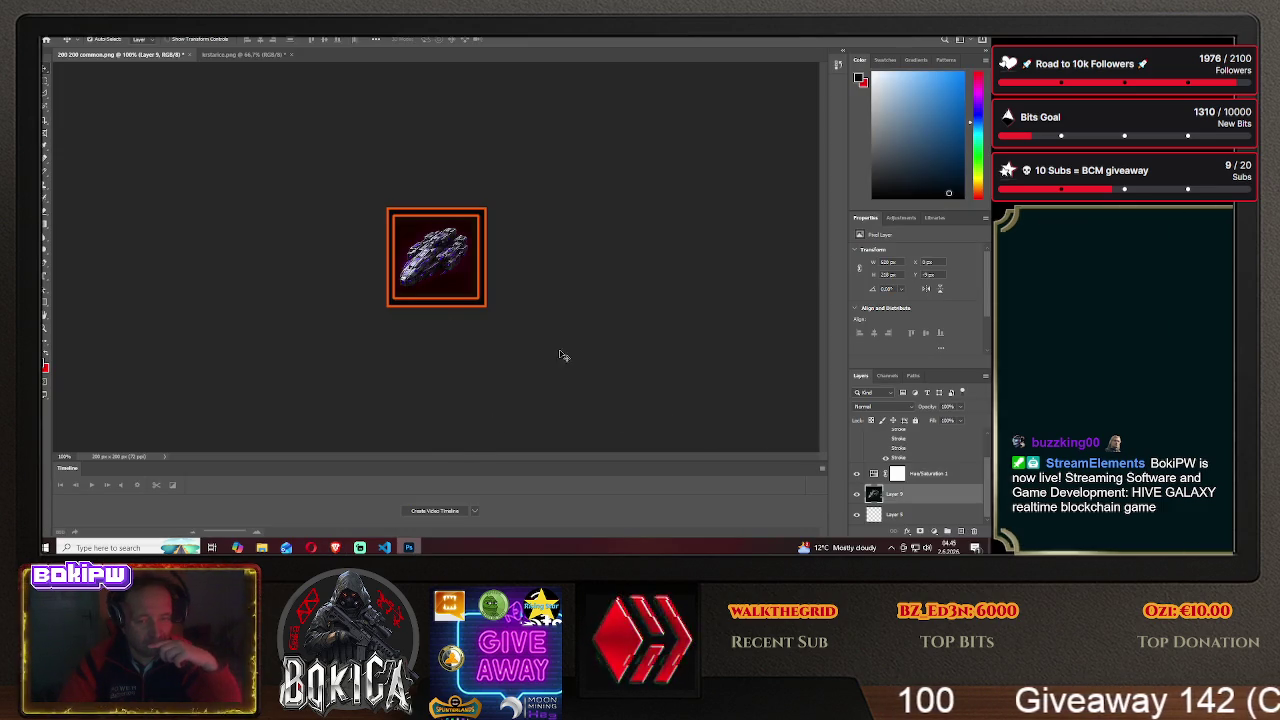
- Check the ship's alignment inside the frame and switch to the freehand Lasso Tool
left_click_drag(435, 262, 440, 262)
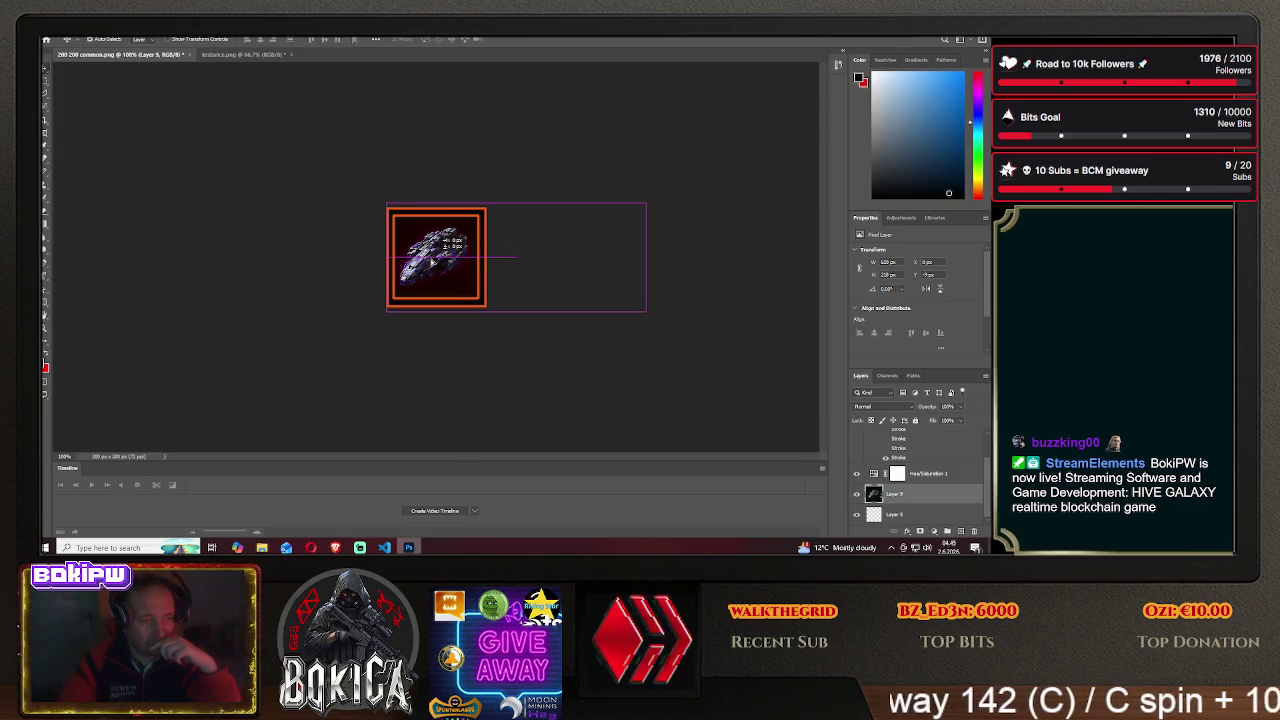
left_click_drag(440, 262, 437, 264)
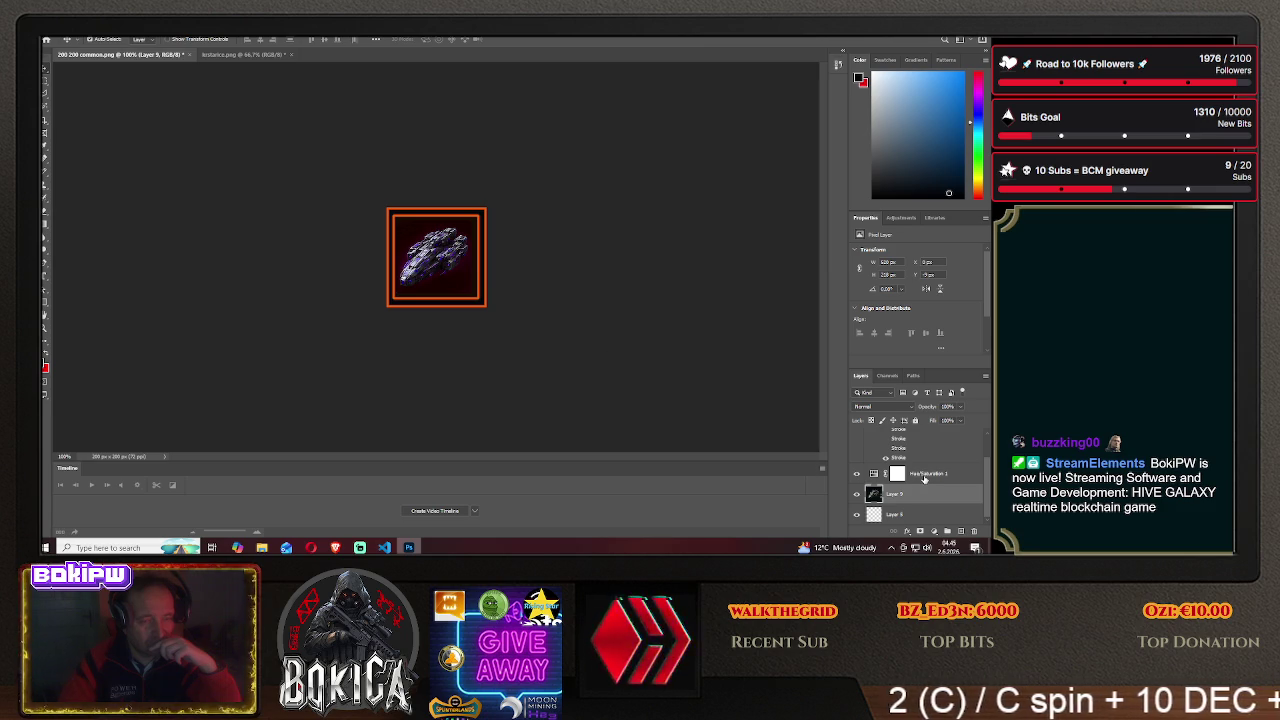
left_click(47, 115)
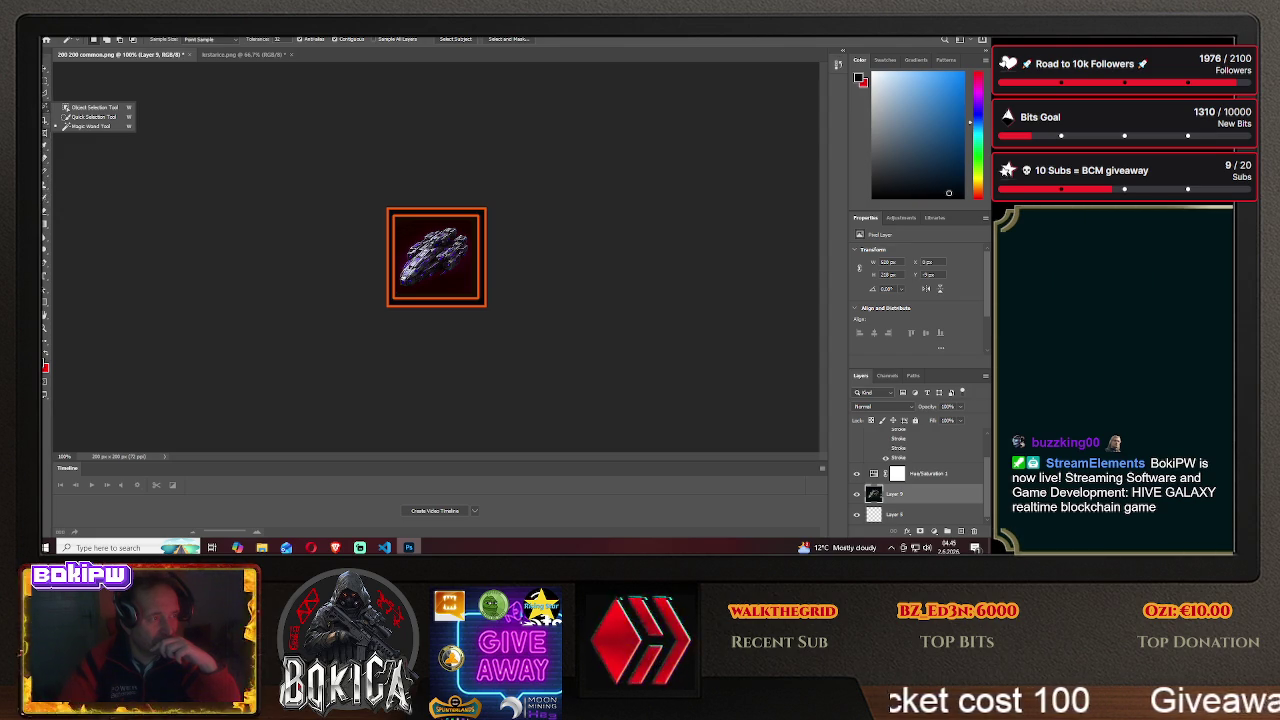
left_click(44, 97)
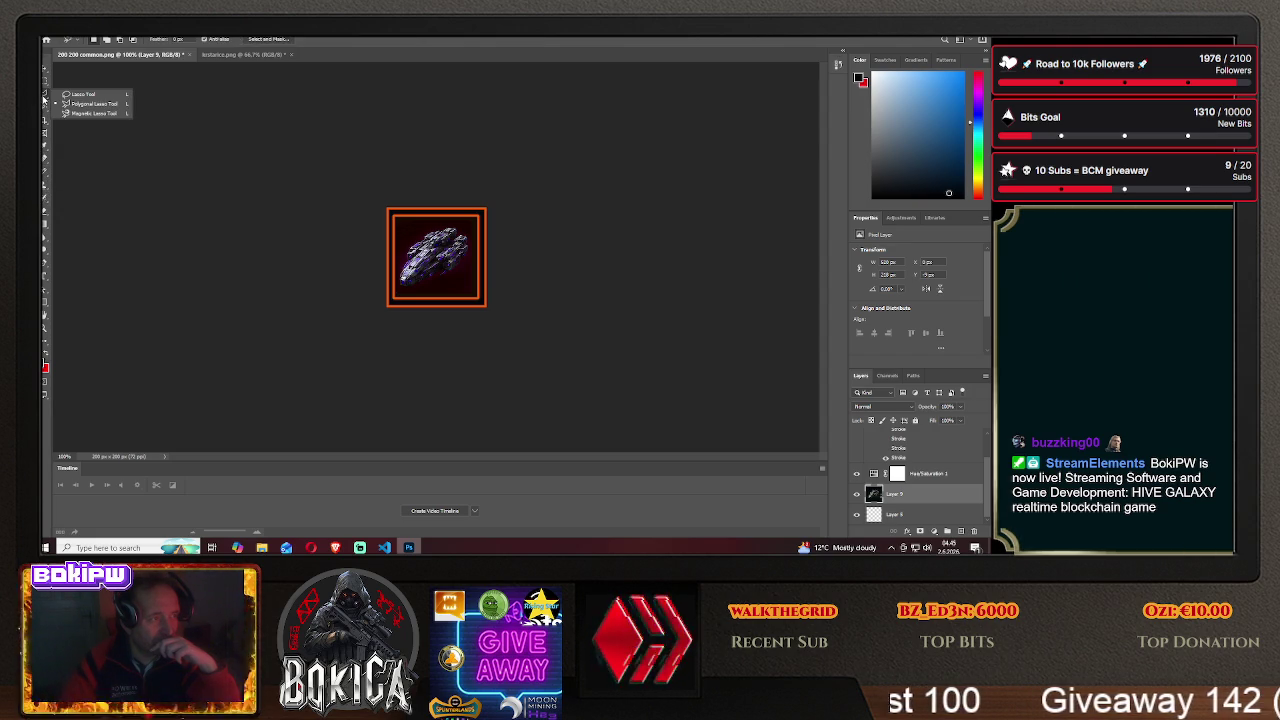
left_click(97, 95)
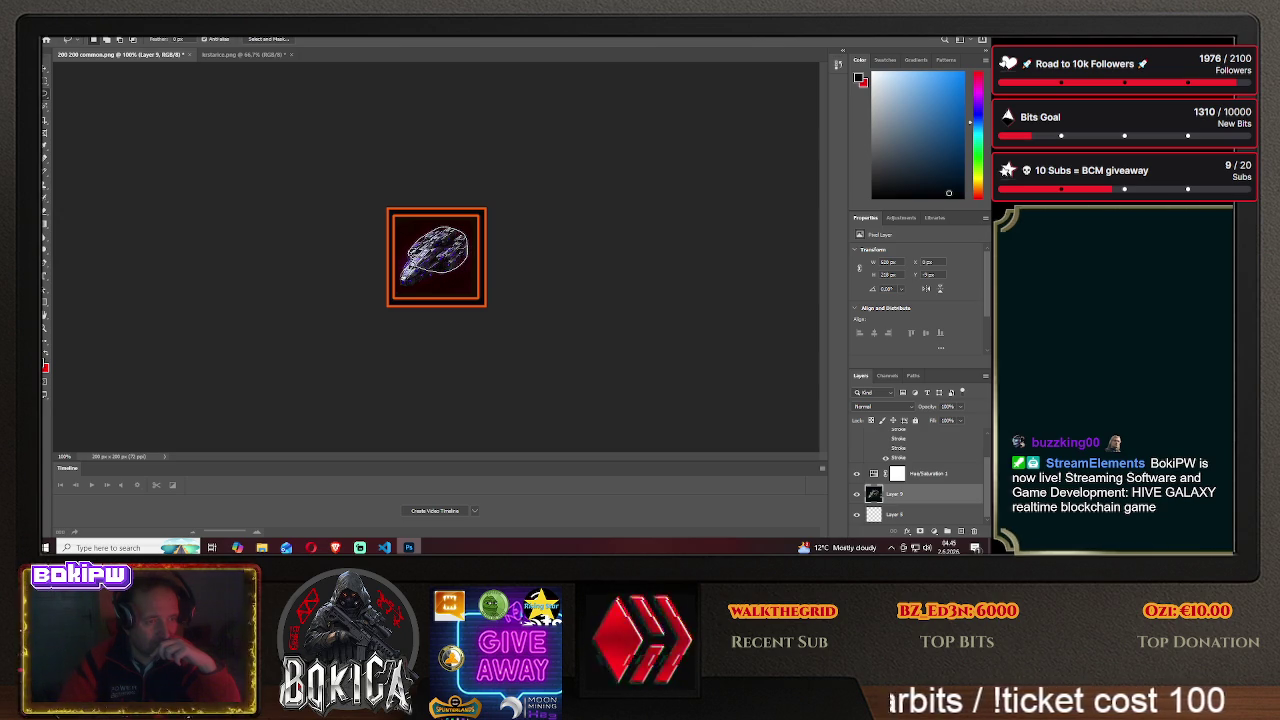
- Lasso a selection around the ship on Layer 9, glancing at the DeepSeek chat
left_click_drag(410, 260, 477, 271)
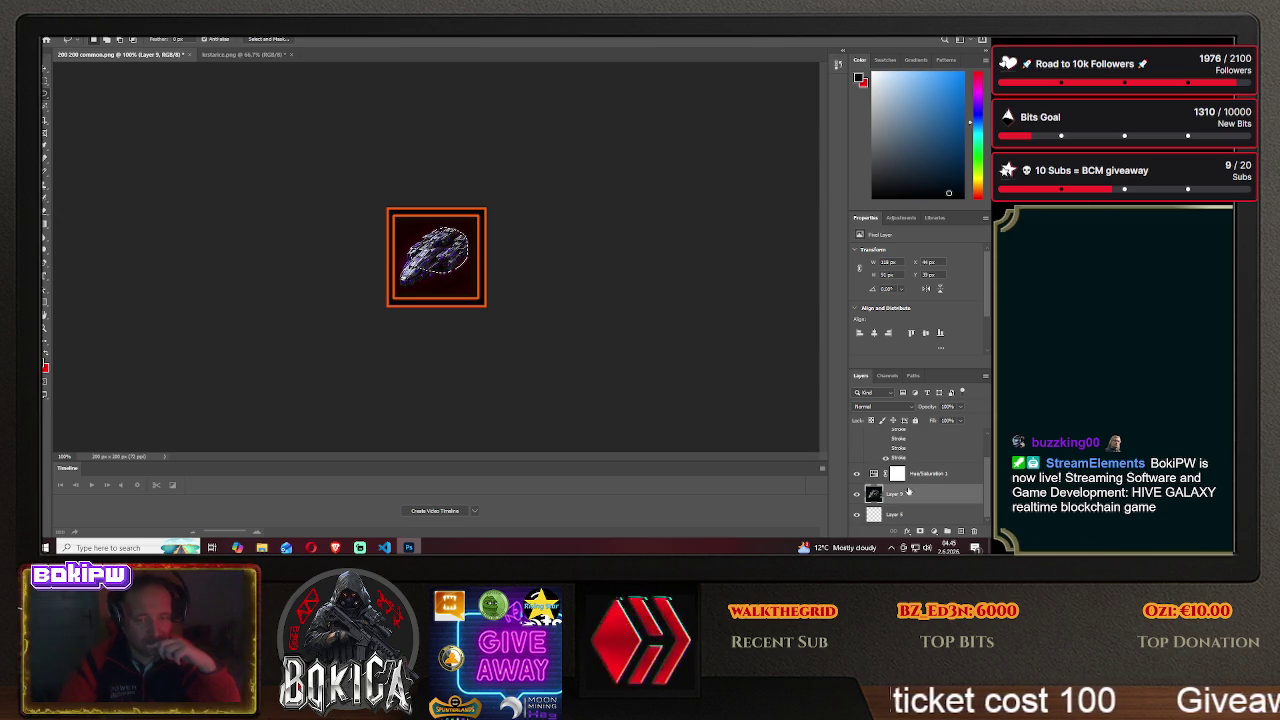
left_click(335, 547)
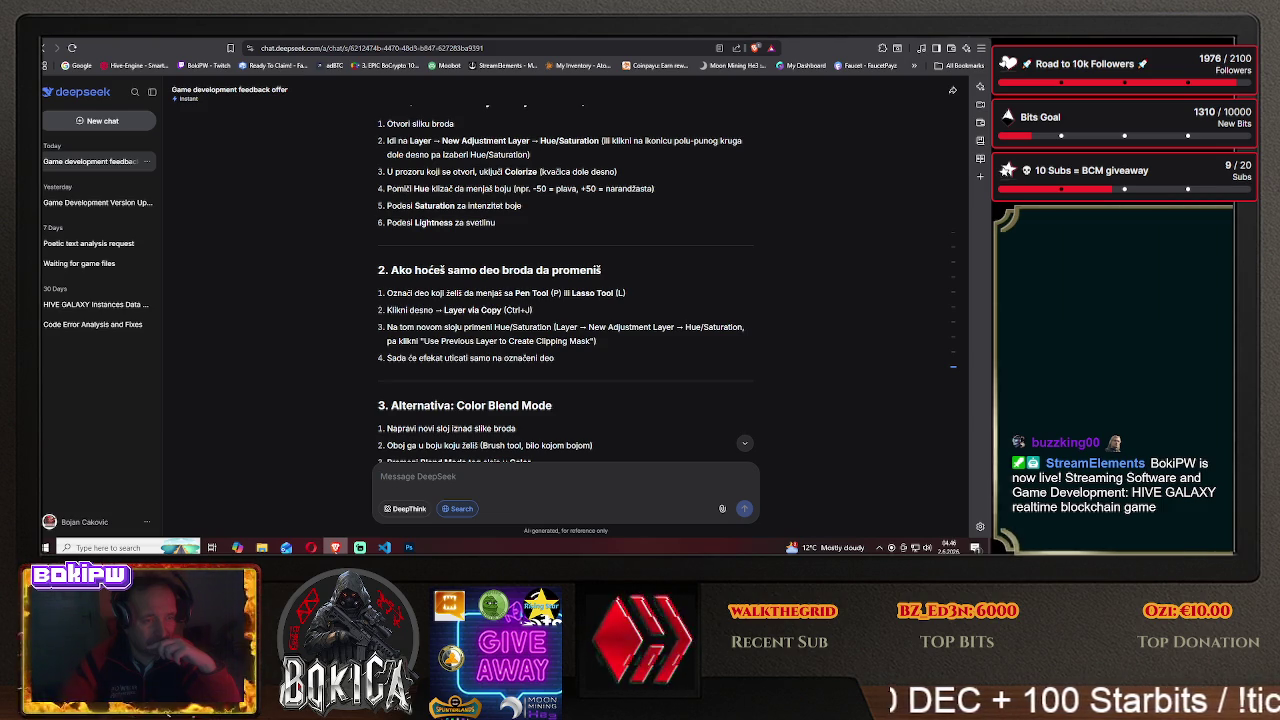
key("alt+Tab")
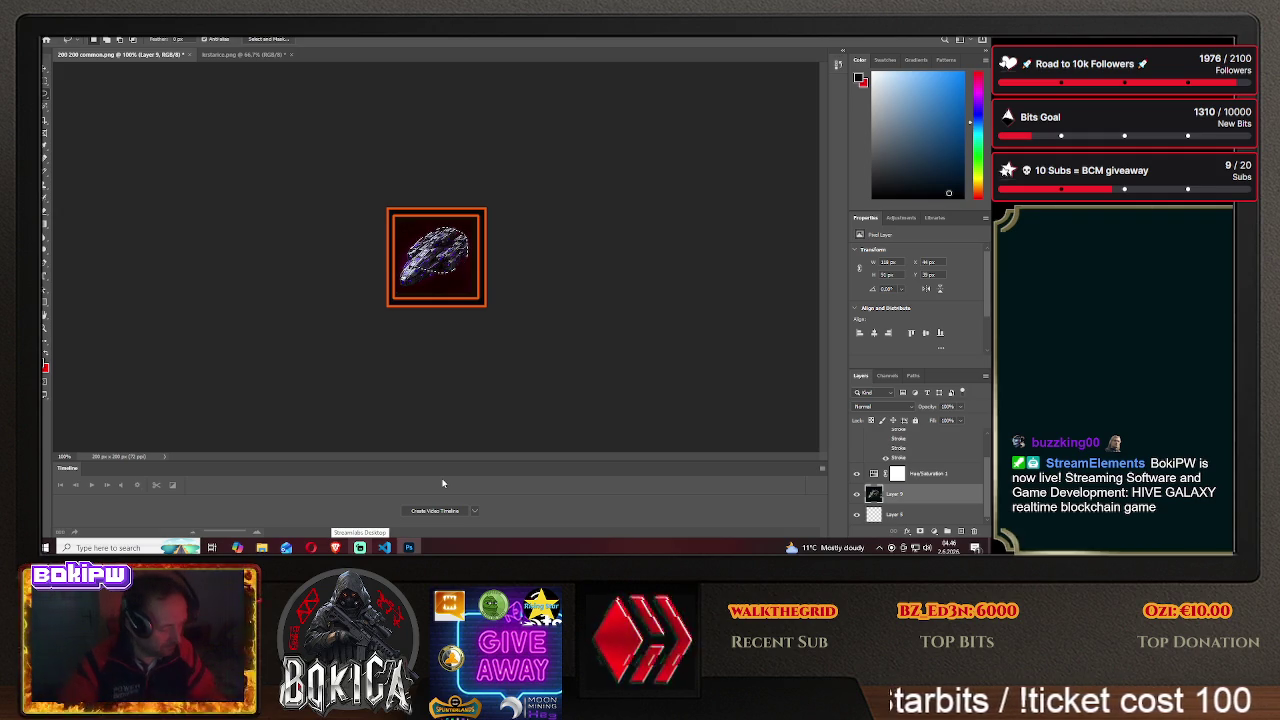
- Copy the selected ship to Layer 10 and shift Hue/Saturation toward green with lower saturation
key("ctrl+j")
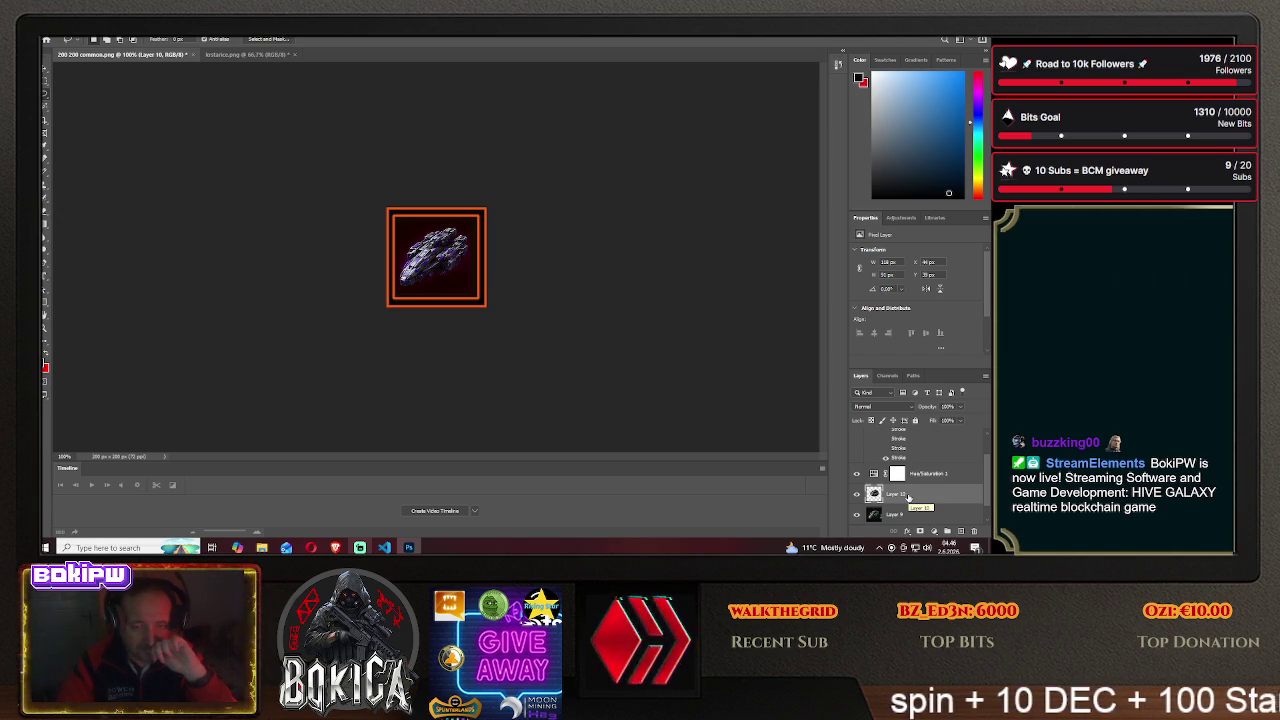
scroll(907, 496, "down", 1)
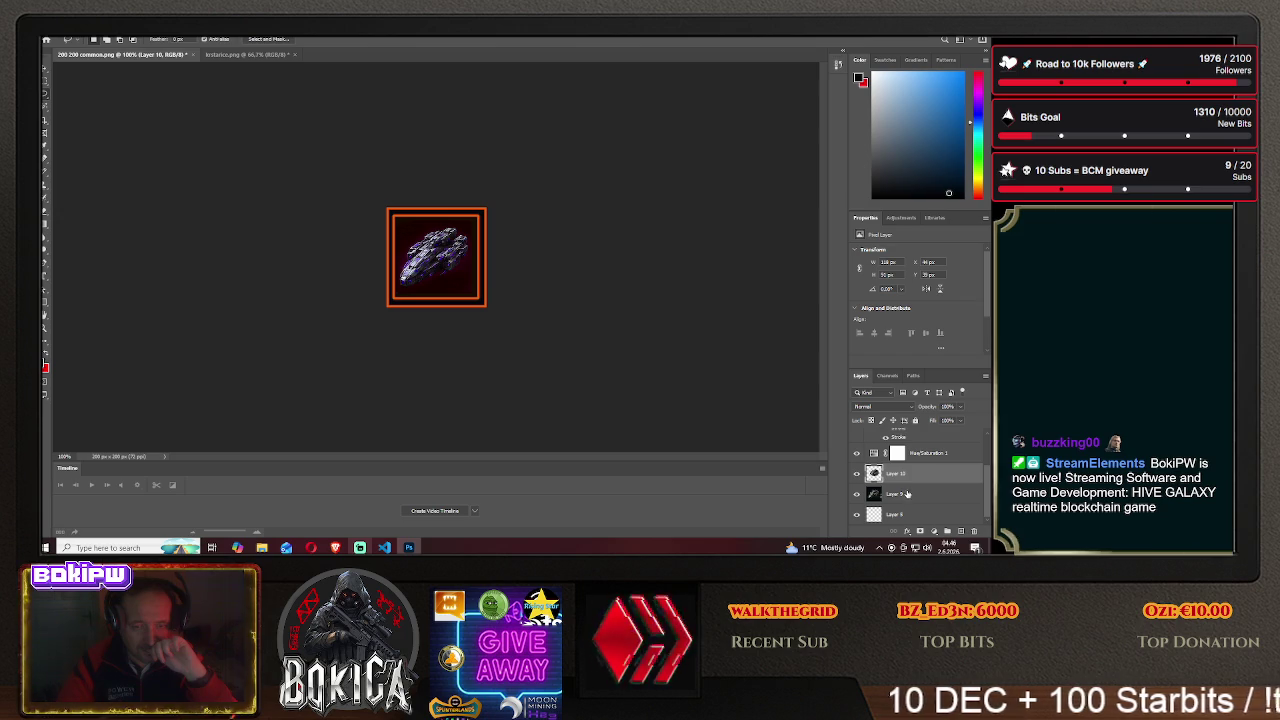
left_click(916, 455)
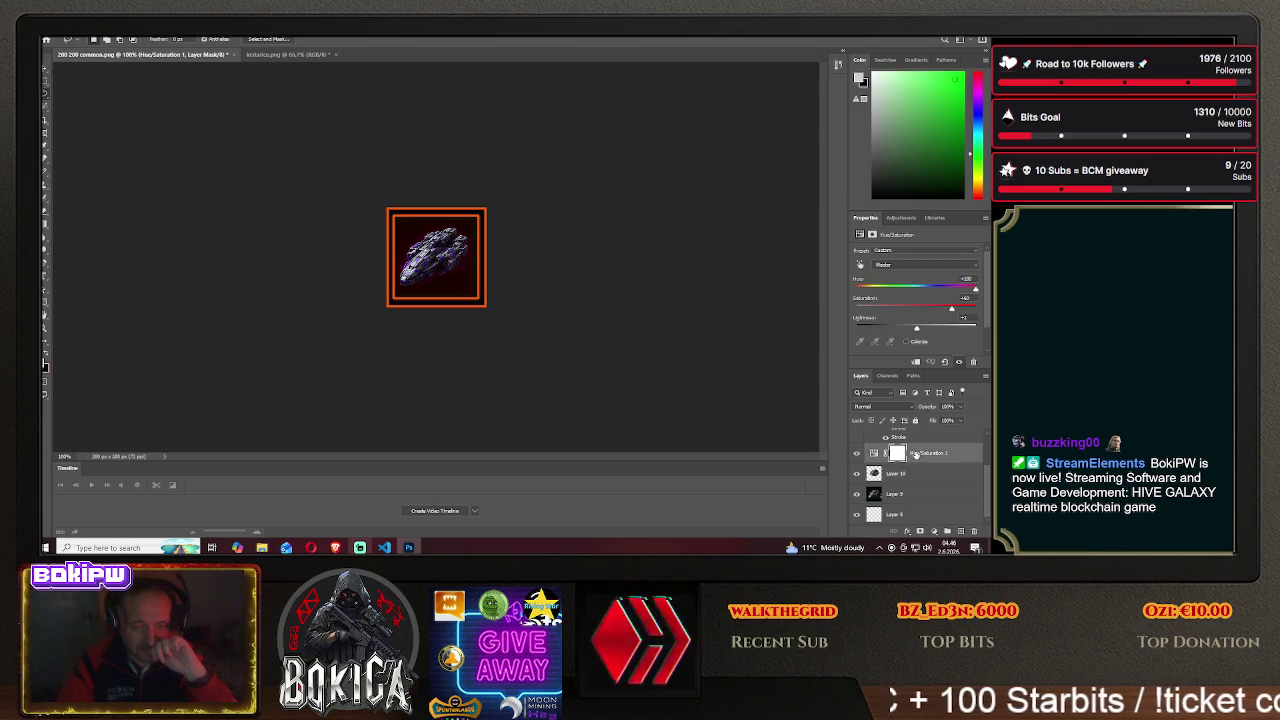
mouse_move(952, 311)
left_mouse_down()
mouse_move(880, 311)
mouse_move(955, 311)
left_mouse_up()
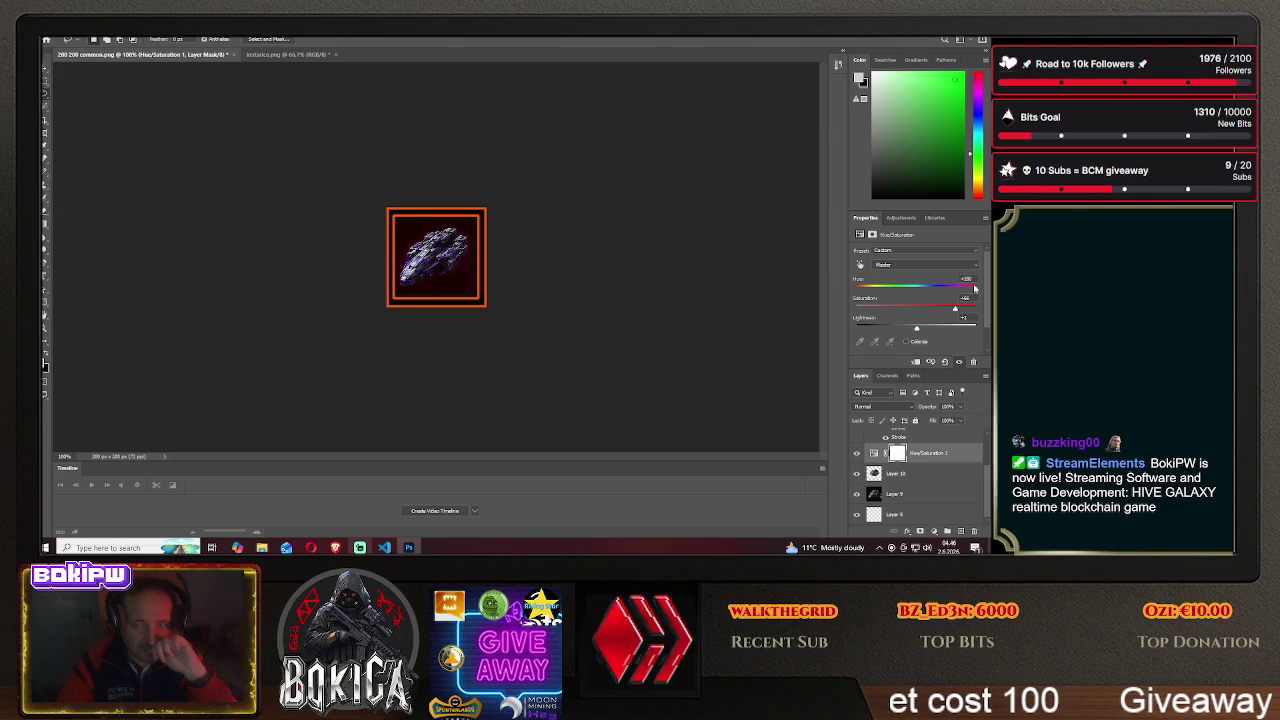
mouse_move(975, 288)
left_mouse_down()
mouse_move(919, 290)
mouse_move(934, 298)
left_mouse_up()
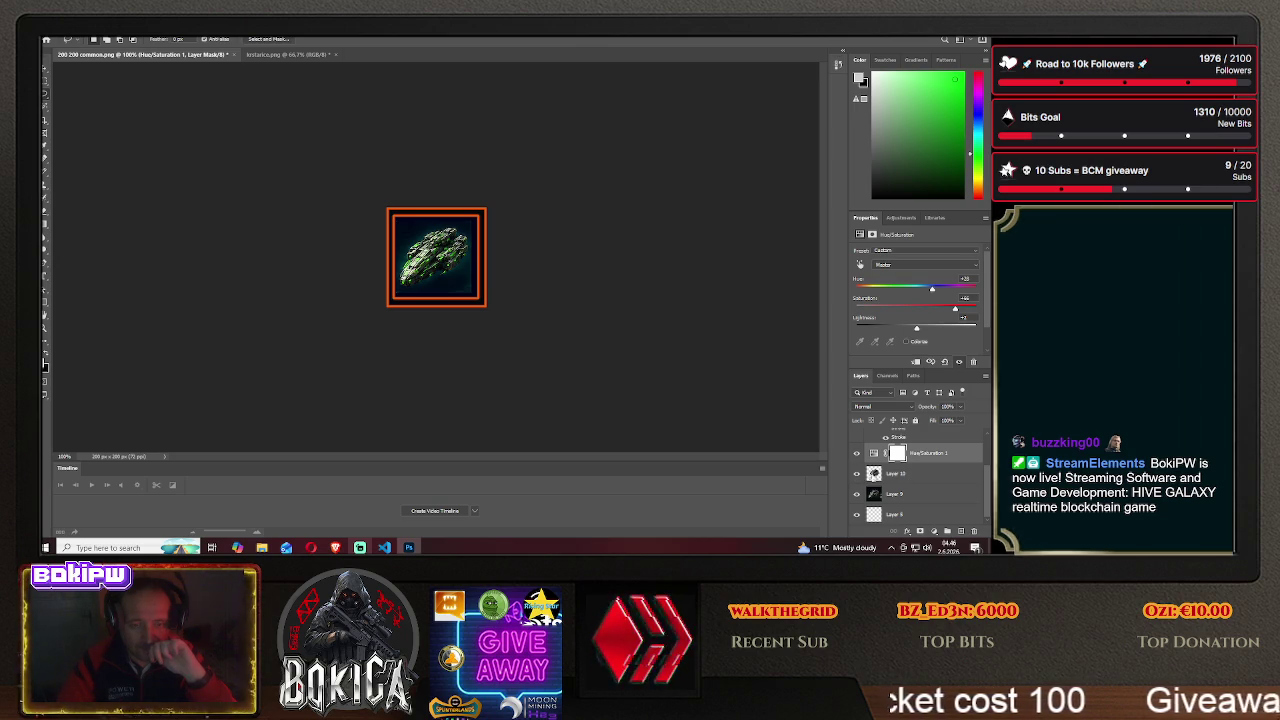
left_click(900, 476)
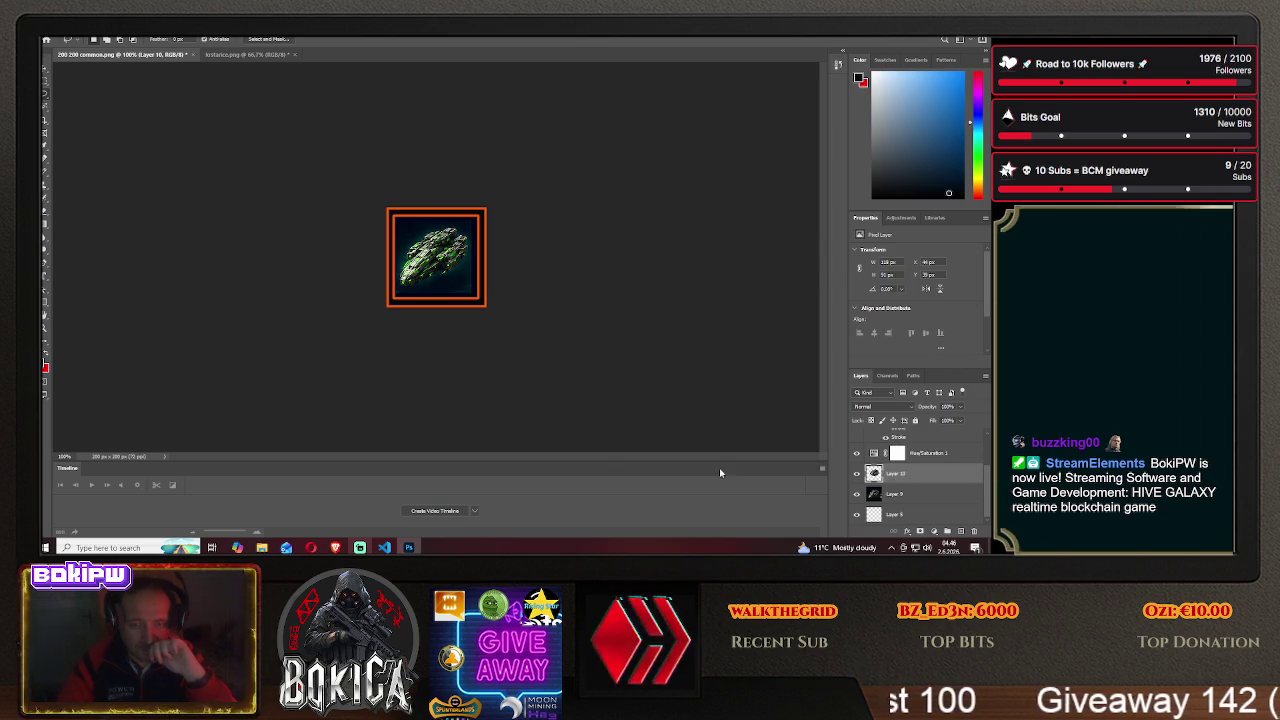
left_click(335, 547)
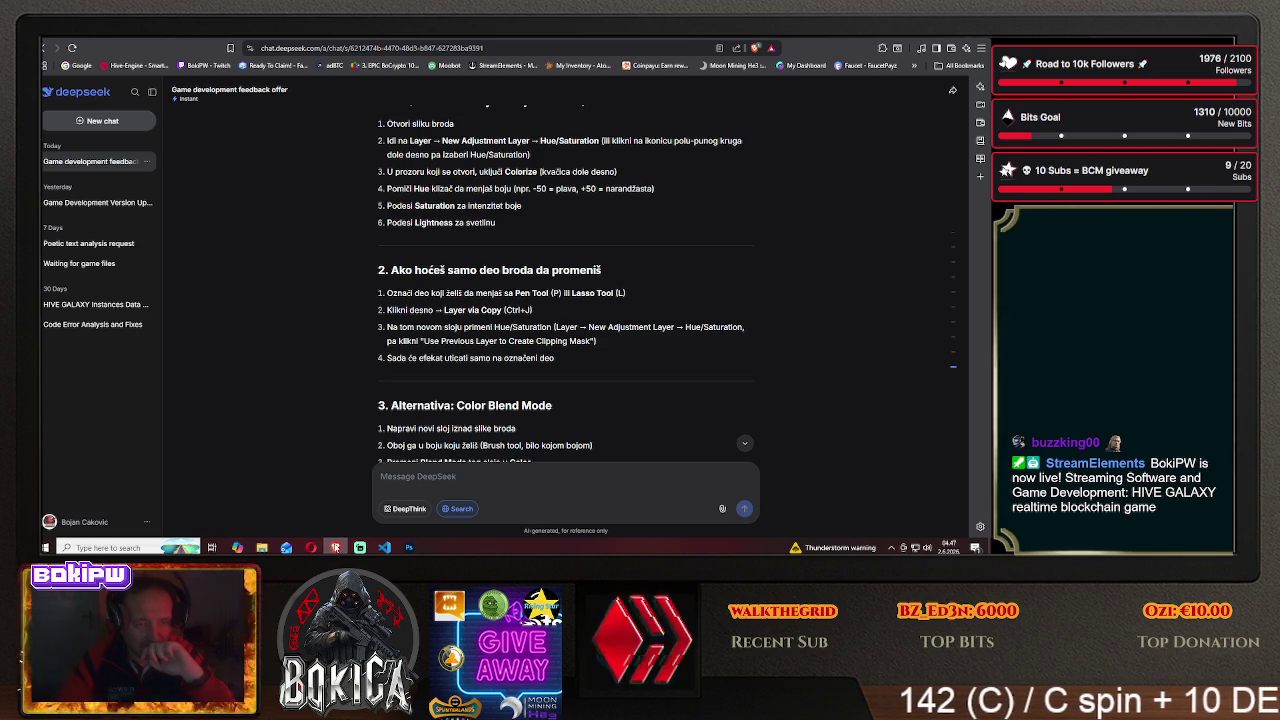
key("alt+Tab")
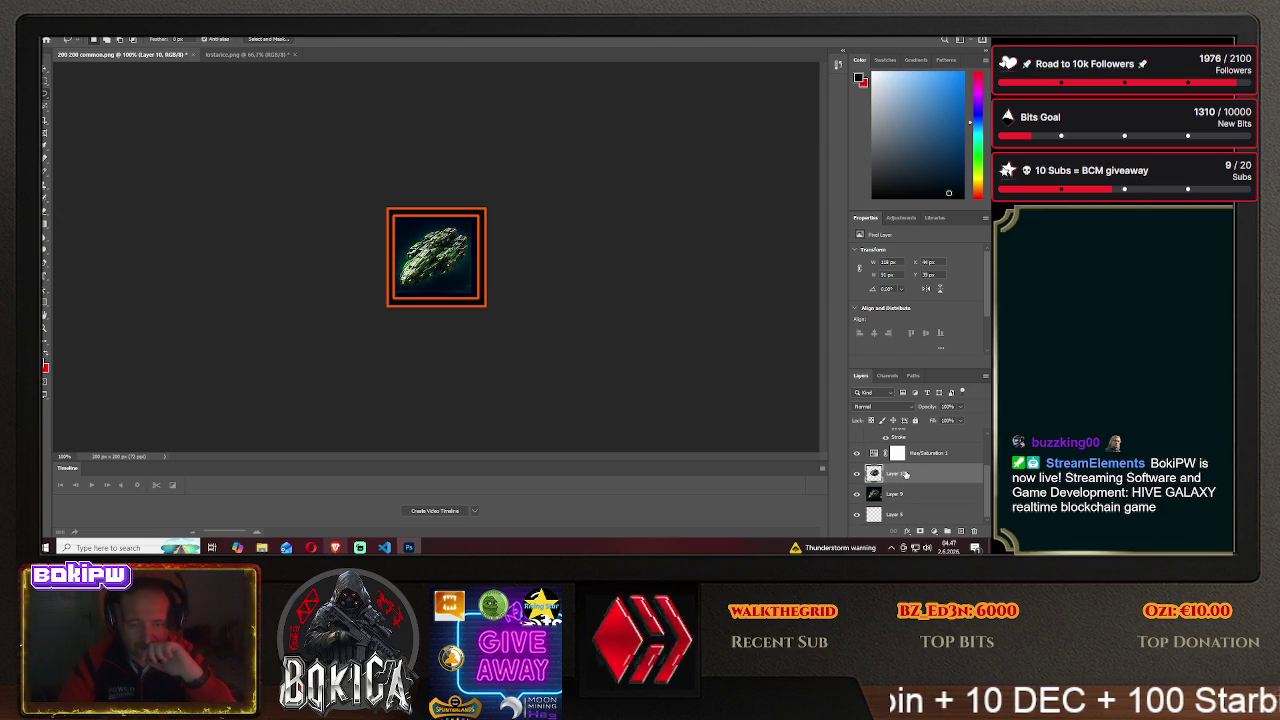
- Add a new empty layer and bring up Layer 10's context menu
left_click(961, 531)
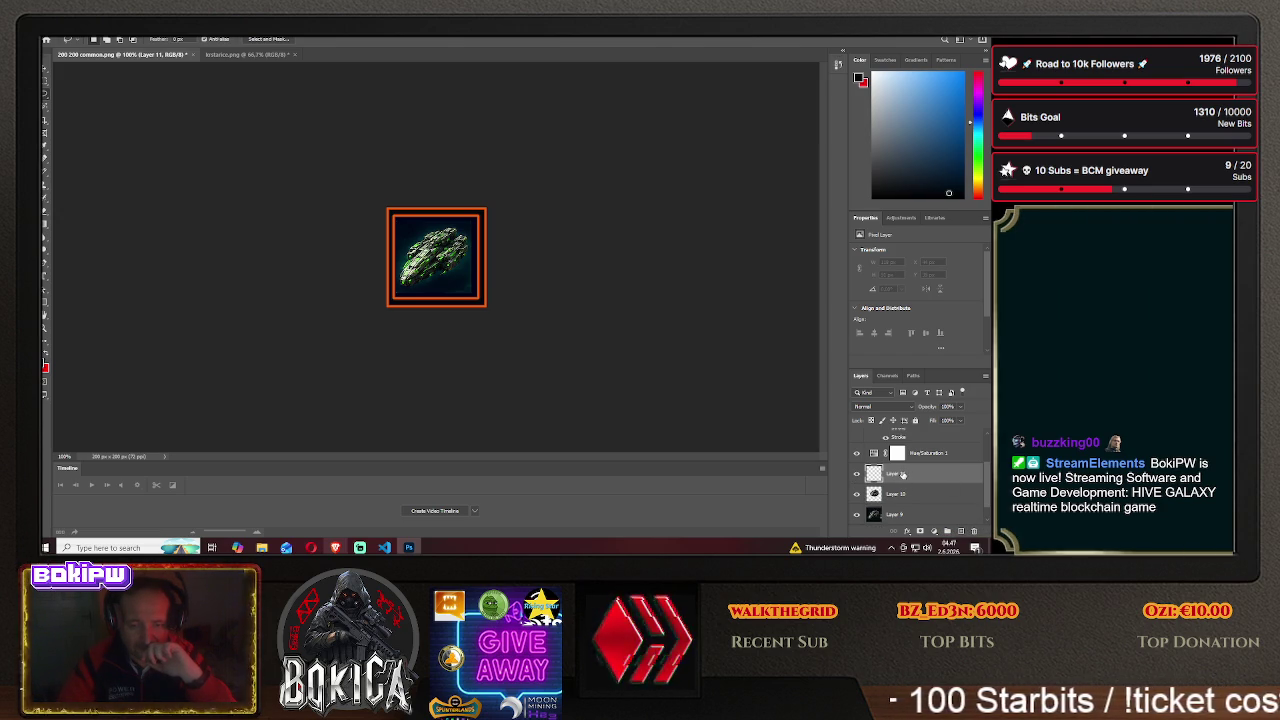
scroll(903, 475, "down", 1)
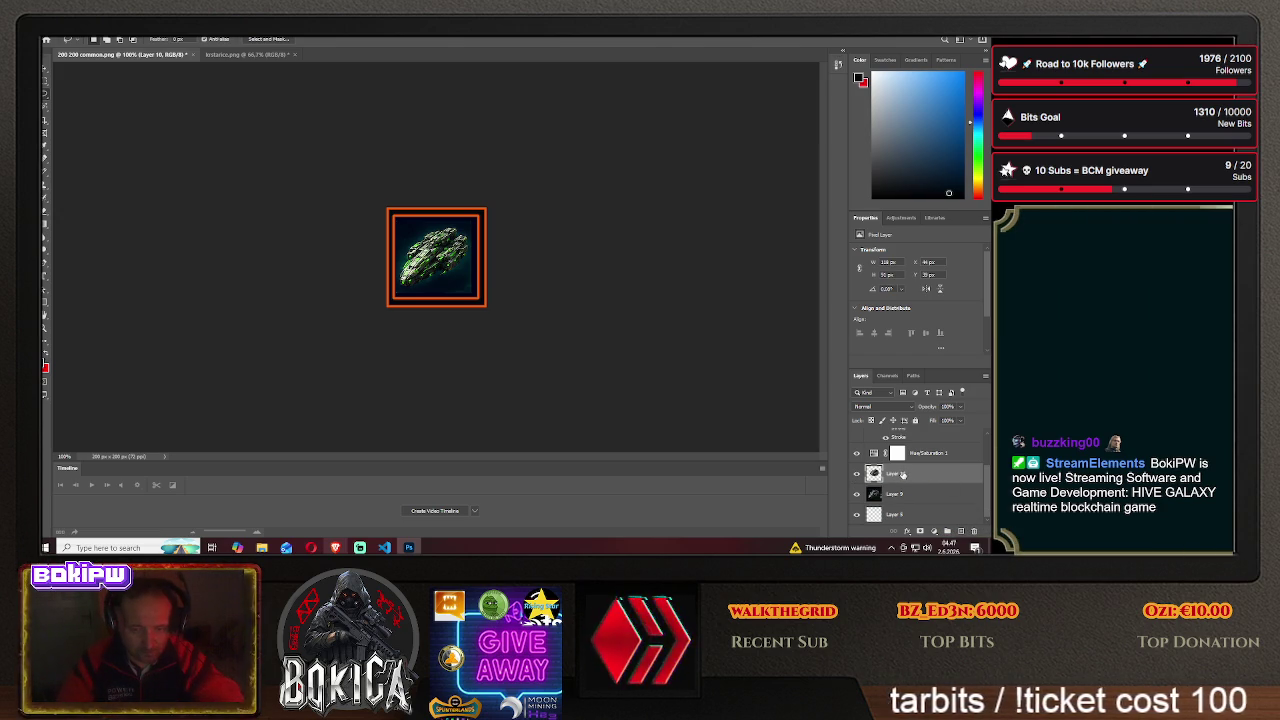
right_click(905, 476)
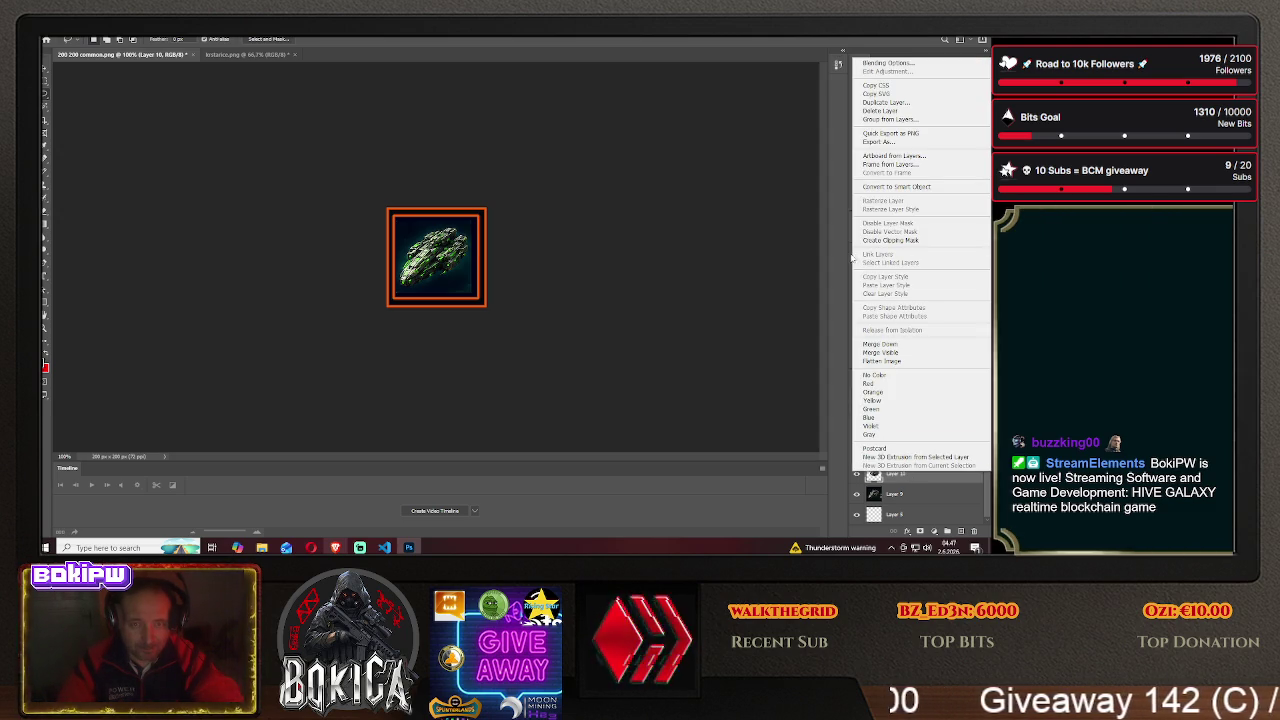
- Dismiss Layer 10's blending options and add Hue/Saturation 2 above the ship
left_click(888, 62)
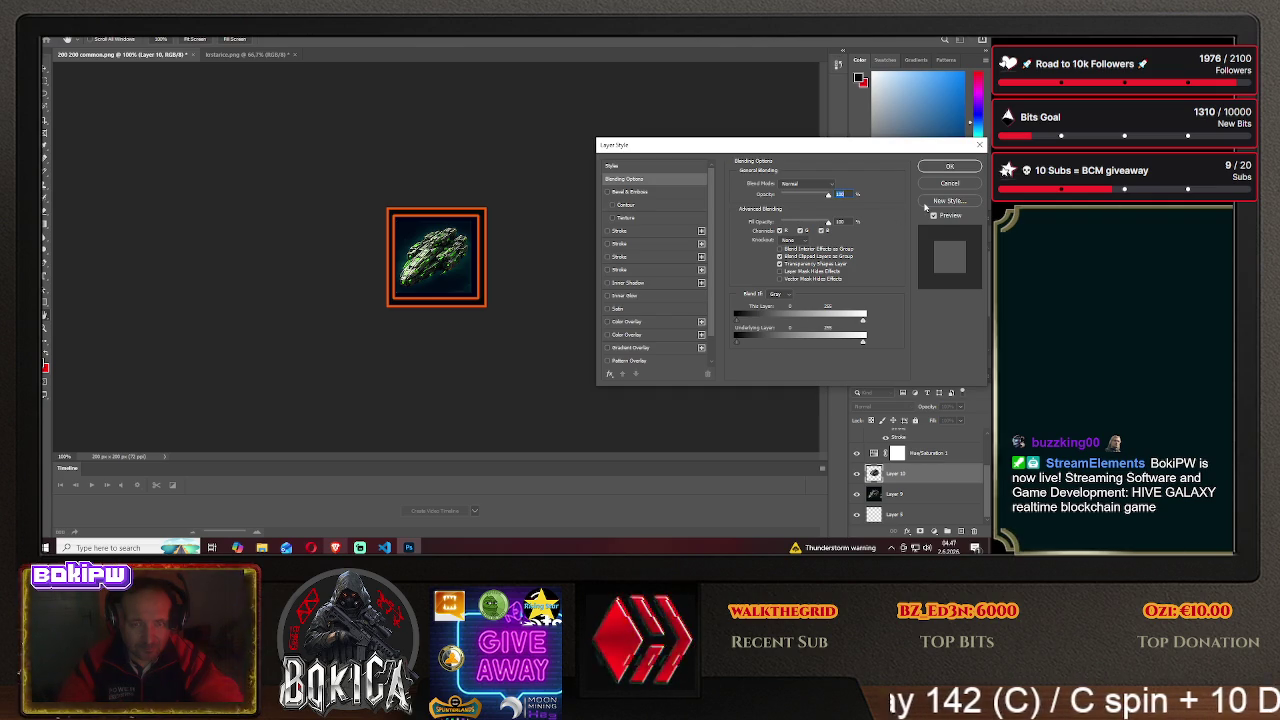
left_click(948, 185)
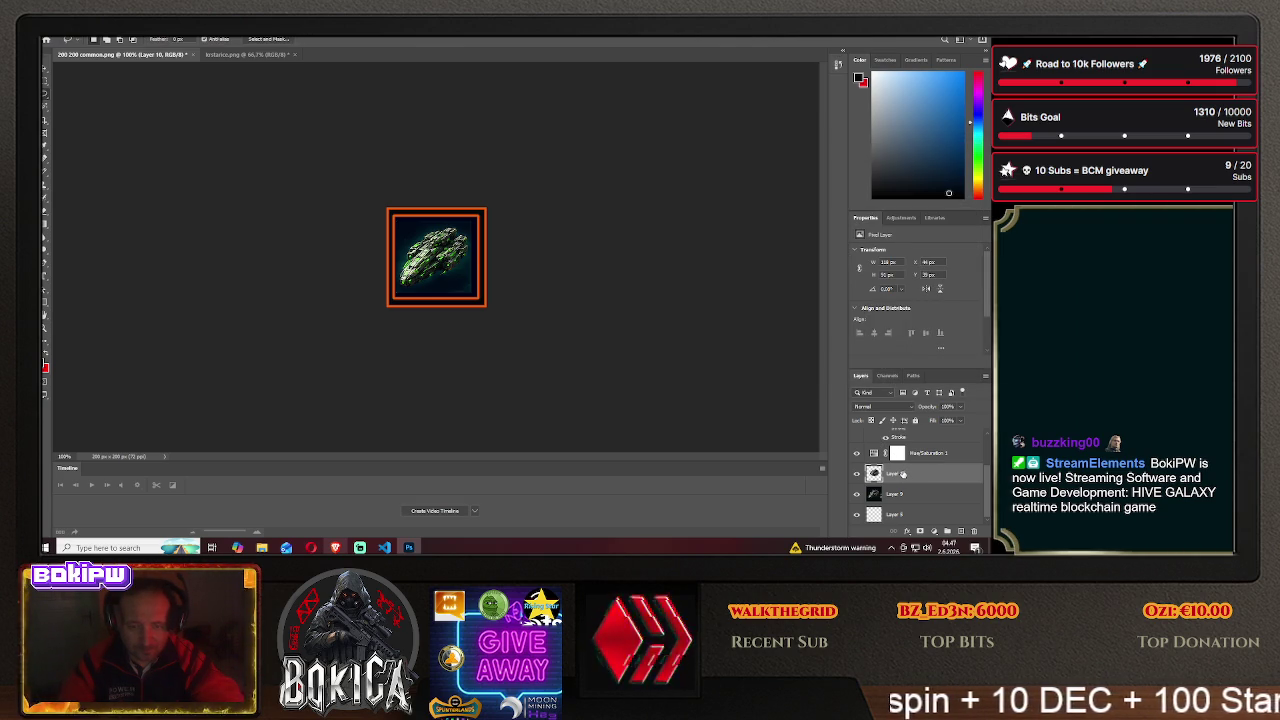
left_click(901, 217)
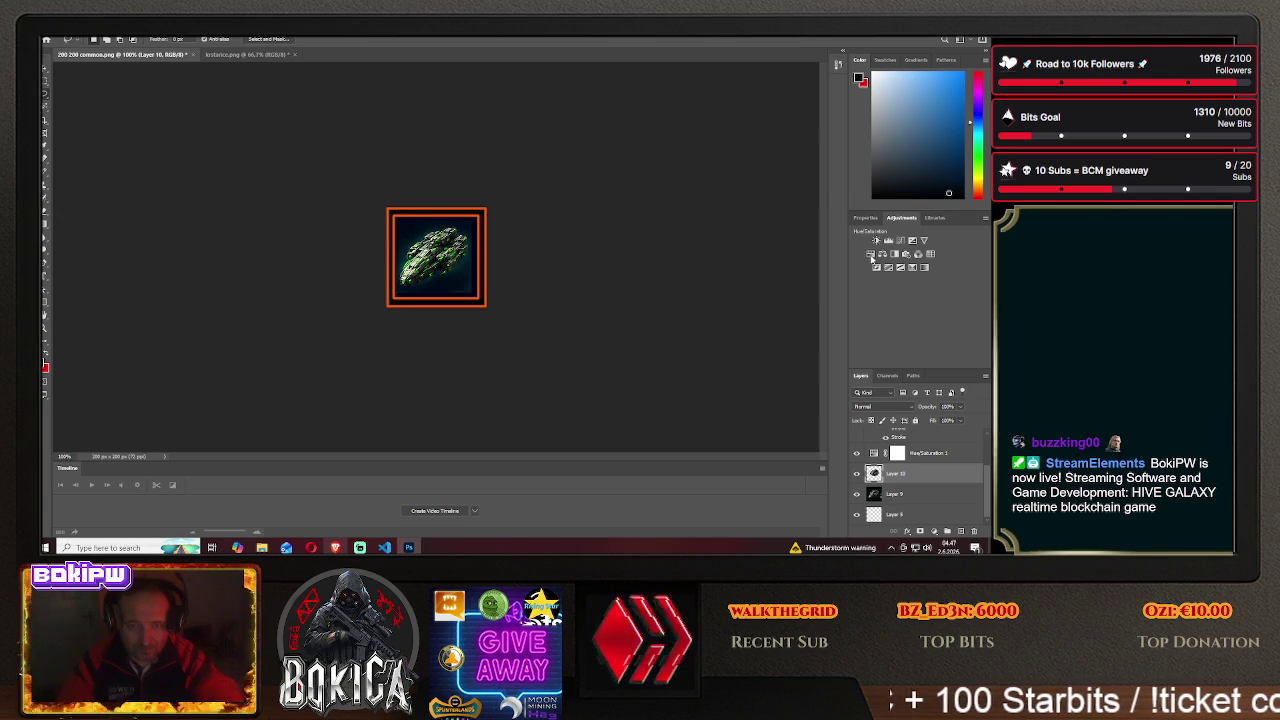
left_click(870, 255)
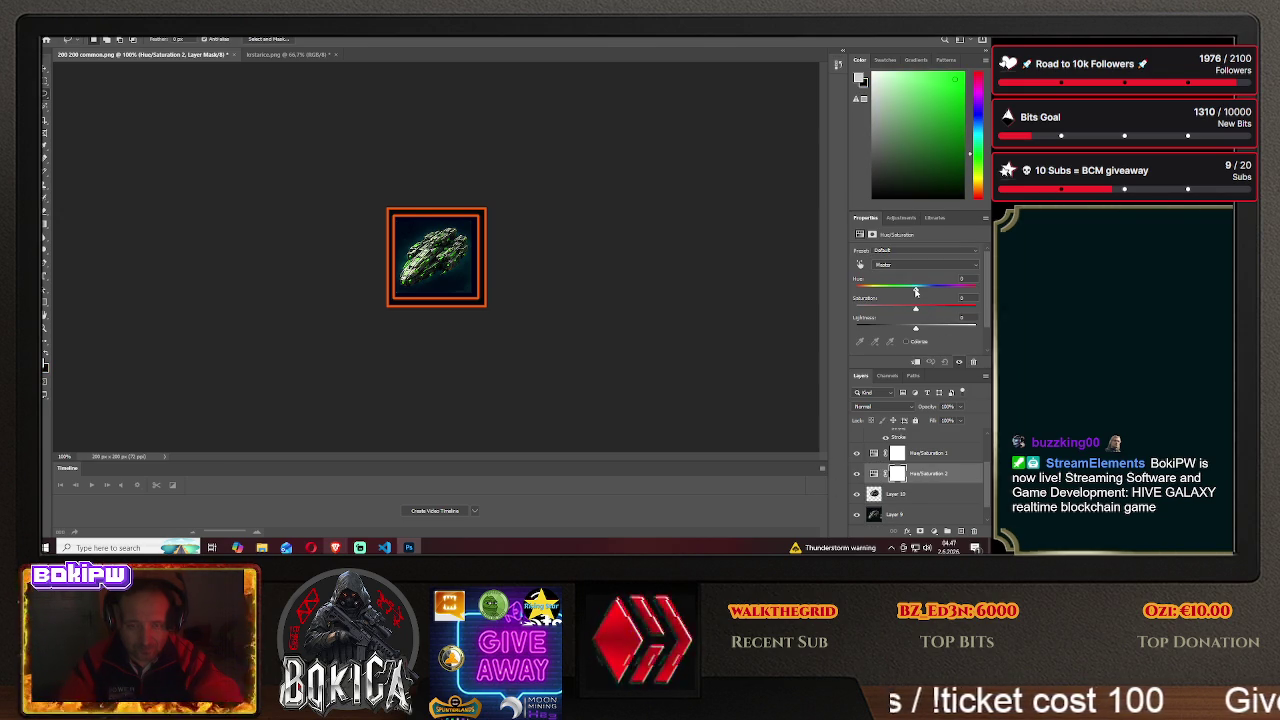
- Nudge Hue/Saturation 2's hue slightly below zero, then check DeepSeek's instructions
mouse_move(915, 291)
left_mouse_down()
mouse_move(960, 291)
mouse_move(855, 292)
mouse_move(917, 298)
mouse_move(899, 297)
left_mouse_up()
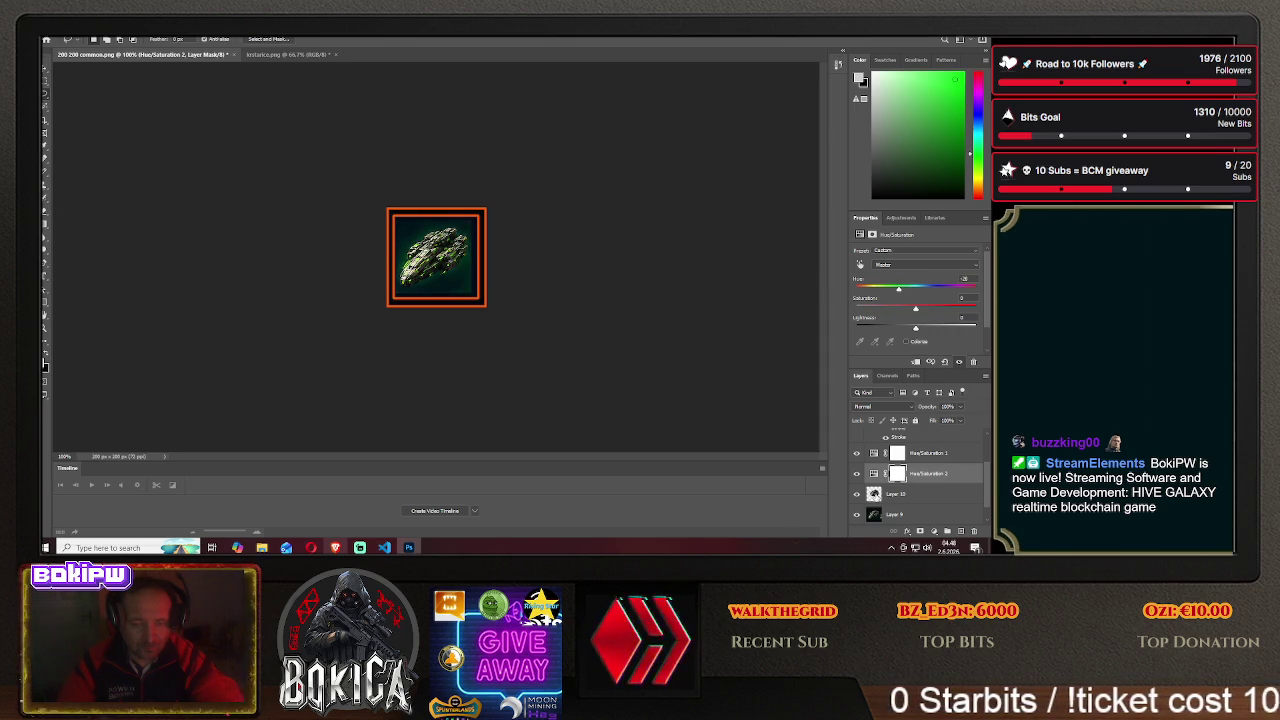
left_click(890, 493)
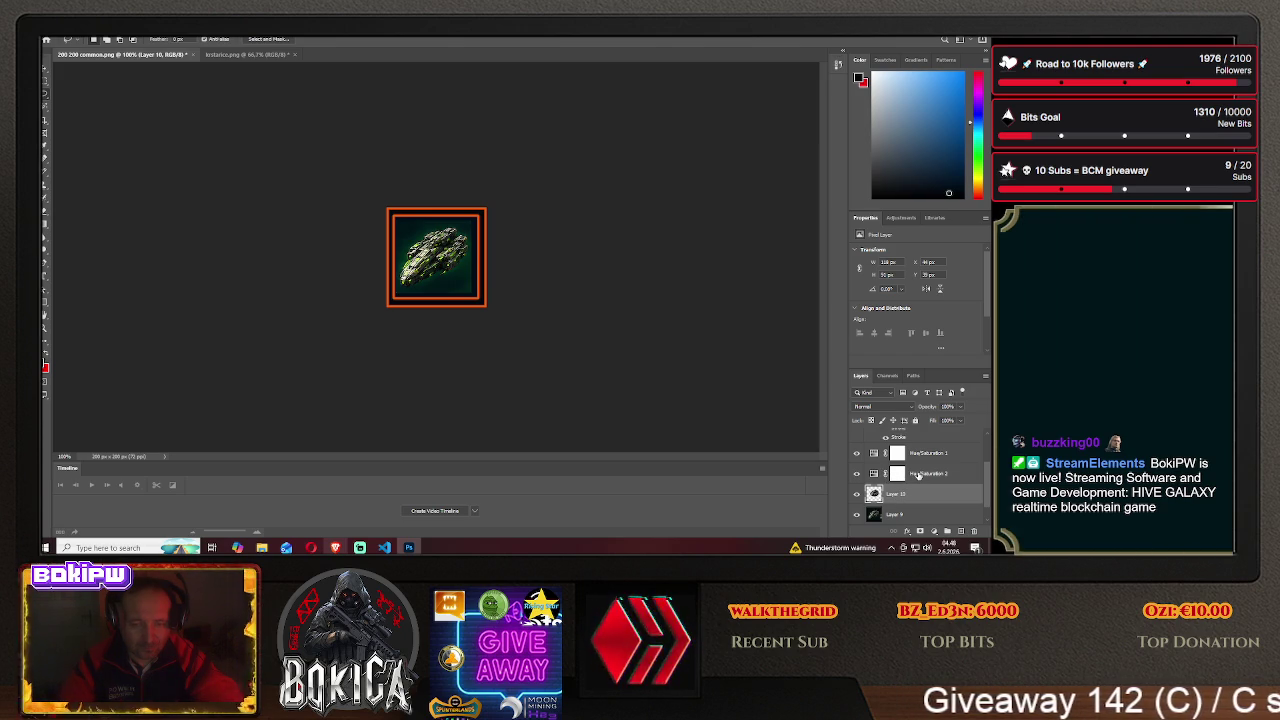
left_click(918, 476)
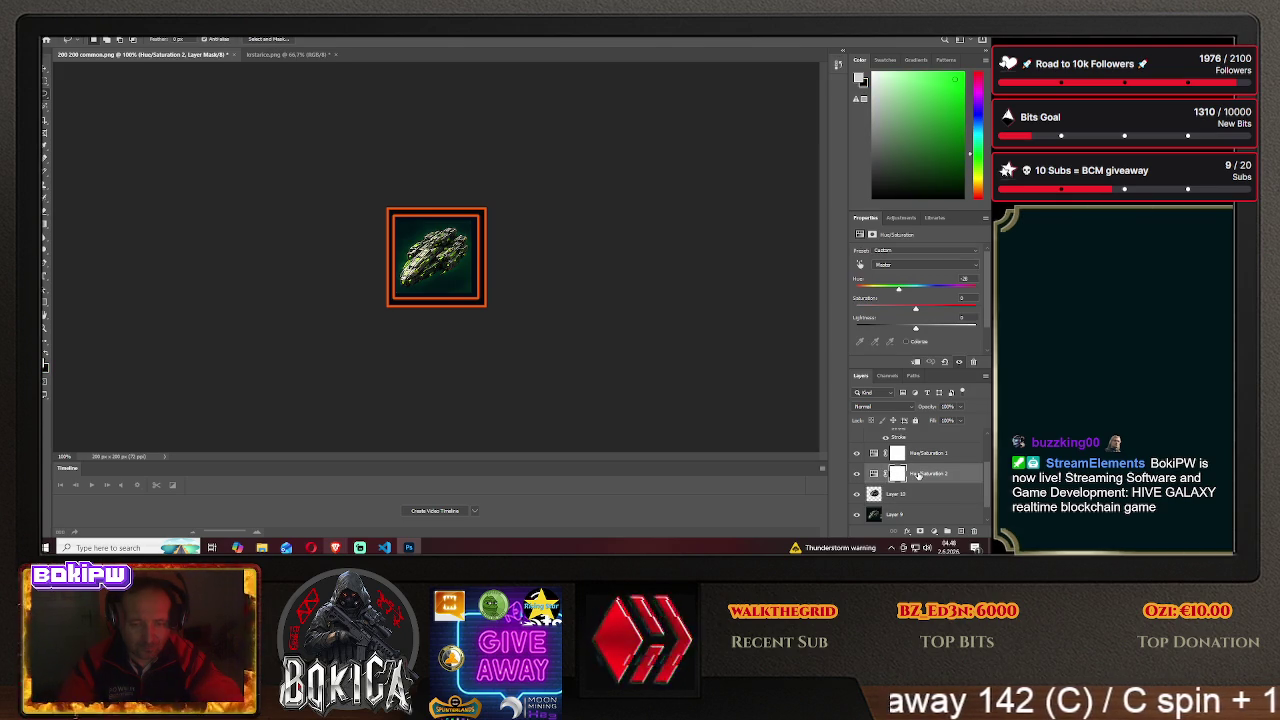
left_click(335, 547)
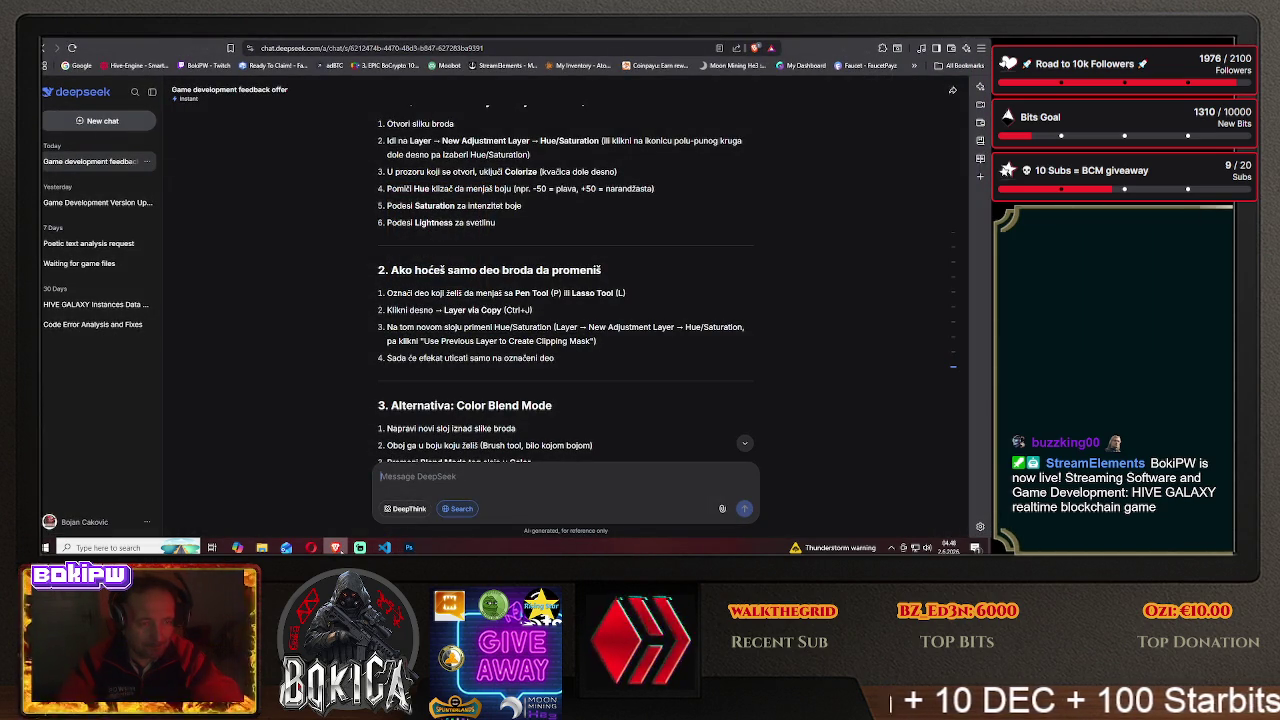
key("alt+Tab")
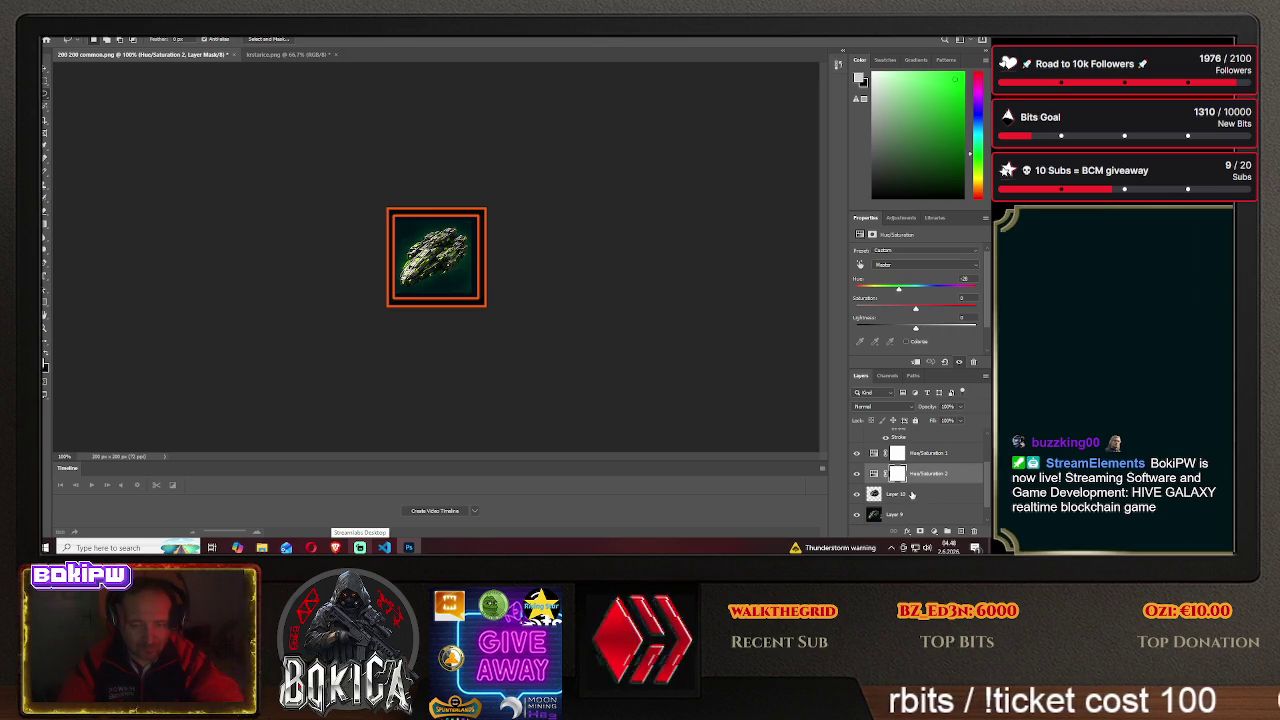
- Reselect Hue/Saturation 2 and limit its adjustment to the Reds channel
right_click(911, 494)
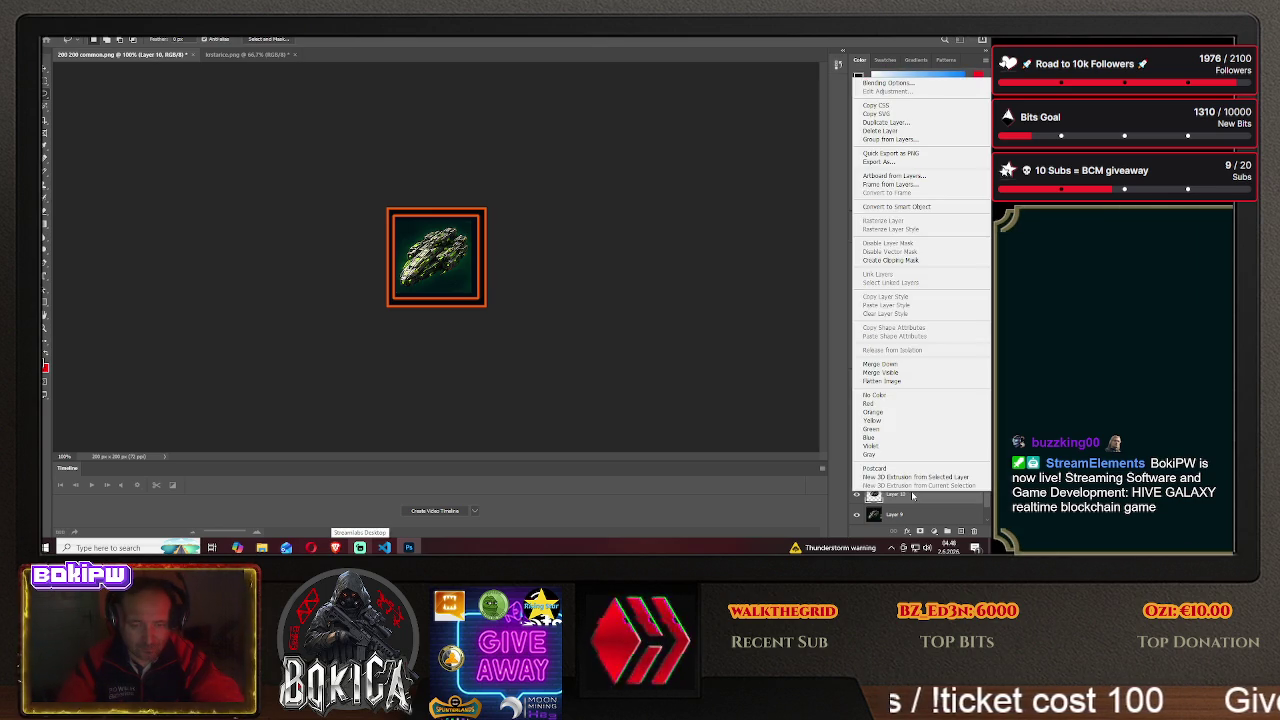
left_click(755, 425)
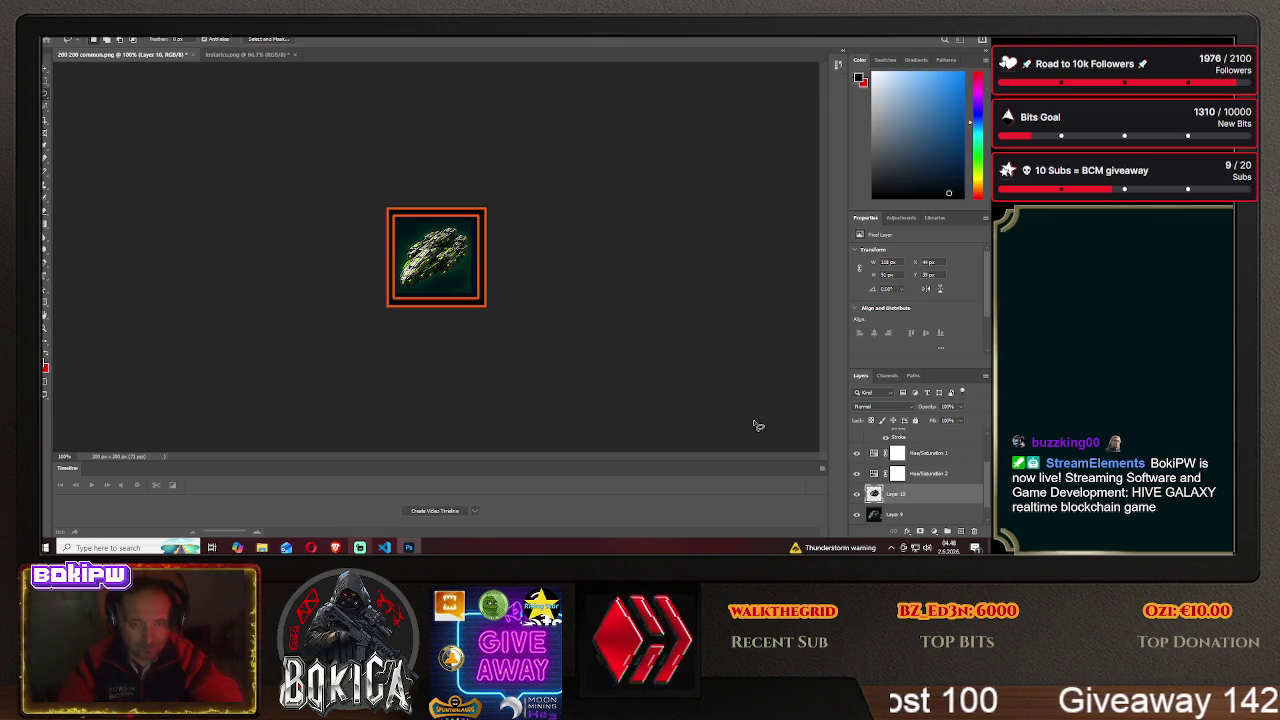
left_click(929, 476)
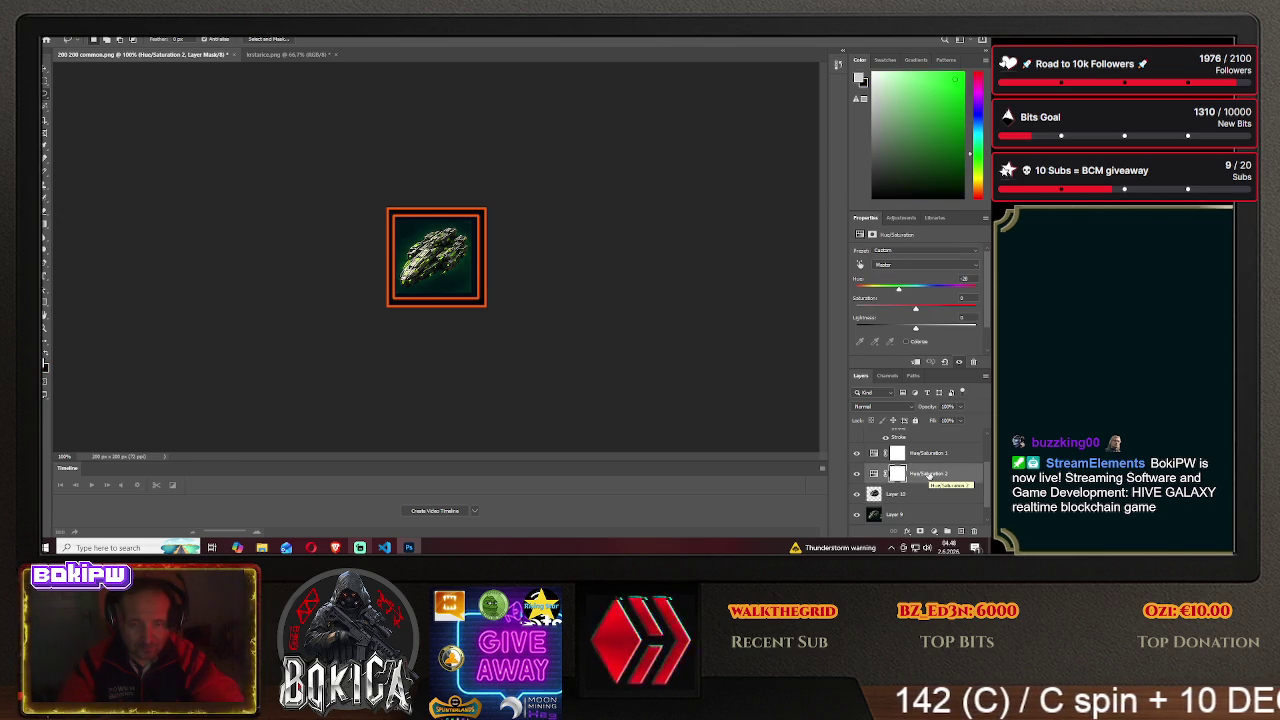
left_click(911, 266)
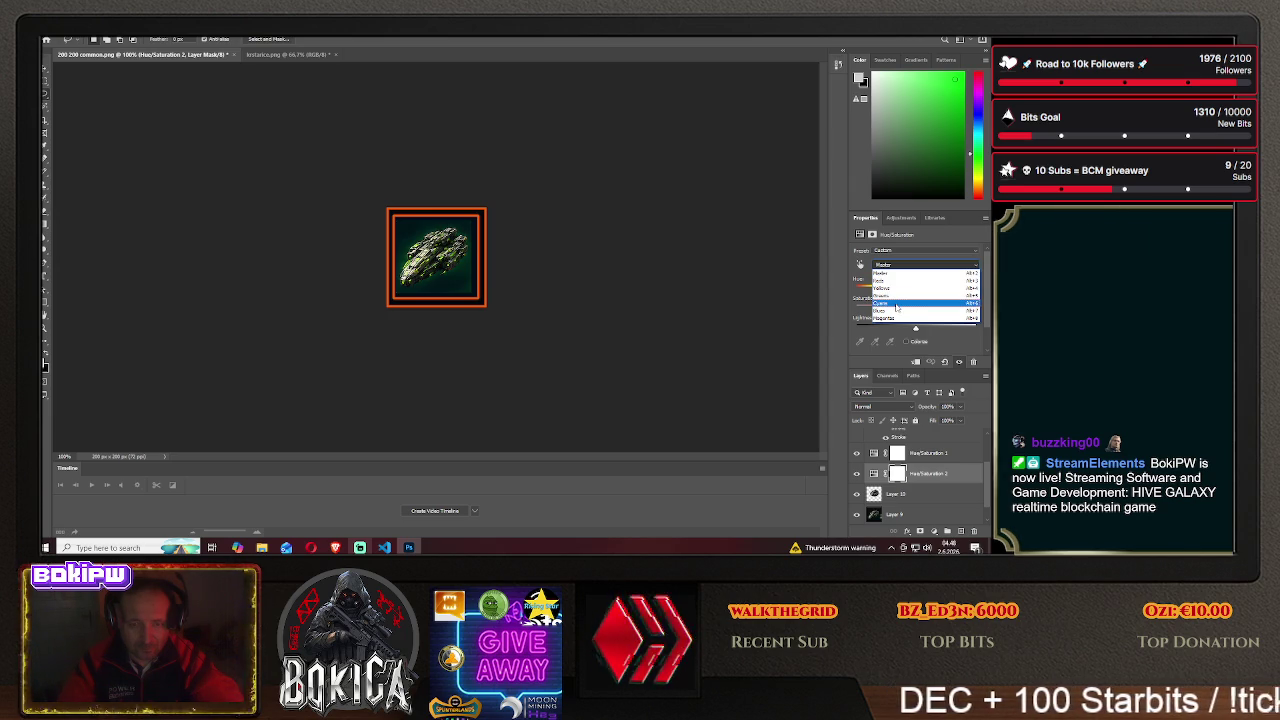
left_click(895, 283)
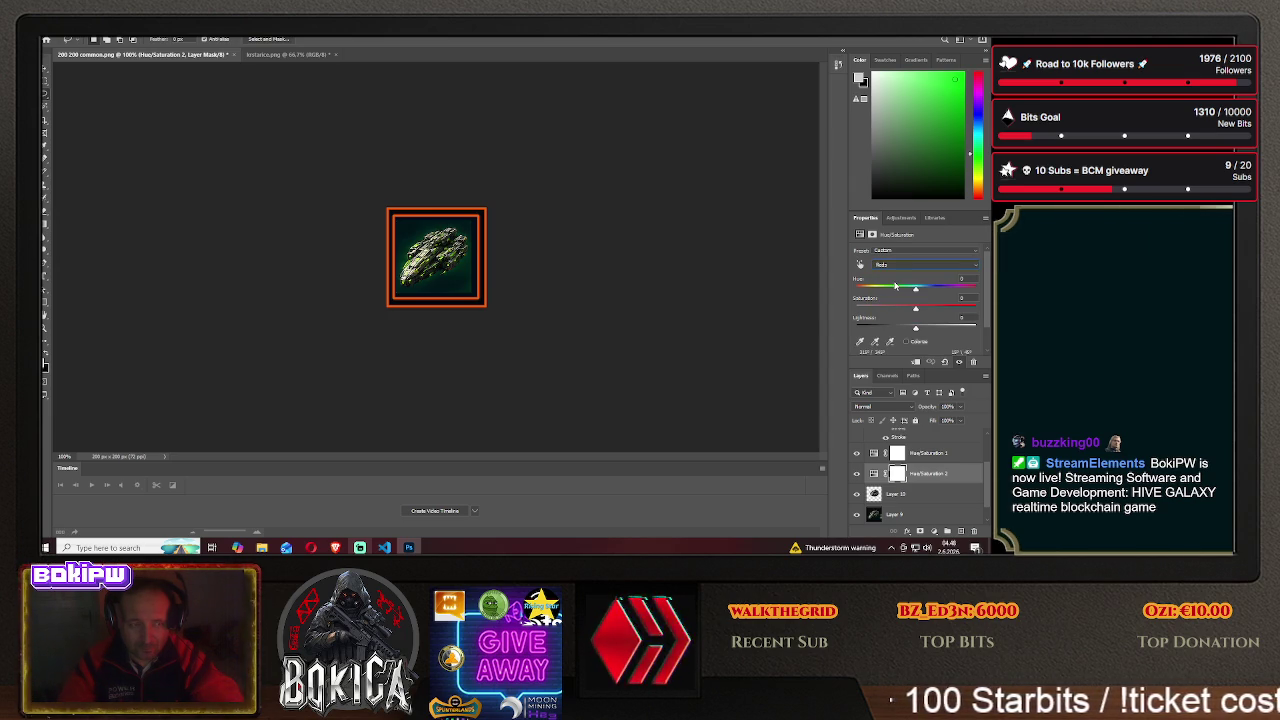
- Set the Reds to about +25 hue, -13 saturation and +52 lightness
mouse_move(916, 293)
left_mouse_down()
mouse_move(935, 292)
mouse_move(901, 289)
left_mouse_up()
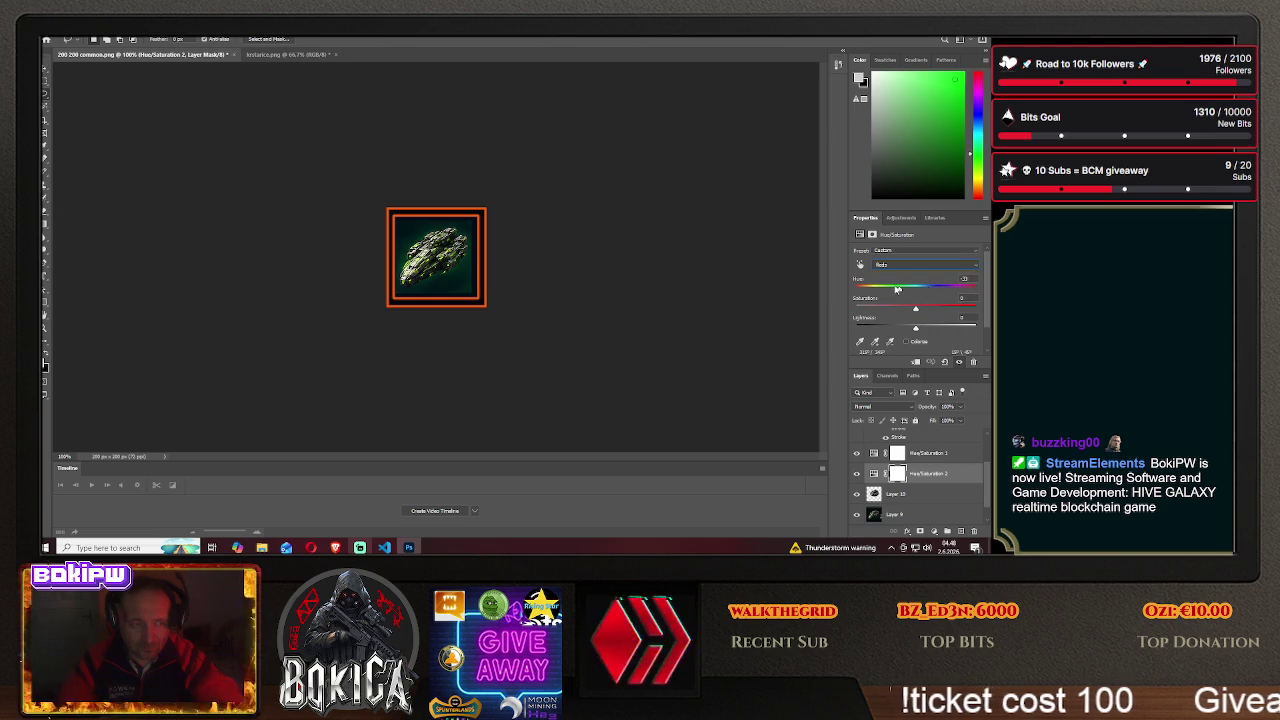
mouse_move(901, 289)
left_mouse_down()
mouse_move(953, 288)
mouse_move(931, 289)
left_mouse_up()
left_click(916, 310)
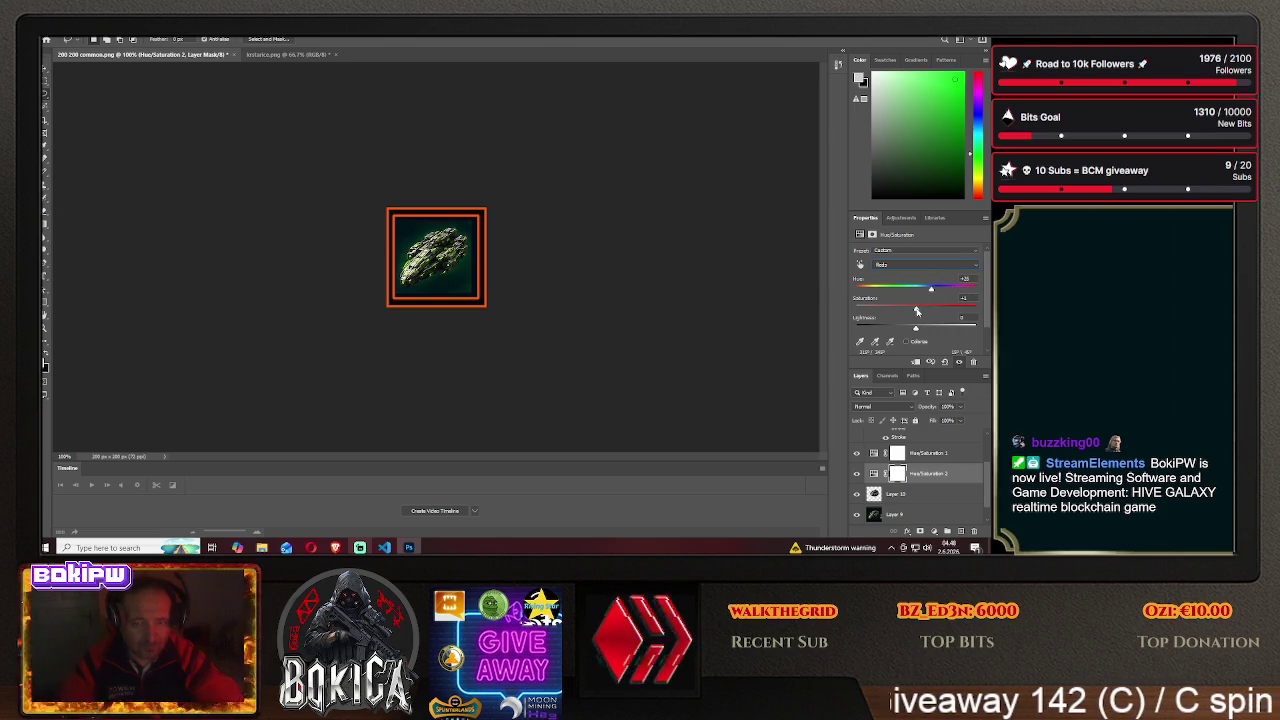
left_click_drag(920, 311, 945, 311)
left_click_drag(867, 312, 904, 314)
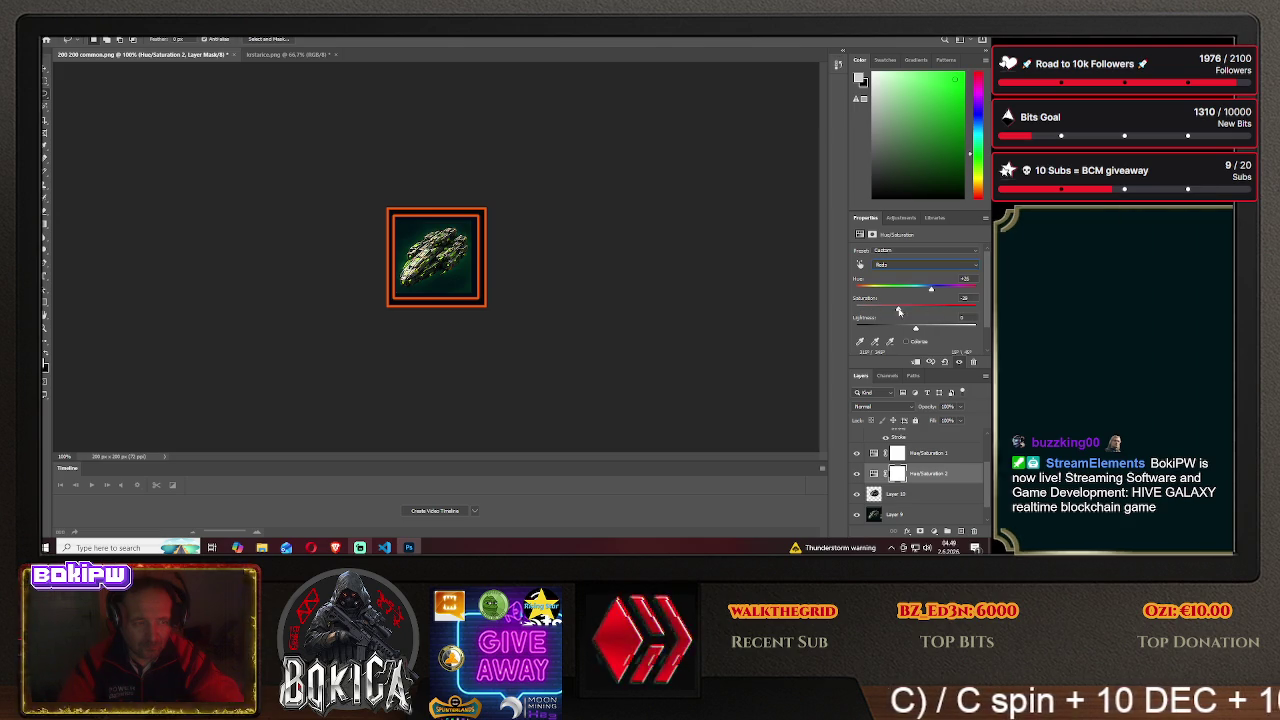
mouse_move(976, 309)
left_mouse_down()
mouse_move(909, 315)
mouse_move(970, 330)
left_mouse_up()
left_click_drag(856, 328, 927, 331)
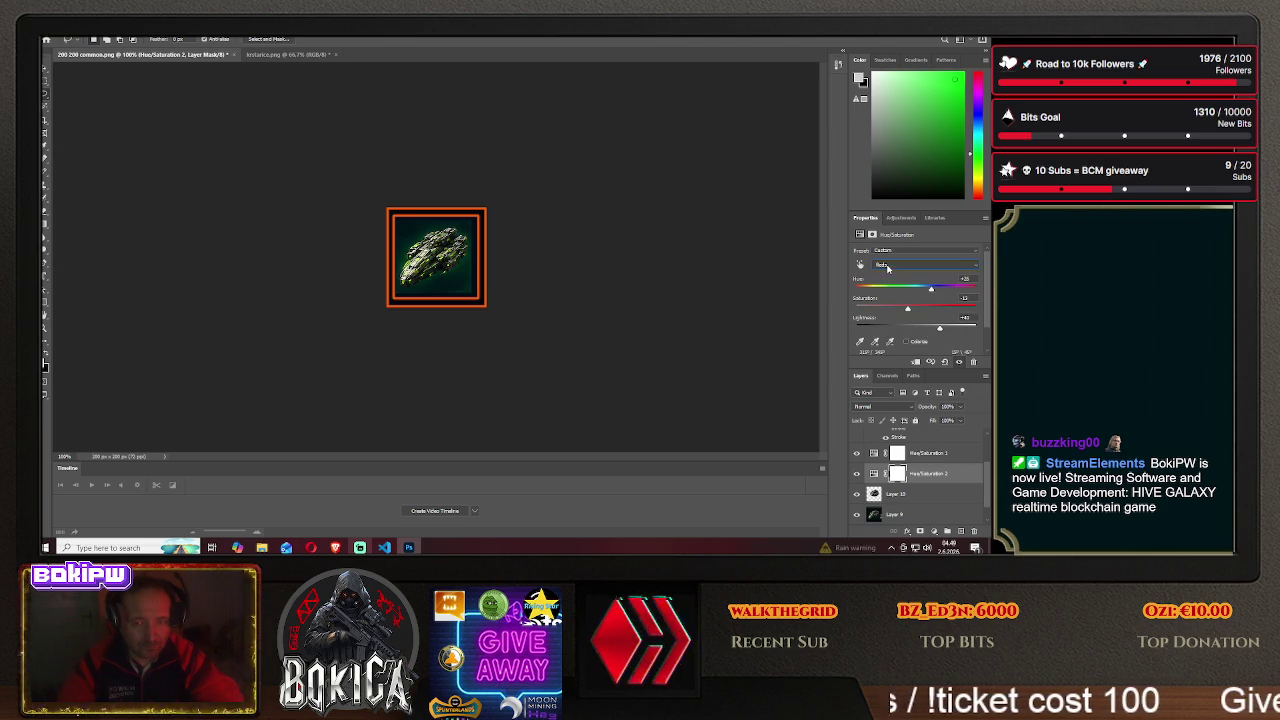
- On Master, shift the ship's overall hue and set saturation to +75
left_click(889, 265)
left_click(889, 273)
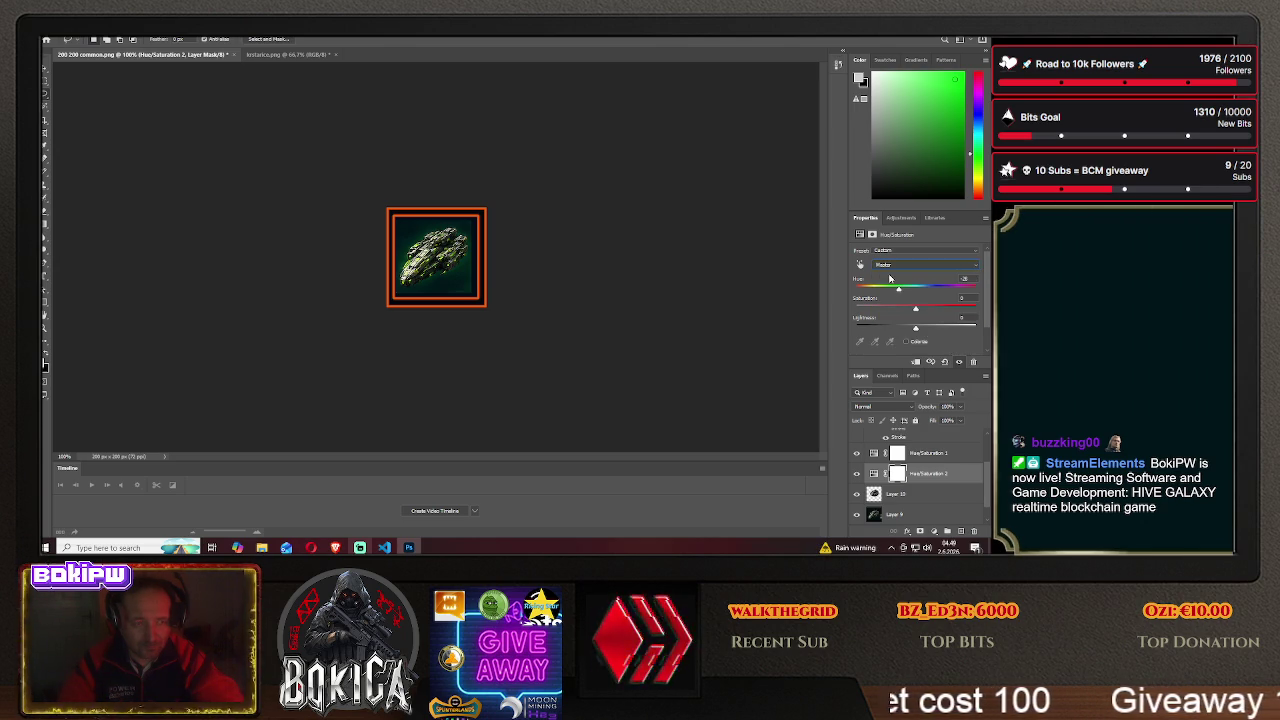
left_click_drag(899, 291, 916, 293)
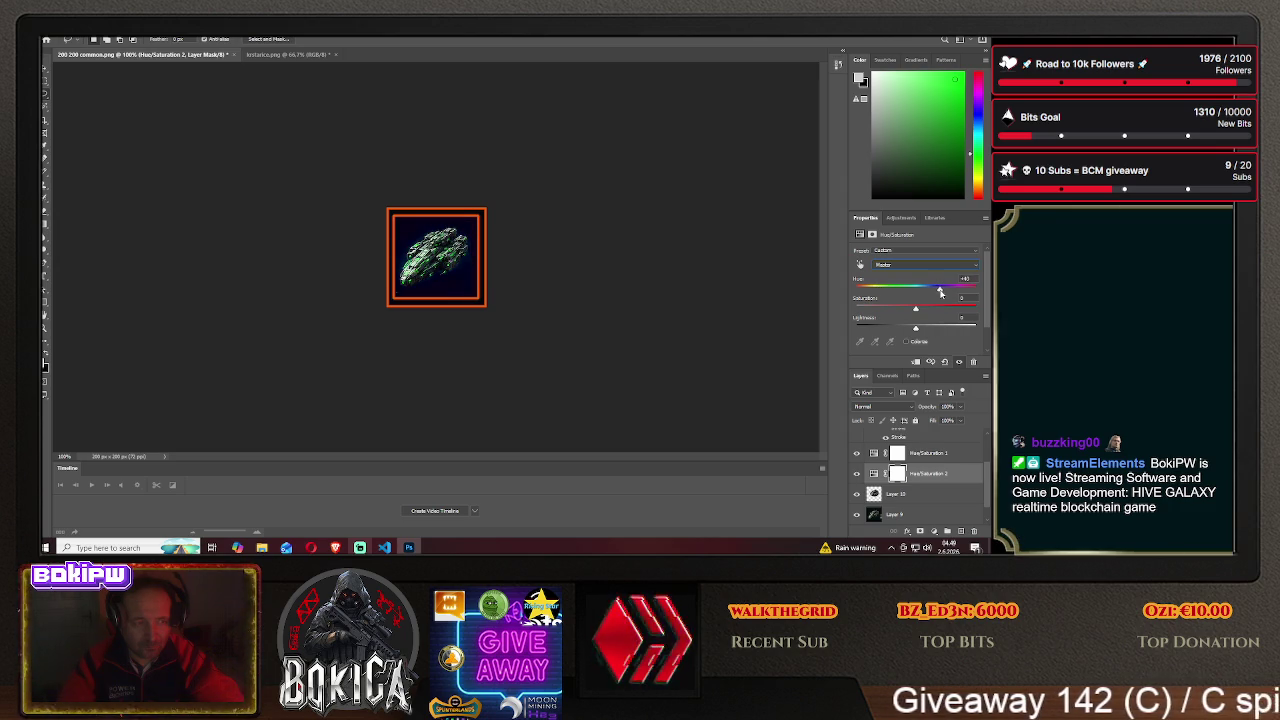
left_click_drag(916, 292, 886, 291)
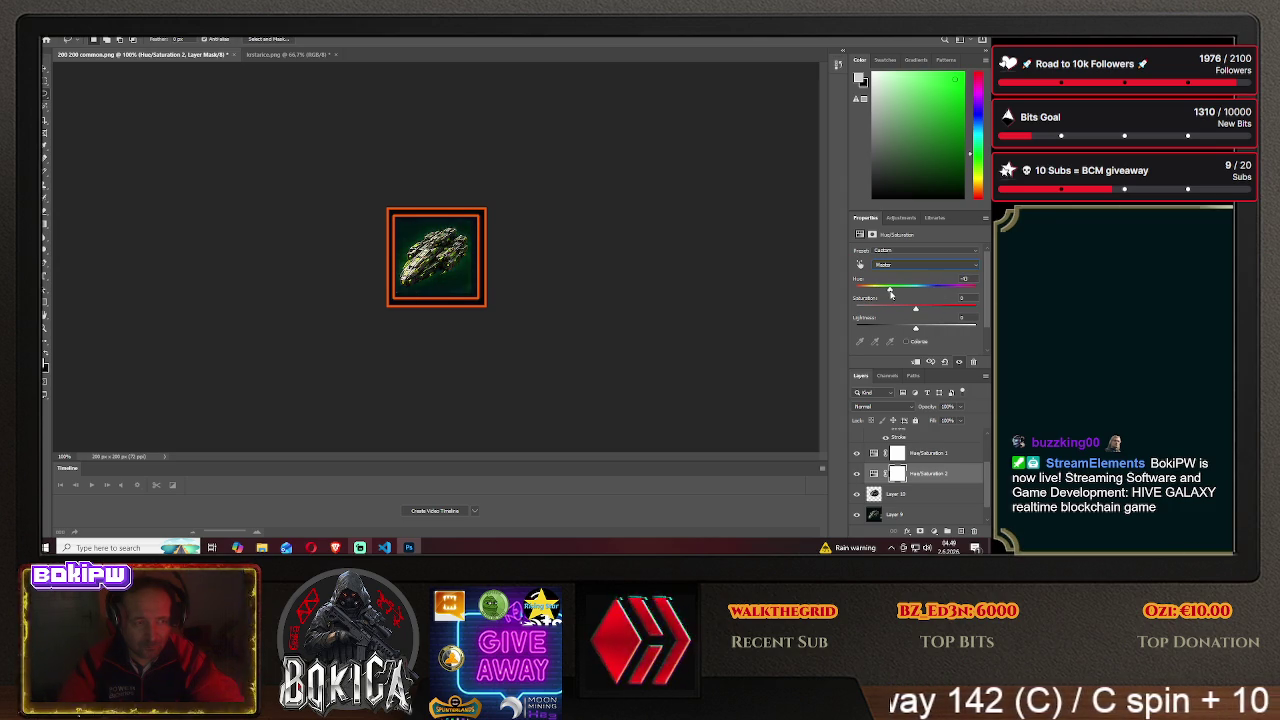
mouse_move(916, 310)
left_mouse_down()
mouse_move(958, 311)
mouse_move(910, 312)
mouse_move(920, 331)
mouse_move(898, 312)
left_mouse_up()
left_click(894, 267)
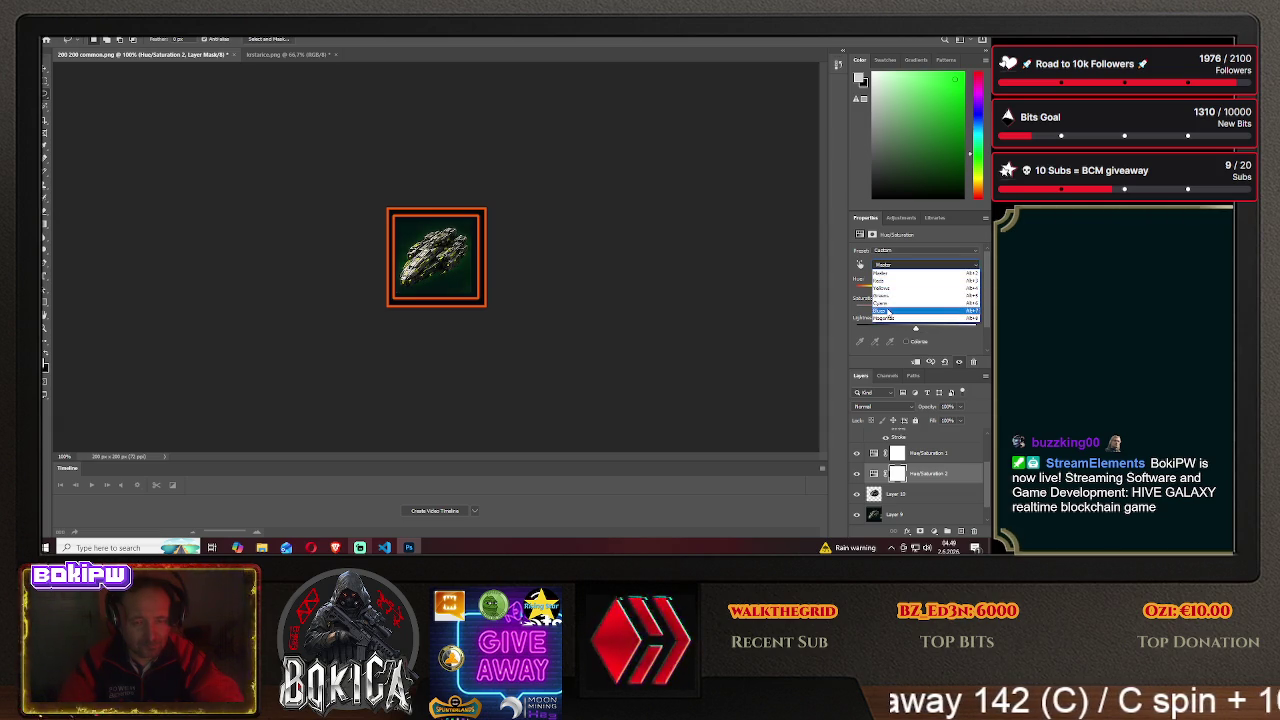
- Shift the Blues hue, give Greens a negative hue and reduced saturation, then enable Colorize
left_click(893, 310)
left_click_drag(916, 289, 954, 290)
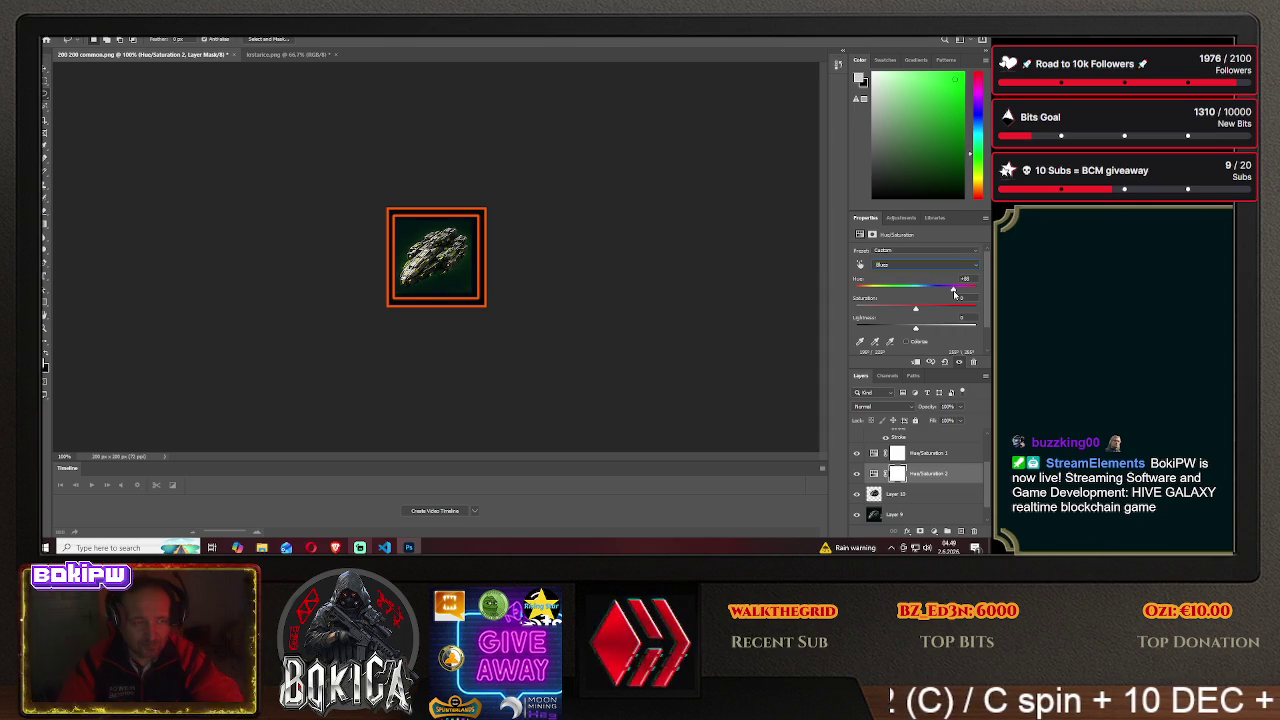
left_click(900, 264)
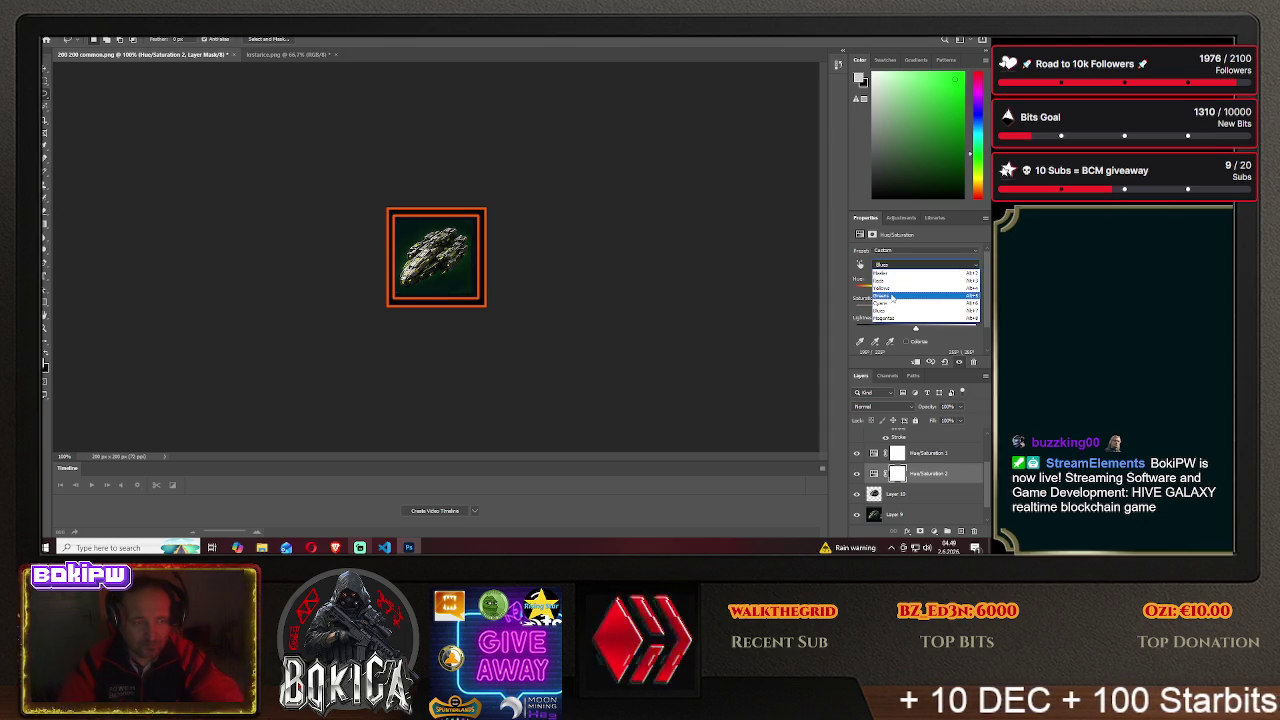
left_click(892, 297)
mouse_move(935, 289)
left_mouse_down()
mouse_move(878, 291)
mouse_move(937, 293)
mouse_move(969, 312)
left_mouse_up()
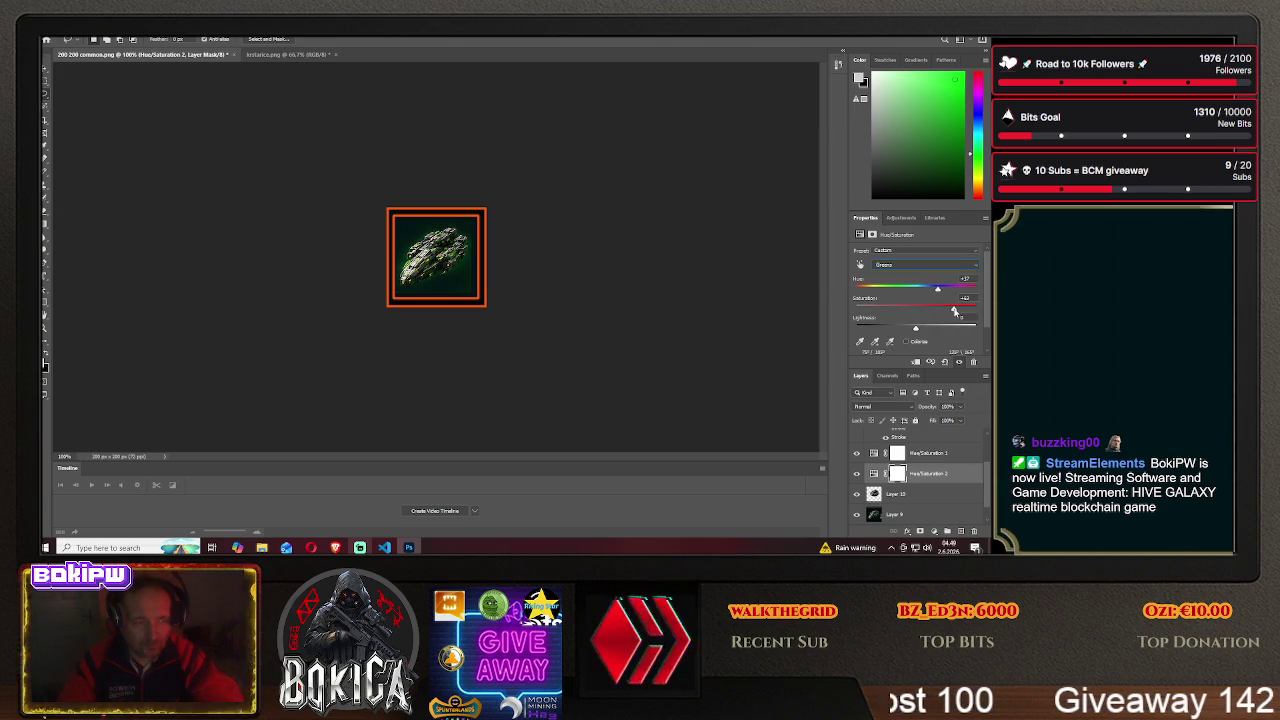
left_click_drag(955, 311, 959, 315)
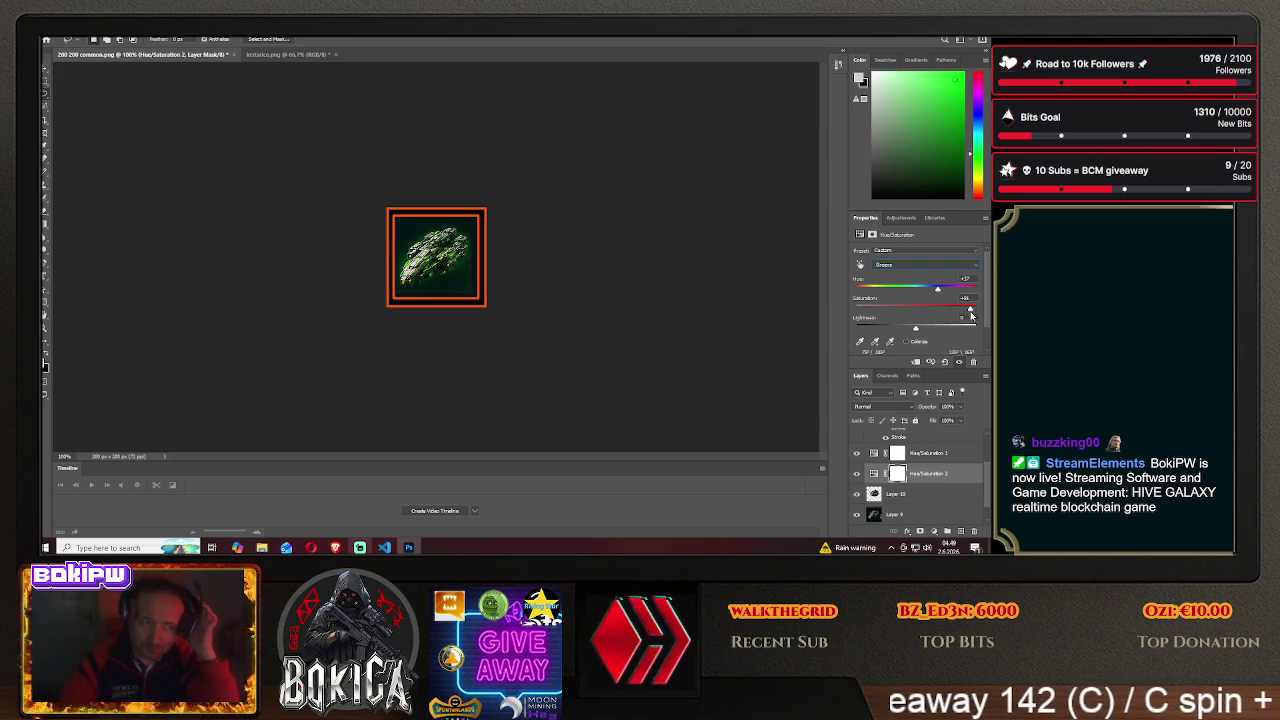
left_click_drag(961, 315, 937, 317)
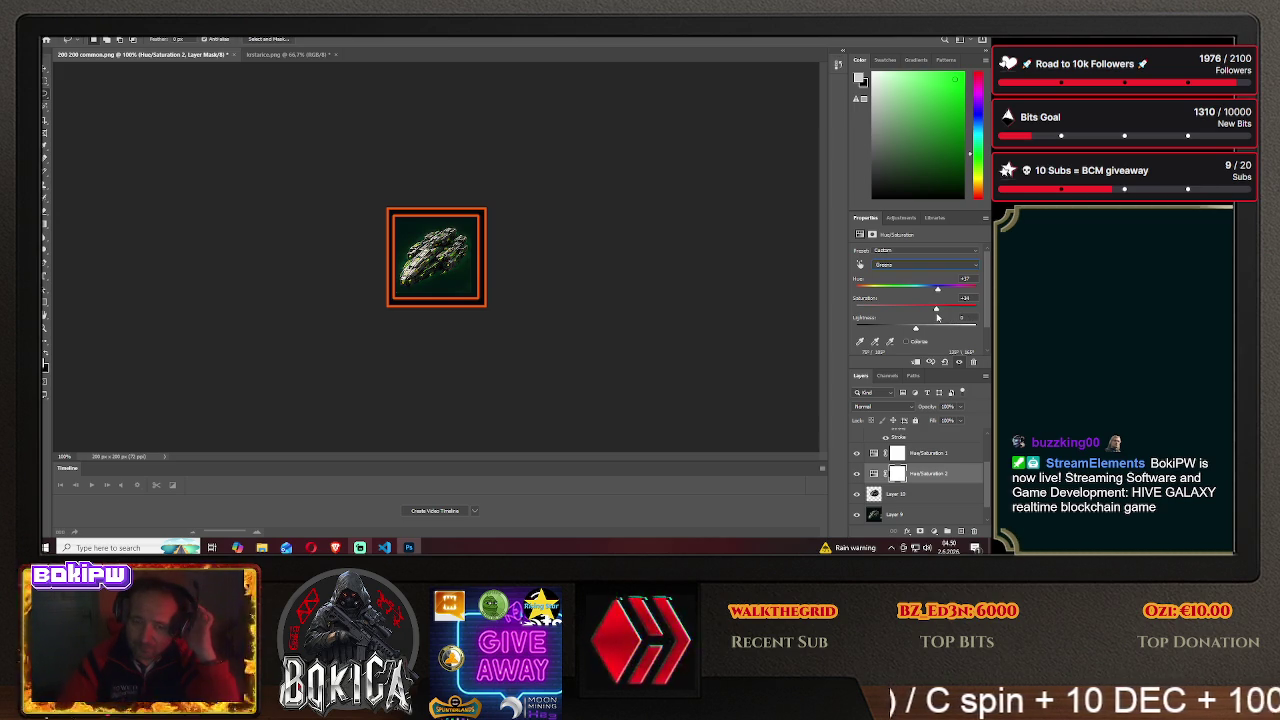
left_click(906, 342)
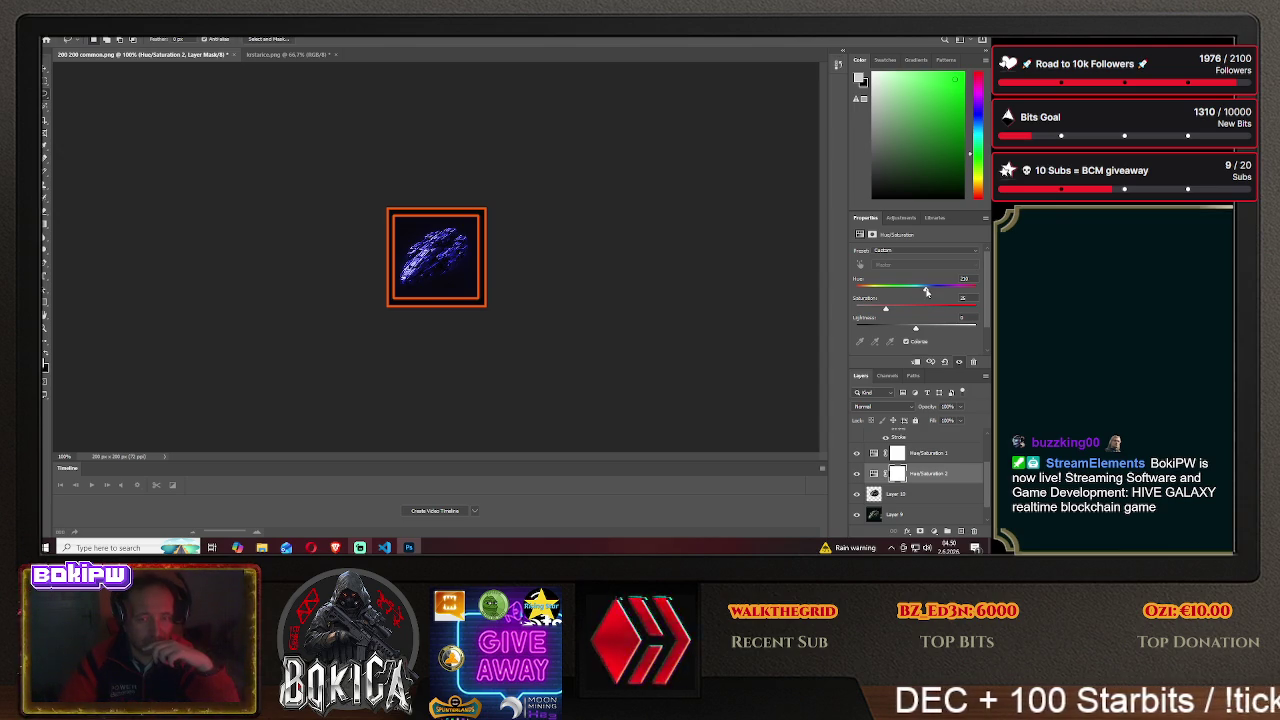
- Sweep the colorized ship's hue between blue and green, settling on blue
mouse_move(926, 291)
left_mouse_down()
mouse_move(883, 291)
mouse_move(962, 289)
left_mouse_up()
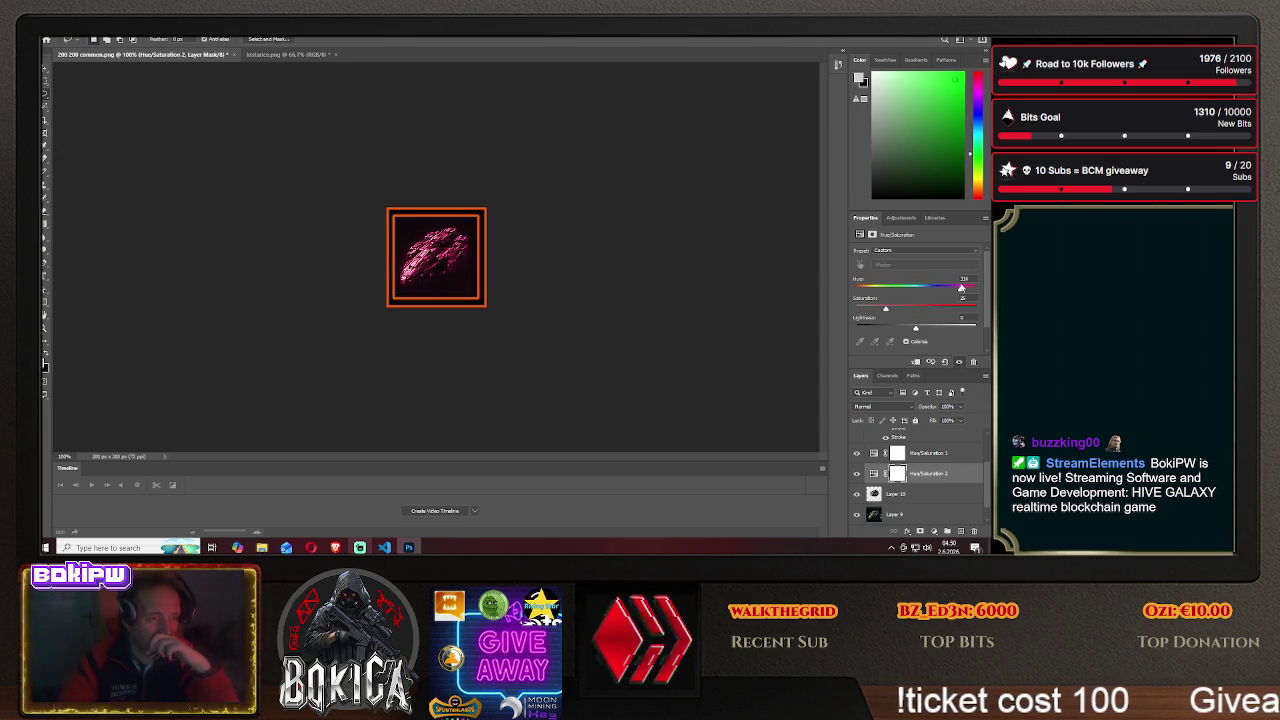
mouse_move(961, 288)
left_mouse_down()
mouse_move(908, 298)
mouse_move(965, 313)
mouse_move(908, 291)
left_mouse_up()
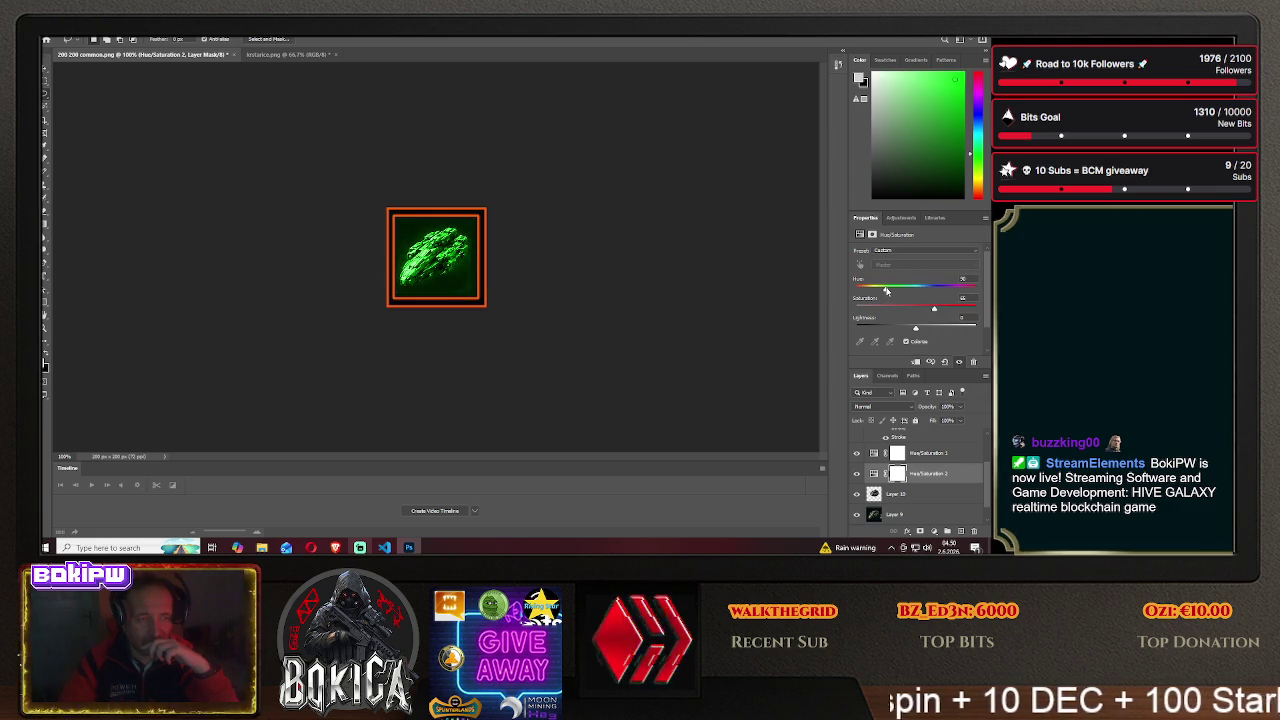
left_click_drag(899, 290, 934, 298)
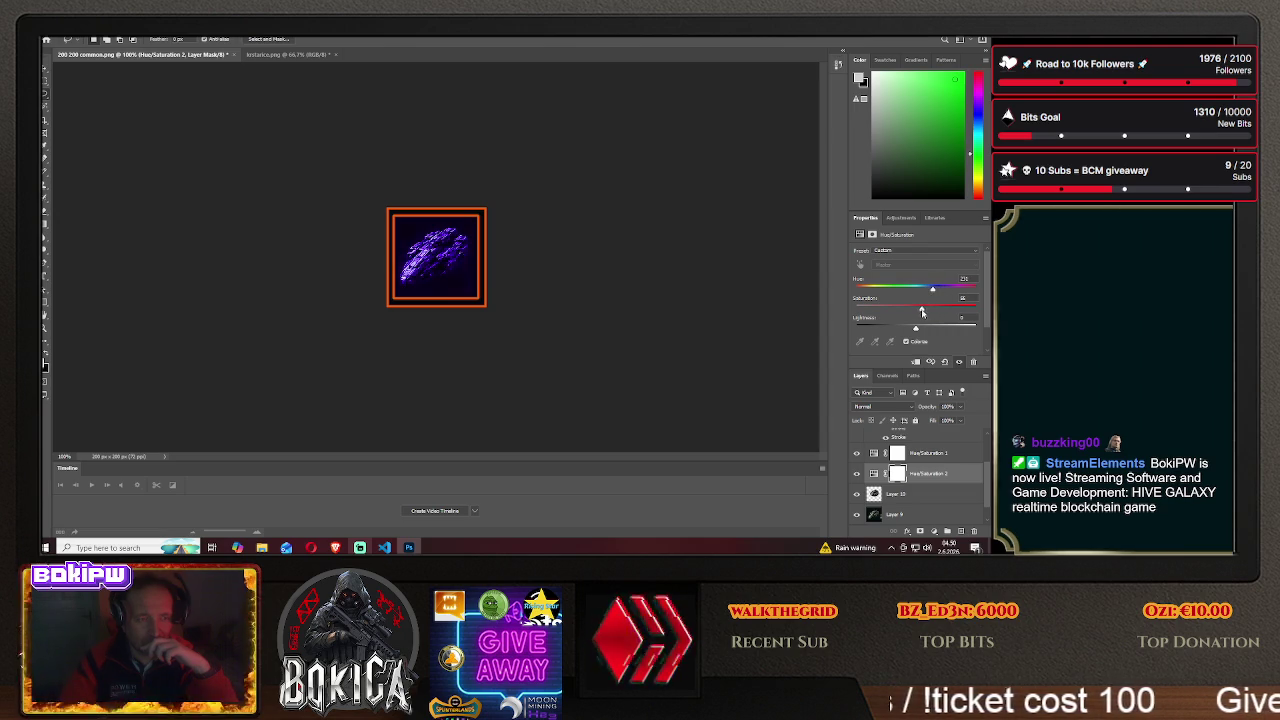
- Fine-tune the icy blue tint's saturation and hue, then move Layer 10 above Hue/Saturation 2
mouse_move(936, 310)
left_mouse_down()
mouse_move(874, 329)
mouse_move(915, 331)
left_mouse_up()
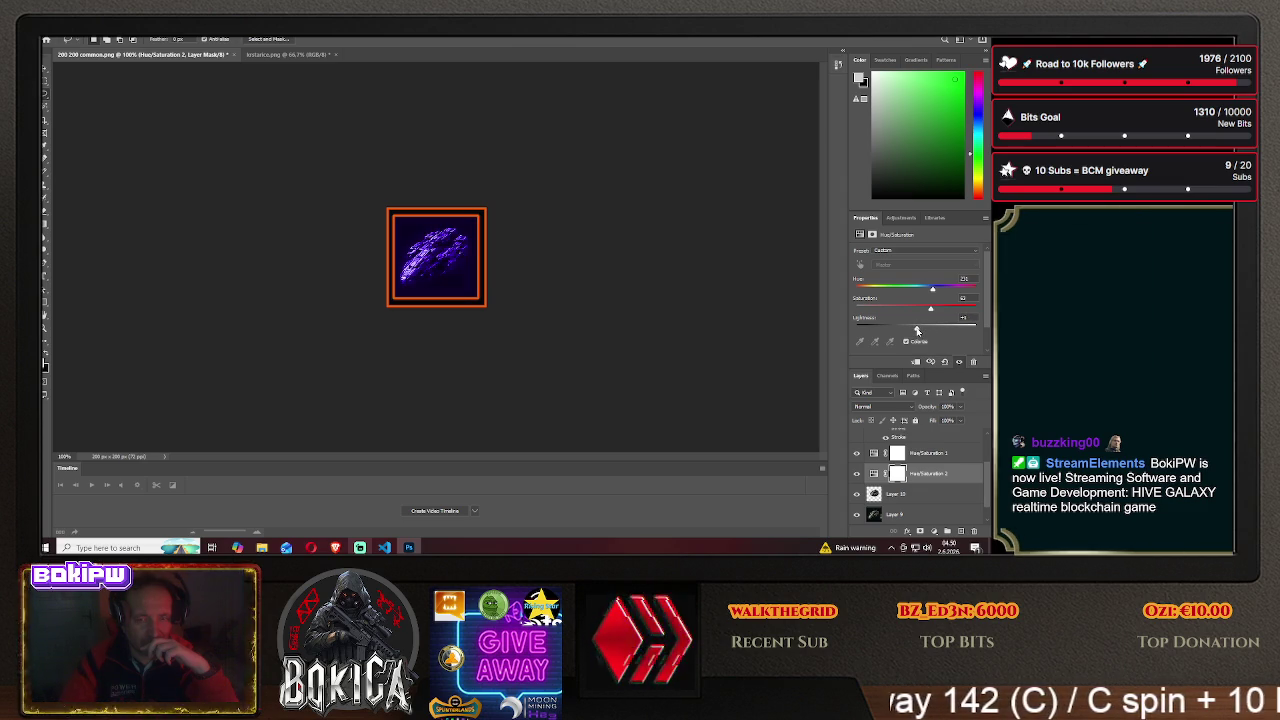
left_click_drag(931, 312, 923, 313)
left_click_drag(907, 310, 913, 290)
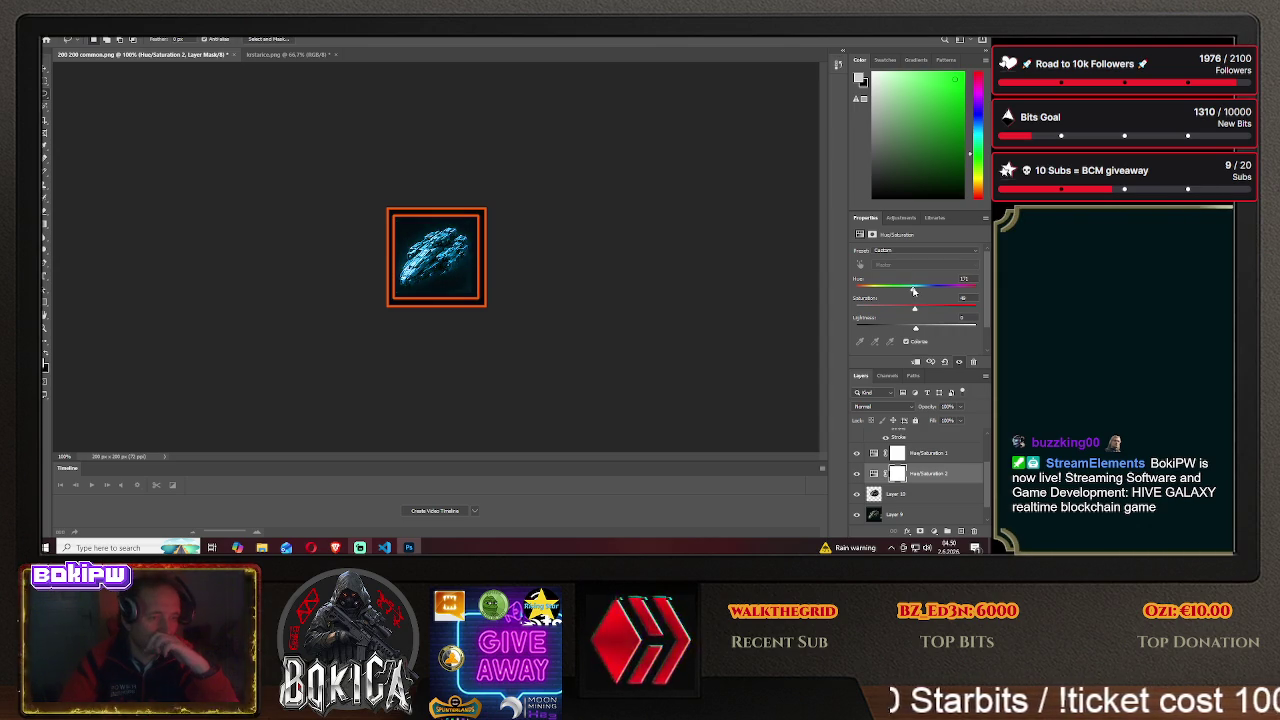
left_click_drag(910, 290, 913, 290)
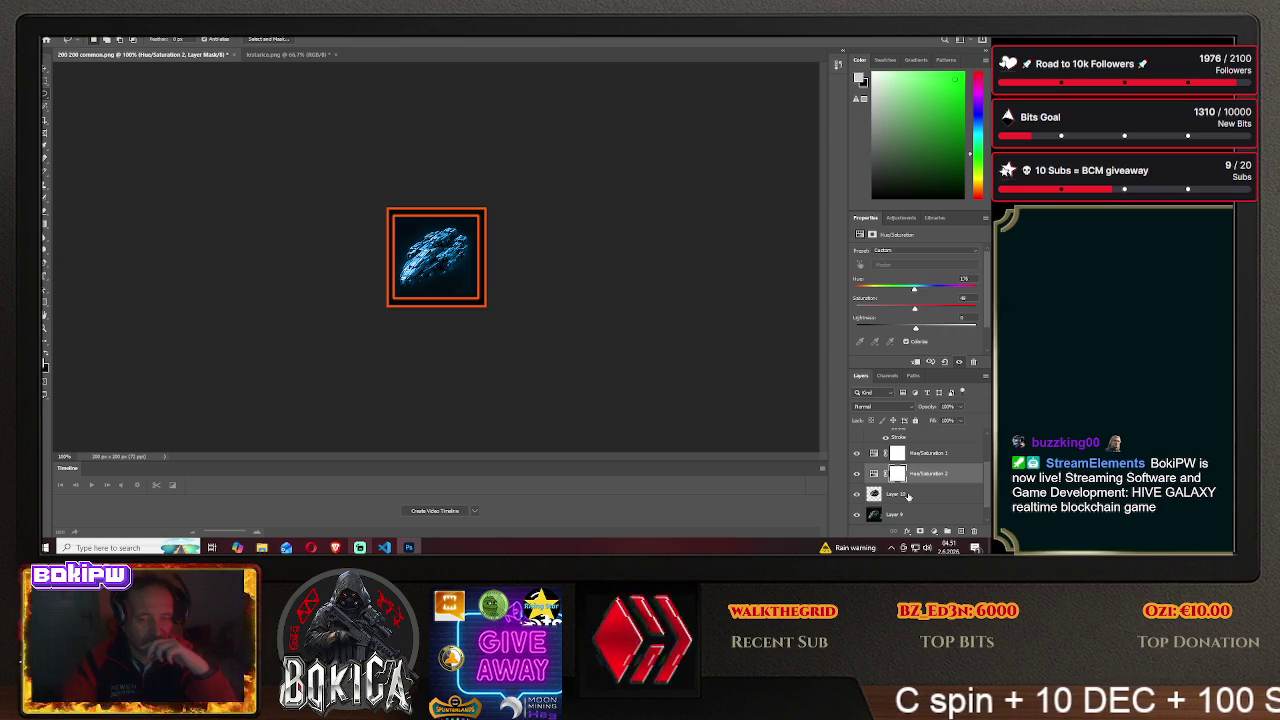
left_click_drag(907, 488, 911, 472)
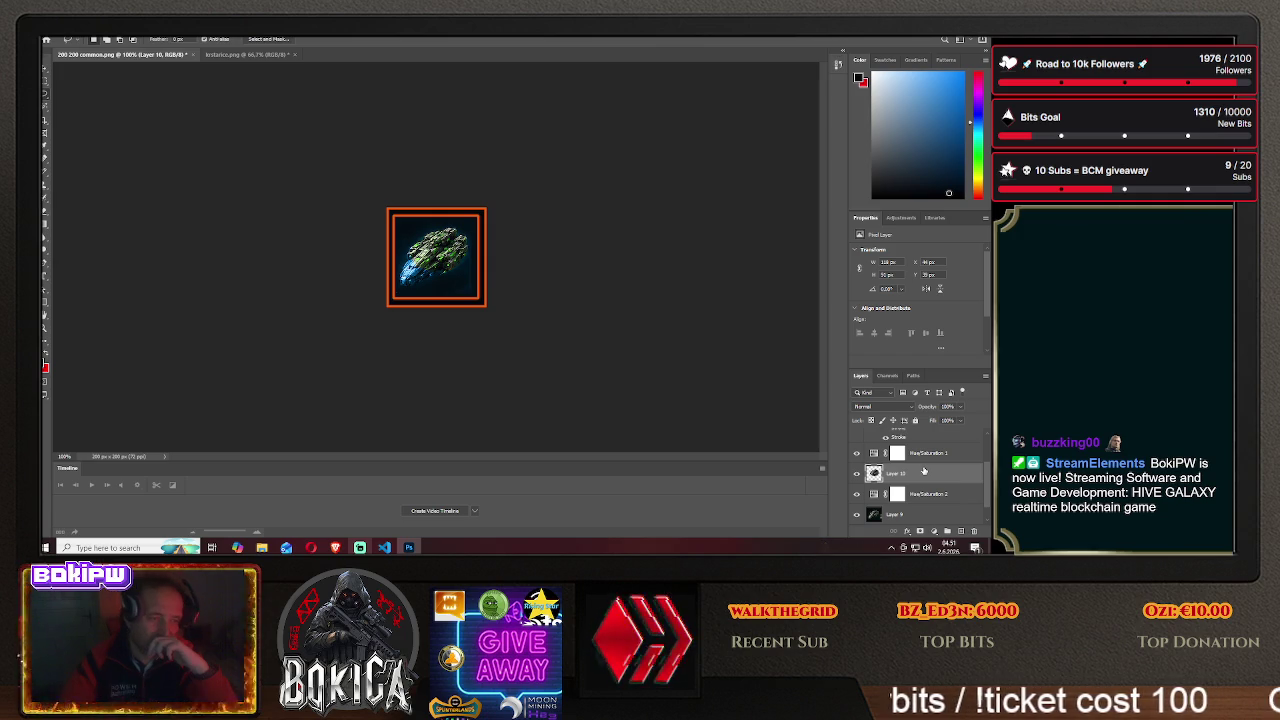
- Move Layer 10 above Hue/Saturation 1 and hide it so the blue ship shows
left_click_drag(913, 474, 916, 453)
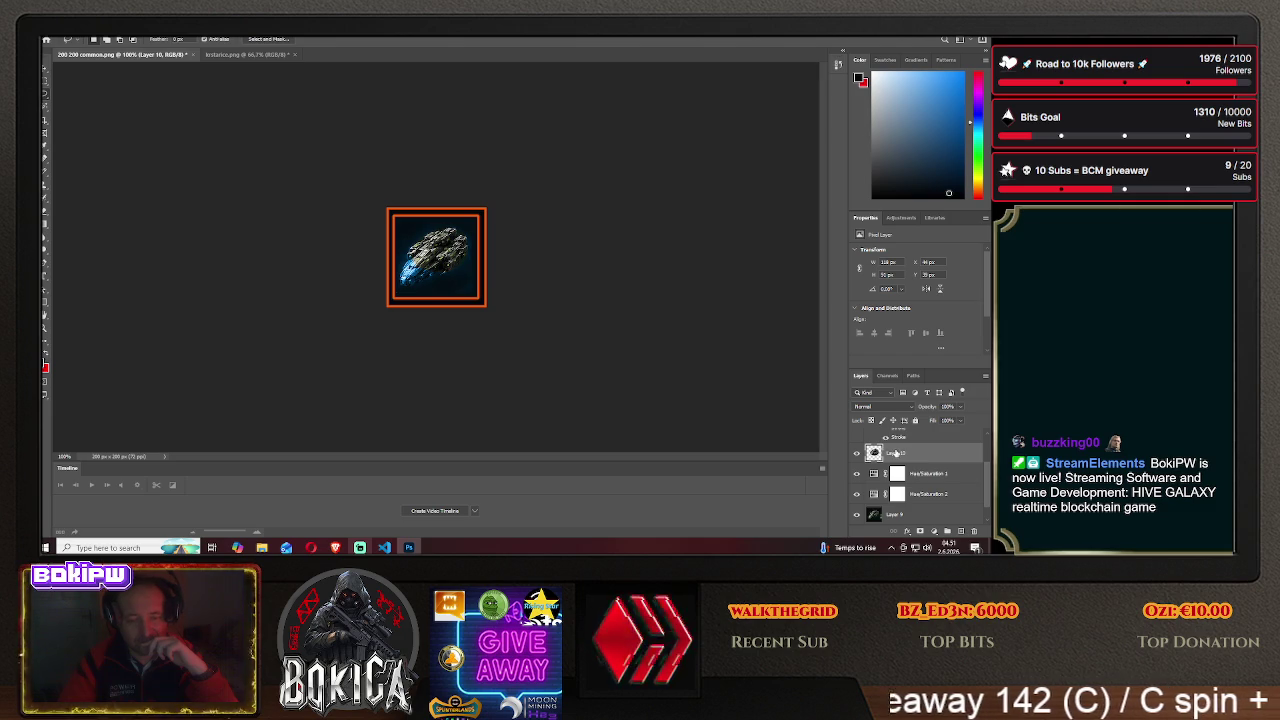
scroll(895, 454, "up", 2)
scroll(895, 454, "down", 2)
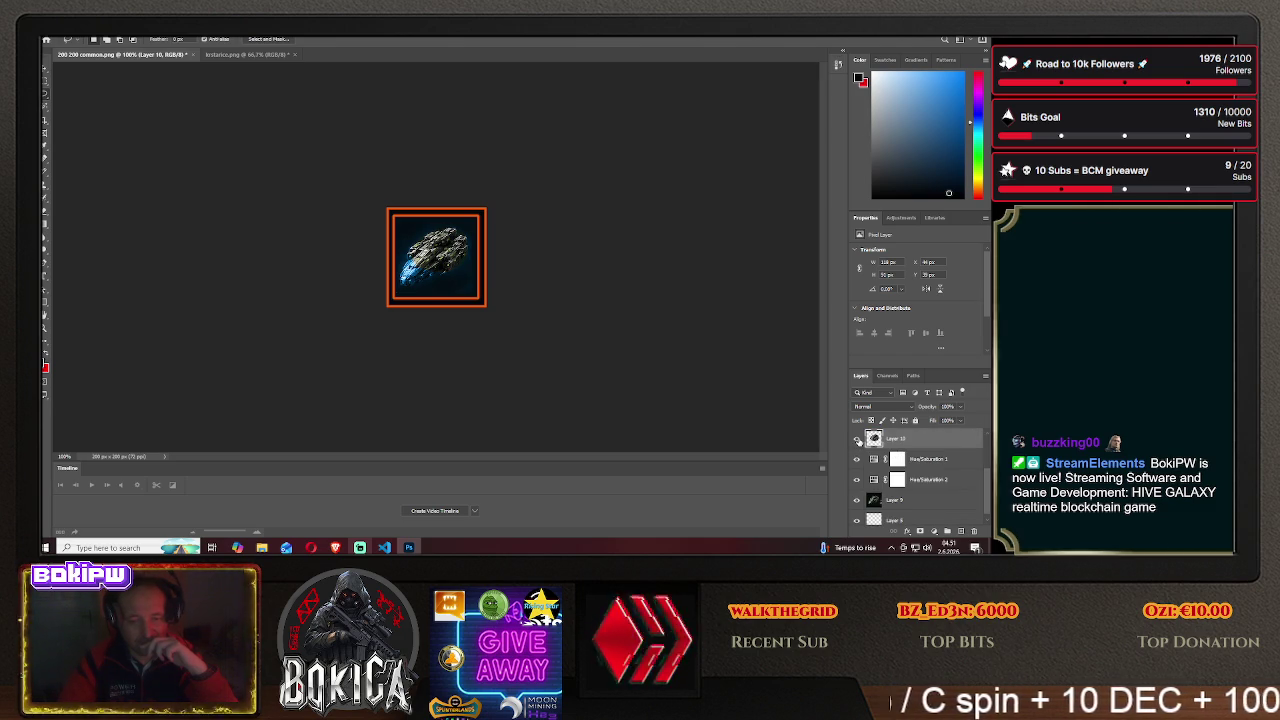
left_click(857, 440)
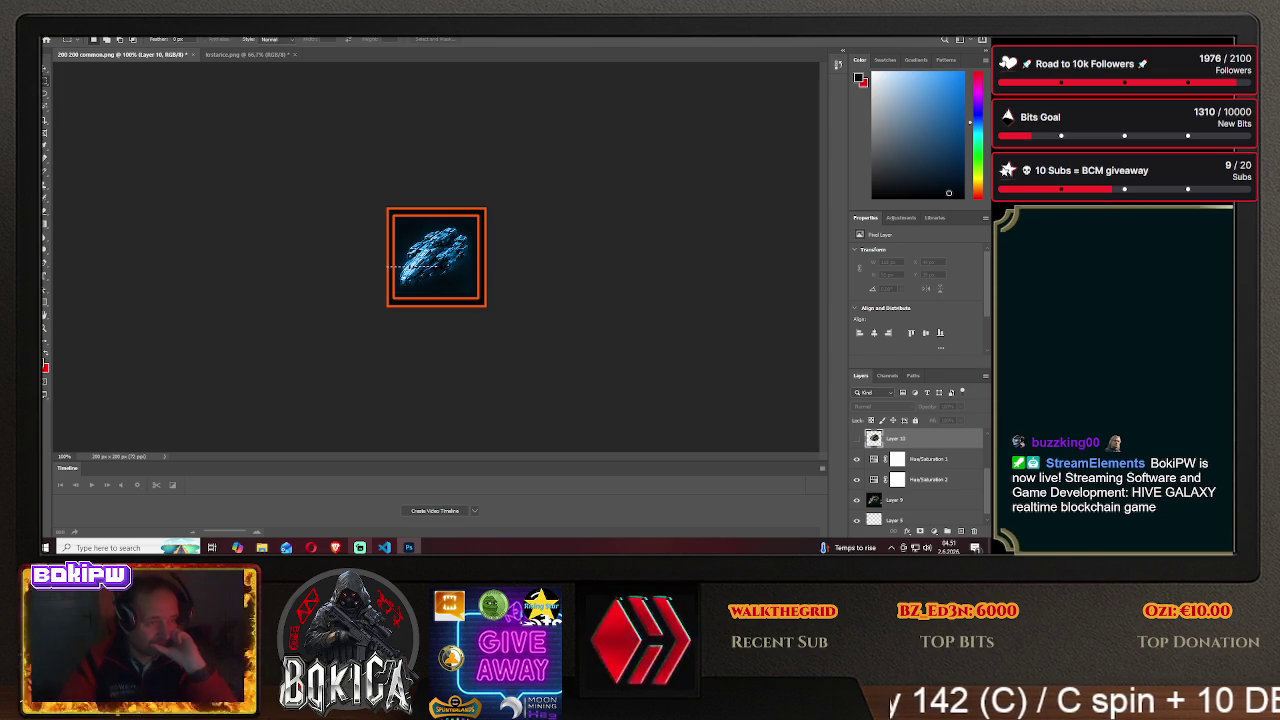
- Reposition the blue Layer 9 ship inside the orange frame with the Move tool
left_click(44, 68)
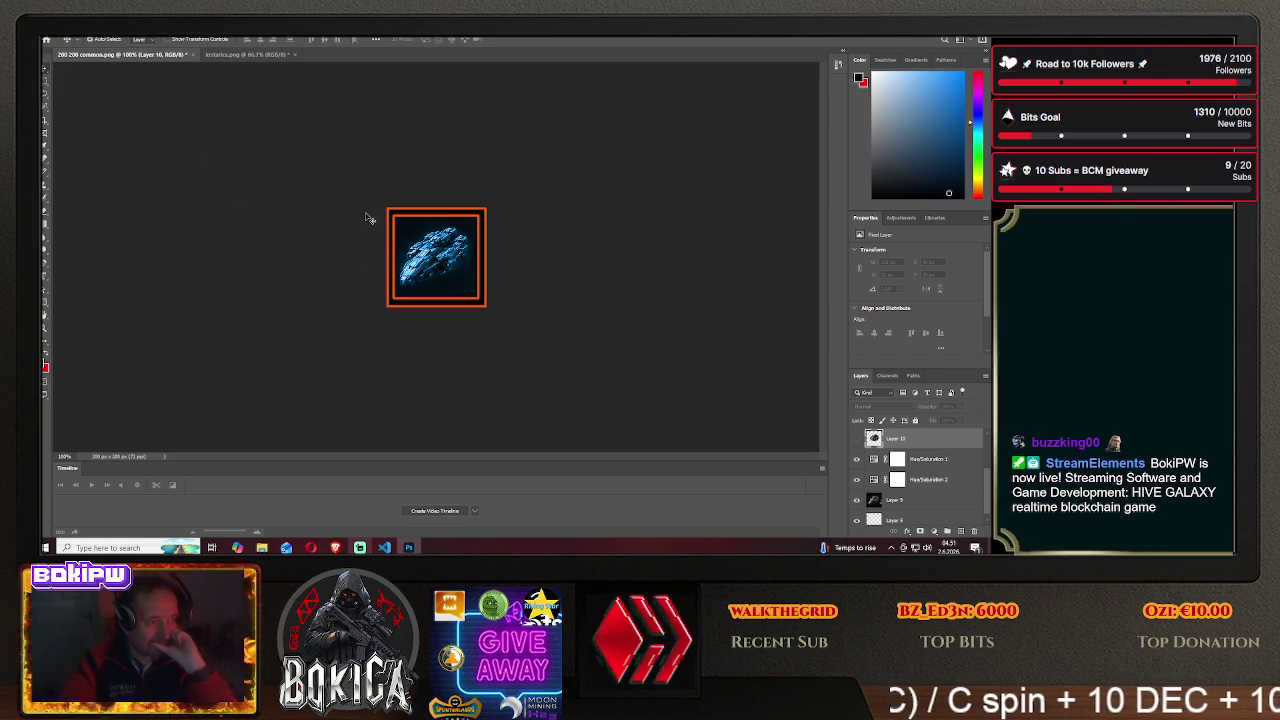
mouse_move(403, 235)
left_mouse_down()
mouse_move(268, 250)
mouse_move(430, 252)
left_mouse_up()
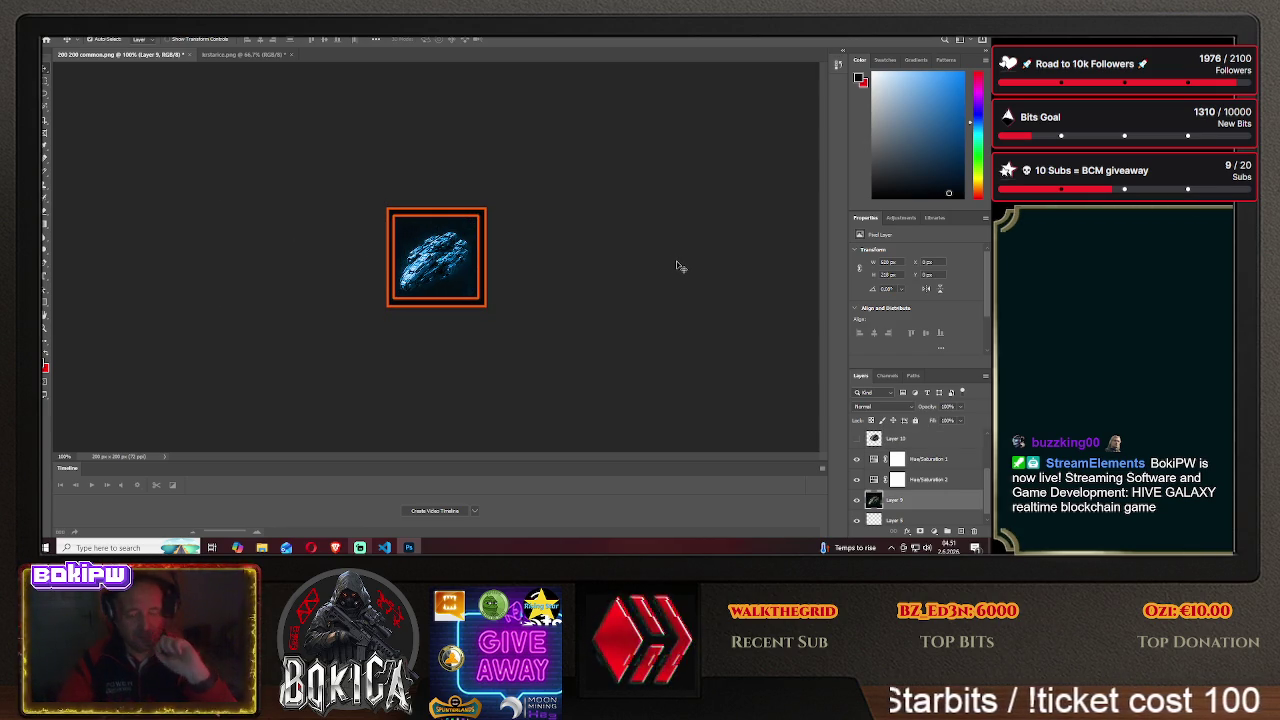
left_click_drag(440, 265, 439, 257)
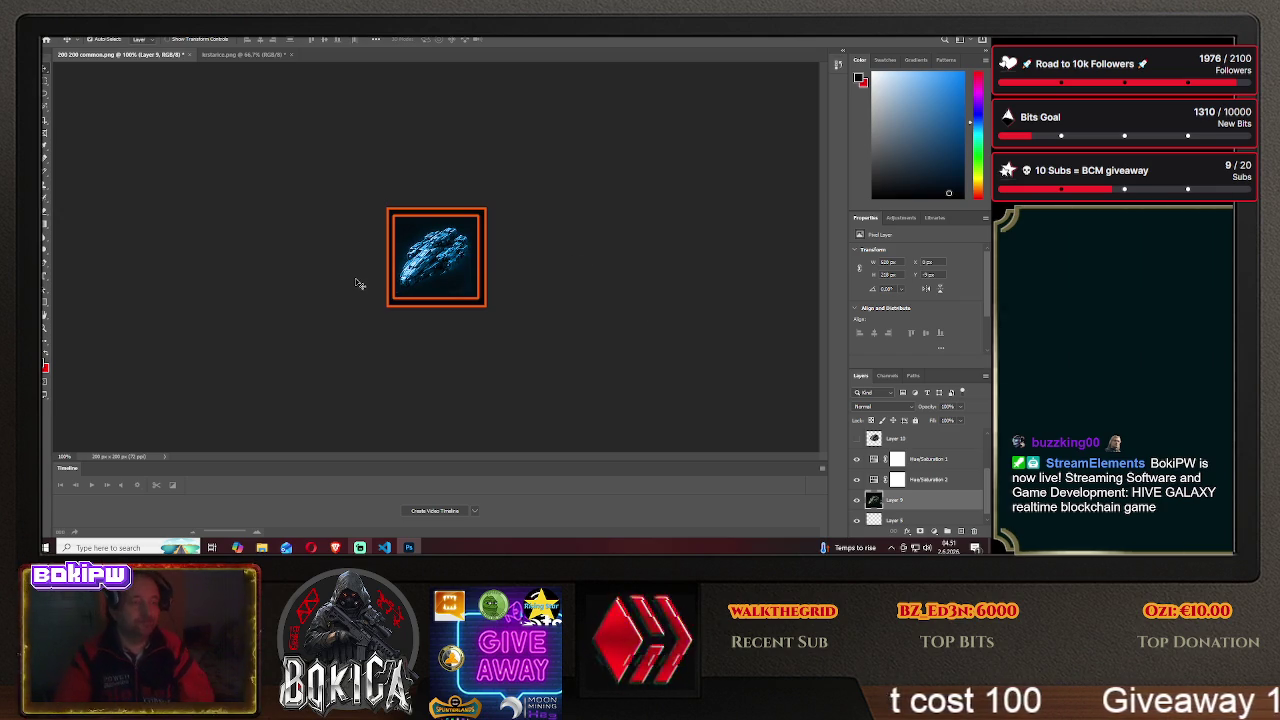
- Check the DeepSeek chat and HIVE GALAXY game page, then return to the icon document
left_click(335, 547)
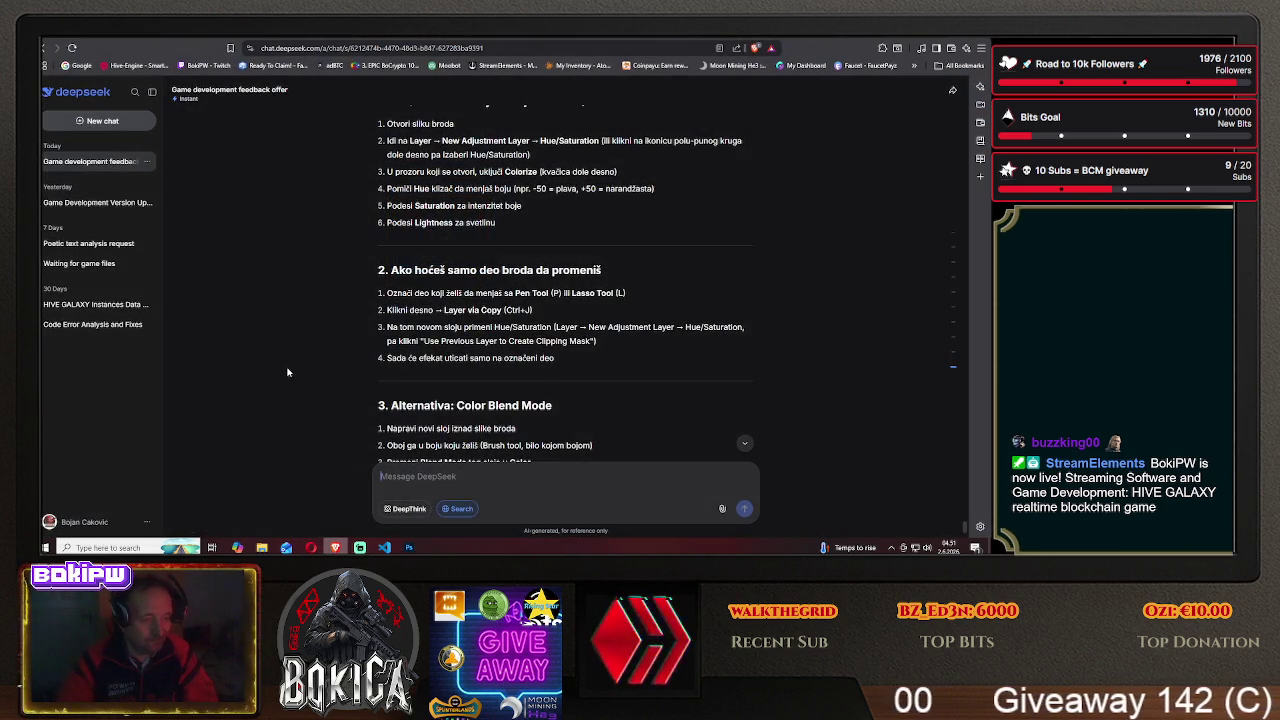
scroll(497, 279, "down", 10)
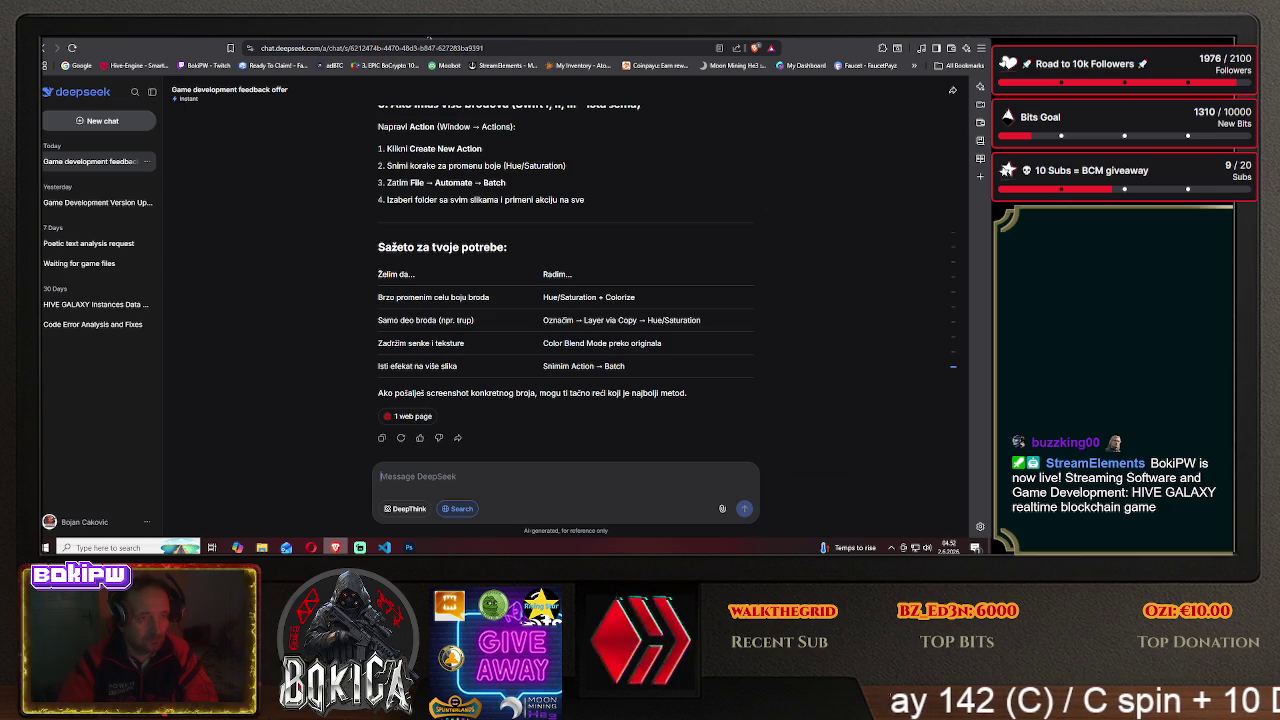
key("ctrl+Tab")
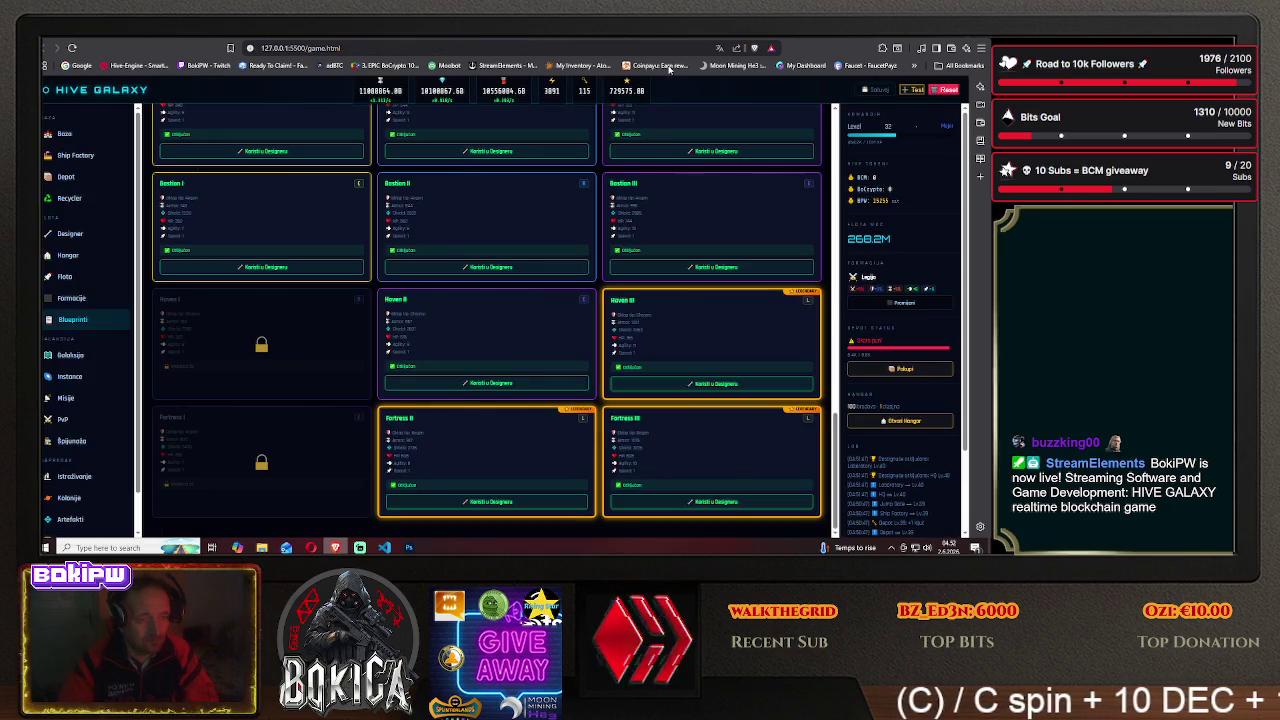
scroll(240, 240, "down", 1)
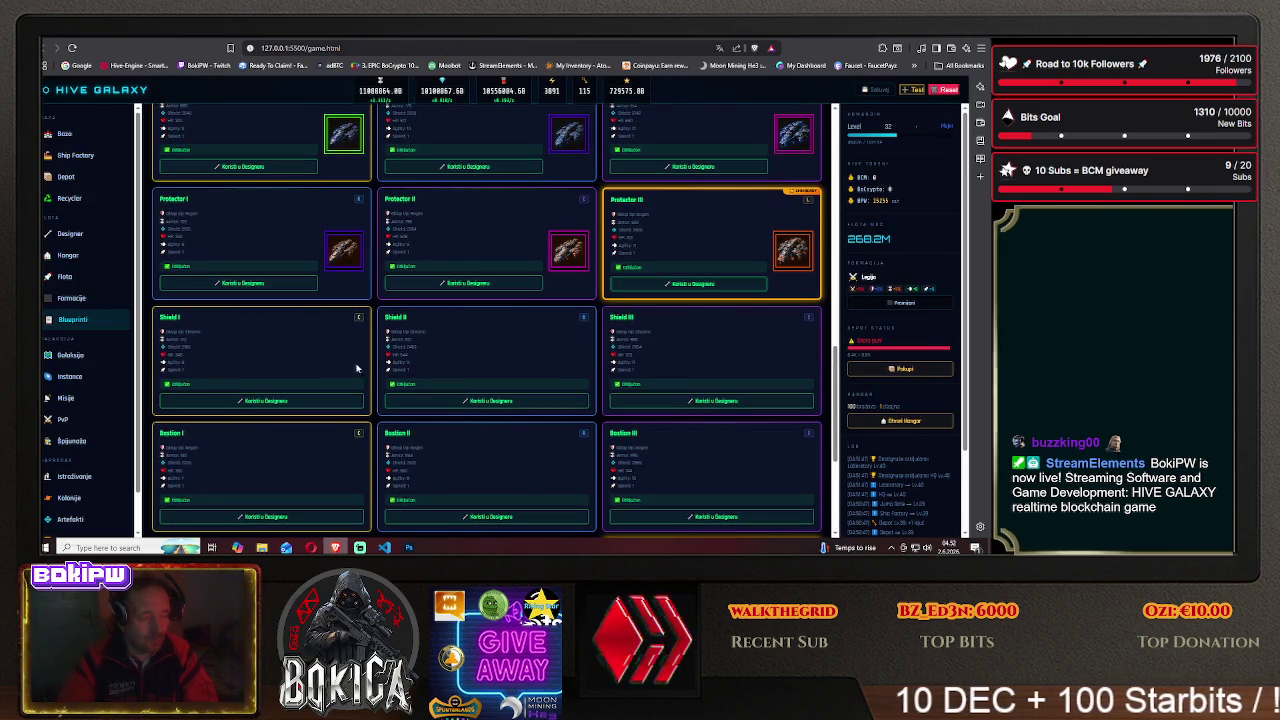
left_click(409, 547)
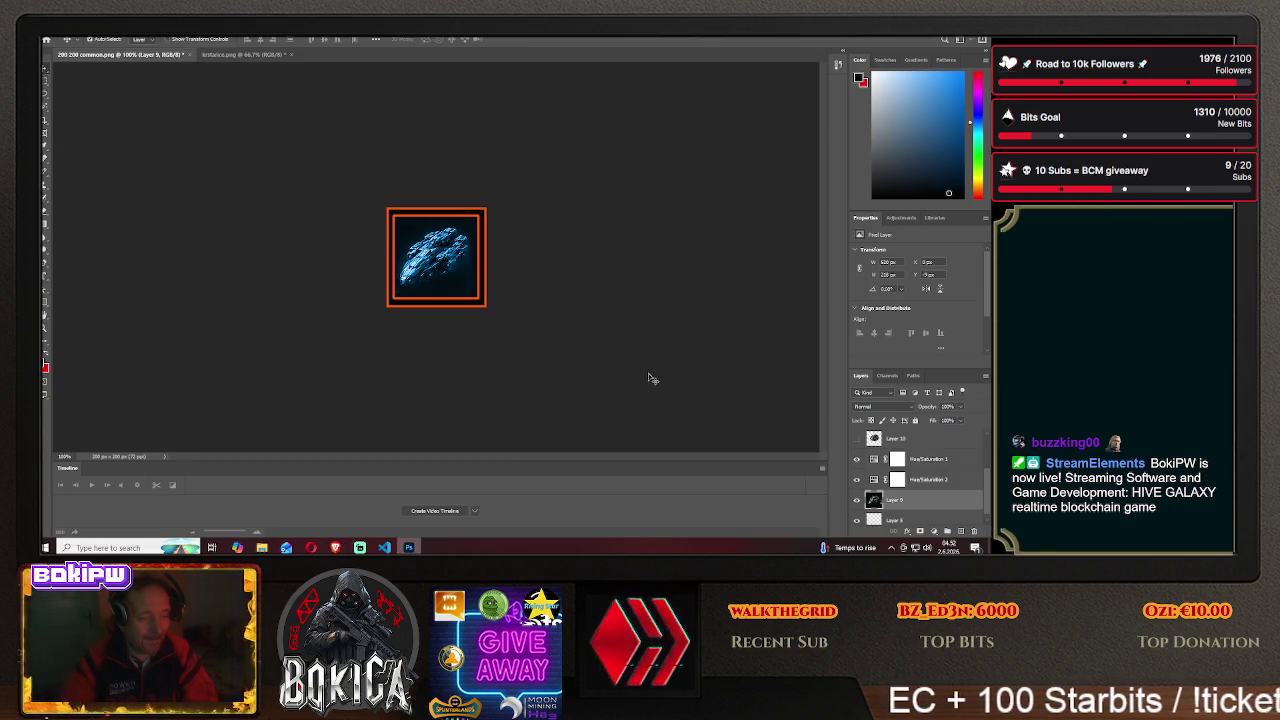
- Switch Layer 1's stroke border from orange to green and nudge the ship into place
scroll(905, 455, "up", 2)
right_click(898, 440)
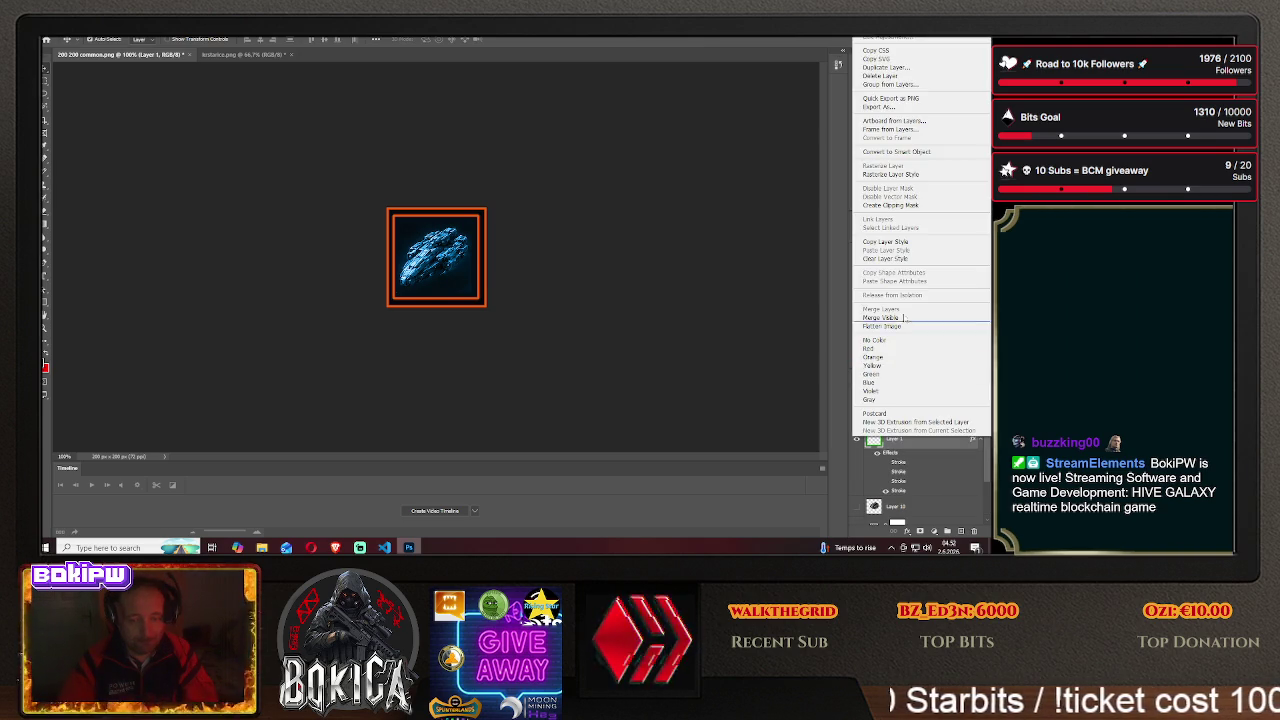
left_click(880, 40)
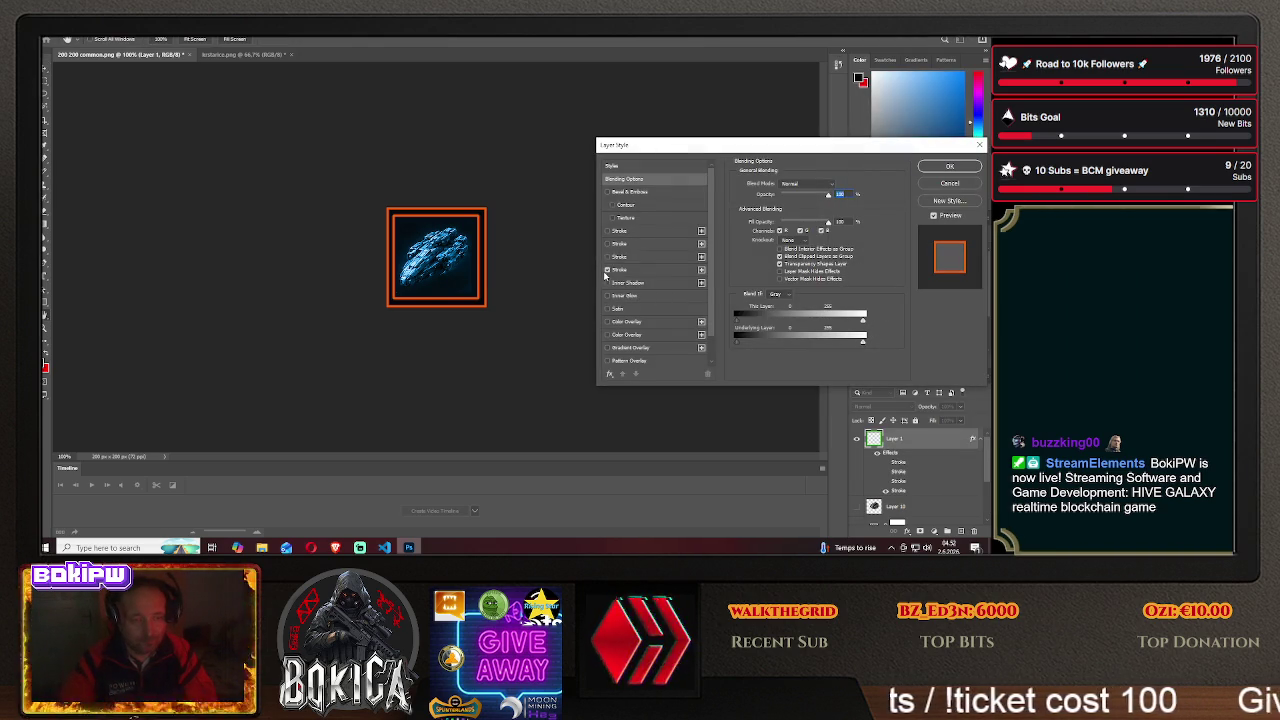
left_click(609, 231)
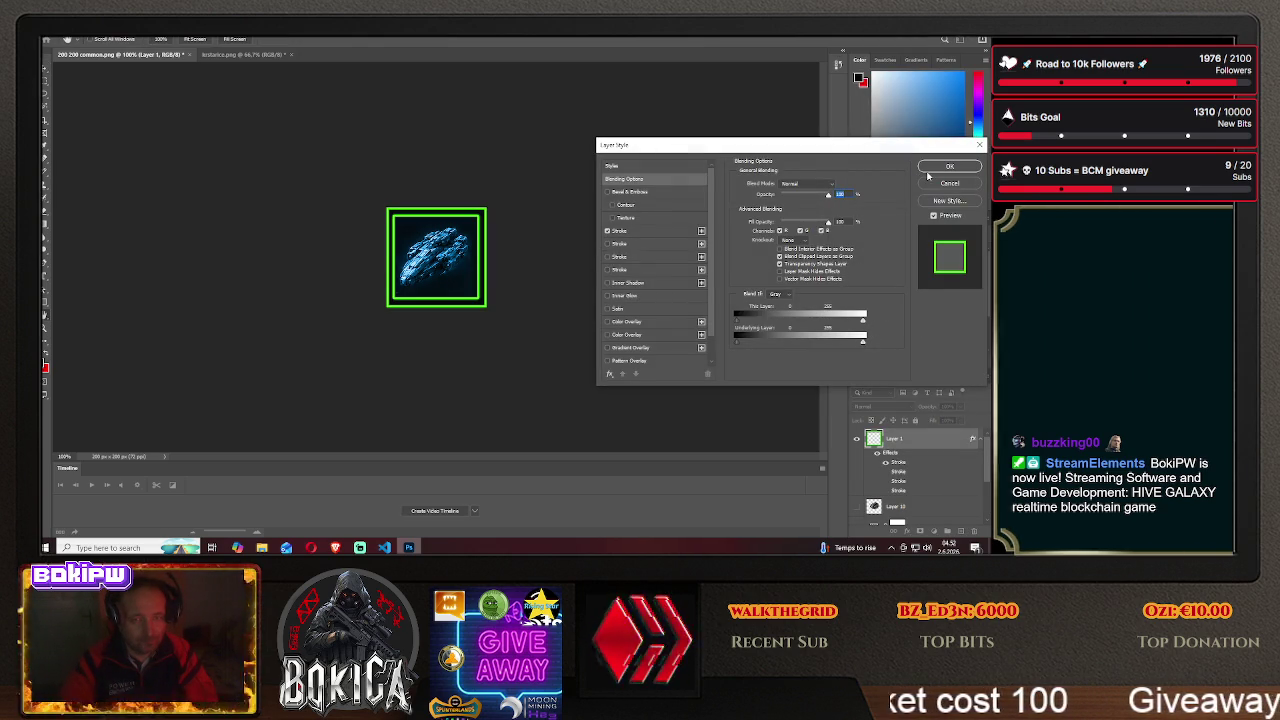
key("Return")
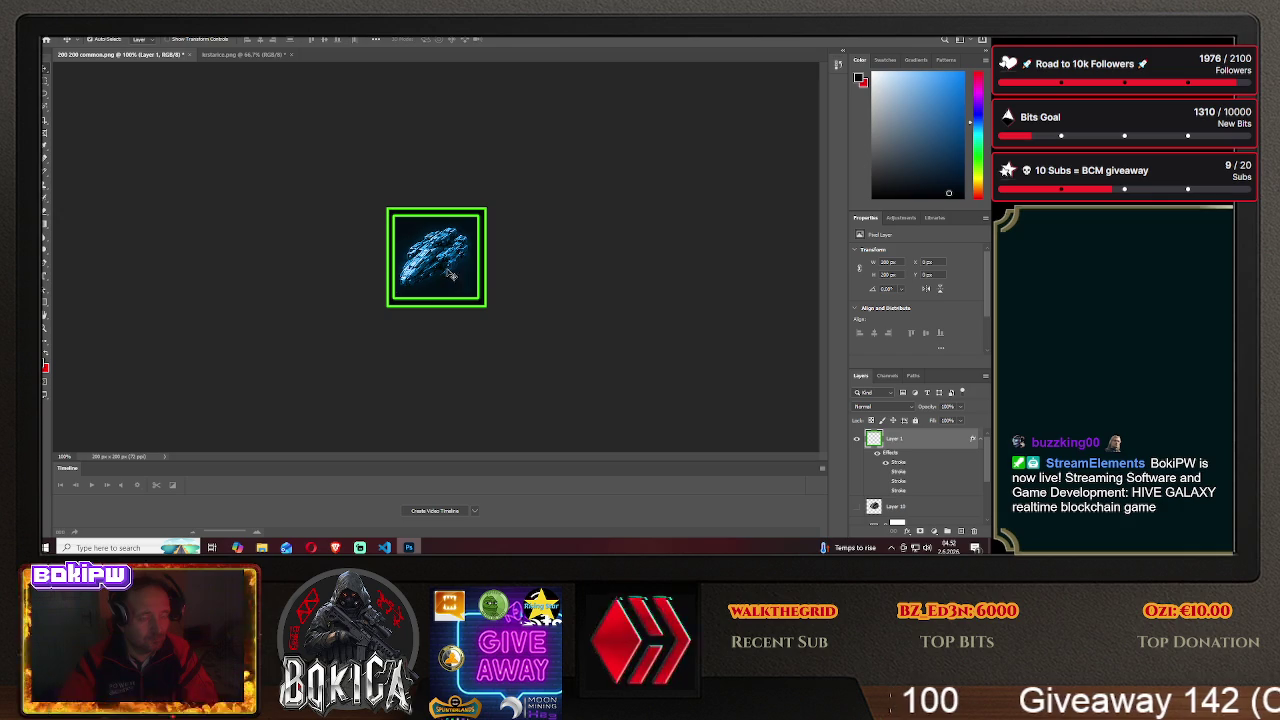
left_click_drag(445, 273, 438, 267)
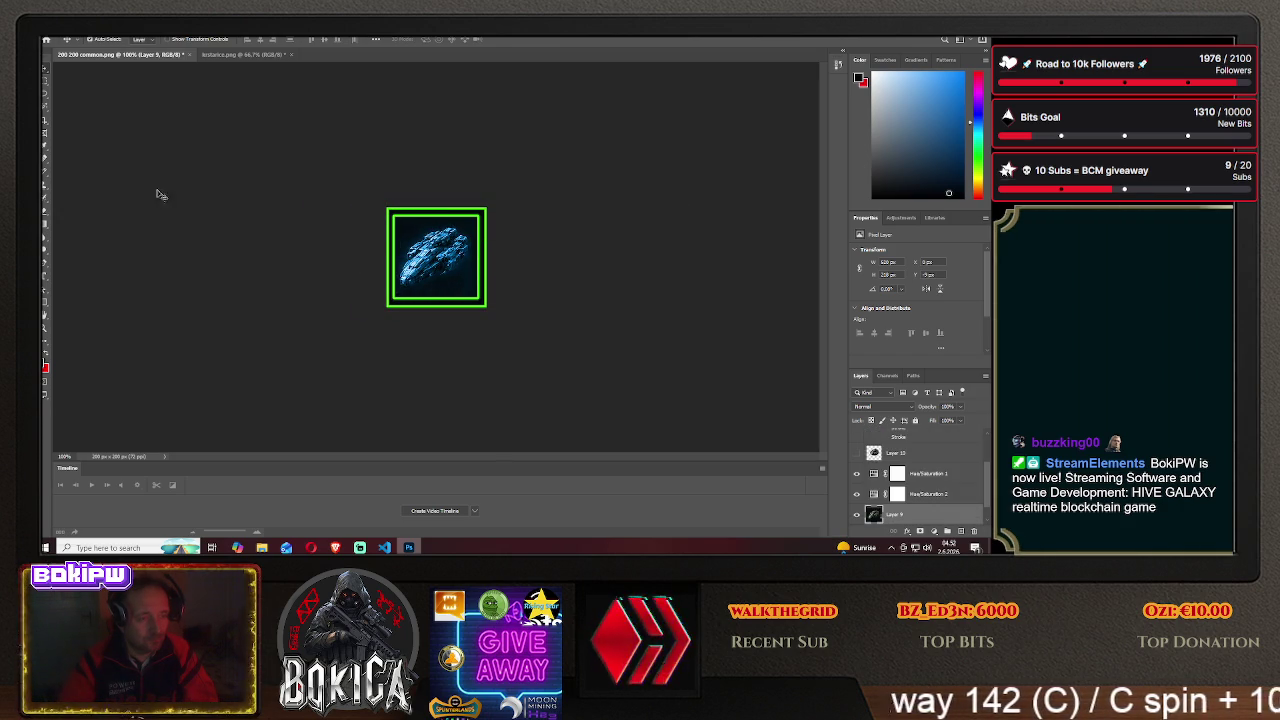
- Save a copy to this computer in HIVE GALAXY/img with PNG format
left_click(50, 30)
left_click(100, 152)
left_click(573, 369)
double_click(215, 170)
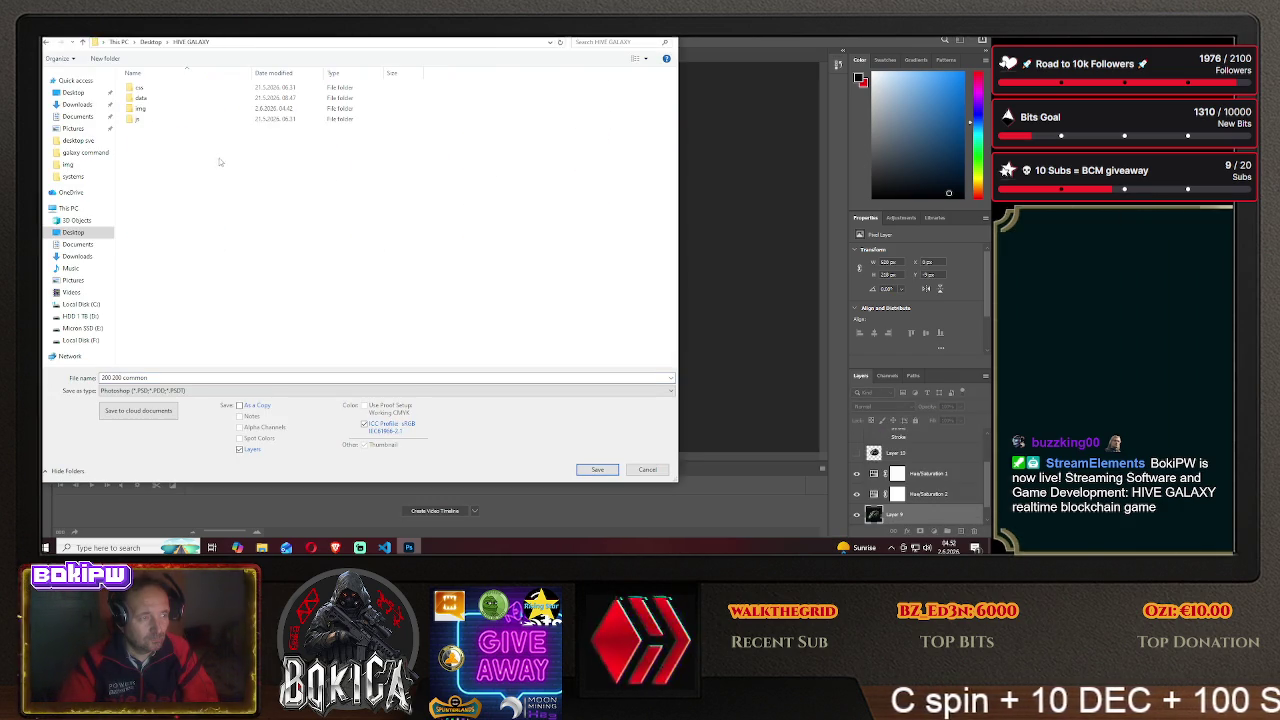
double_click(180, 109)
left_click(180, 390)
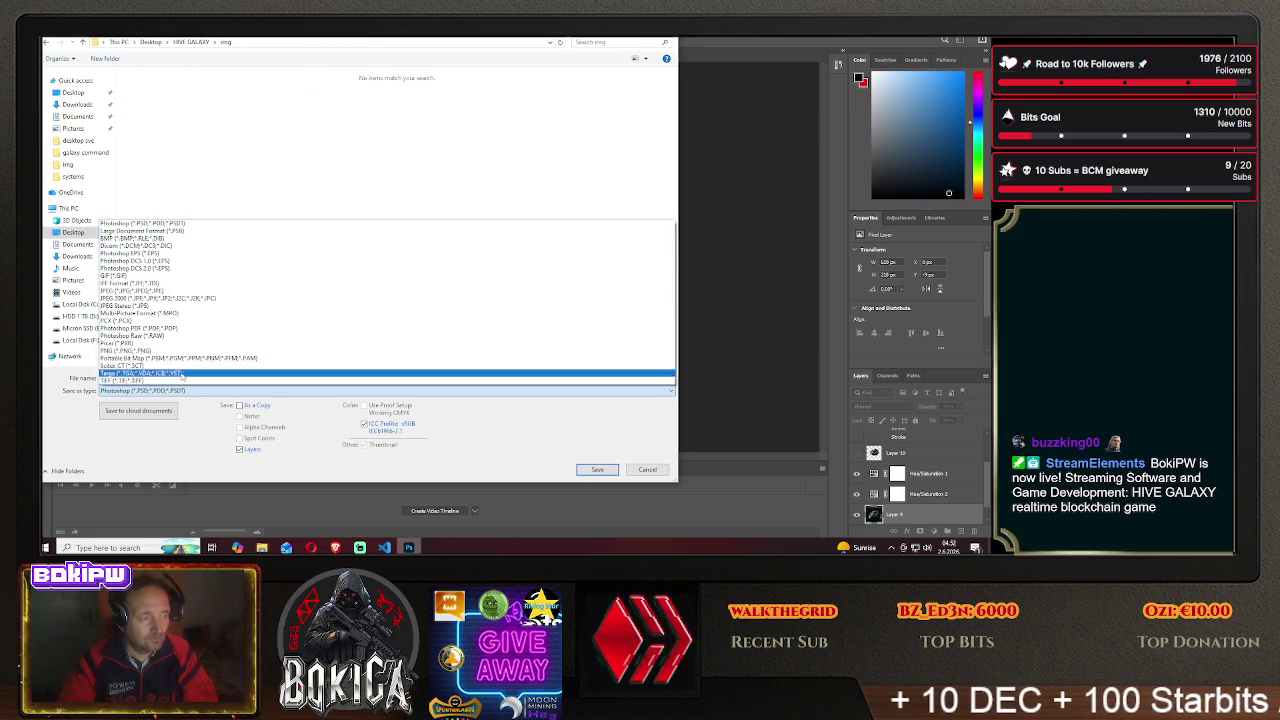
left_click(203, 357)
- Name the file shield1 and save it, accepting the PNG options
left_click(335, 547)
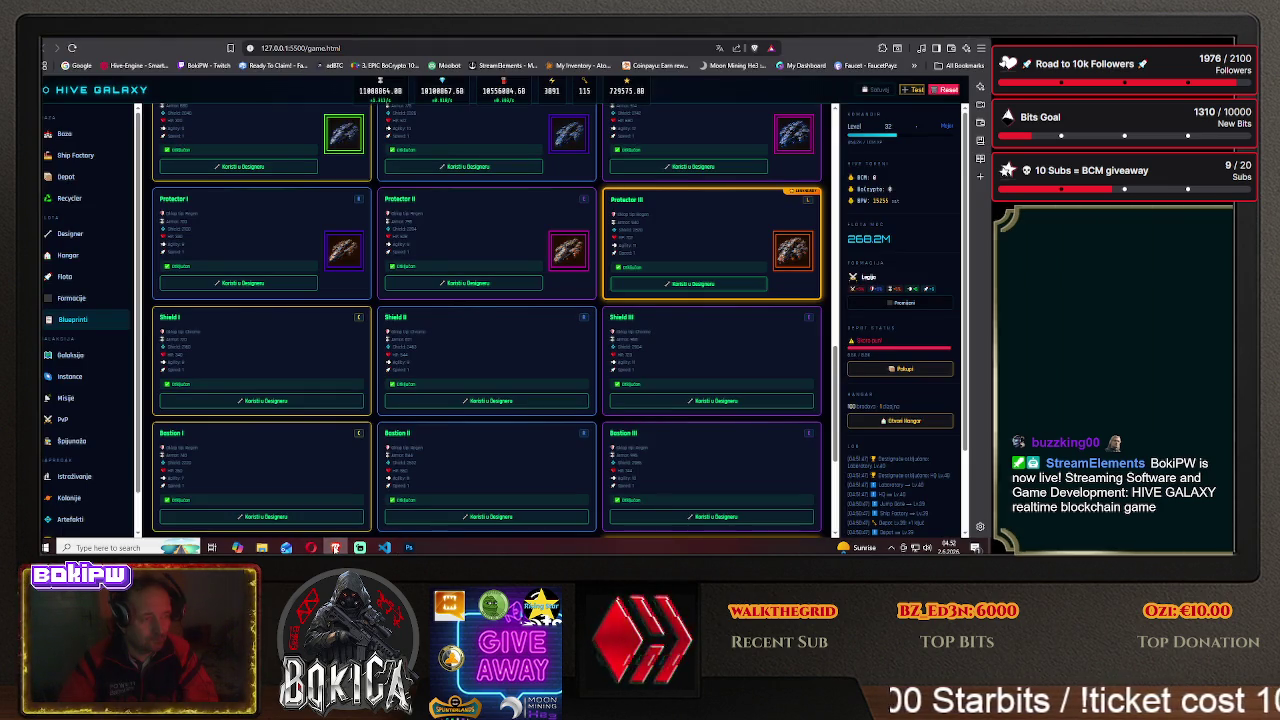
key("alt+Tab")
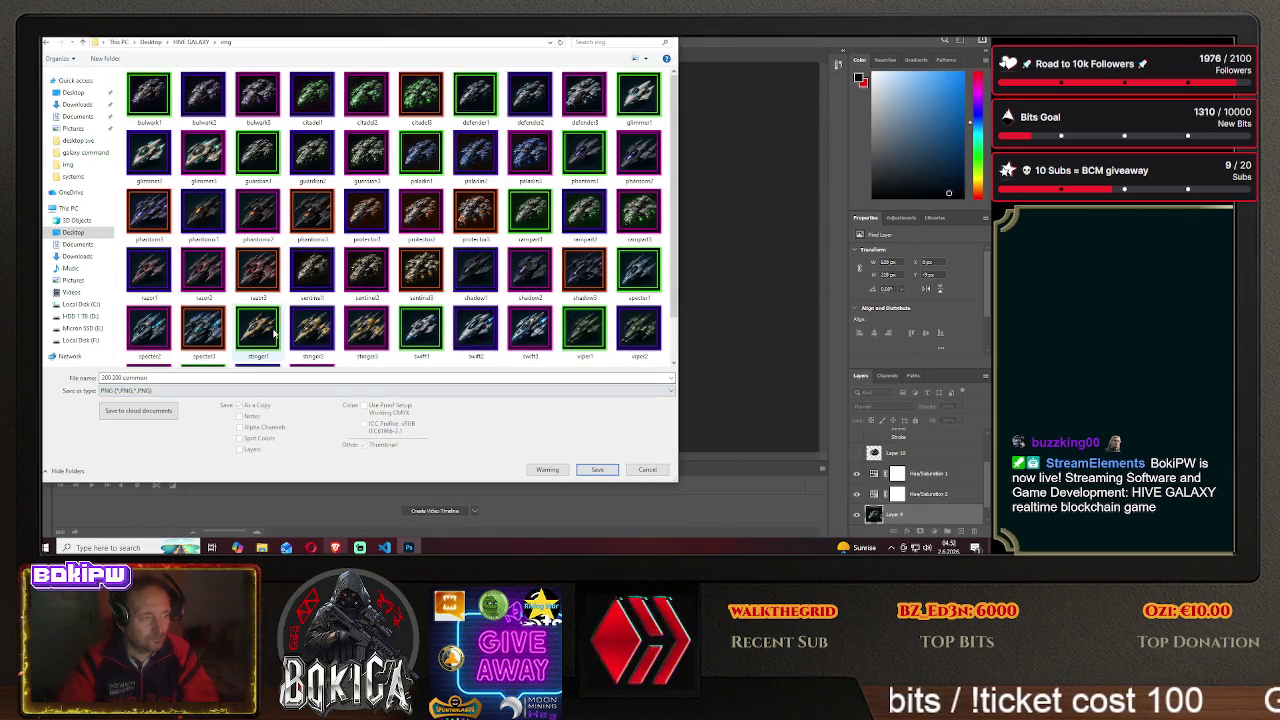
scroll(262, 355, "down", 1)
left_click(203, 378)
type("shield1")
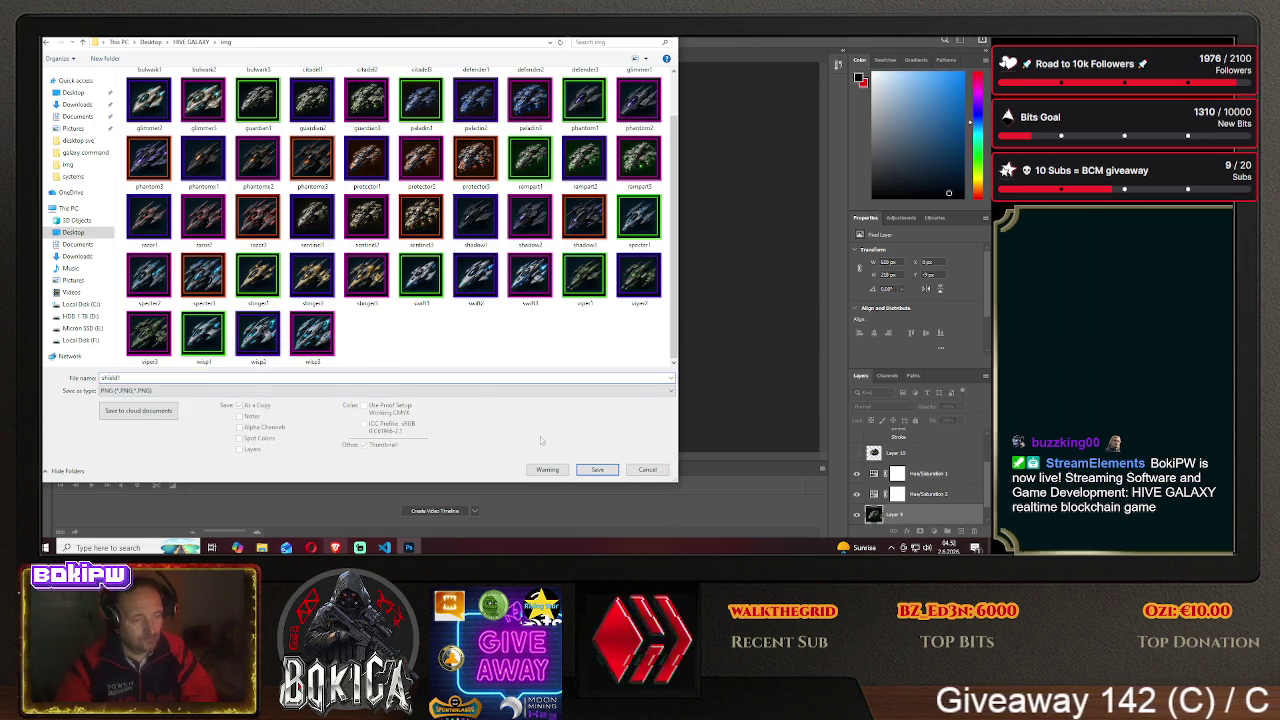
key("Return")
left_click(577, 176)
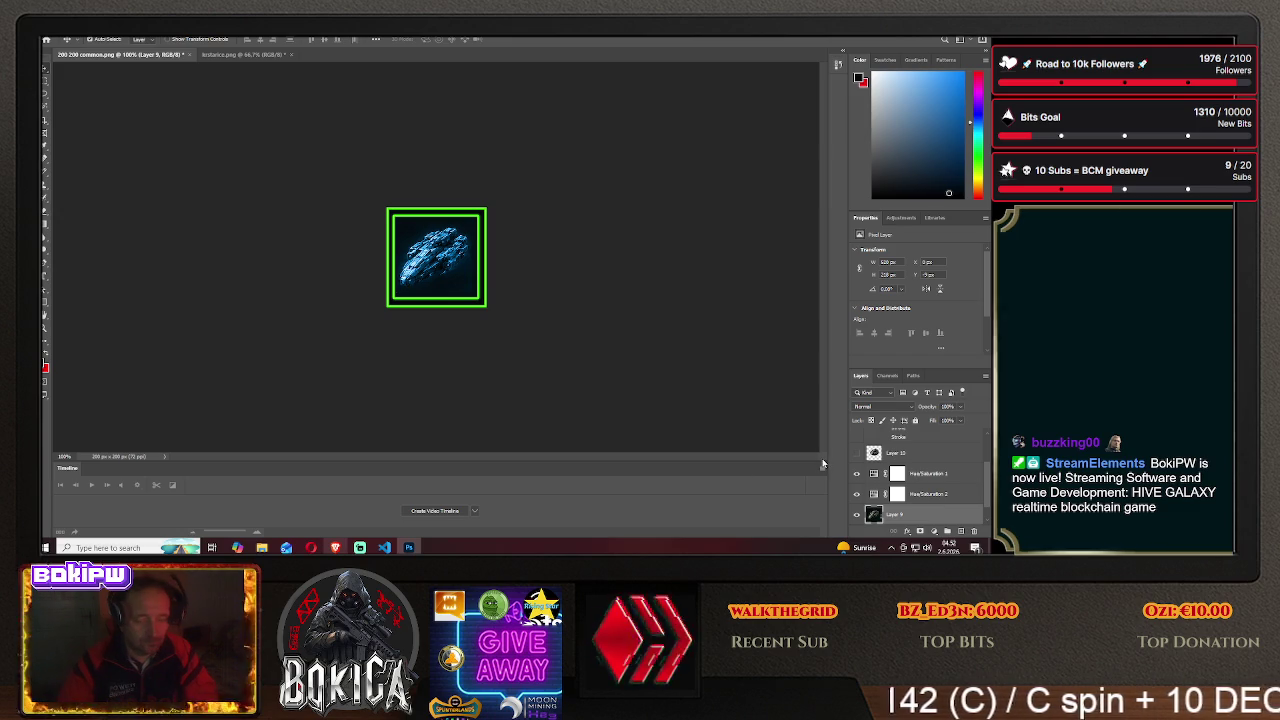
- Shift the ship left in the frame and preview the game's blueprints page
left_click_drag(437, 258, 358, 255)
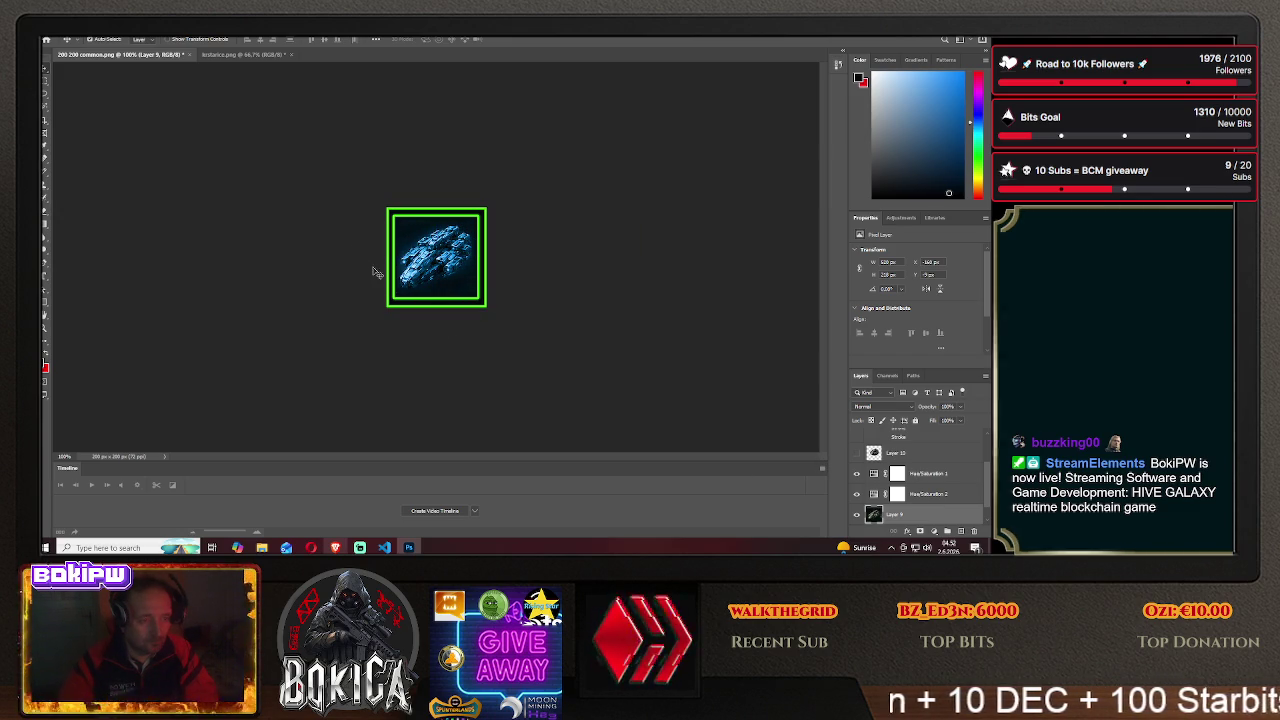
left_click(335, 547)
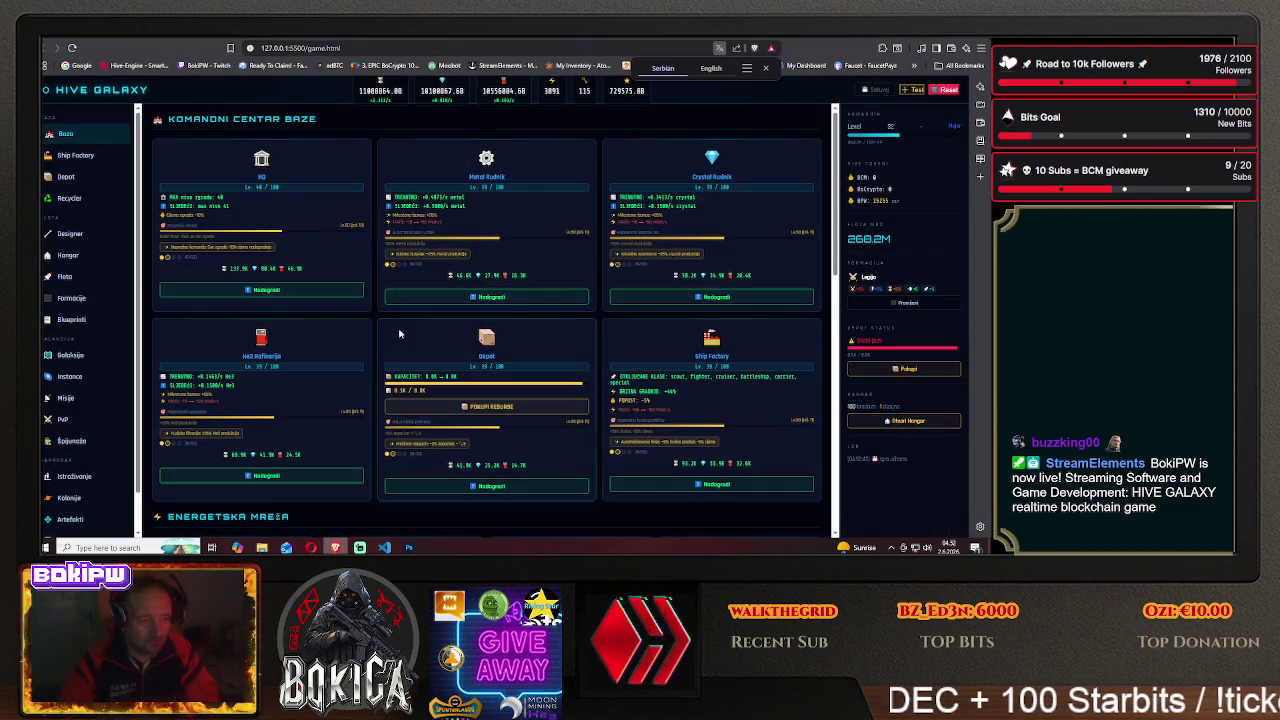
left_click(72, 319)
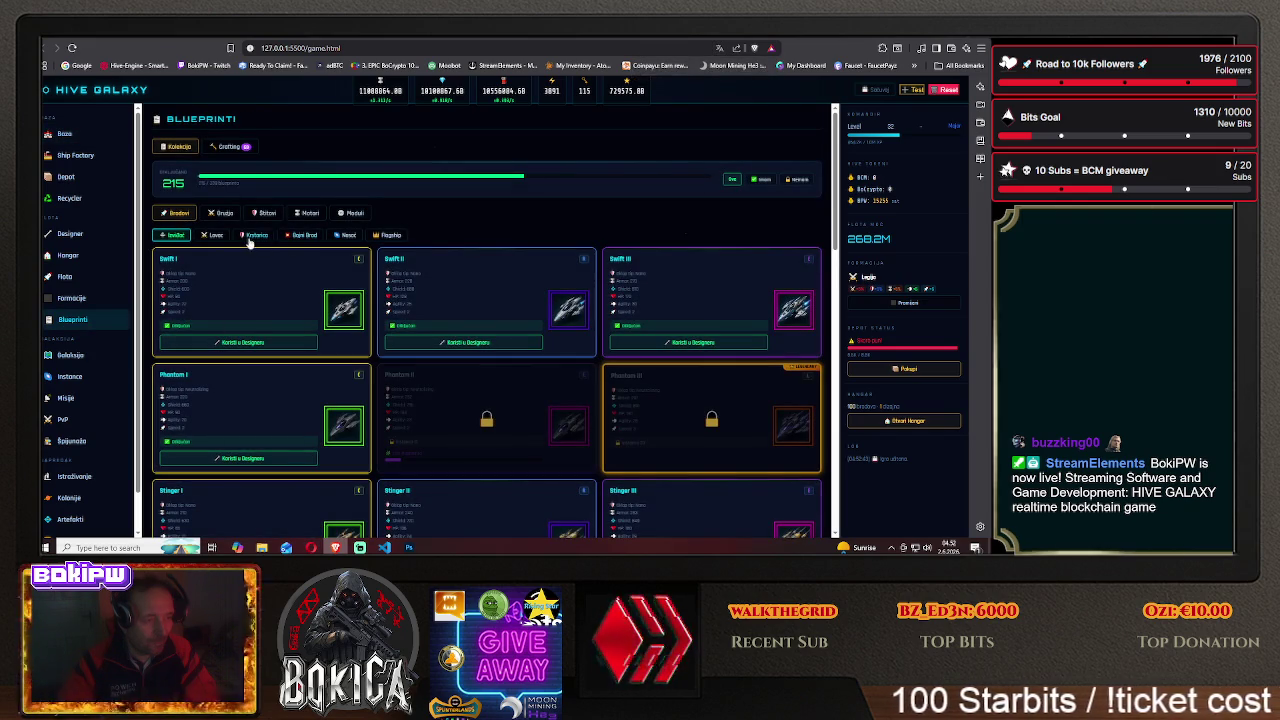
scroll(250, 318, "down", 5)
scroll(247, 322, "down", 5)
scroll(247, 323, "down", 2)
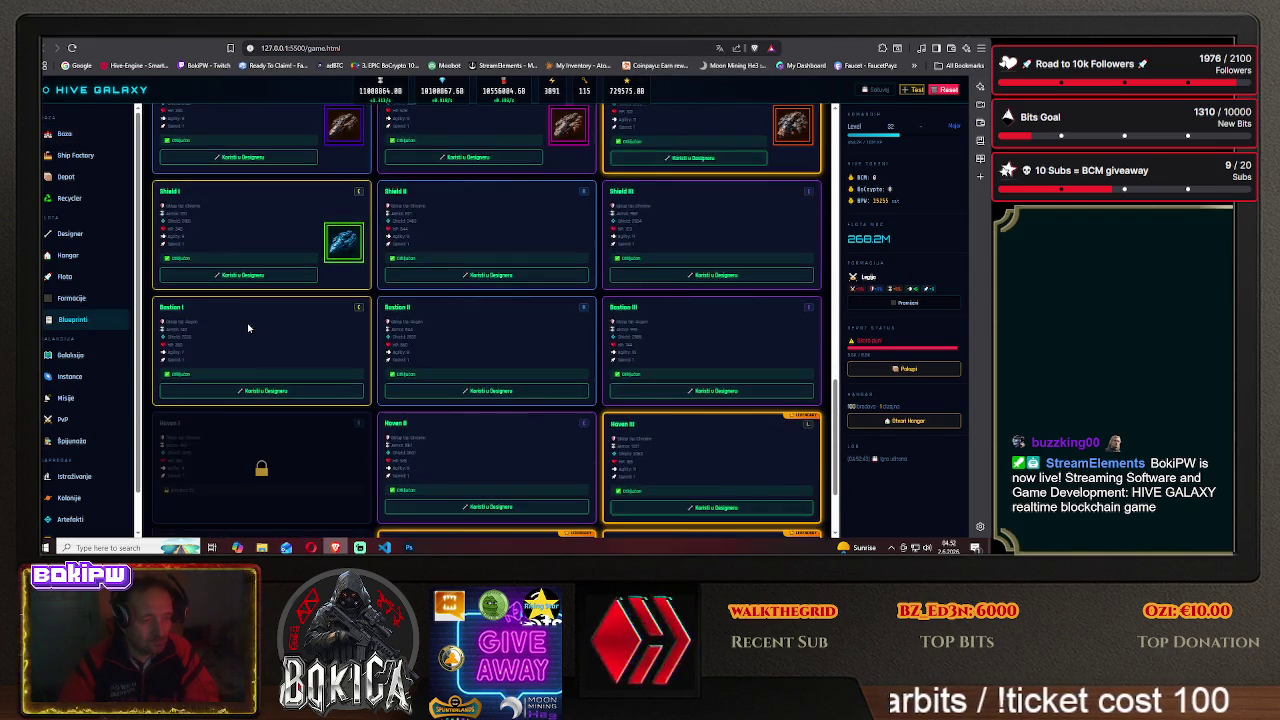
left_click(409, 547)
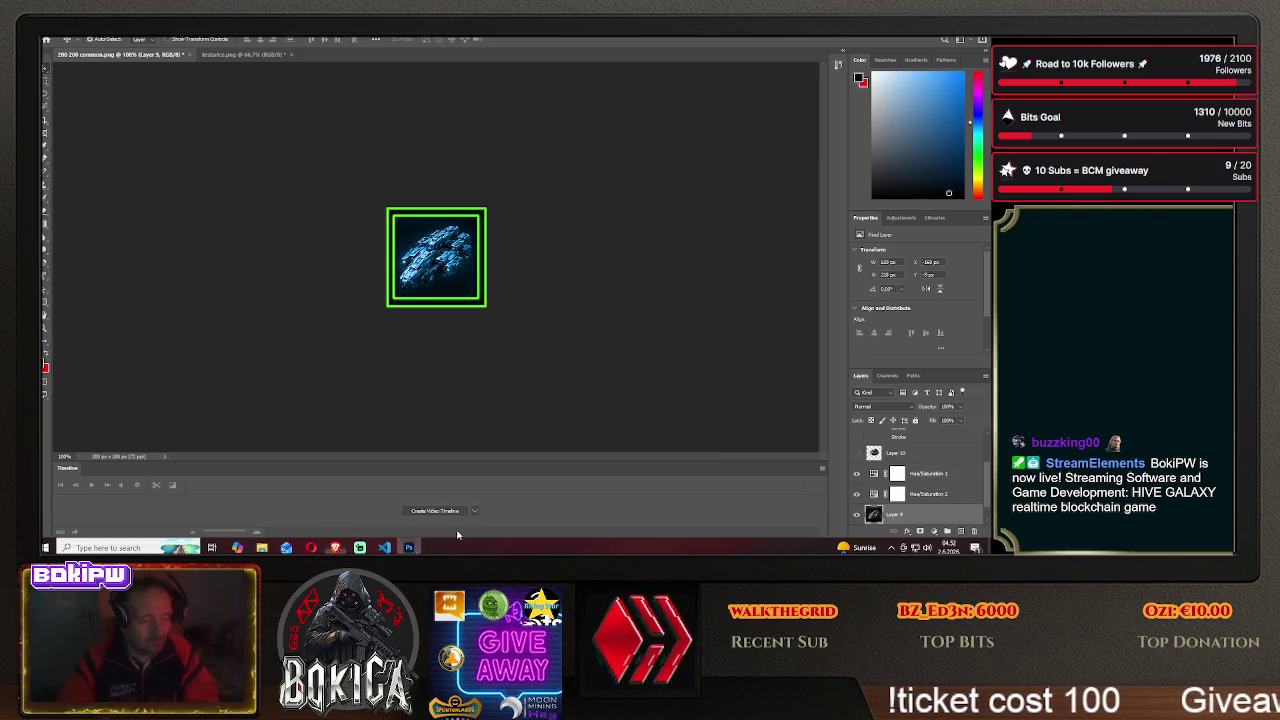
- Turn on the purple stroke border in Layer 1's Blending Options
scroll(904, 455, "up", 3)
left_click(901, 441)
right_click(901, 441)
left_click(898, 46)
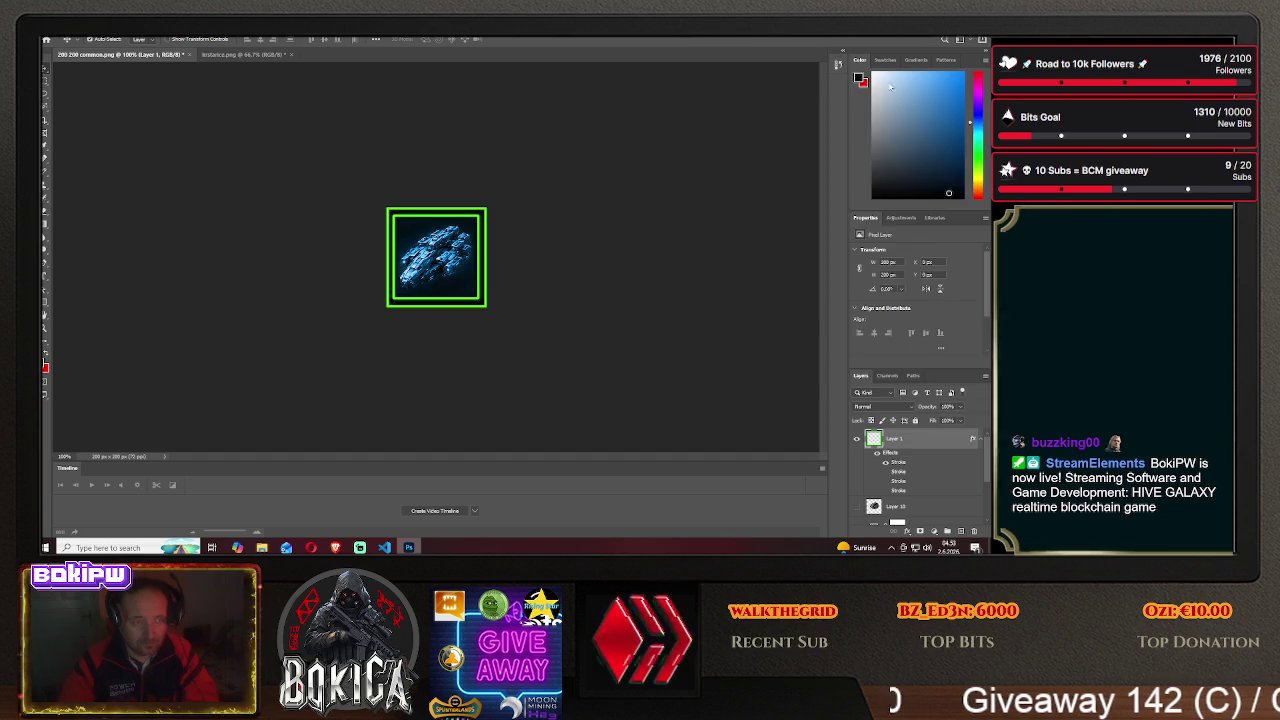
left_click(608, 244)
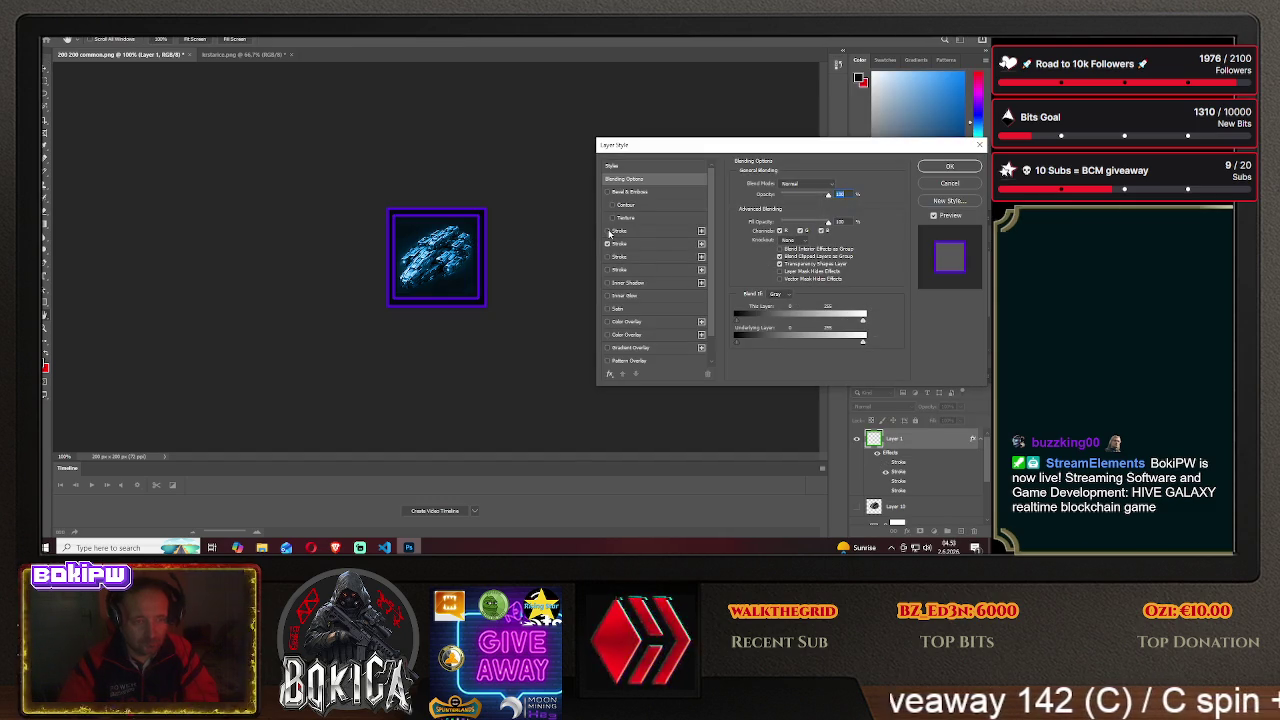
left_click(949, 166)
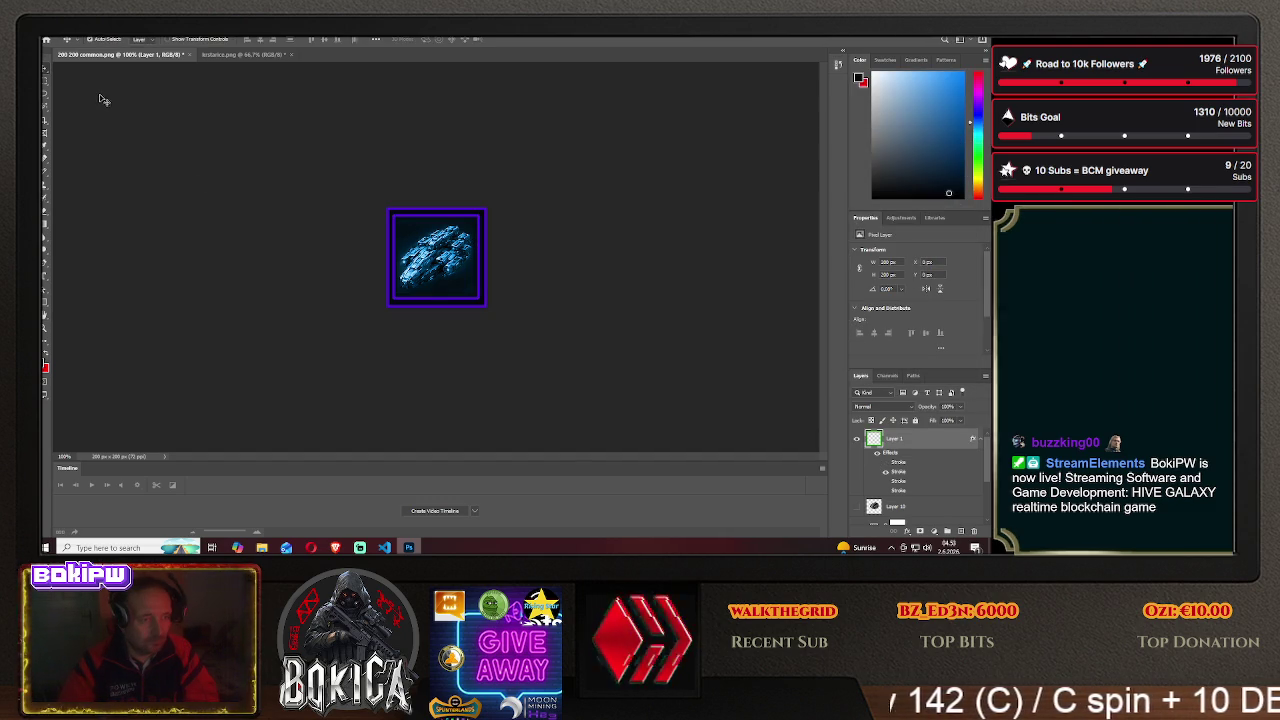
- Save the icon as shield2 PNG in the HIVE GALAXY img folder
left_click(50, 32)
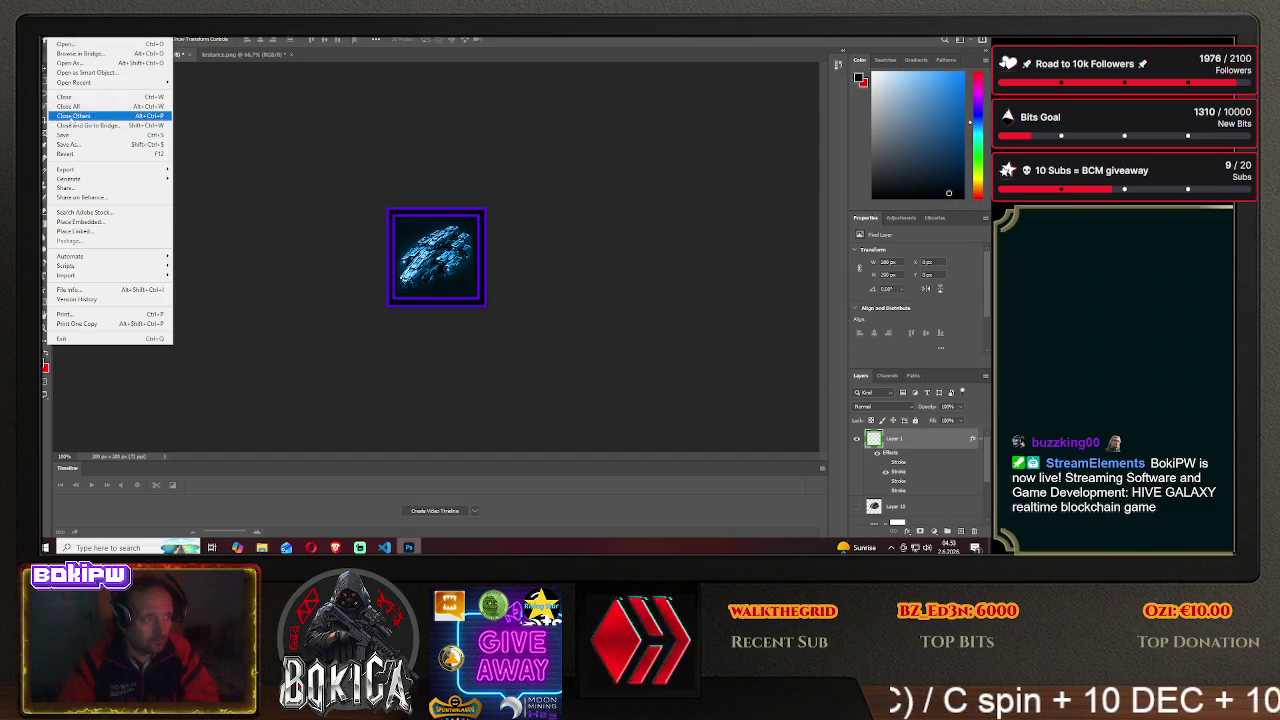
left_click(80, 118)
left_click(582, 370)
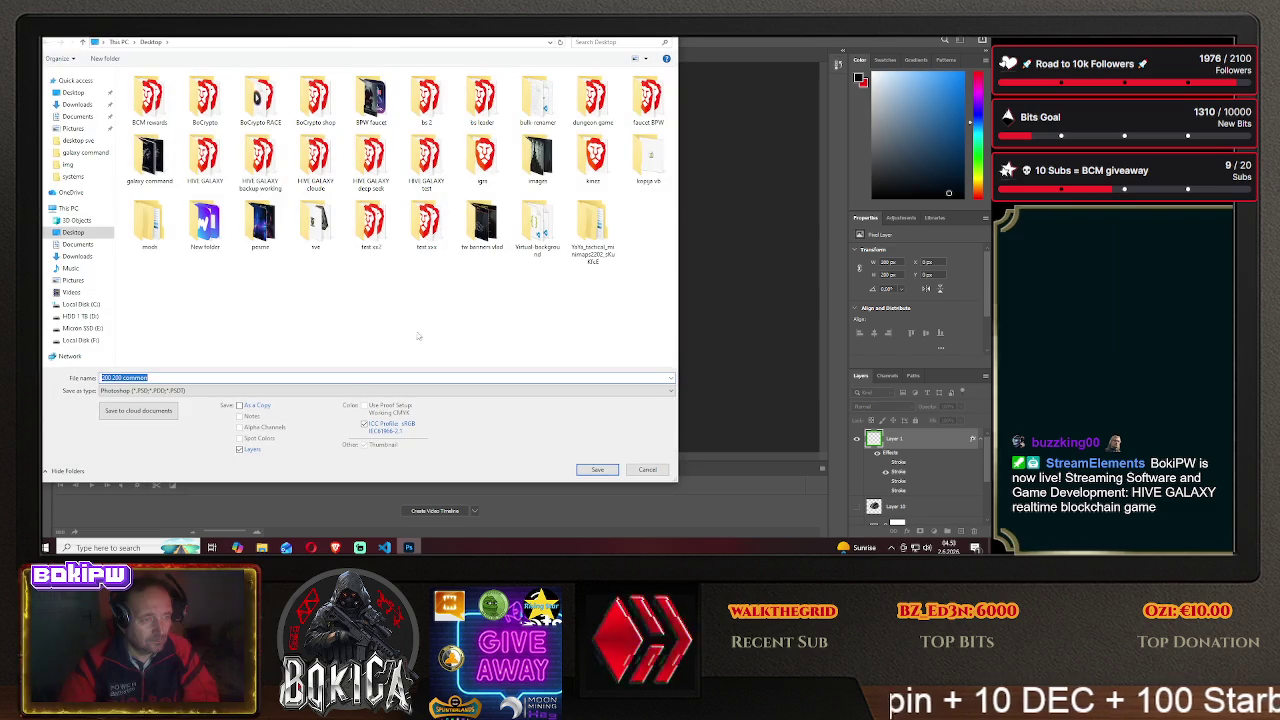
double_click(190, 148)
double_click(140, 108)
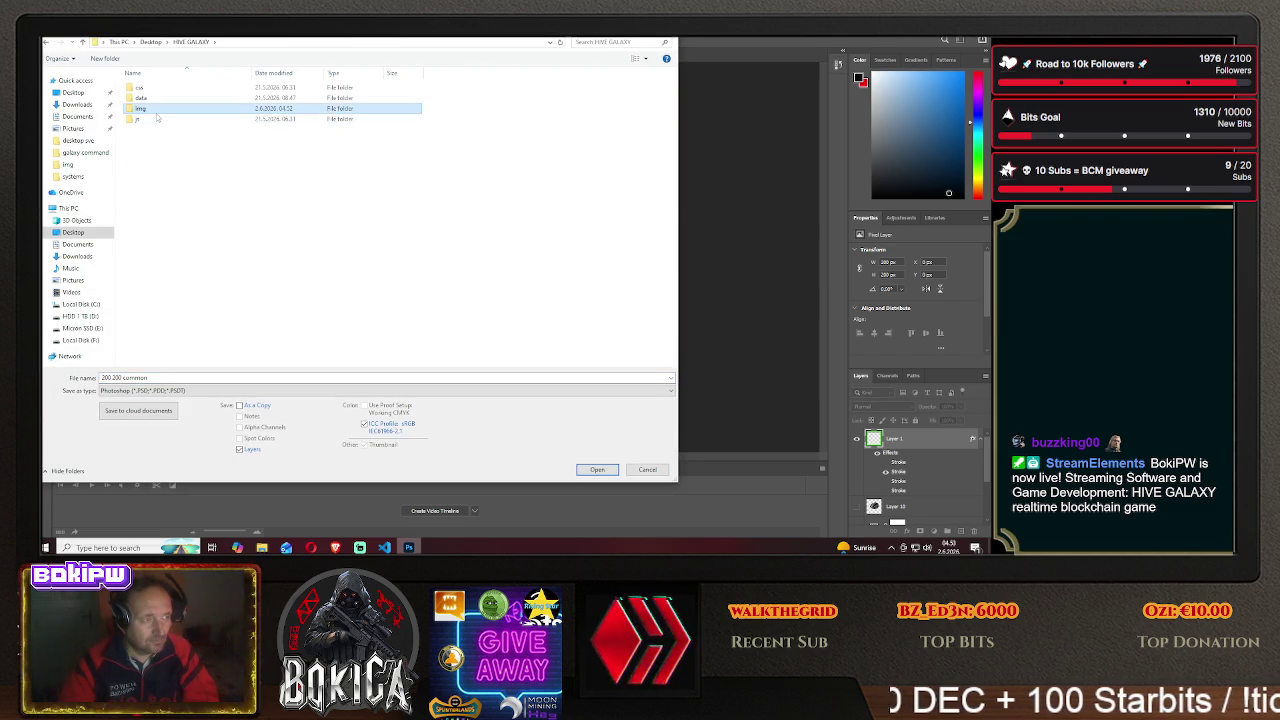
left_click(170, 390)
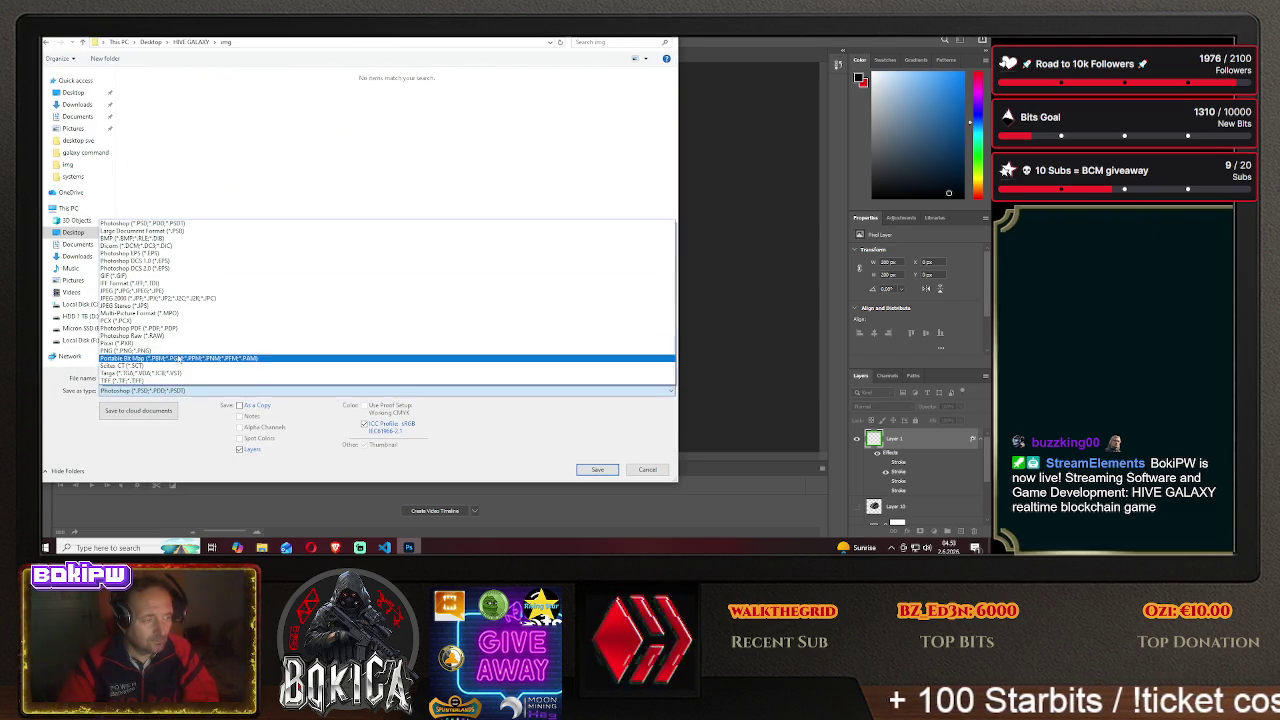
left_click(168, 350)
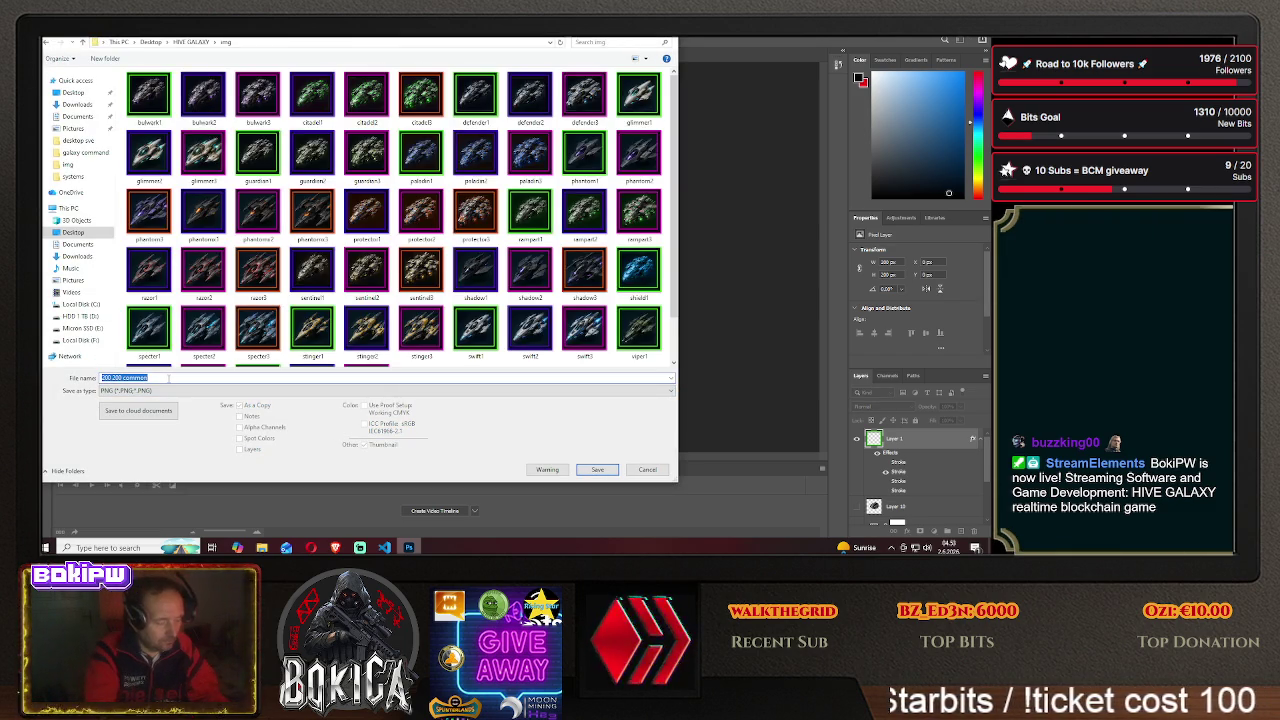
type("shield2")
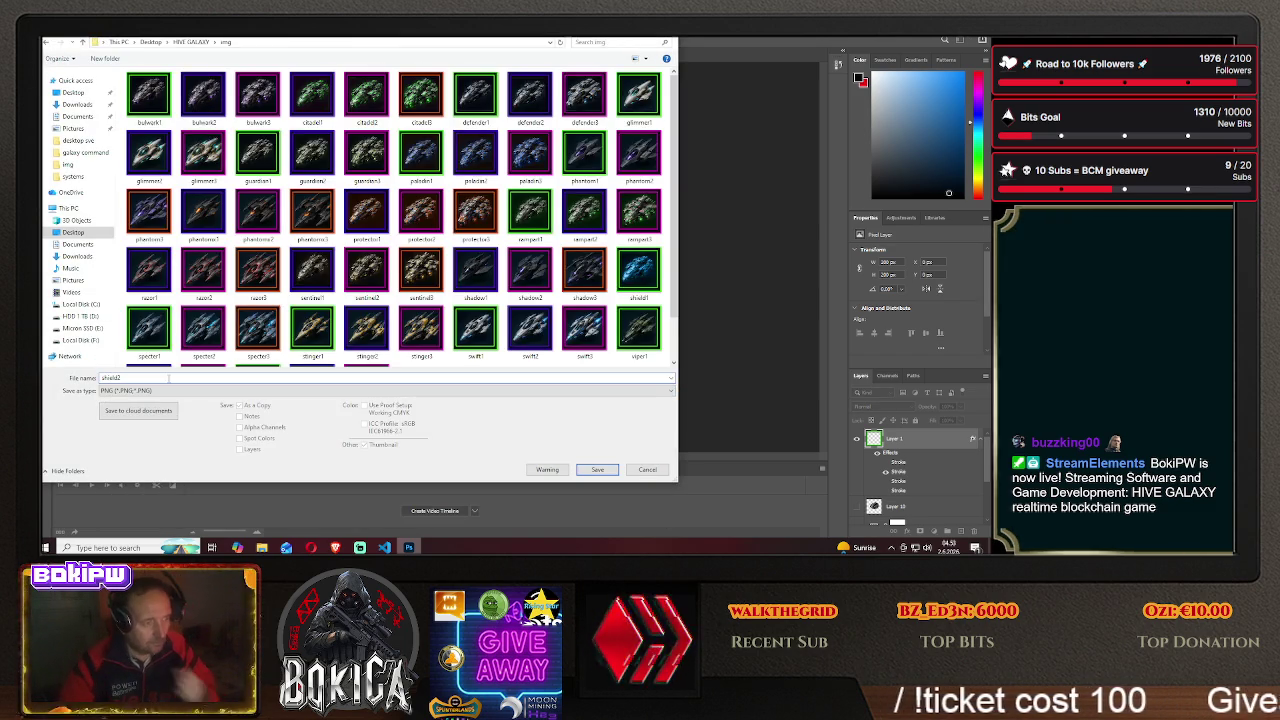
left_click(597, 469)
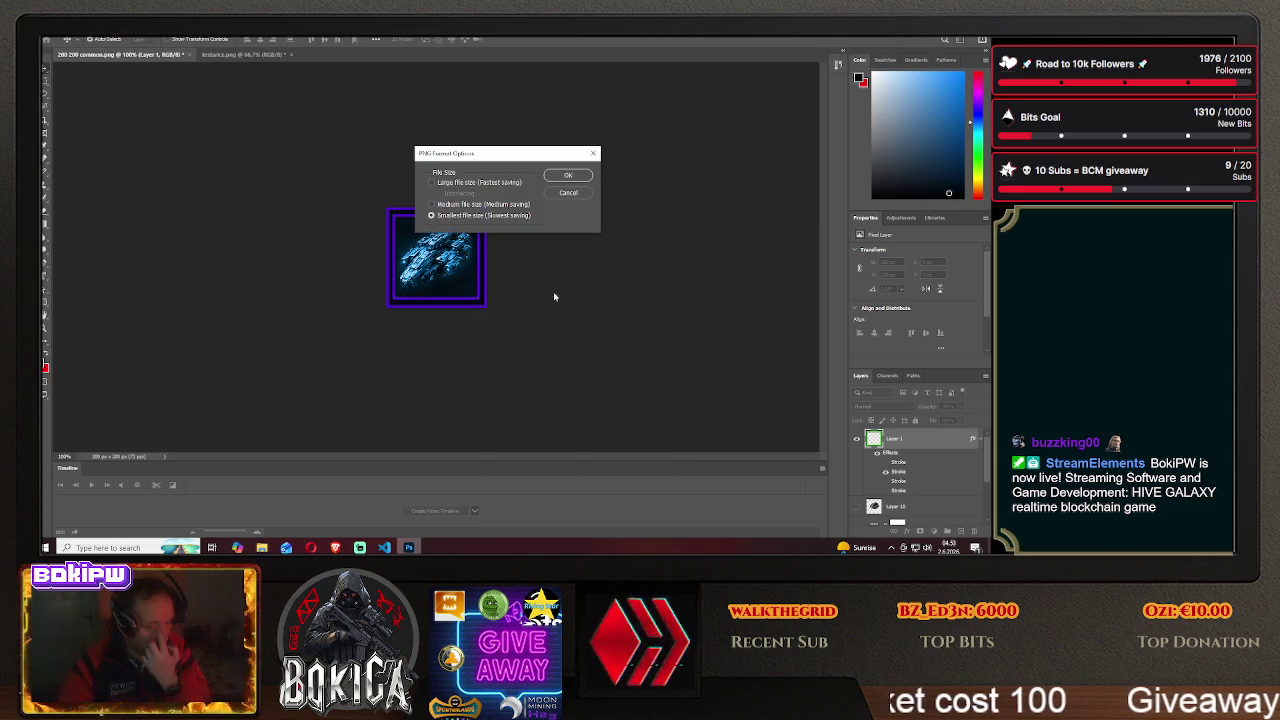
left_click(566, 176)
- Nudge the Layer 9 ship left on the canvas and bring up the game
scroll(915, 480, "down", 2)
left_click(920, 514)
left_click_drag(440, 258, 353, 259)
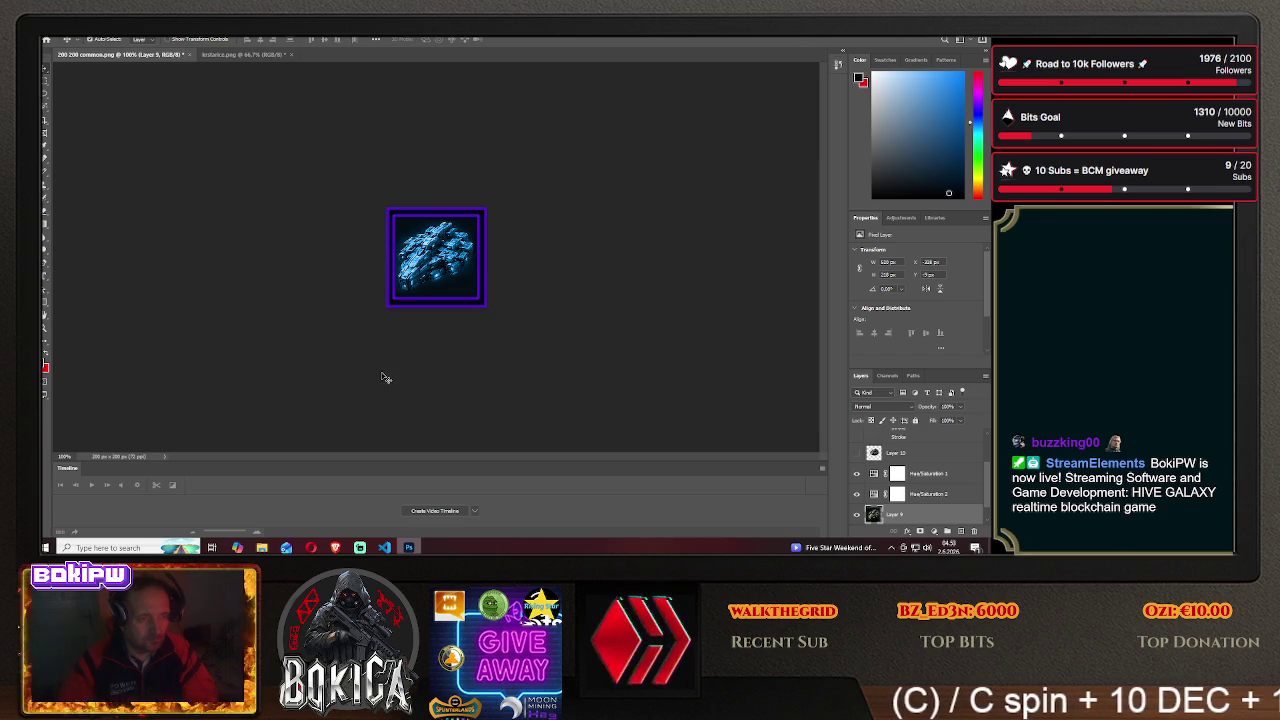
left_click(335, 547)
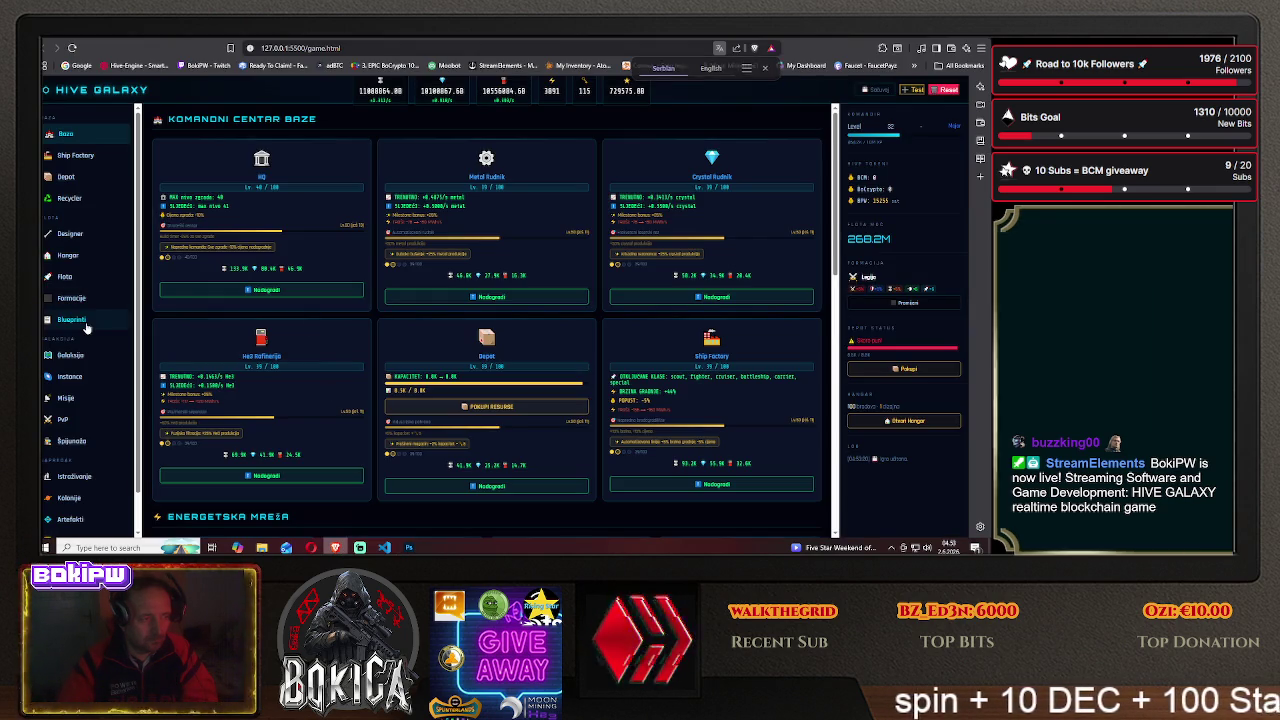
- Scroll the Blueprinti page down to the Shield I and II cards, then return to Photoshop
left_click(72, 319)
scroll(270, 345, "down", 2)
scroll(270, 345, "down", 2)
scroll(270, 349, "down", 2)
scroll(270, 349, "down", 1)
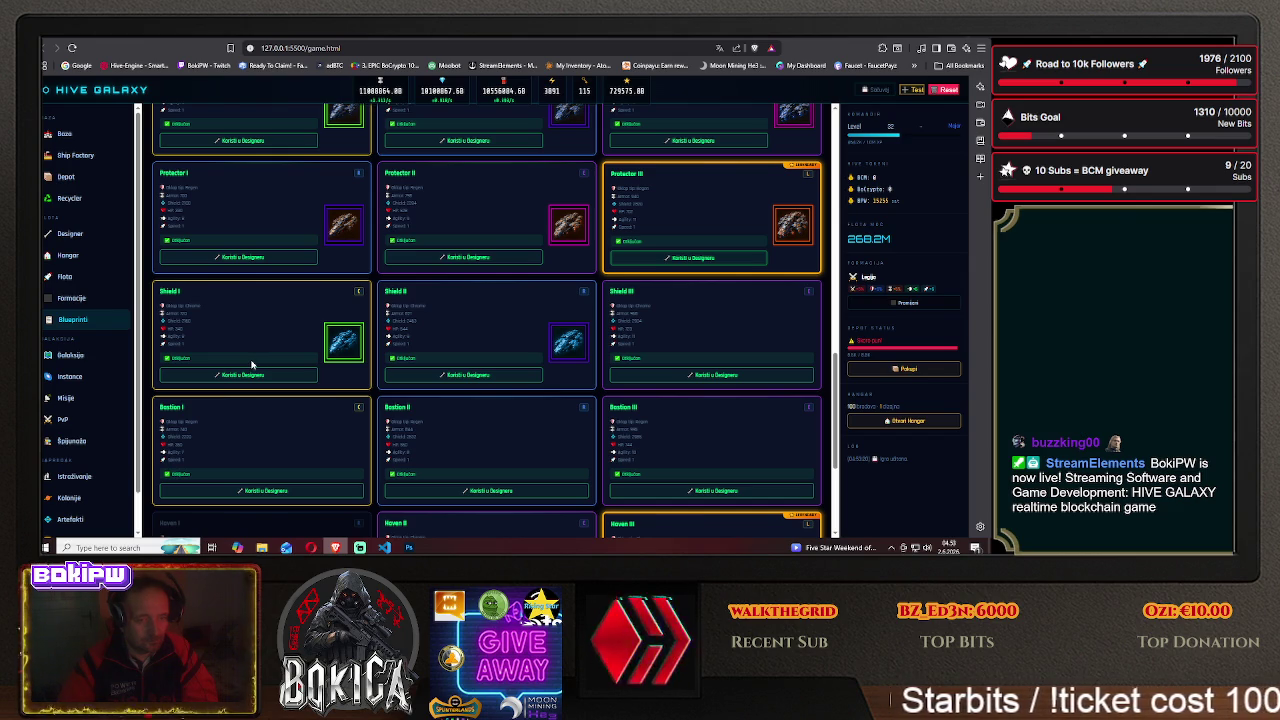
left_click(409, 547)
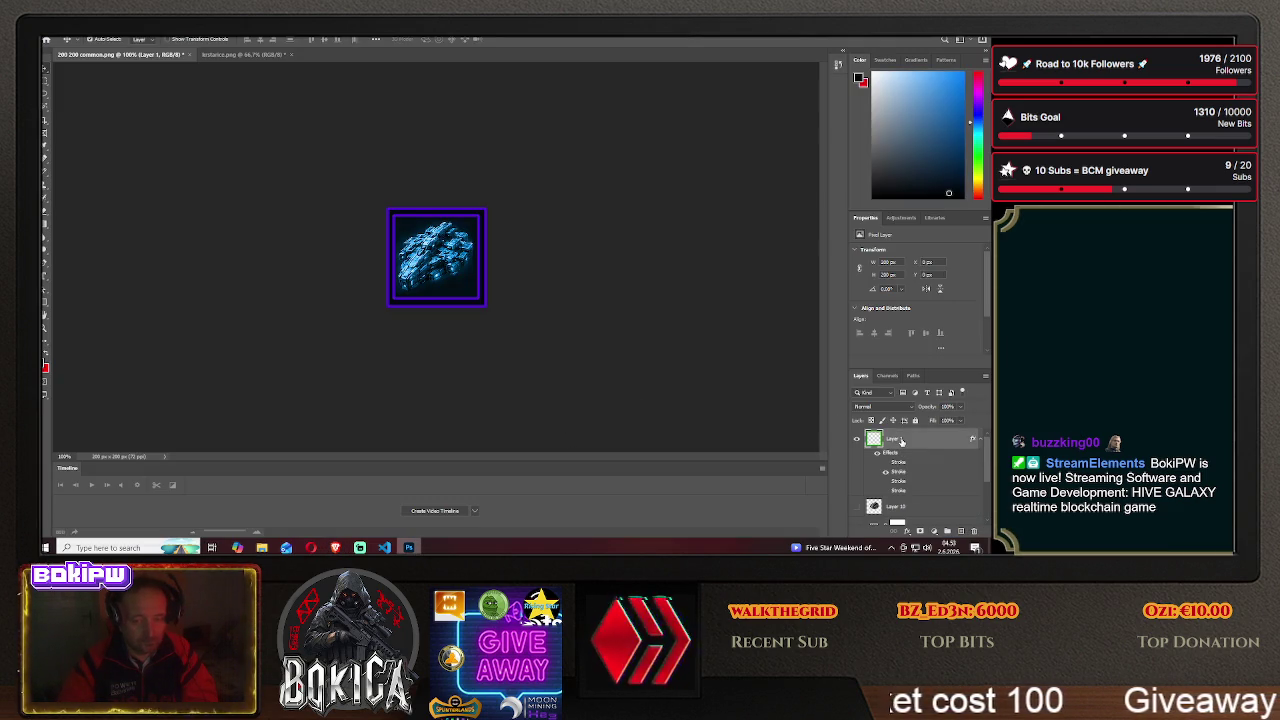
- Turn on the magenta stroke border in the layer's Blending Options
right_click(900, 442)
left_click(880, 38)
left_click(607, 256)
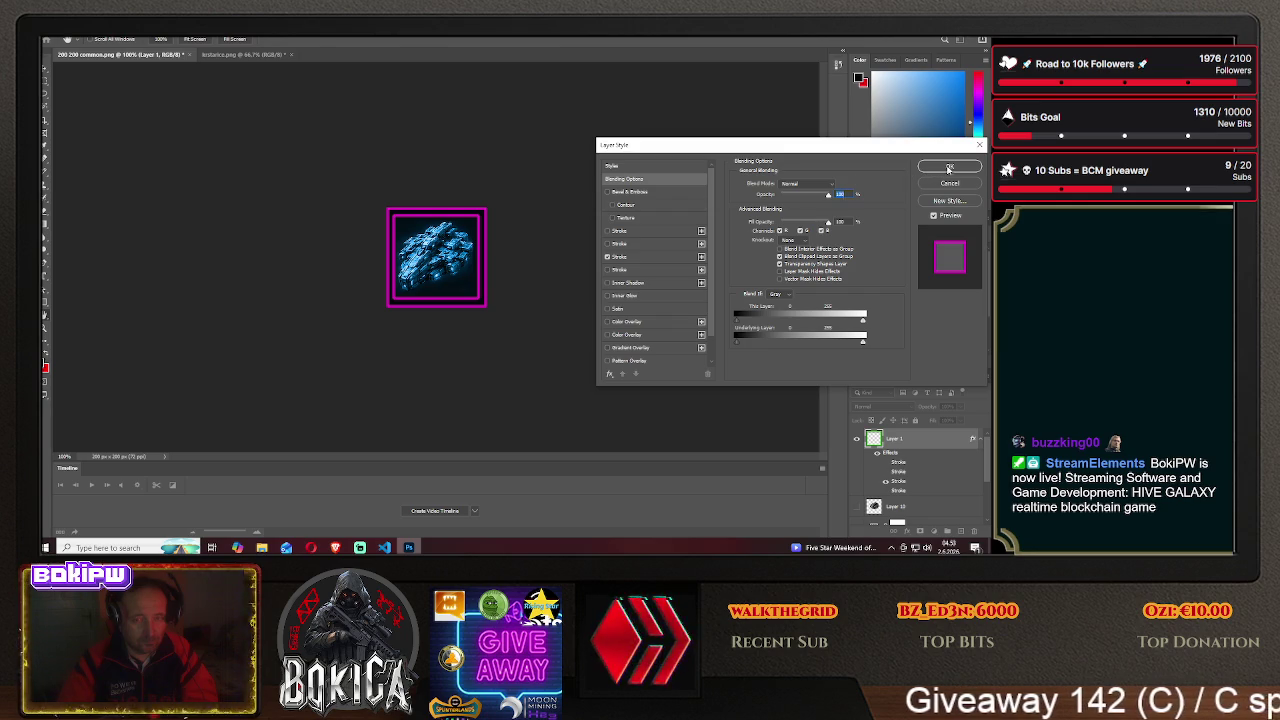
left_click(948, 168)
- Save the icon as shield3 PNG in HIVE GALAXY/img and bring up the game
left_click(52, 38)
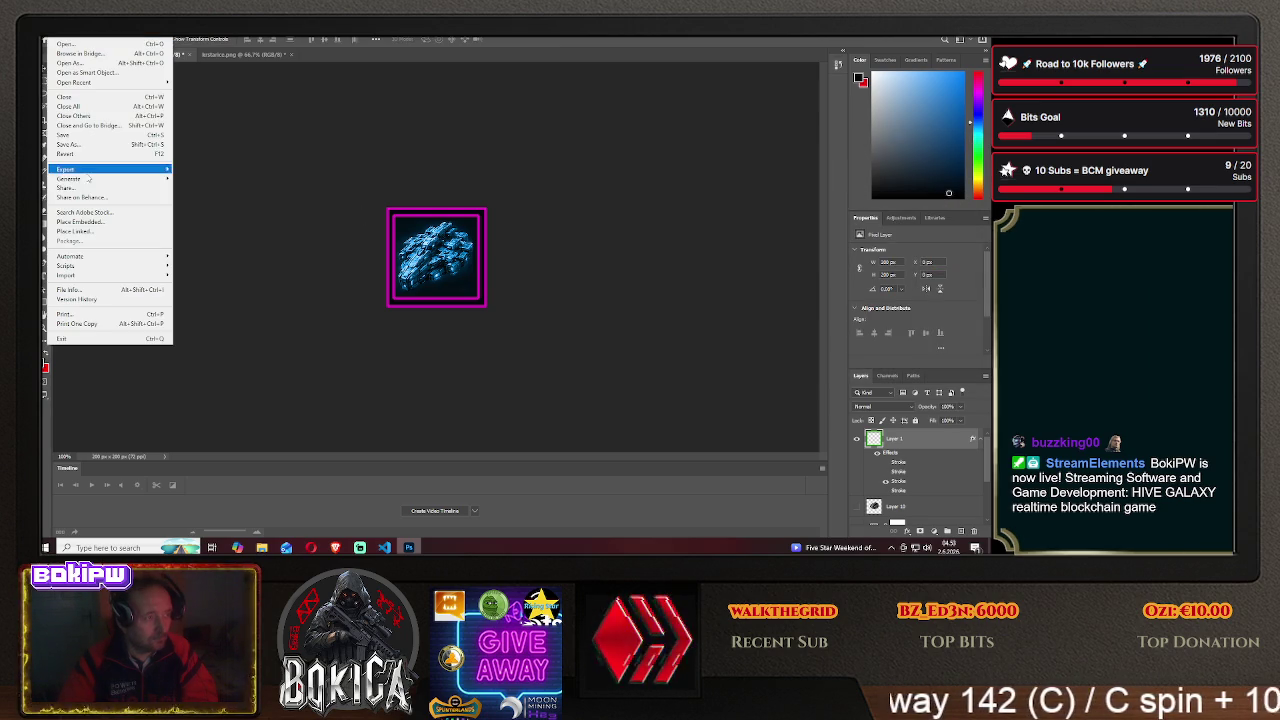
left_click(68, 144)
left_click(571, 368)
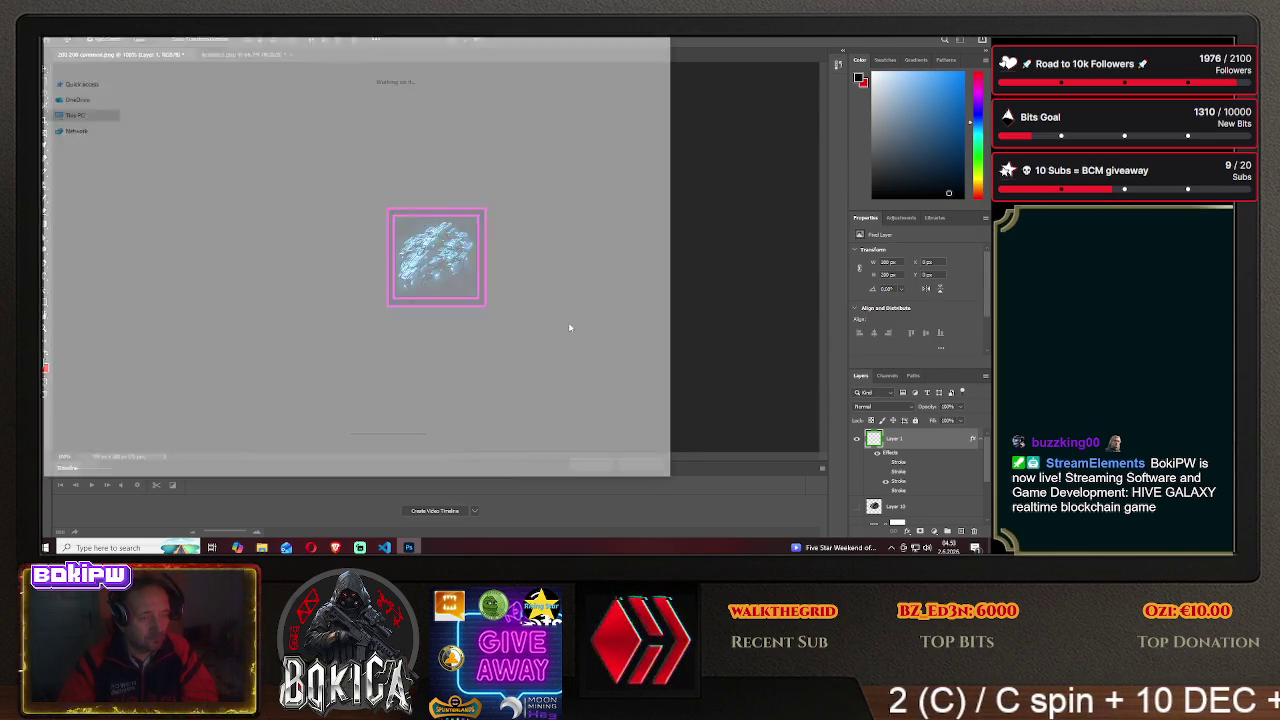
double_click(222, 172)
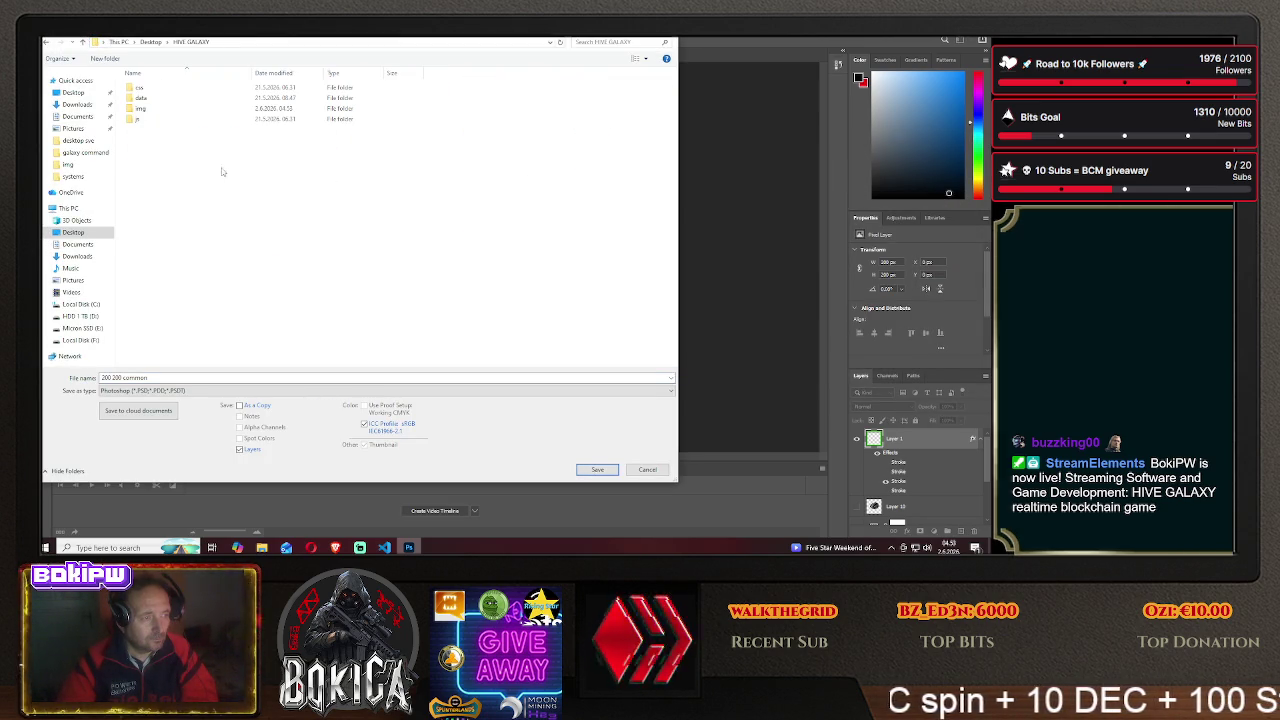
double_click(168, 109)
left_click(180, 390)
left_click(150, 345)
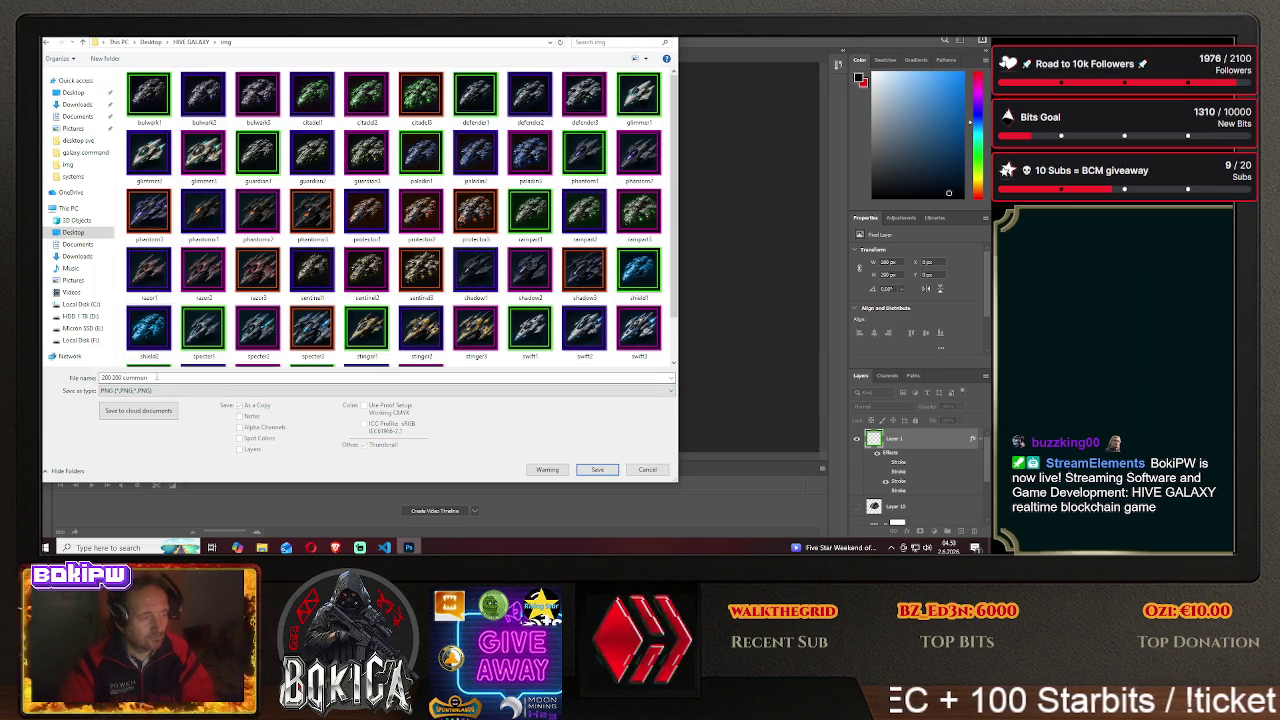
type("shiel")
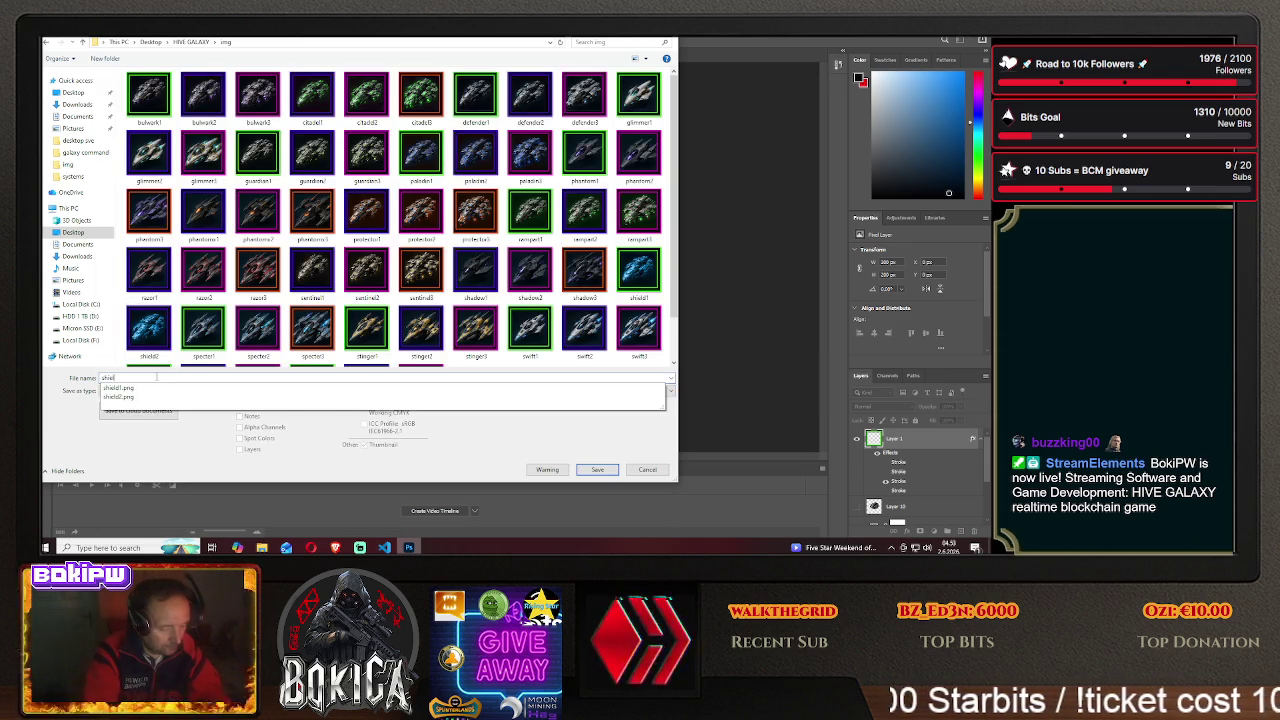
type("d3")
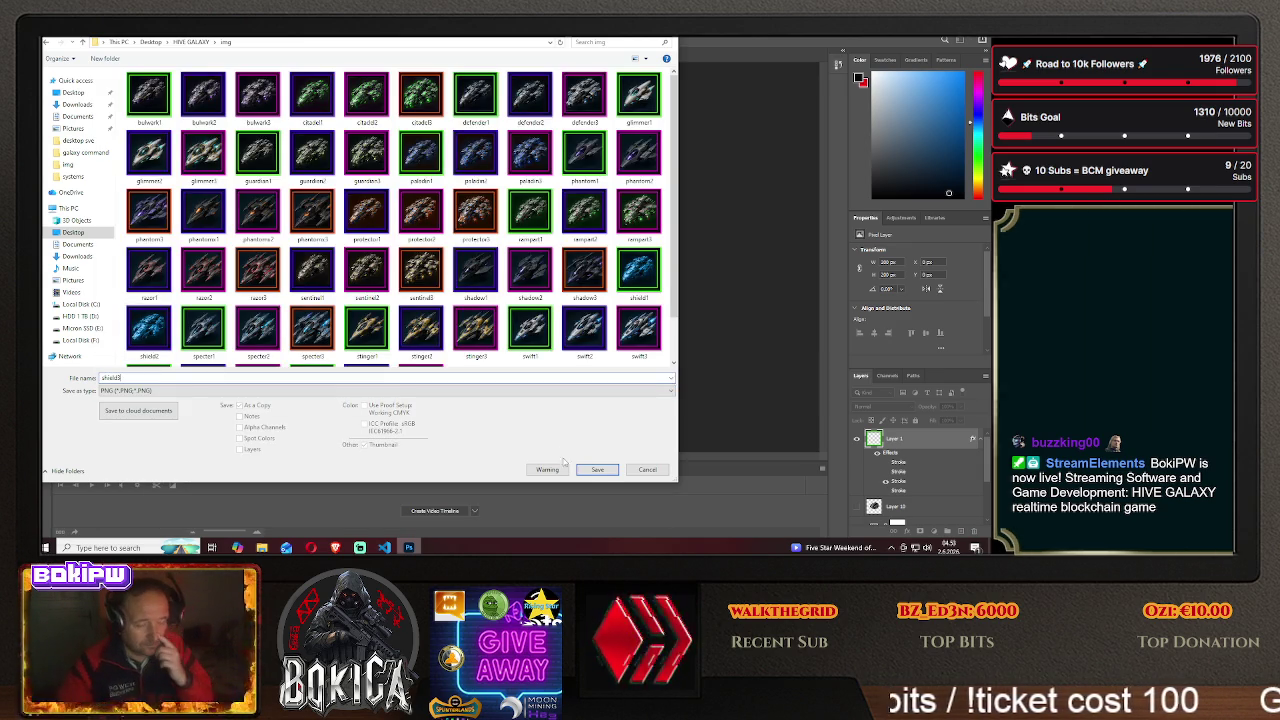
left_click(597, 469)
left_click(565, 178)
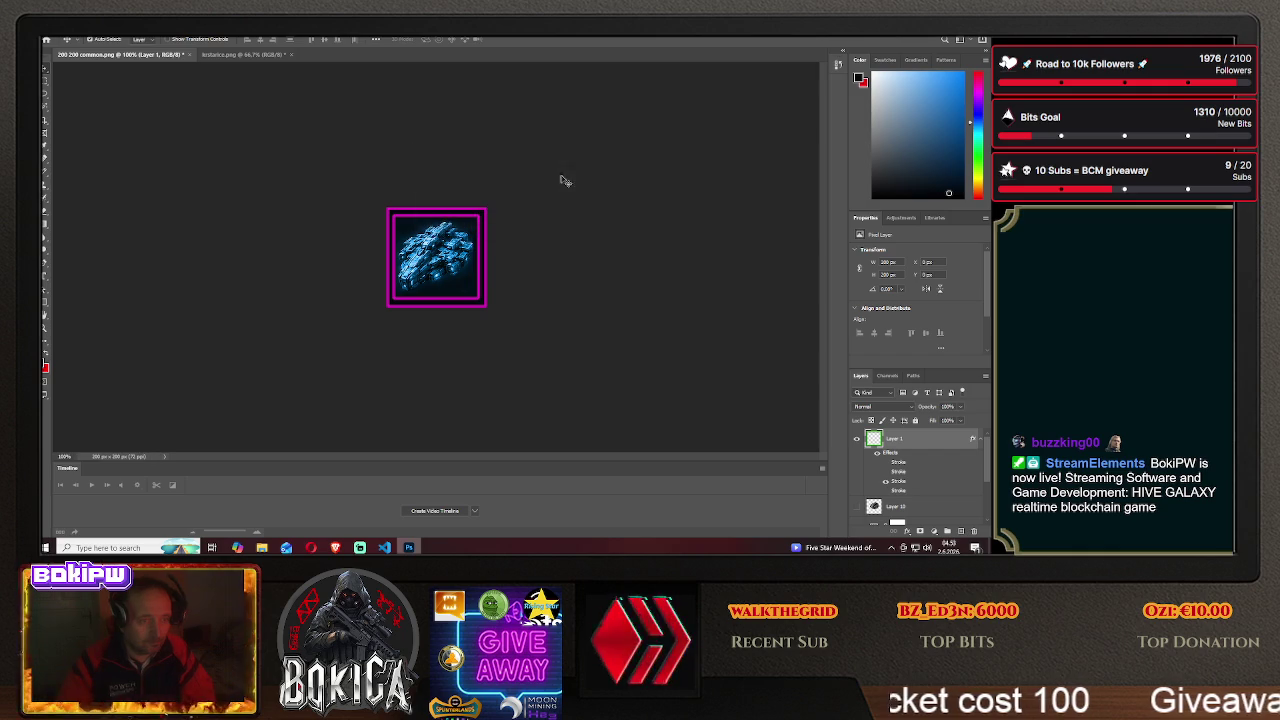
left_click(335, 546)
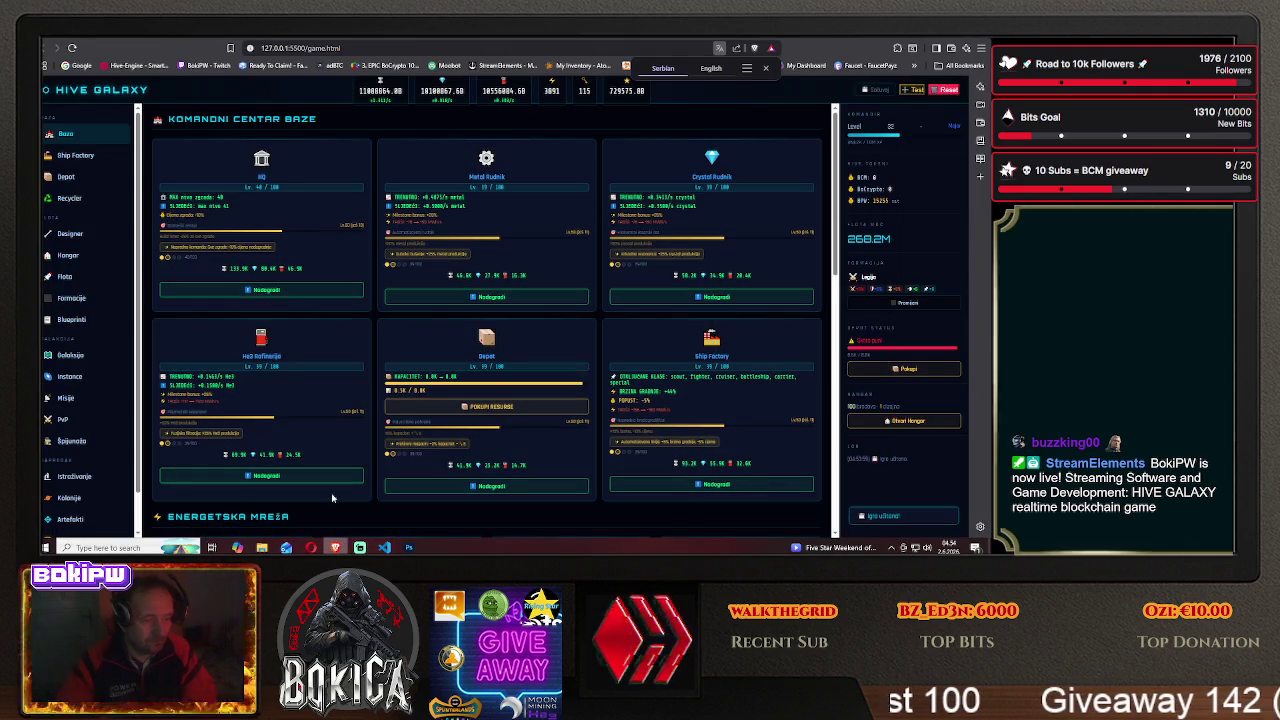
left_click(74, 319)
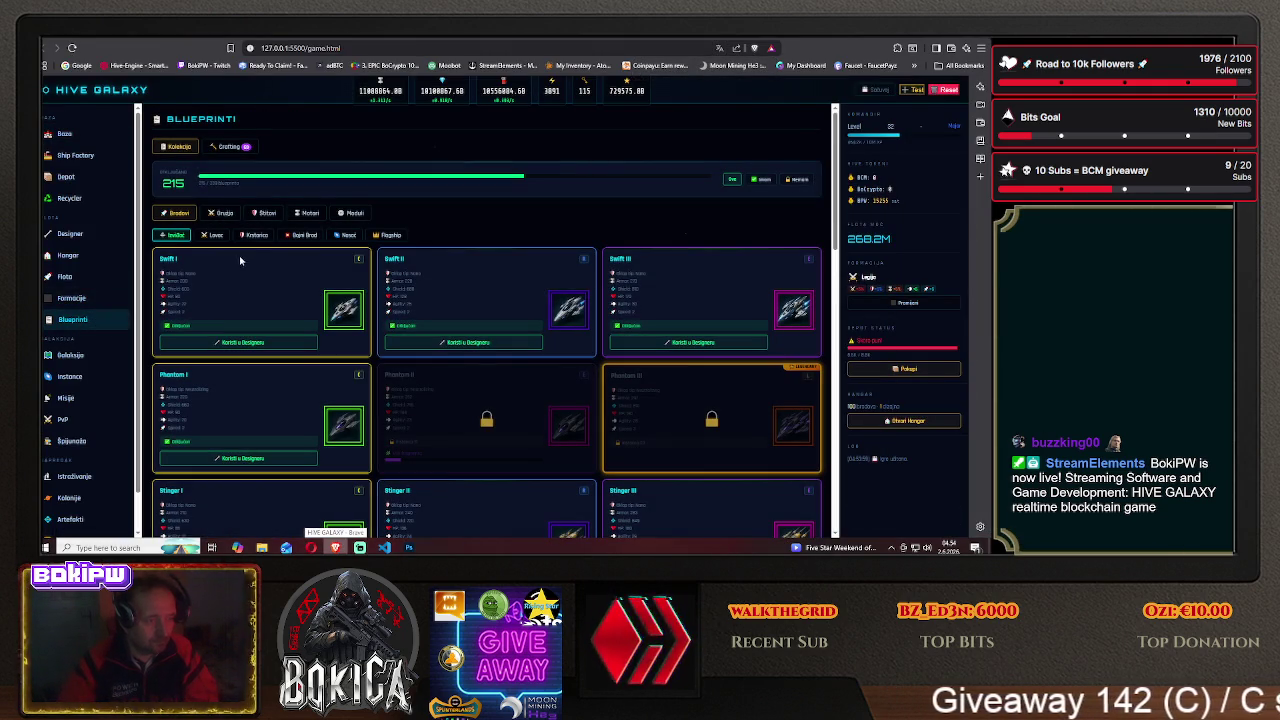
left_click(256, 235)
scroll(257, 387, "down", 1)
scroll(257, 387, "down", 1)
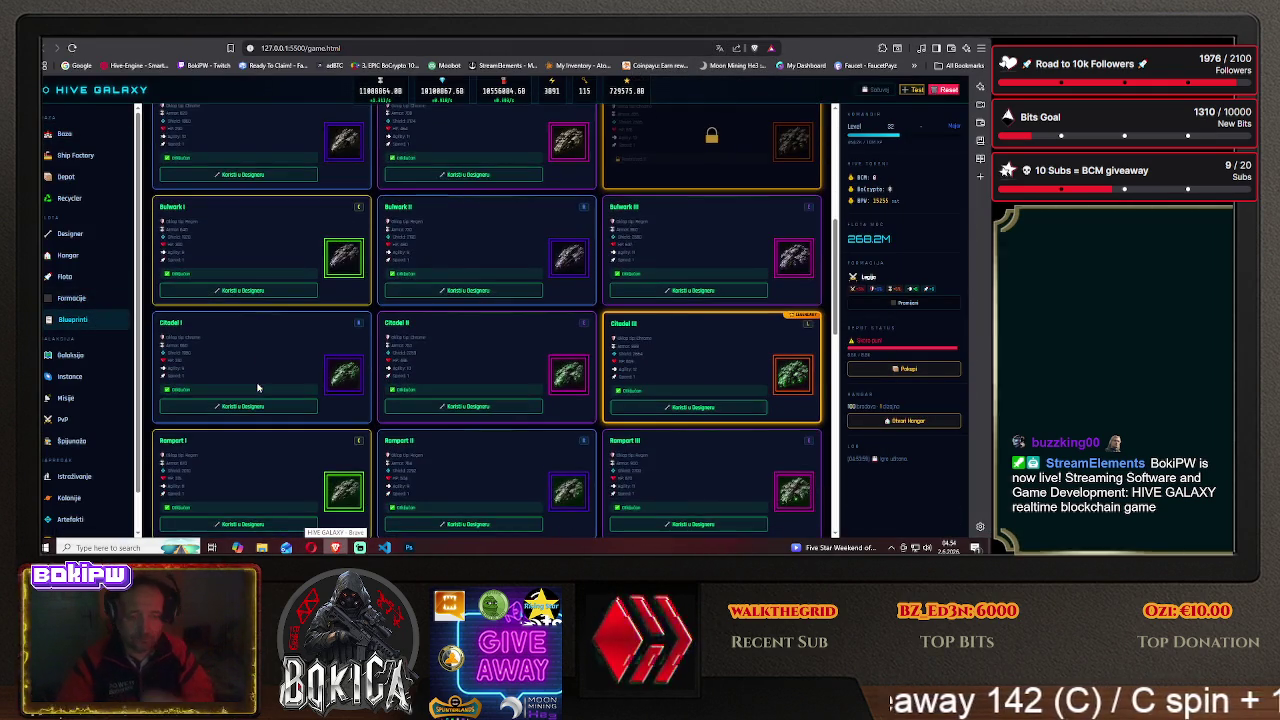
scroll(257, 387, "down", 2)
scroll(257, 387, "down", 1)
scroll(257, 387, "down", 1)
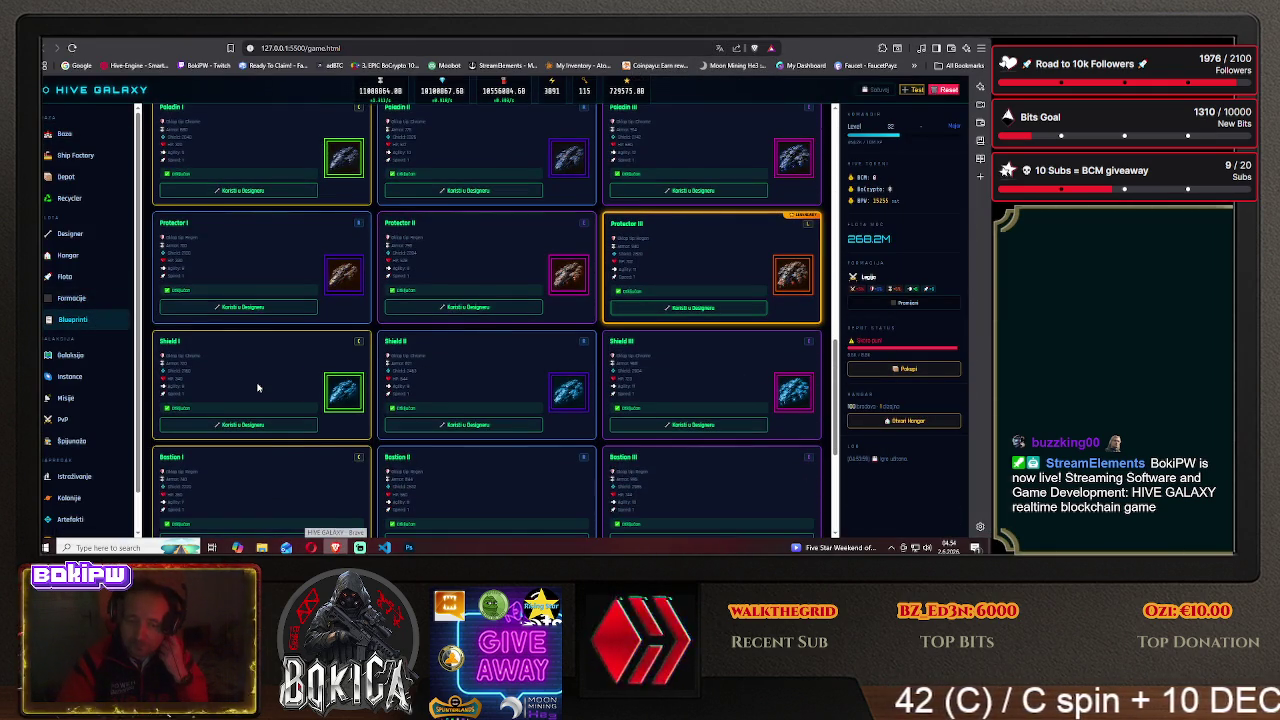
scroll(257, 387, "down", 1)
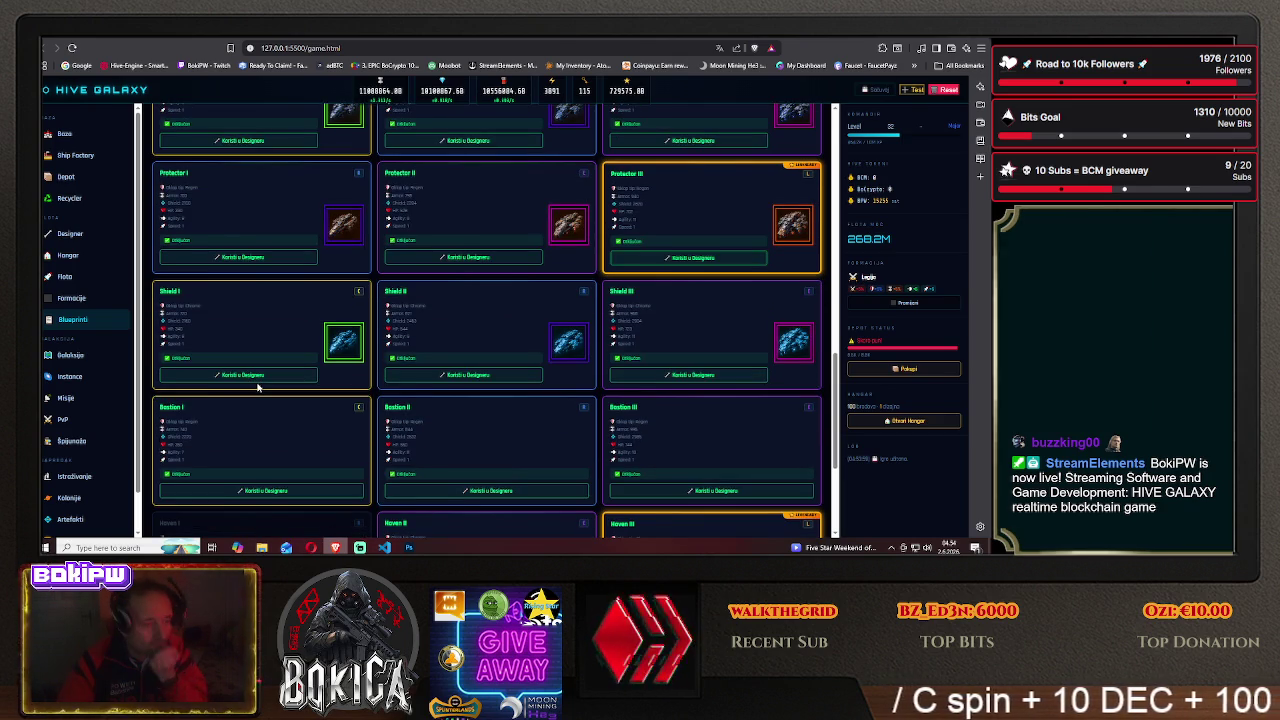
scroll(257, 387, "down", 2)
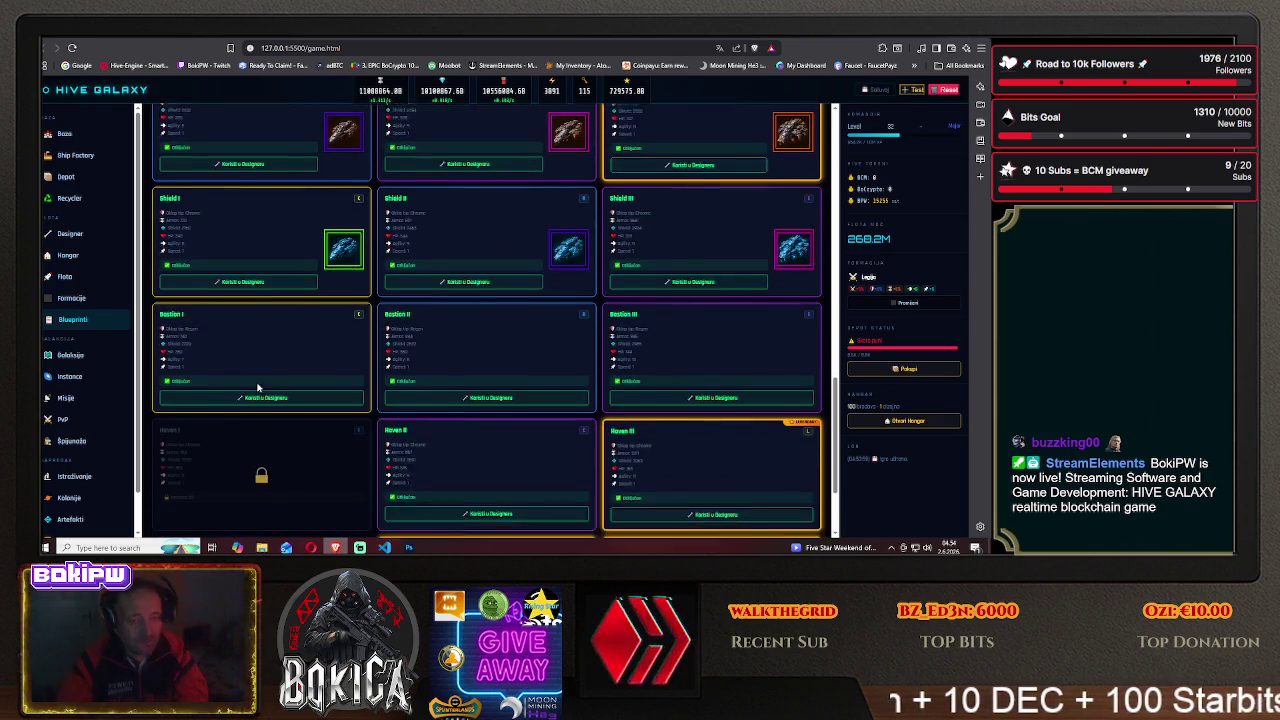
scroll(257, 387, "up", 3)
scroll(257, 387, "up", 1)
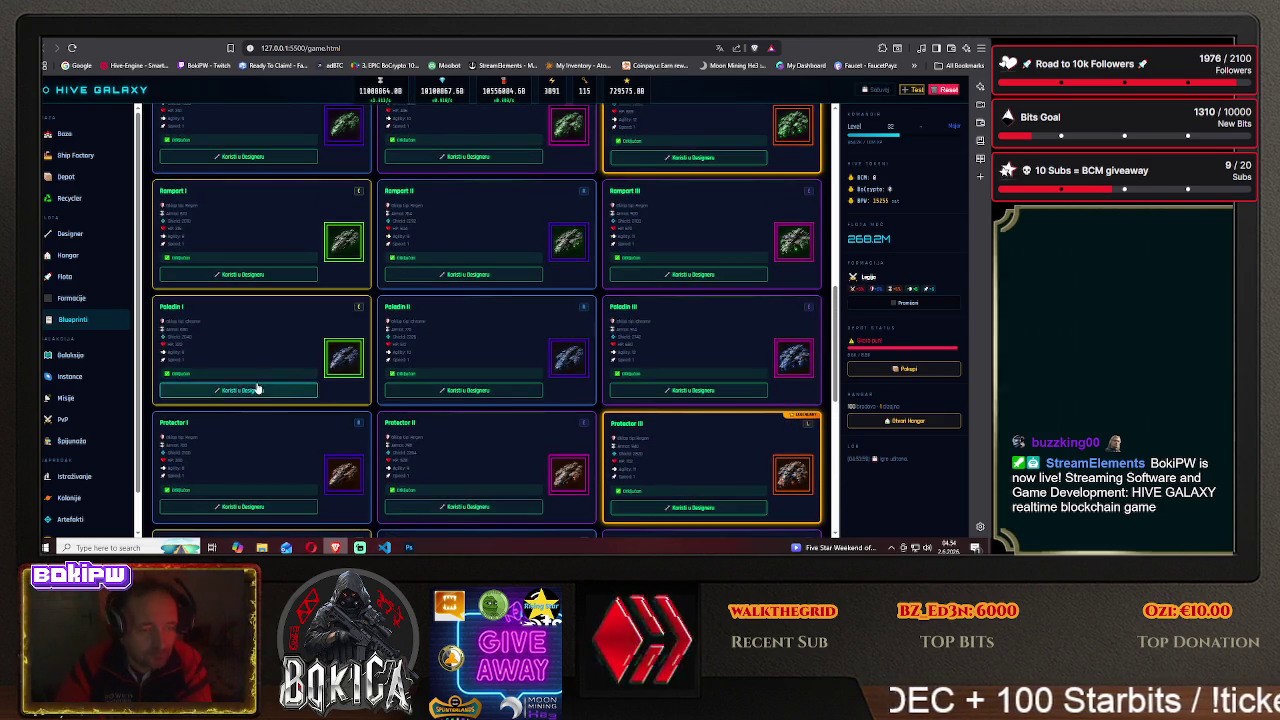
scroll(257, 387, "up", 1)
scroll(257, 387, "up", 1)
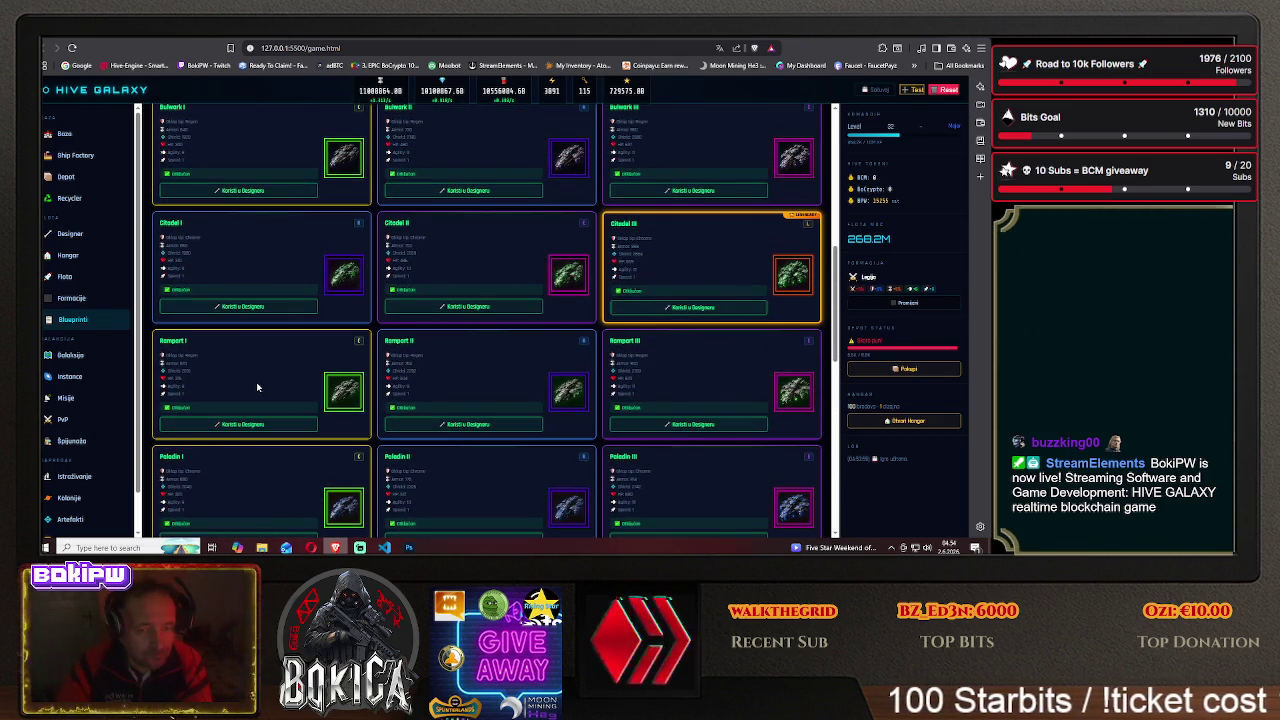
scroll(257, 387, "up", 1)
scroll(257, 387, "up", 1)
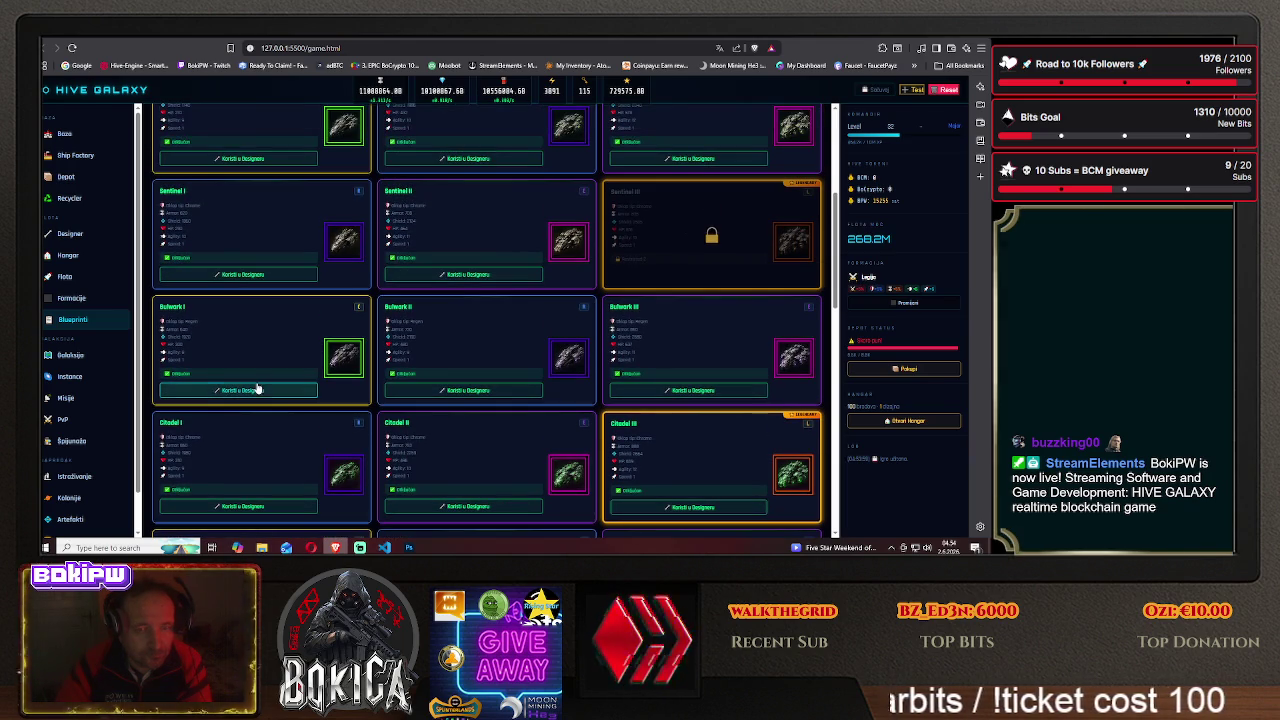
scroll(257, 387, "down", 2)
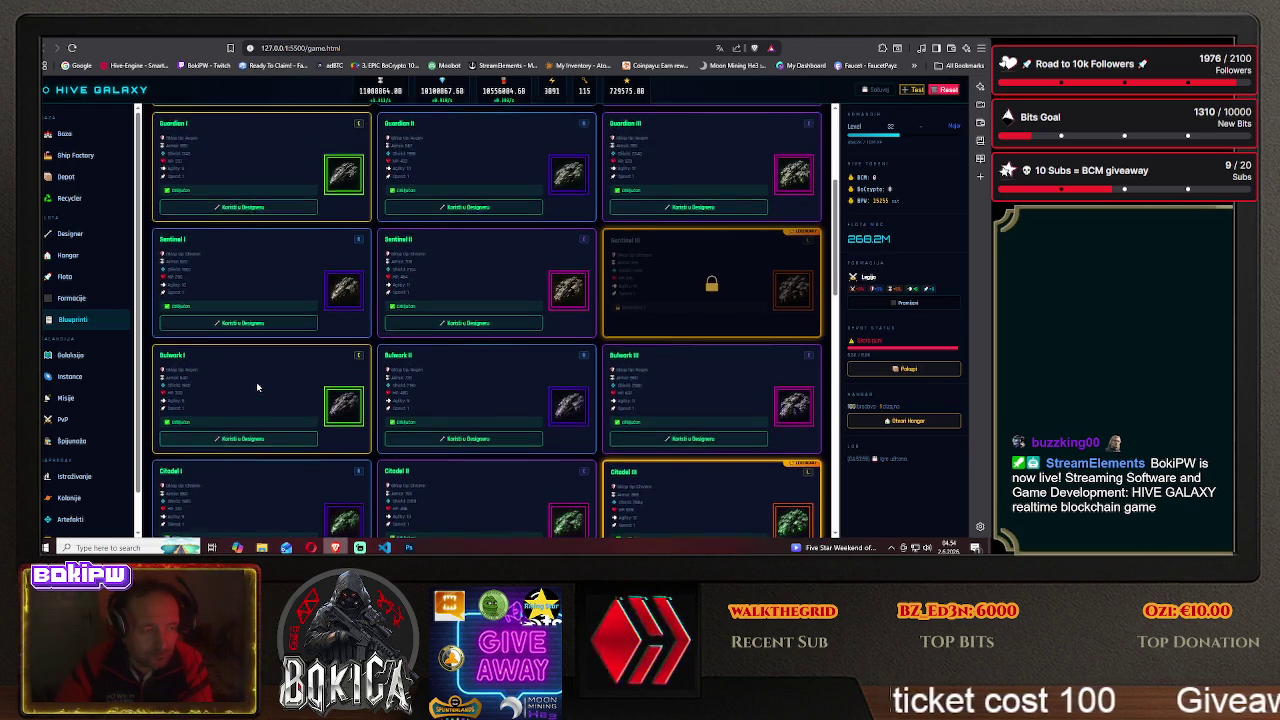
scroll(257, 387, "down", 2)
scroll(257, 387, "down", 1)
scroll(257, 387, "down", 1)
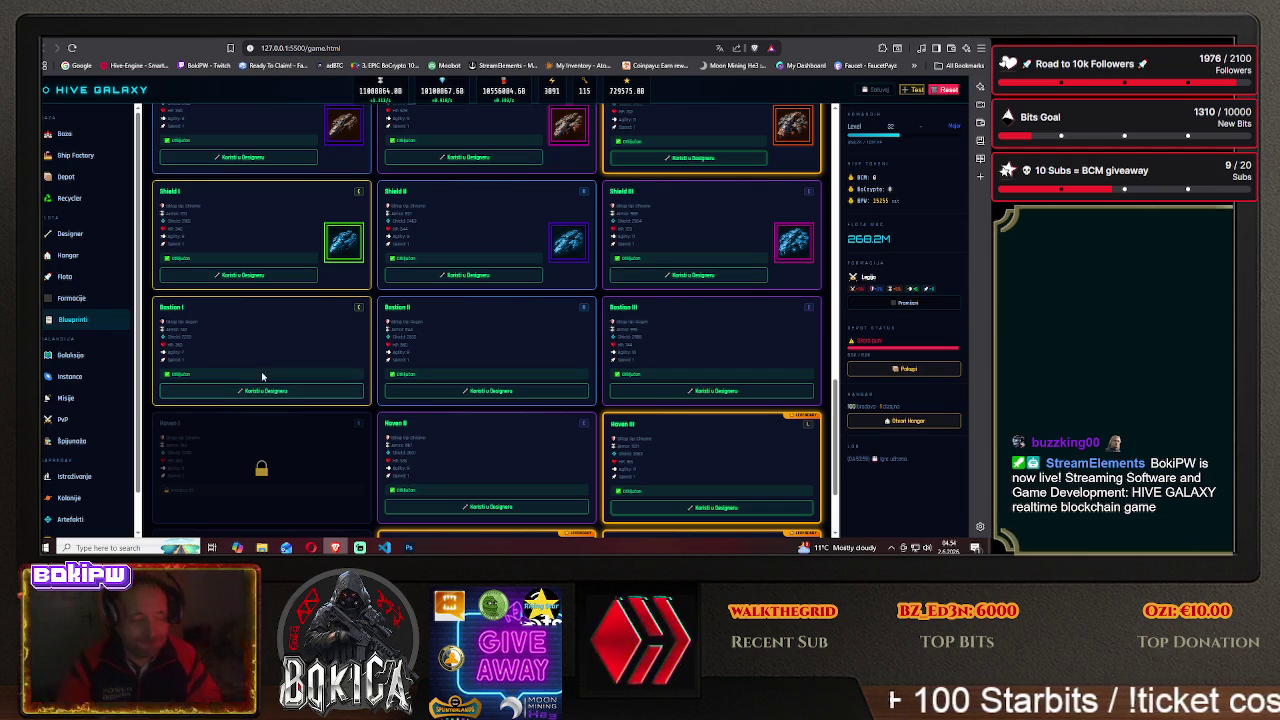
scroll(266, 369, "down", 1)
scroll(266, 369, "down", 2)
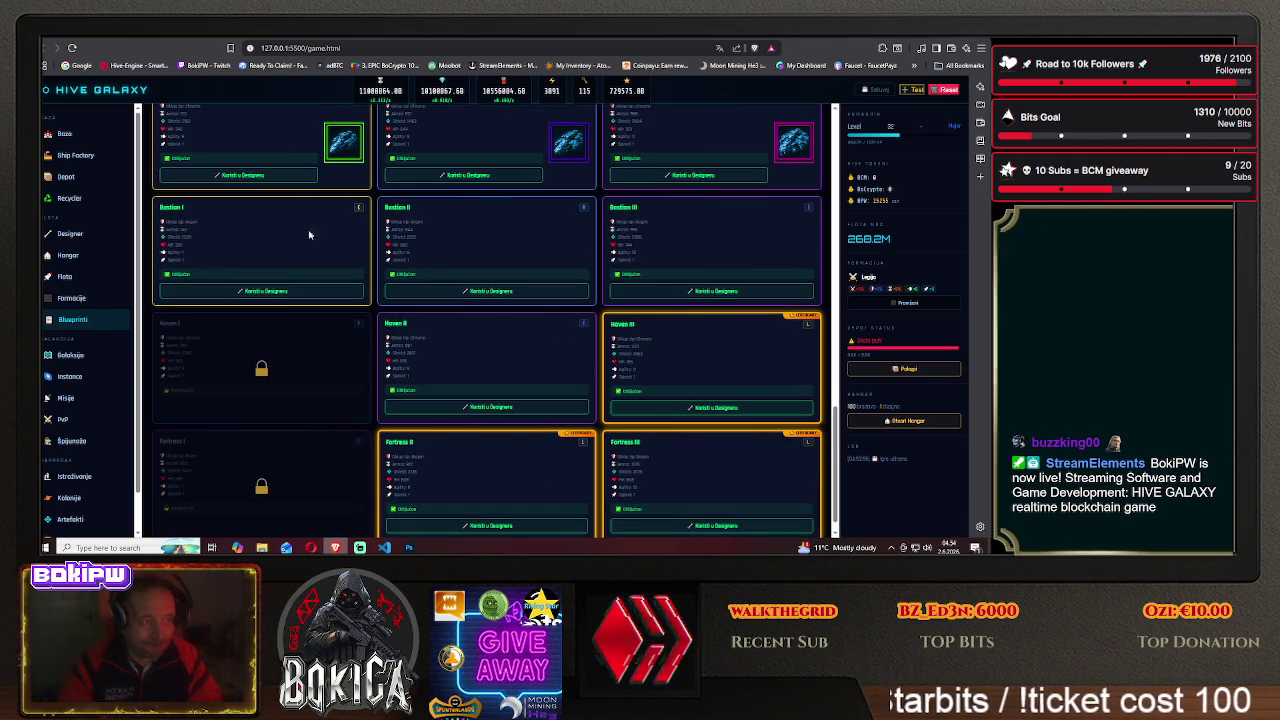
left_click(159, 39)
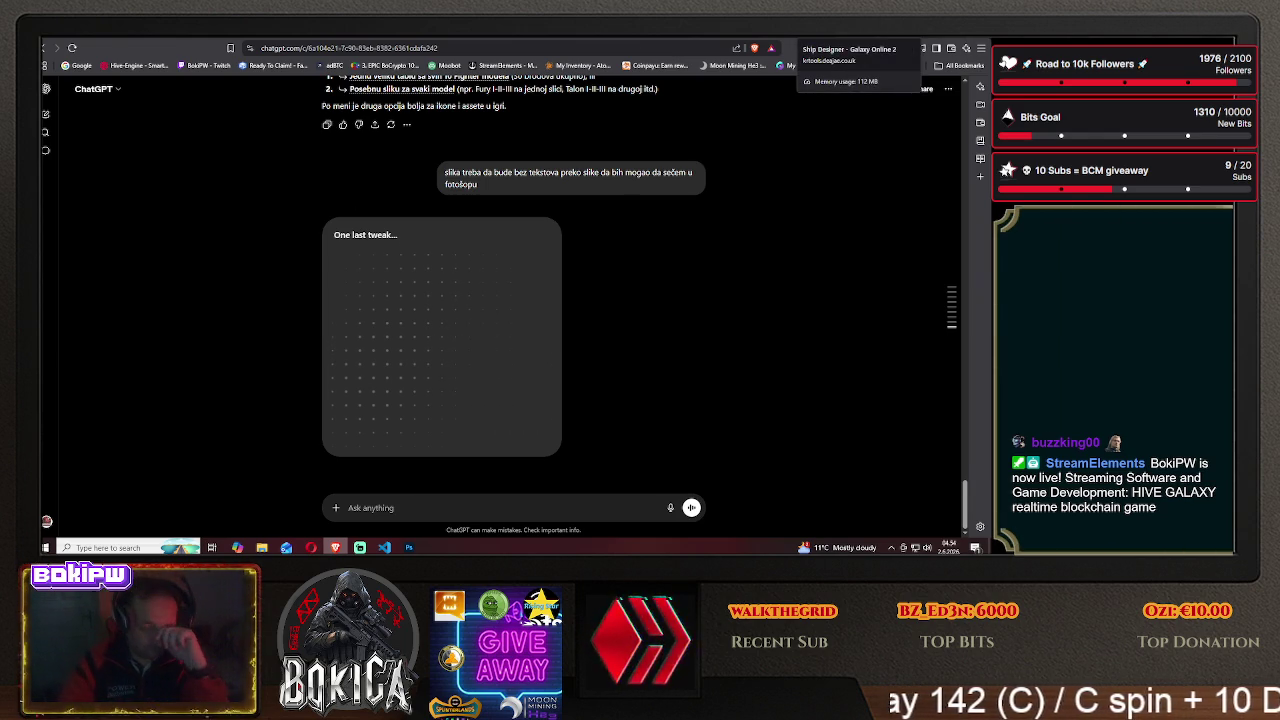
left_click(980, 86)
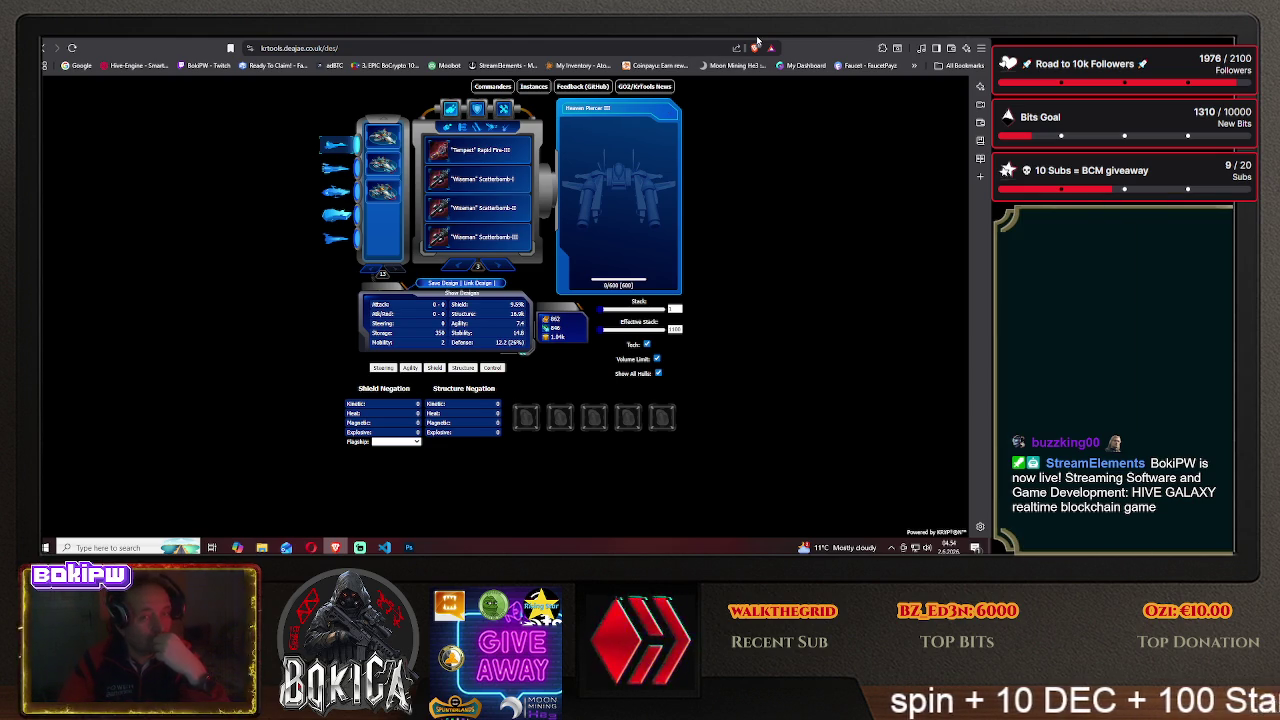
key("ctrl+Tab")
key("ctrl+Tab")
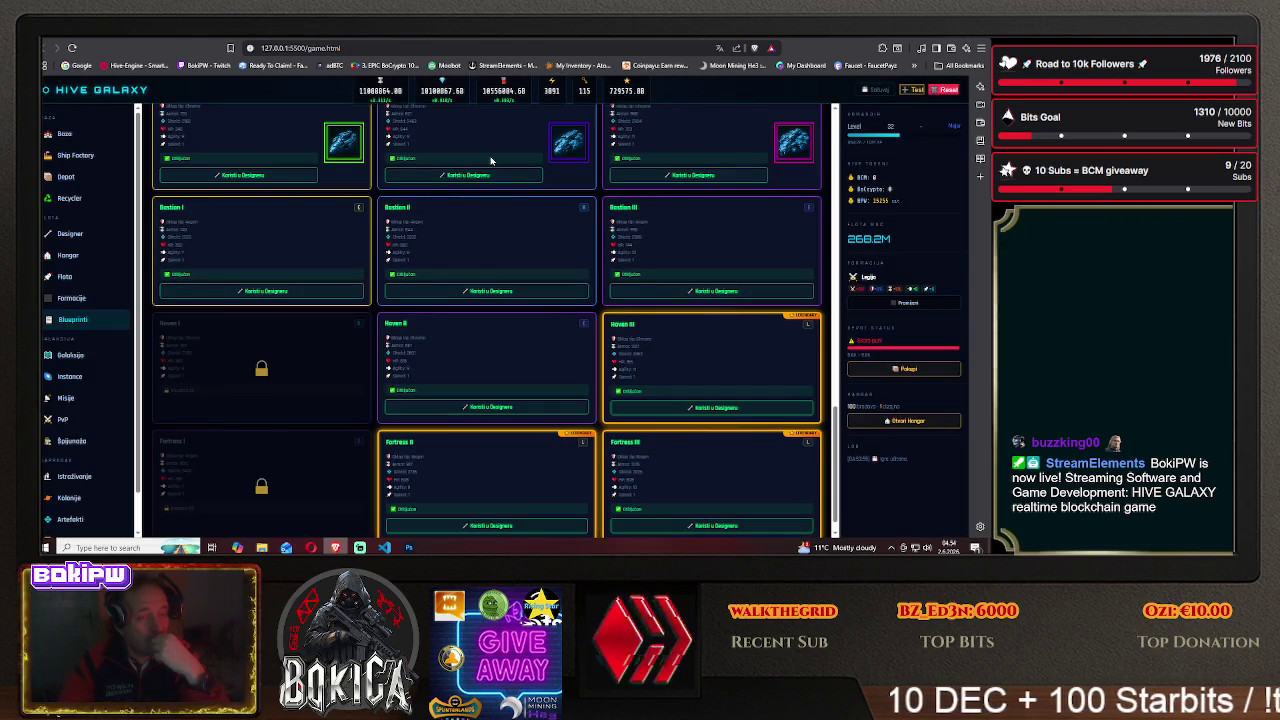
scroll(268, 192, "down", 1)
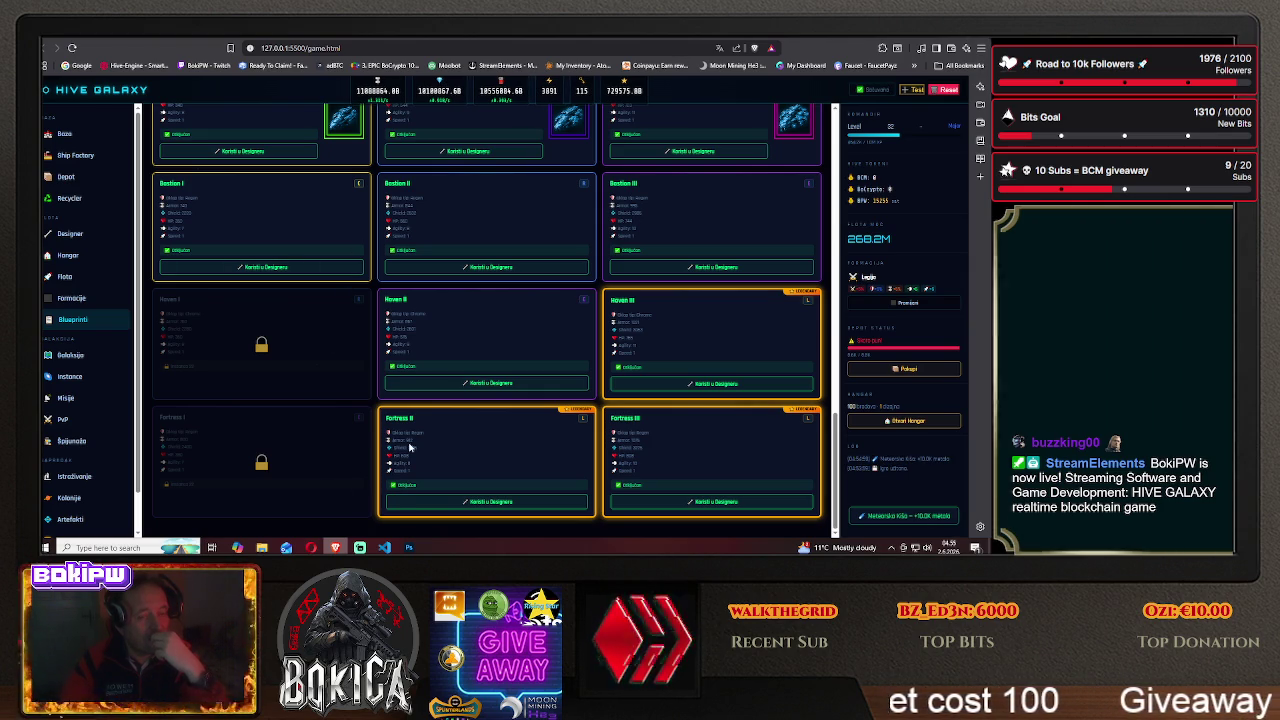
- Hide the Hue/Saturation 2 adjustment so the framed ship turns green
left_click(410, 547)
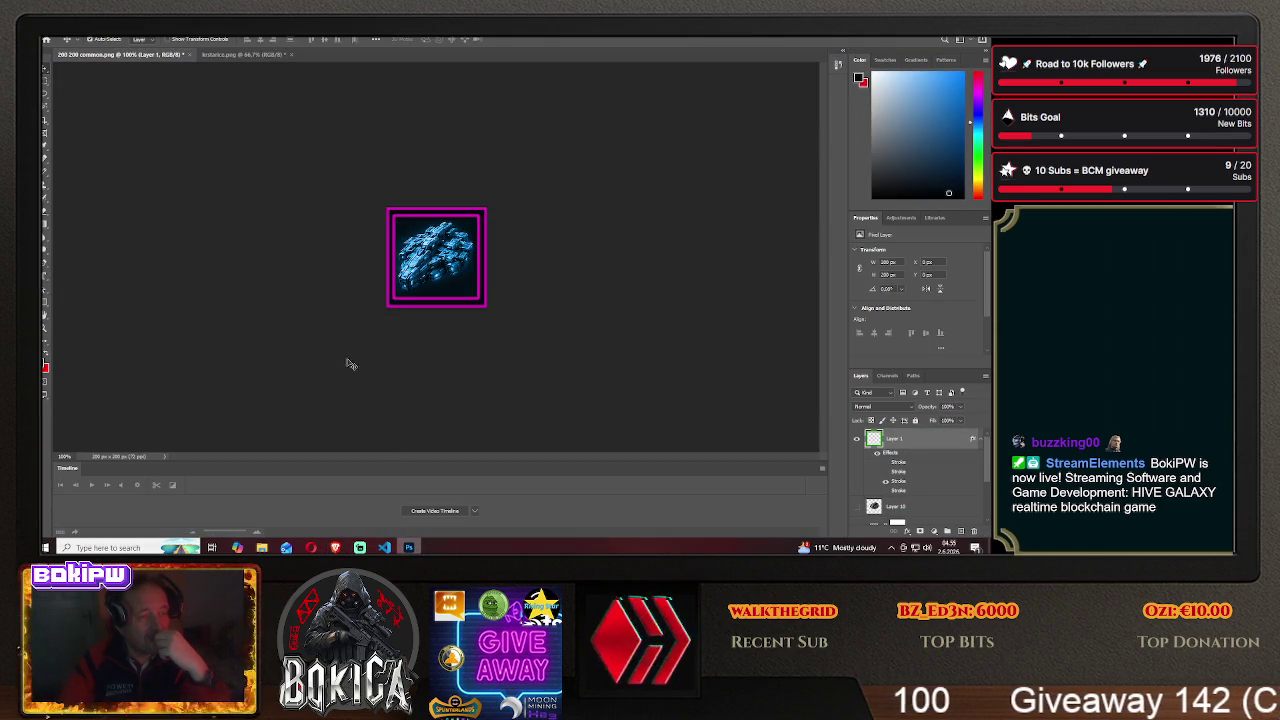
scroll(898, 472, "down", 1)
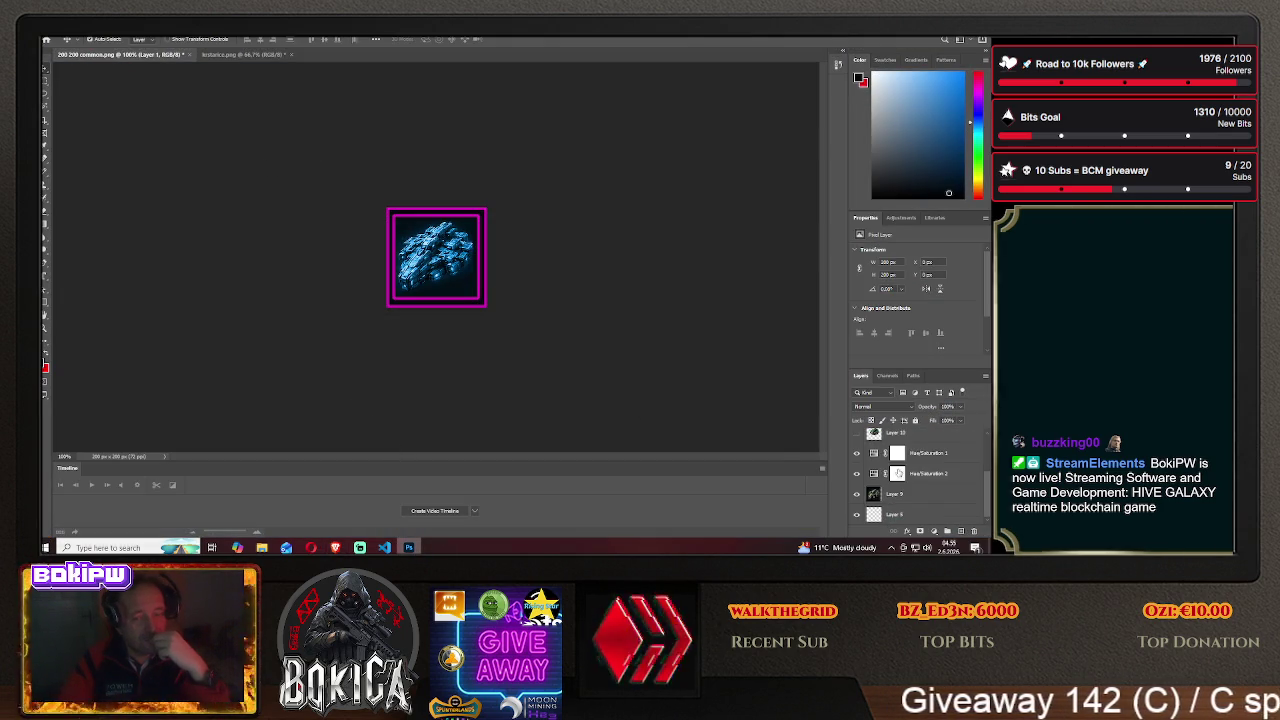
left_click(899, 502)
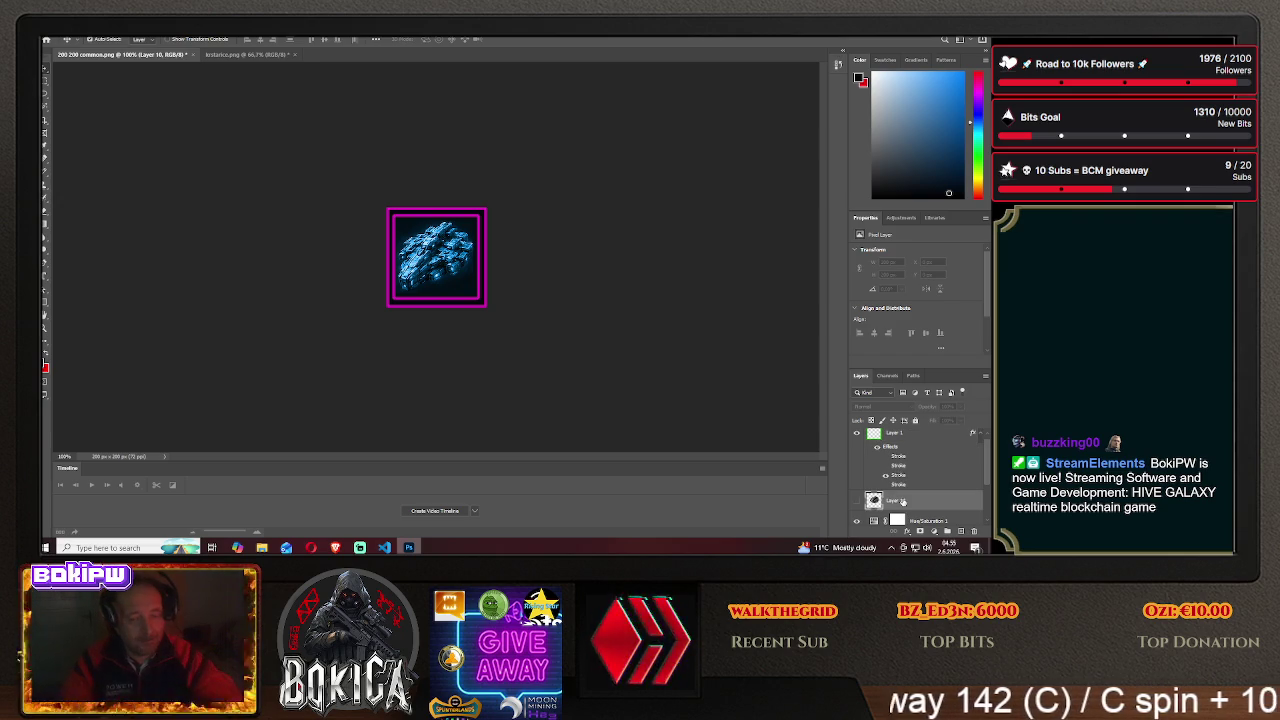
left_click(928, 521)
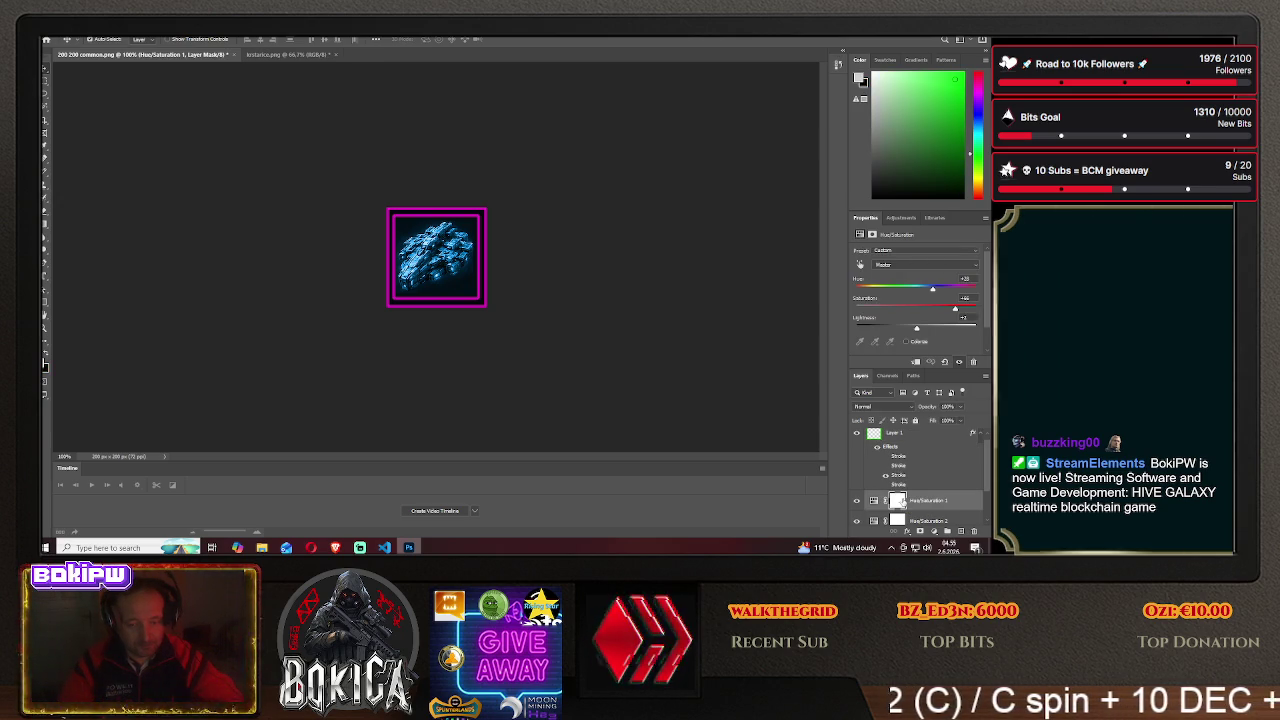
scroll(922, 468, "down", 3)
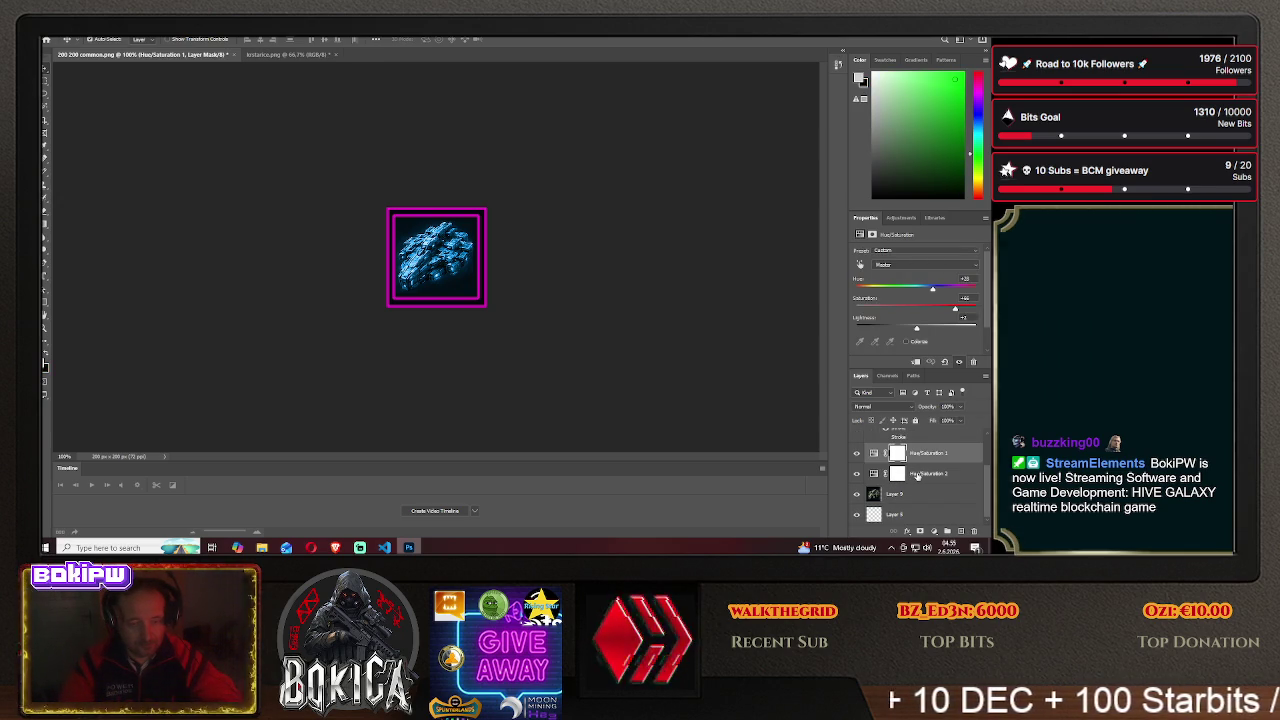
left_click(917, 476)
left_click(857, 474)
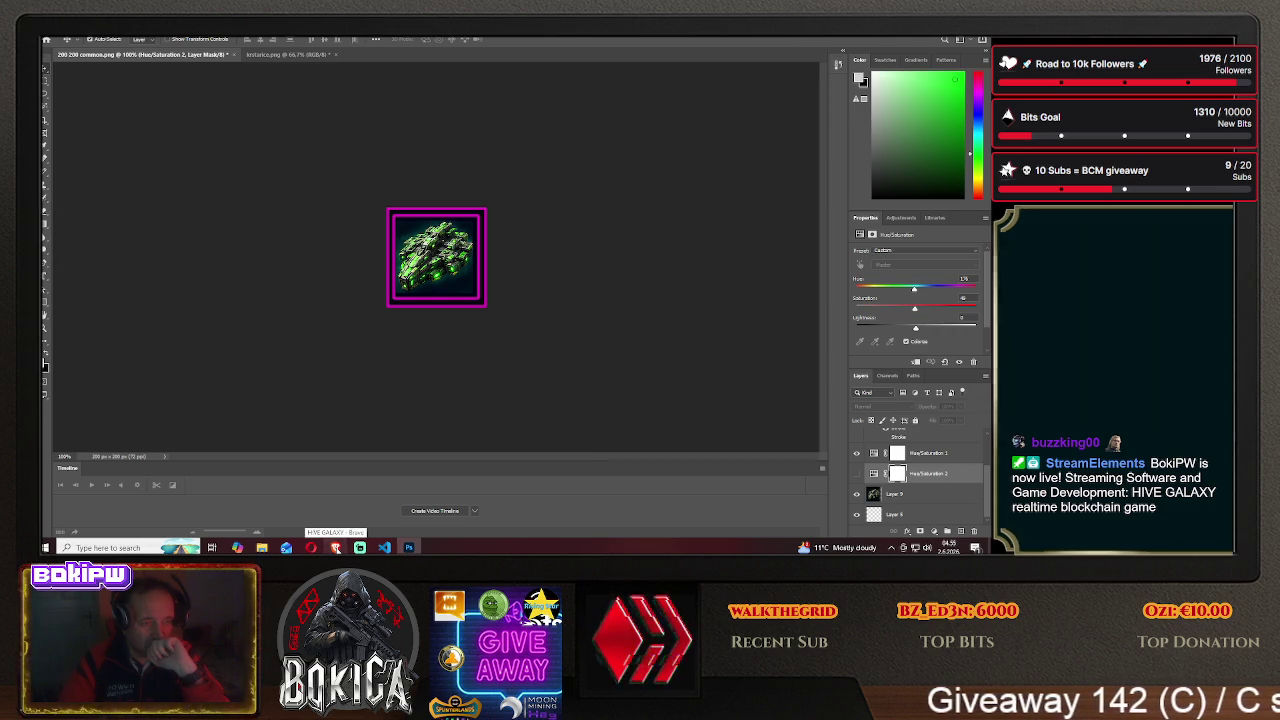
- Compare the icons in the game, then bring up the kristarico.png sprite sheet
left_click(336, 547)
scroll(312, 490, "up", 2)
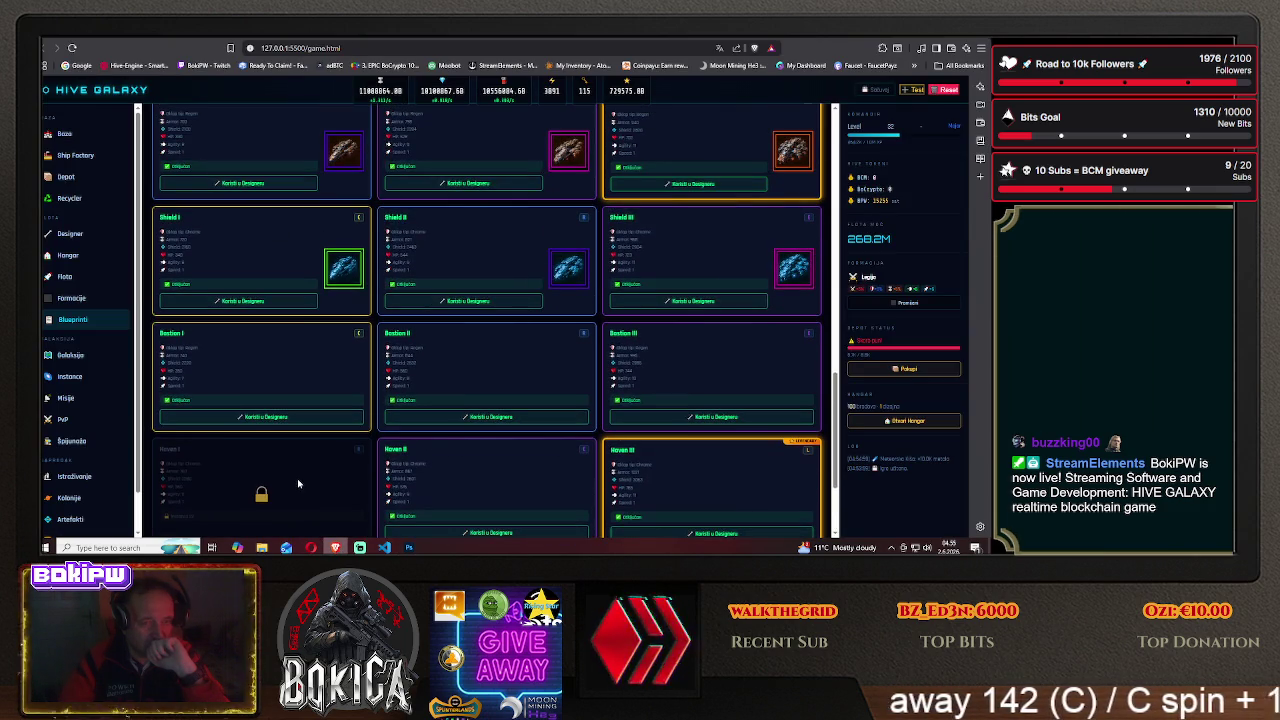
scroll(293, 477, "up", 1)
scroll(283, 475, "up", 1)
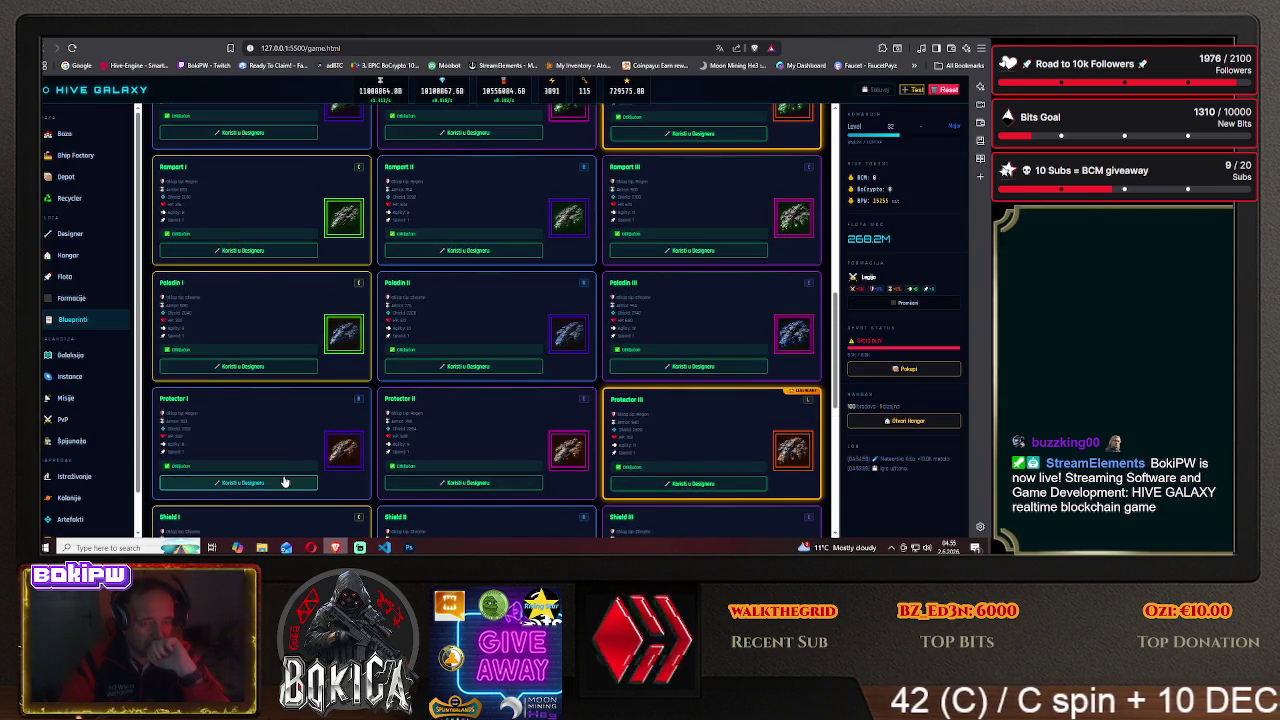
scroll(283, 475, "up", 2)
scroll(283, 475, "up", 2)
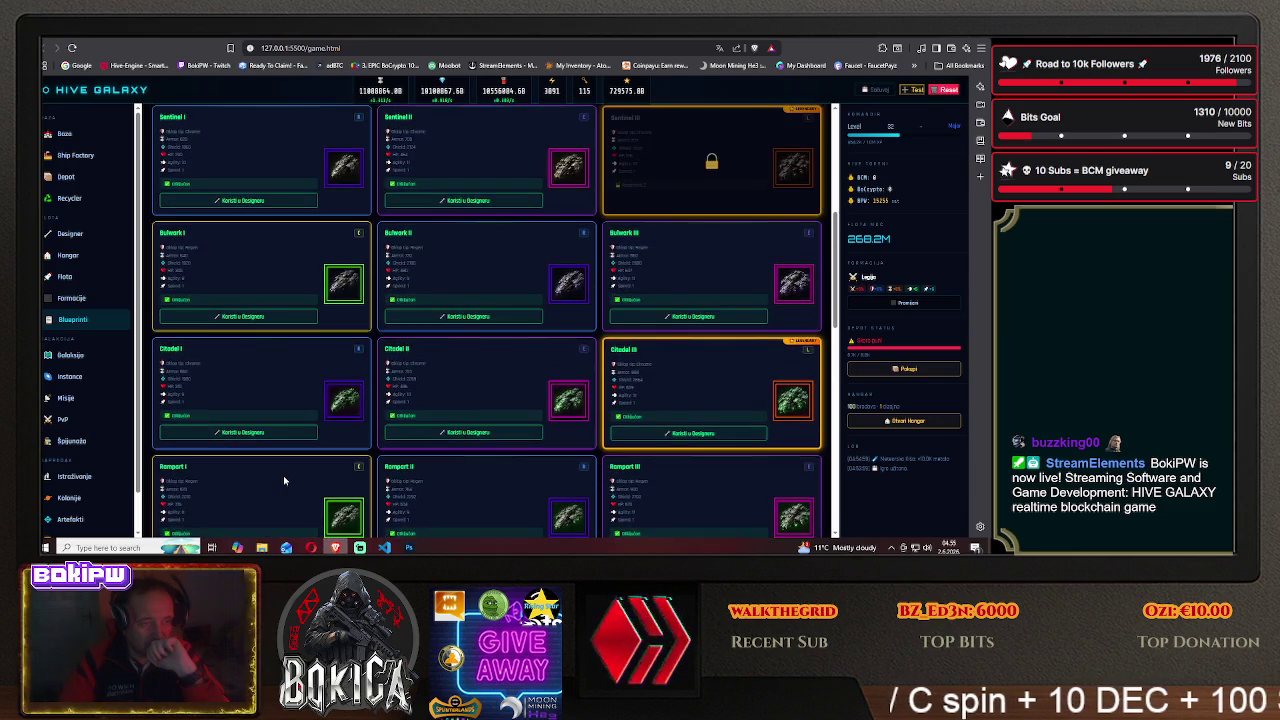
scroll(283, 475, "up", 1)
scroll(283, 480, "up", 2)
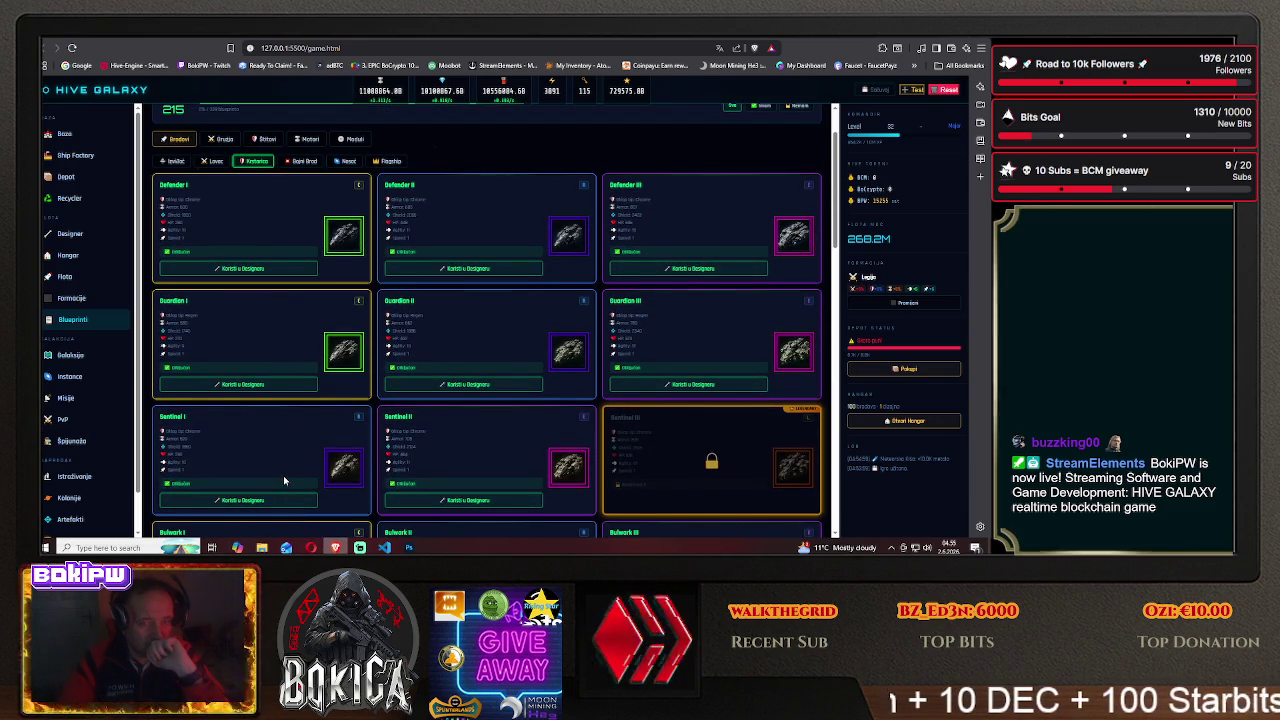
scroll(283, 480, "down", 3)
left_click(409, 547)
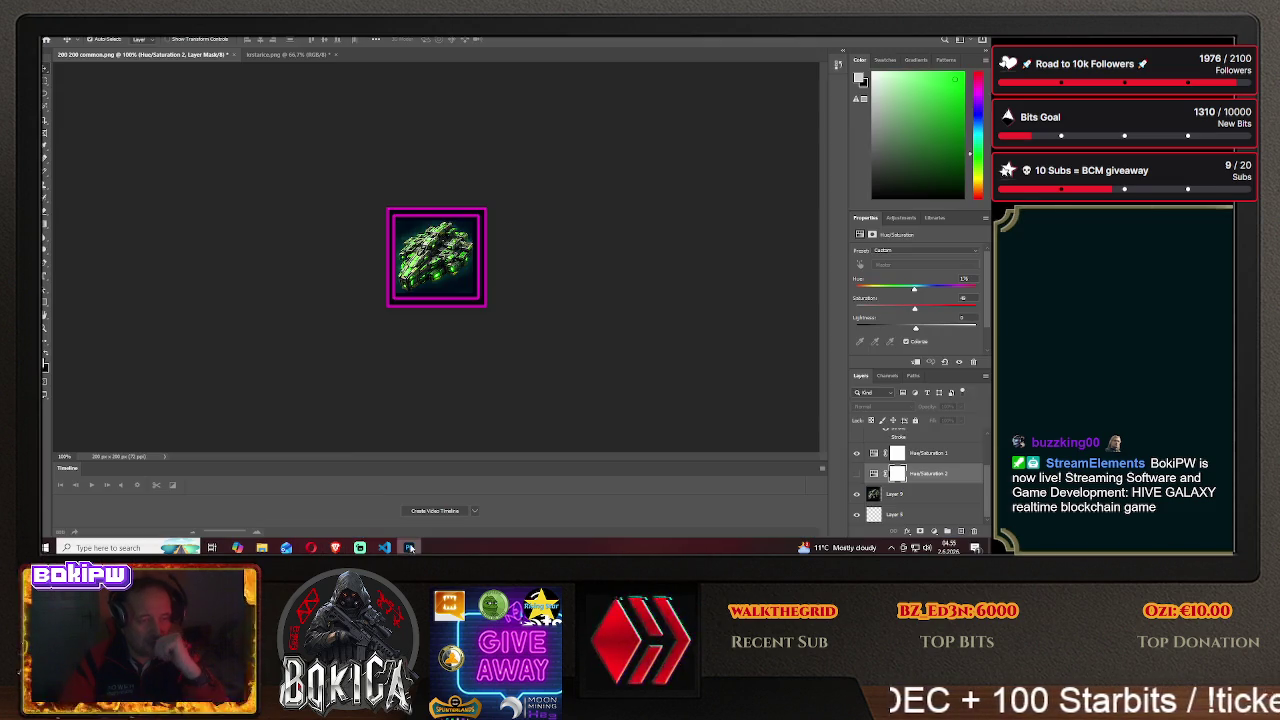
left_click(272, 55)
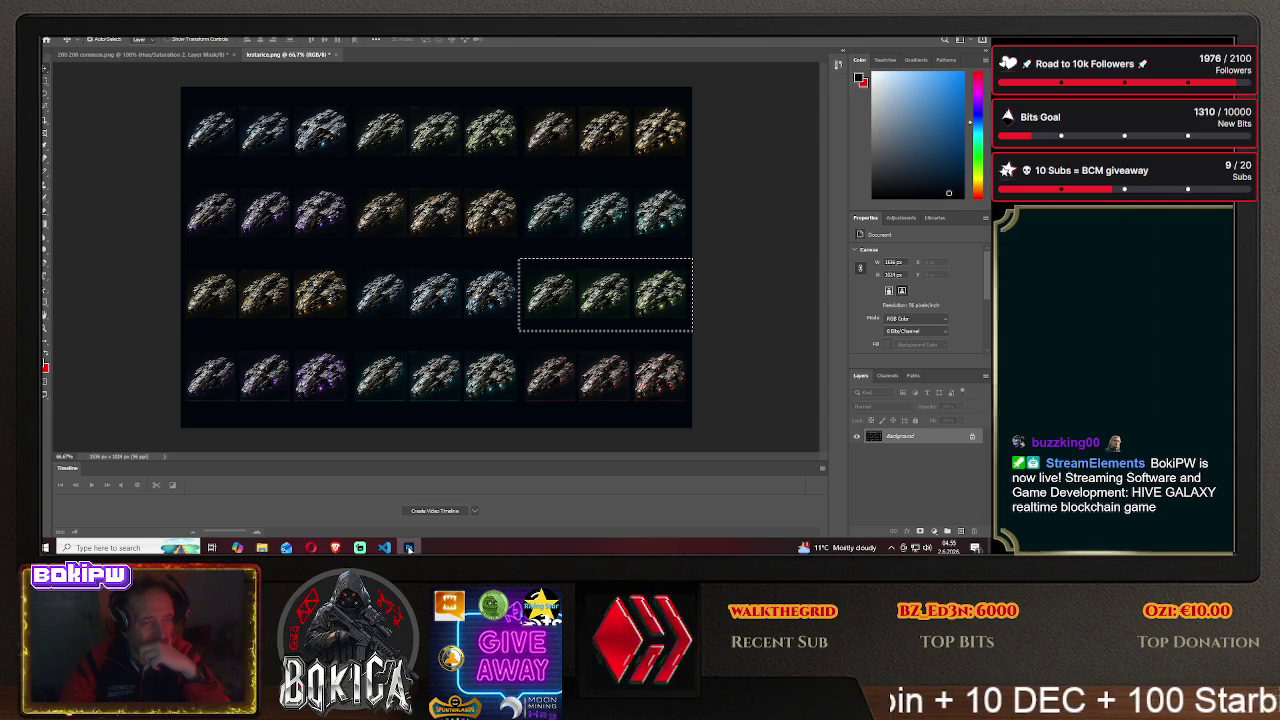
- Scroll through the HIVE GALAXY blueprints page, then return to Photoshop
left_click(409, 548)
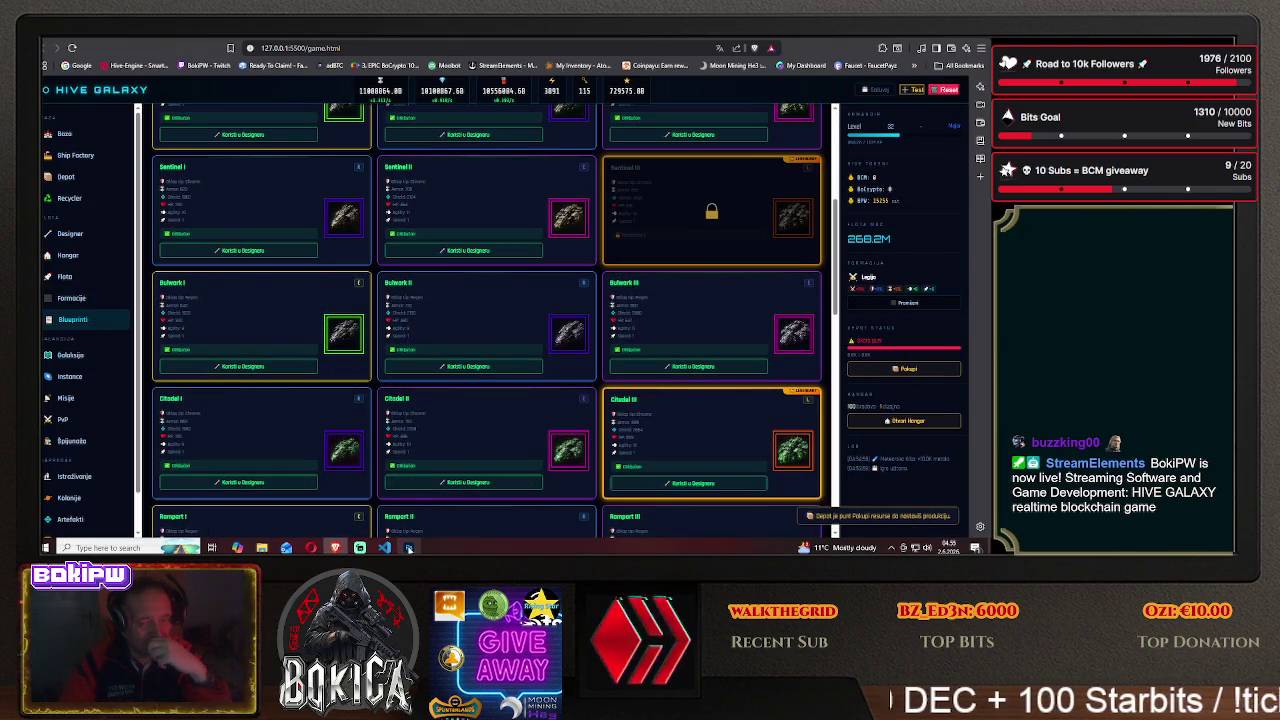
scroll(430, 454, "down", 1)
scroll(430, 454, "down", 1)
scroll(430, 454, "down", 1)
scroll(430, 454, "down", 1)
scroll(430, 454, "down", 1)
scroll(430, 454, "down", 1)
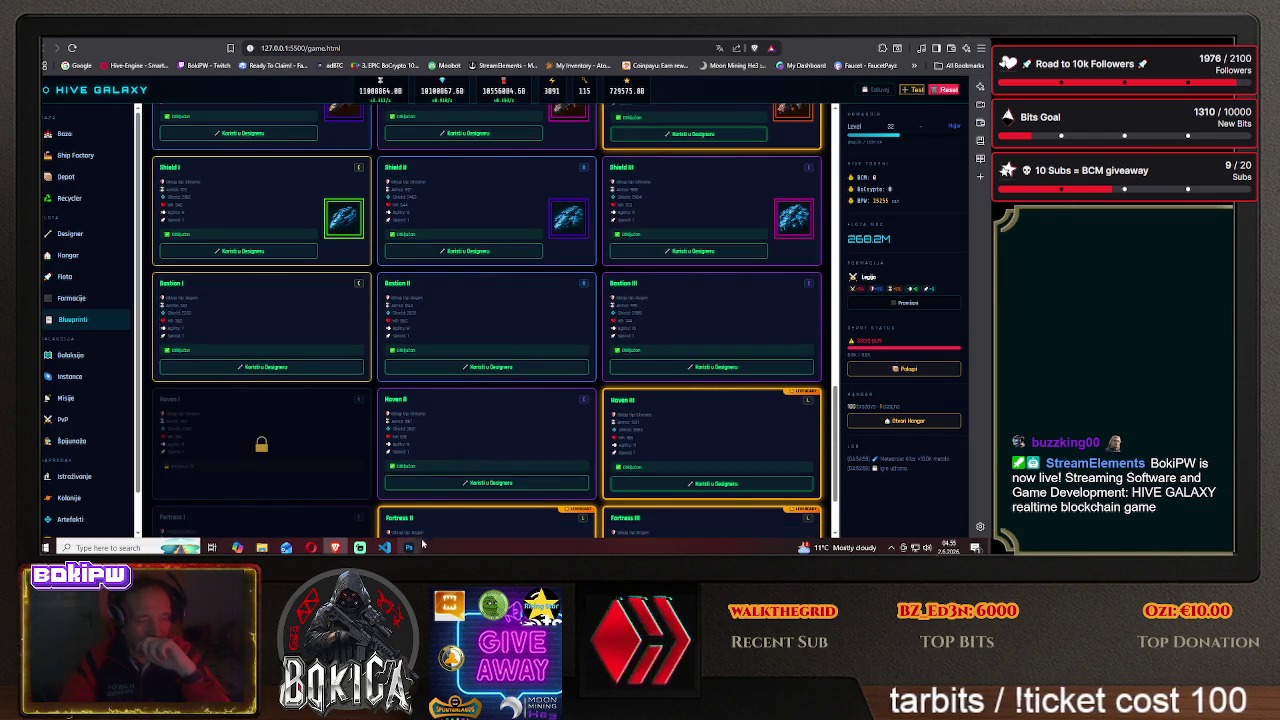
left_click(410, 547)
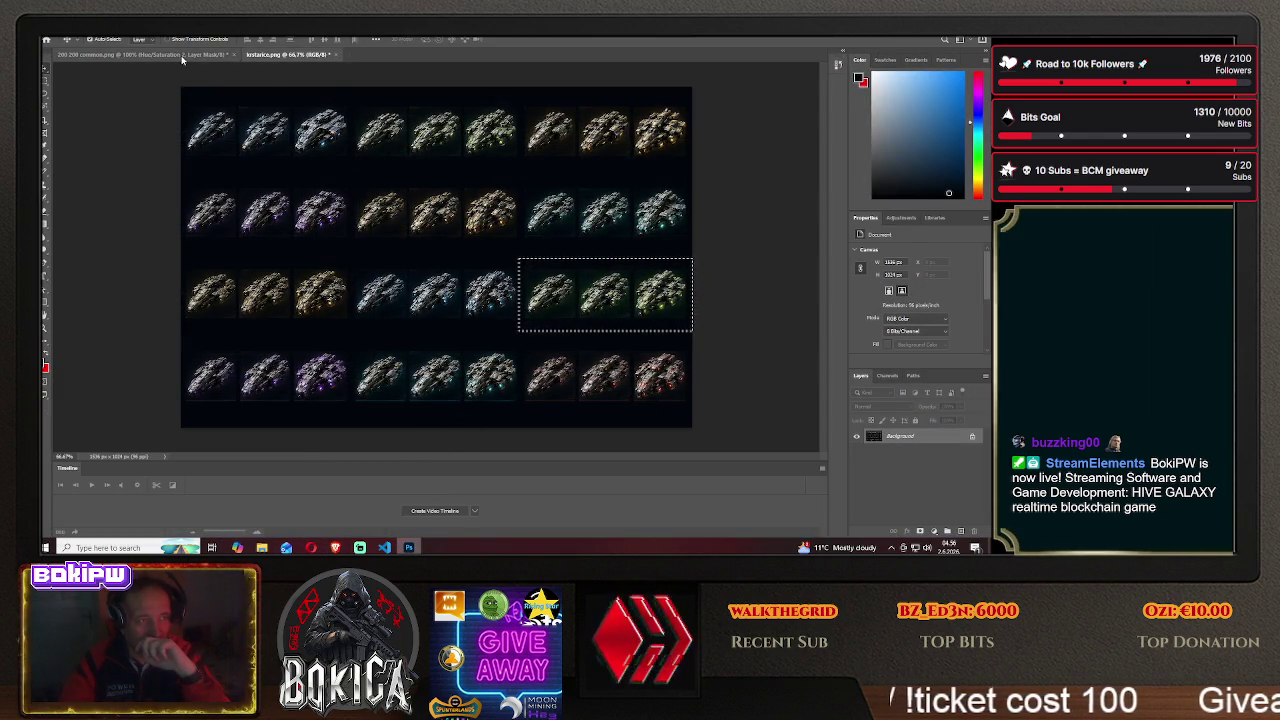
- Paste the copied ship into 200 200 commons.png and position it inside the frame
left_click(130, 54)
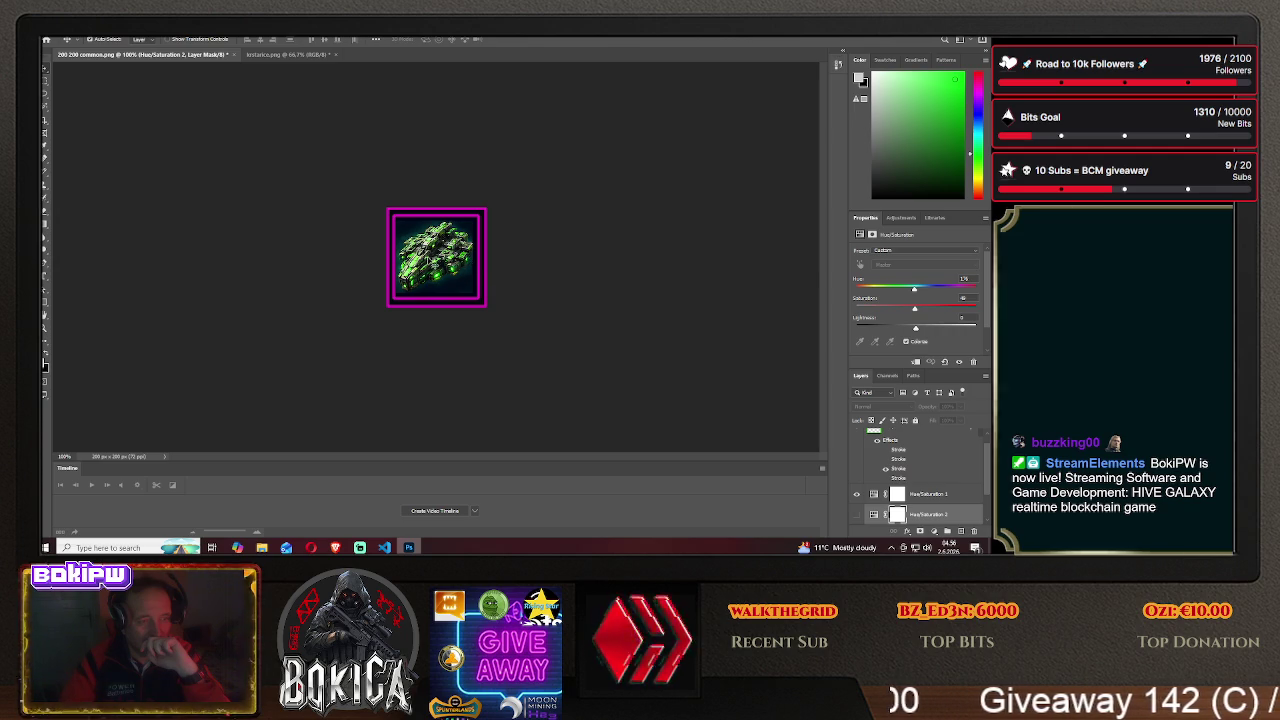
key("ctrl+v")
left_click_drag(478, 264, 592, 260)
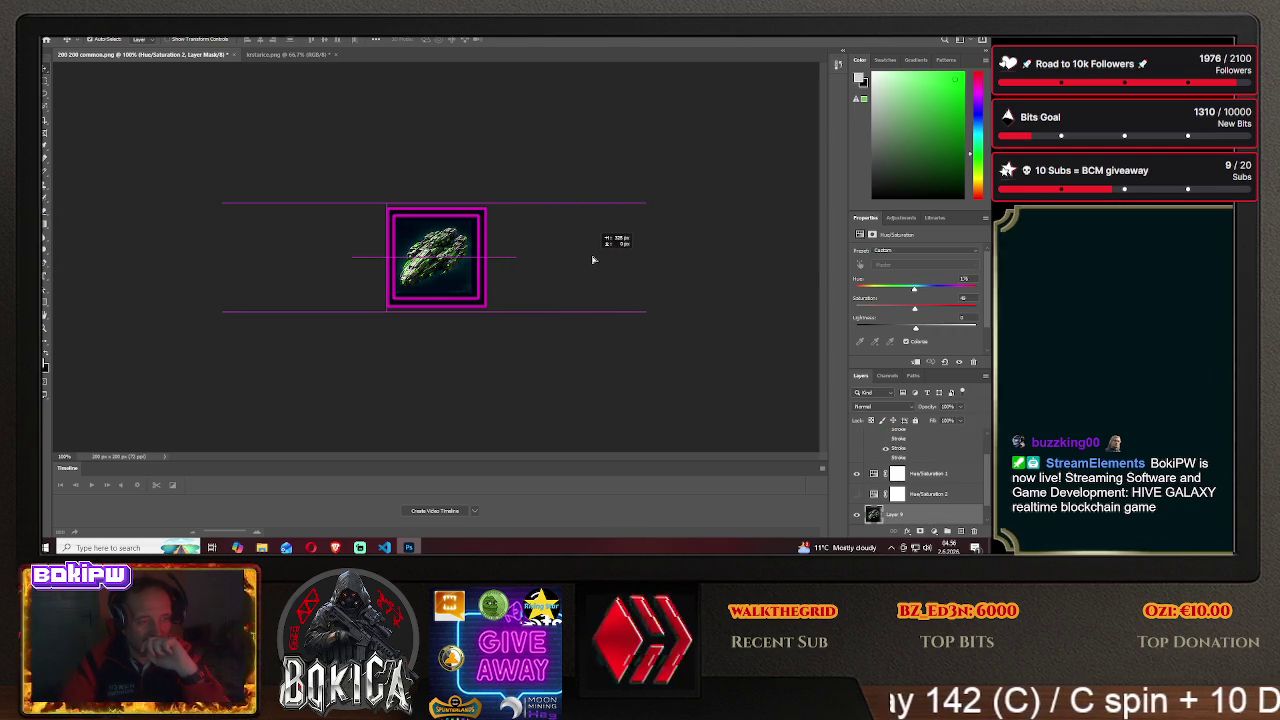
left_click_drag(592, 260, 597, 260)
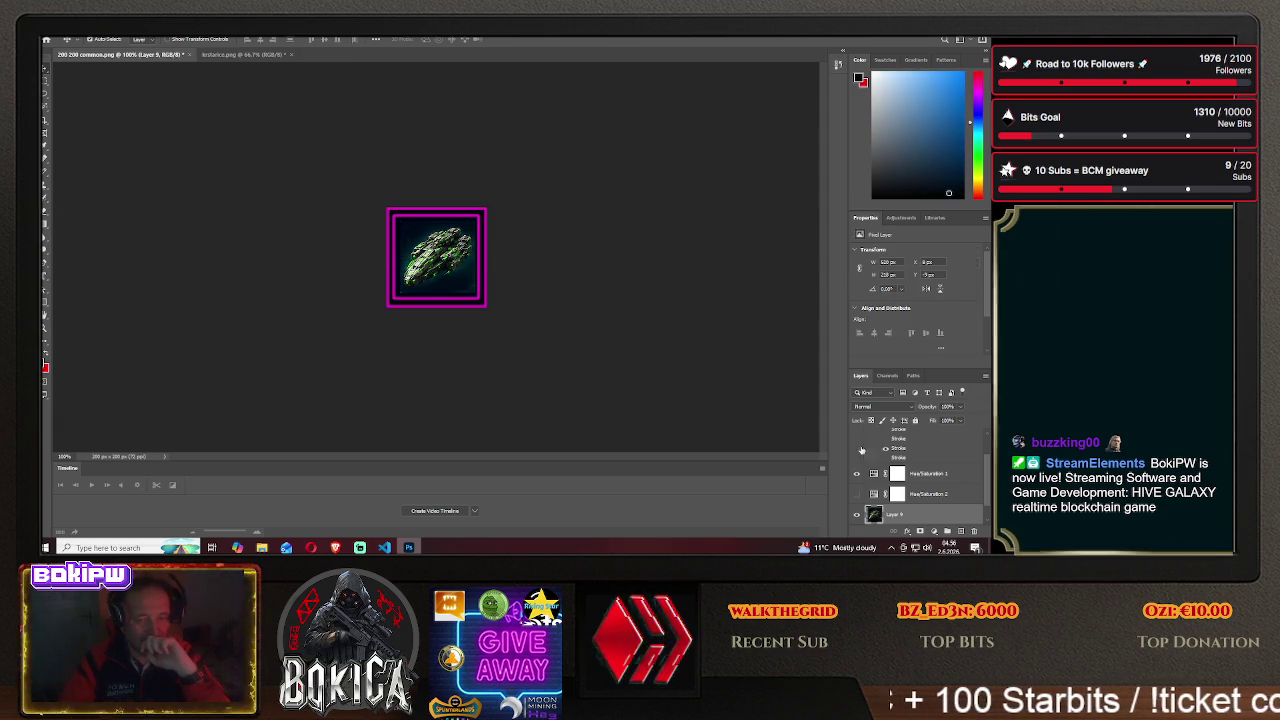
scroll(914, 438, "up", 2)
key("alt+Tab")
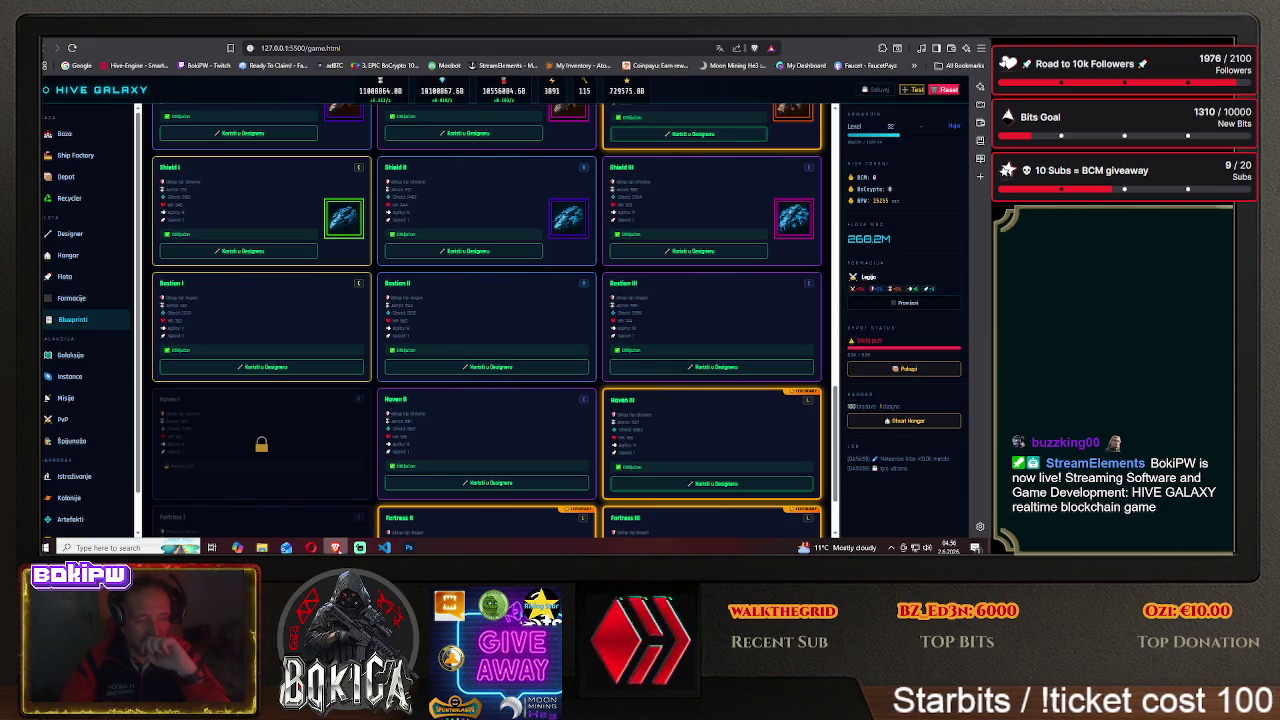
key("alt+Tab")
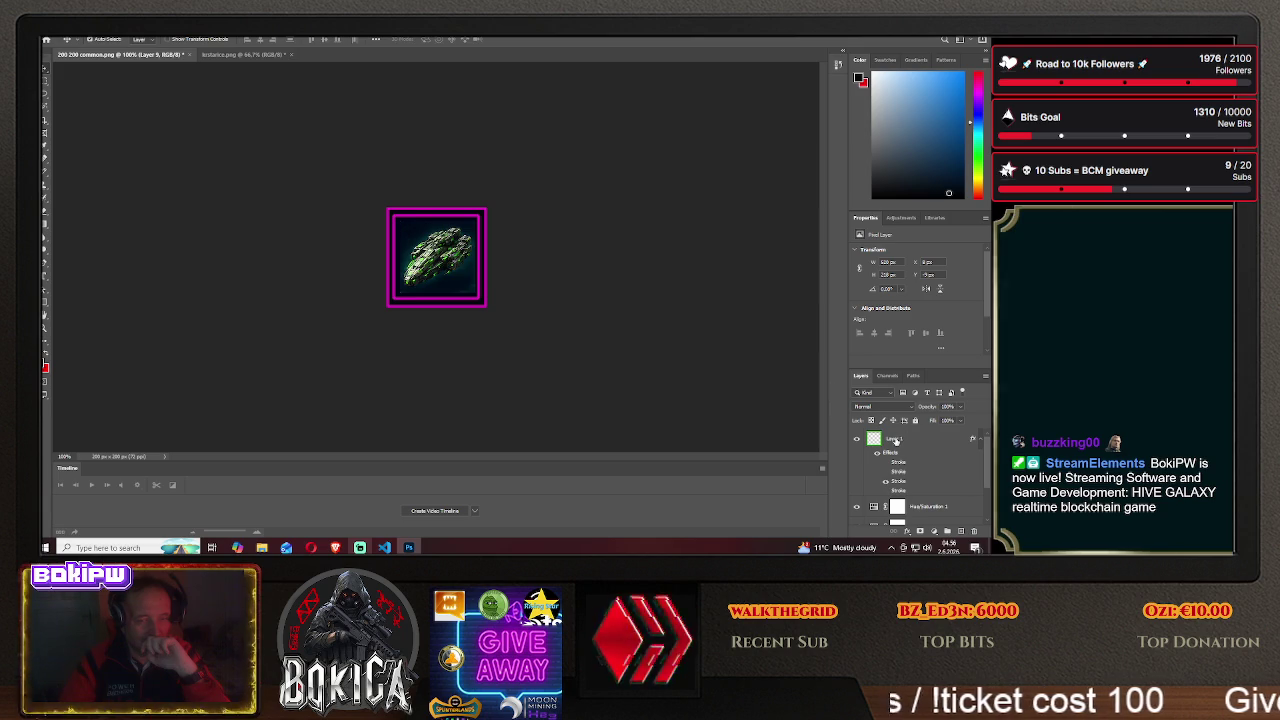
right_click(893, 438)
left_click(903, 45)
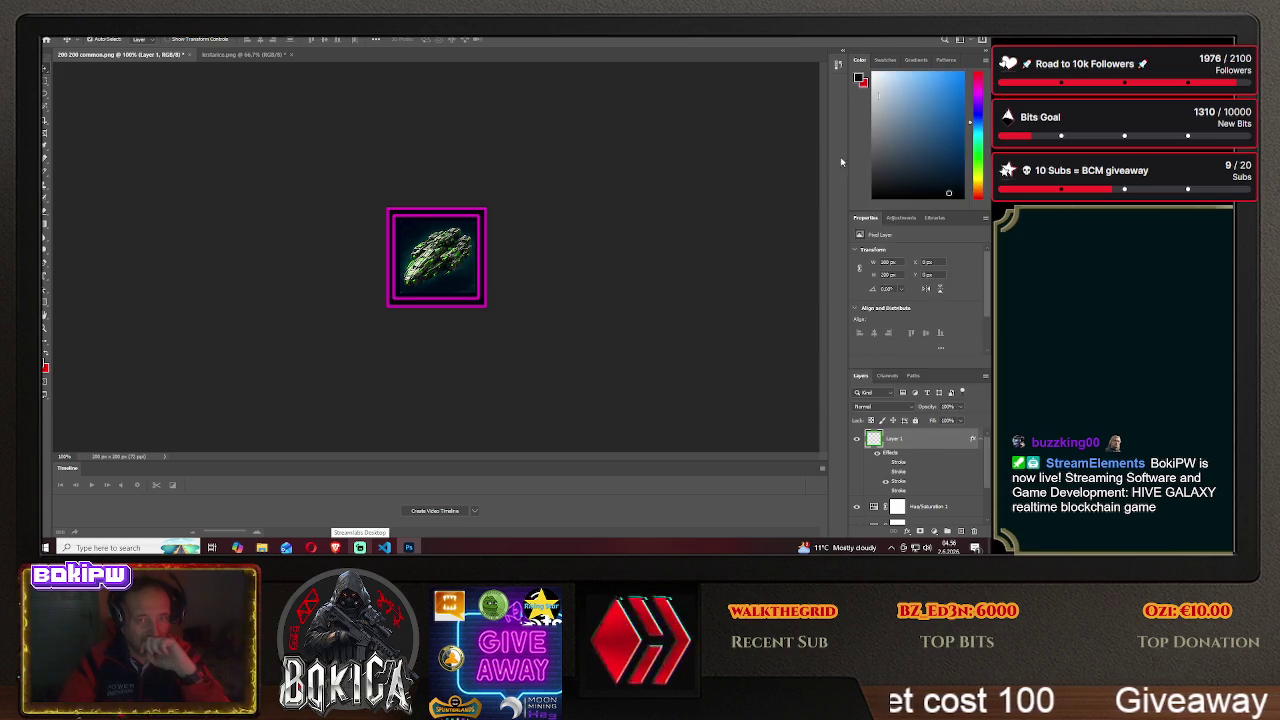
left_click(608, 231)
left_click(608, 231)
left_click(608, 244)
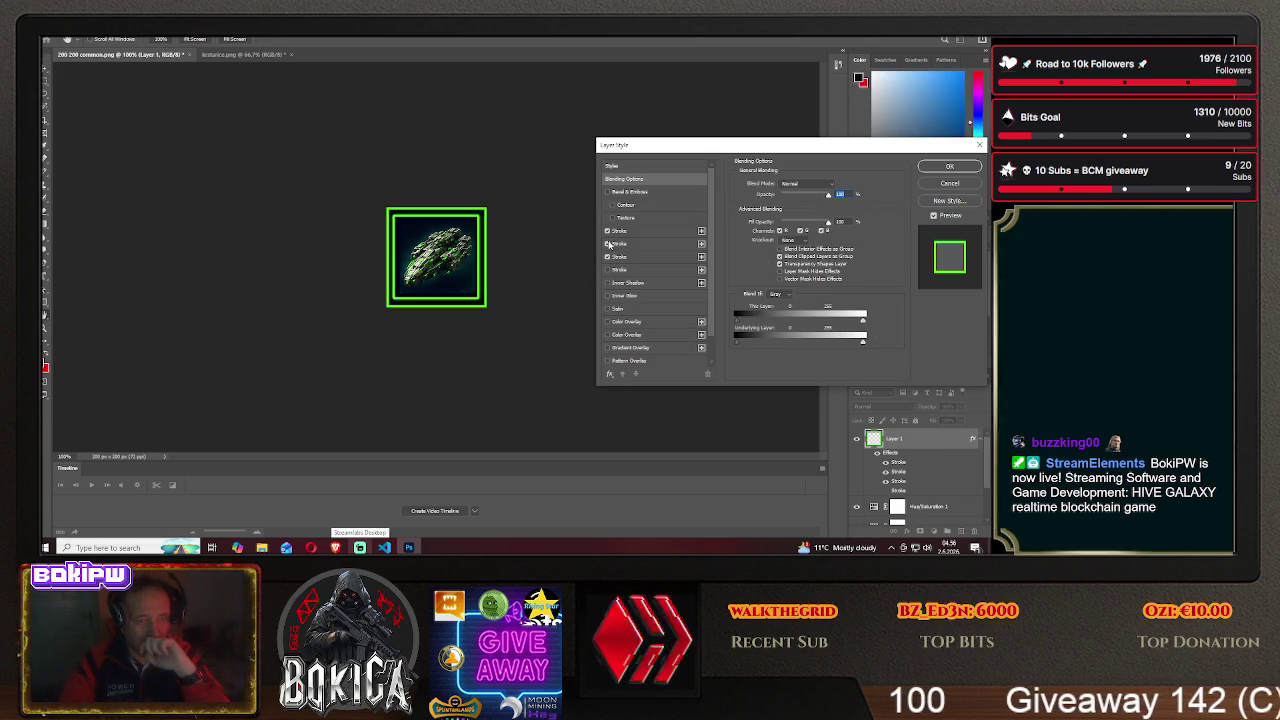
left_click(949, 168)
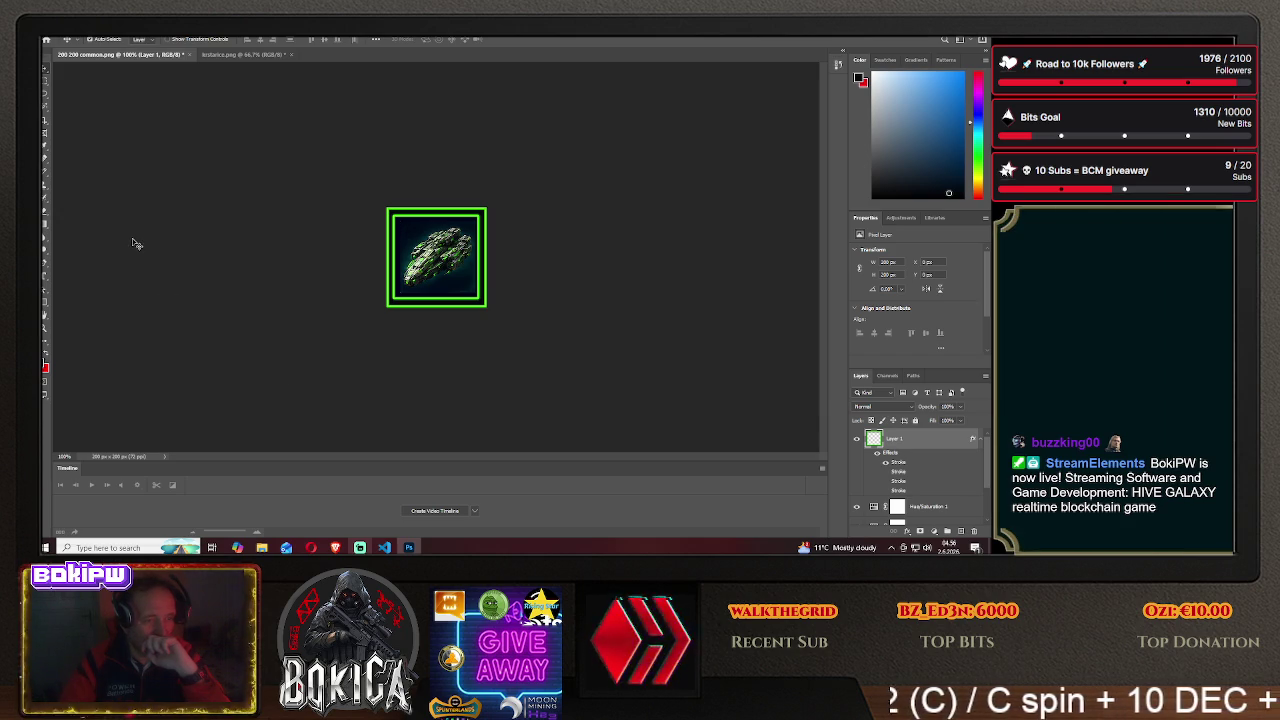
key("alt+Tab")
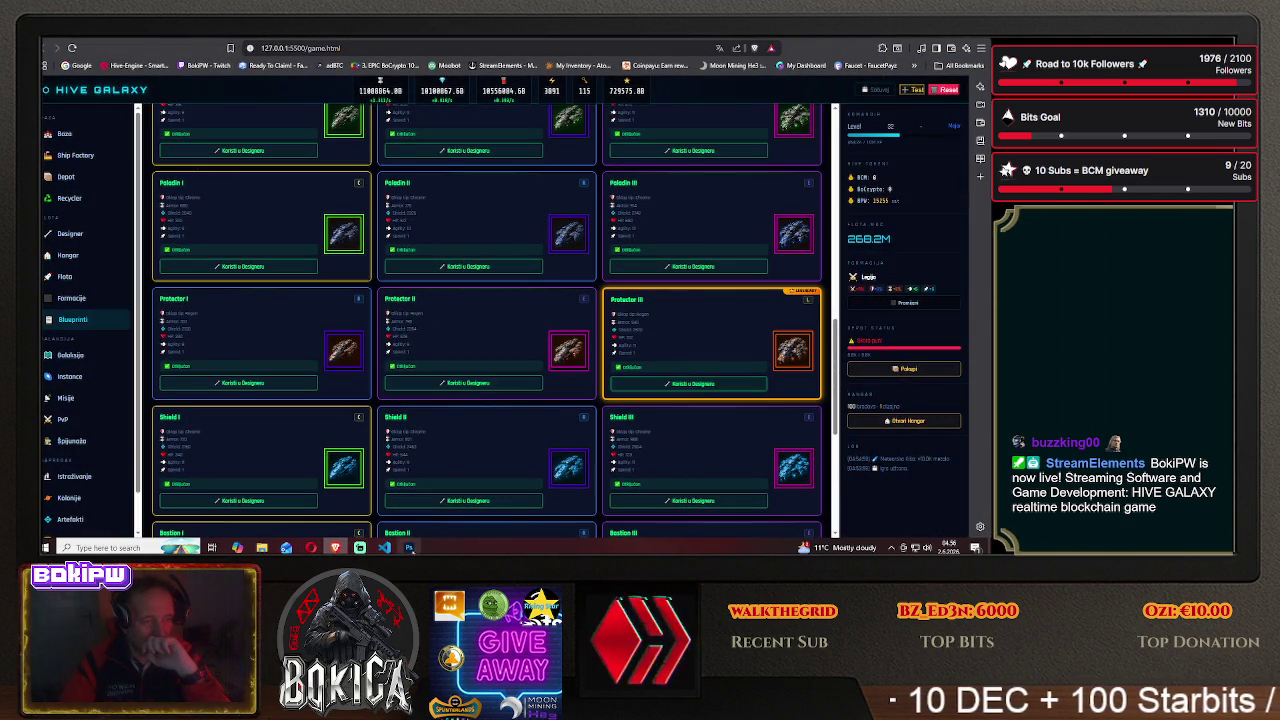
left_click(407, 547)
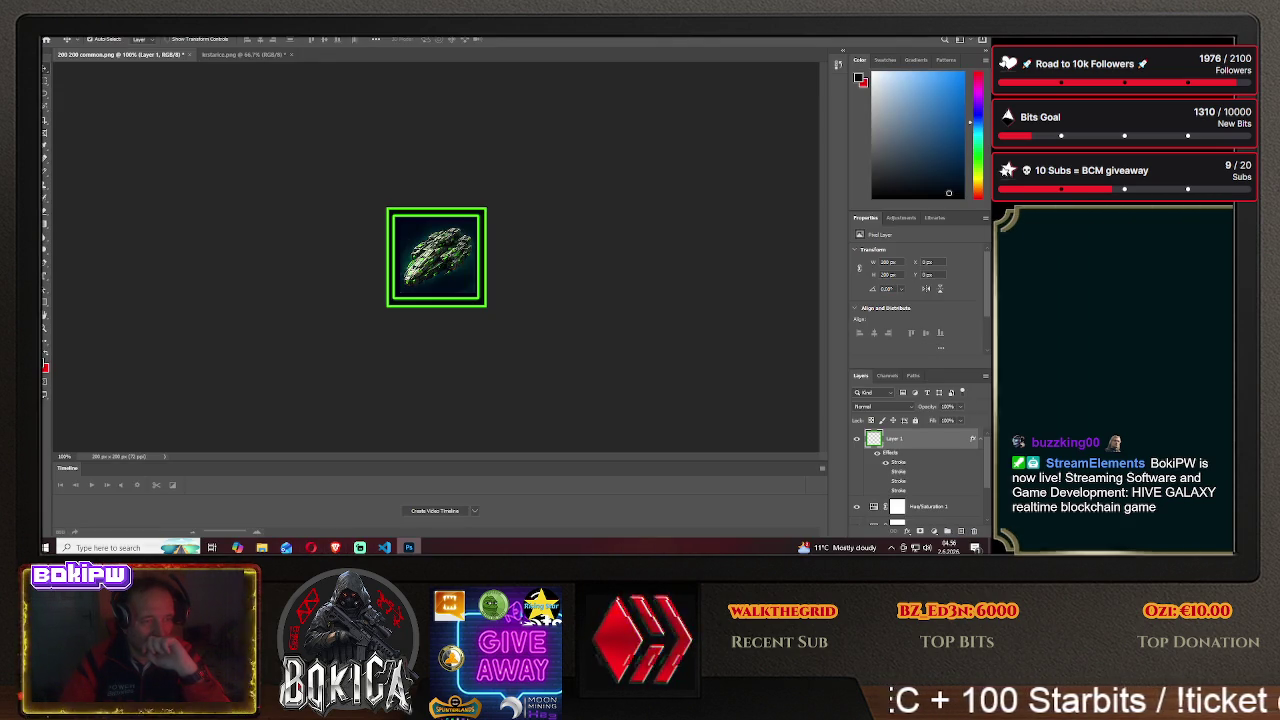
key("alt+Tab")
scroll(280, 418, "up", 2)
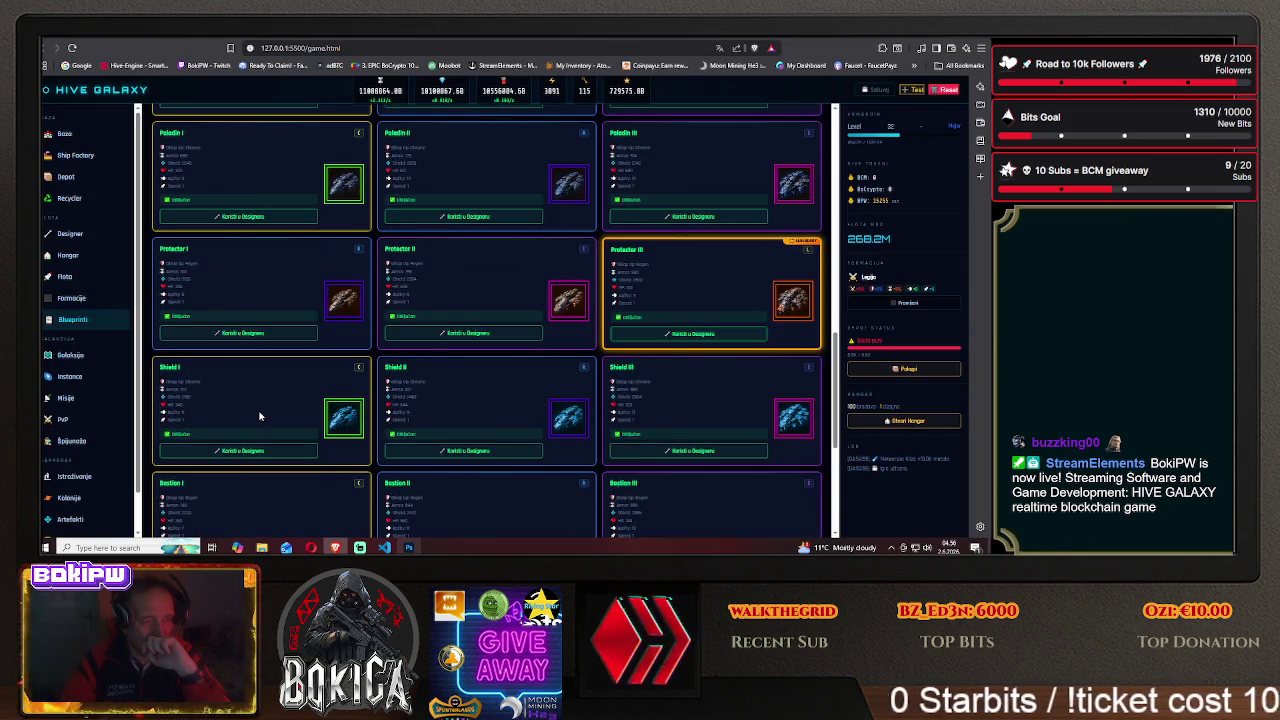
scroll(259, 416, "up", 2)
scroll(259, 416, "up", 2)
scroll(259, 416, "up", 2)
scroll(259, 416, "up", 2)
scroll(259, 416, "up", 2)
scroll(259, 416, "up", 2)
scroll(259, 416, "down", 2)
scroll(259, 416, "down", 3)
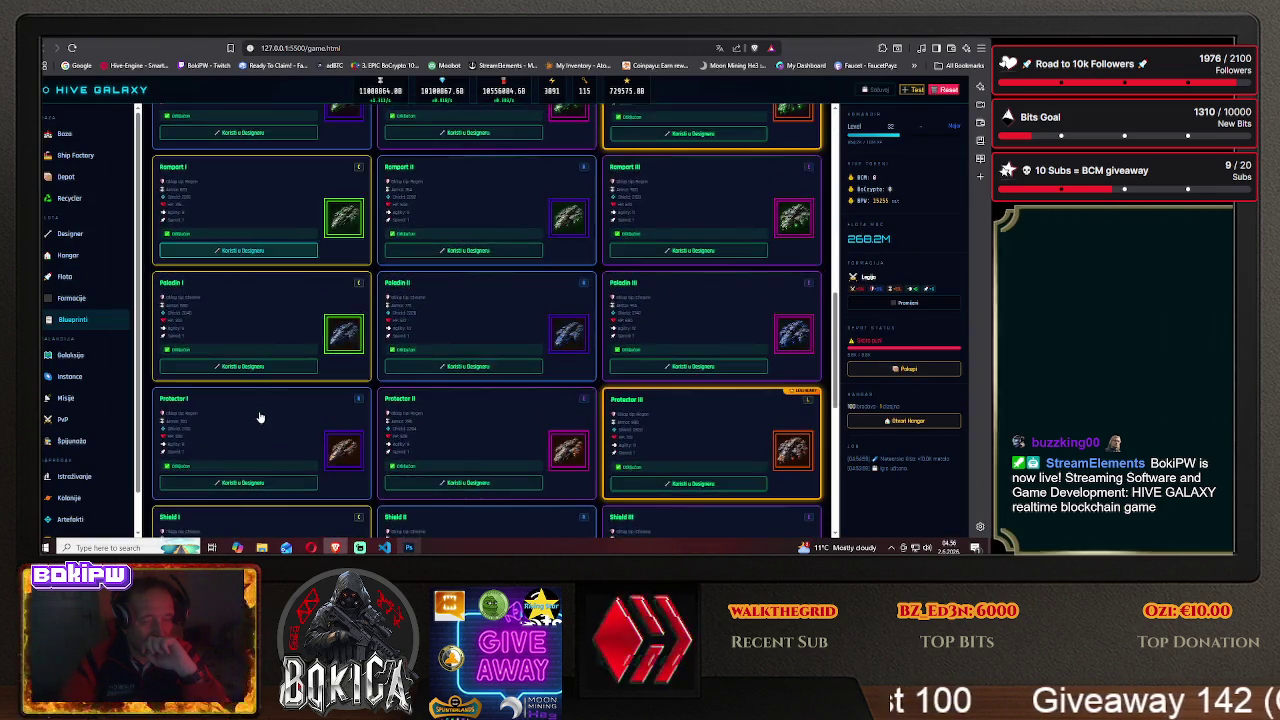
scroll(259, 416, "down", 3)
key("alt+Tab")
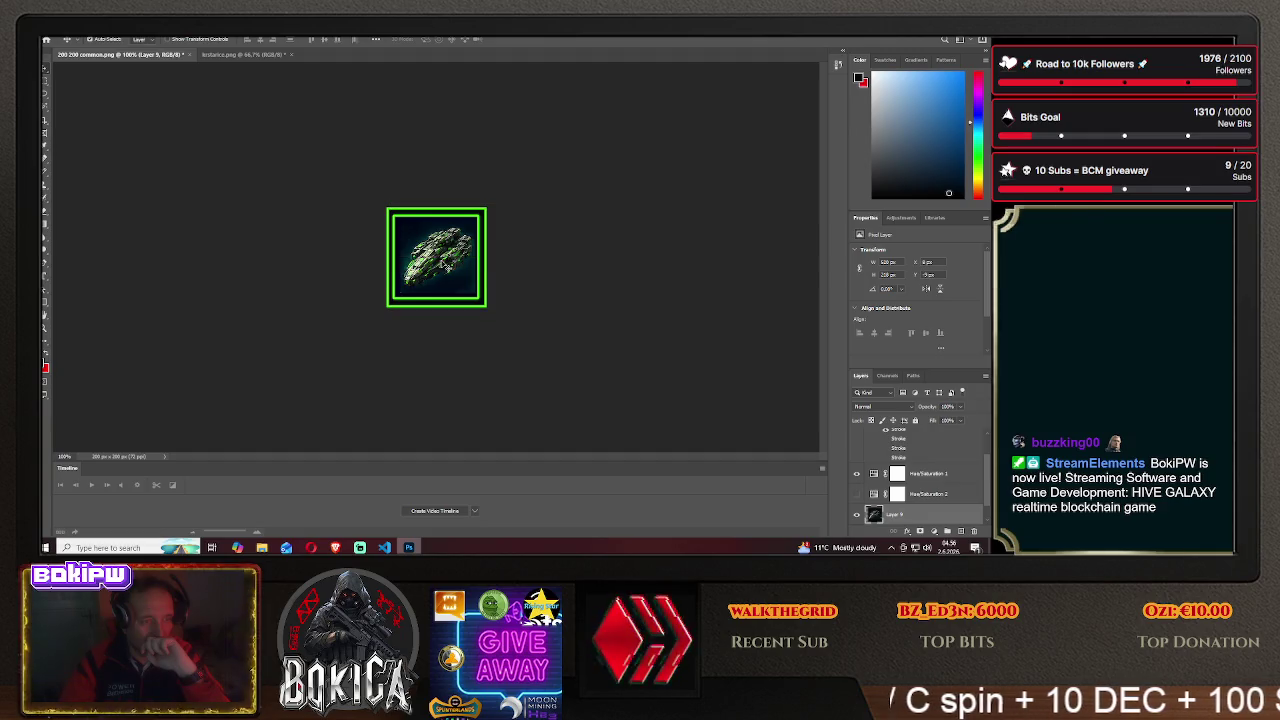
- Save the green-framed icon as bastion1 PNG in the HIVE GALAXY img folder
left_click(52, 30)
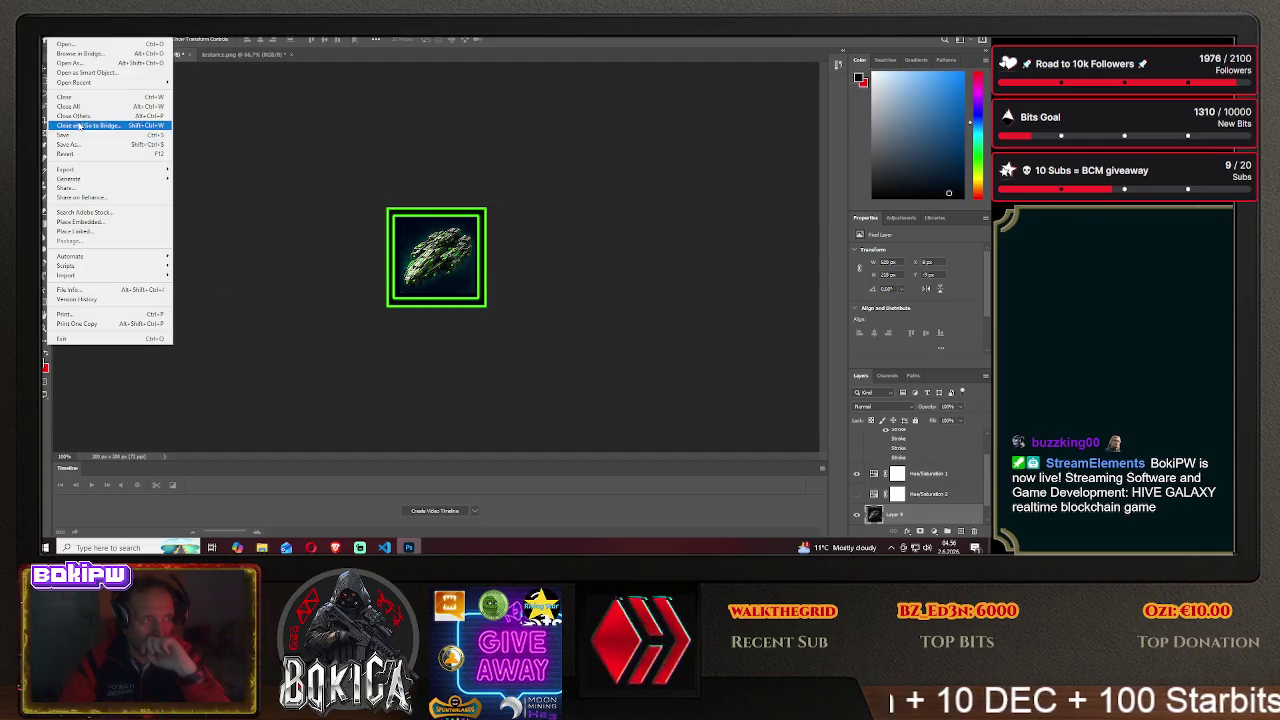
left_click(90, 127)
left_click(570, 369)
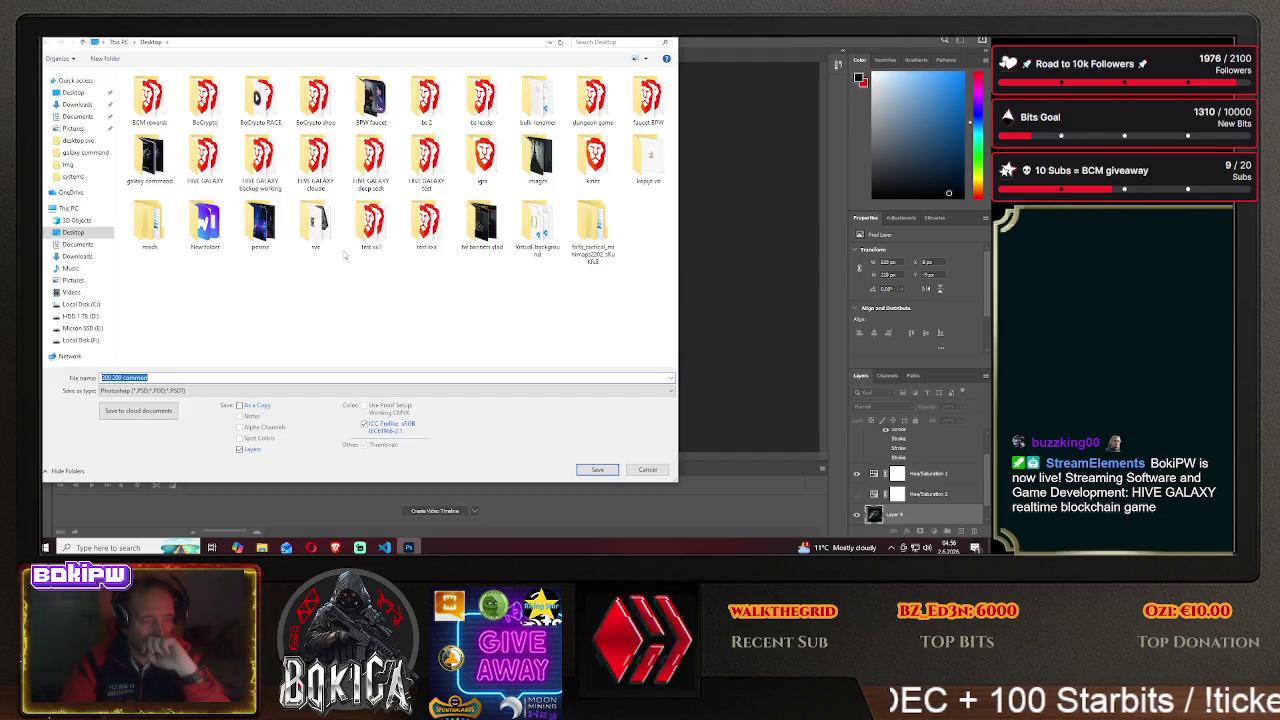
double_click(205, 157)
double_click(140, 108)
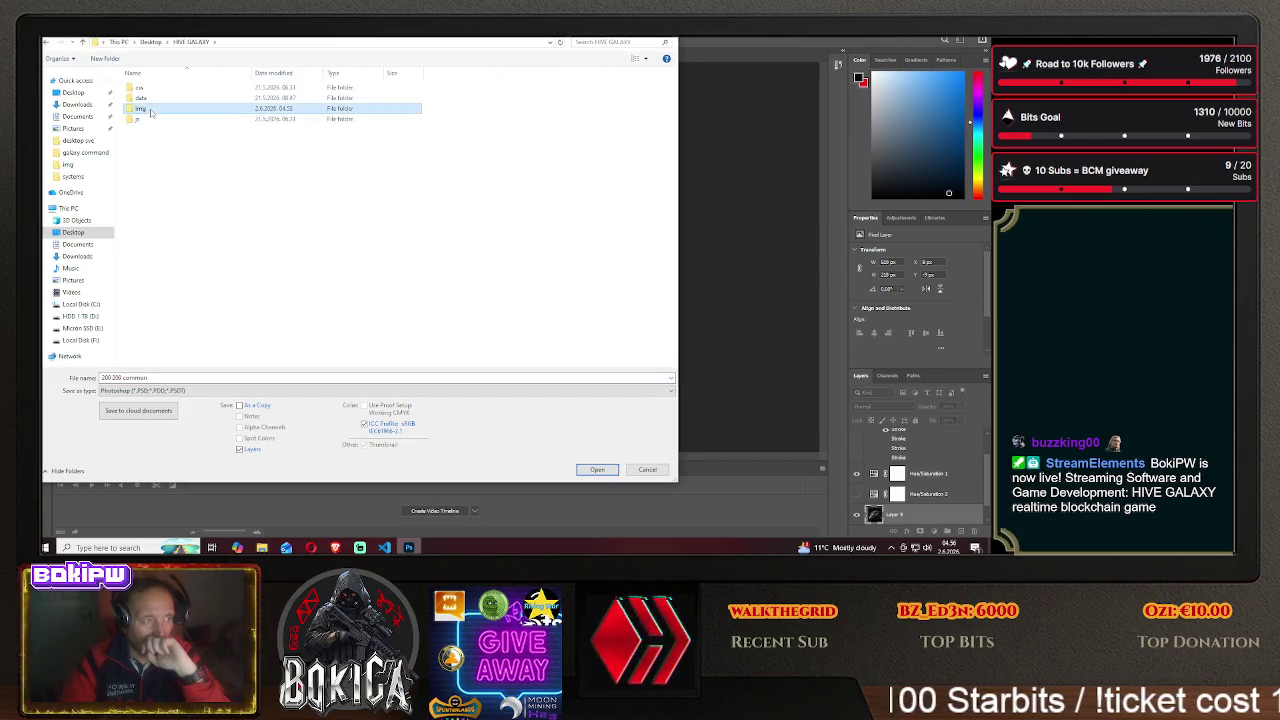
left_click(152, 390)
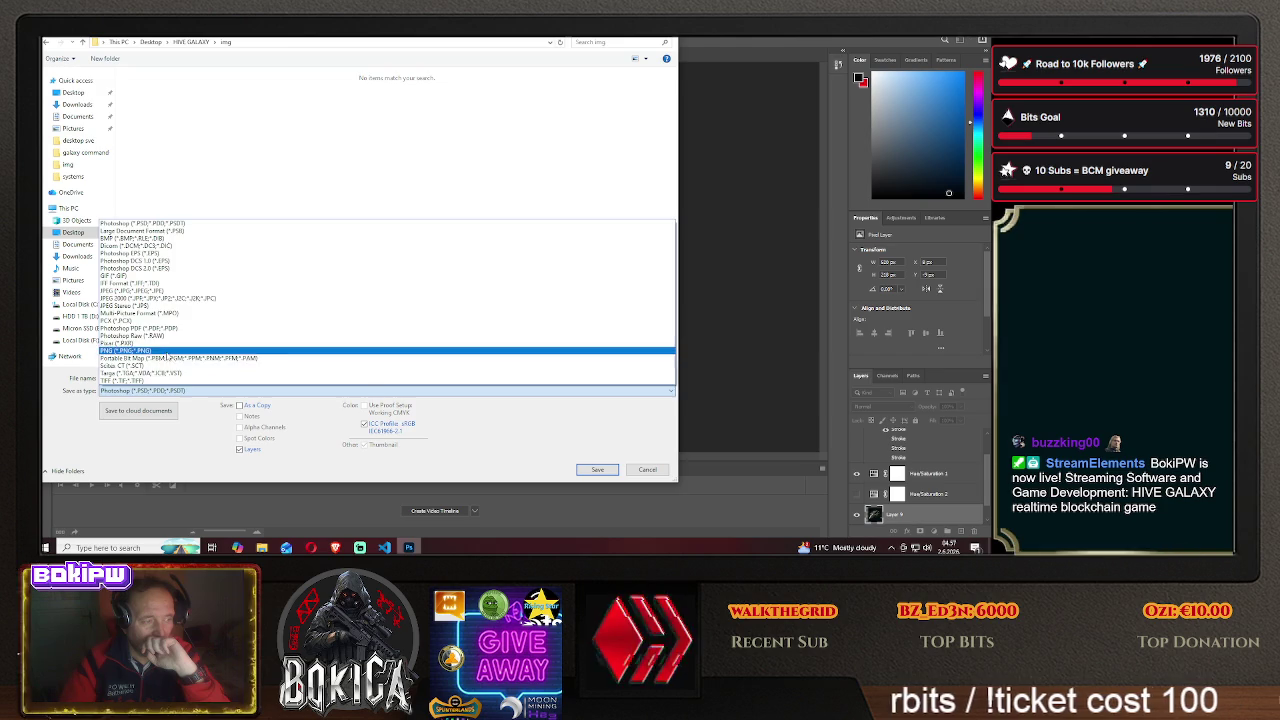
left_click(130, 358)
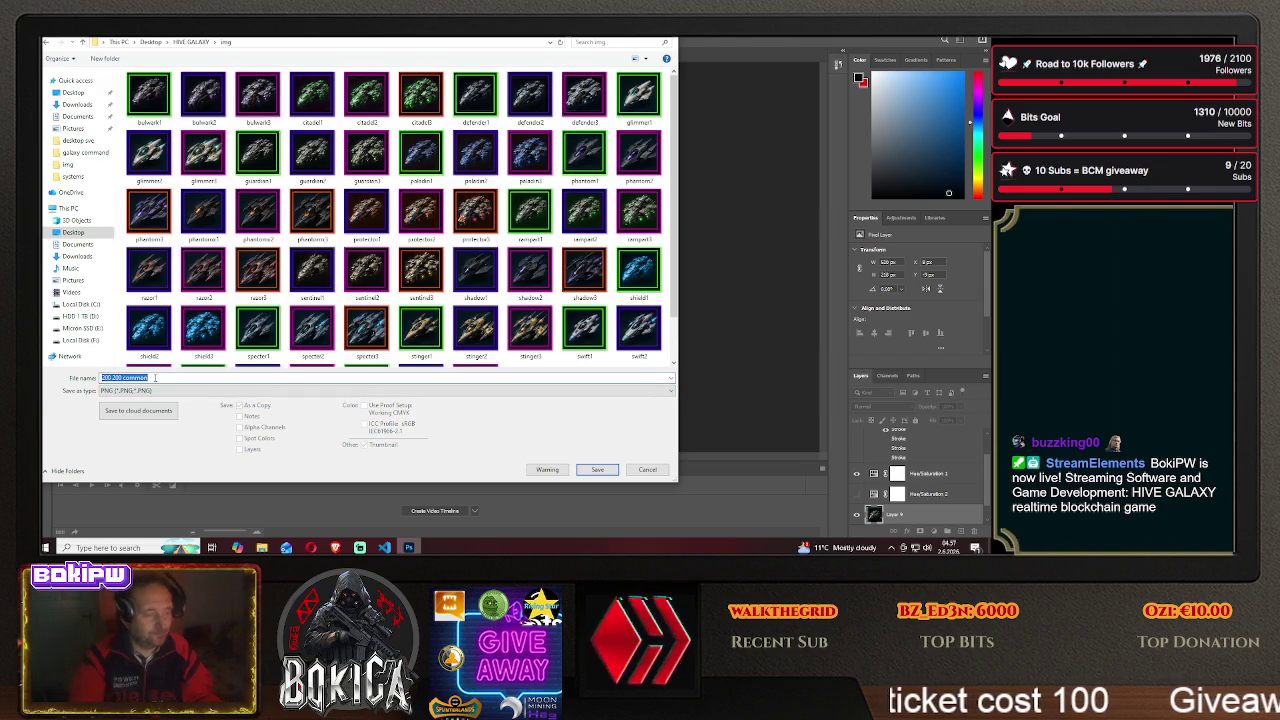
type("bal")
type("n1")
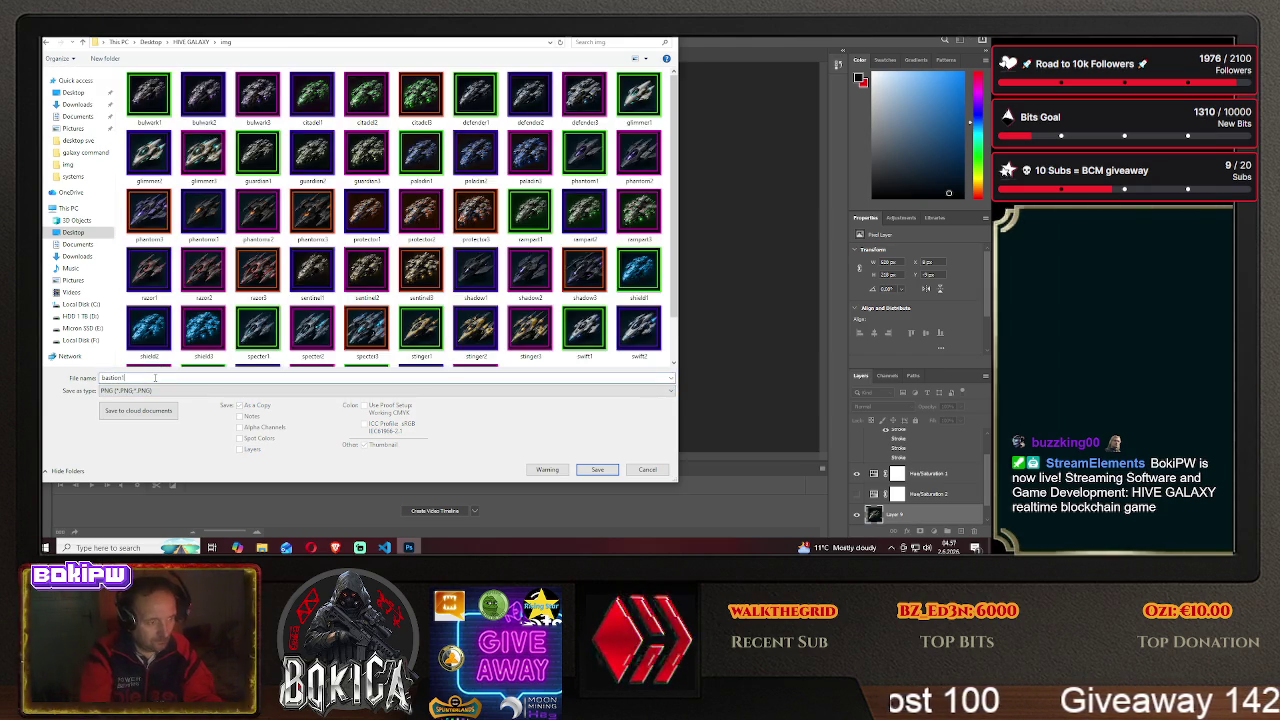
left_click(595, 472)
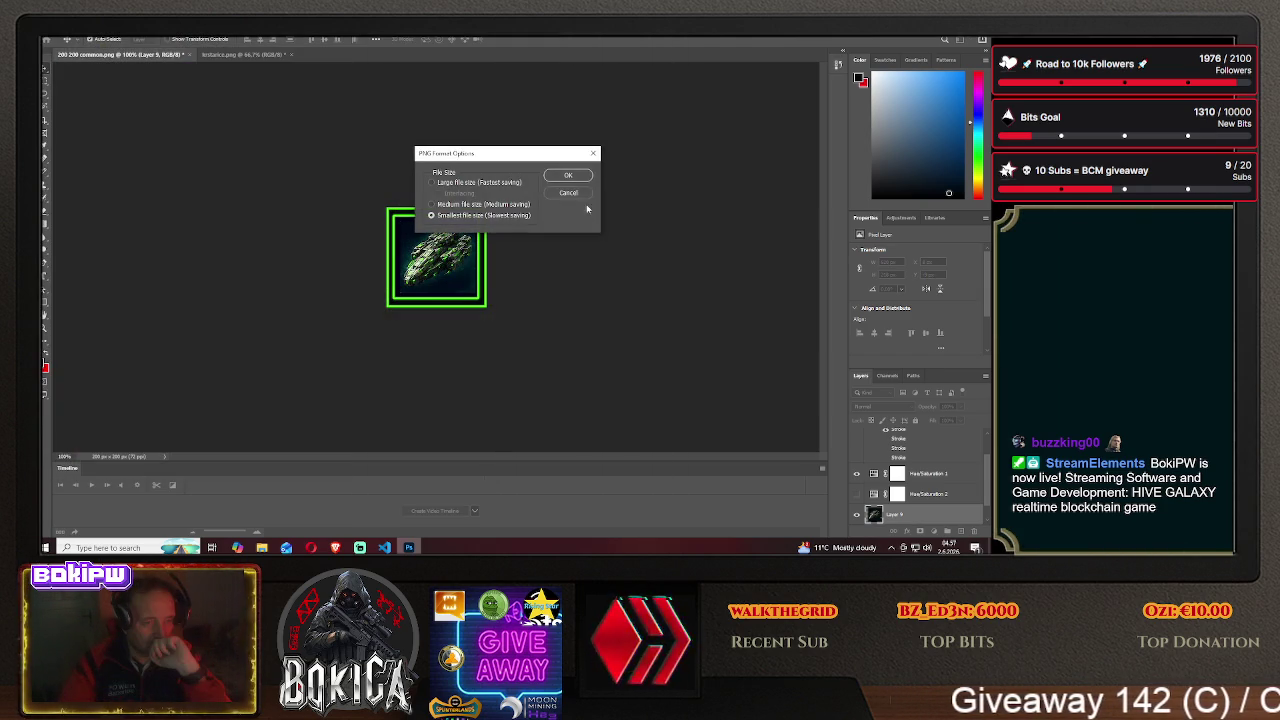
left_click(570, 175)
- Move the next ship into the frame and scroll the game's Blueprinti page
left_click_drag(443, 265, 358, 265)
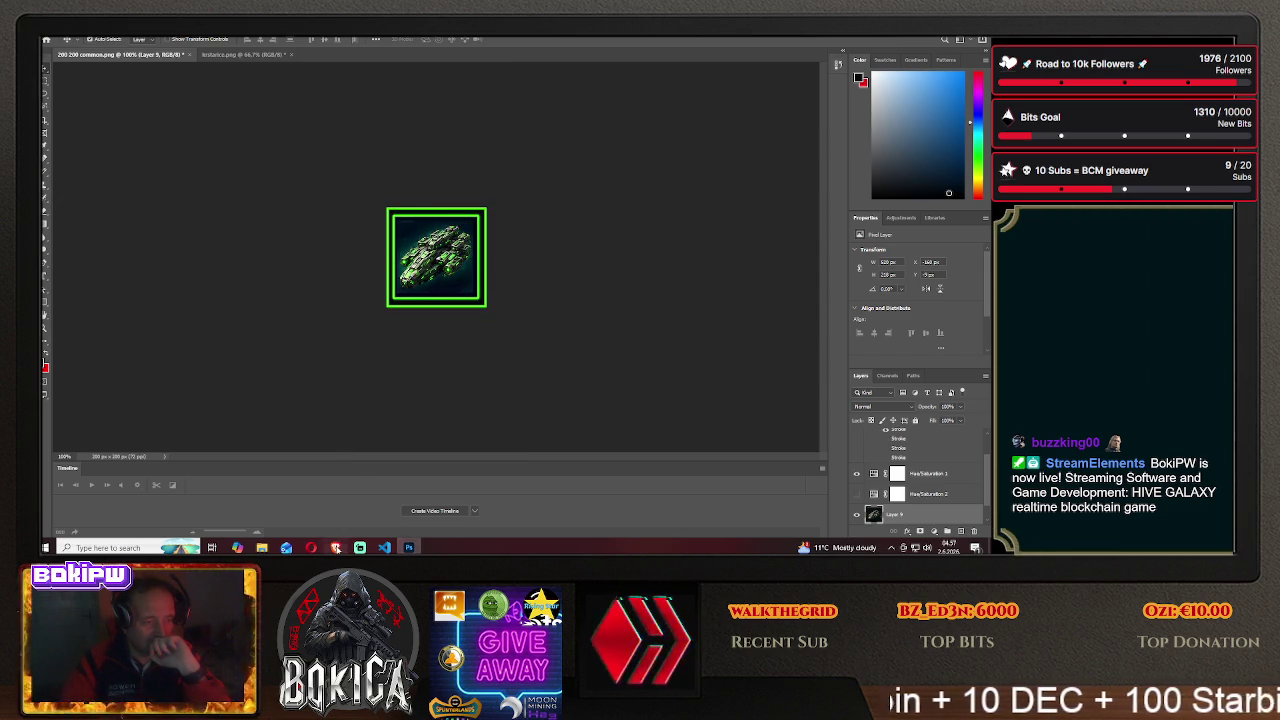
key("alt+Tab")
left_click(72, 319)
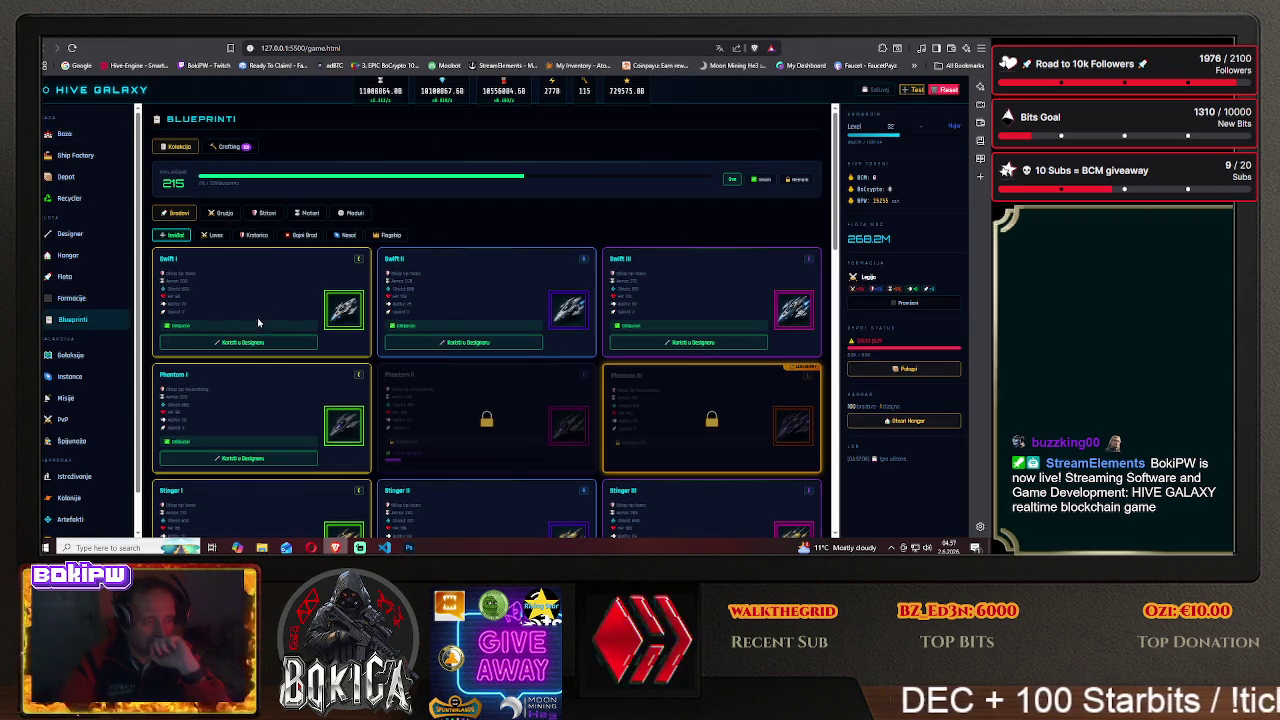
scroll(250, 335, "down", 2)
scroll(245, 340, "down", 2)
scroll(236, 349, "down", 2)
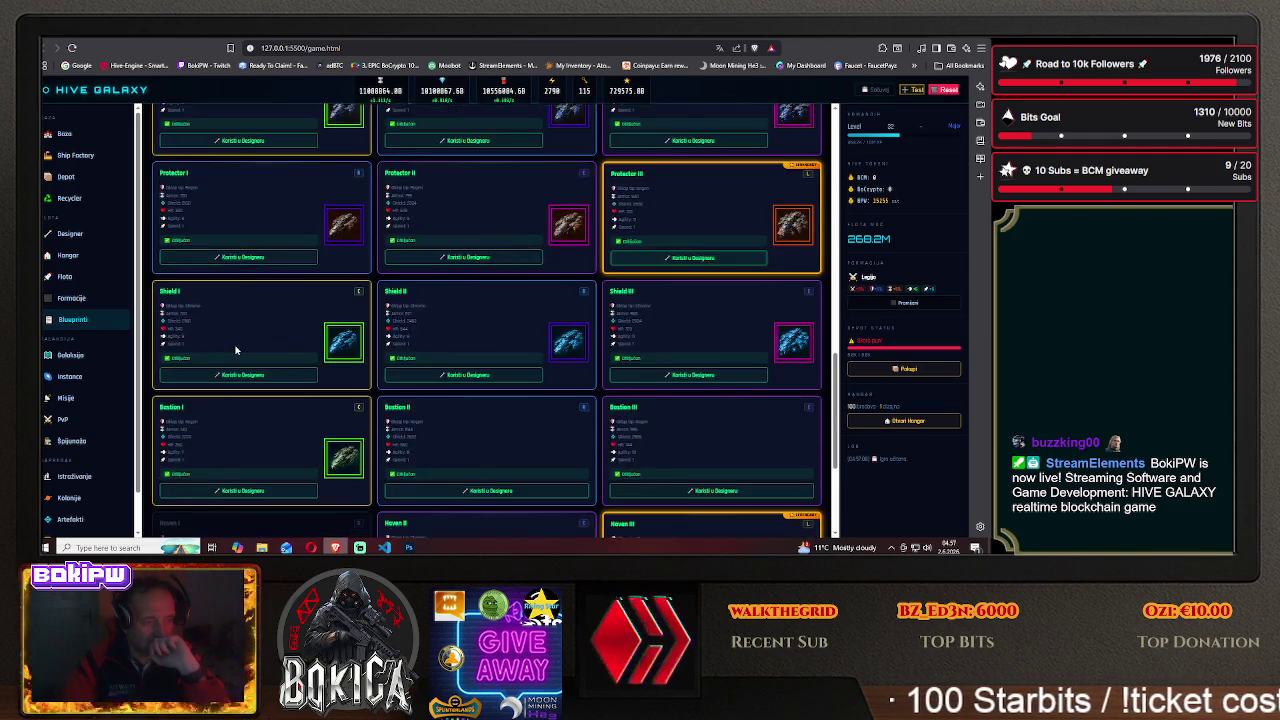
scroll(236, 349, "down", 3)
scroll(215, 348, "up", 1)
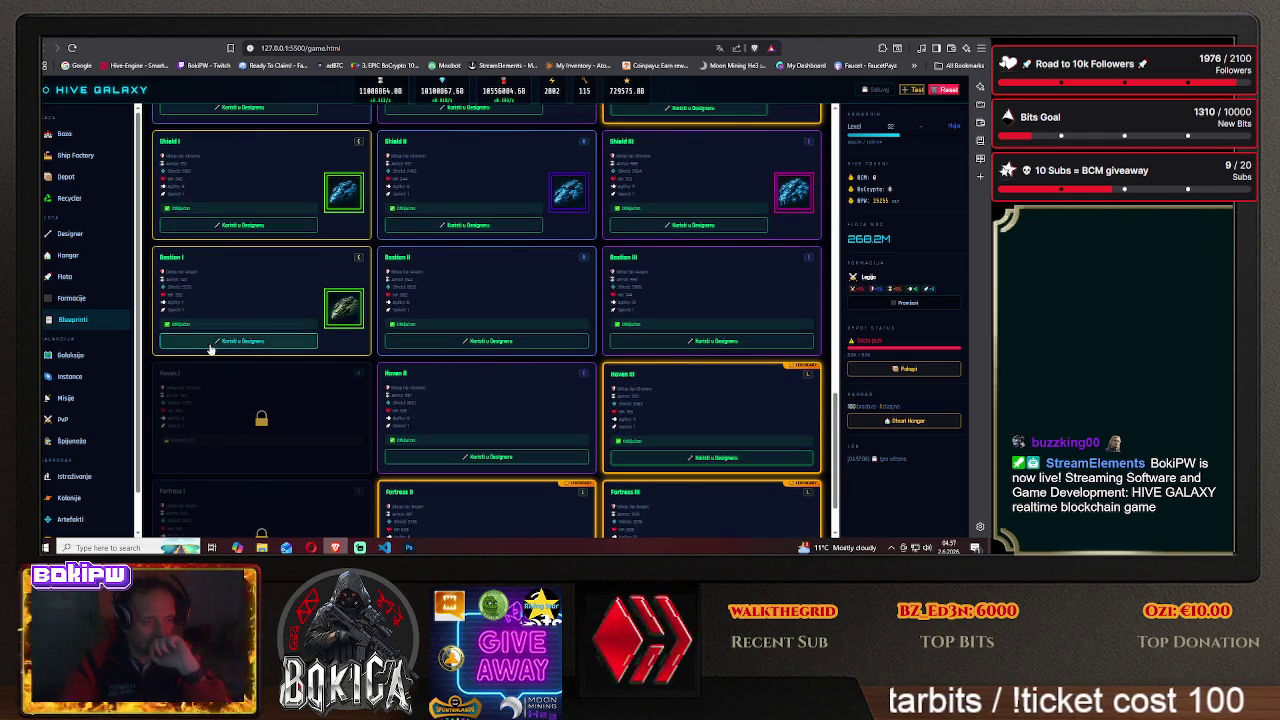
scroll(210, 348, "up", 3)
scroll(210, 348, "up", 2)
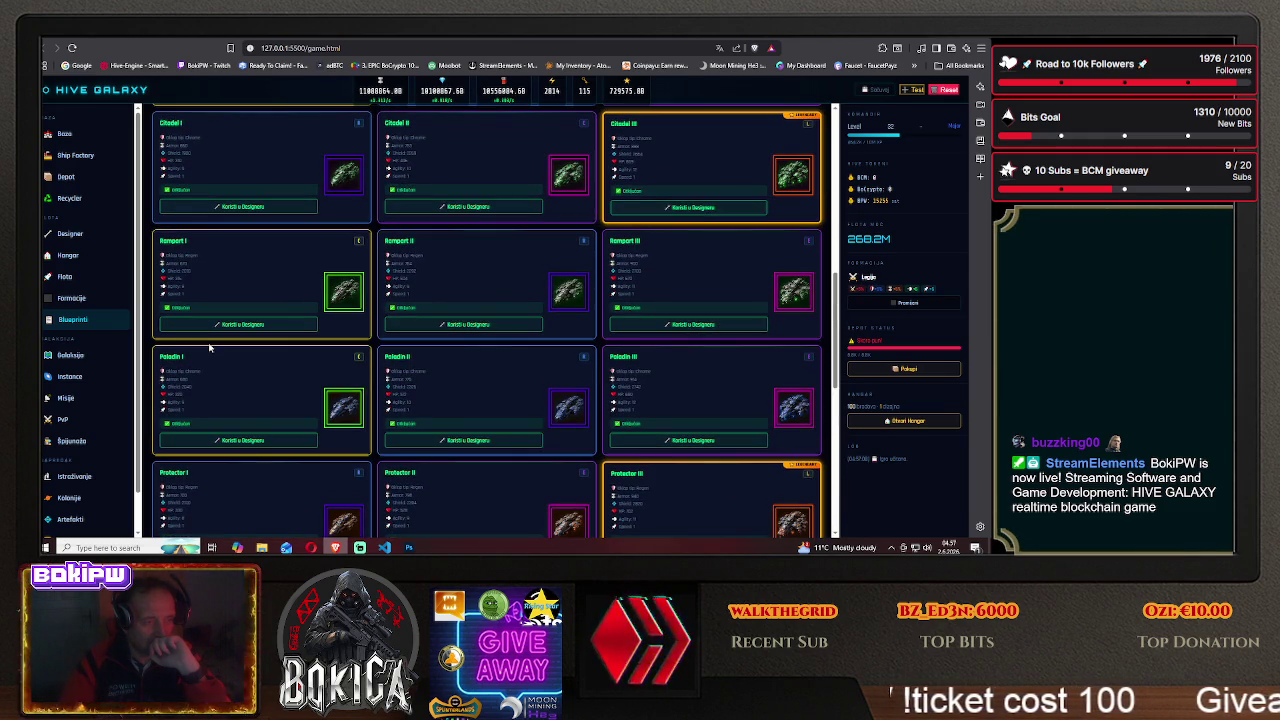
scroll(210, 348, "down", 2)
scroll(210, 348, "down", 2)
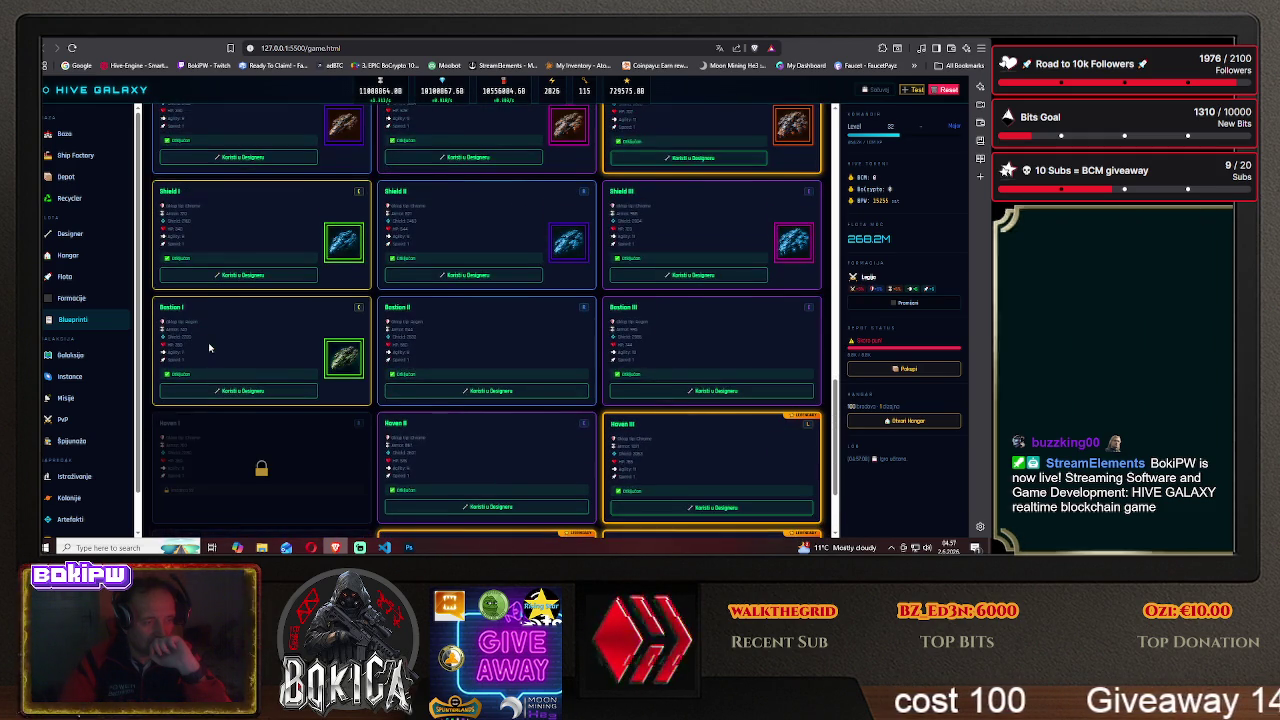
scroll(210, 348, "down", 1)
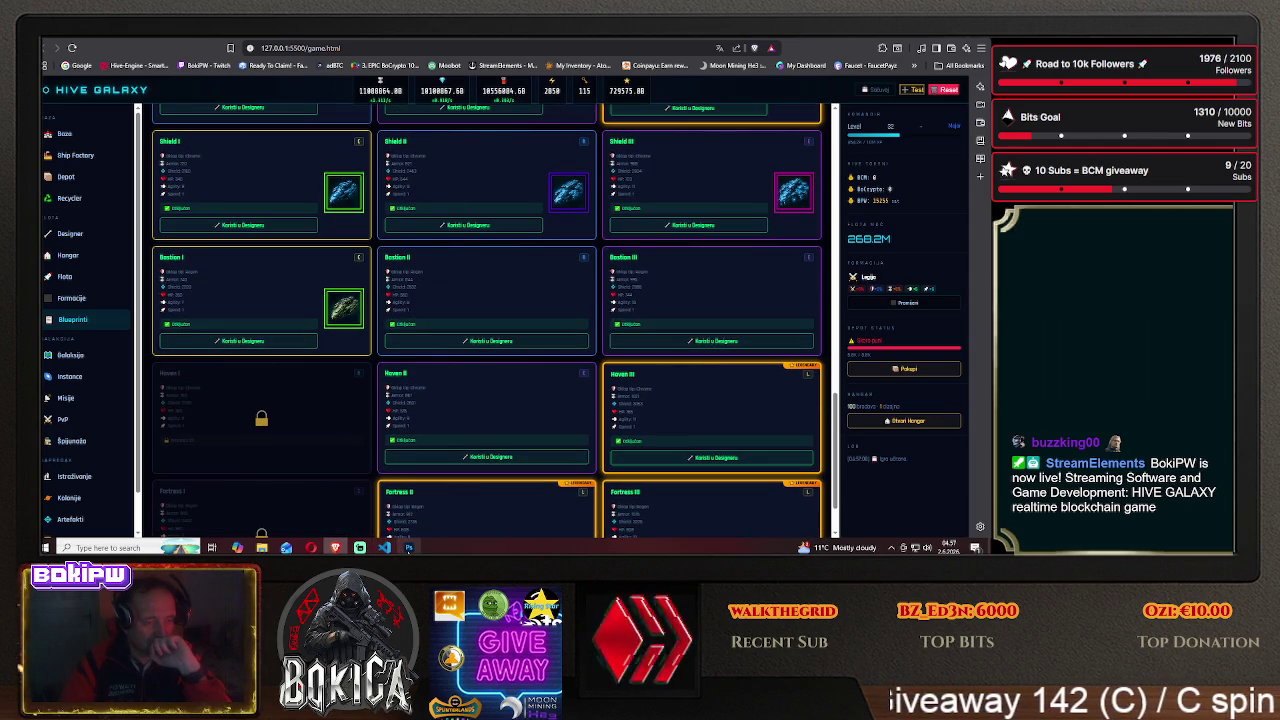
left_click(409, 547)
mouse_move(453, 271)
left_mouse_down()
mouse_move(316, 267)
mouse_move(456, 266)
mouse_move(458, 245)
left_mouse_up()
left_click(335, 547)
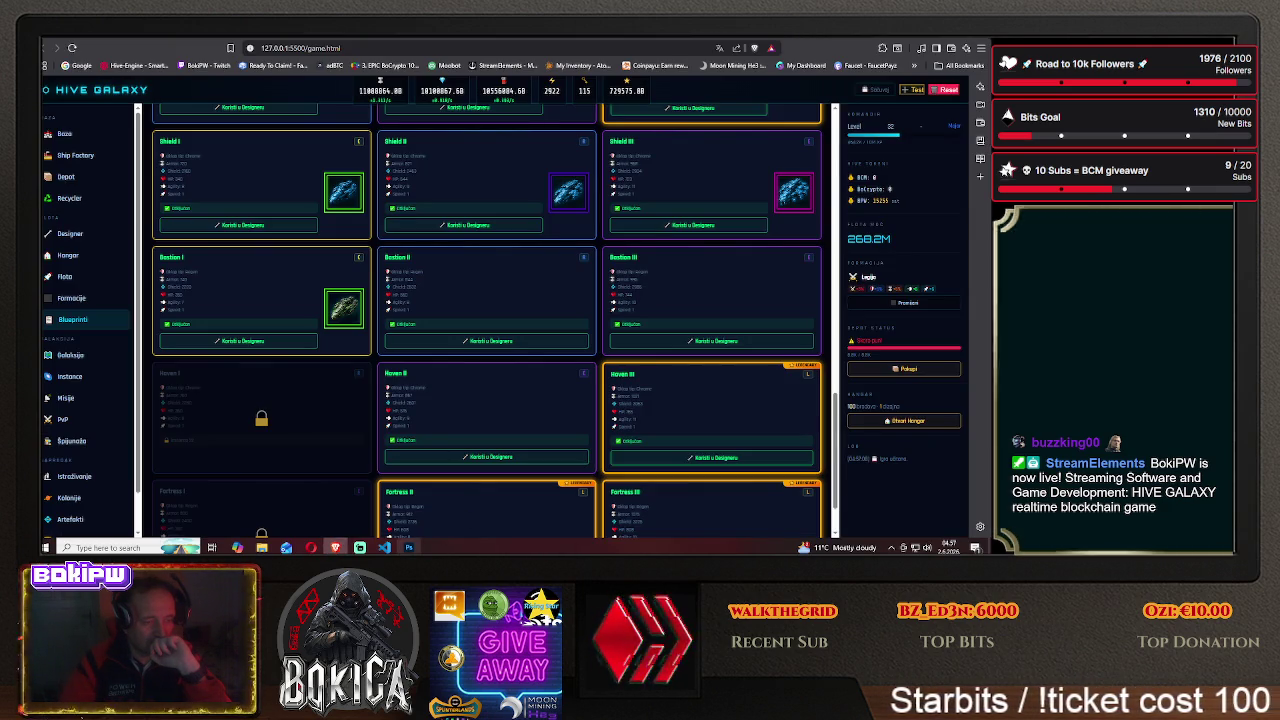
key("alt+Tab")
- Switch the ship layer's frame stroke from green to purple in Blending Options
scroll(876, 437, "up", 2)
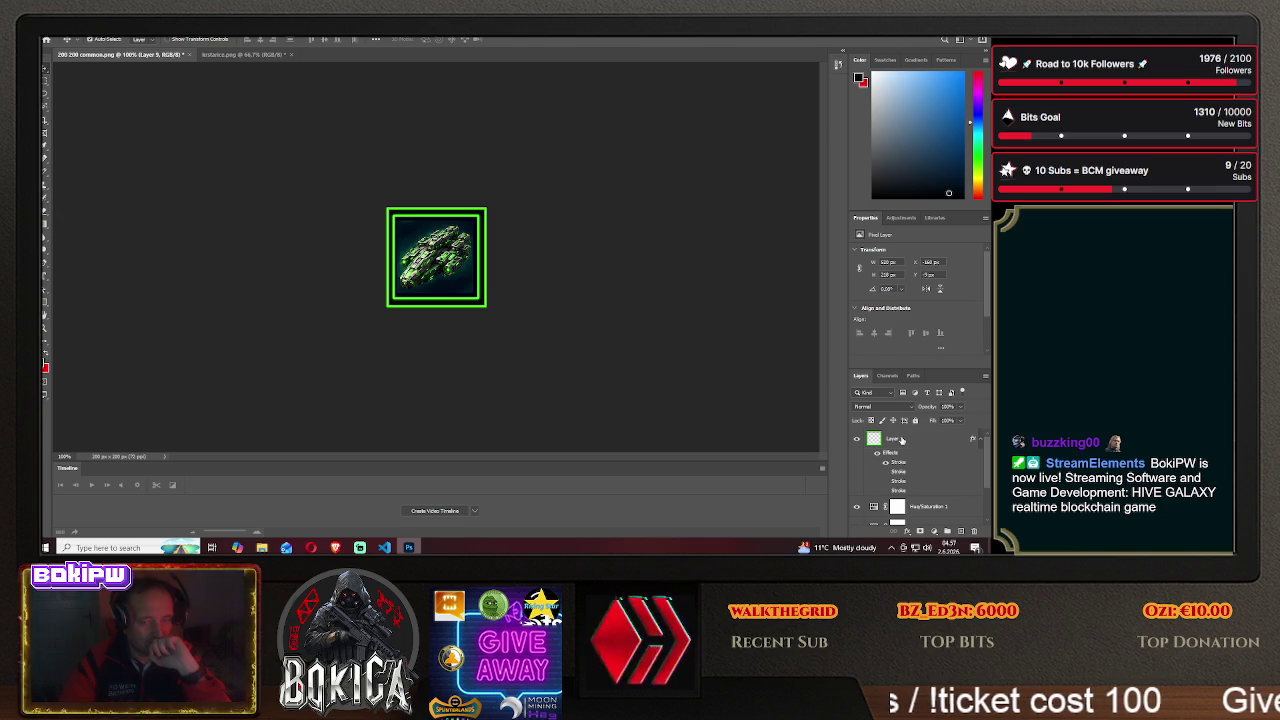
right_click(901, 439)
left_click(880, 43)
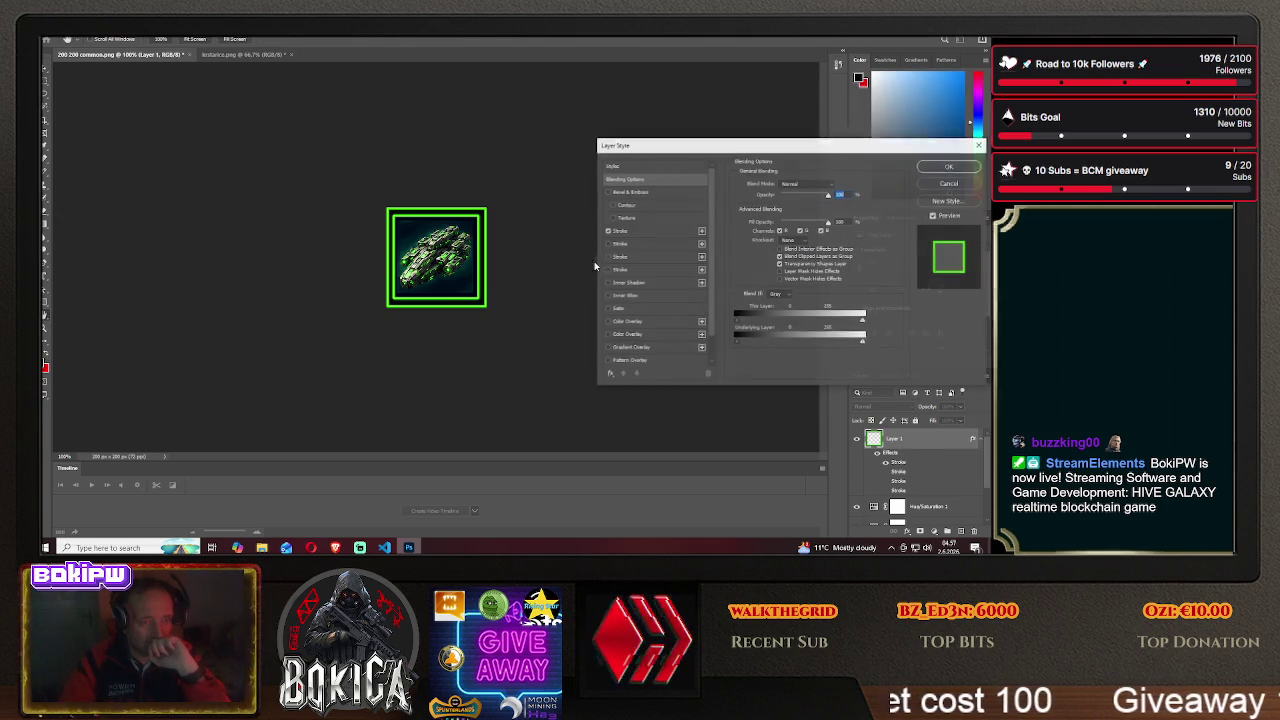
left_click(607, 231)
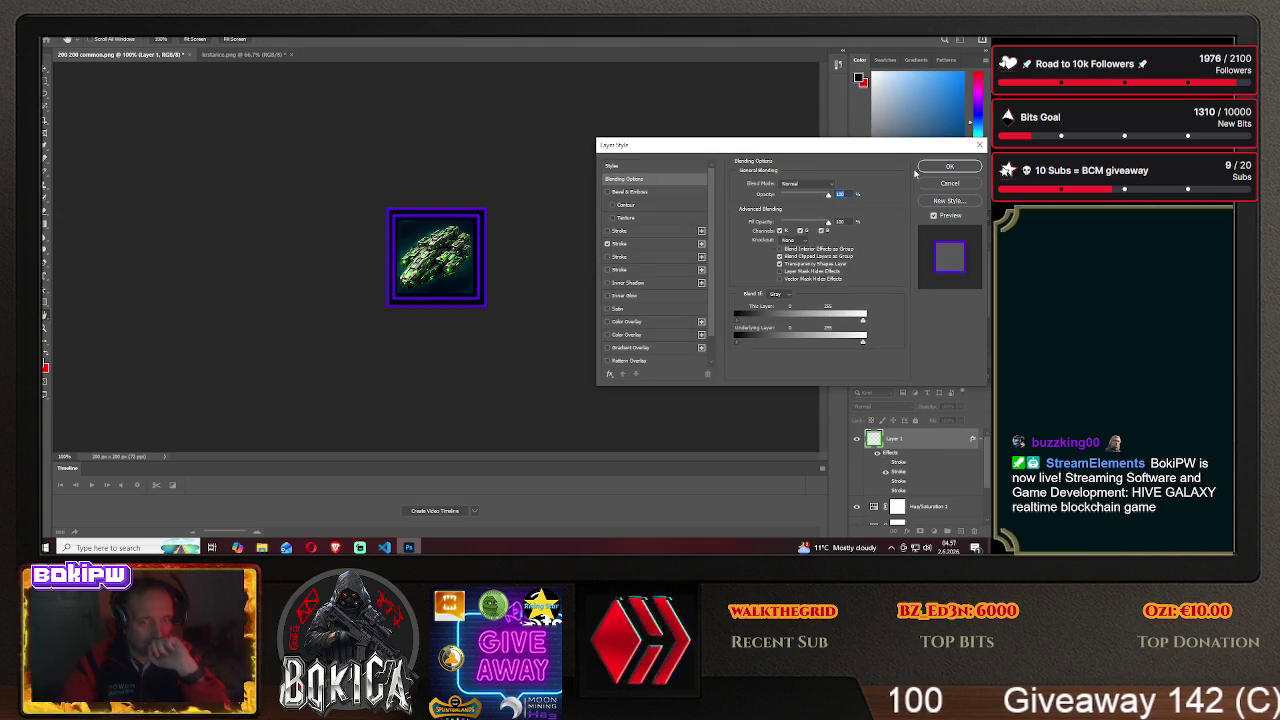
key("Return")
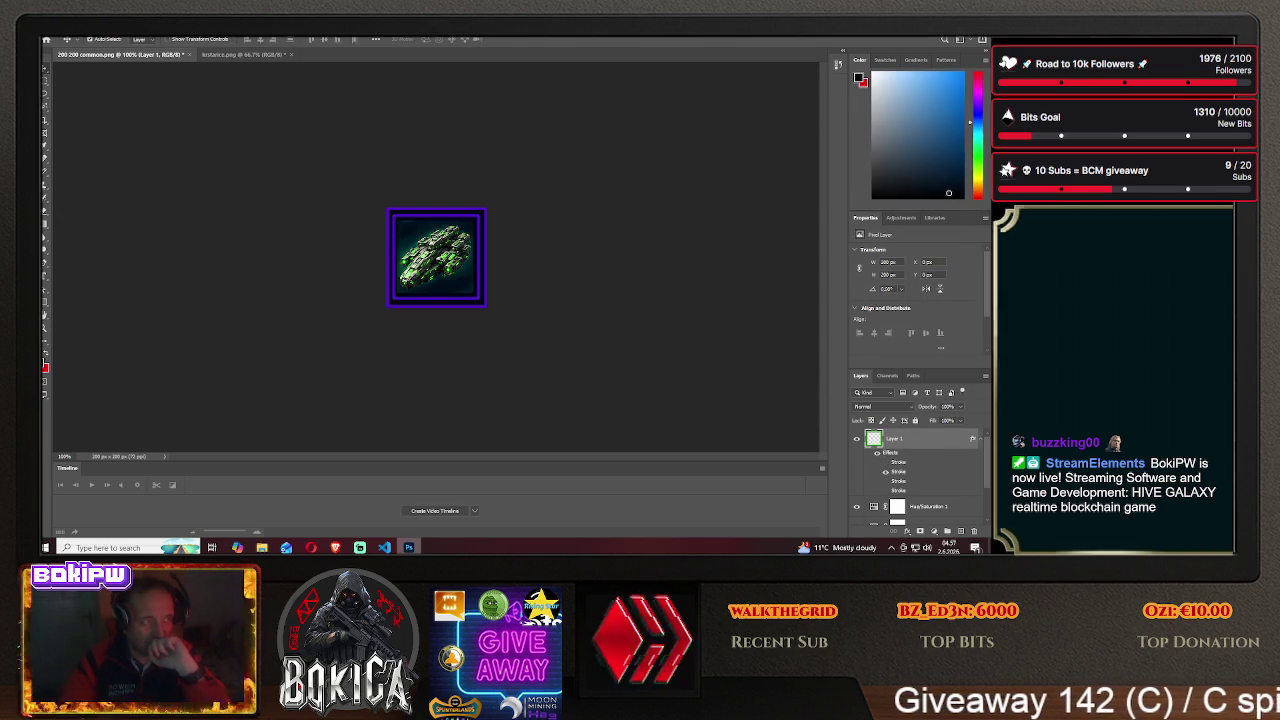
- Save the purple-framed icon as bastion1.png in the HIVE GALAXY img folder
key("alt+f")
left_click(96, 146)
left_click(572, 368)
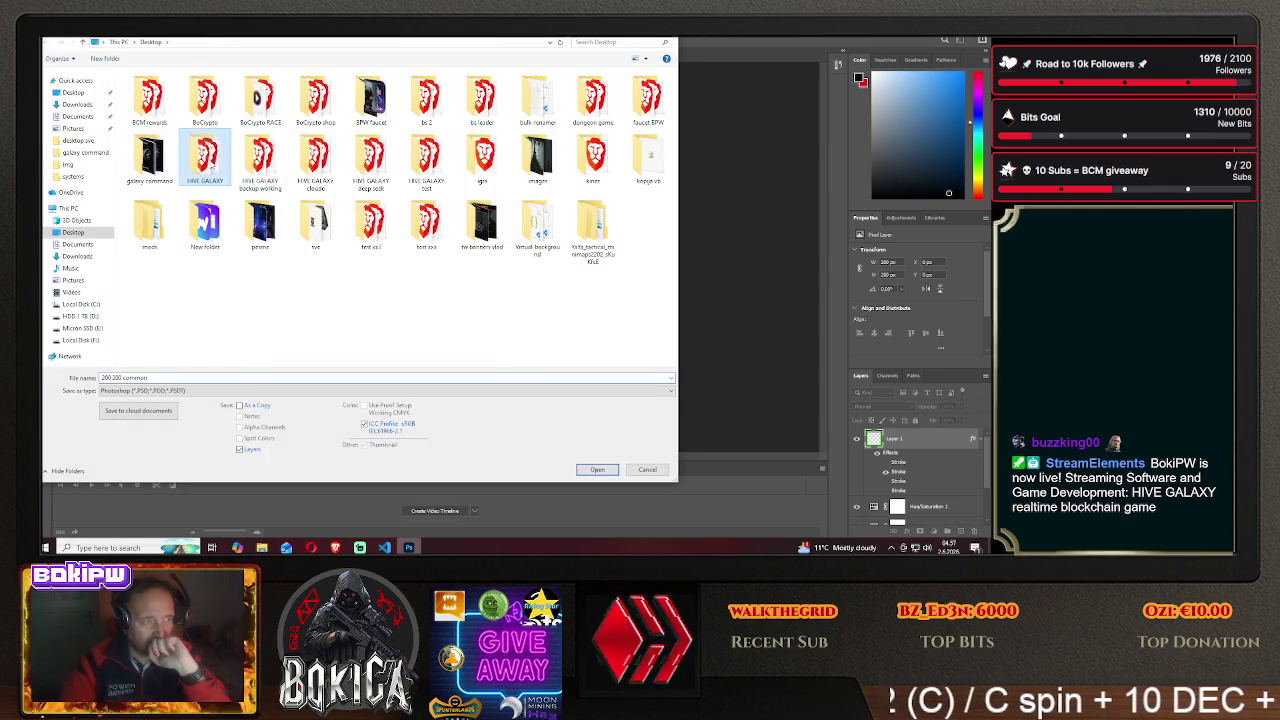
double_click(205, 160)
double_click(160, 108)
left_click(150, 390)
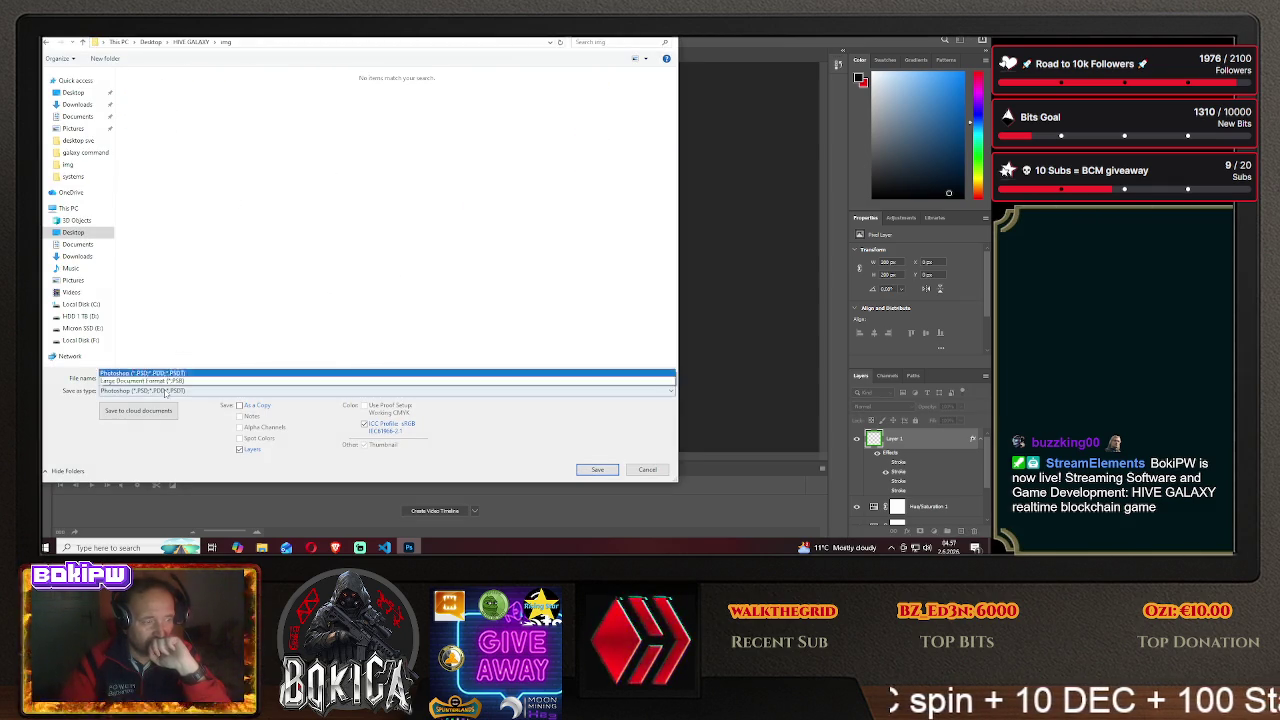
left_click(150, 357)
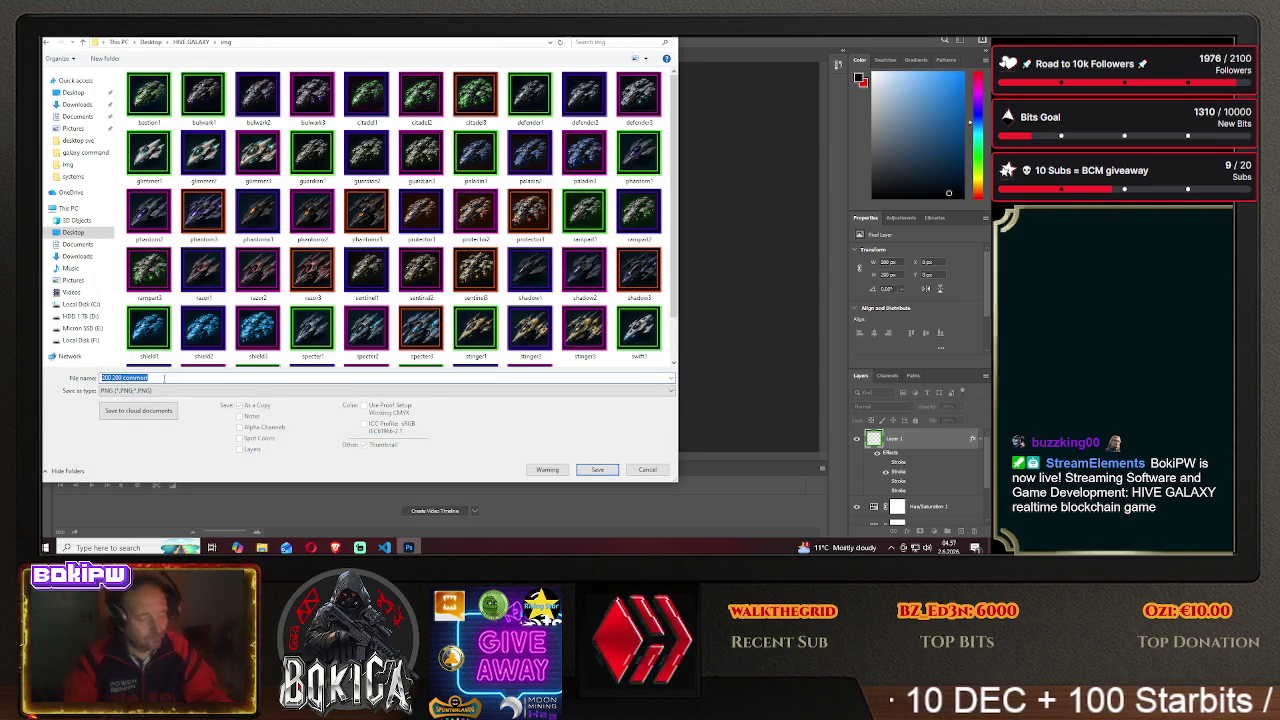
type("bastion2")
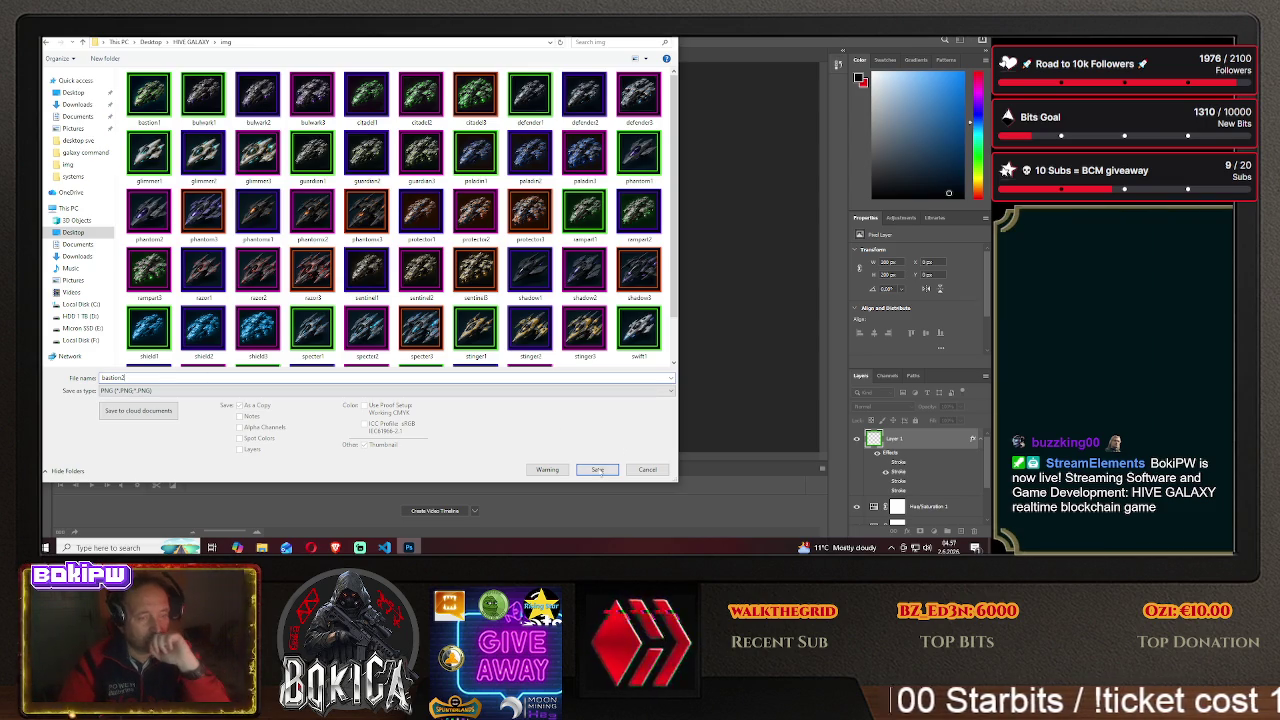
left_click(597, 469)
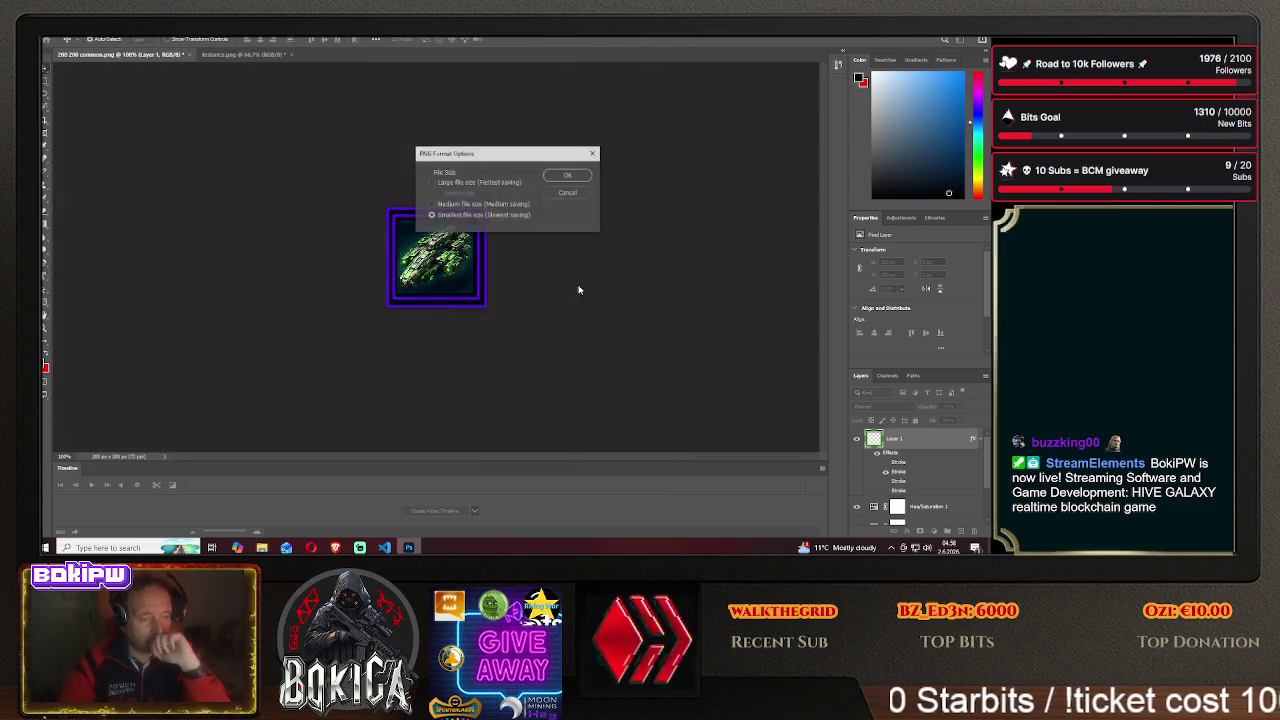
left_click(571, 178)
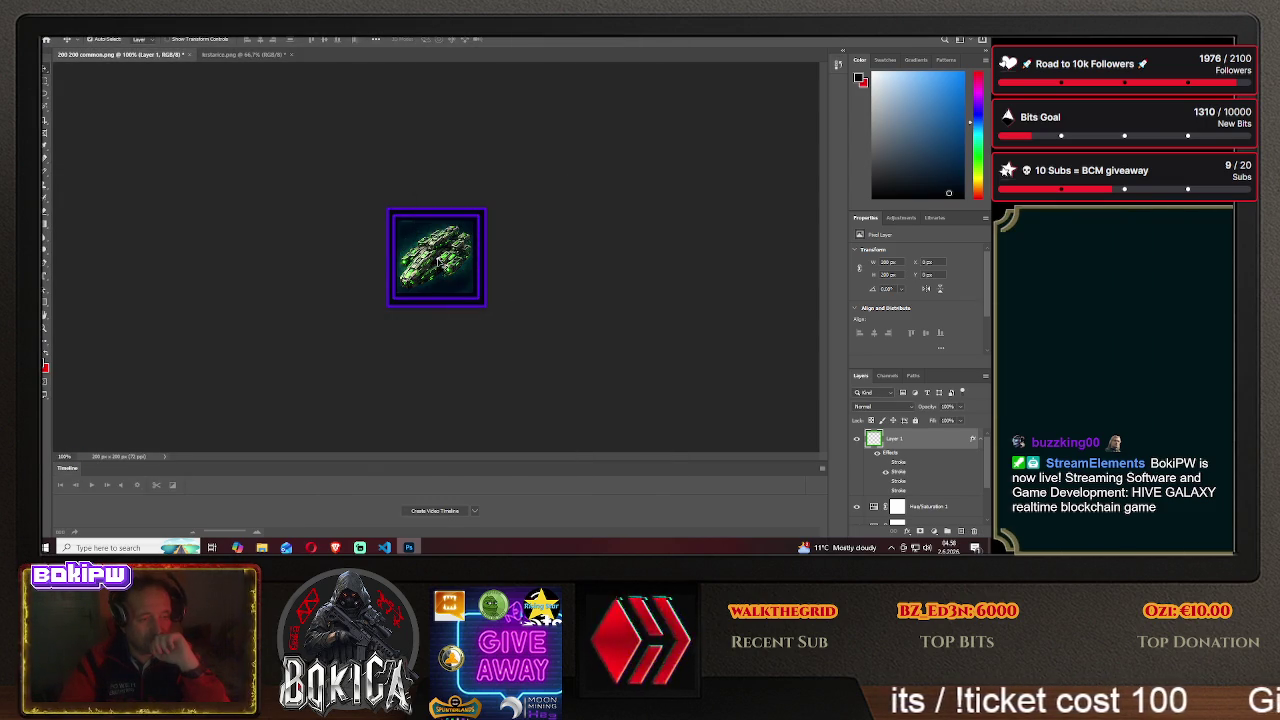
- Position the next ship in the frame, then review HIVE GALAXY's Krstarica cruiser blueprints
left_click_drag(437, 265, 360, 263)
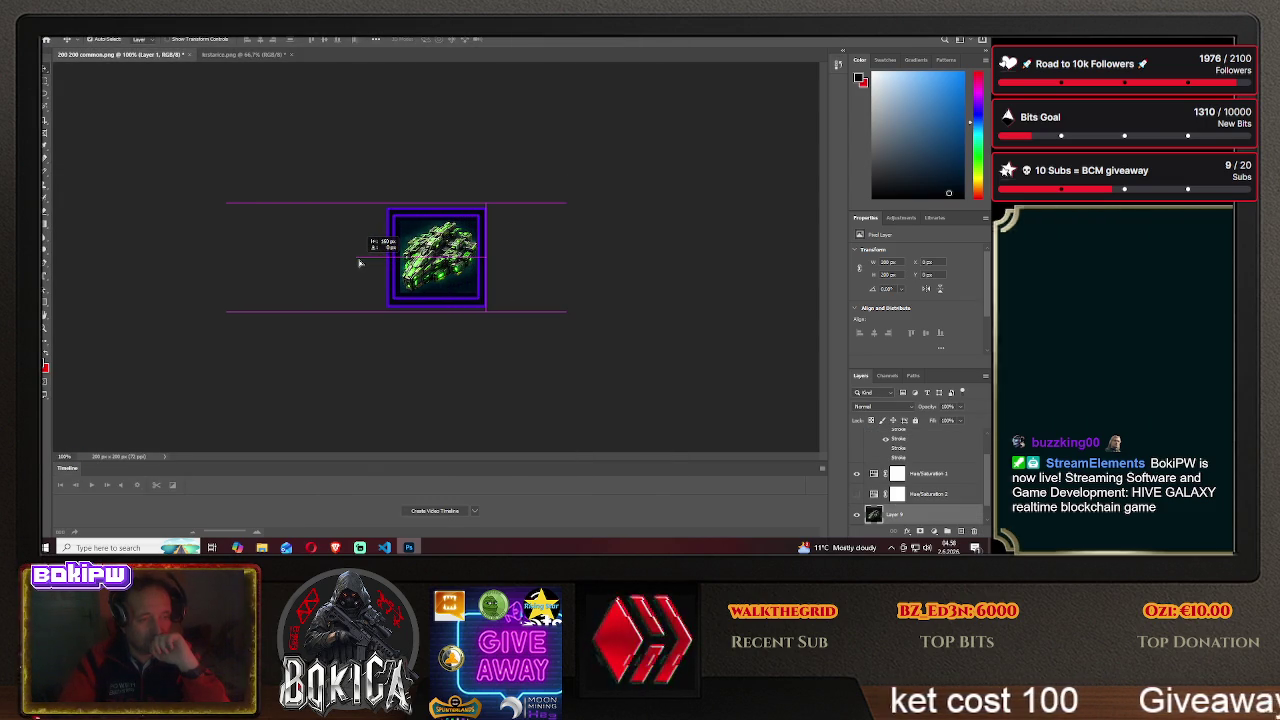
left_click_drag(358, 263, 357, 263)
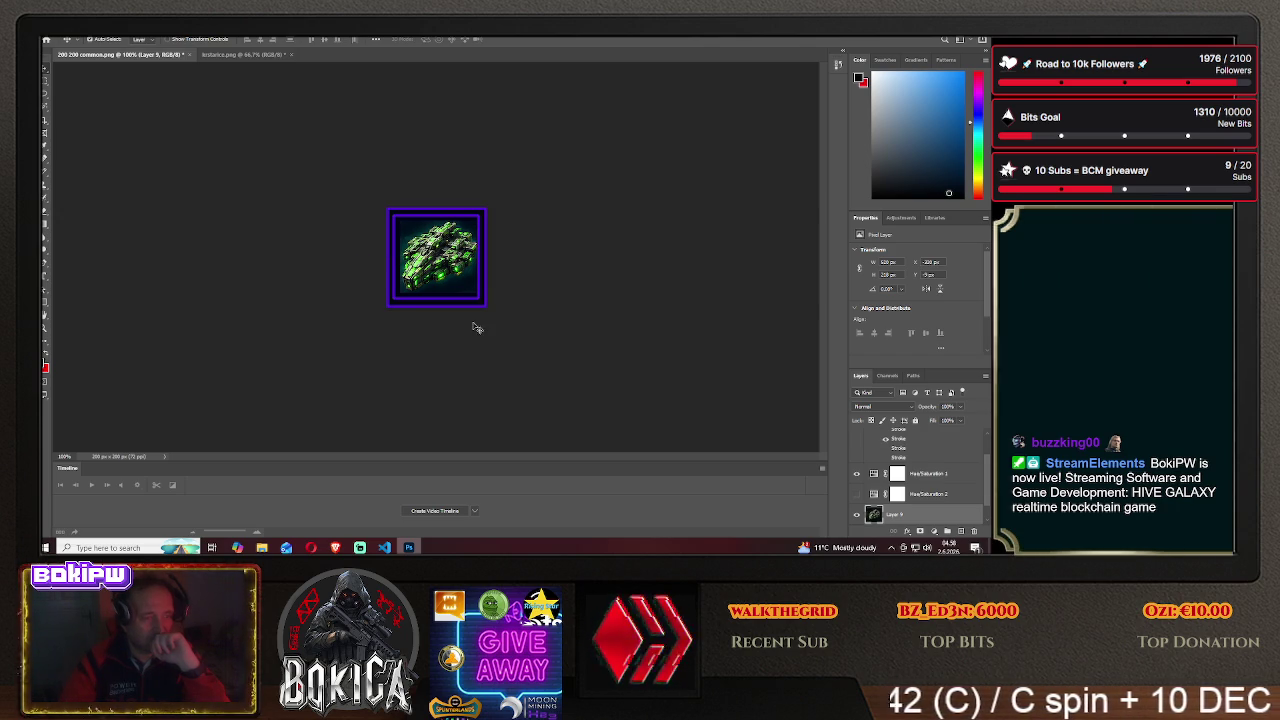
scroll(895, 455, "up", 2)
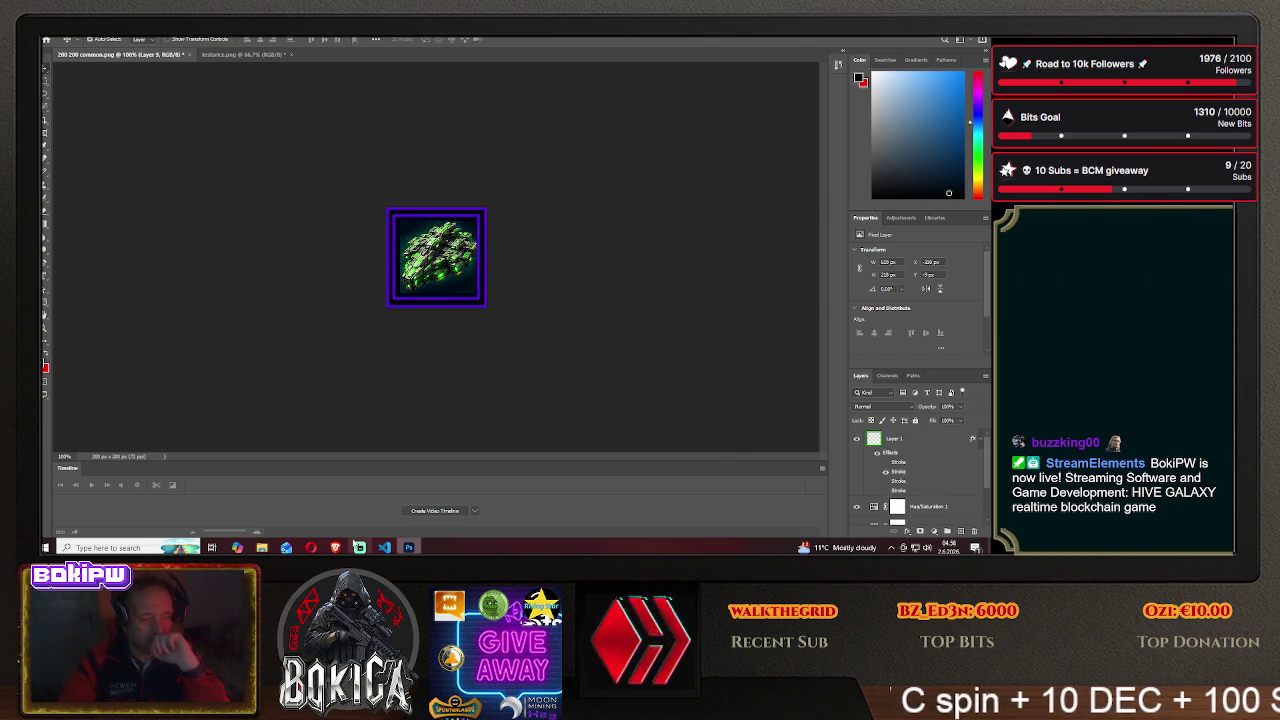
left_click(358, 547)
left_click(72, 319)
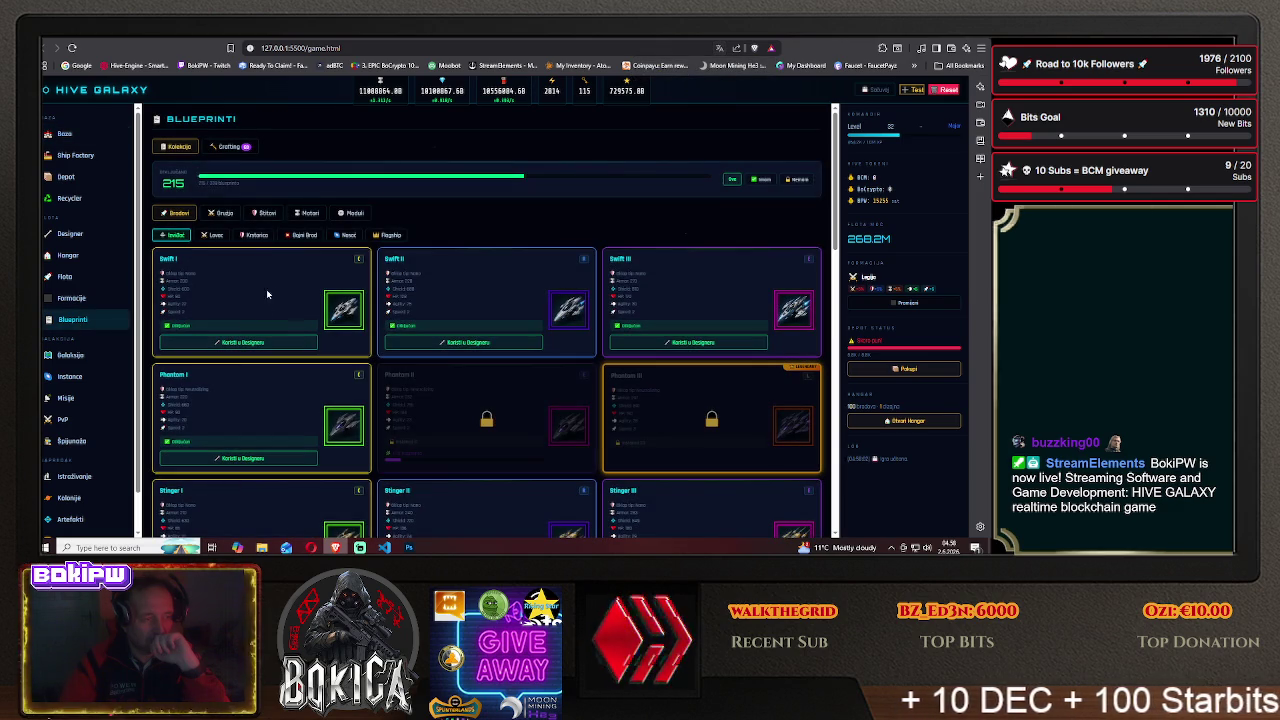
left_click(252, 235)
scroll(262, 330, "down", 5)
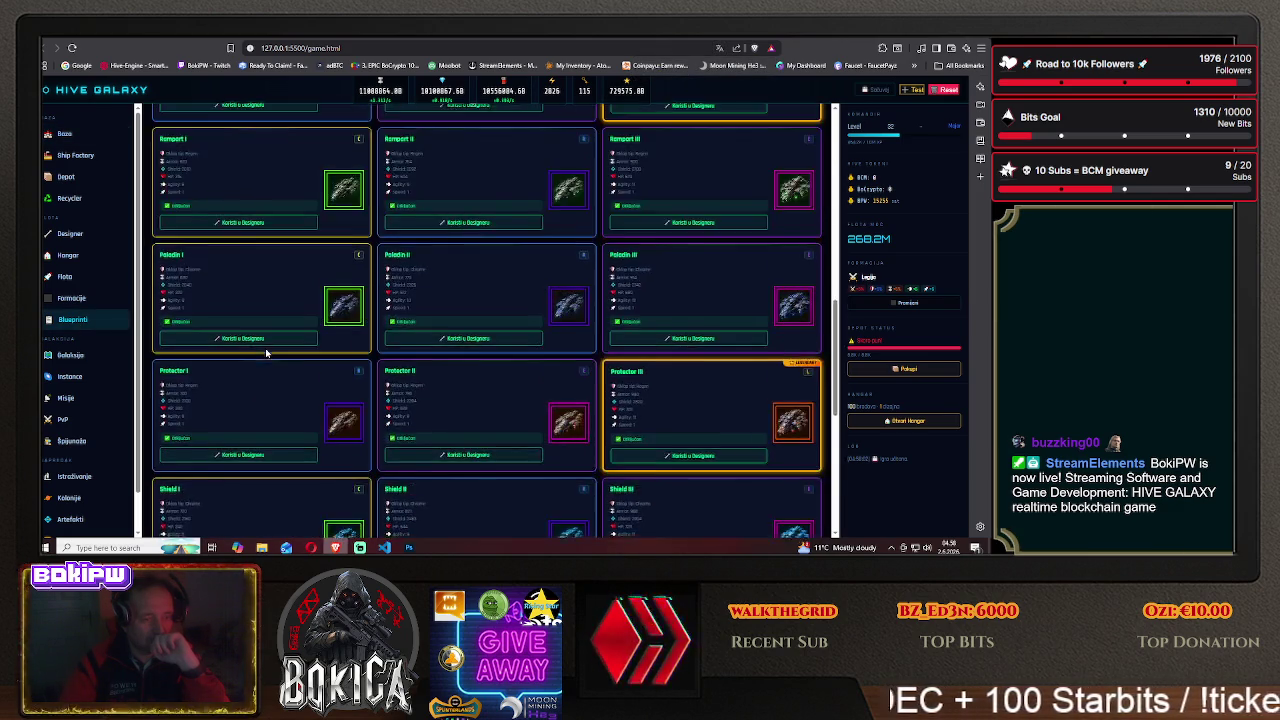
scroll(266, 352, "down", 3)
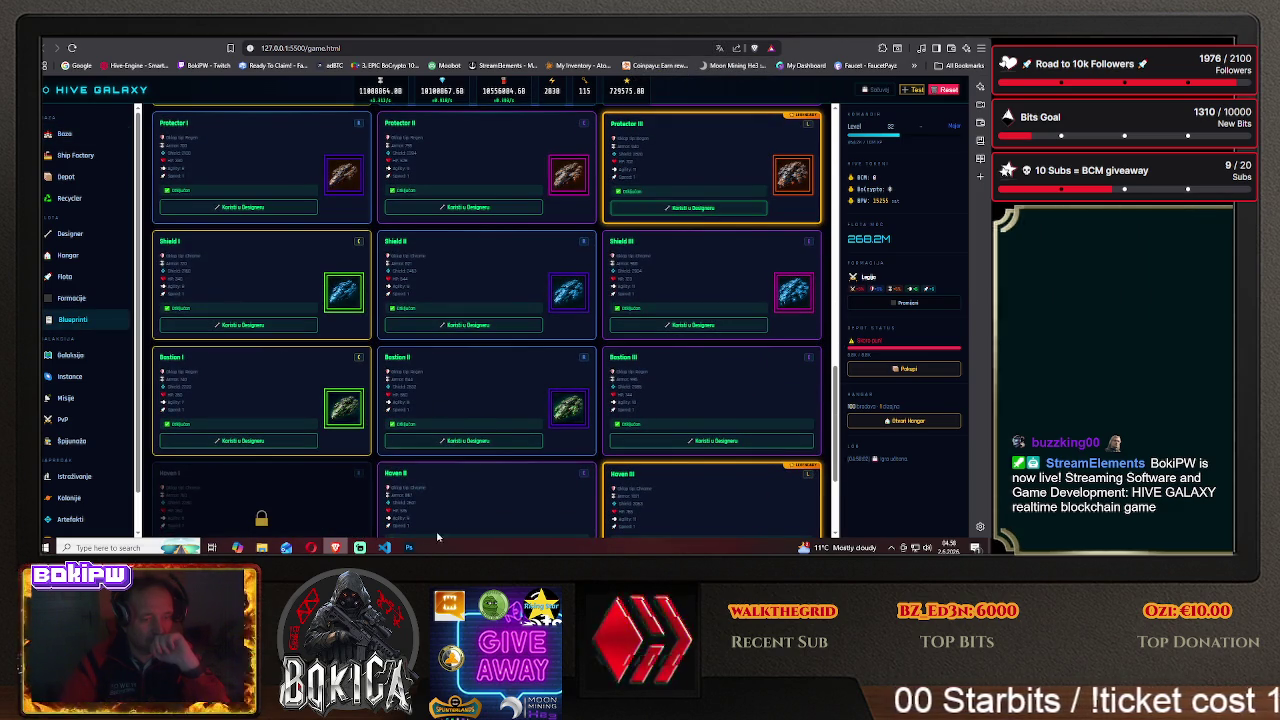
key("alt+Tab")
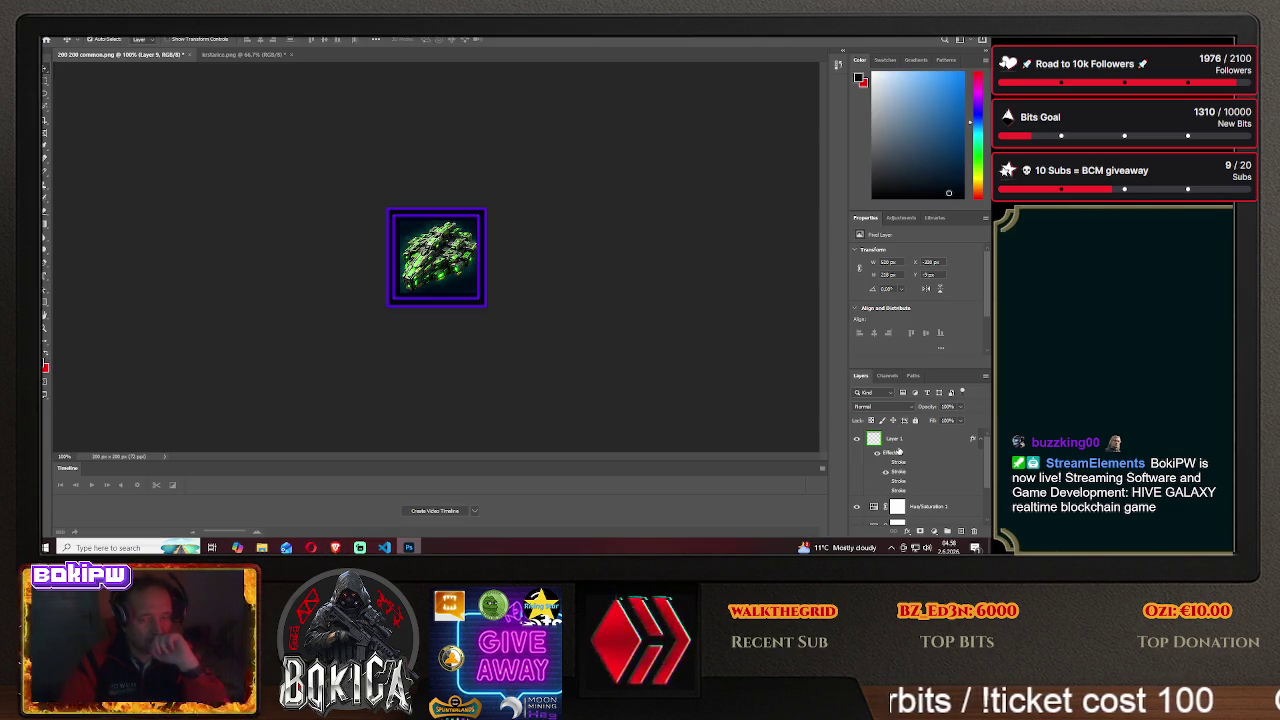
- Replace Layer 1's purple stroke with the magenta stroke in Blending Options
right_click(893, 440)
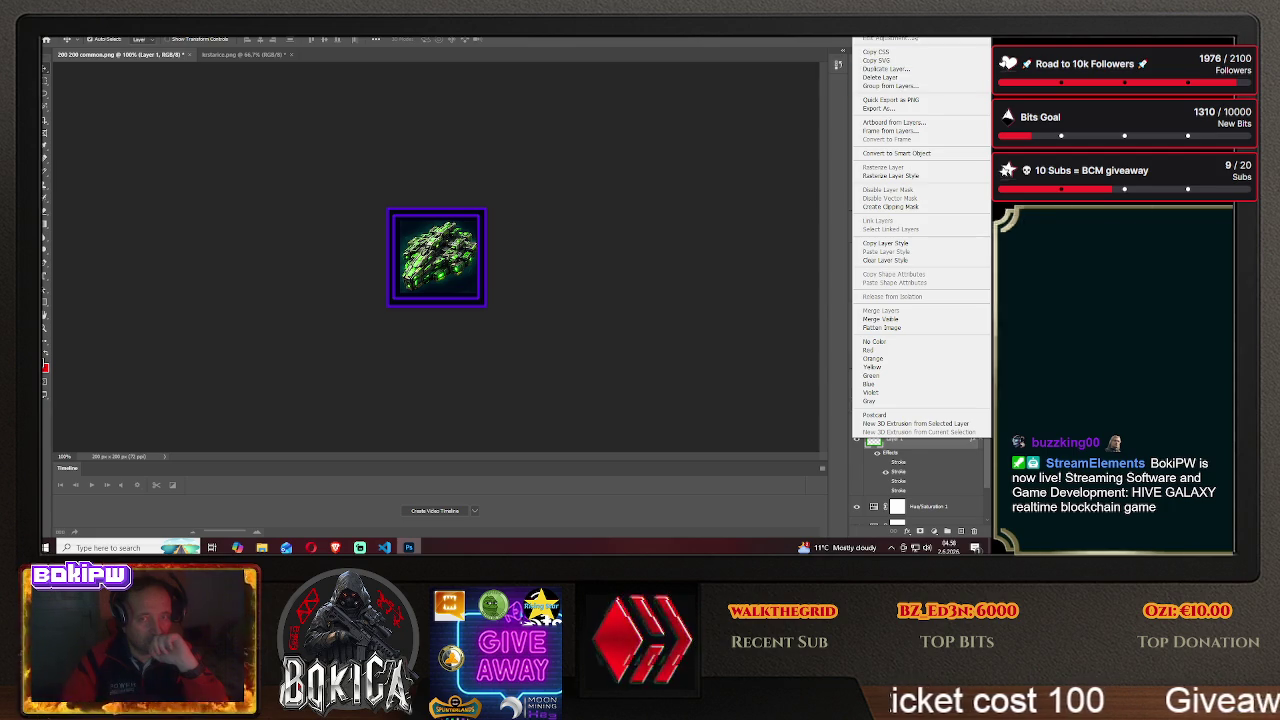
left_click(885, 38)
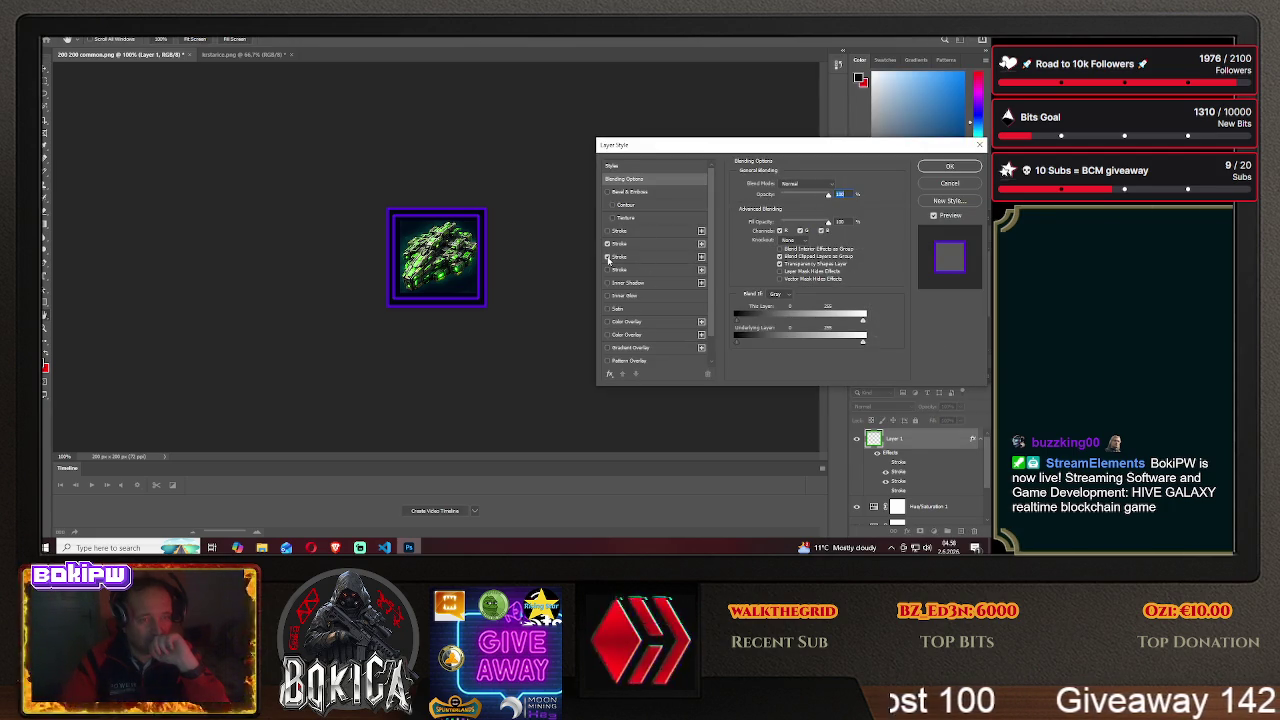
left_click(607, 243)
left_click(607, 256)
left_click(949, 166)
- Save the magenta-framed icon as bastion3.png in the HIVE GALAXY img folder
left_click(50, 30)
left_click(100, 147)
left_click(572, 369)
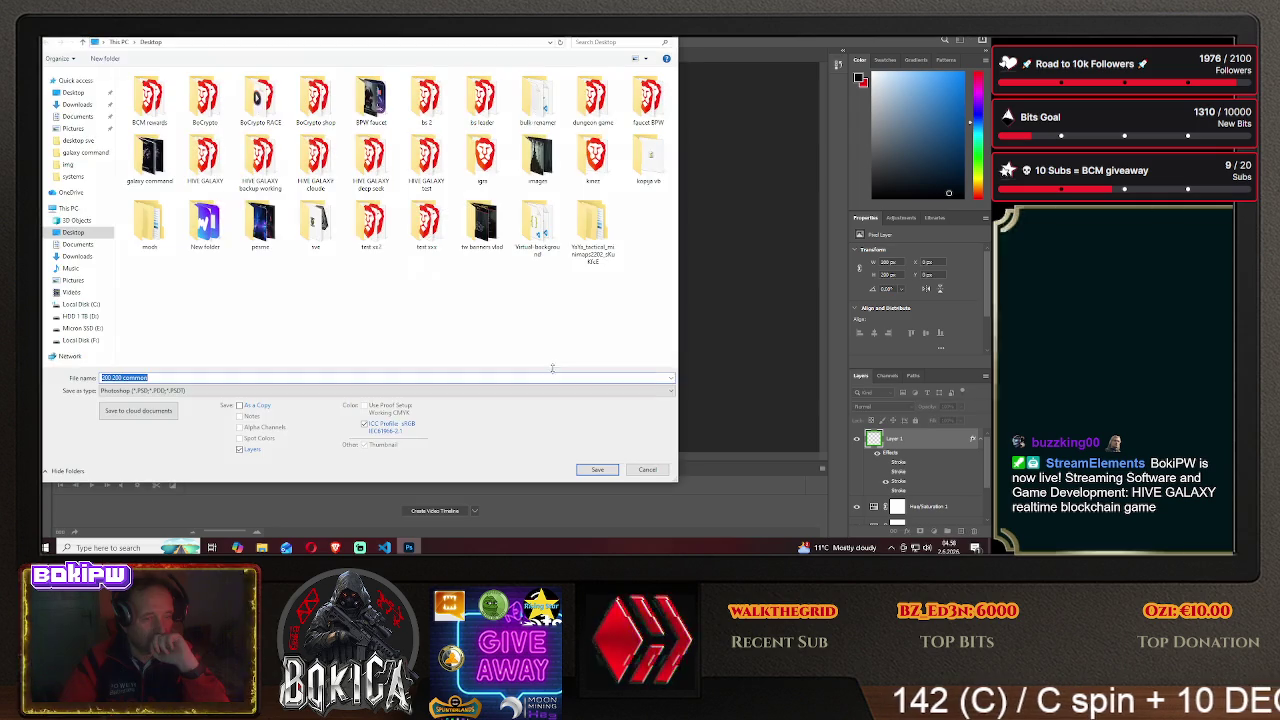
double_click(205, 152)
double_click(140, 108)
left_click(186, 391)
left_click(175, 358)
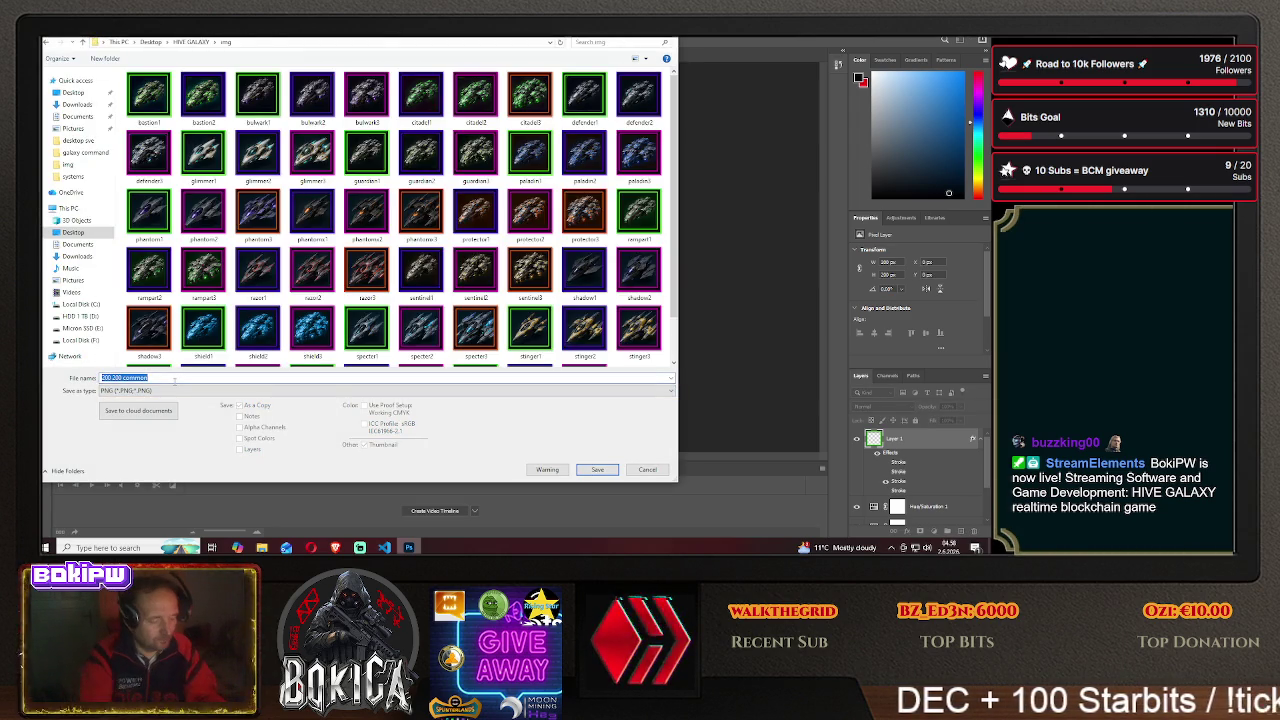
type("bastion3")
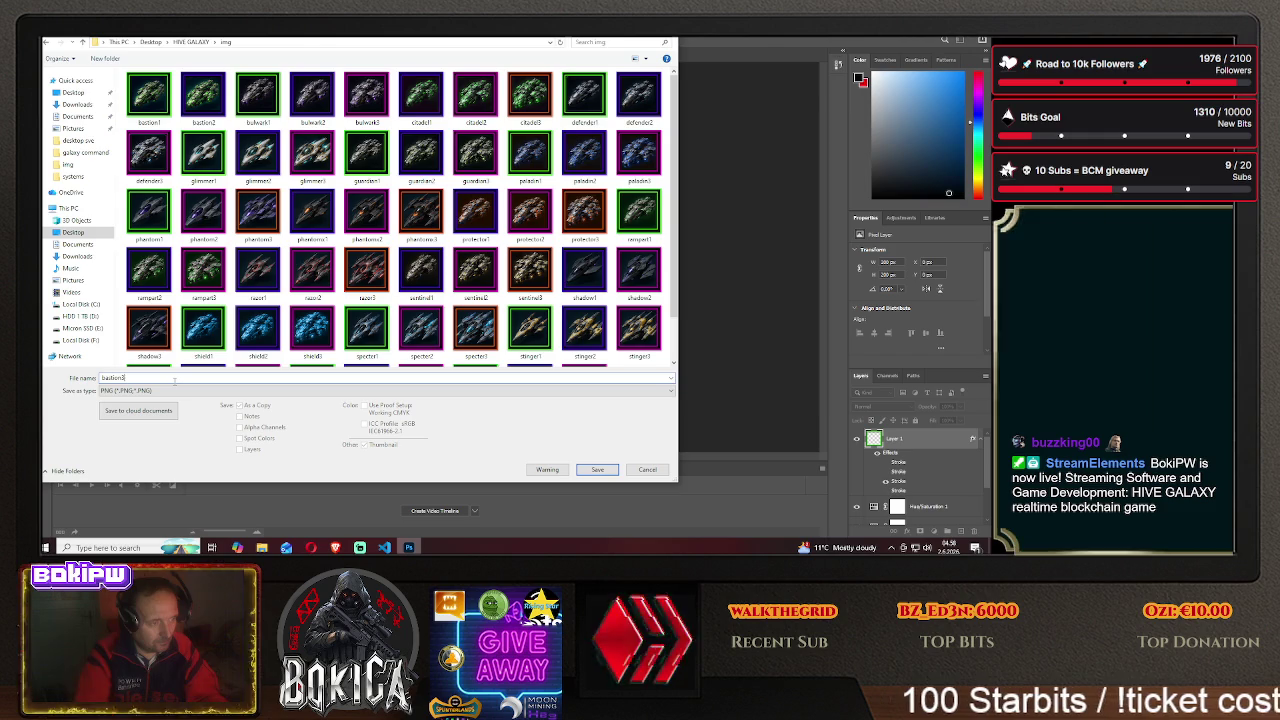
left_click(597, 469)
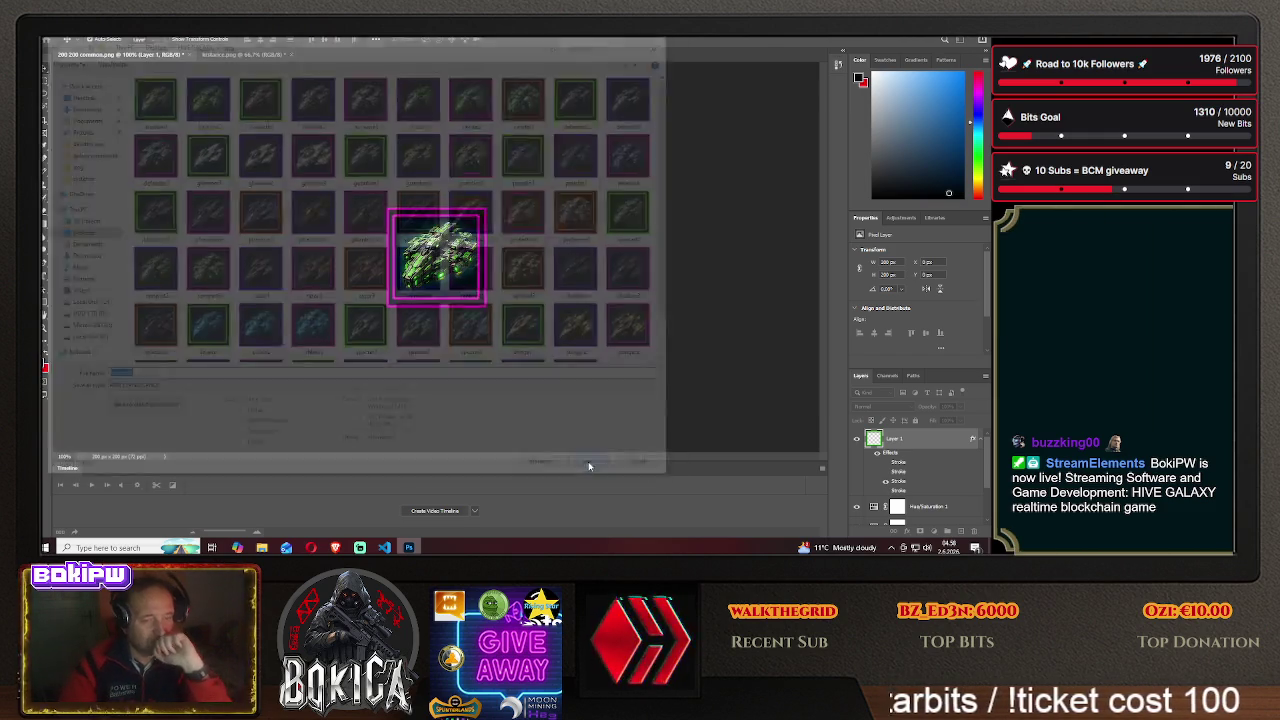
left_click(568, 176)
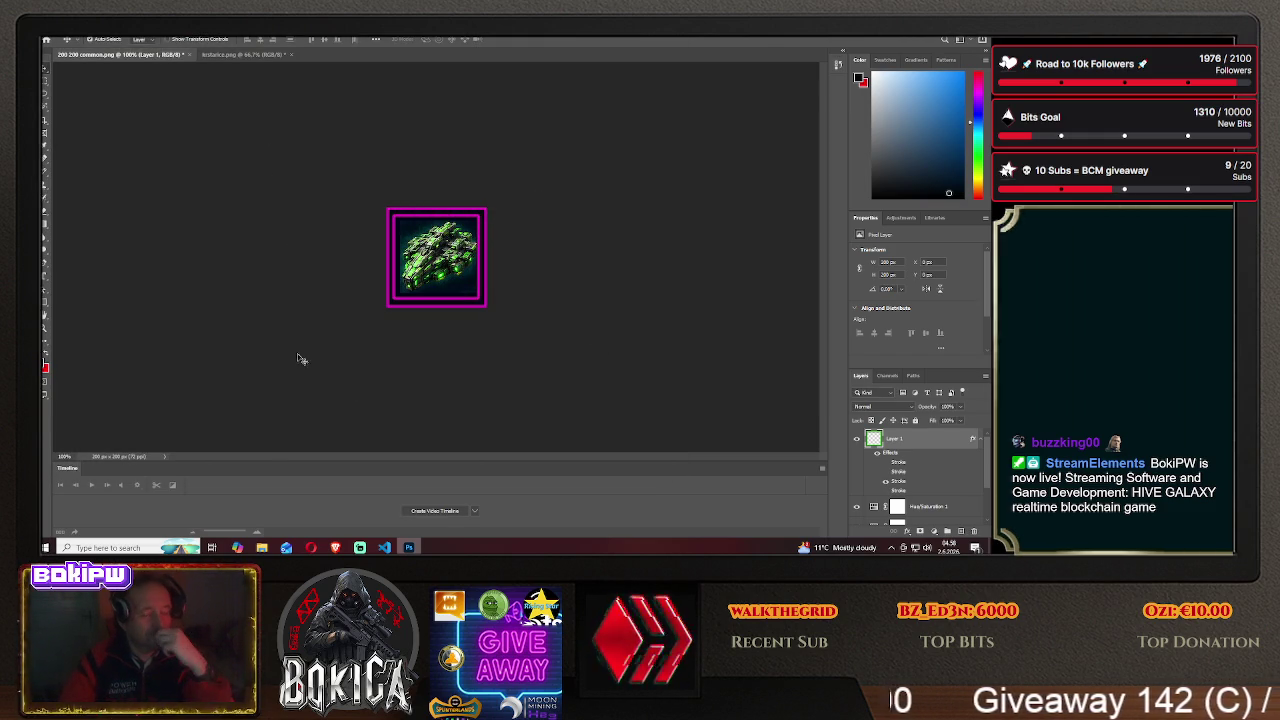
- Scroll through HIVE GALAXY's Blueprinti cruiser cards to check the Bastion I–III icons
key("alt+Tab")
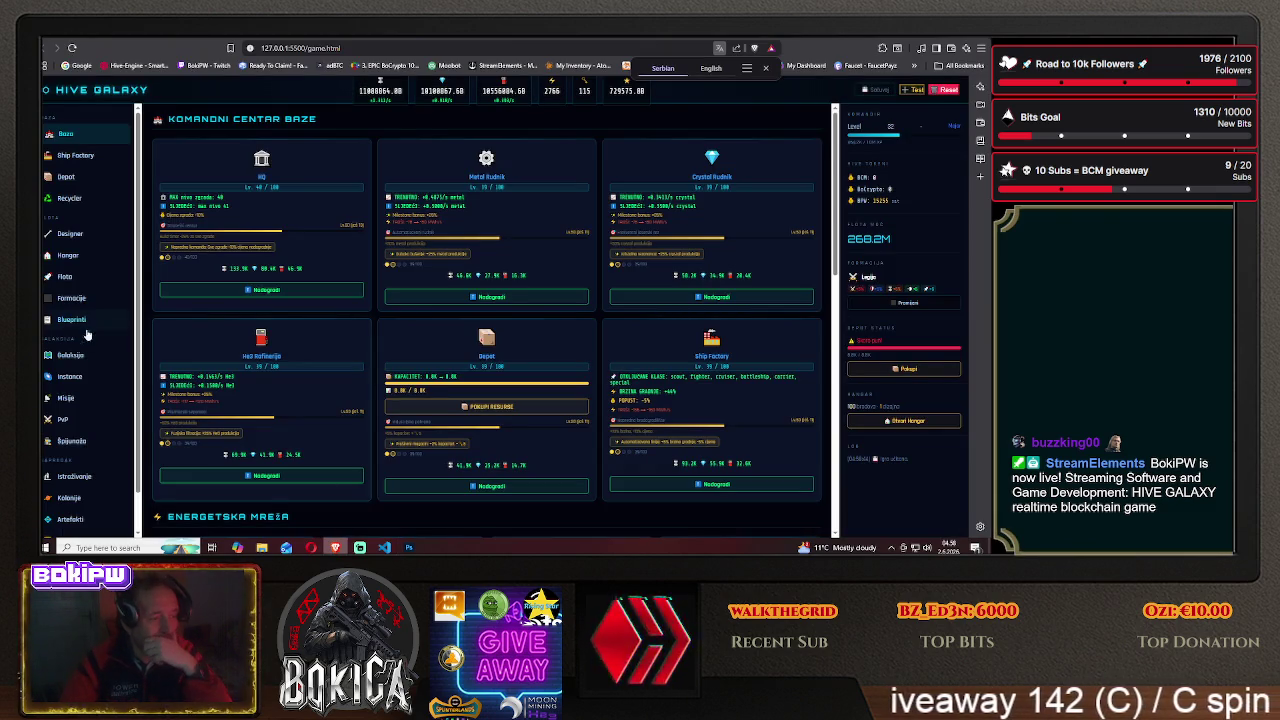
left_click(100, 322)
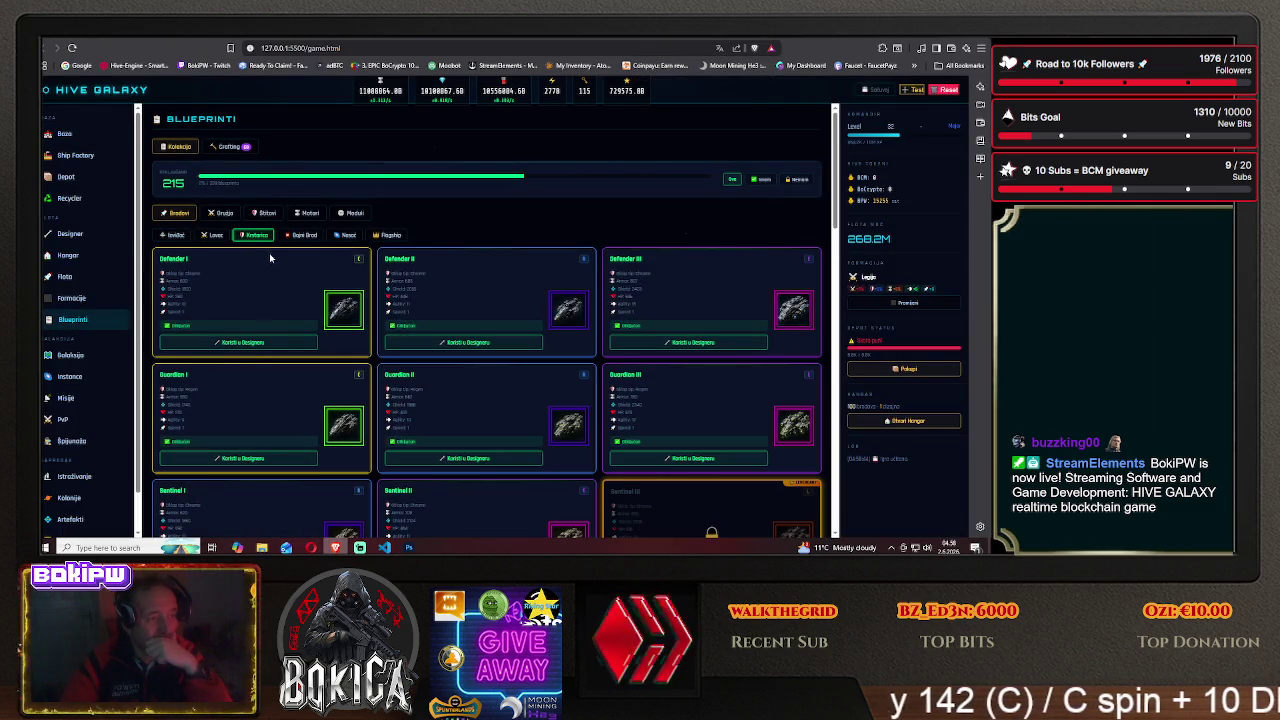
scroll(240, 300, "down", 5)
scroll(231, 348, "down", 2)
scroll(231, 348, "down", 1)
scroll(231, 348, "down", 2)
scroll(232, 348, "down", 1)
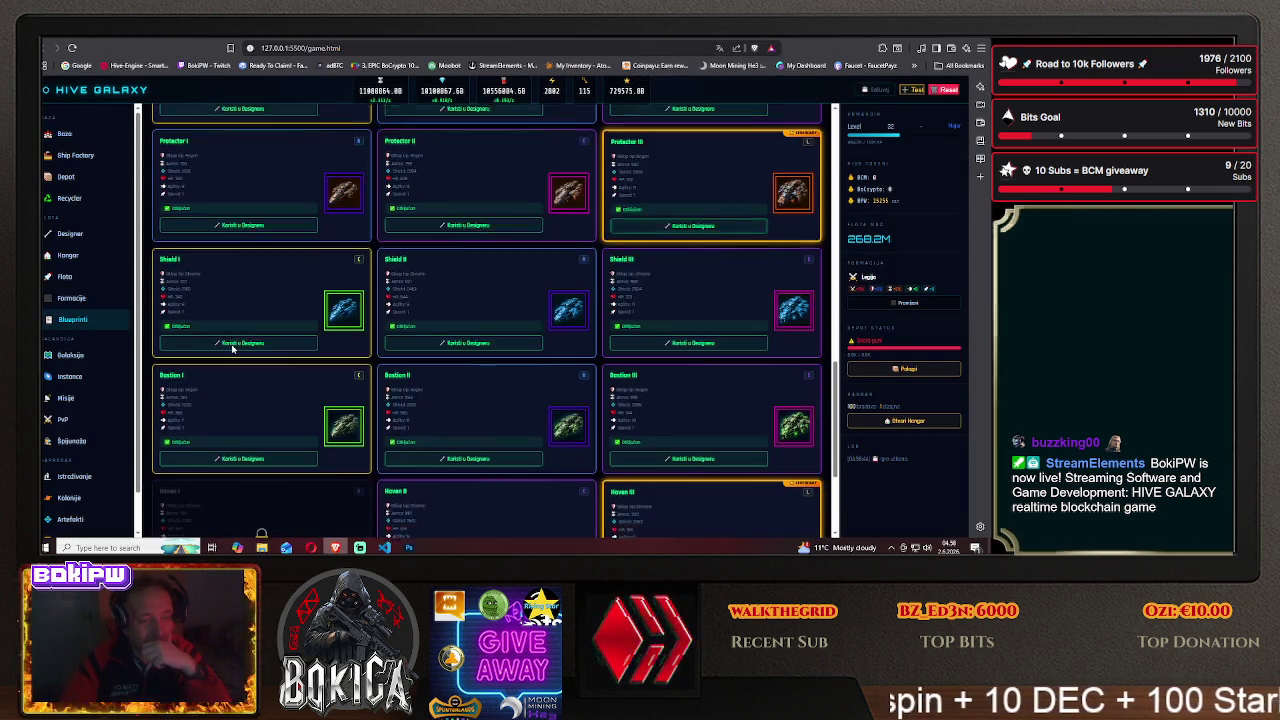
scroll(232, 348, "down", 1)
scroll(232, 348, "down", 1)
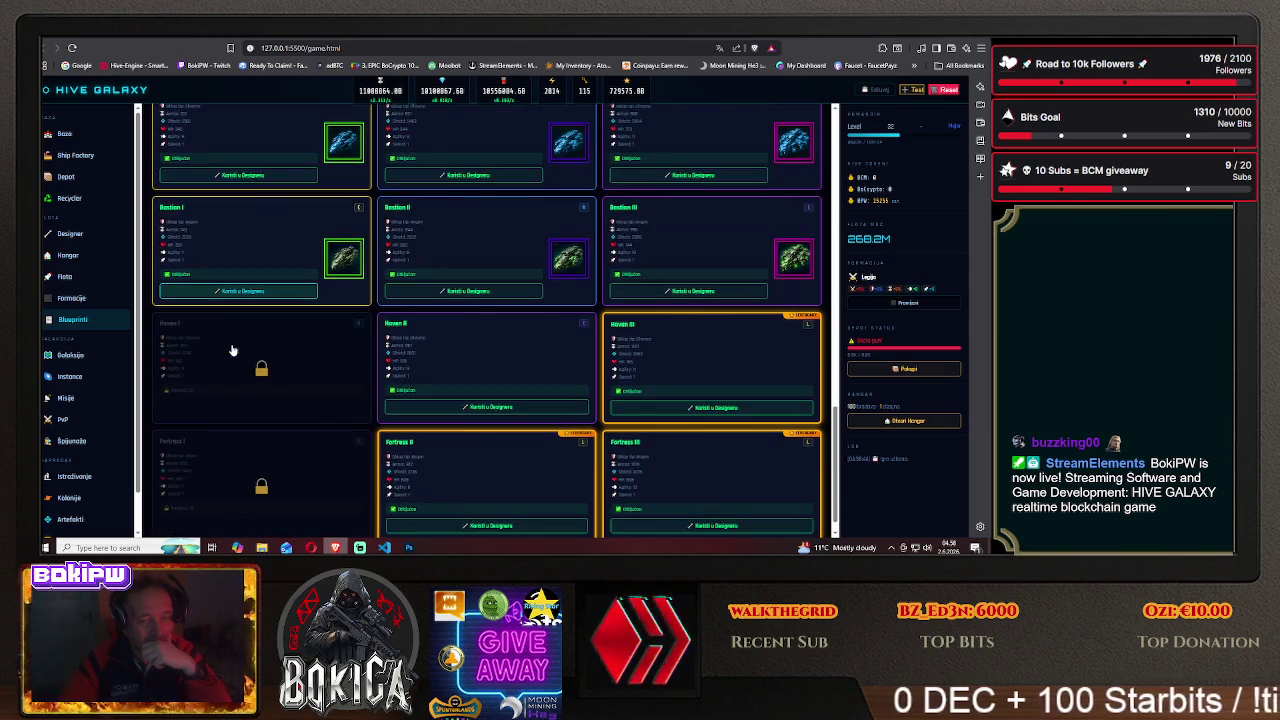
scroll(232, 348, "down", 1)
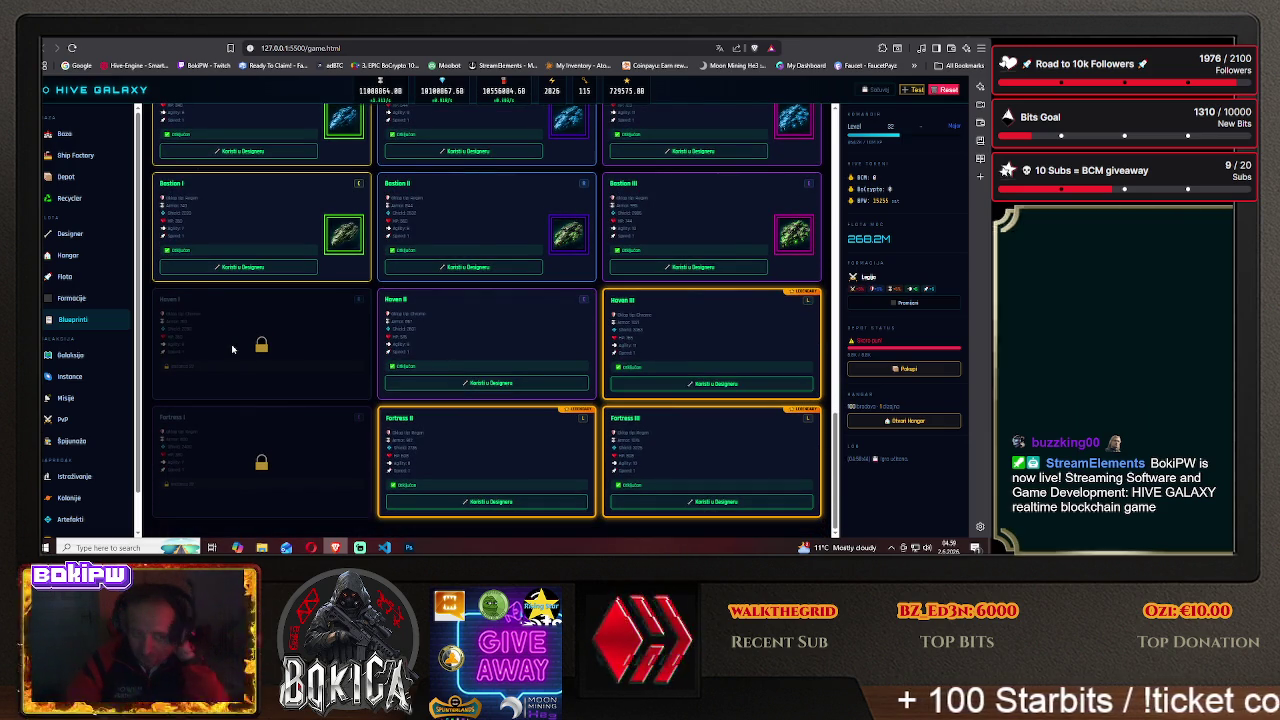
scroll(231, 348, "up", 2)
scroll(231, 348, "up", 2)
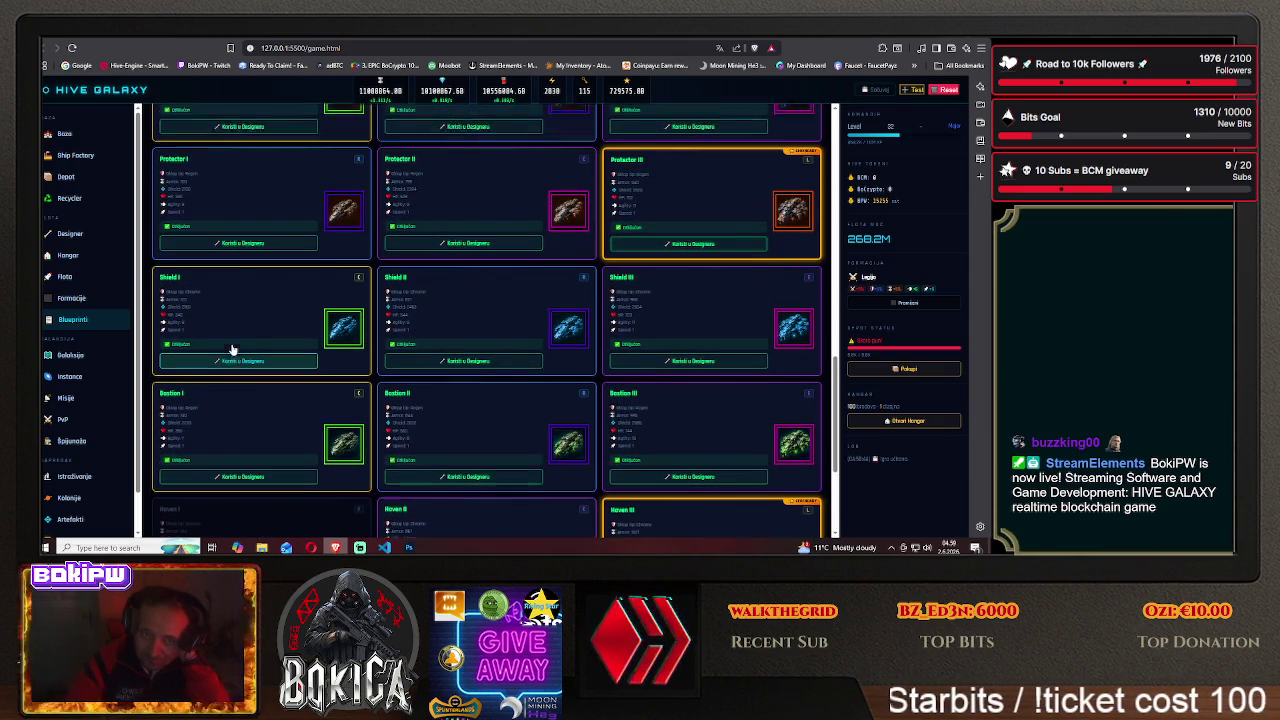
scroll(231, 348, "up", 1)
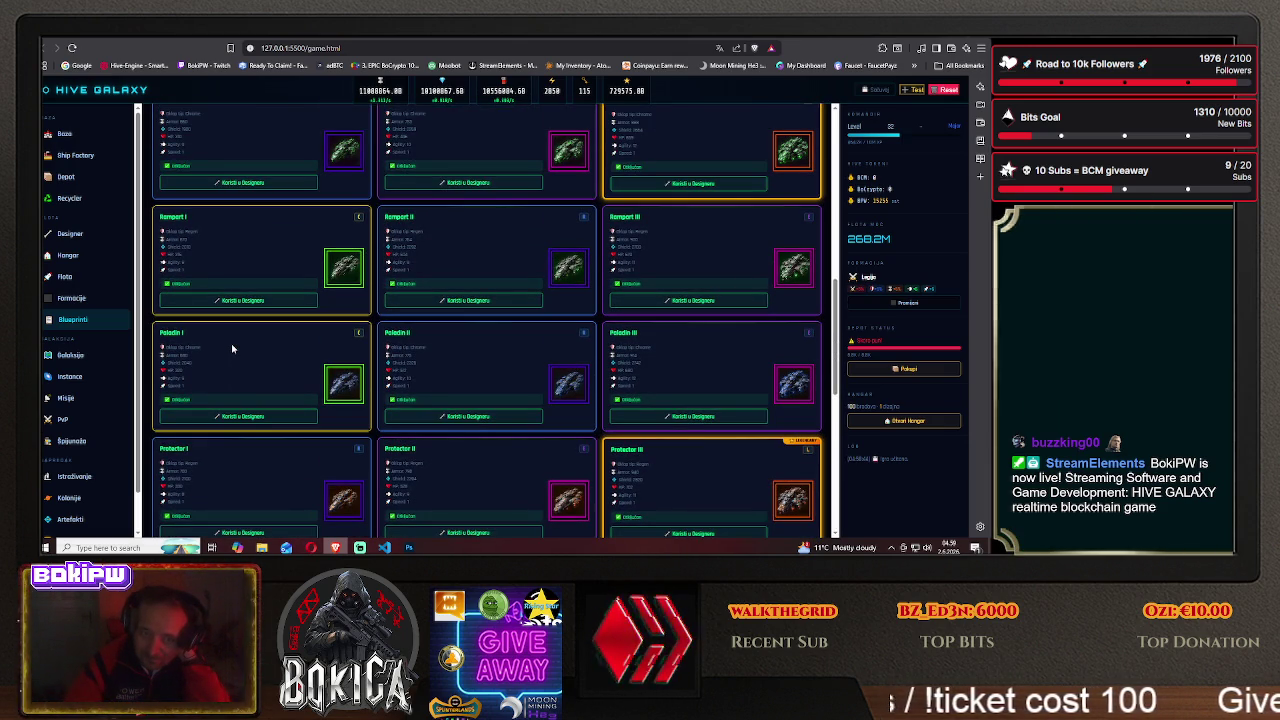
scroll(231, 348, "up", 2)
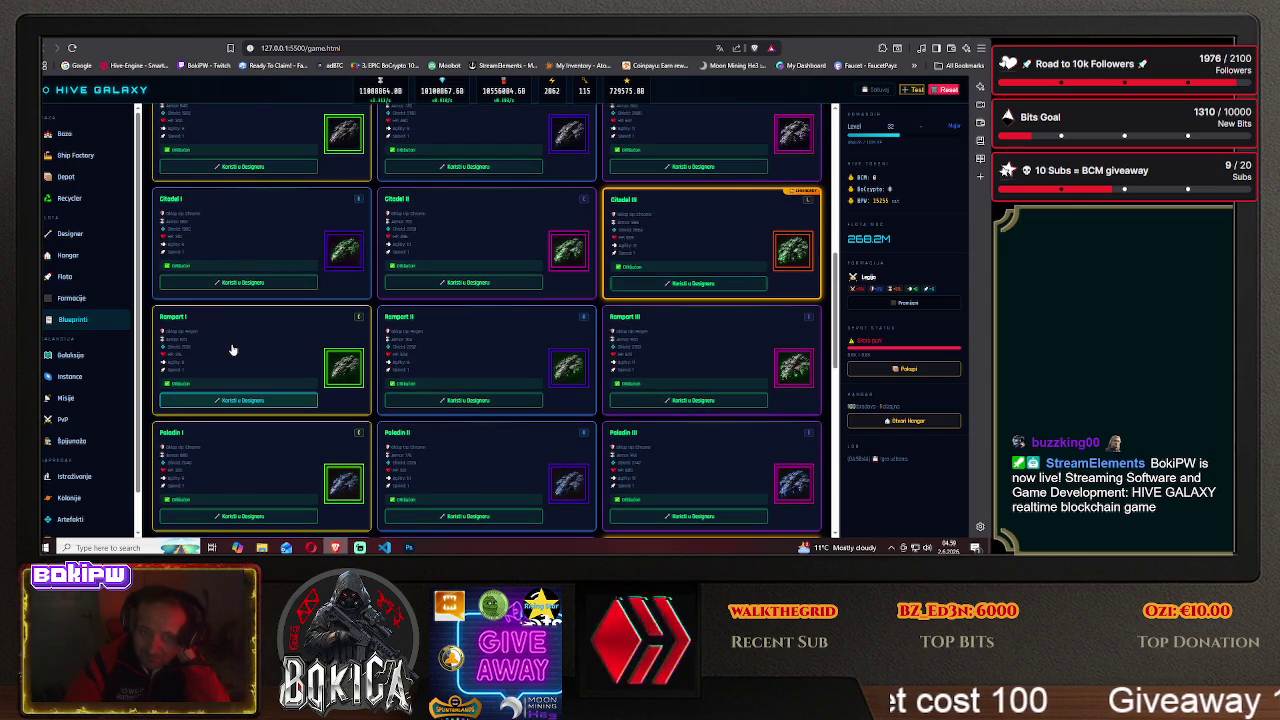
scroll(231, 348, "up", 1)
scroll(231, 348, "up", 1)
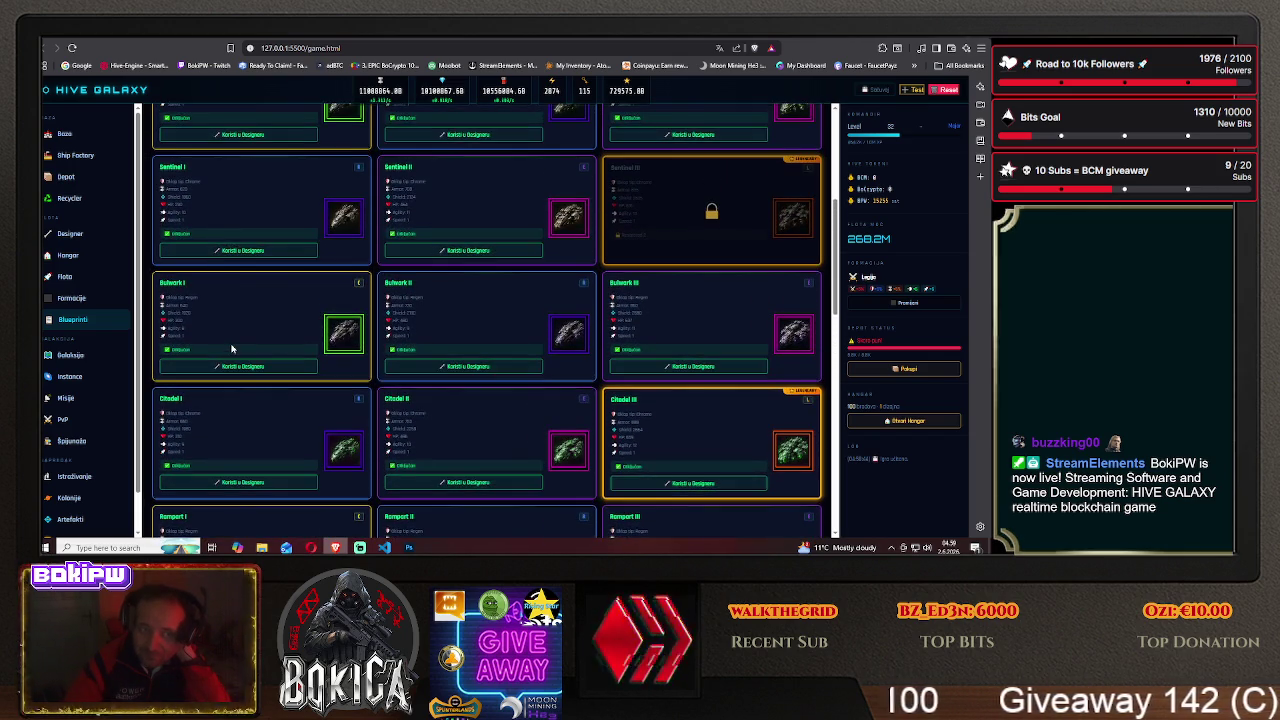
scroll(231, 348, "up", 1)
scroll(231, 348, "up", 1)
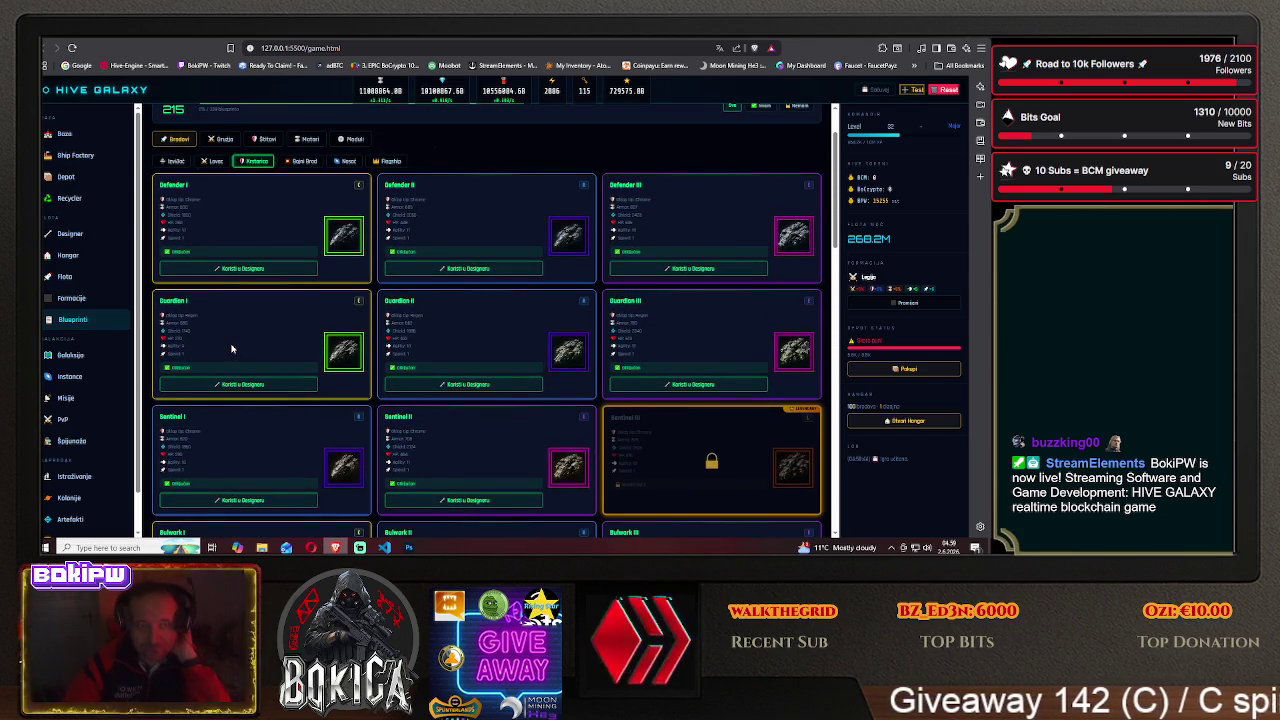
scroll(231, 348, "down", 2)
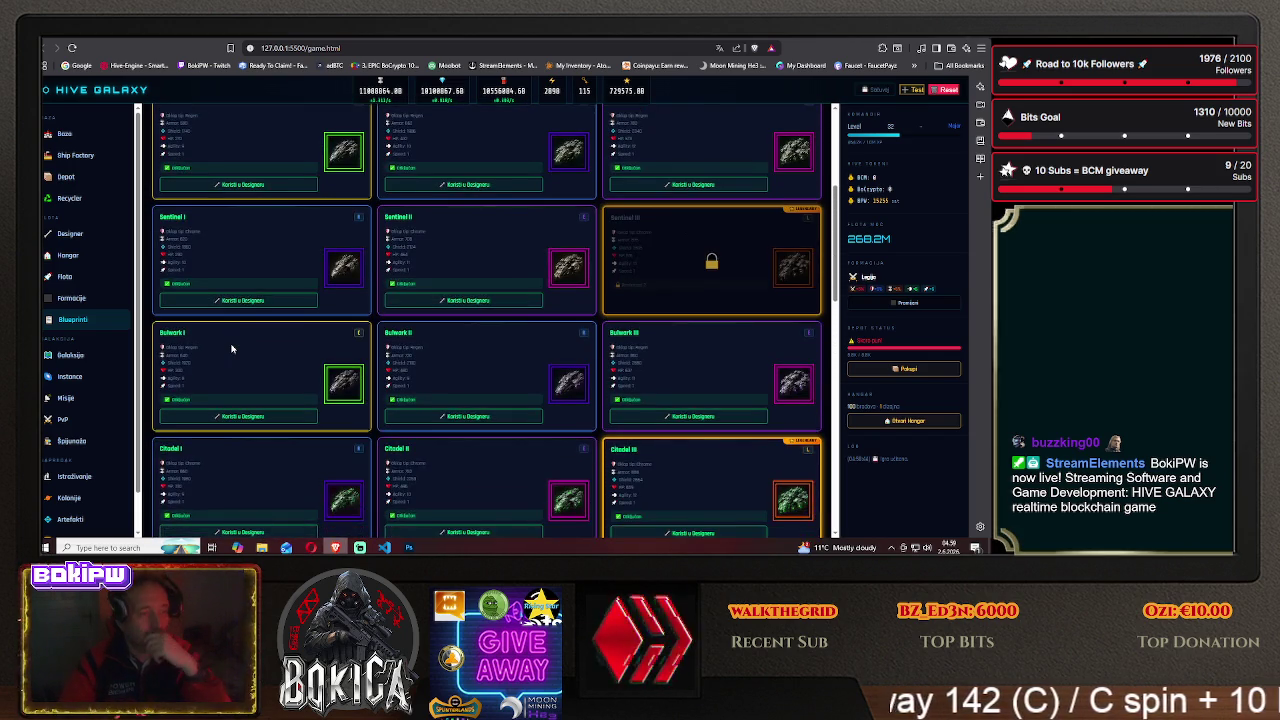
scroll(231, 348, "down", 1)
scroll(231, 348, "down", 1)
scroll(231, 348, "down", 1)
scroll(231, 348, "down", 1)
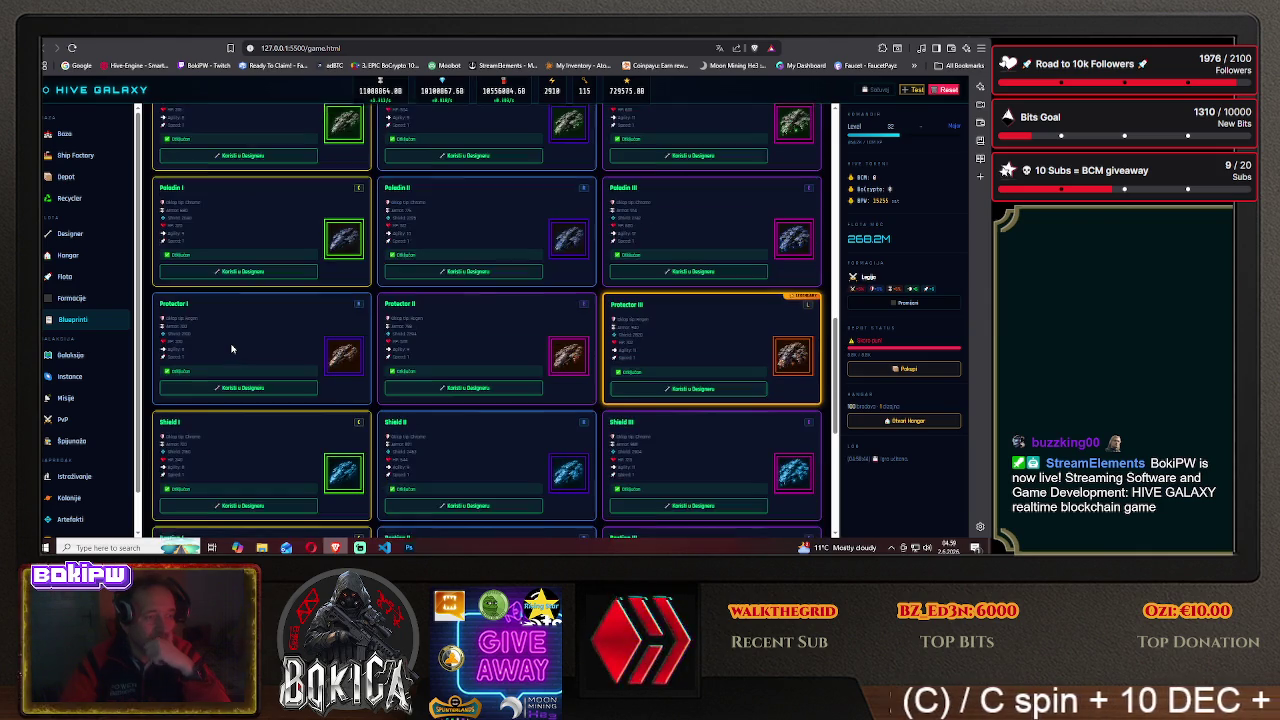
scroll(231, 348, "down", 1)
scroll(231, 348, "down", 1)
scroll(231, 348, "down", 1)
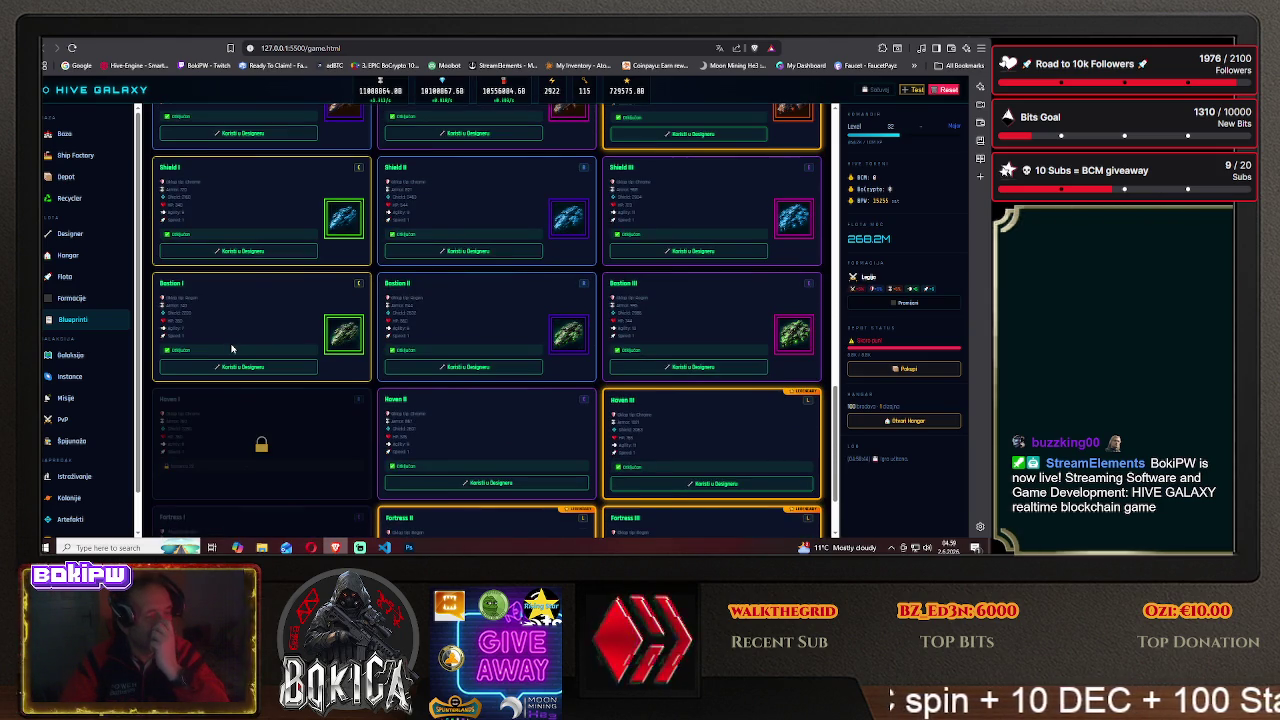
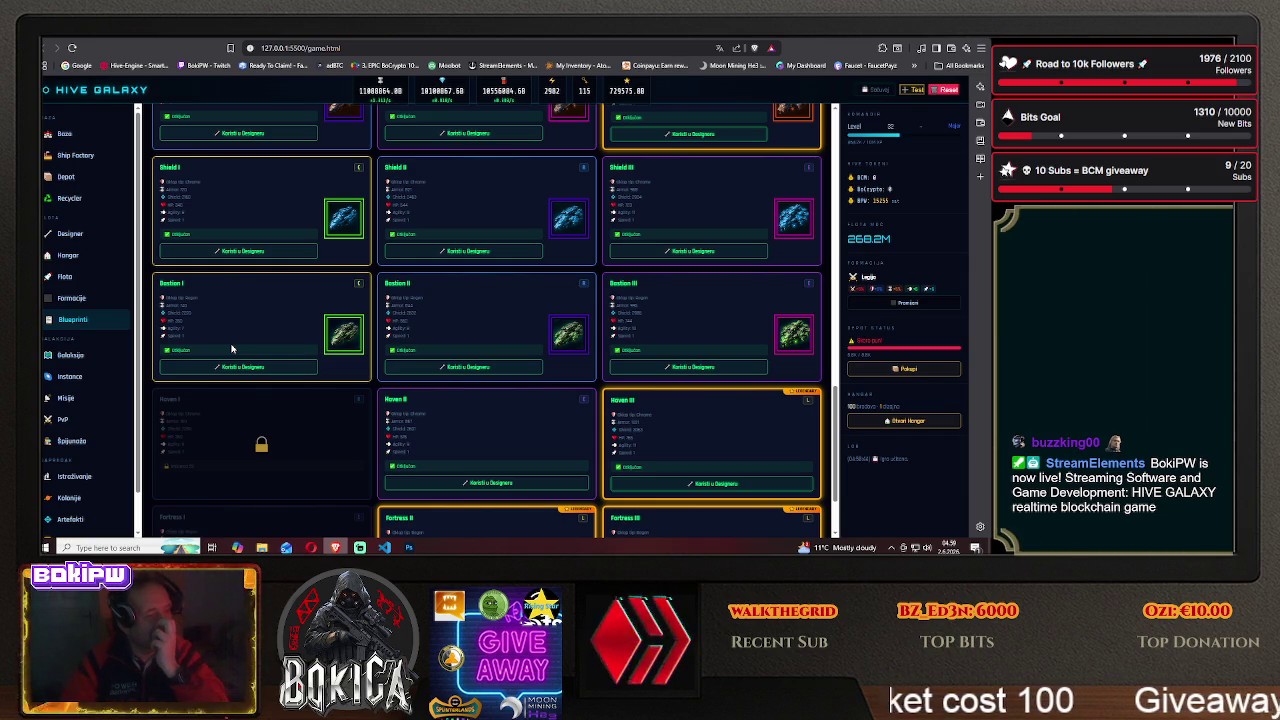
- Scroll through the Hive Galaxy page, then bring up the krstarice.png sprite sheet in Photoshop
scroll(231, 348, "down", 2)
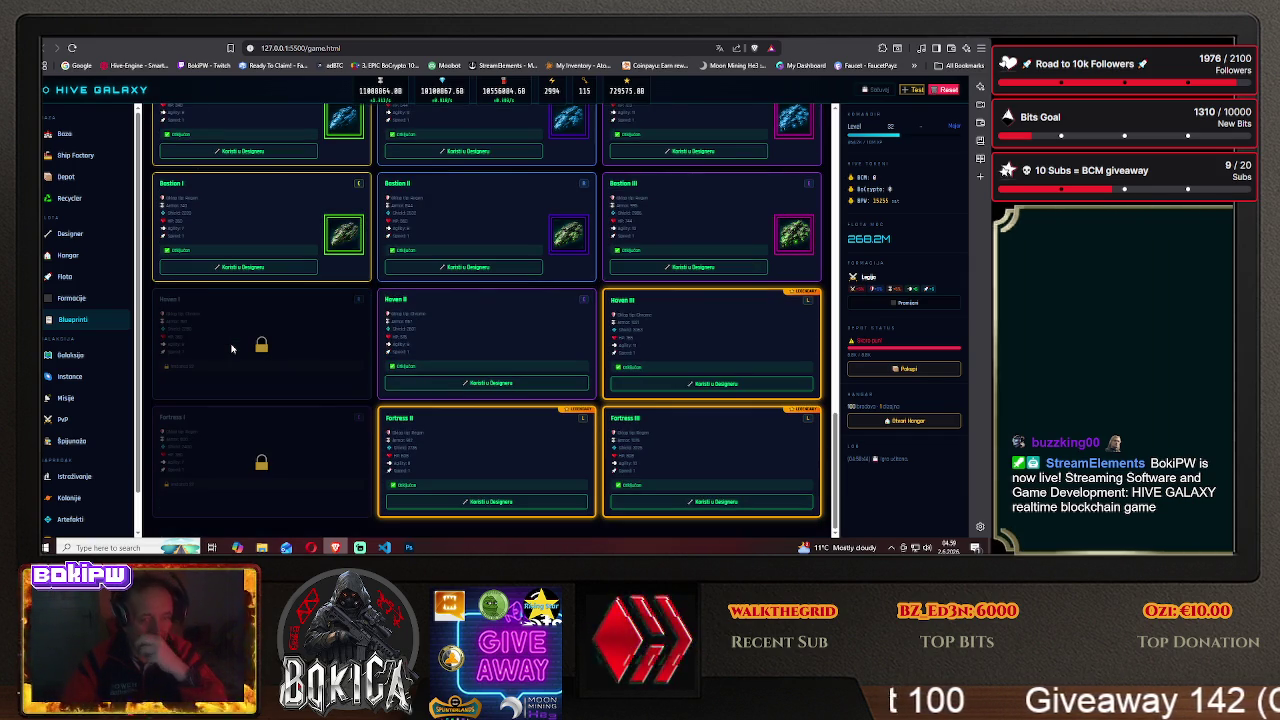
scroll(231, 348, "up", 3)
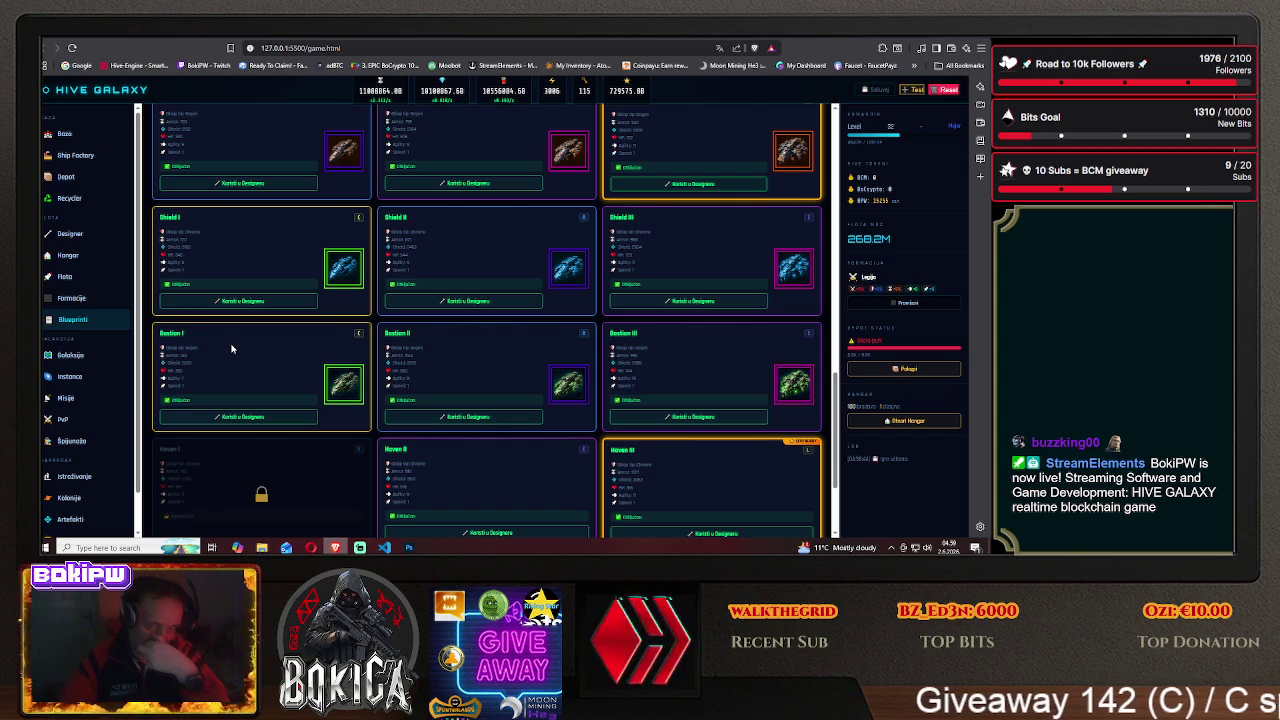
scroll(231, 348, "up", 4)
scroll(231, 348, "up", 2)
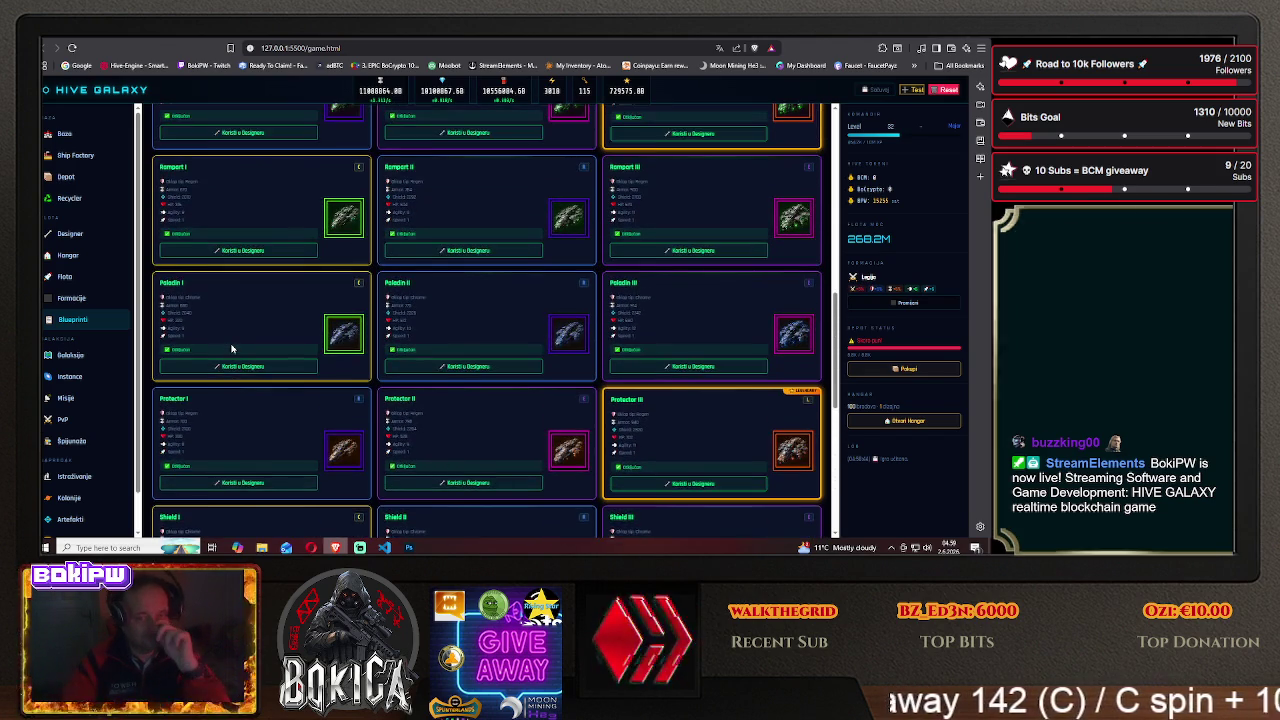
scroll(231, 348, "up", 2)
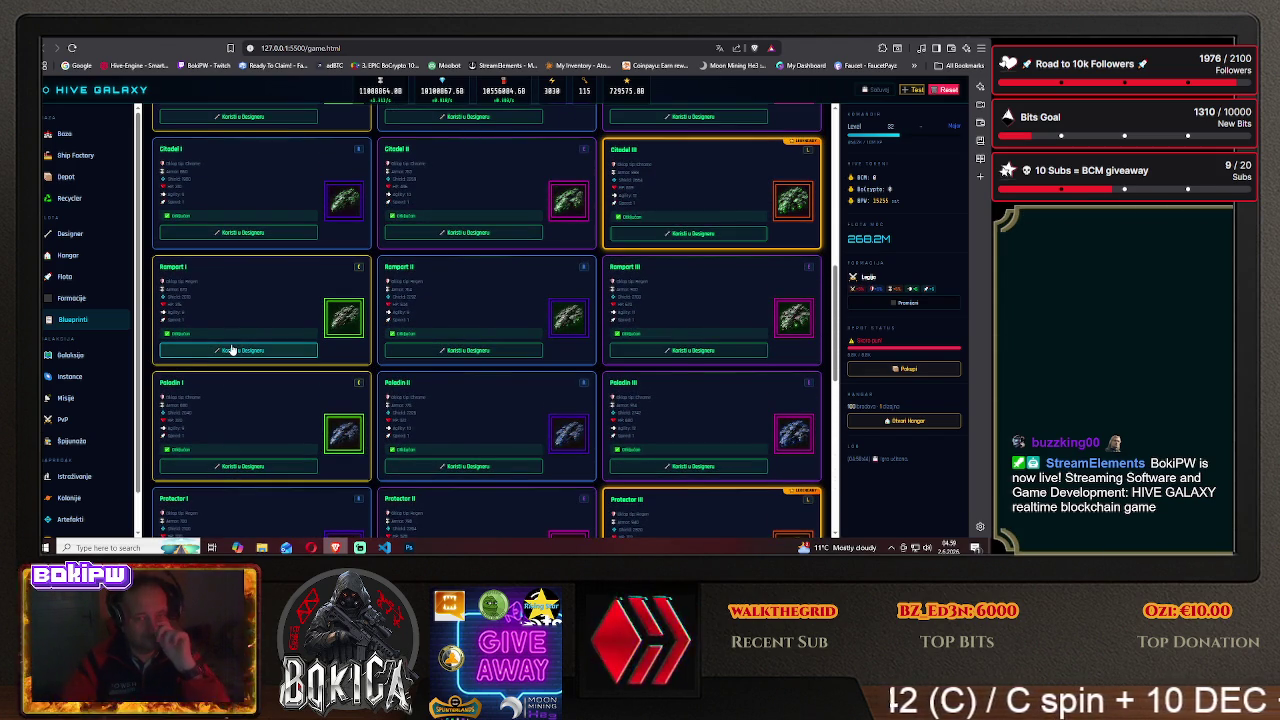
scroll(231, 348, "up", 3)
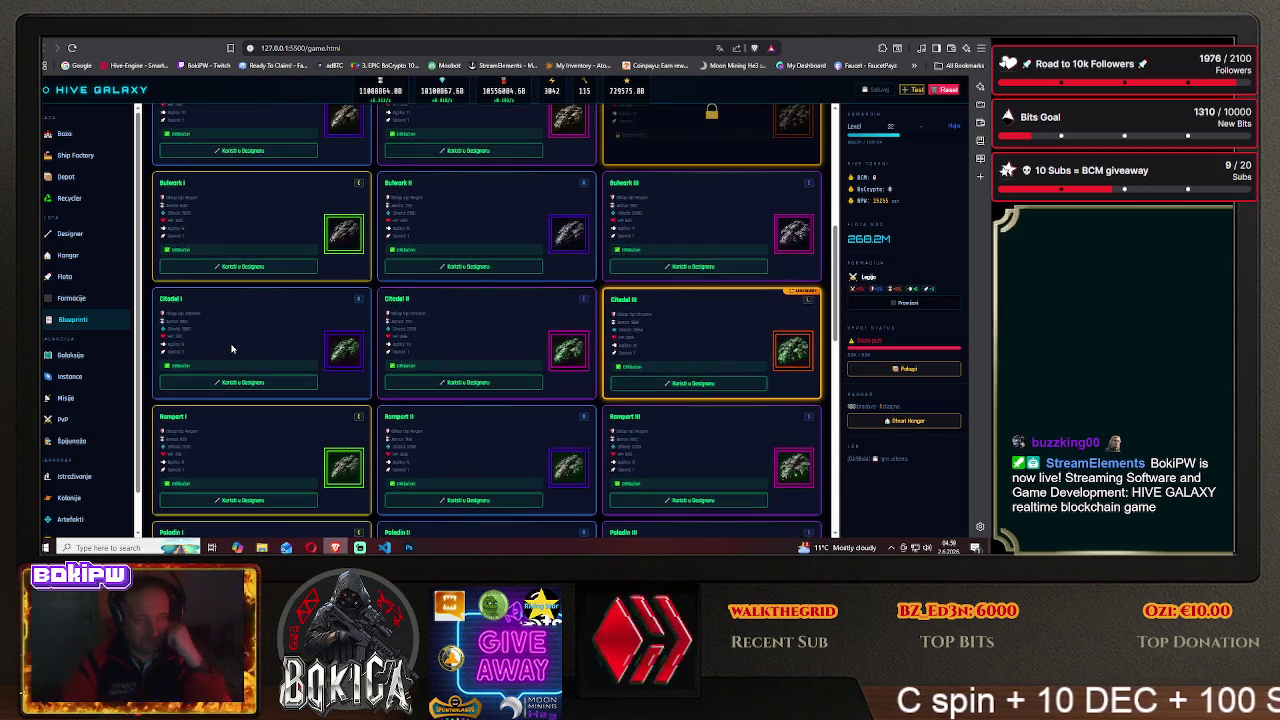
scroll(231, 348, "up", 4)
scroll(231, 348, "up", 2)
scroll(231, 348, "up", 1)
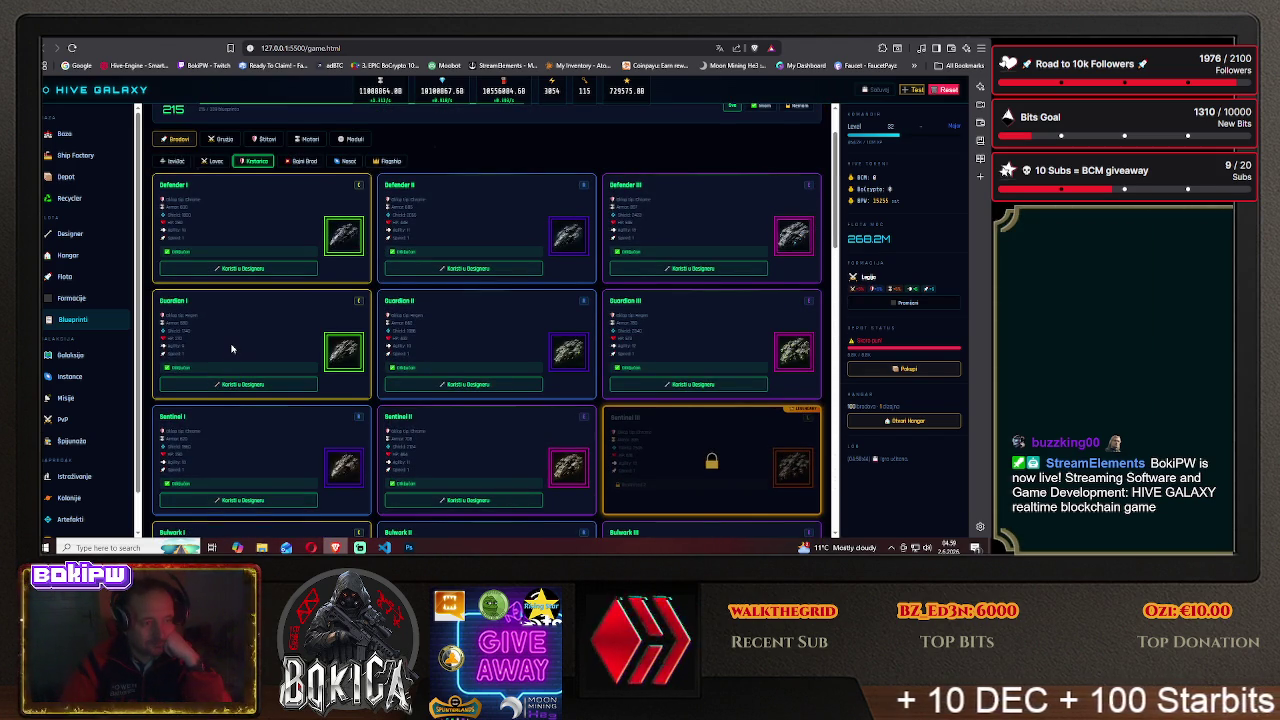
scroll(231, 348, "down", 5)
scroll(231, 348, "down", 5)
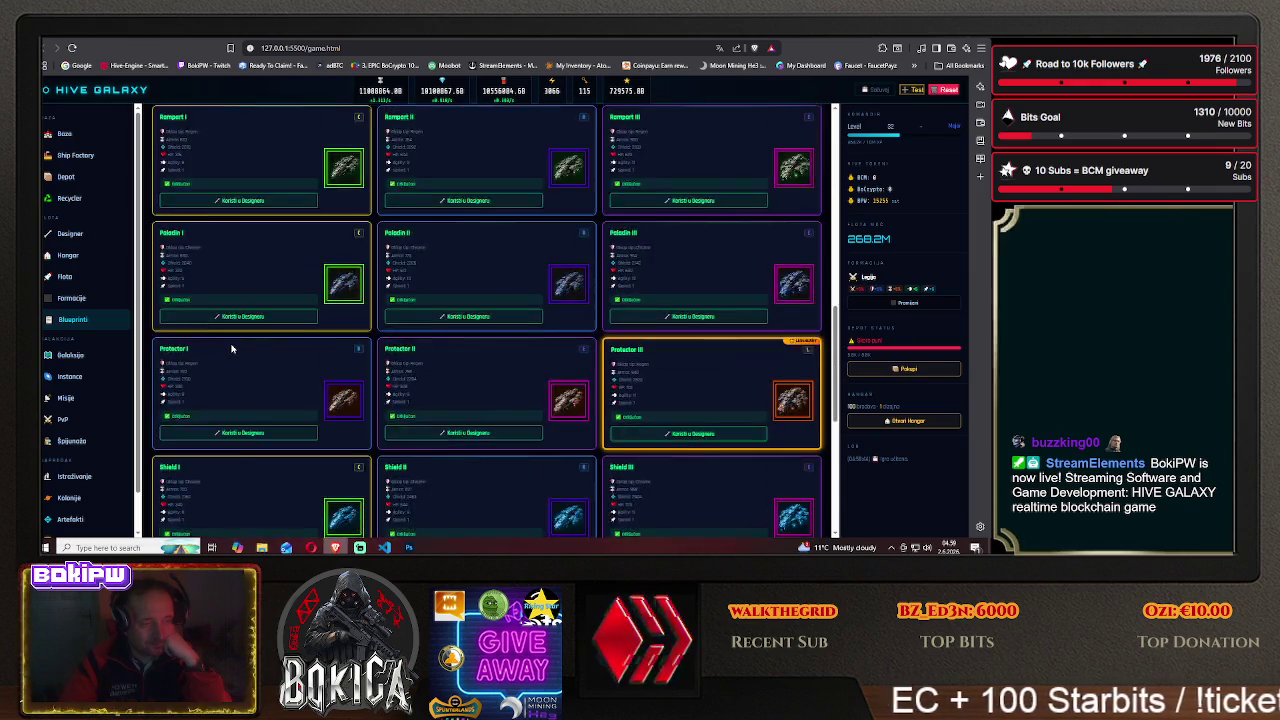
scroll(231, 348, "down", 5)
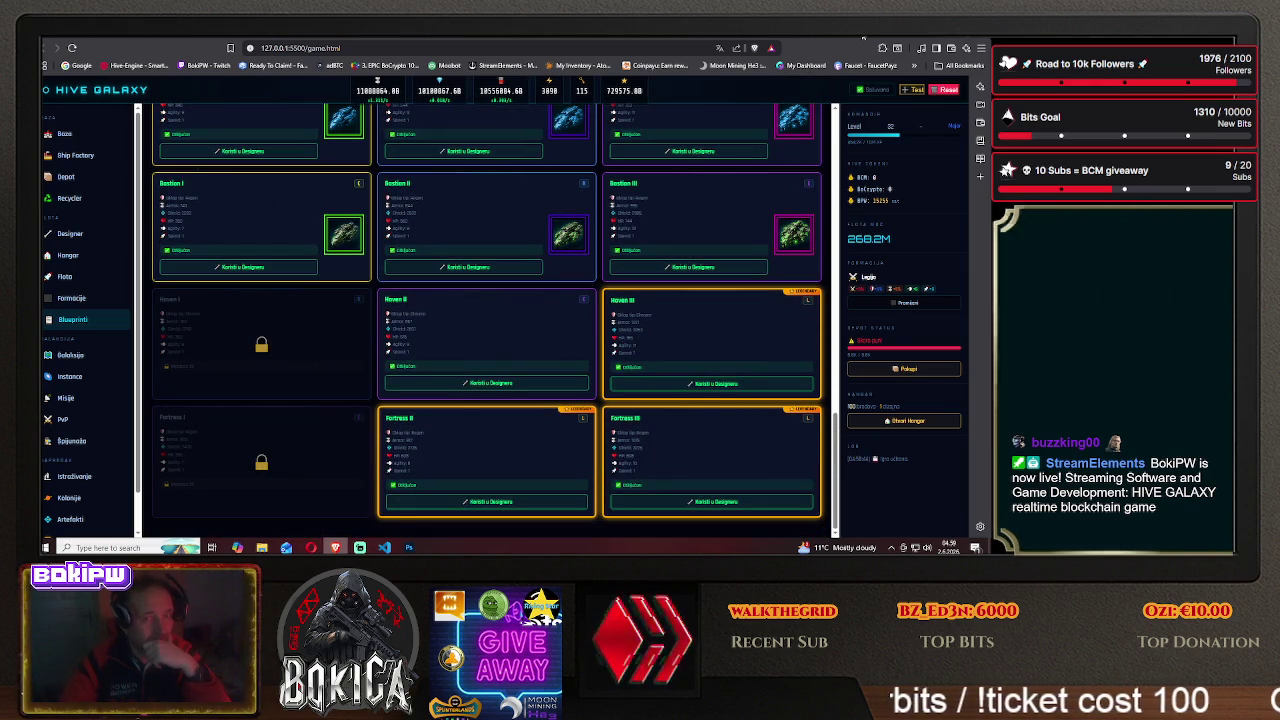
left_click(409, 548)
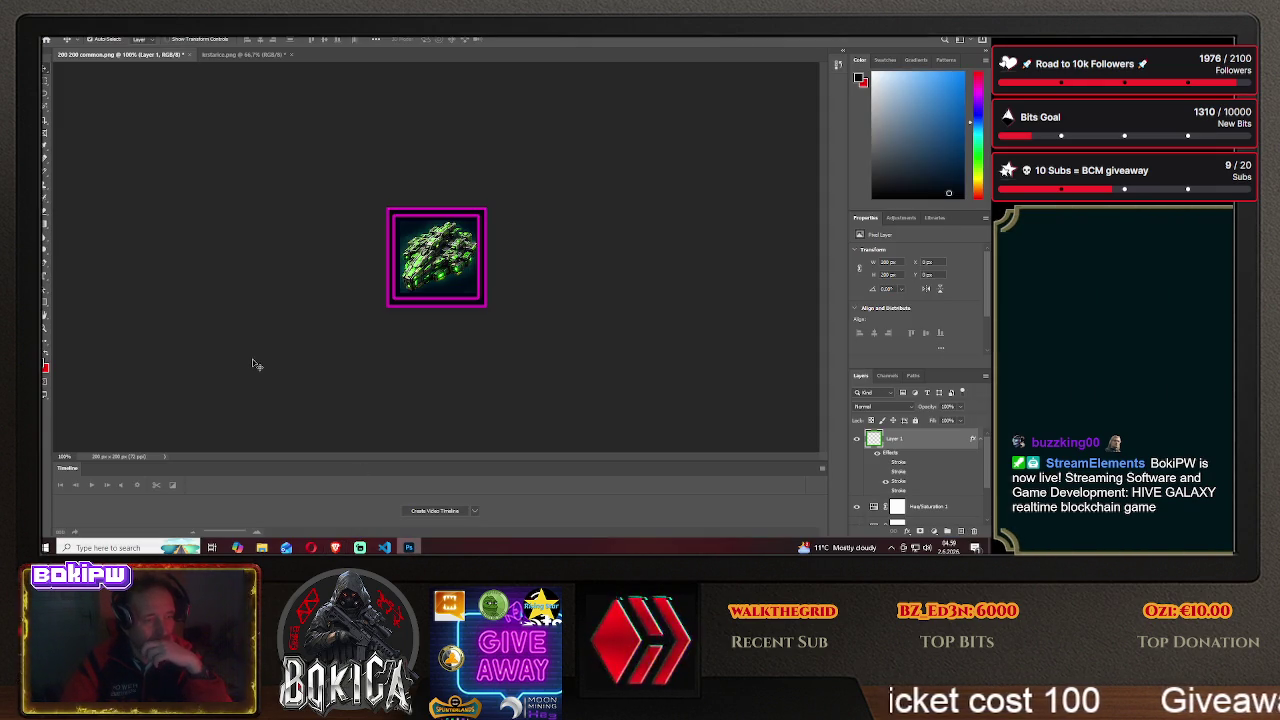
left_click(227, 55)
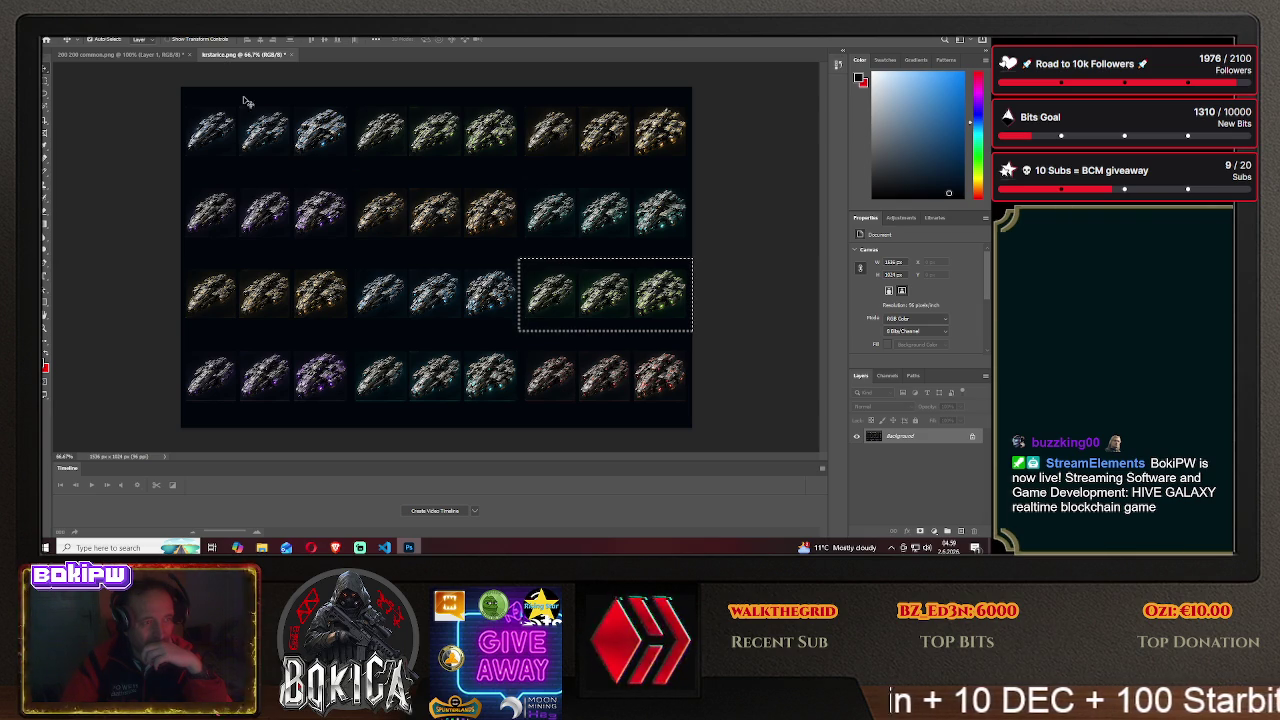
- Switch to rectangular selection, clearing the old selection, and glance back at the game
left_click(45, 85)
left_click(365, 261)
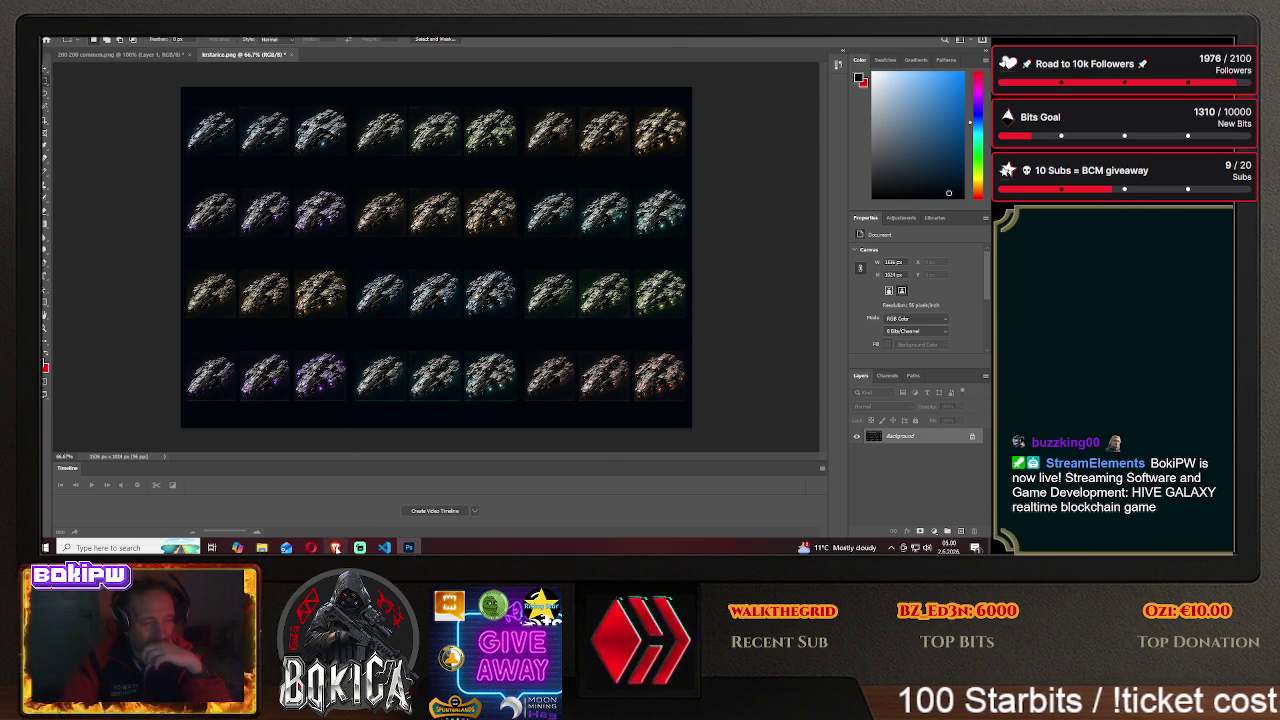
left_click(335, 547)
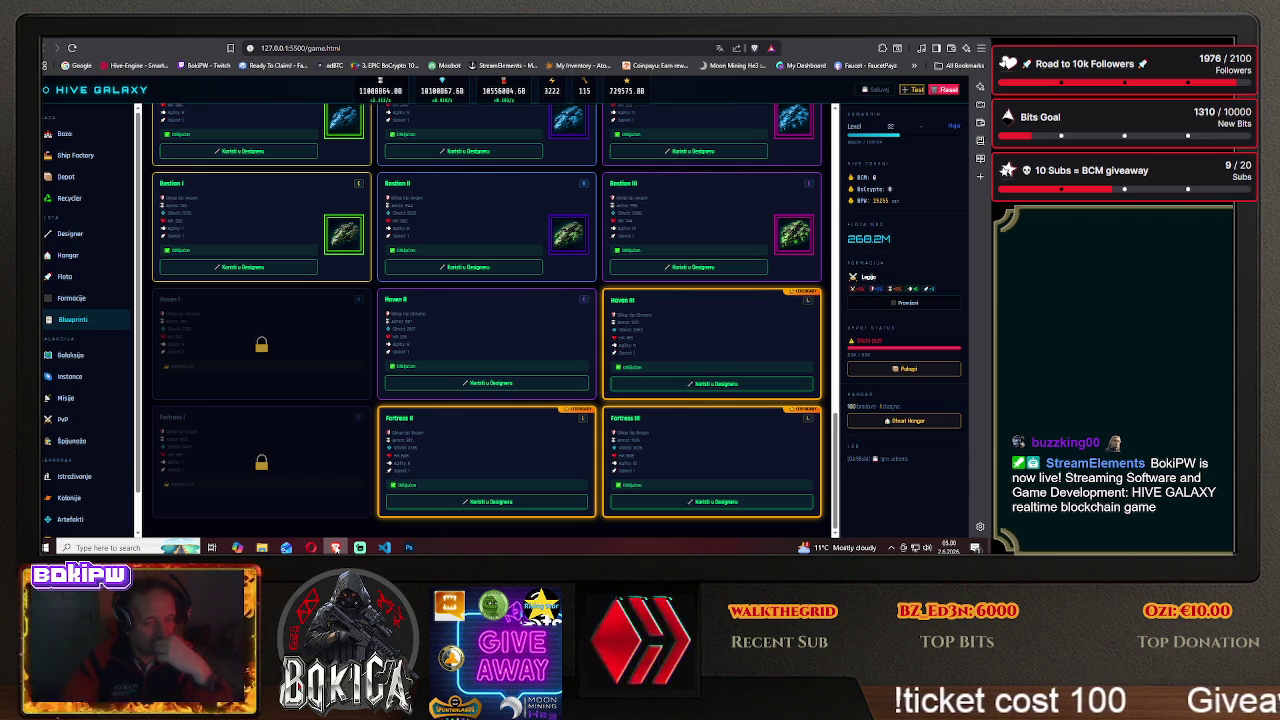
key("alt+Tab")
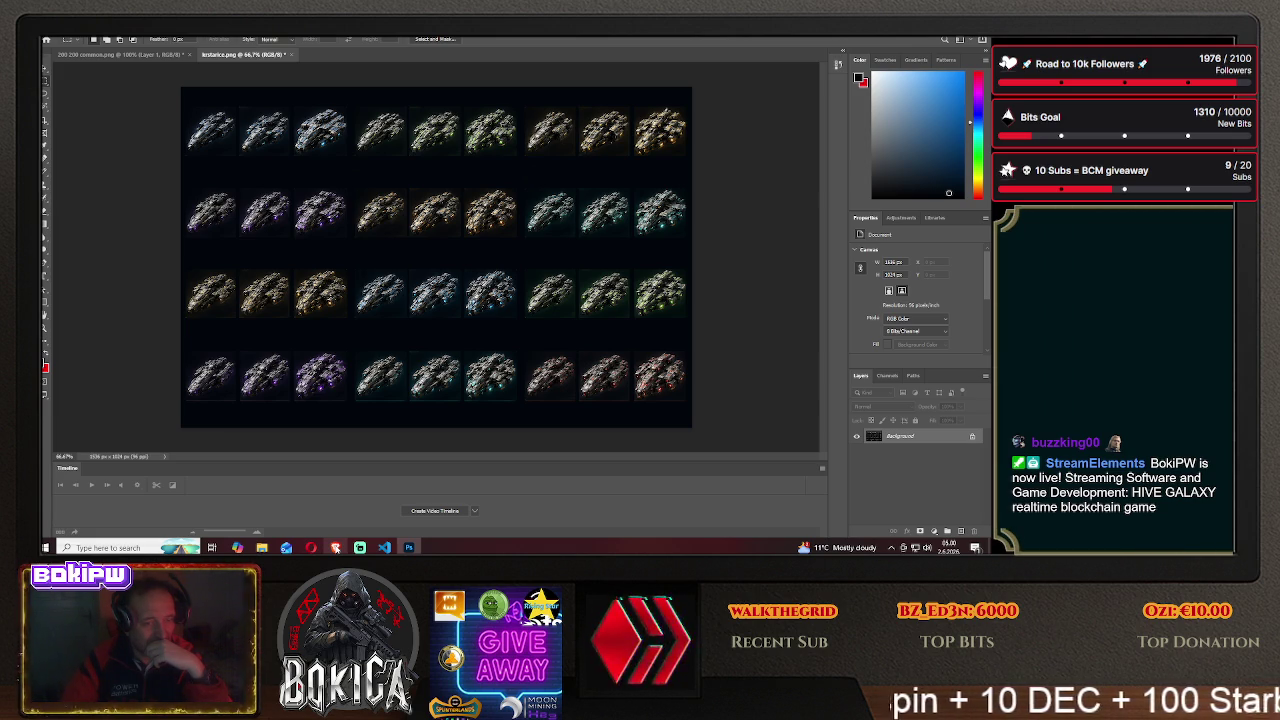
- Review the game's blueprint cards again, then return to the Photoshop sprite sheet
left_click(335, 547)
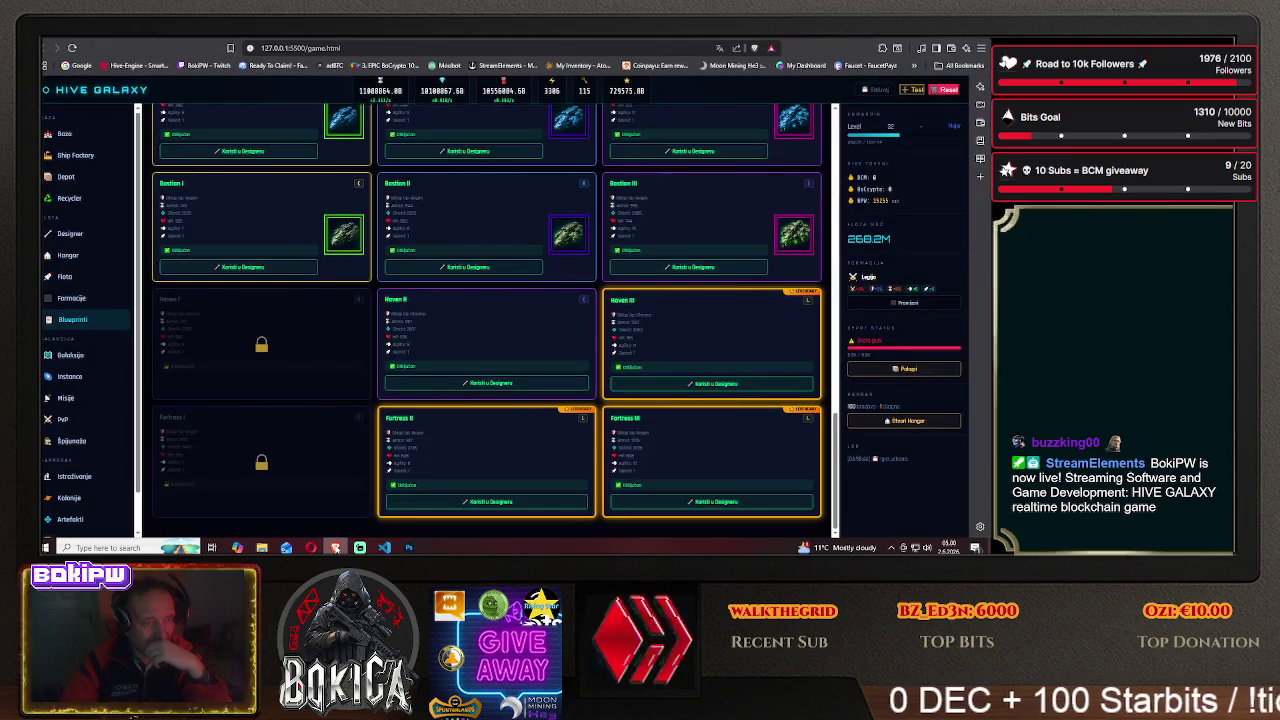
scroll(312, 420, "up", 1)
scroll(310, 418, "up", 1)
scroll(309, 417, "up", 1)
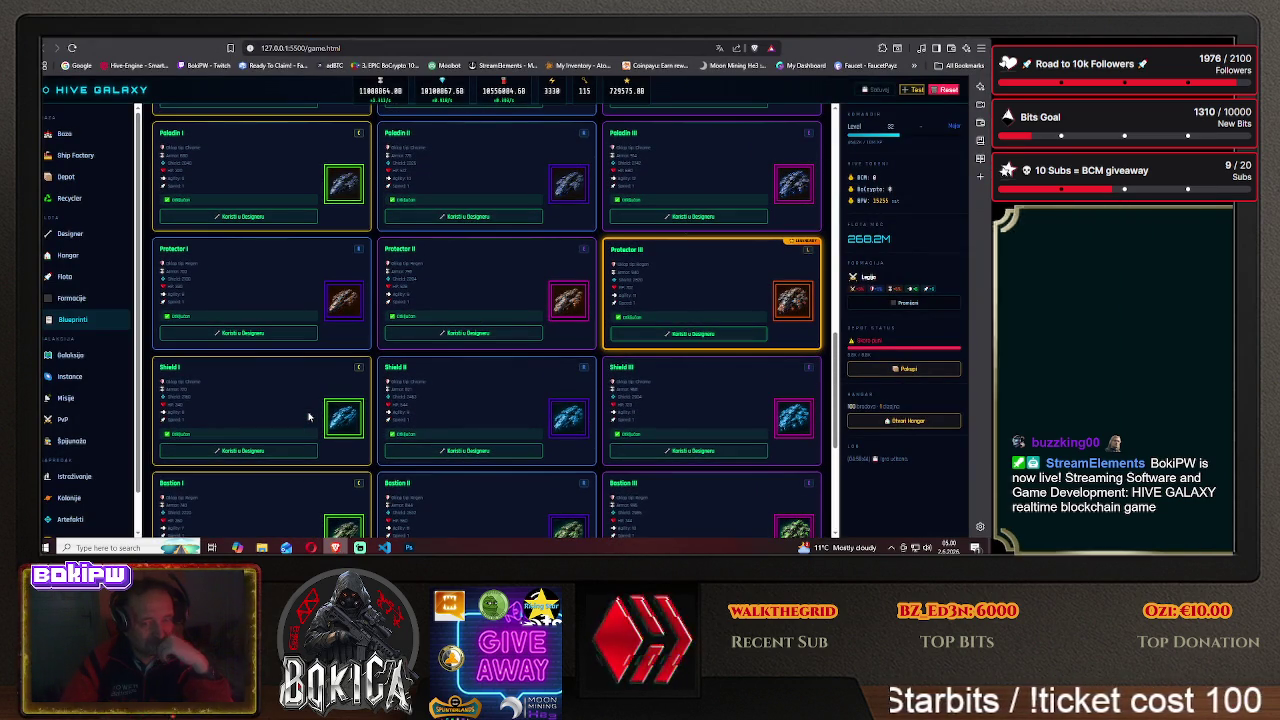
scroll(309, 417, "up", 1)
scroll(309, 417, "up", 1)
scroll(309, 417, "up", 1)
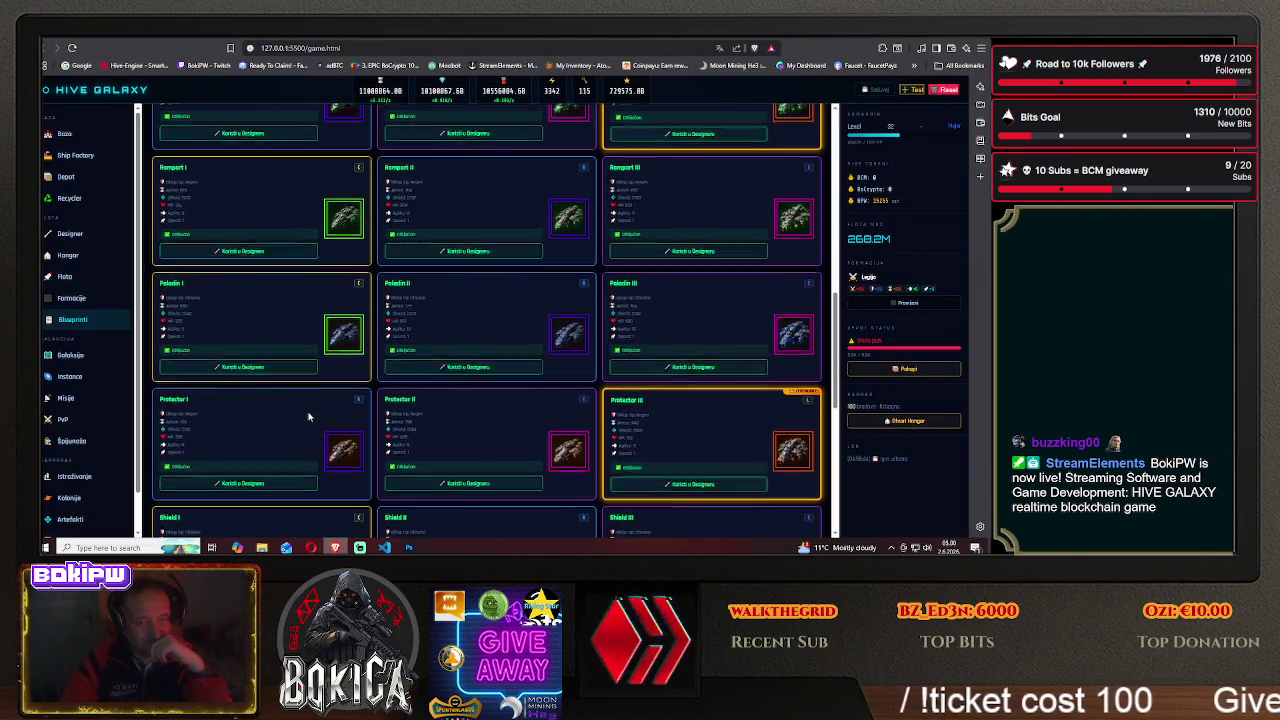
scroll(309, 417, "down", 1)
scroll(309, 417, "down", 1)
scroll(309, 417, "down", 1)
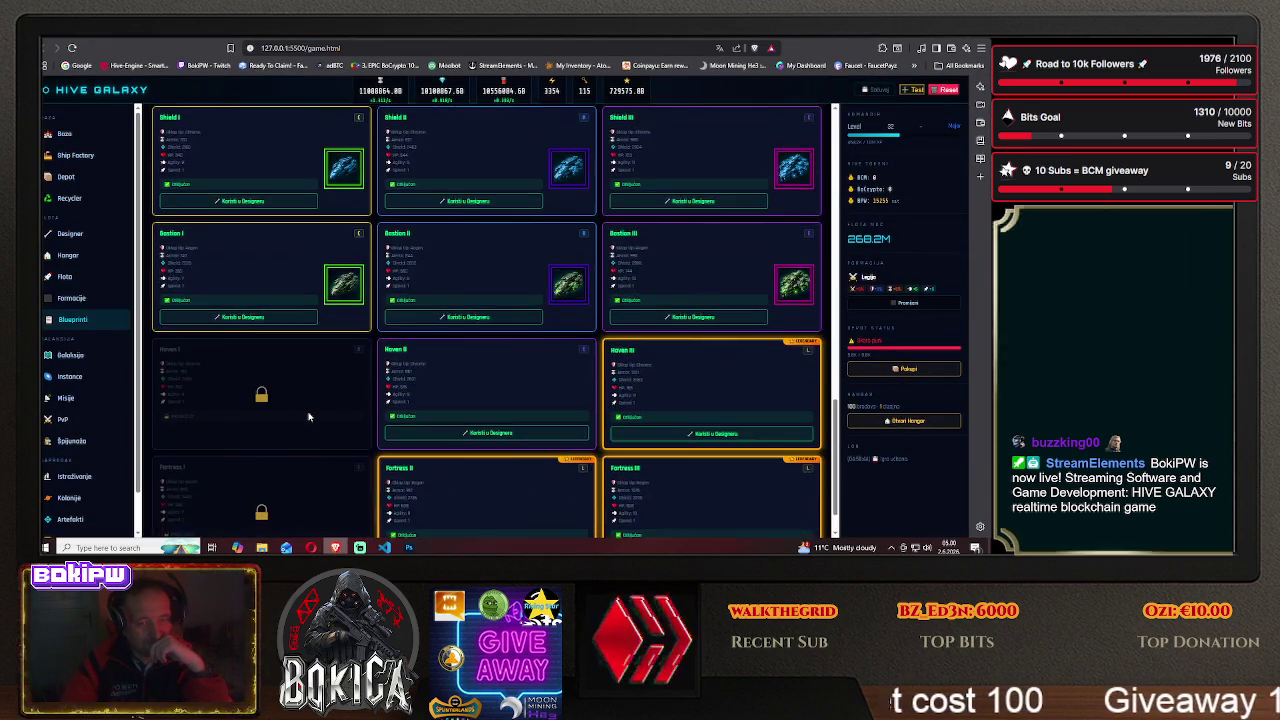
scroll(309, 417, "down", 1)
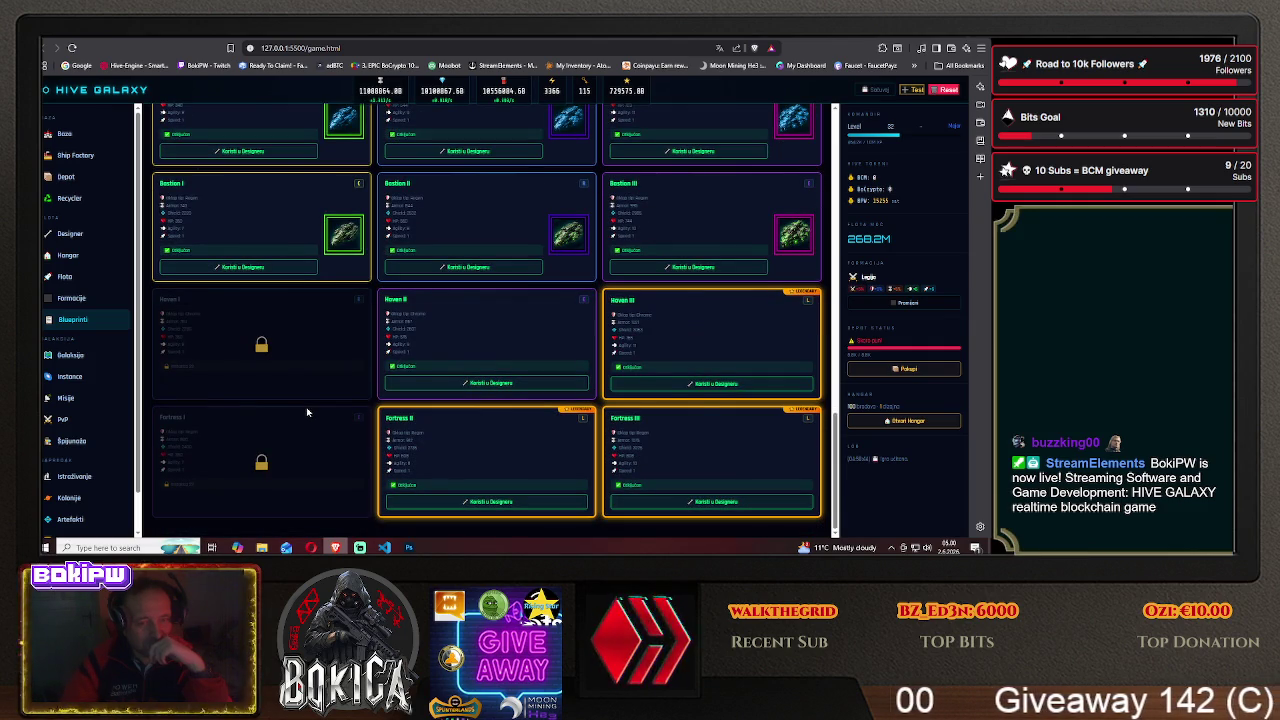
left_click(409, 547)
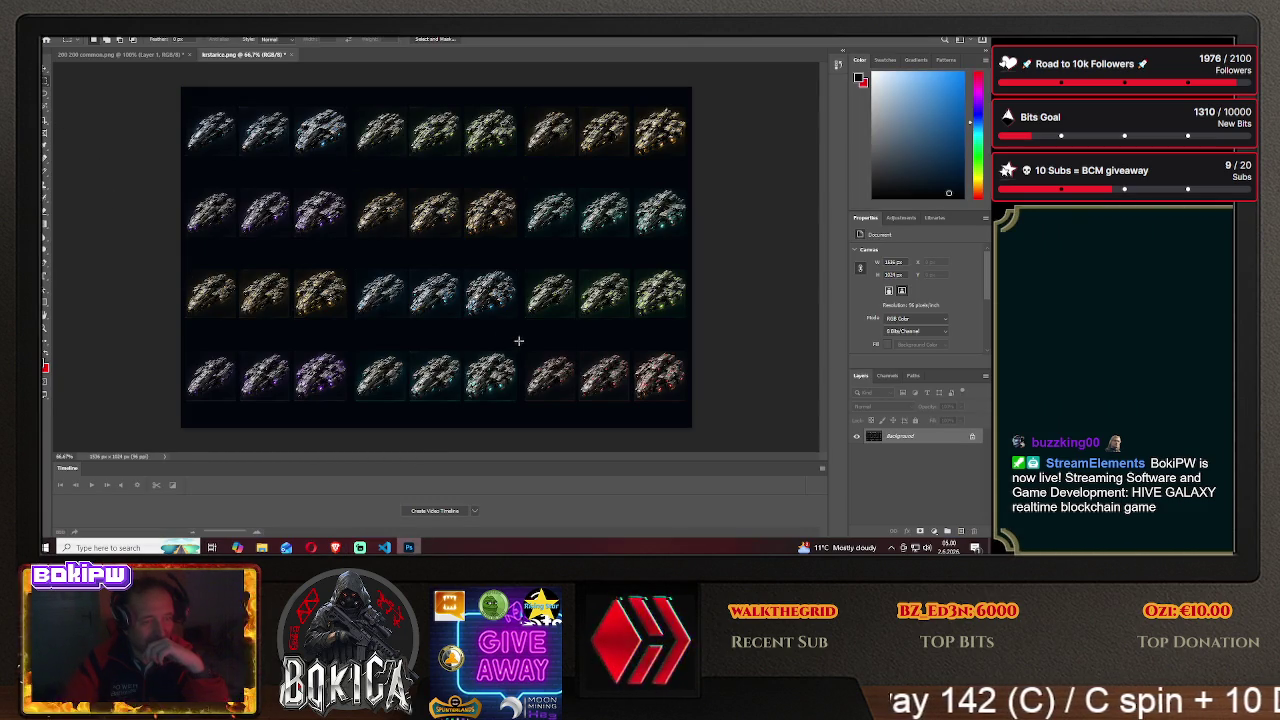
- Copy the three bottom-right ships into the 200x200 icon as a new layer
left_click_drag(520, 338, 696, 410)
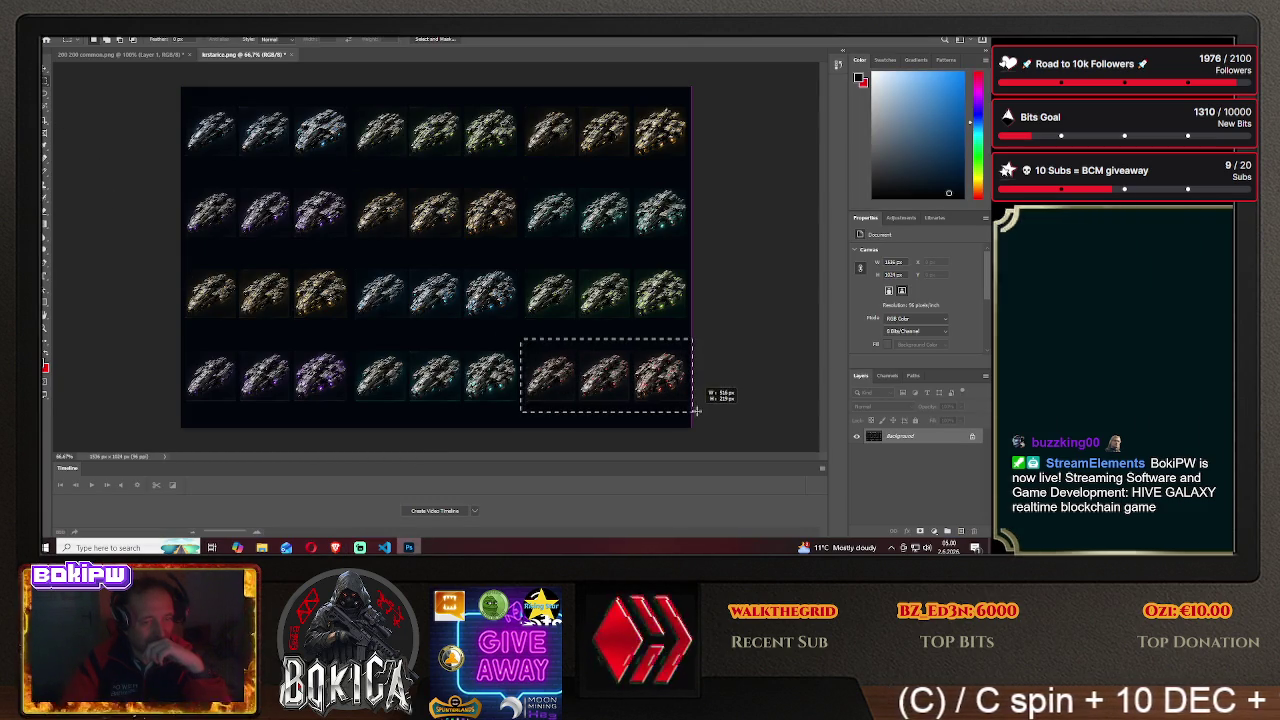
left_click(46, 70)
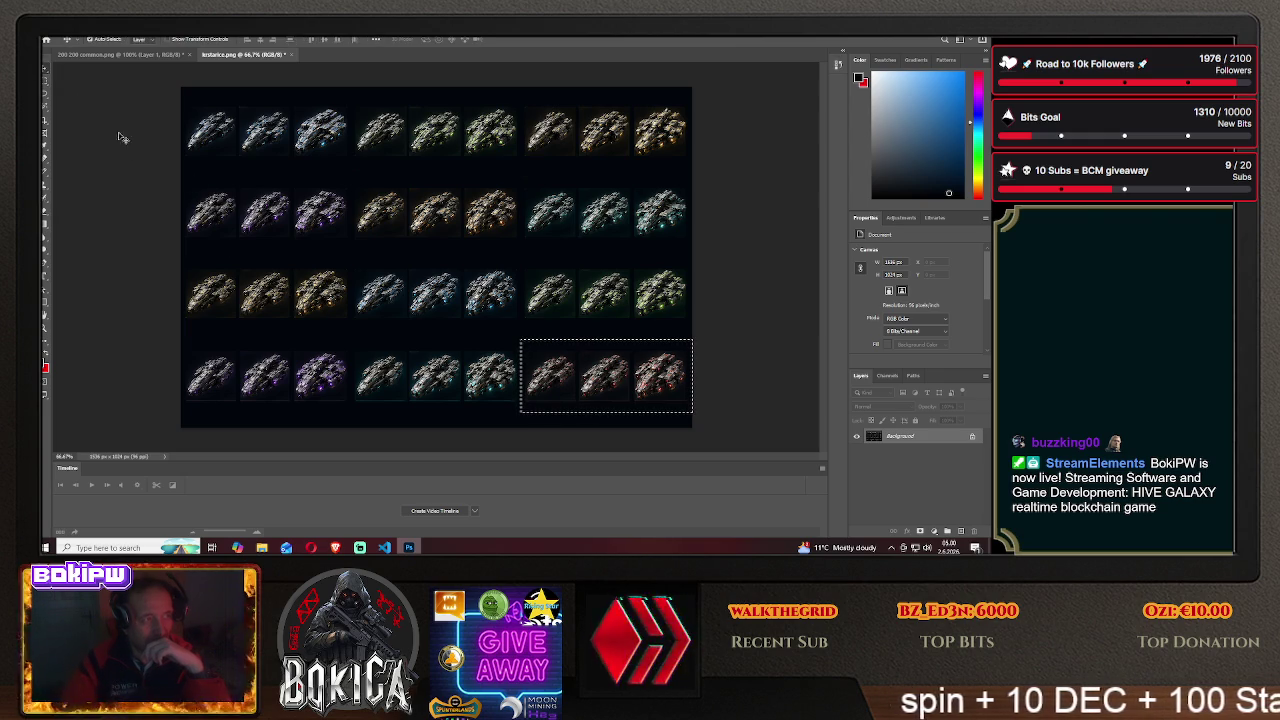
mouse_move(604, 355)
left_mouse_down()
mouse_move(123, 79)
mouse_move(118, 57)
left_mouse_up()
left_click_drag(440, 243, 440, 245)
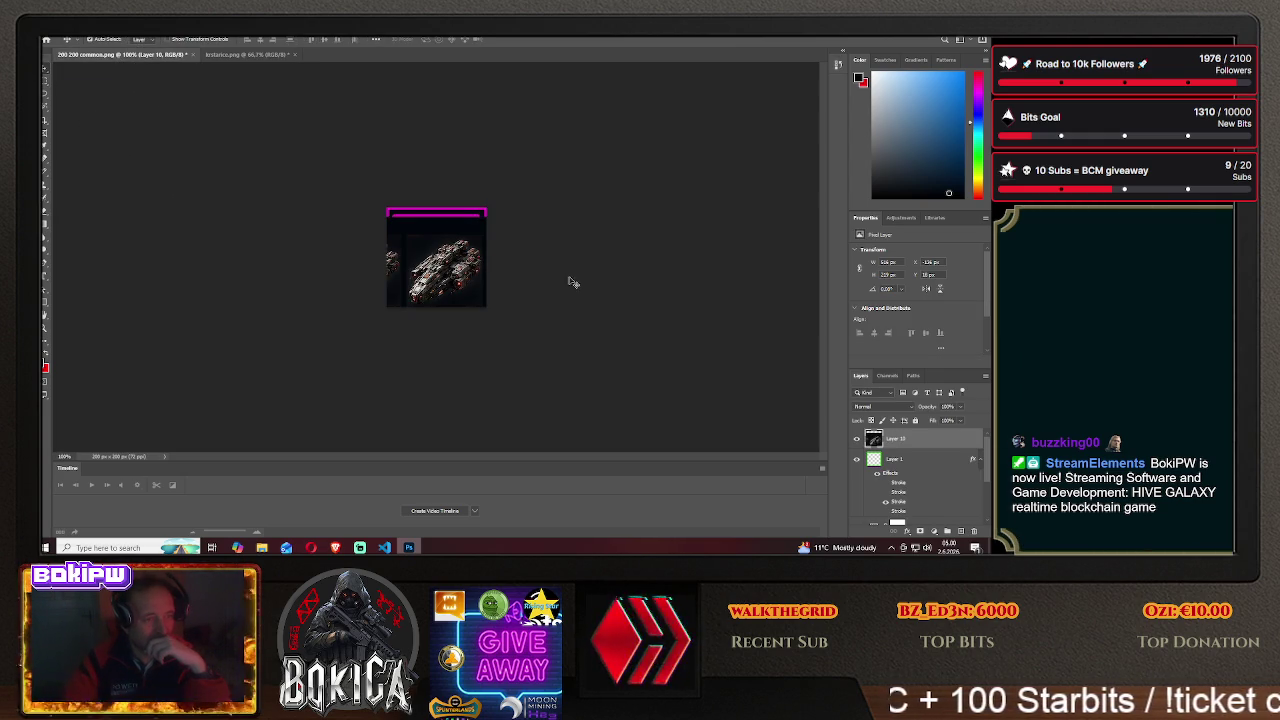
- Move framed Layer 1, Hue/Saturation 1 and Hue/Saturation 2 above the new ship layer
scroll(914, 467, "down", 3)
scroll(914, 470, "down", 1)
left_click(908, 497)
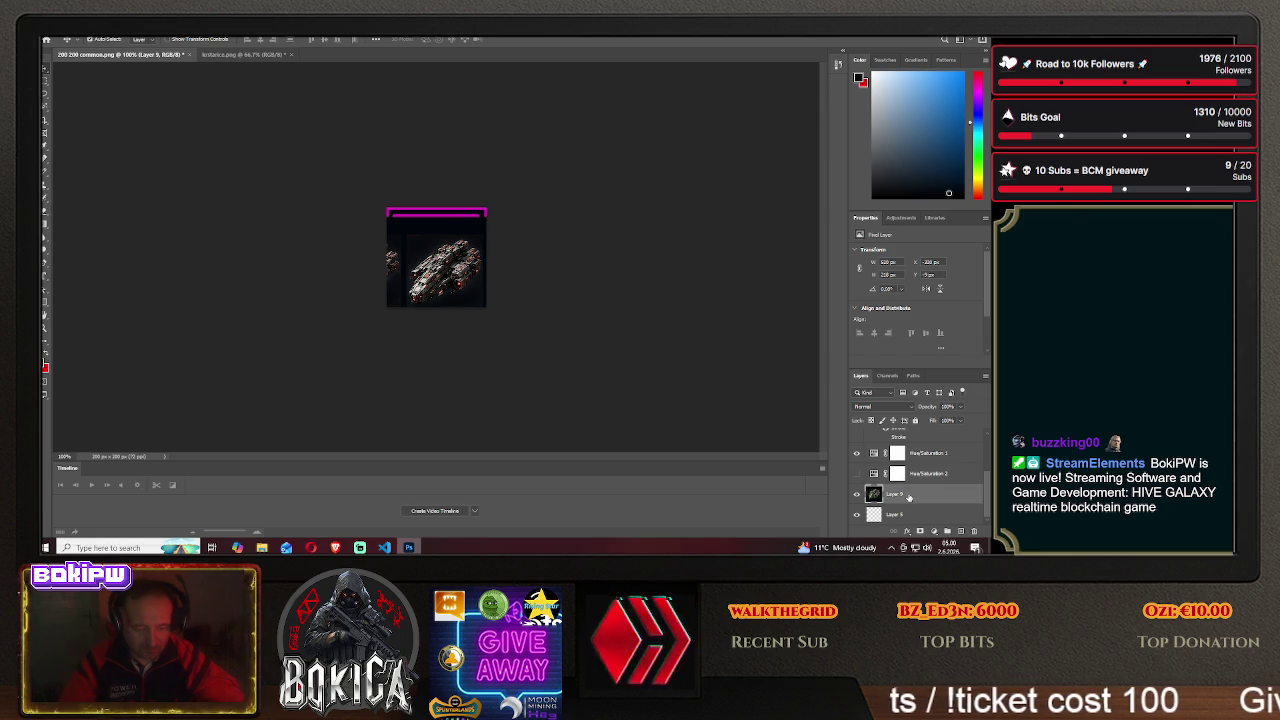
scroll(908, 497, "up", 3)
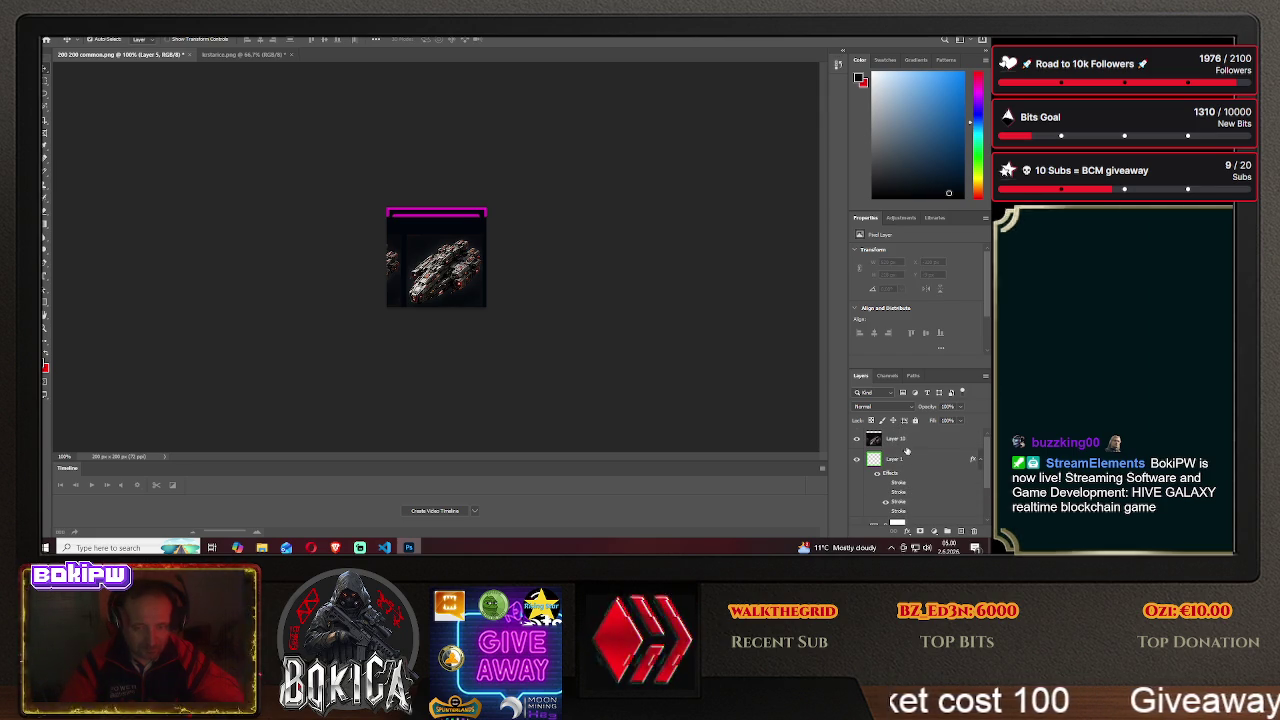
left_click_drag(895, 458, 910, 440)
scroll(912, 468, "down", 2)
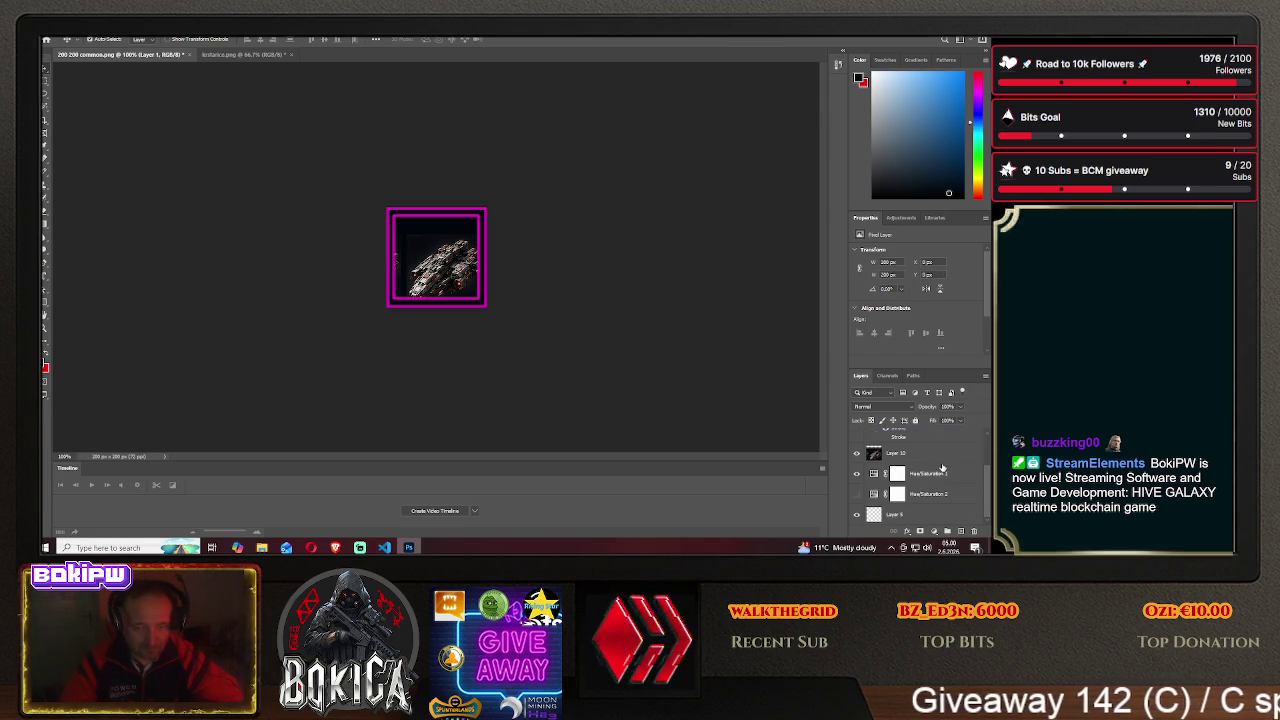
left_click_drag(923, 474, 923, 453)
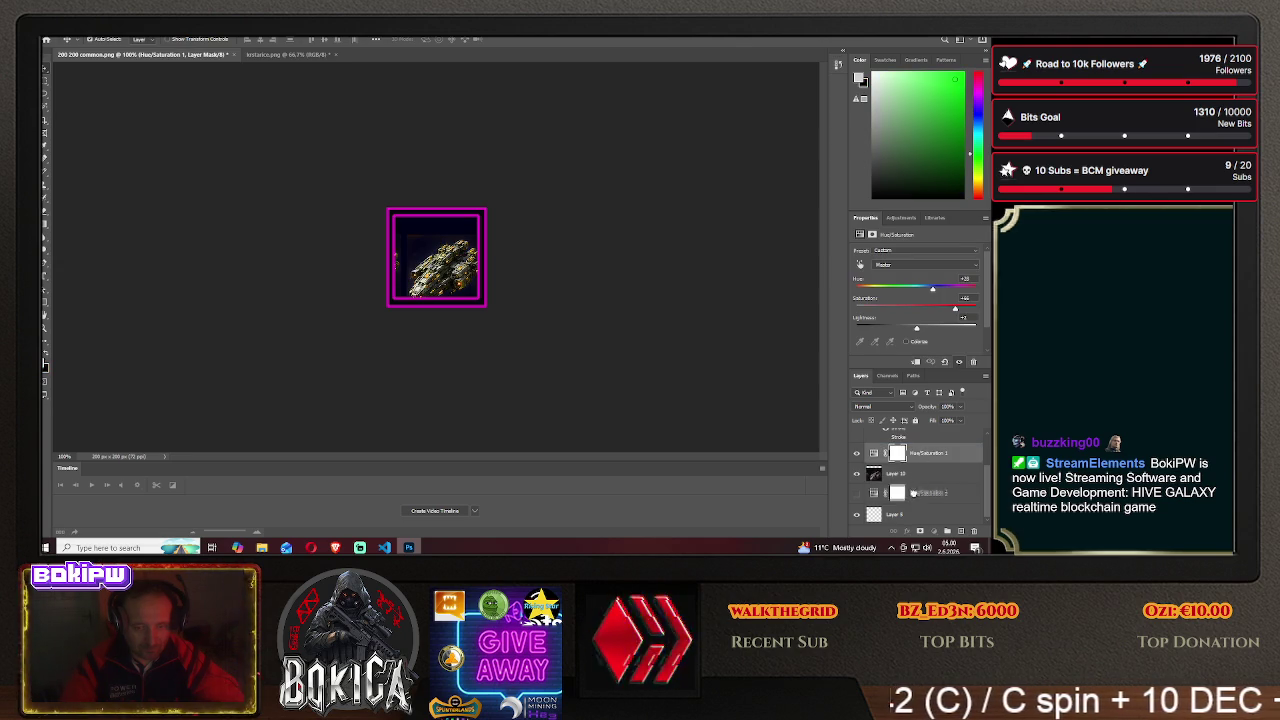
left_click_drag(914, 496, 922, 450)
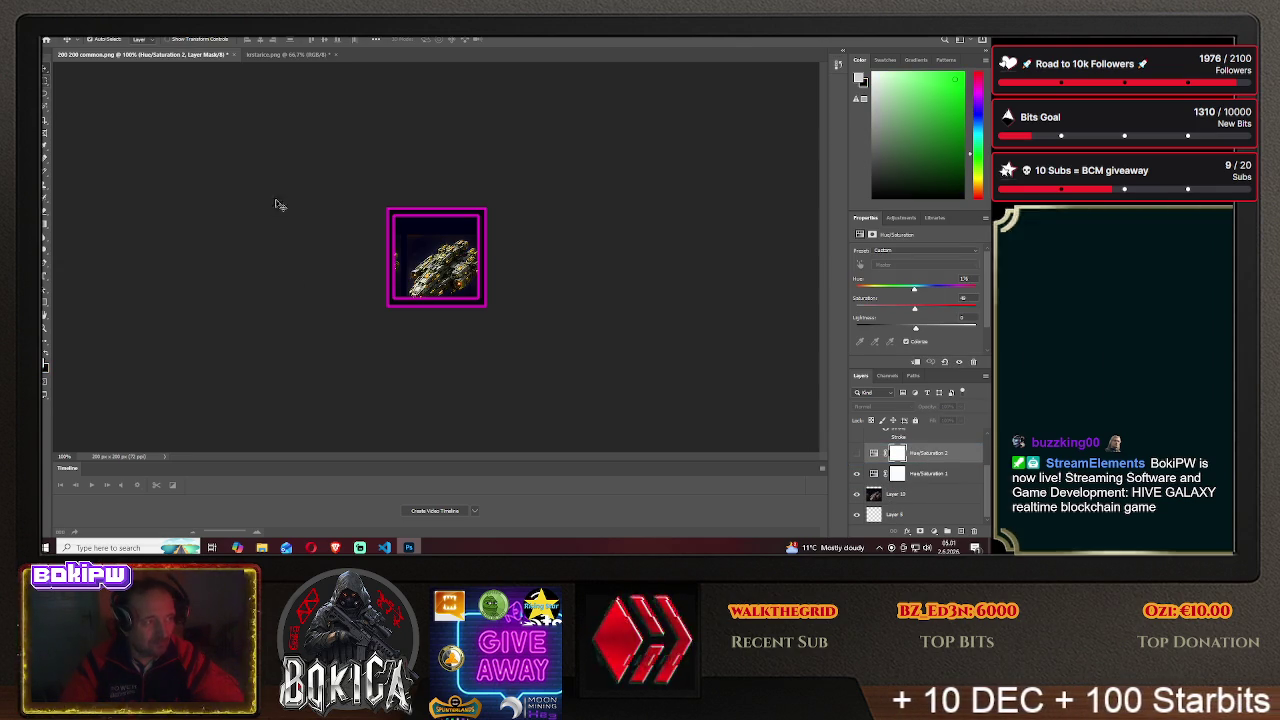
- Centre the new ship inside the magenta frame and turn on the teal tint
mouse_move(415, 251)
left_mouse_down()
mouse_move(530, 234)
mouse_move(511, 240)
left_mouse_up()
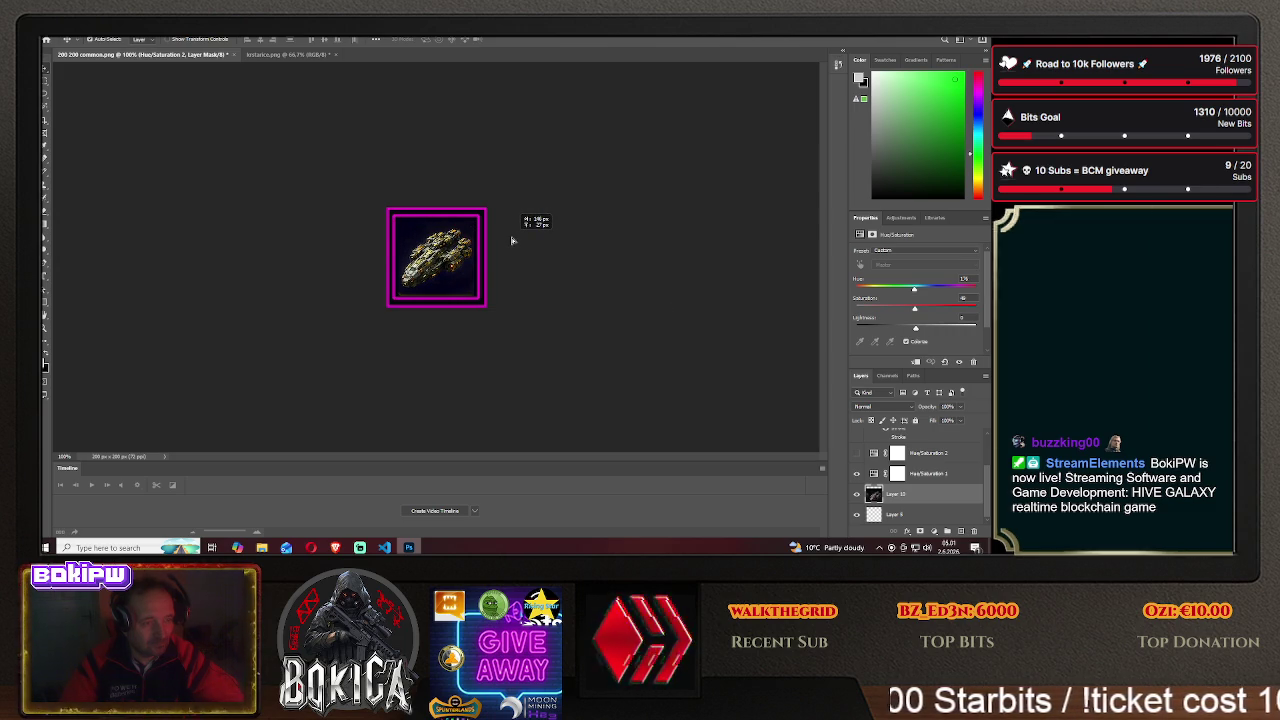
left_click_drag(511, 240, 514, 237)
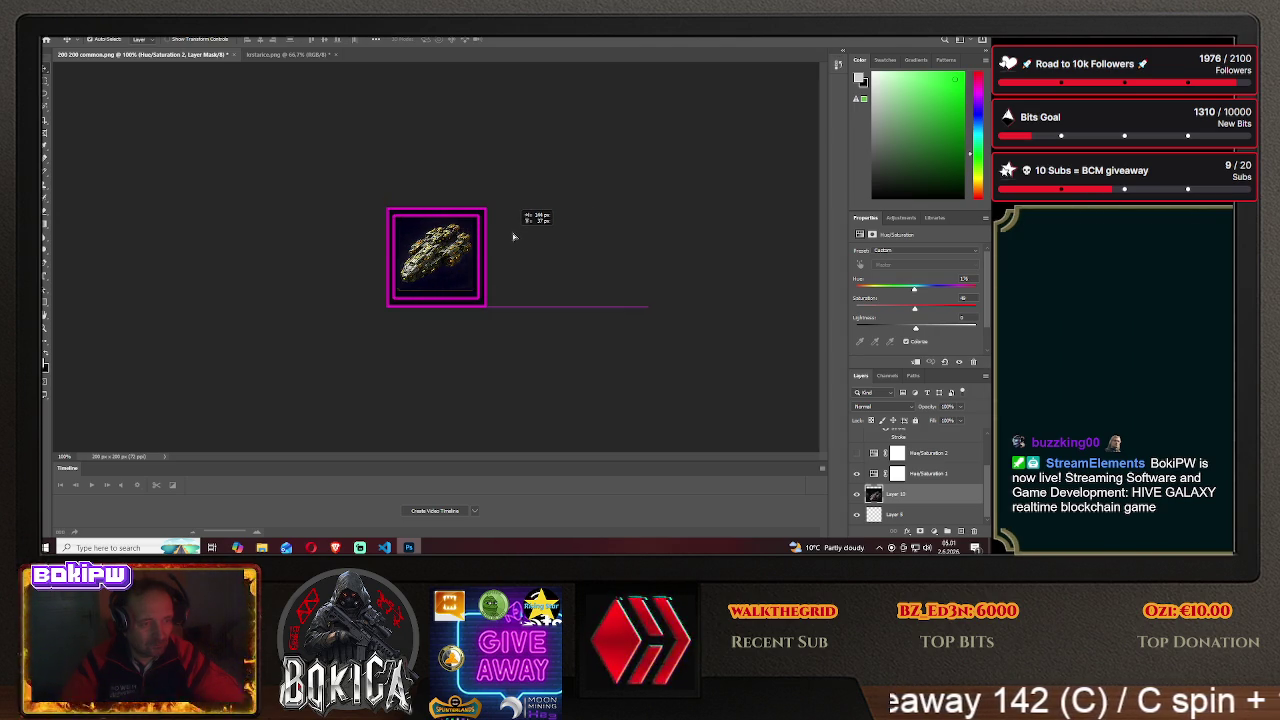
left_click_drag(513, 237, 514, 238)
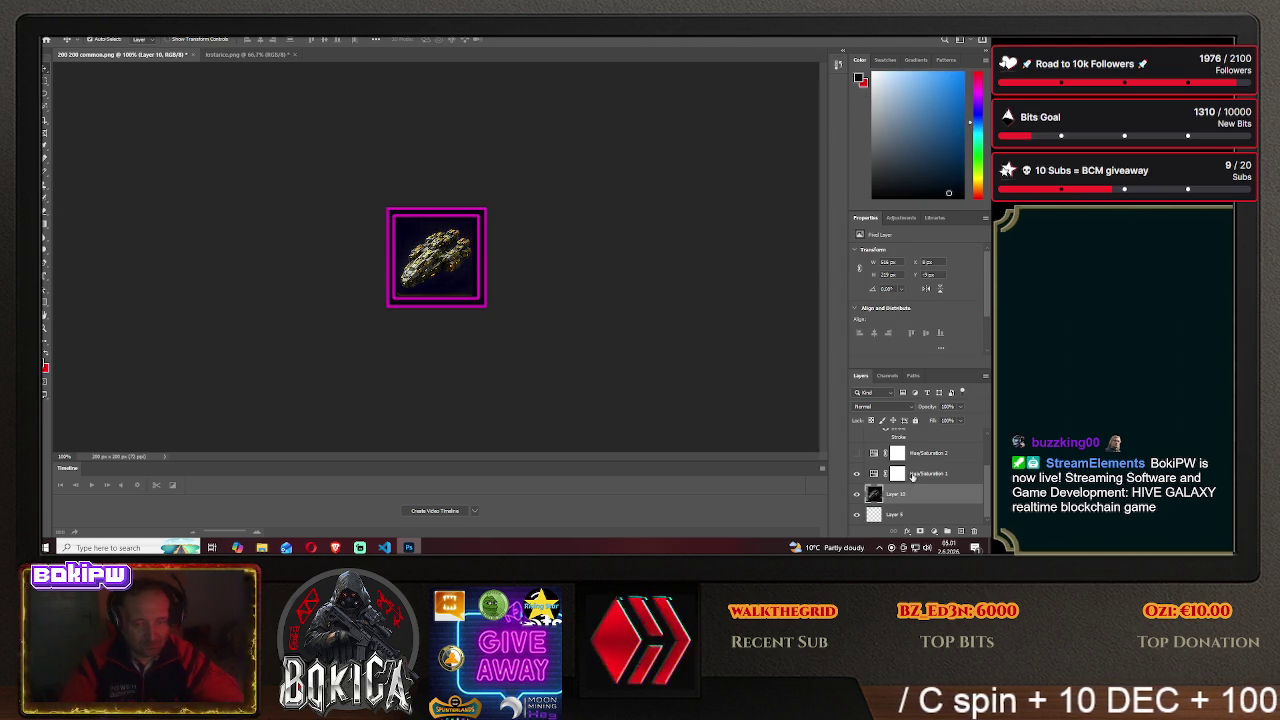
left_click(857, 454)
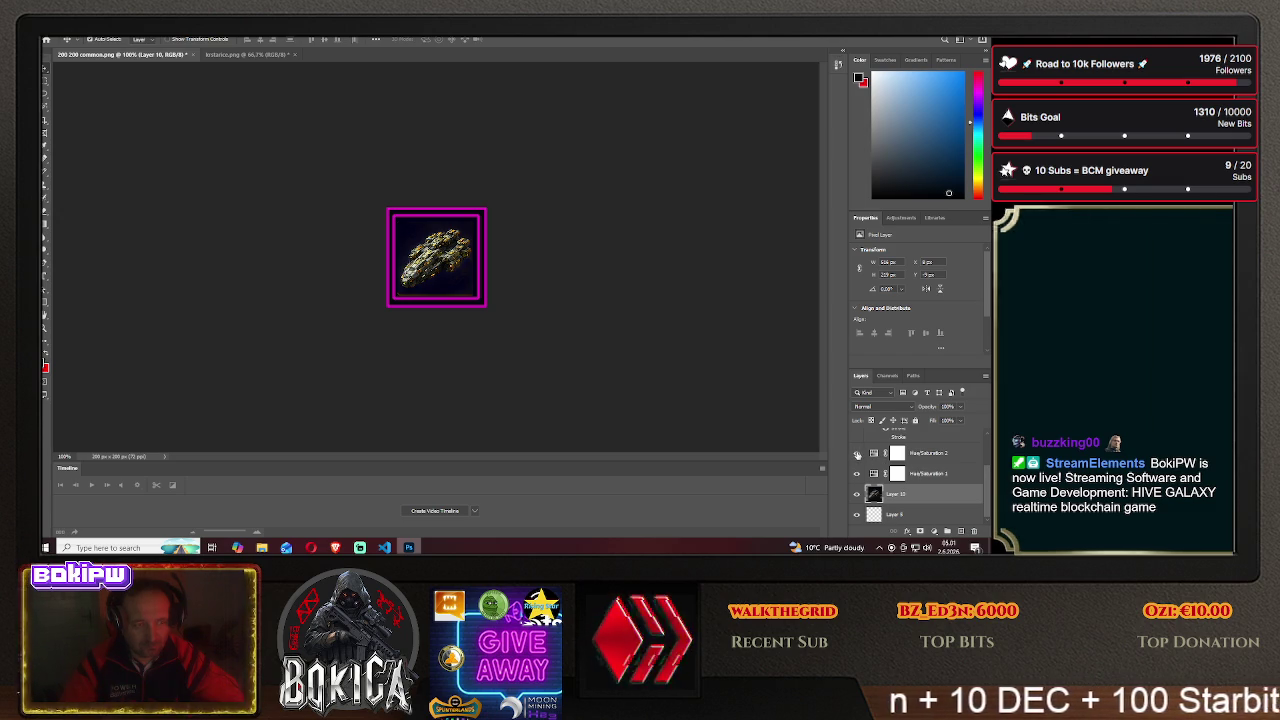
- Compare the teal tint on and off, then raise Hue/Saturation 2's Lightness
left_click(857, 454)
left_click(857, 454)
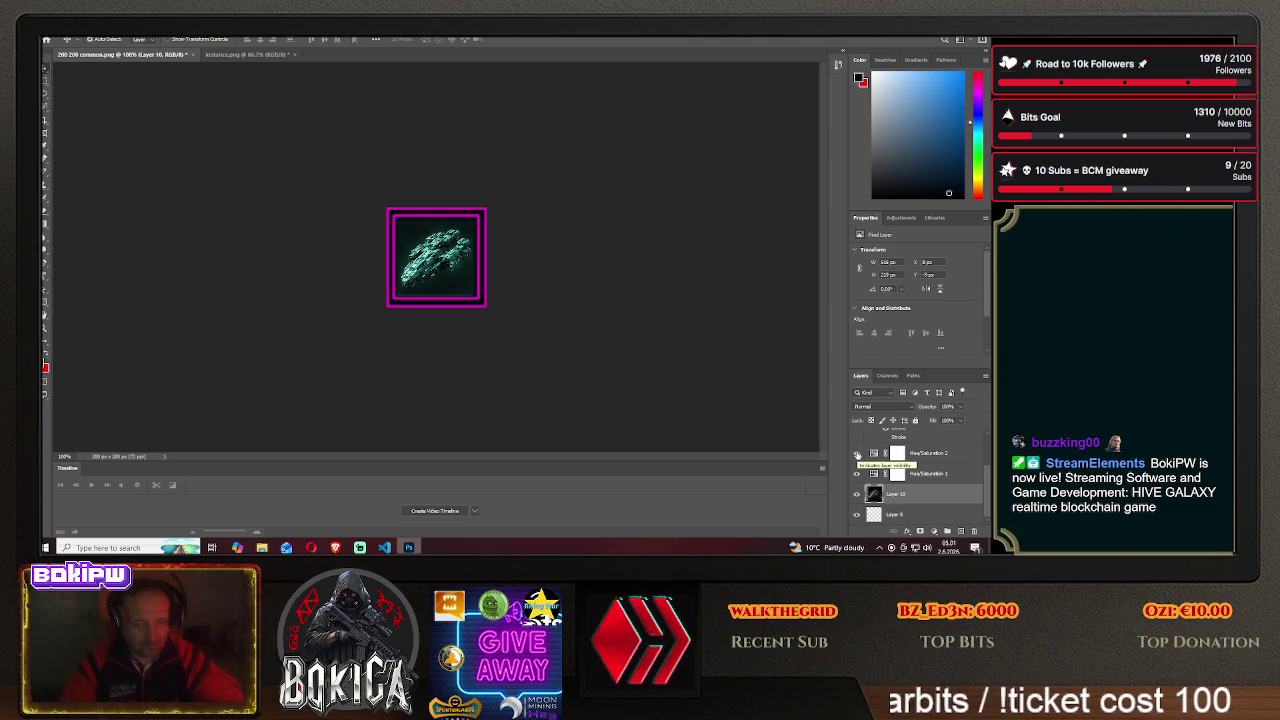
left_click(920, 455)
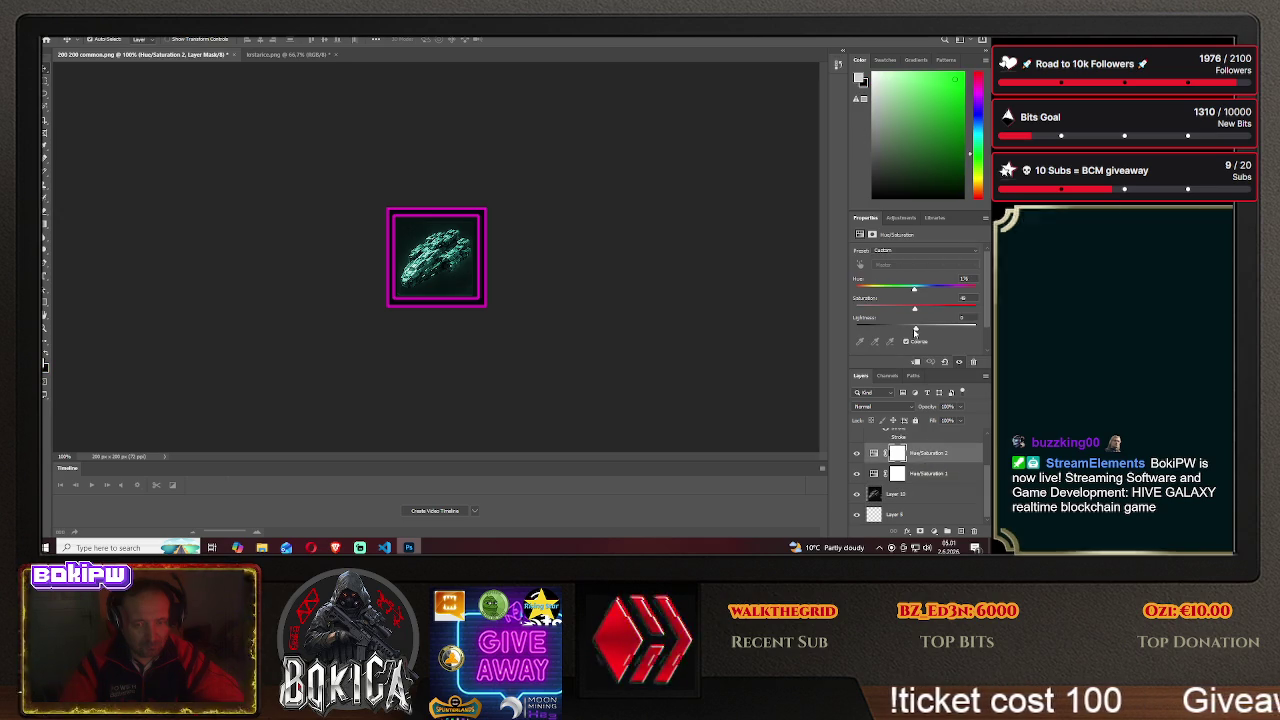
left_click_drag(915, 330, 926, 330)
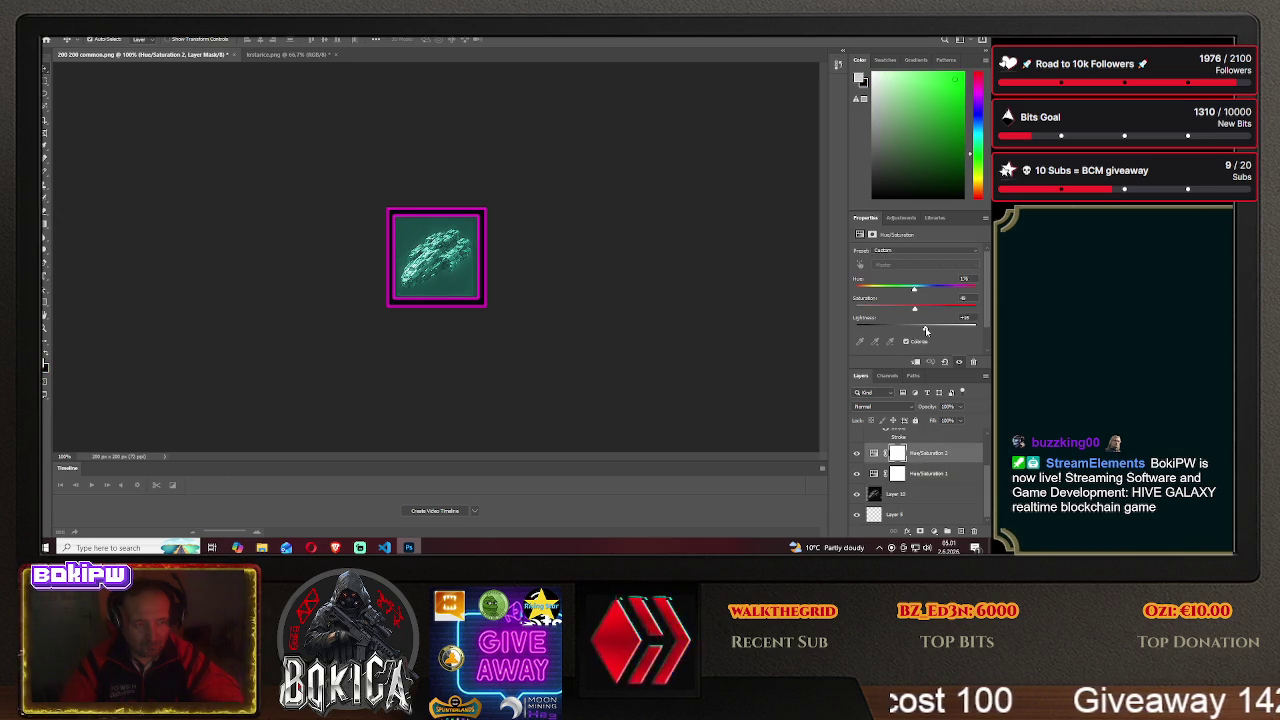
left_click_drag(926, 330, 937, 333)
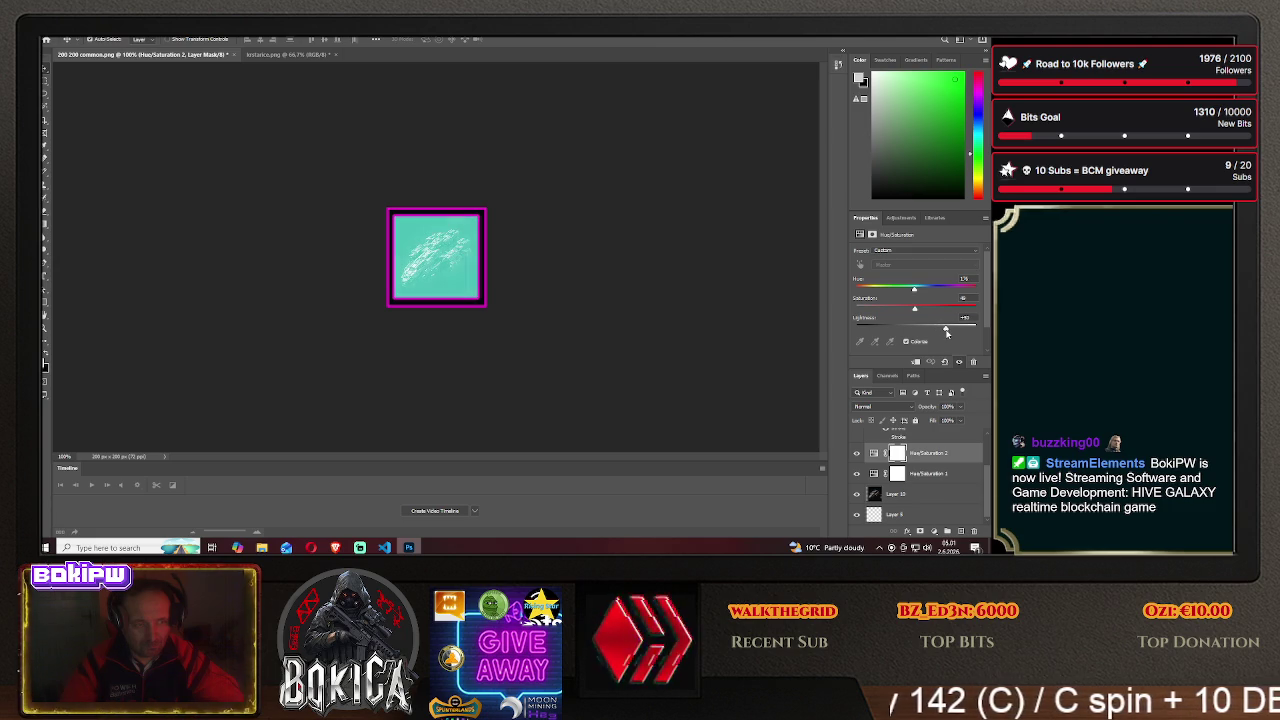
left_click_drag(937, 333, 940, 333)
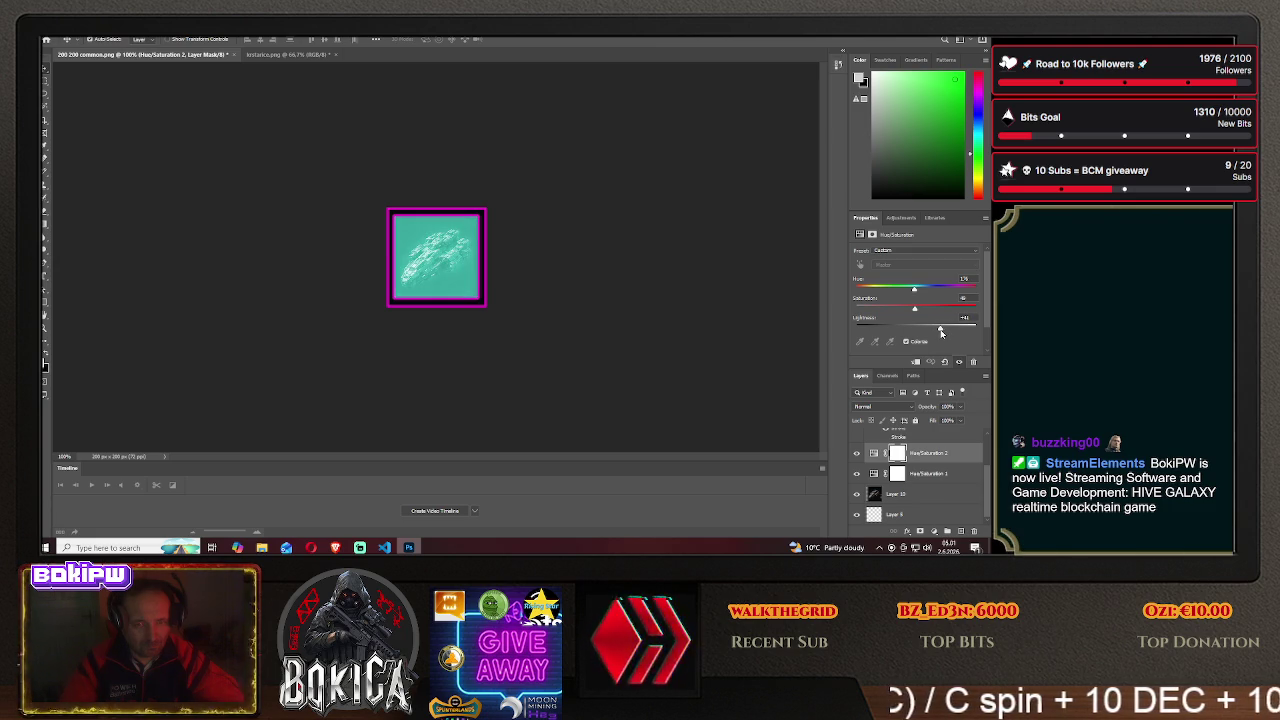
- Increase the tint's saturation and shift its hue toward blue-grey
mouse_move(919, 312)
left_mouse_down()
mouse_move(960, 313)
mouse_move(874, 312)
mouse_move(913, 290)
mouse_move(900, 291)
mouse_move(934, 290)
left_mouse_up()
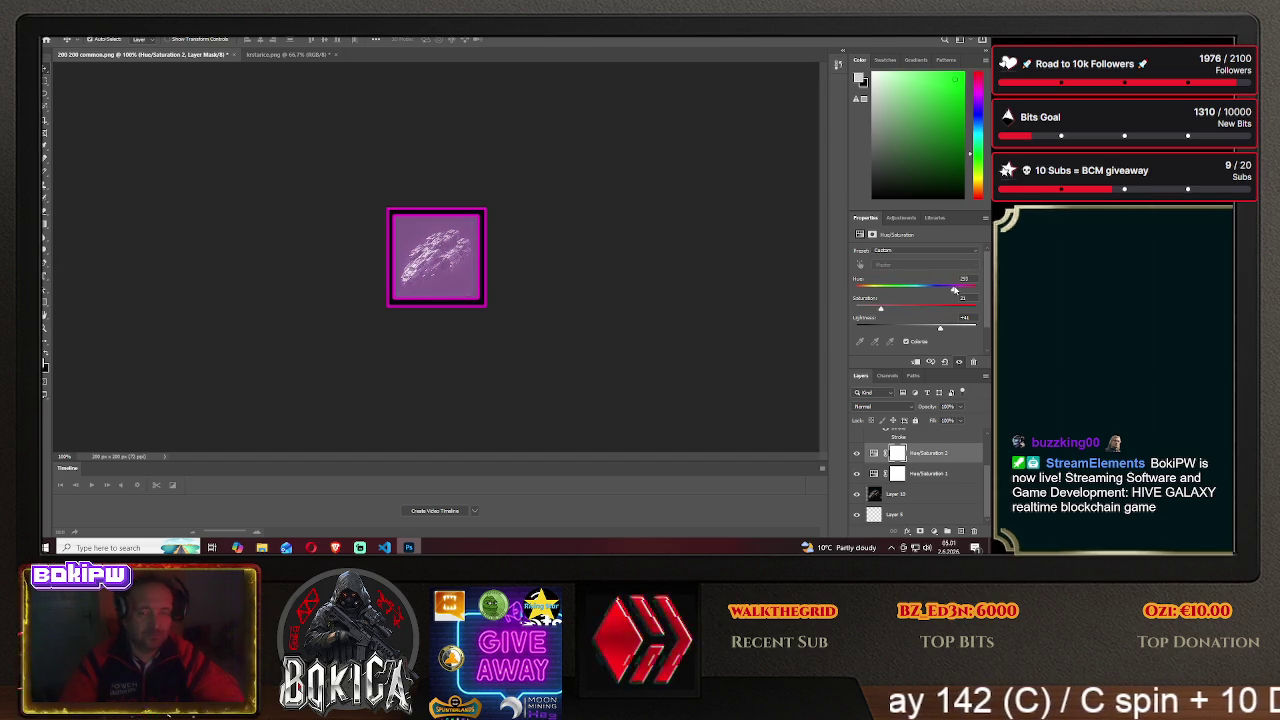
left_click_drag(952, 289, 907, 308)
left_click(893, 253)
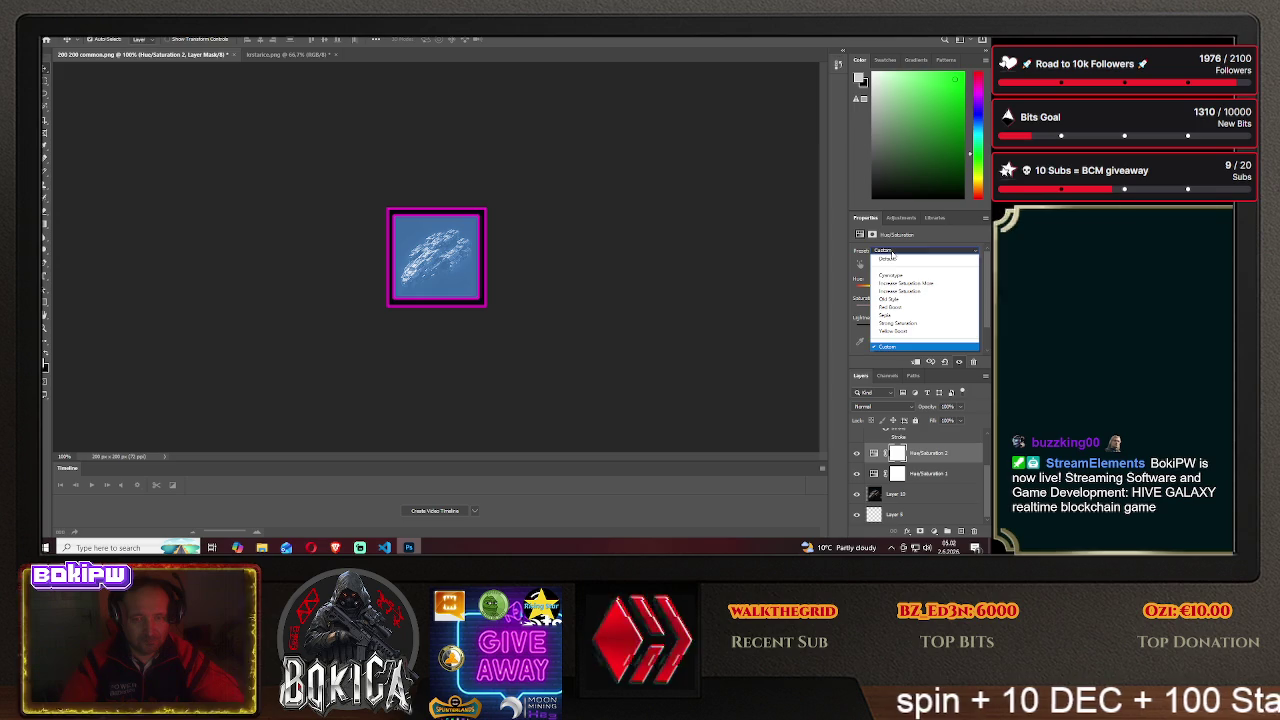
- Try the Cyanotype preset, lowering saturation and shifting the hue from green to brown
left_click(891, 275)
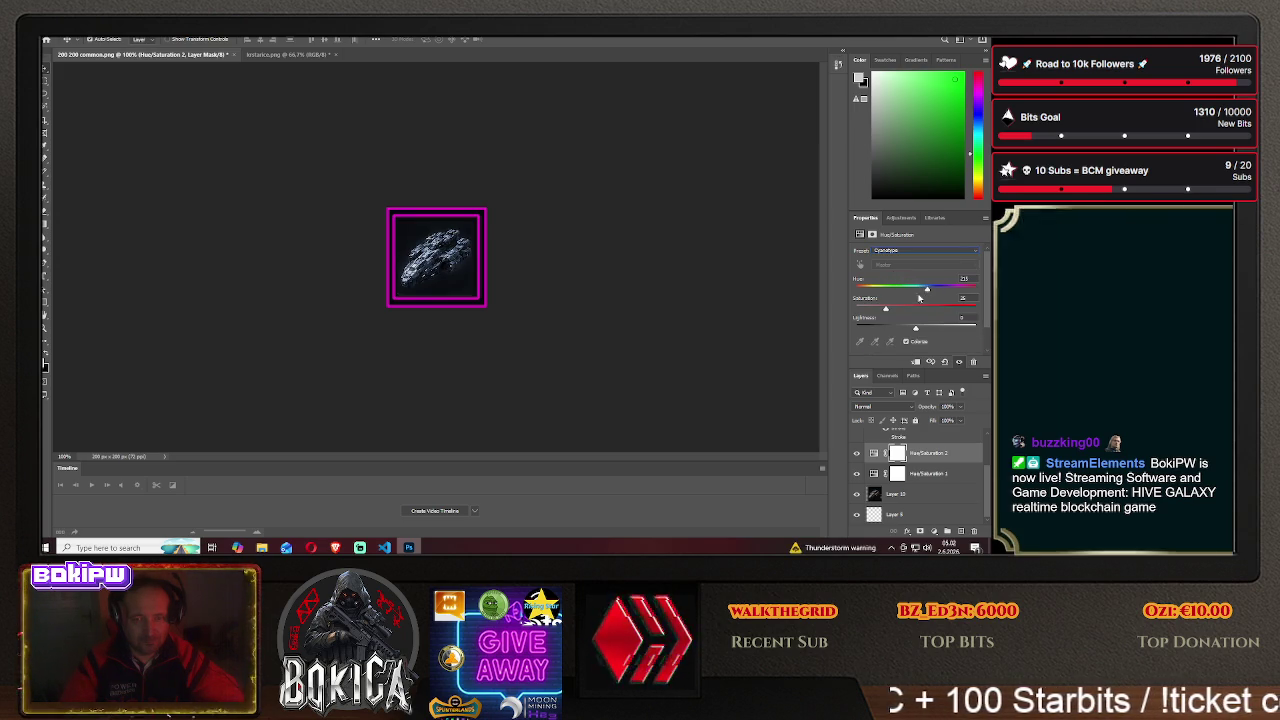
mouse_move(973, 311)
left_mouse_down()
mouse_move(929, 311)
mouse_move(898, 291)
left_mouse_up()
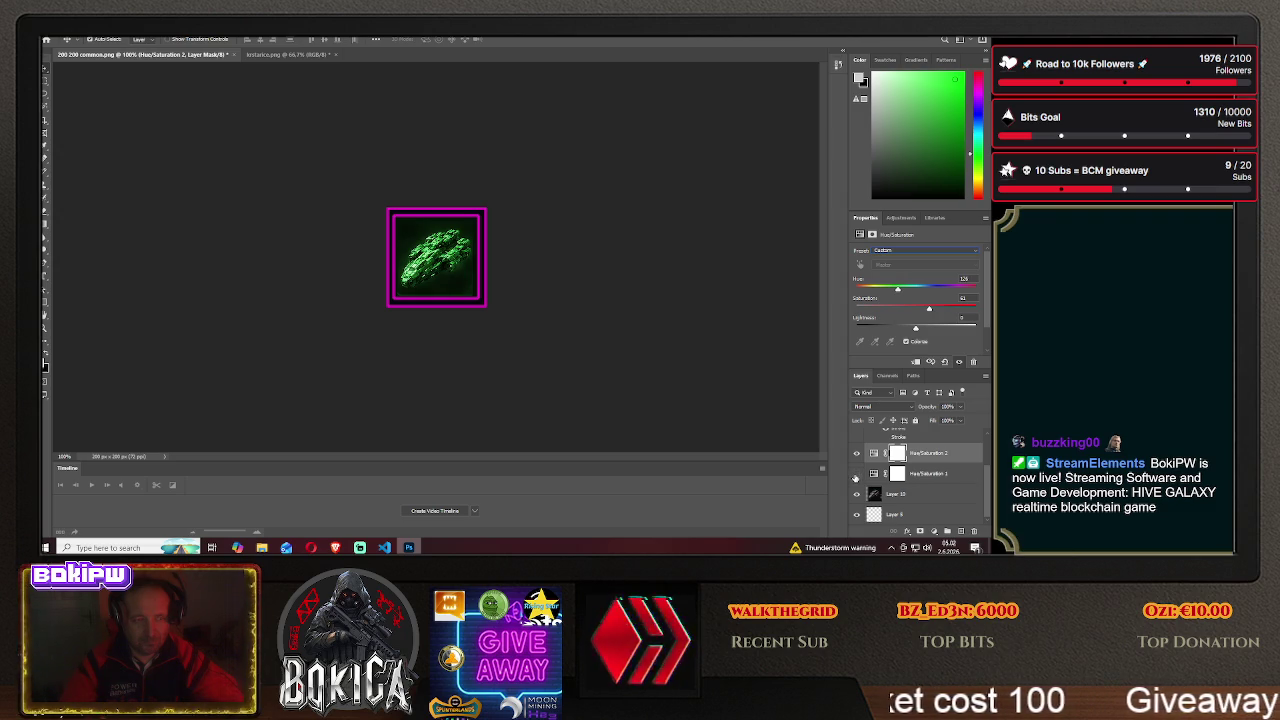
mouse_move(897, 289)
left_mouse_down()
mouse_move(885, 290)
mouse_move(912, 291)
left_mouse_up()
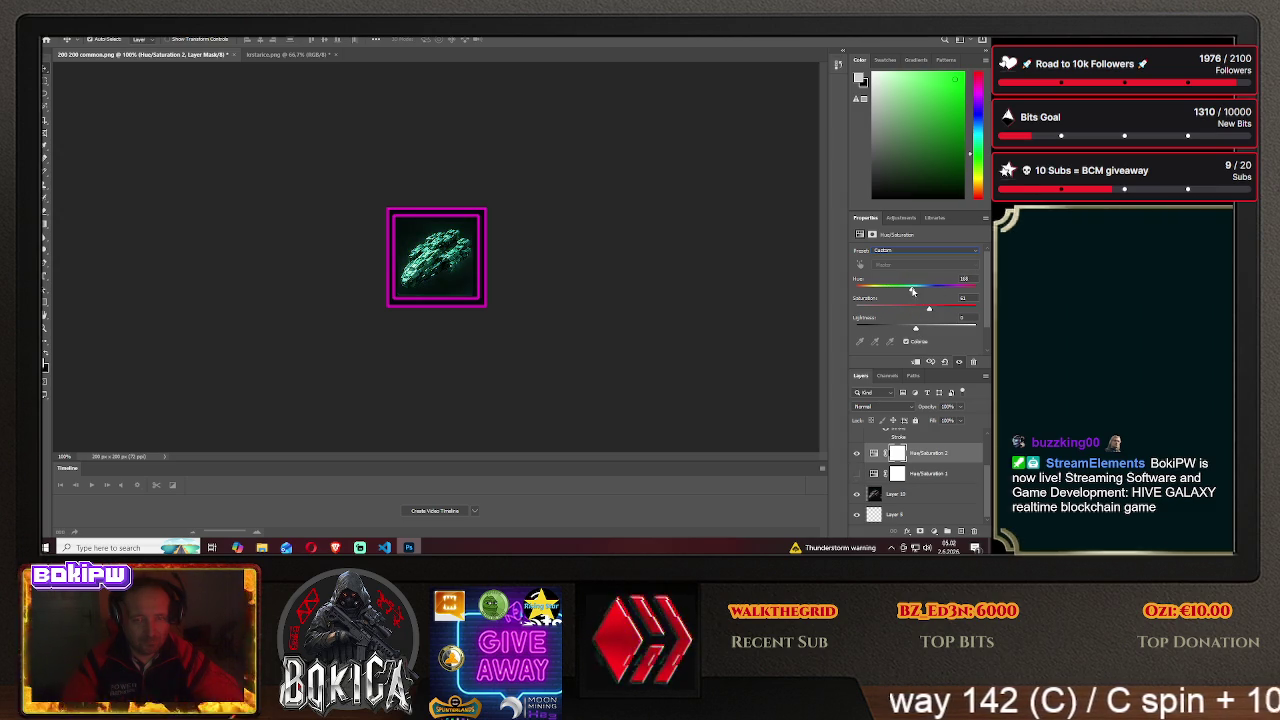
left_click_drag(957, 312, 855, 311)
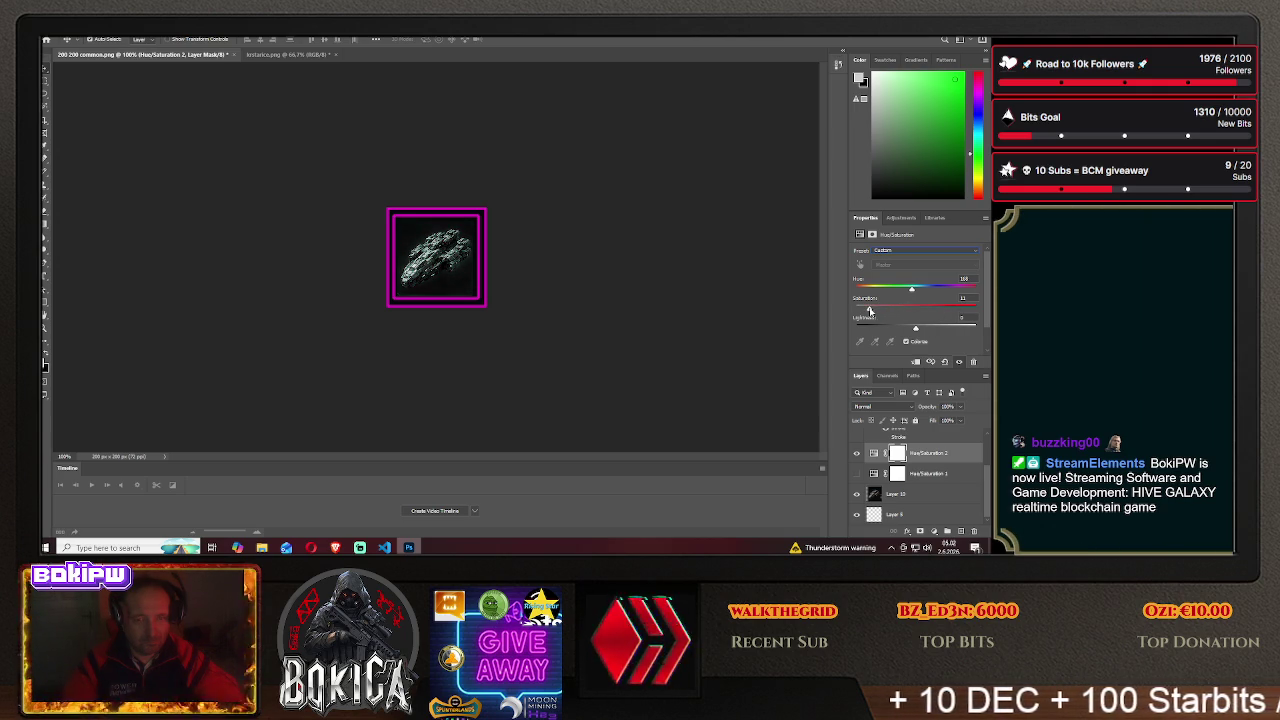
left_click_drag(887, 291, 861, 291)
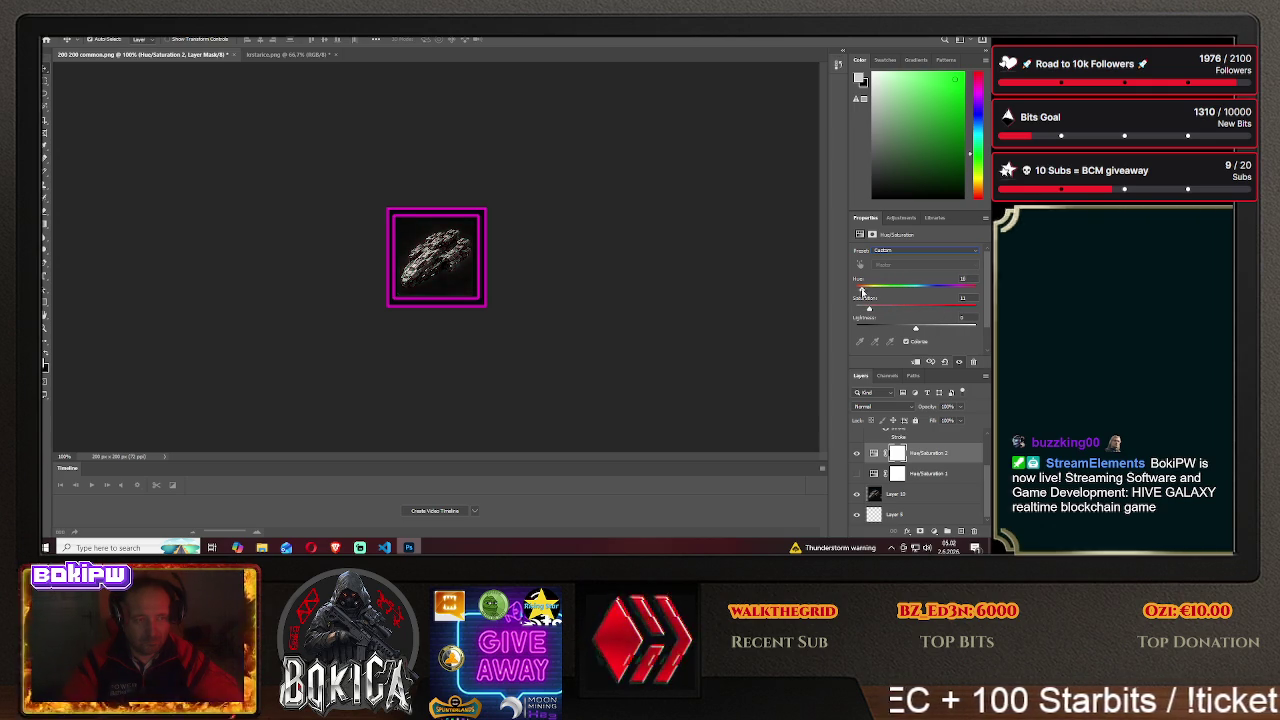
- Apply the Old Style preset and push saturation to maximum for a strong colour
left_click(900, 250)
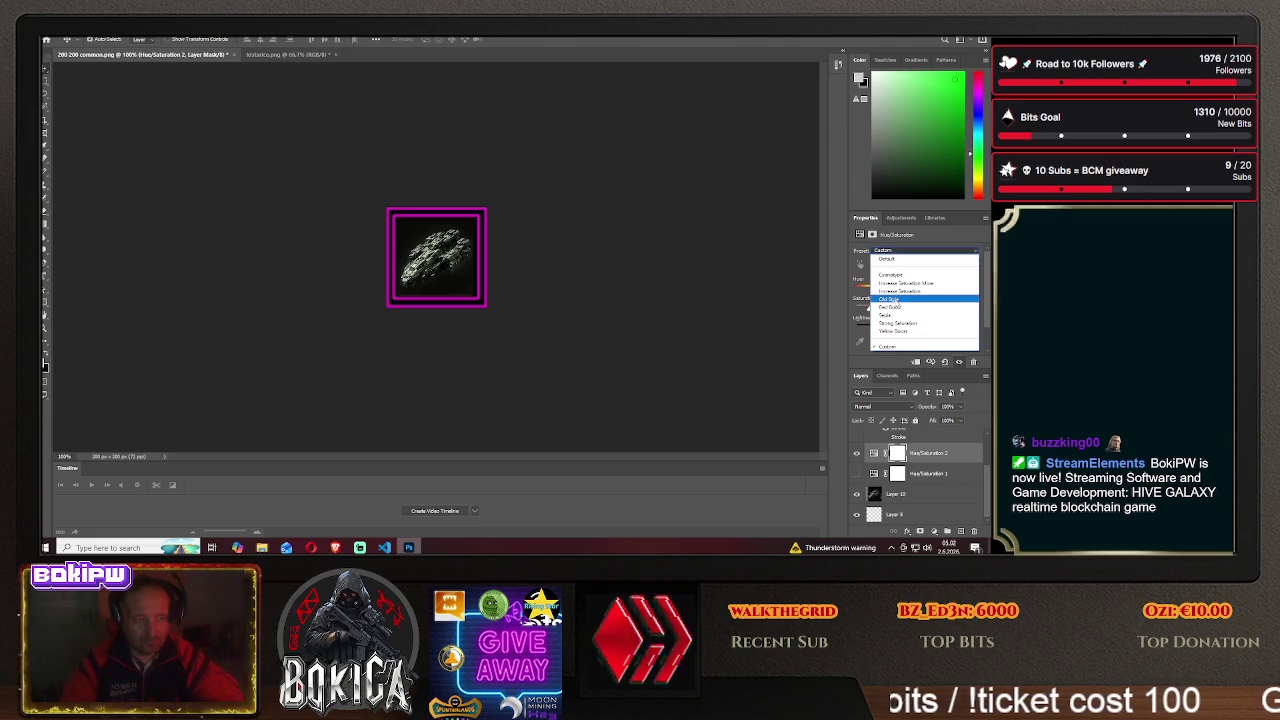
left_click(892, 301)
left_click_drag(923, 290, 846, 299)
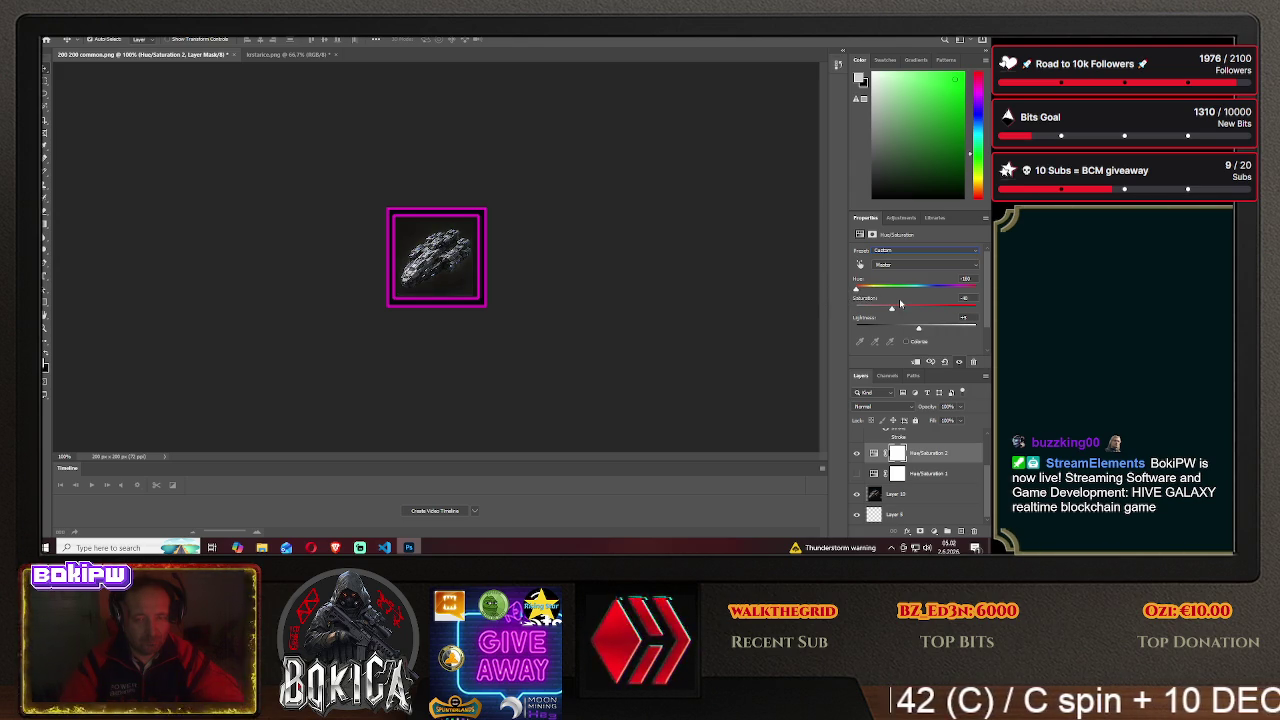
left_click_drag(892, 311, 891, 311)
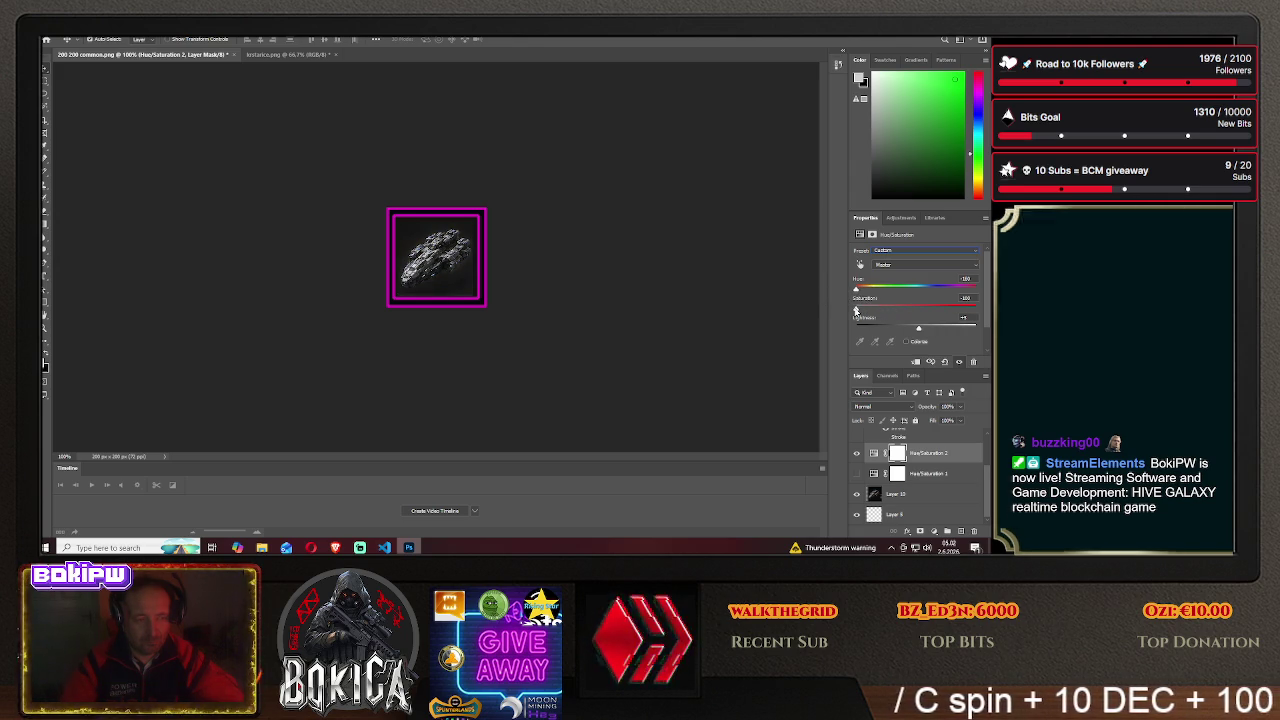
mouse_move(919, 309)
left_mouse_down()
mouse_move(965, 312)
mouse_move(935, 308)
mouse_move(958, 309)
mouse_move(908, 331)
left_mouse_up()
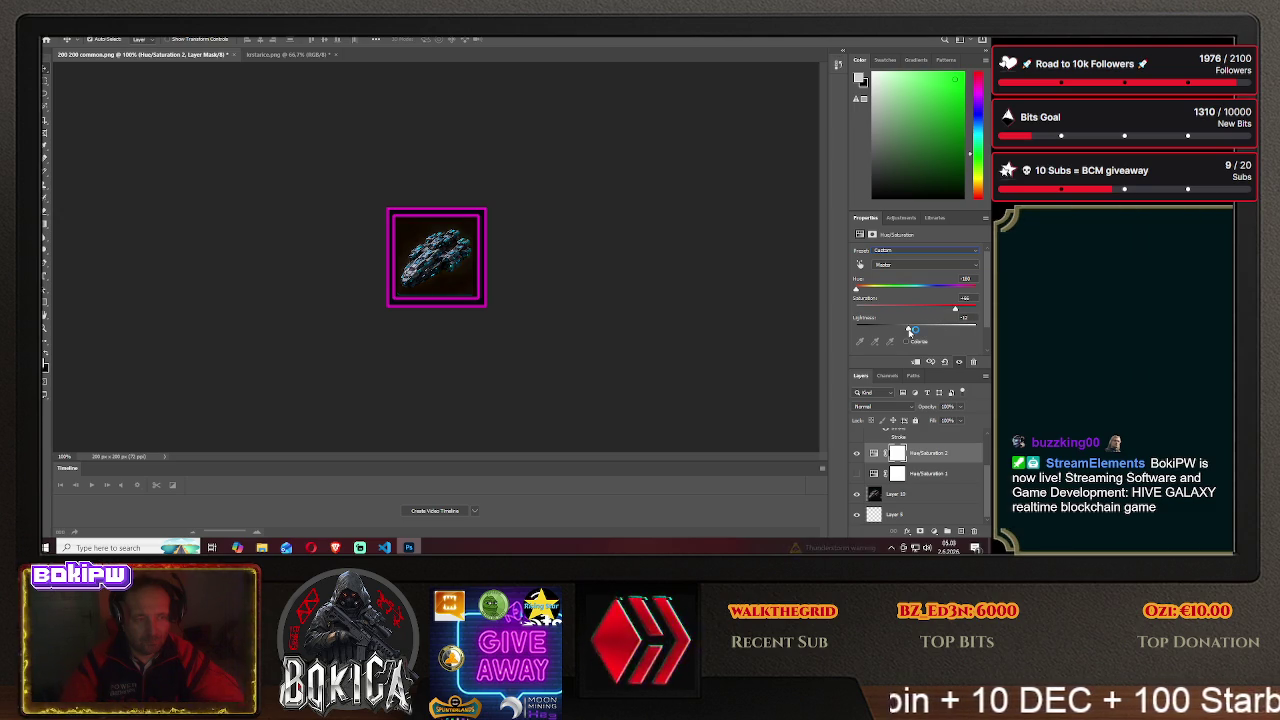
left_click_drag(909, 331, 902, 331)
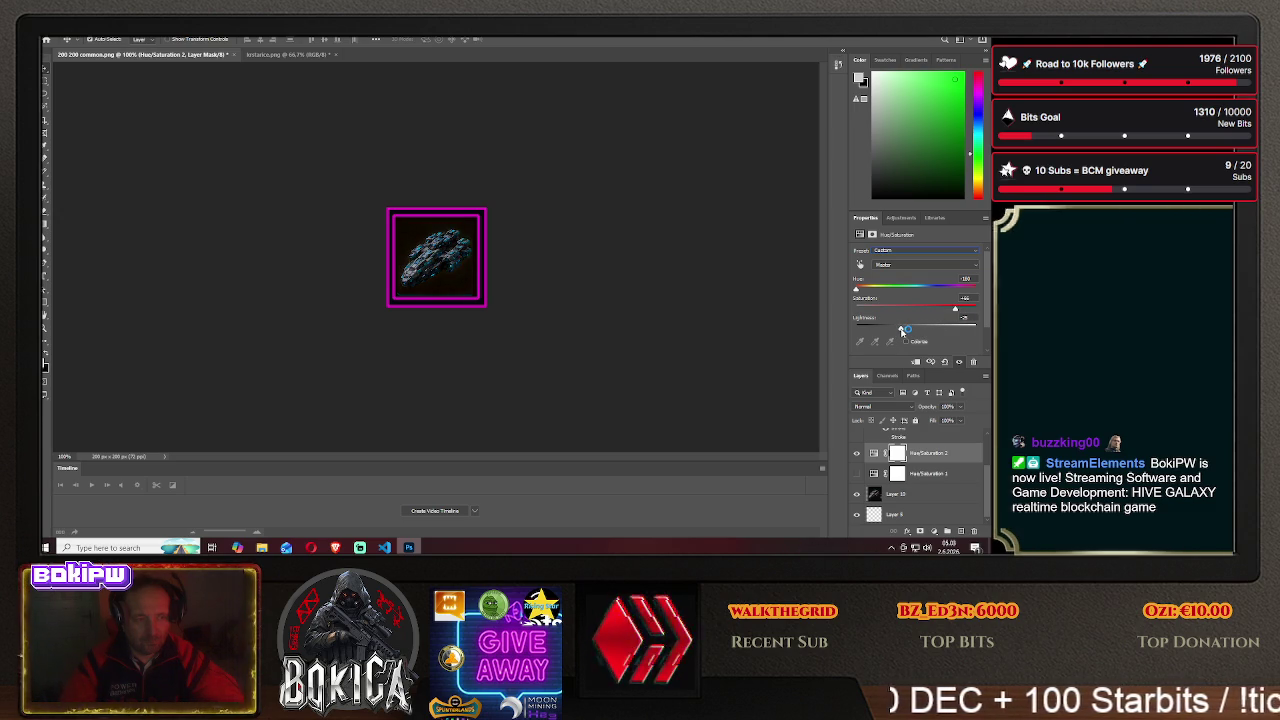
mouse_move(956, 310)
left_mouse_down()
mouse_move(975, 310)
mouse_move(964, 313)
left_mouse_up()
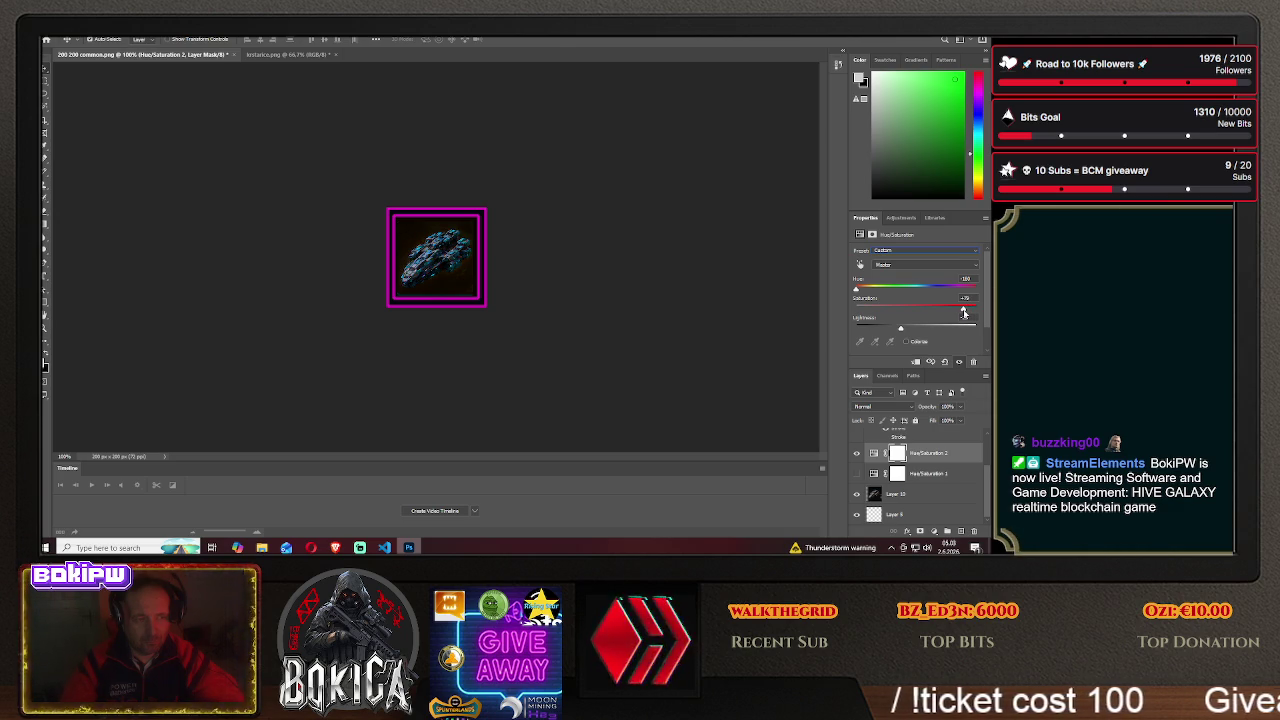
mouse_move(964, 313)
left_mouse_down()
mouse_move(975, 312)
mouse_move(918, 313)
mouse_move(967, 313)
left_mouse_up()
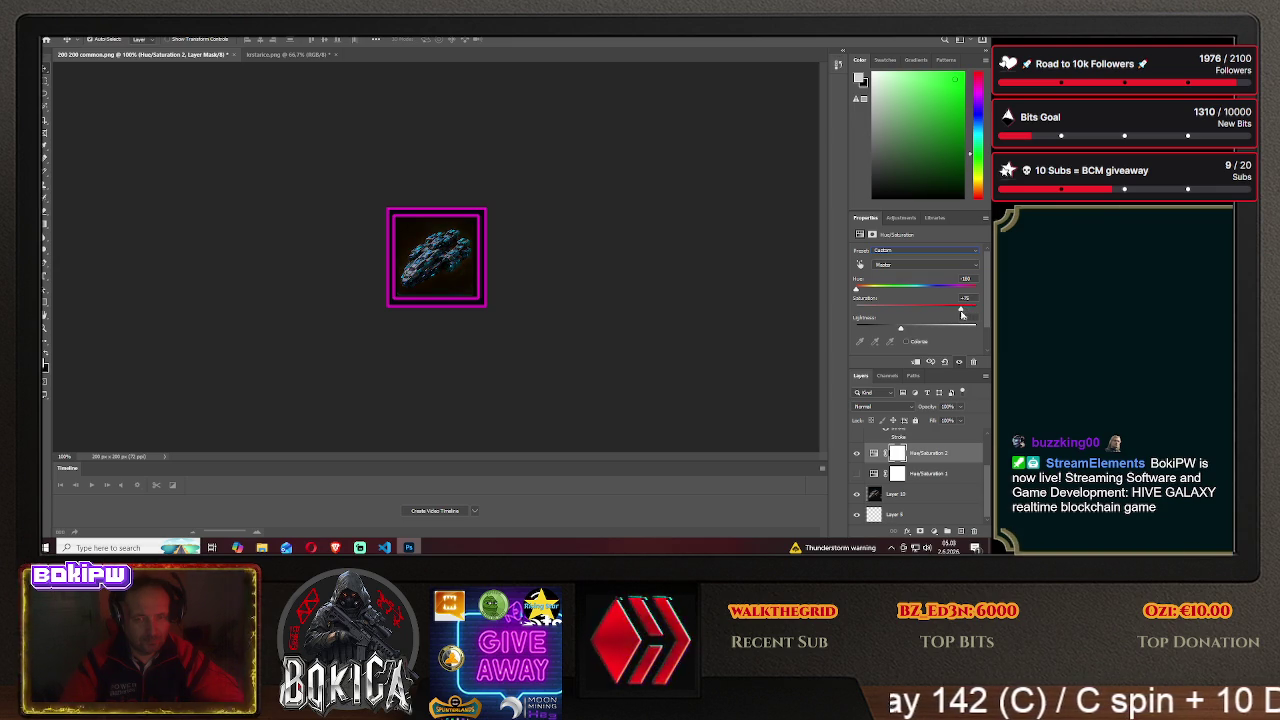
- Fine-tune the hue until the ship is a magenta-purple
mouse_move(856, 290)
left_mouse_down()
mouse_move(946, 292)
mouse_move(885, 295)
left_mouse_up()
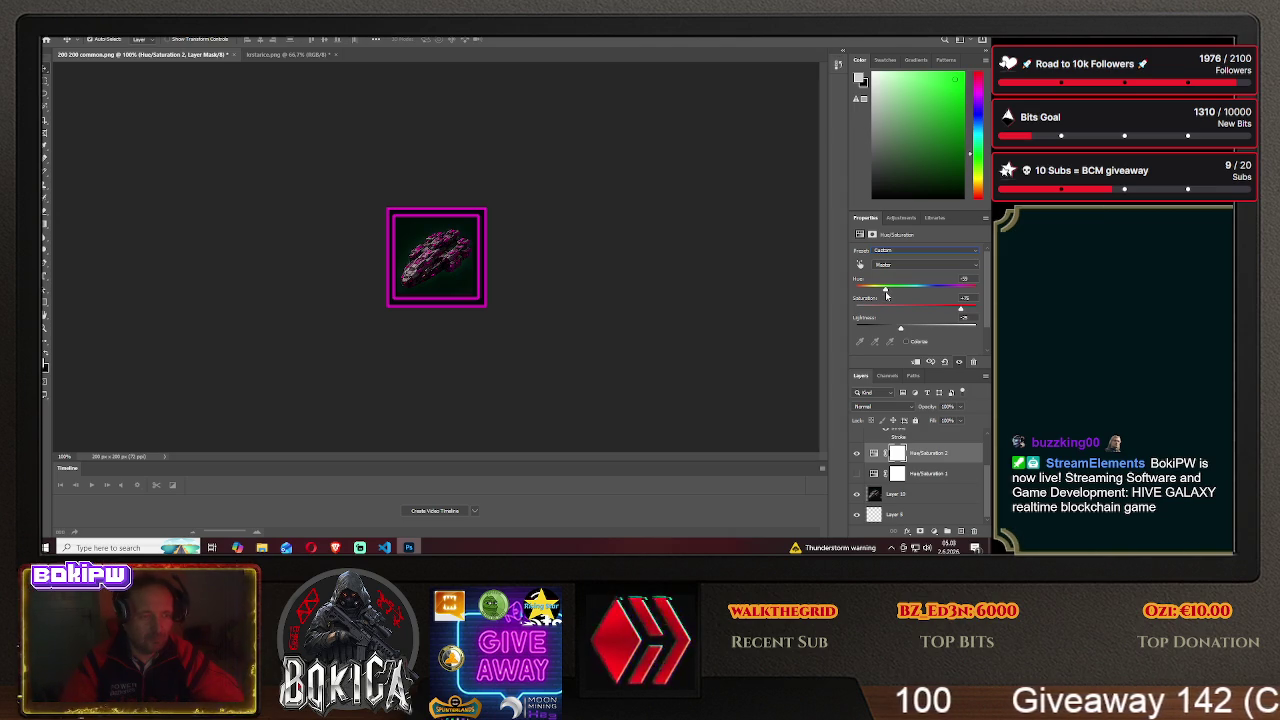
left_click_drag(885, 295, 857, 296)
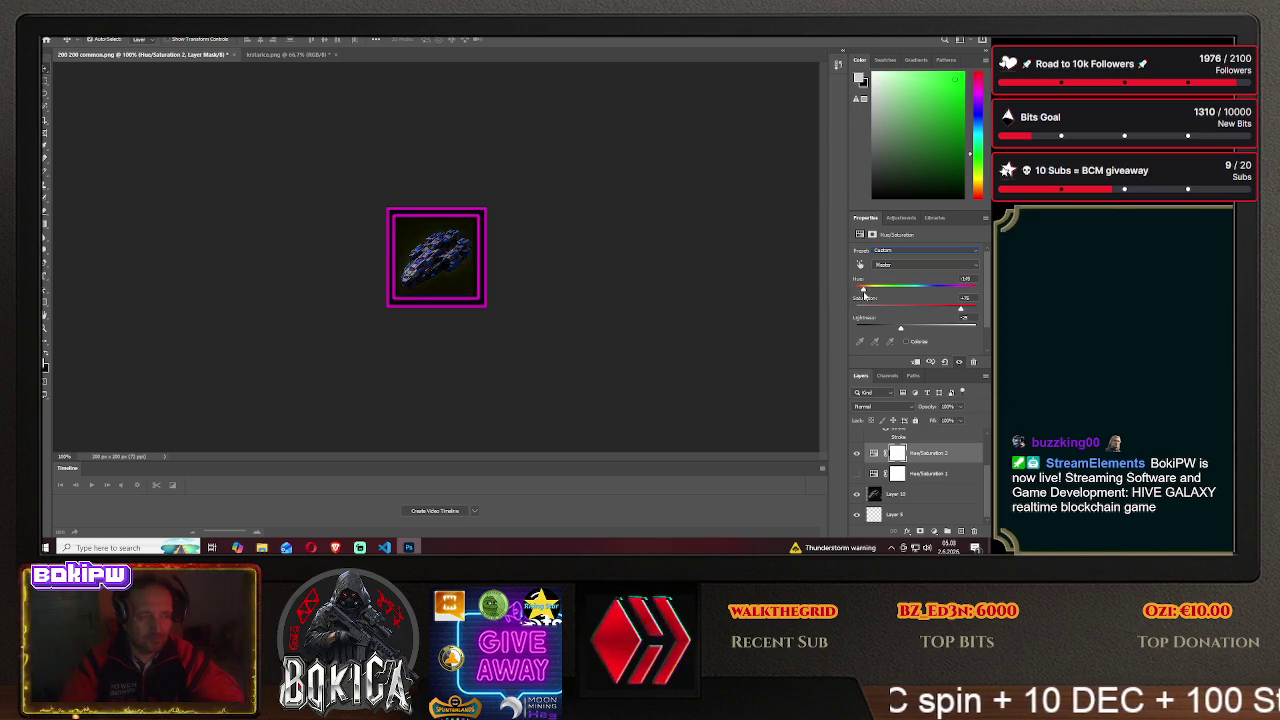
left_click_drag(864, 295, 871, 296)
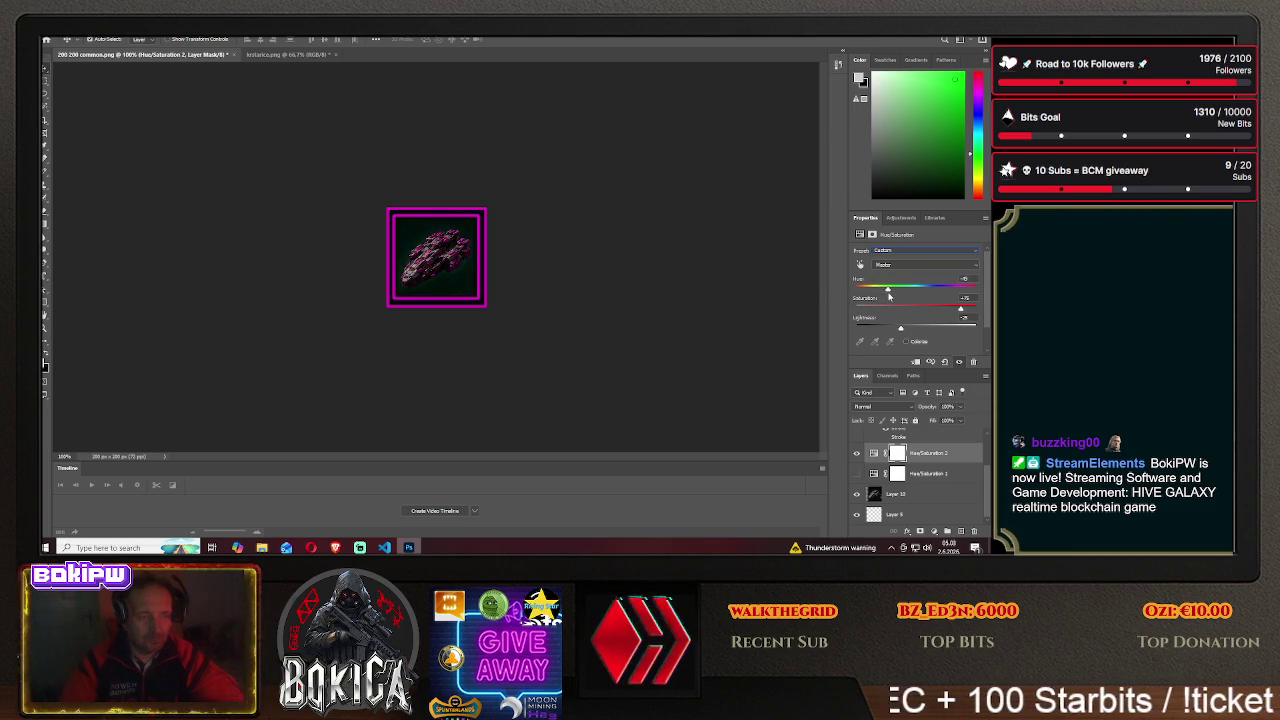
mouse_move(893, 296)
left_mouse_down()
mouse_move(972, 292)
mouse_move(883, 292)
left_mouse_up()
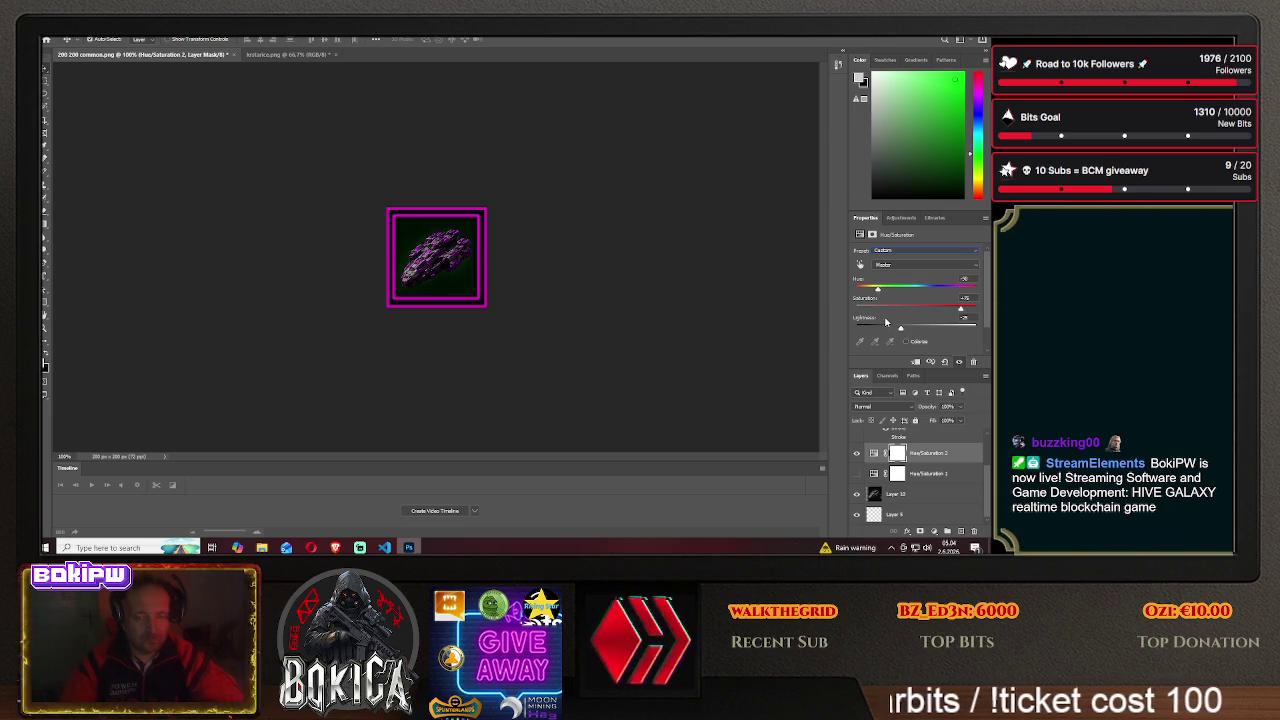
left_click(897, 265)
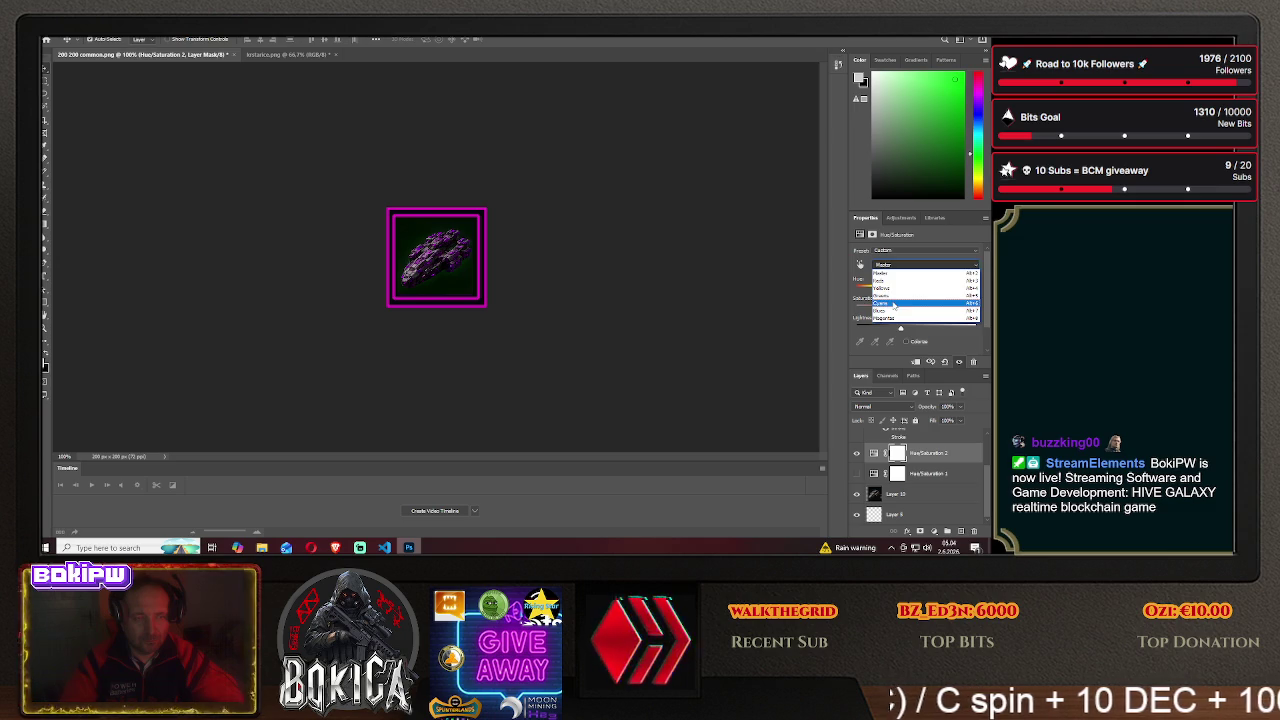
- Shift the Cyans range's hue, max its saturation, raise lightness, and nudge the ship sideways
left_click(895, 305)
mouse_move(916, 290)
left_mouse_down()
mouse_move(957, 291)
mouse_move(862, 290)
mouse_move(881, 290)
left_mouse_up()
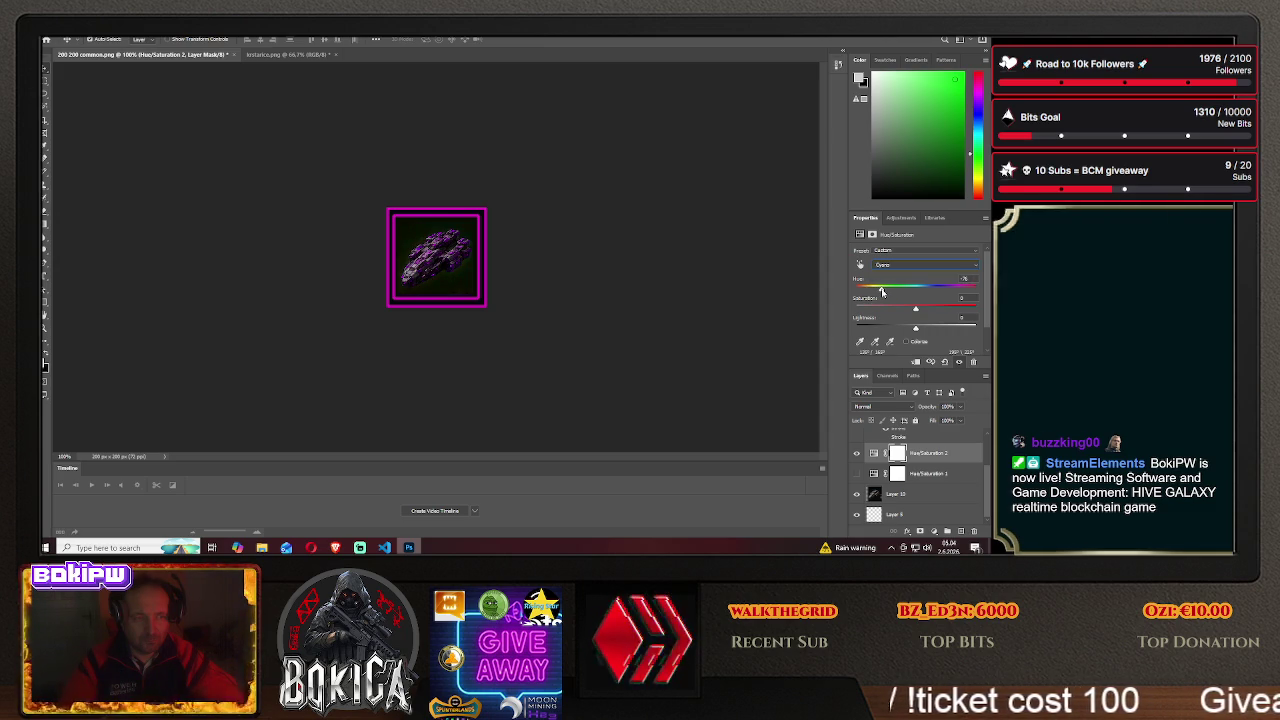
mouse_move(968, 311)
left_mouse_down()
mouse_move(990, 312)
mouse_move(947, 310)
left_mouse_up()
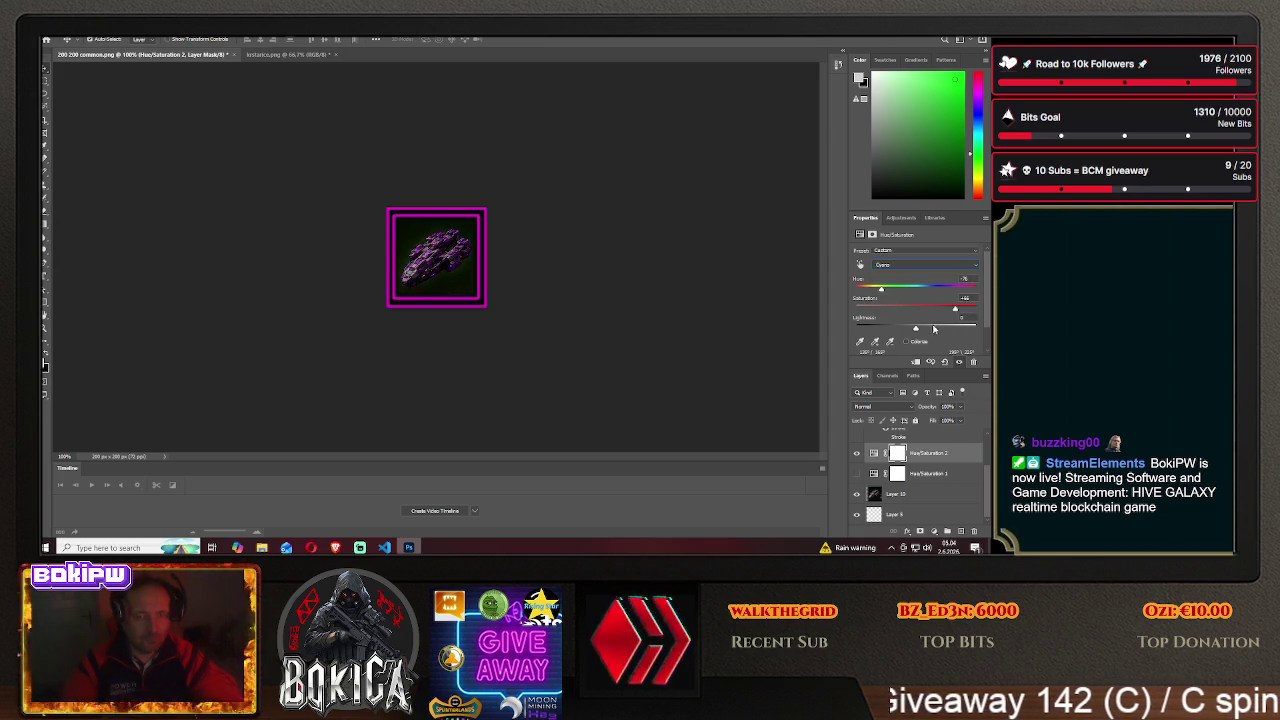
left_click_drag(915, 328, 952, 330)
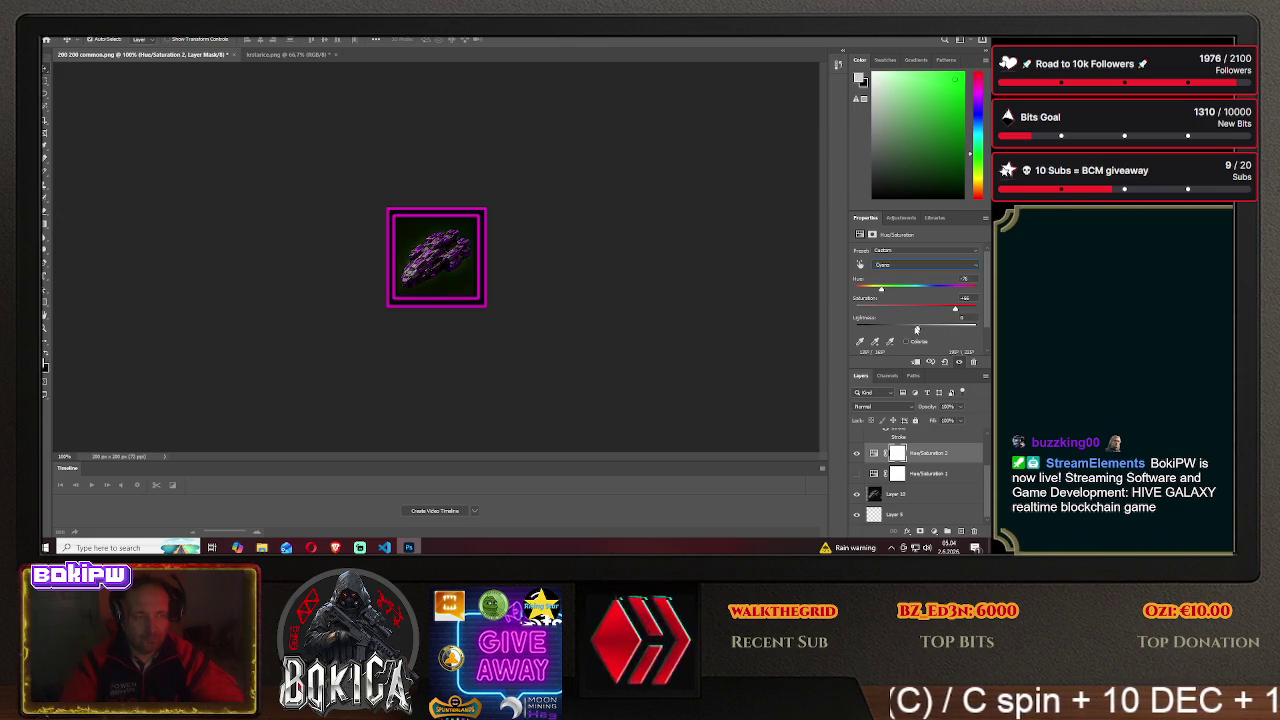
left_click_drag(921, 330, 946, 328)
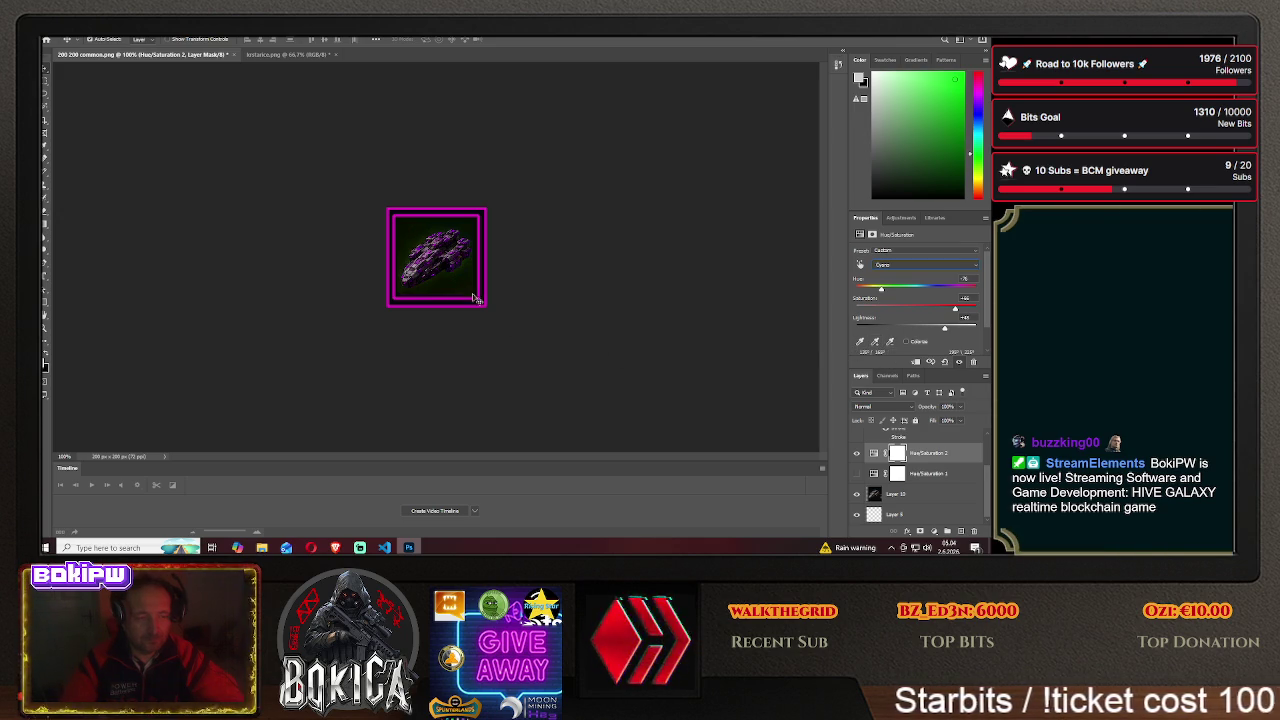
left_click_drag(434, 268, 437, 267)
left_click(335, 547)
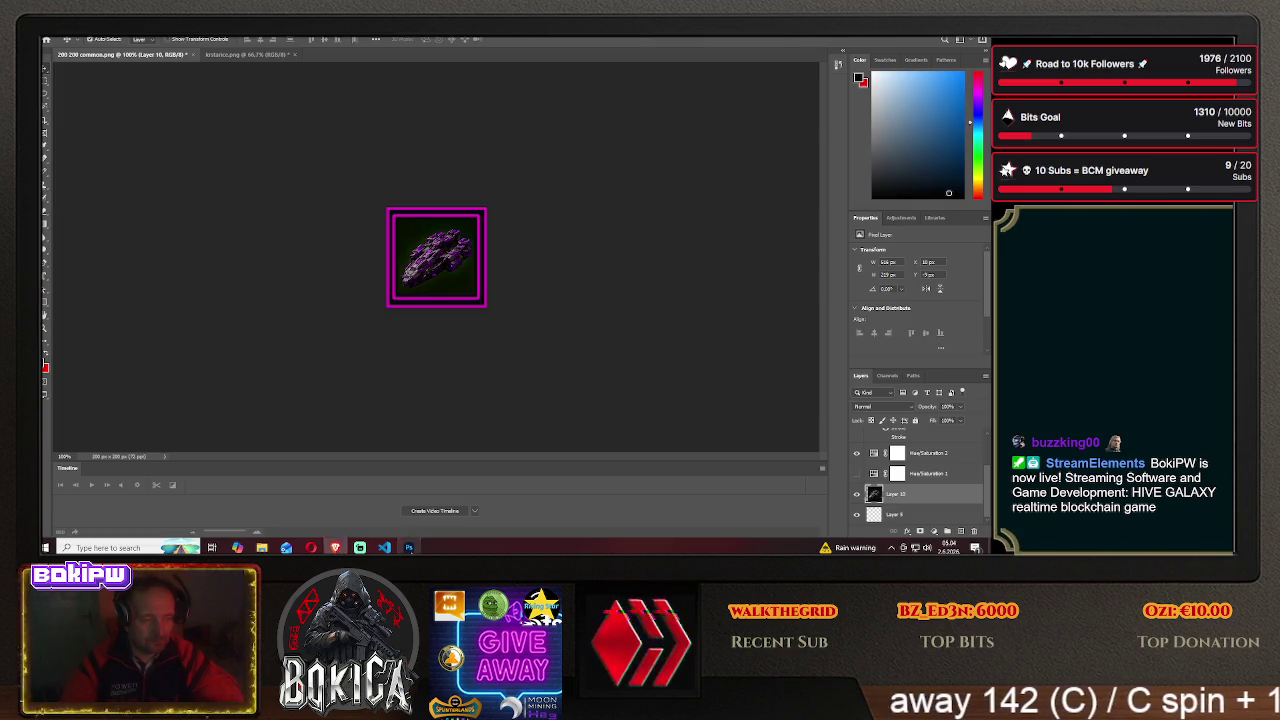
- Save As a PNG into the HIVE GALAXY\img folder on this computer
left_click(409, 547)
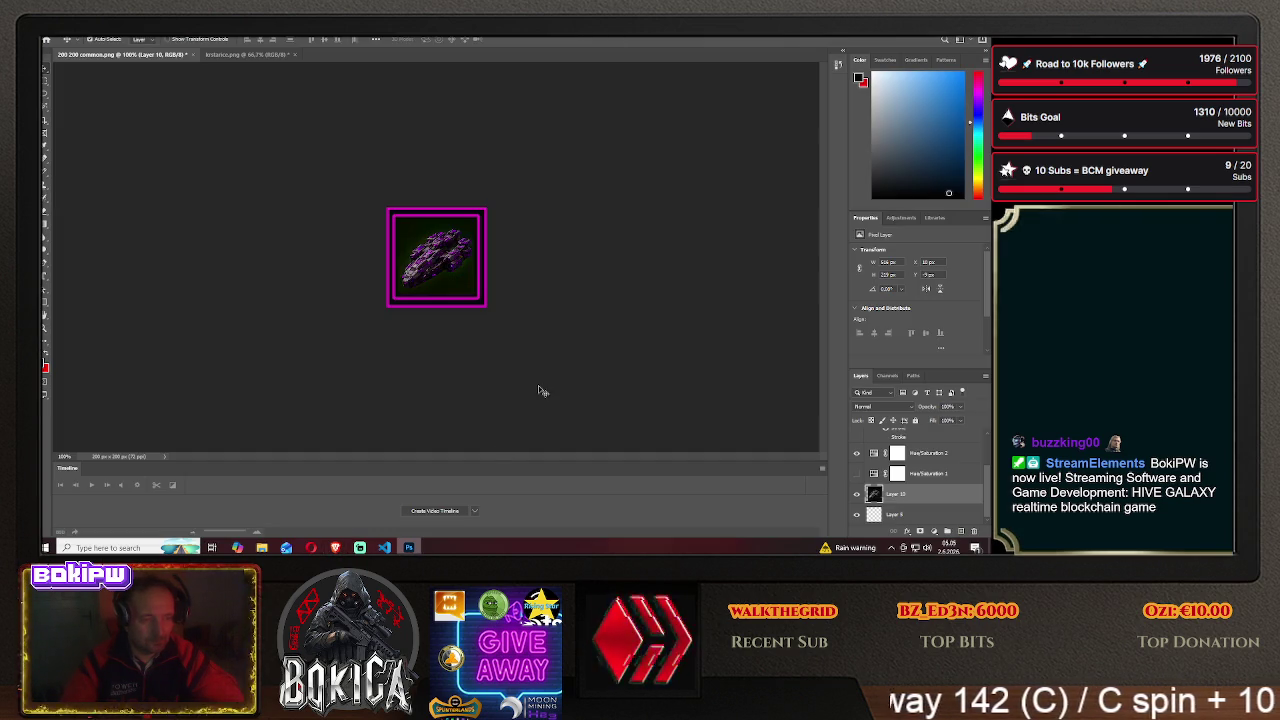
left_click(336, 547)
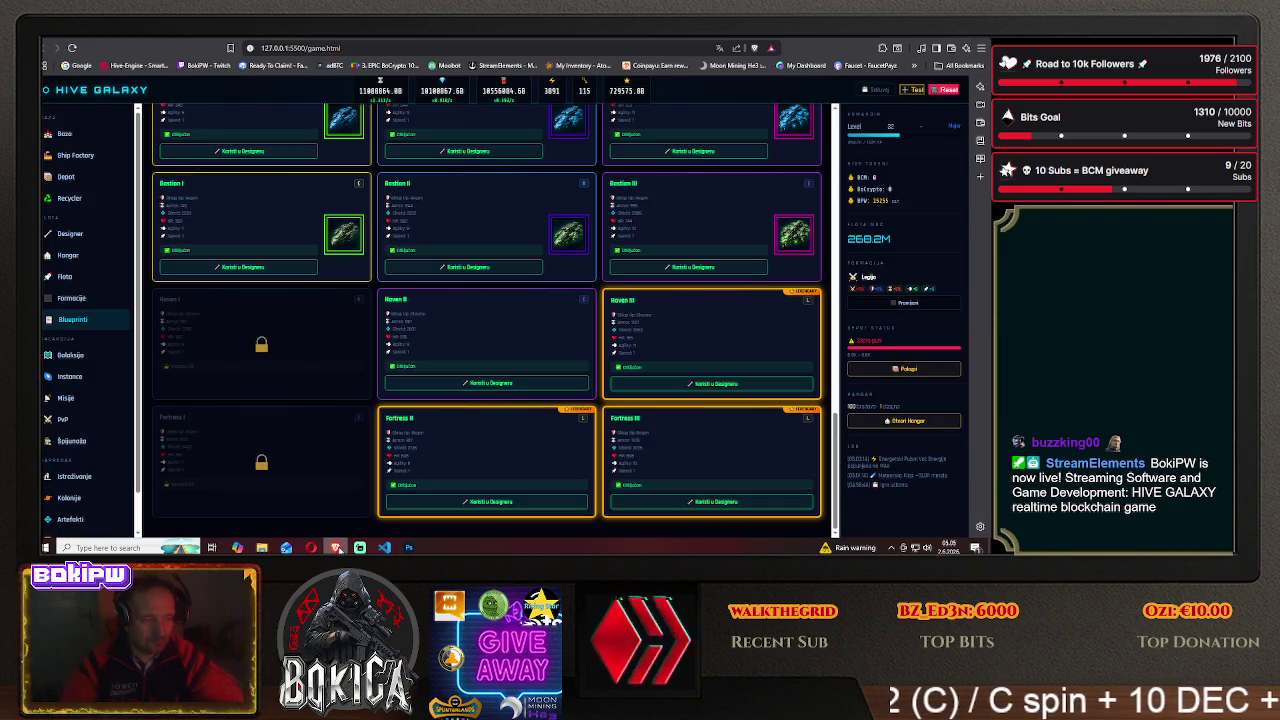
left_click(336, 547)
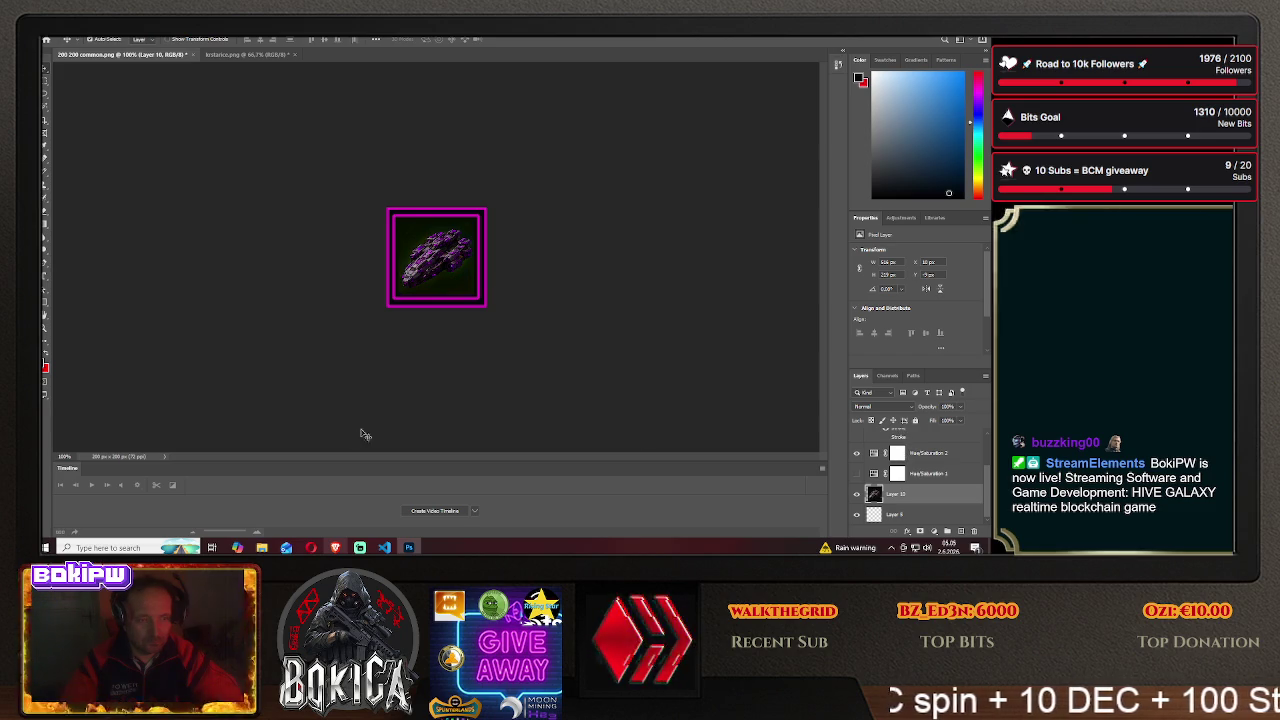
left_click(50, 30)
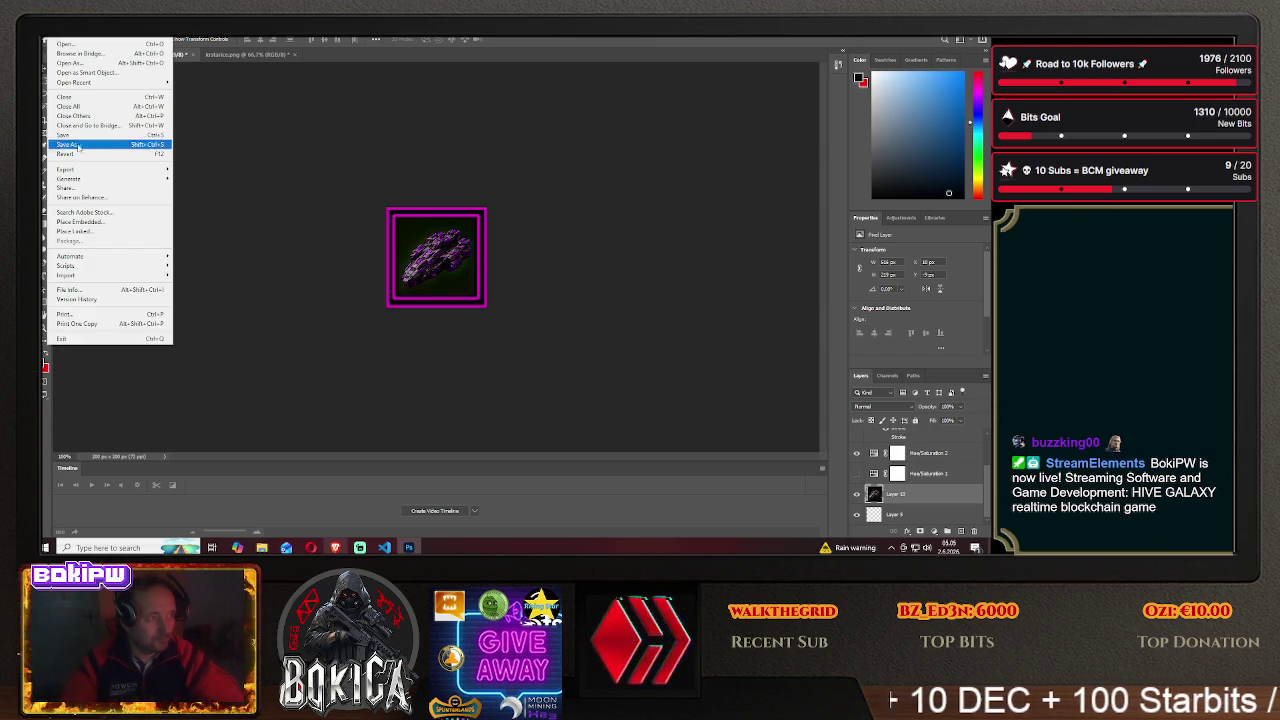
left_click(80, 150)
left_click(573, 369)
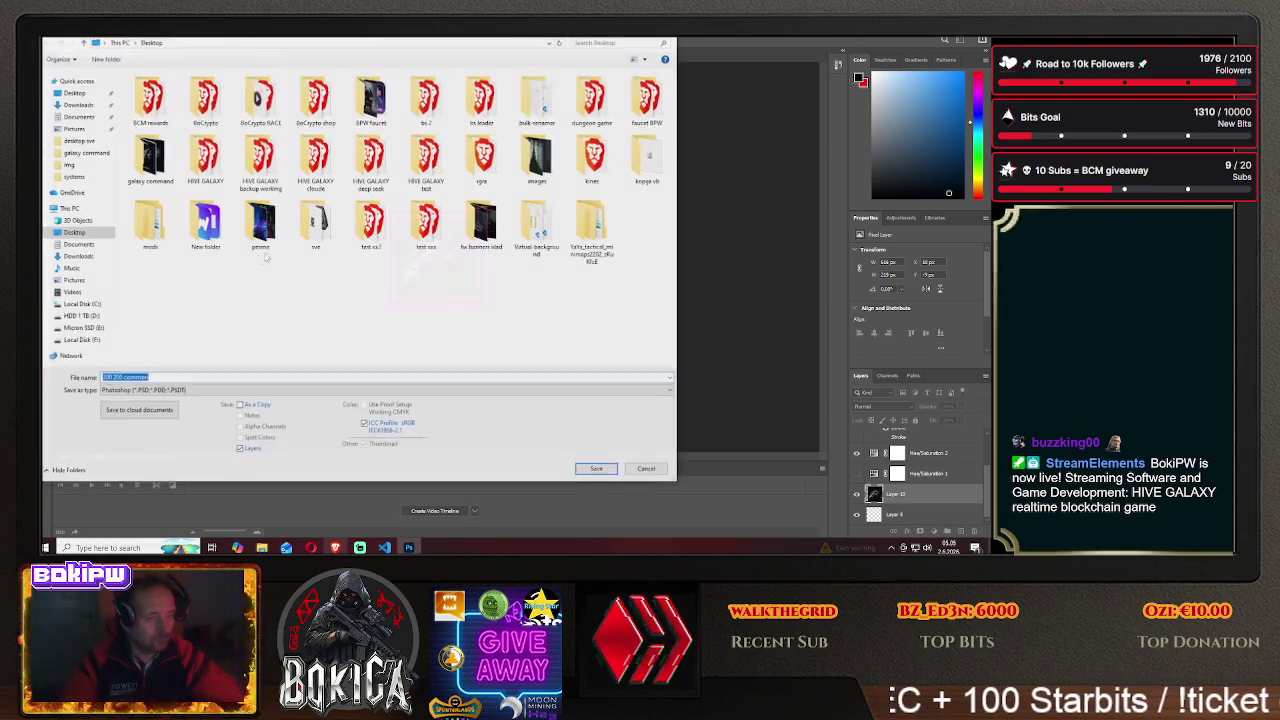
double_click(205, 152)
double_click(137, 110)
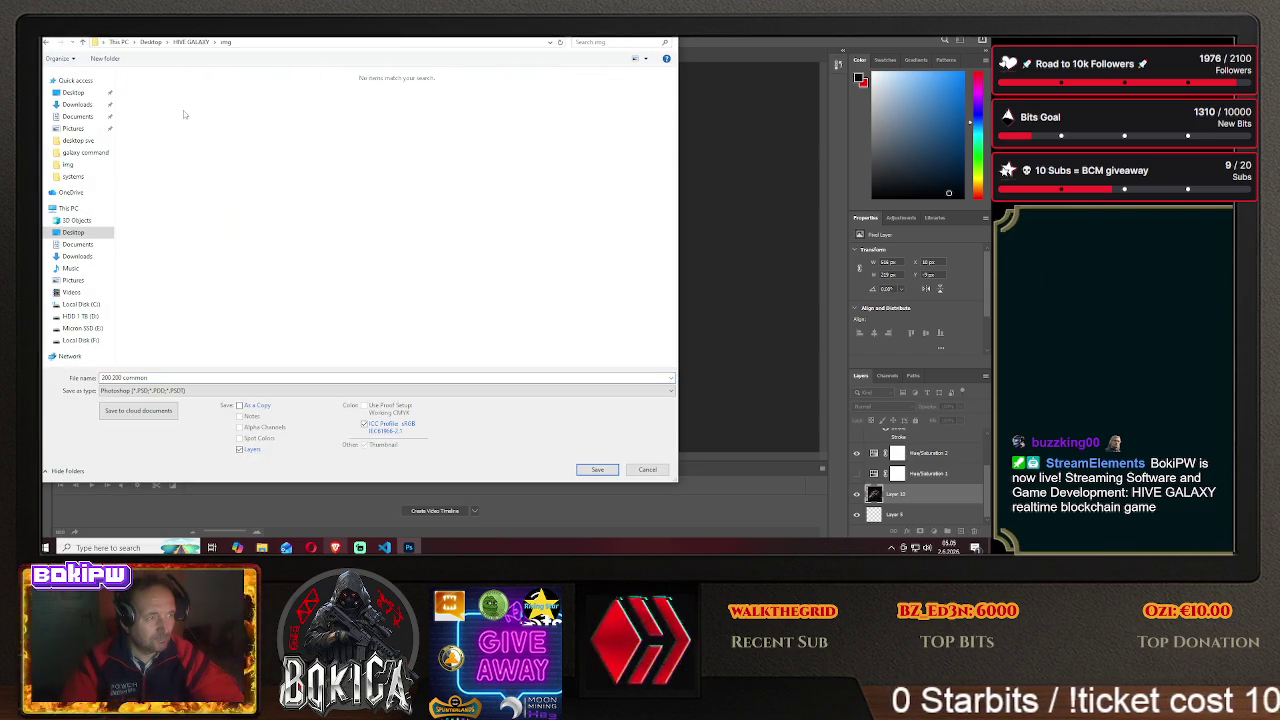
left_click(160, 390)
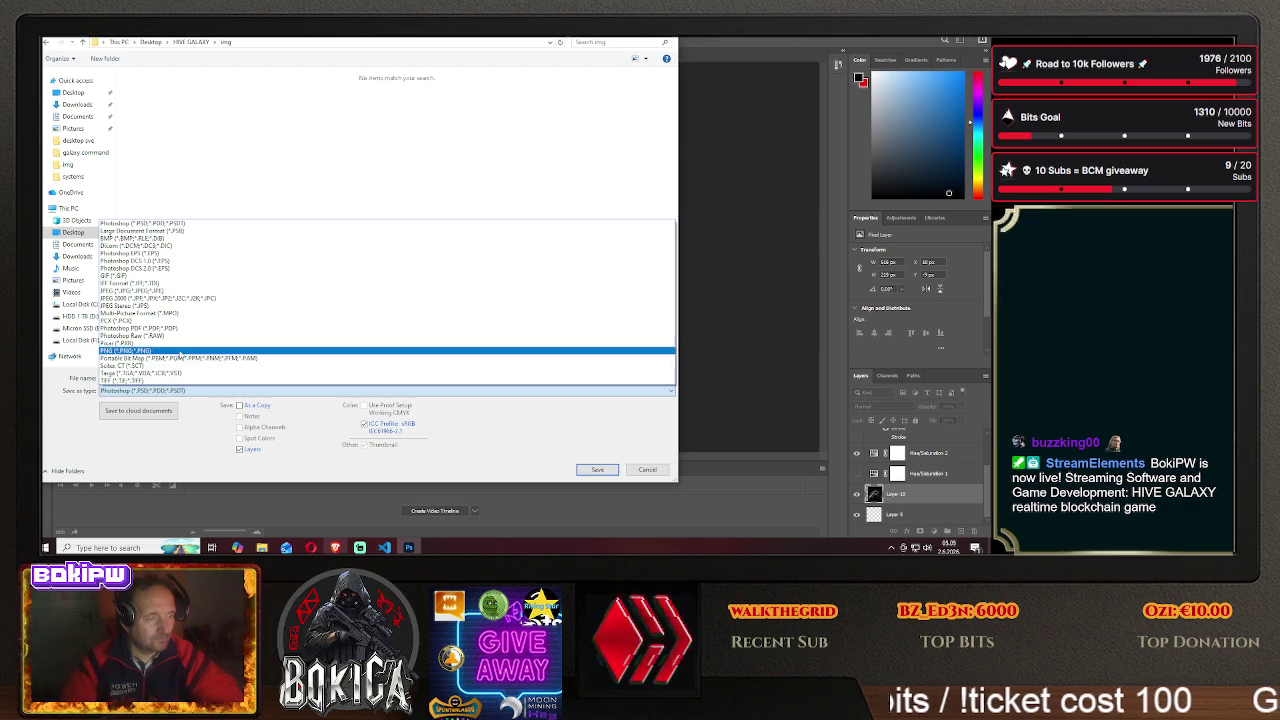
left_click(150, 351)
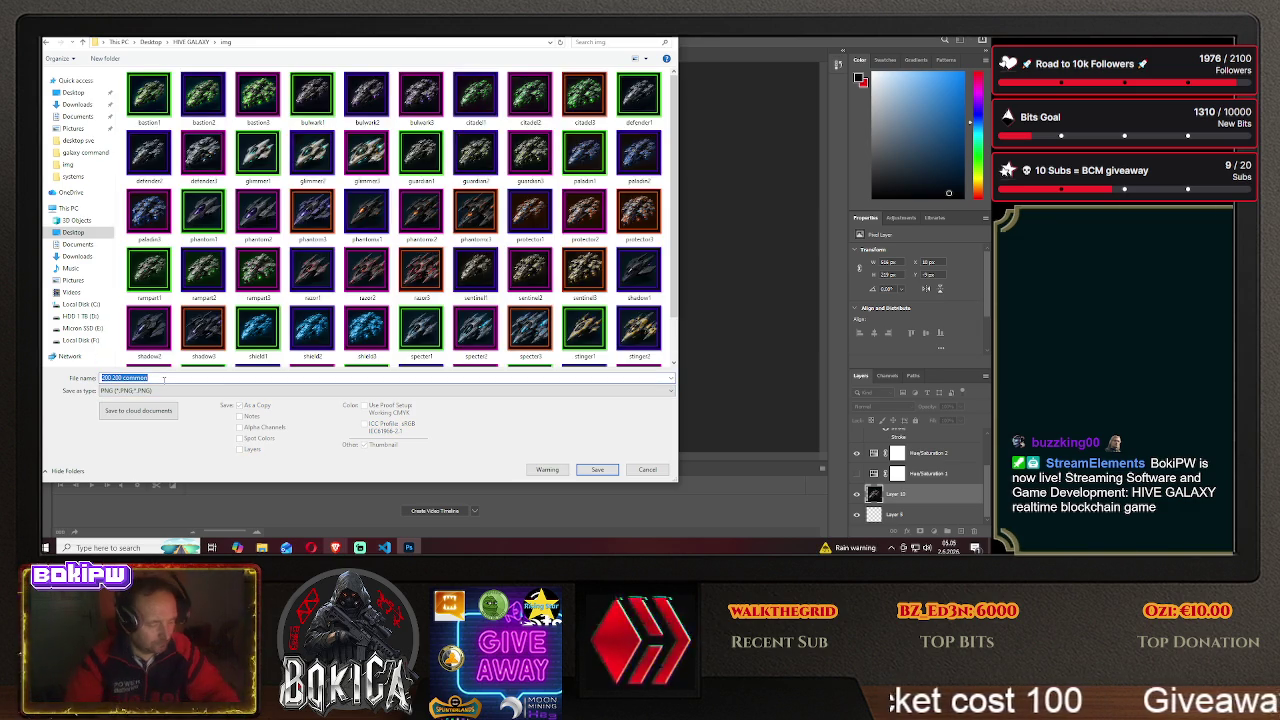
- Name the file fortress1 and save it, then shift the ship left in the frame
type("fortres")
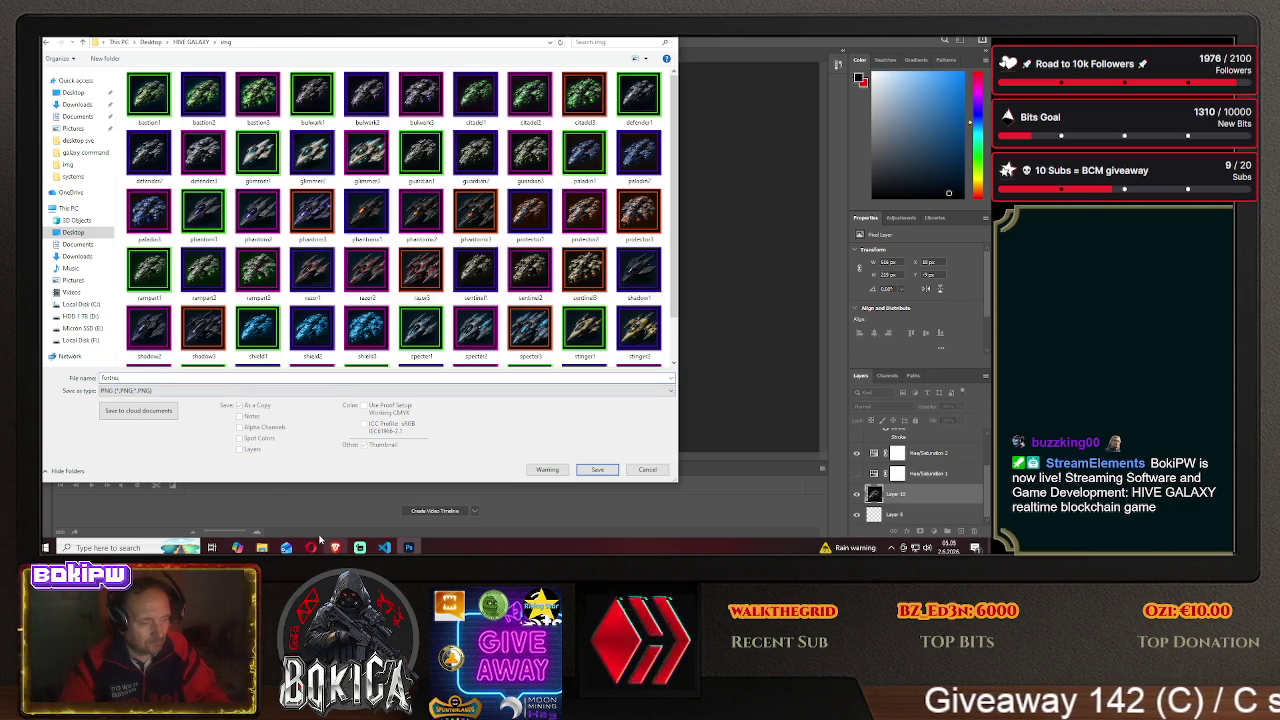
left_click(335, 547)
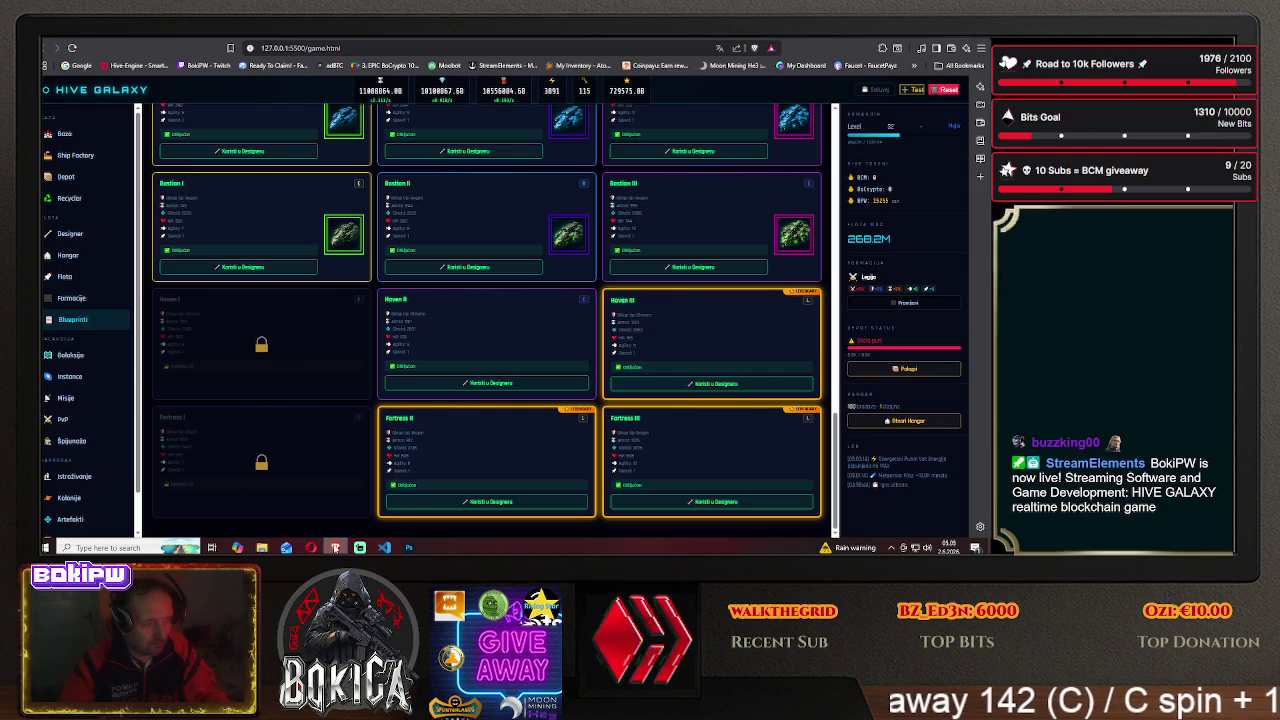
key("alt+Tab")
type("fortress1")
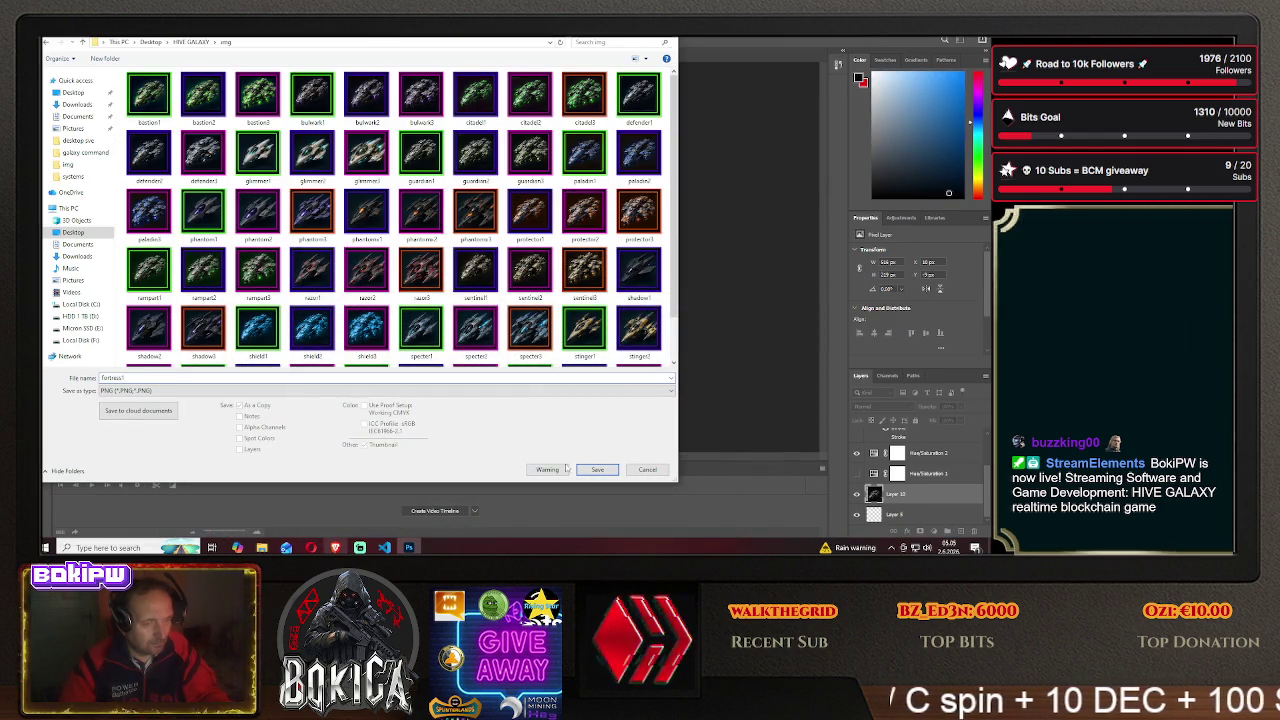
left_click(590, 470)
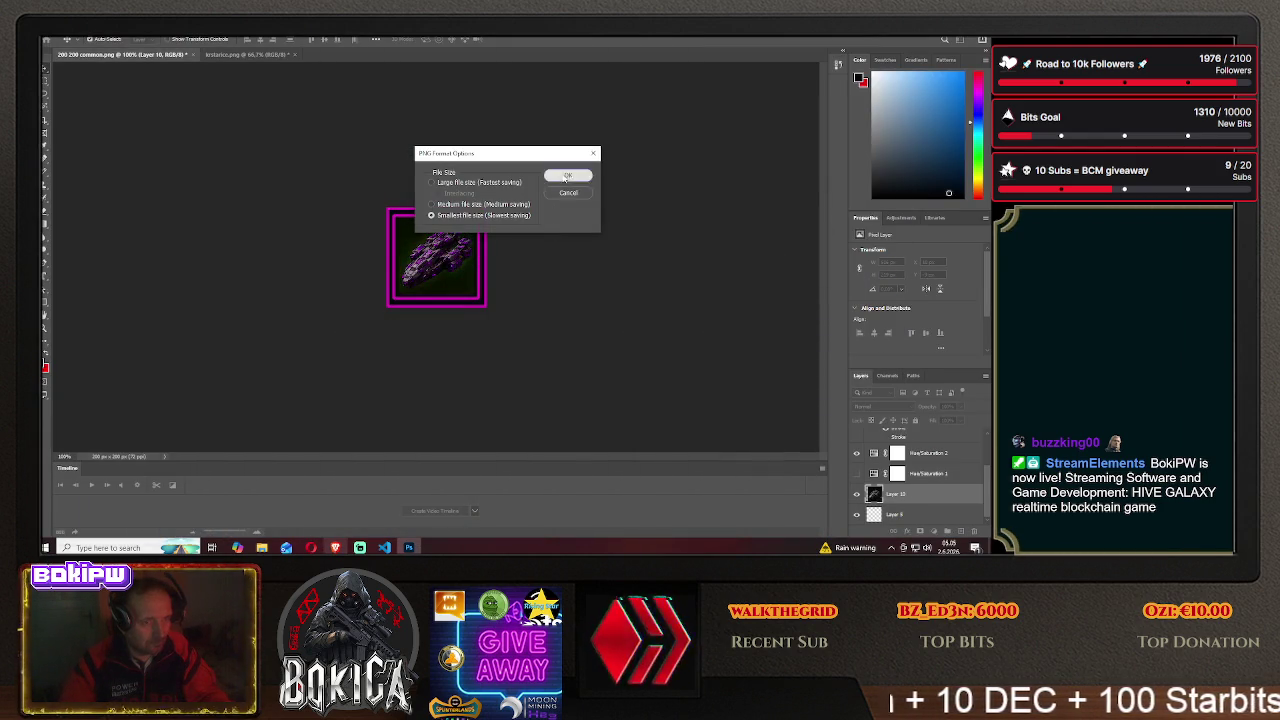
left_click(567, 176)
left_click_drag(446, 262, 366, 263)
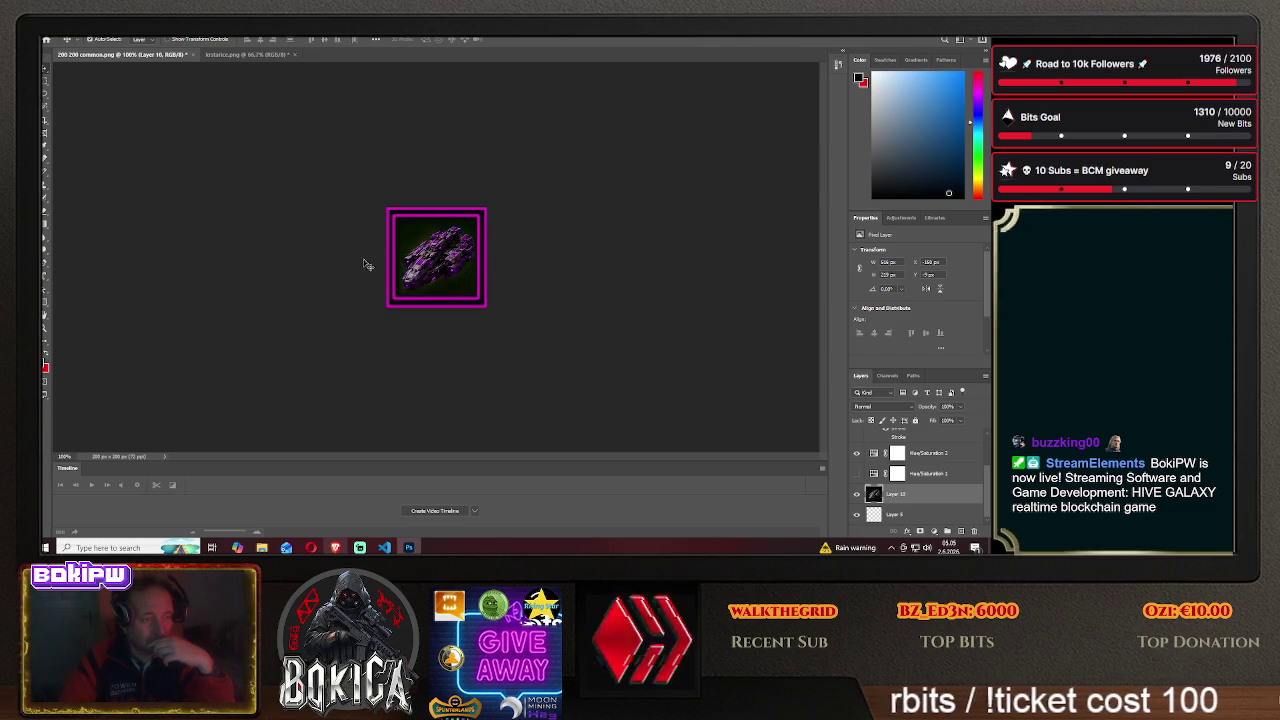
key("alt+Tab")
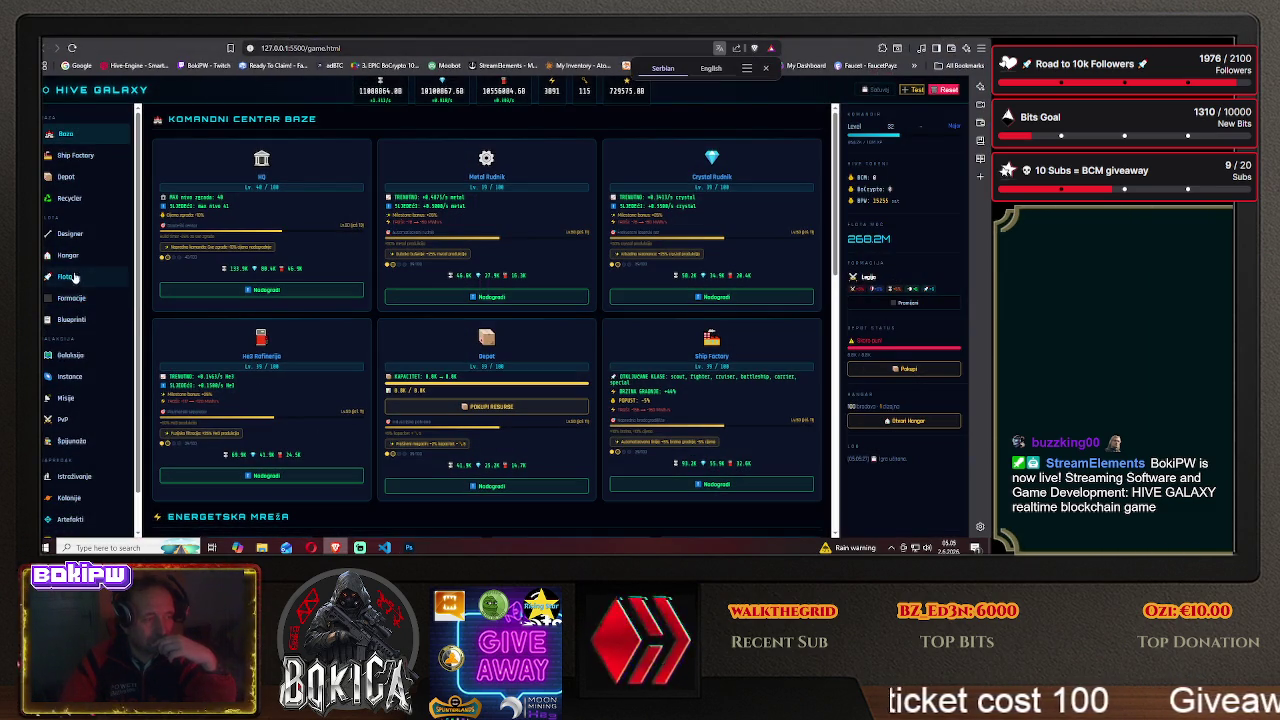
- Scroll Blueprinti to the Fortress row to see Fortress I's purple icon, then return to Photoshop
left_click(71, 319)
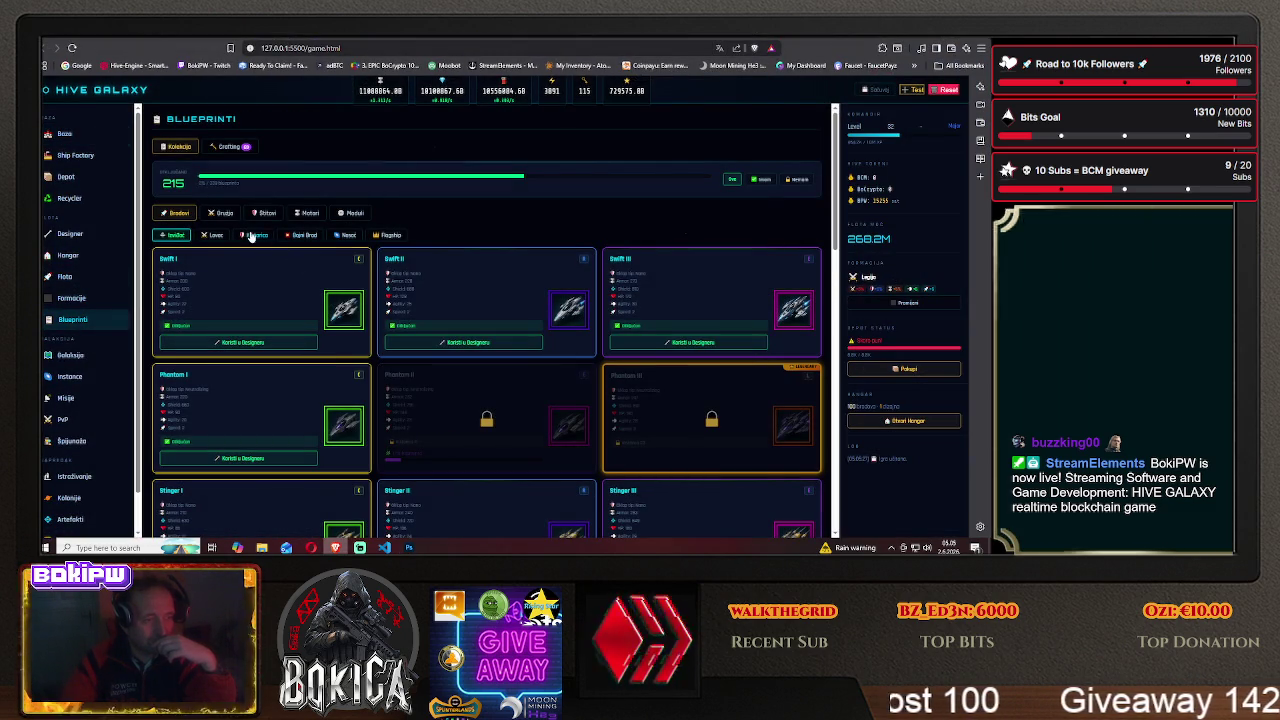
scroll(280, 340, "down", 5)
scroll(273, 363, "down", 5)
scroll(265, 372, "down", 3)
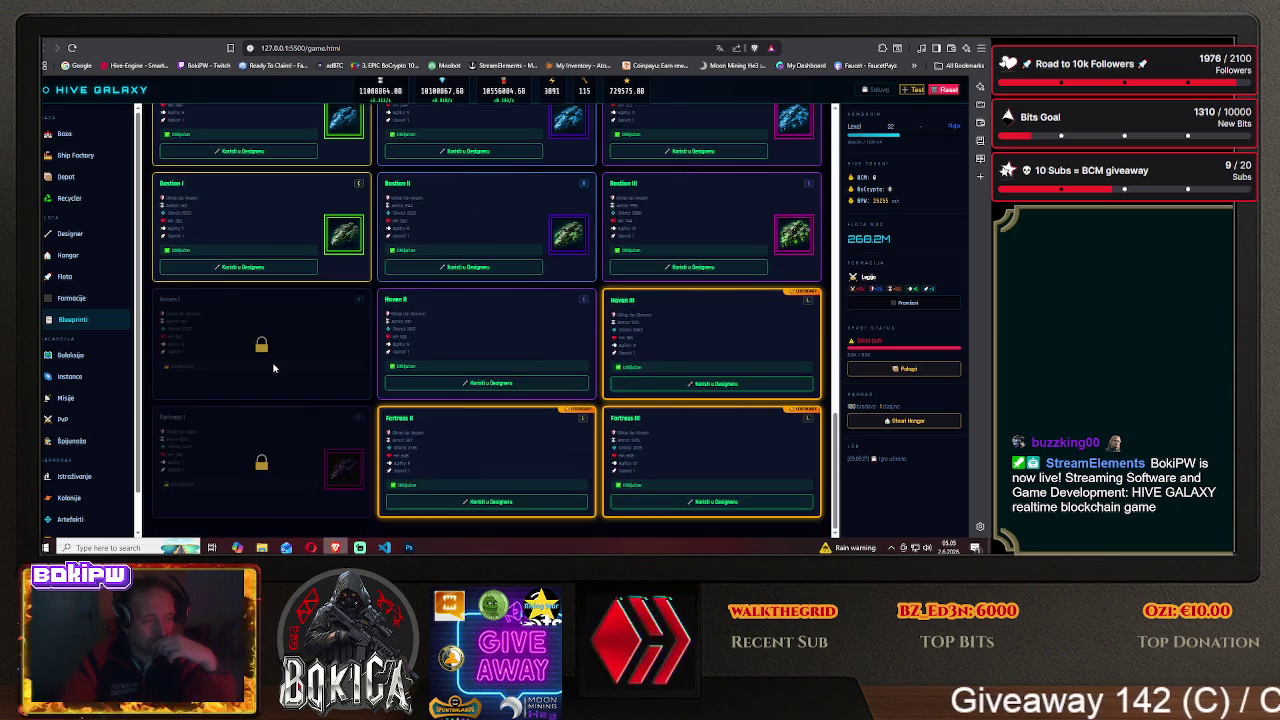
left_click(410, 548)
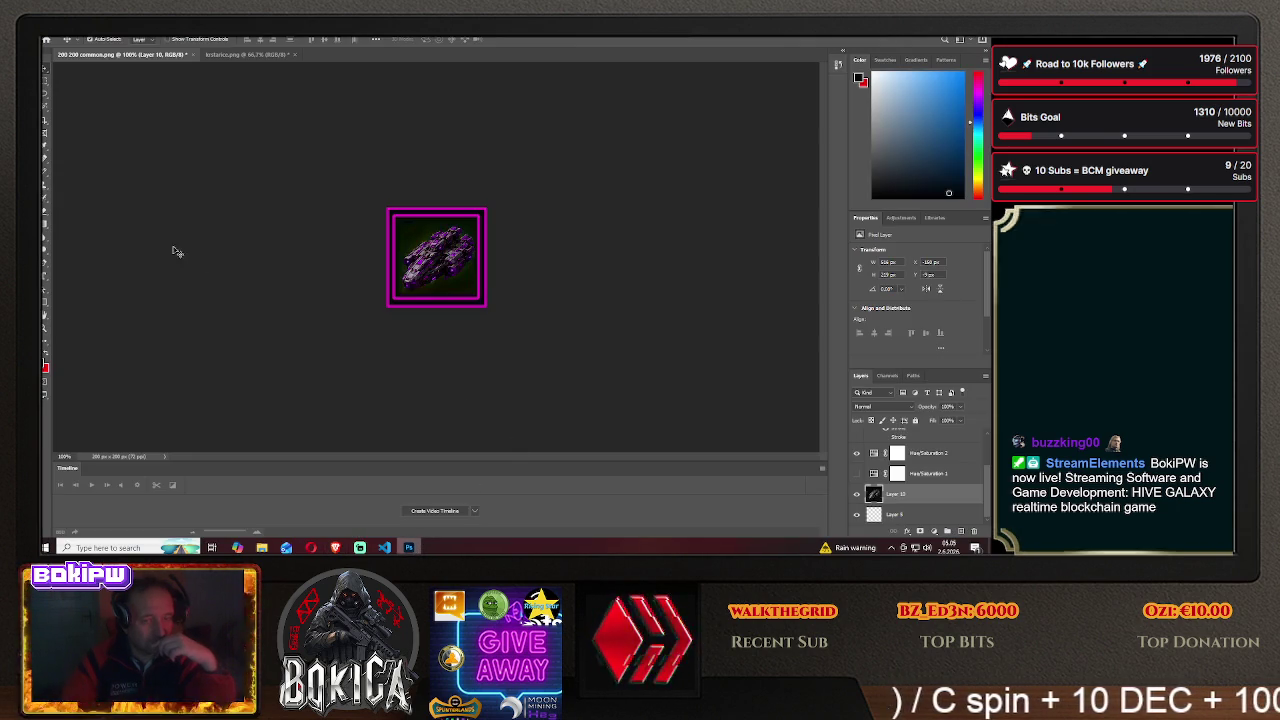
- Turn on the orange stroke in Layer 1's layer style
scroll(899, 441, "up", 2)
right_click(905, 442)
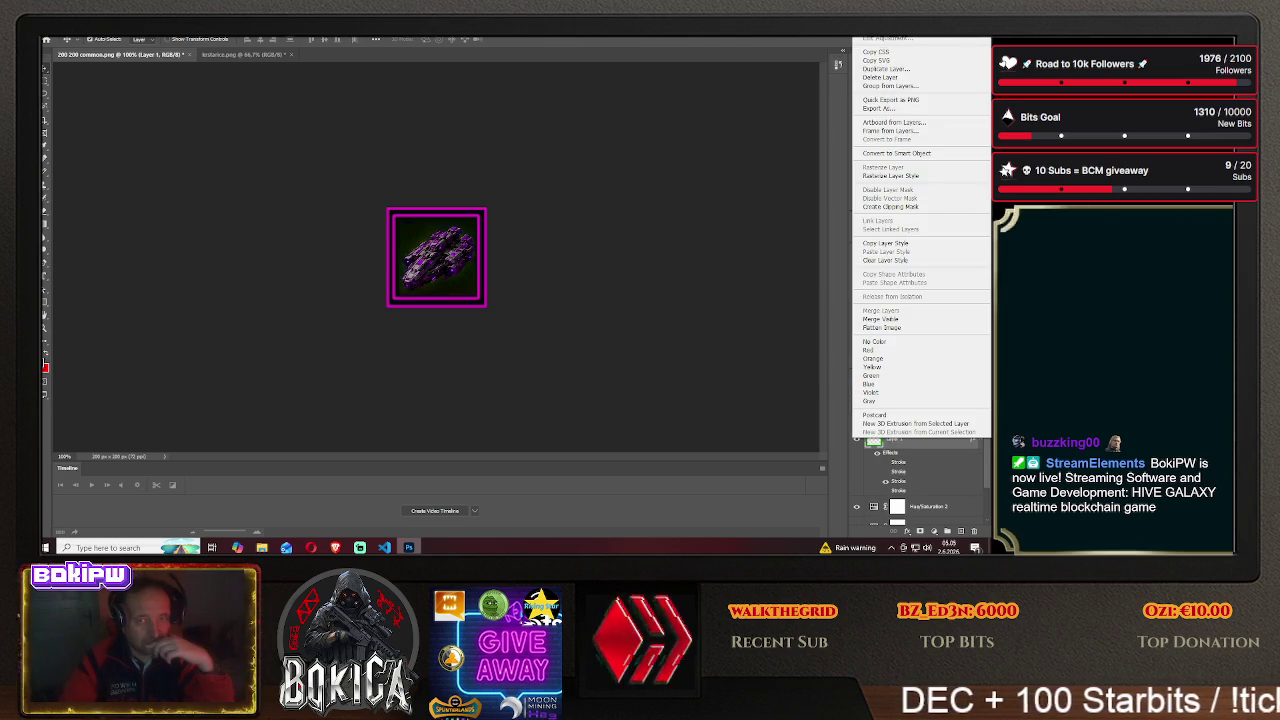
left_click(880, 38)
left_click(607, 270)
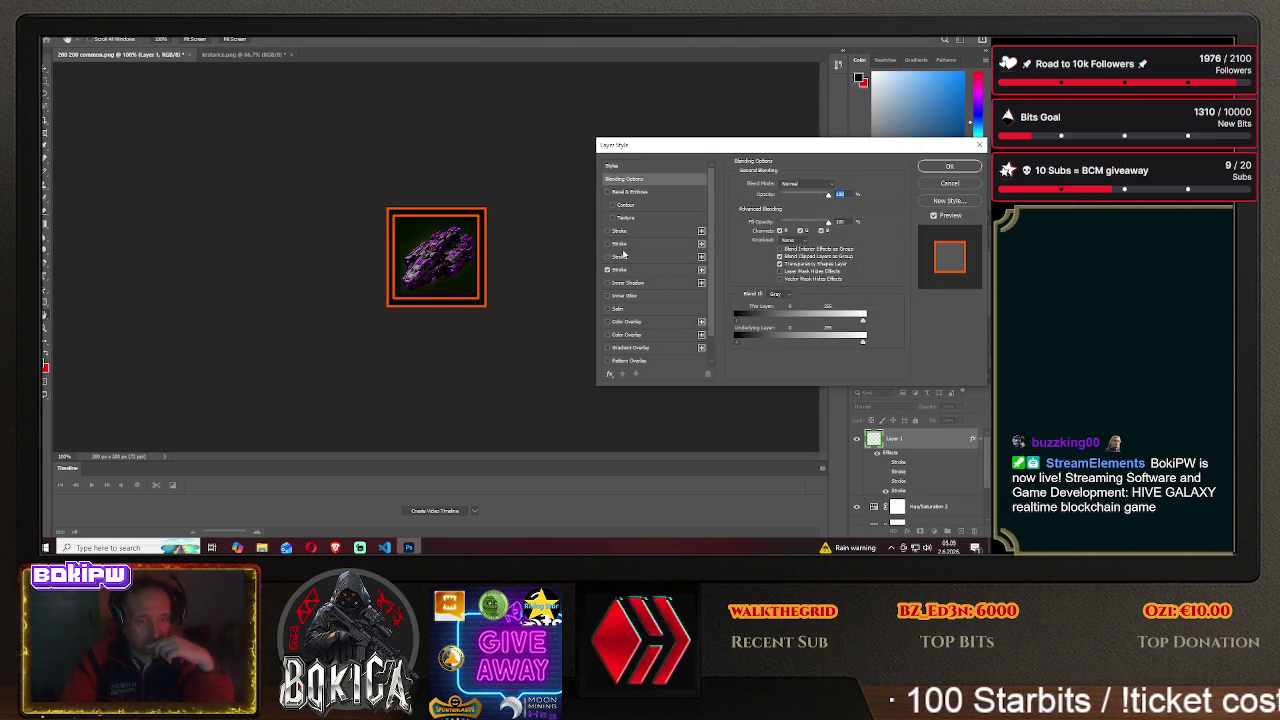
key("Return")
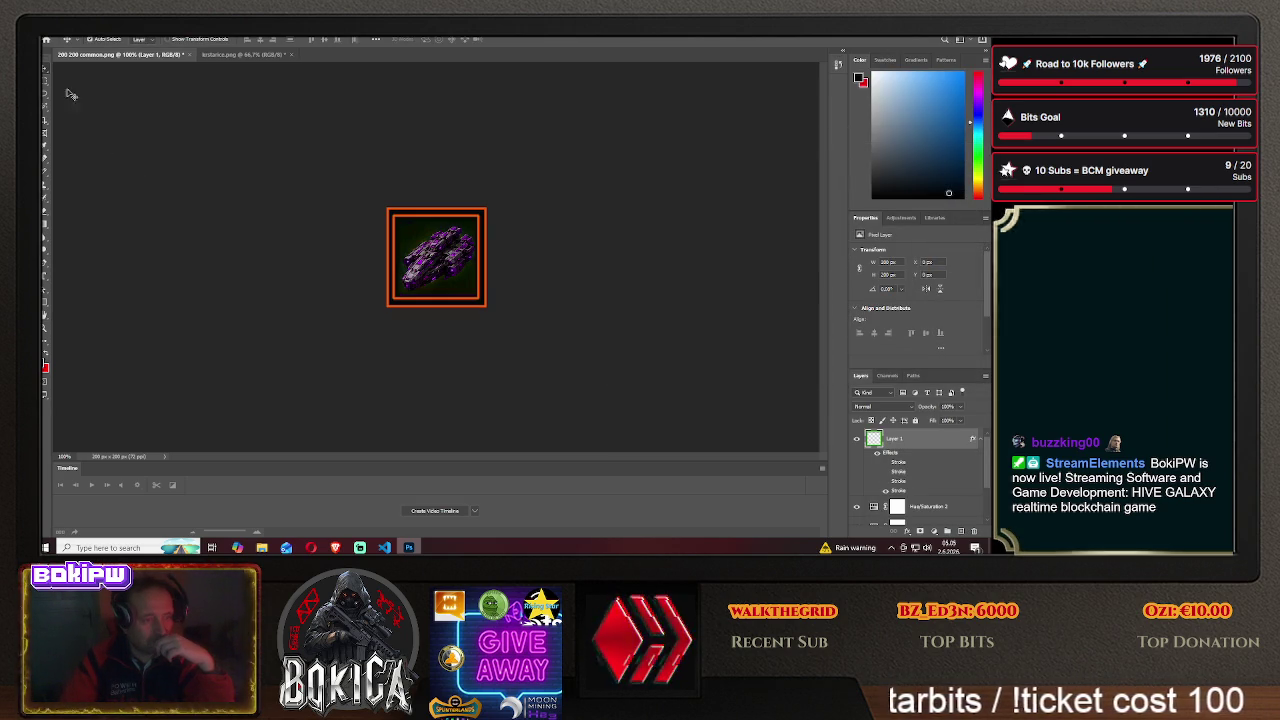
- Save the icon as fortress2 PNG in HIVE GALAXY\img, then move the ship into the orange frame
left_click(50, 34)
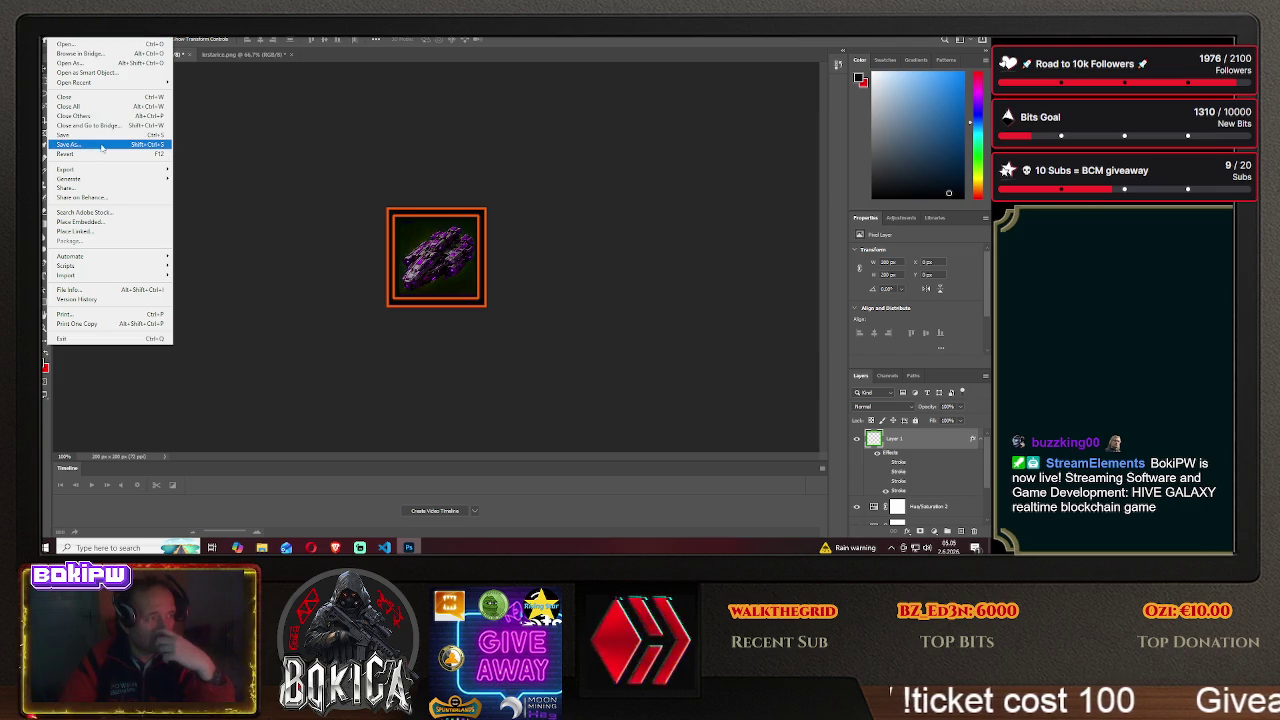
left_click(110, 145)
left_click(570, 365)
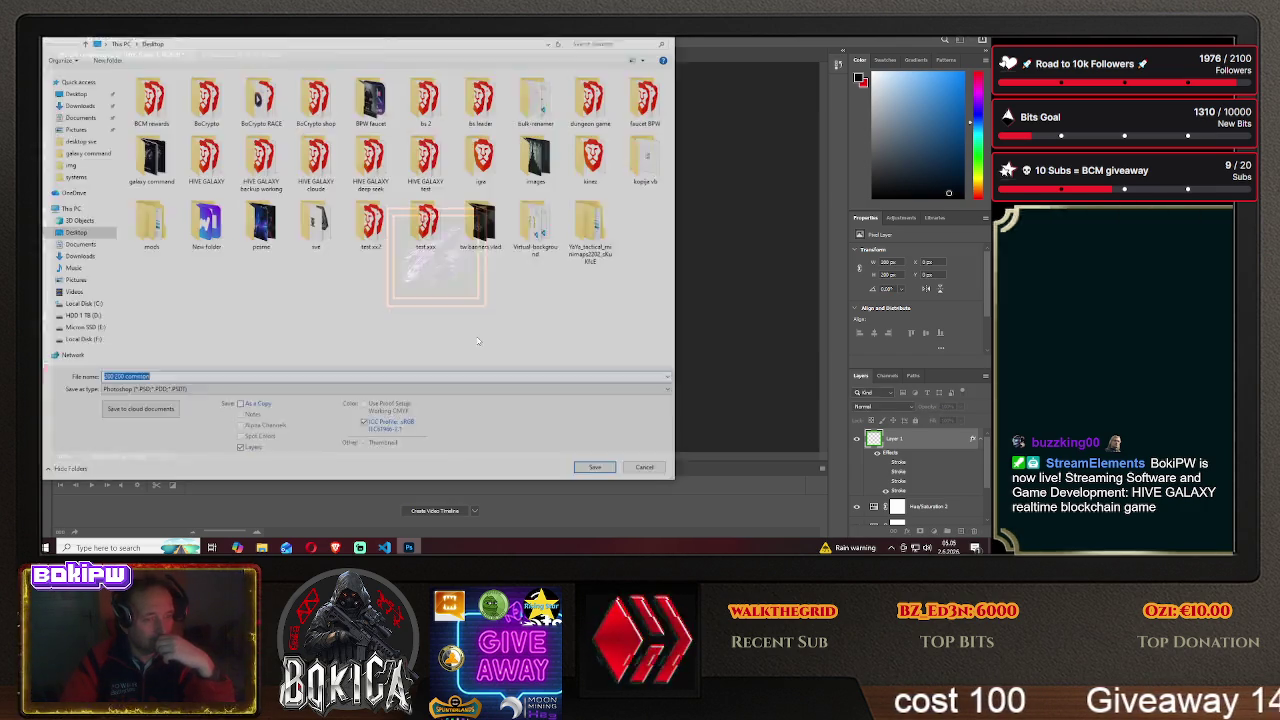
double_click(208, 168)
double_click(150, 108)
left_click(150, 390)
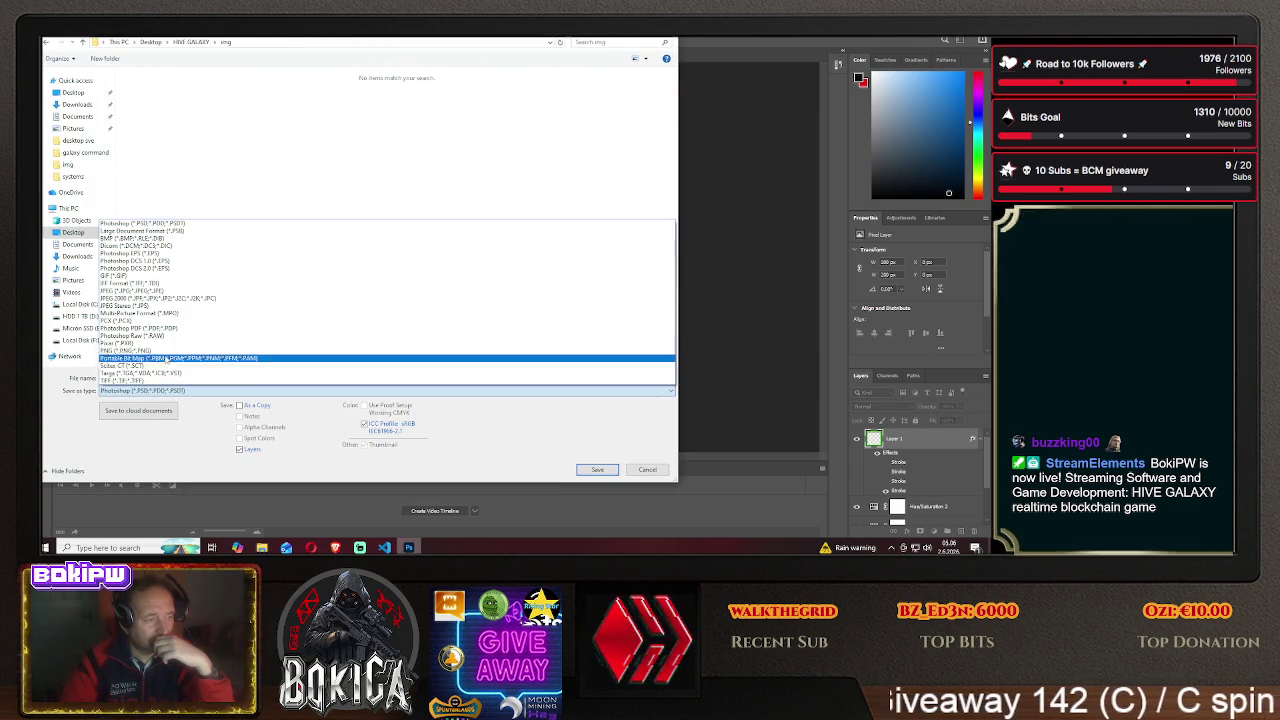
left_click(154, 377)
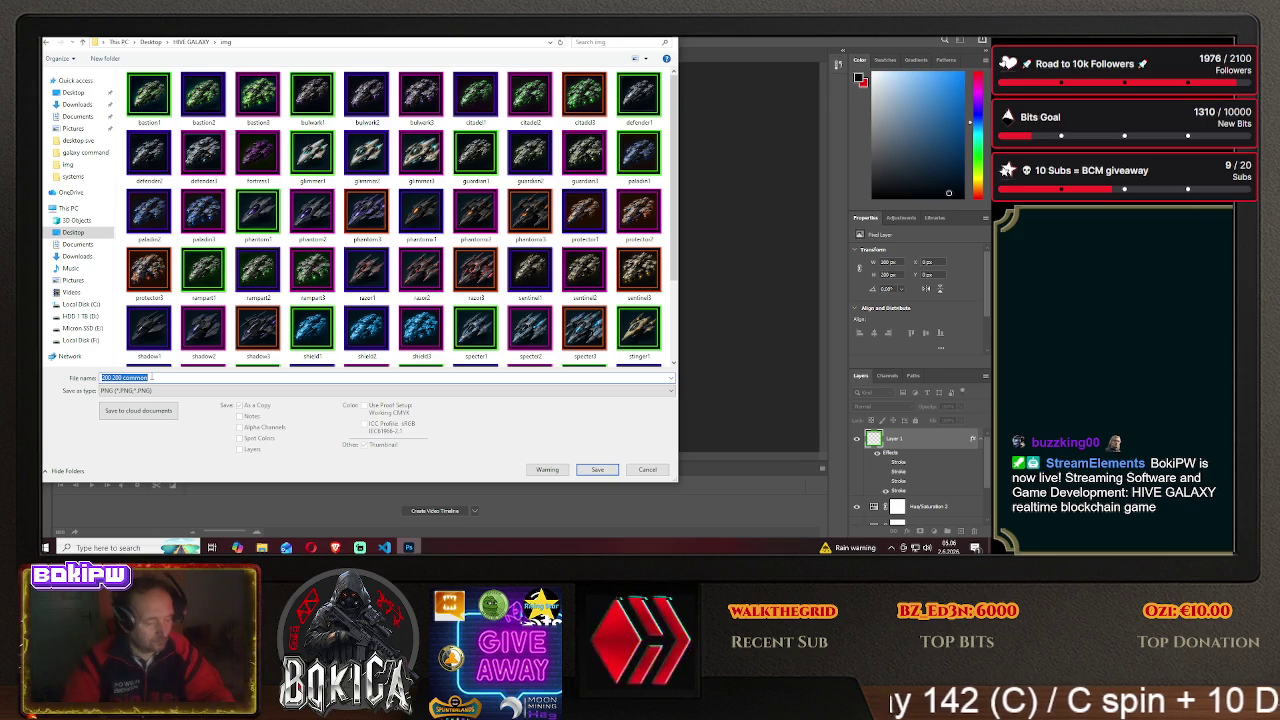
type("fortre")
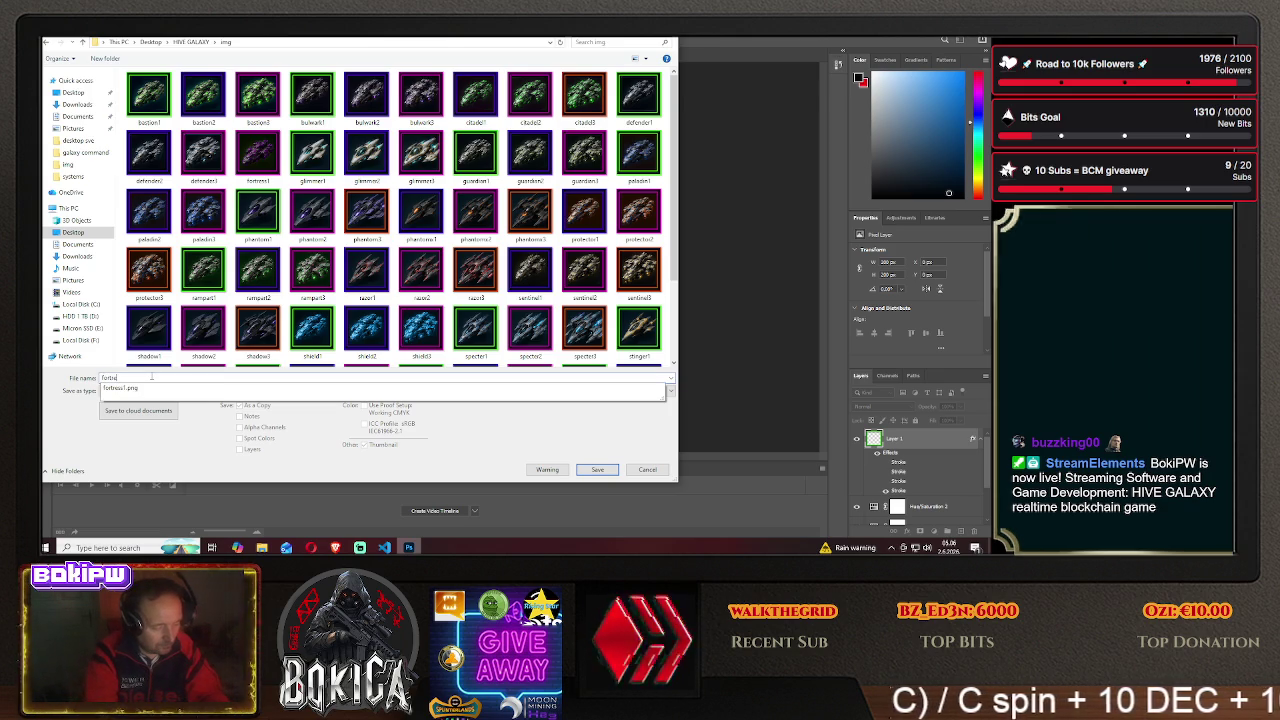
type("ss2")
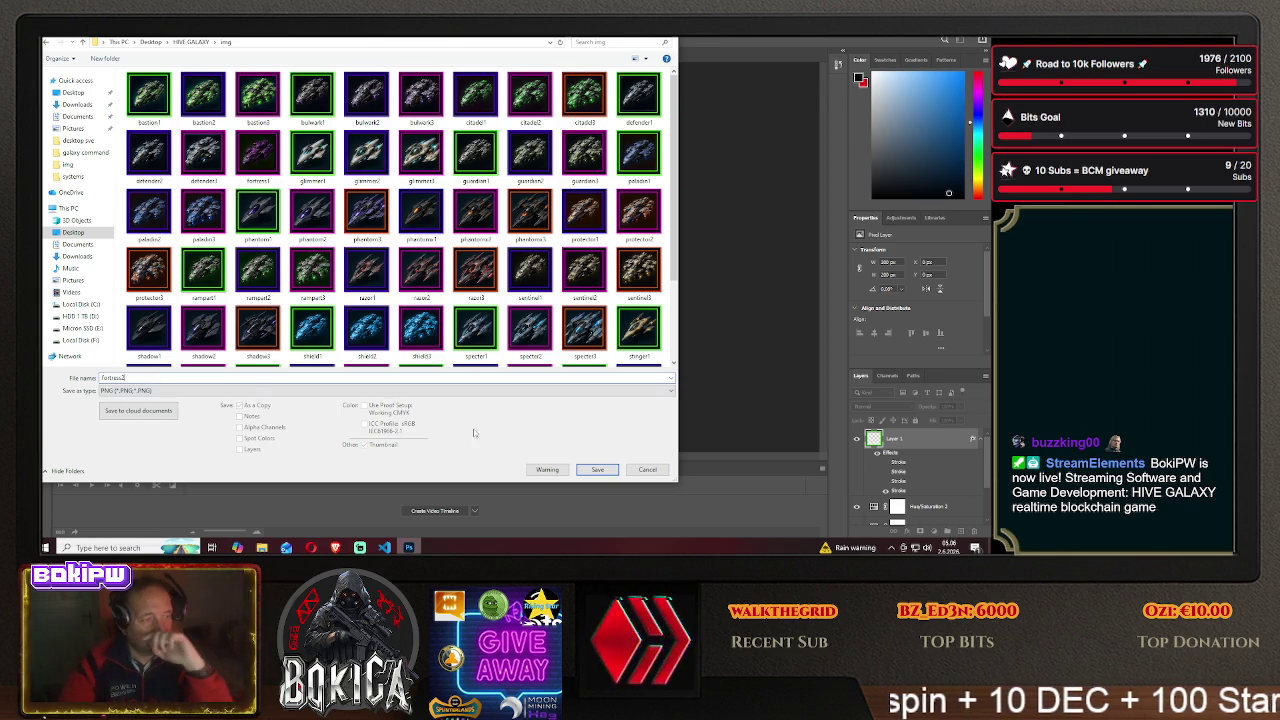
left_click(597, 469)
left_click(568, 176)
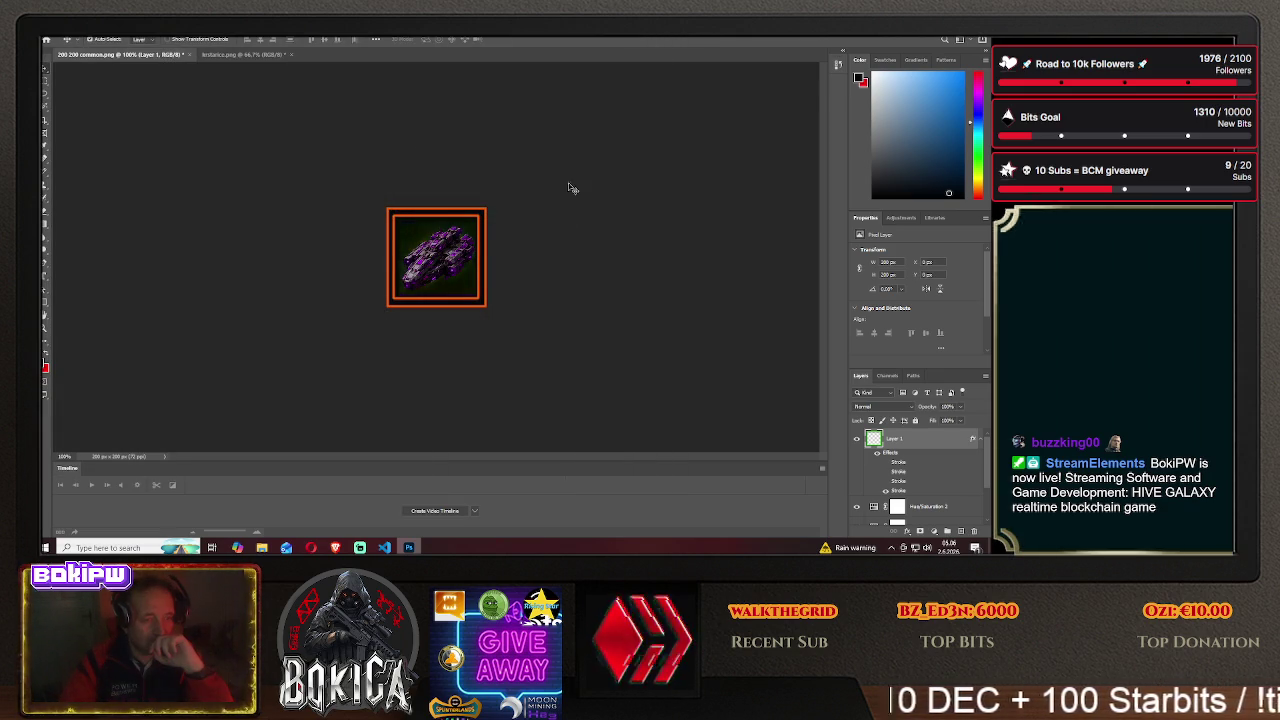
left_click_drag(447, 263, 360, 262)
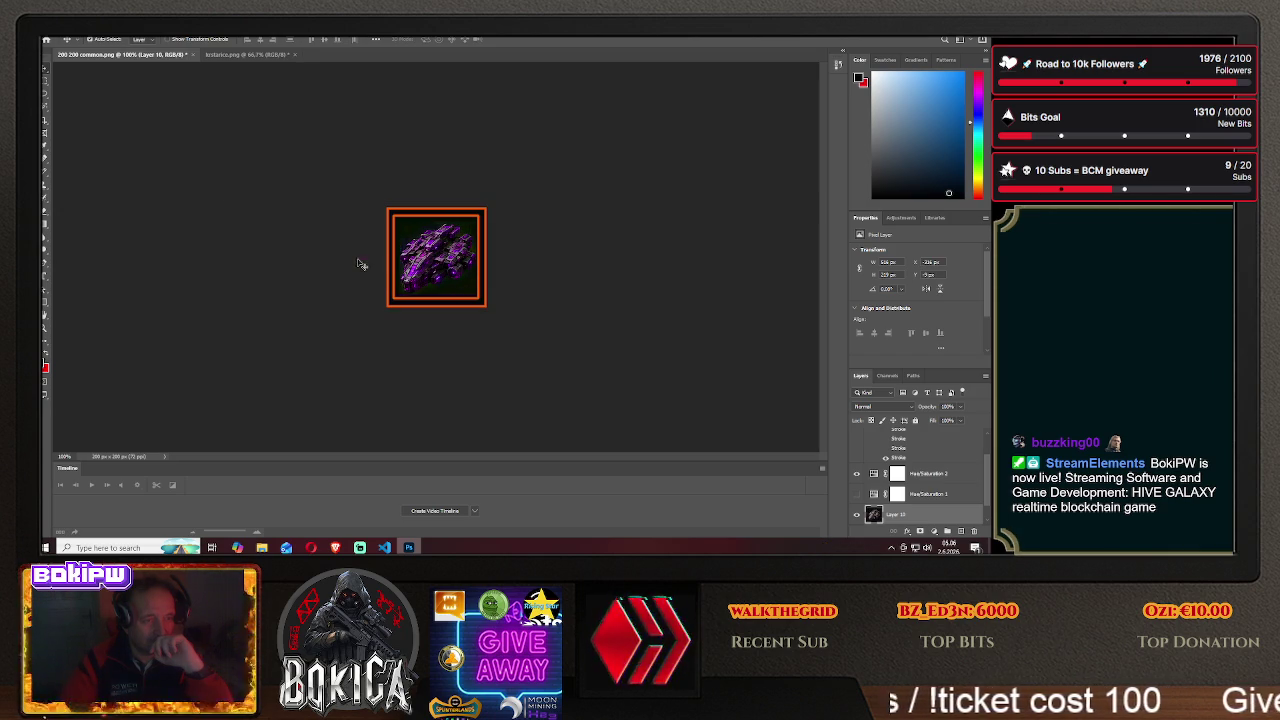
- Save the icon as fortress3 PNG in HIVE GALAXY\img, accept PNG options, then switch to the browser
left_click(46, 40)
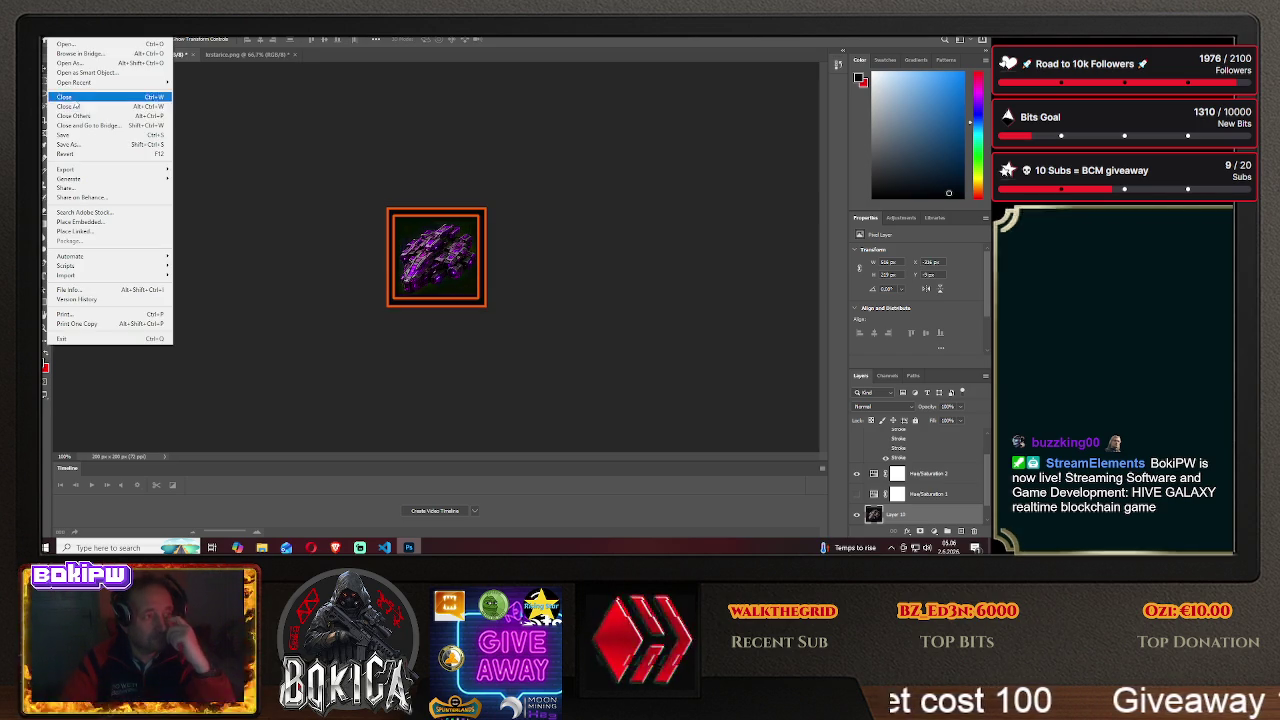
left_click(90, 128)
left_click(573, 369)
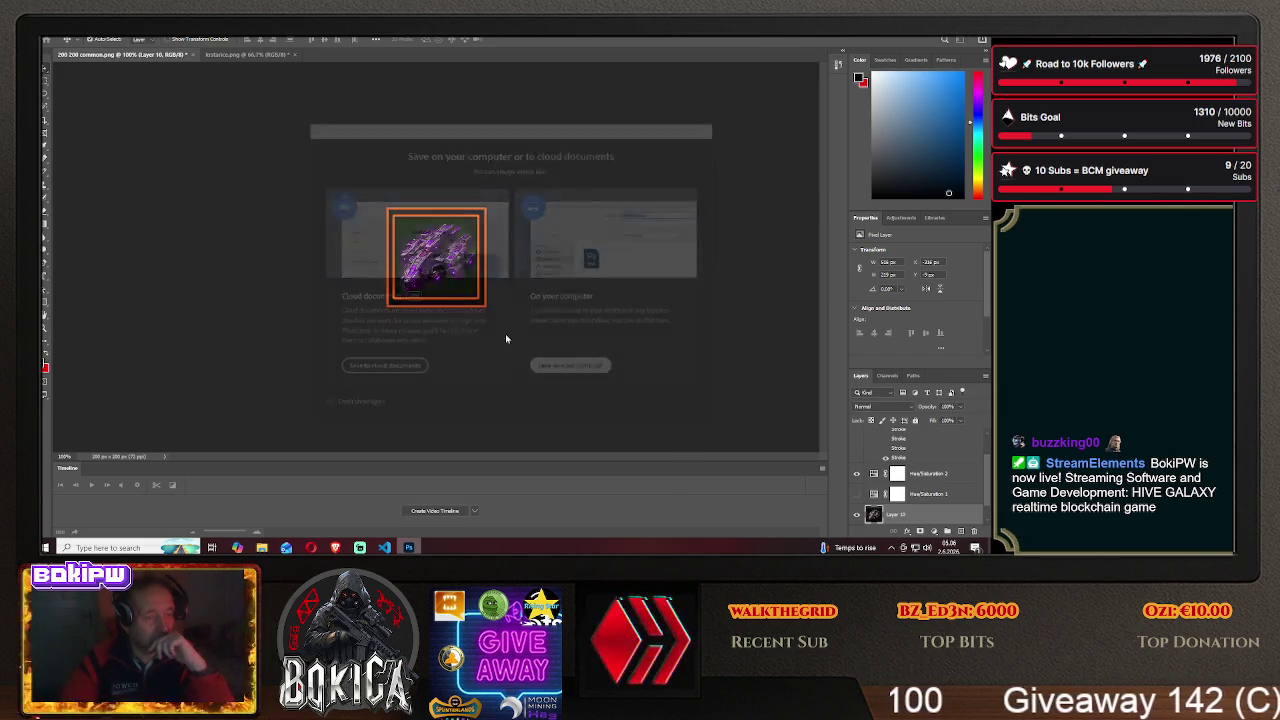
double_click(208, 165)
double_click(155, 110)
left_click(170, 390)
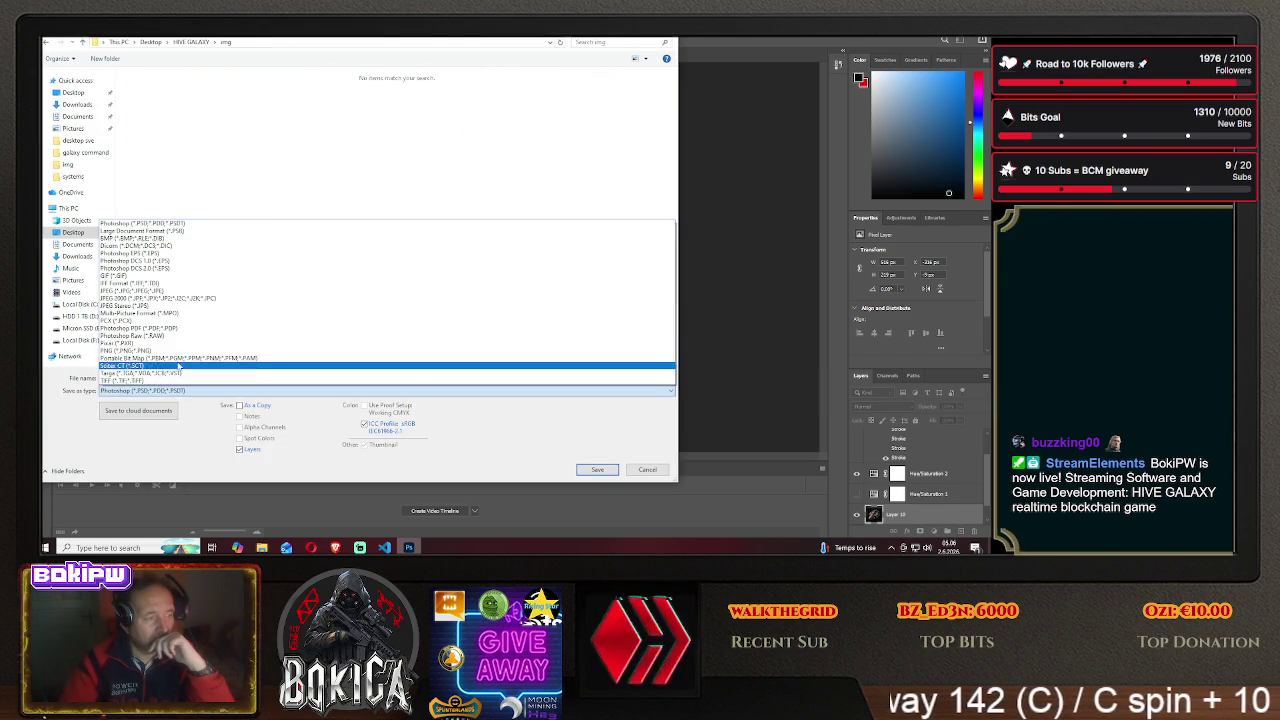
left_click(160, 352)
left_click(165, 377)
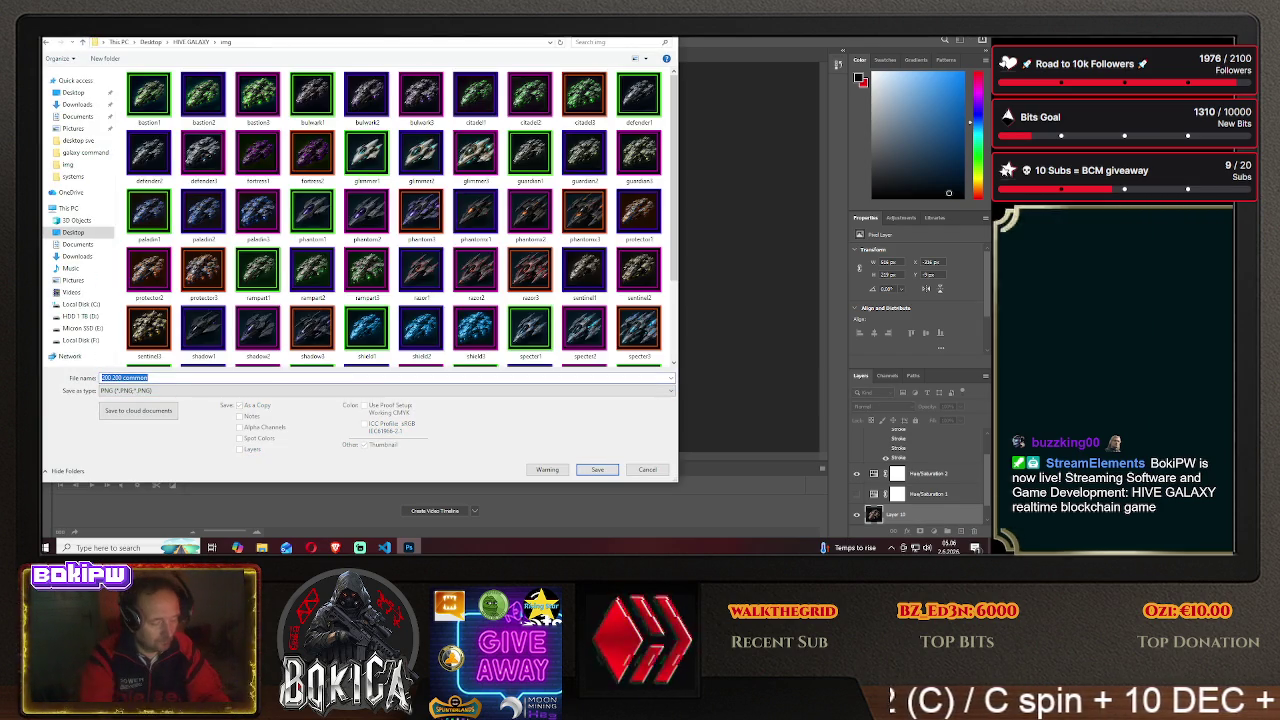
type("for")
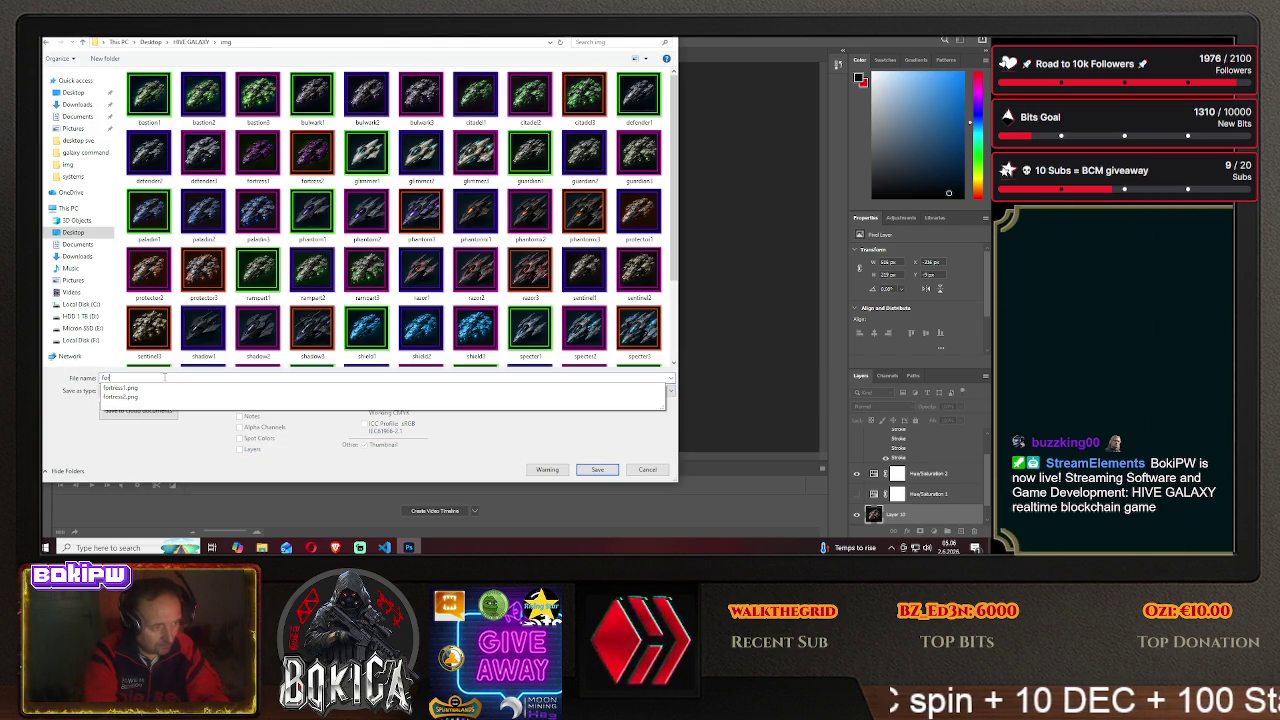
type("t")
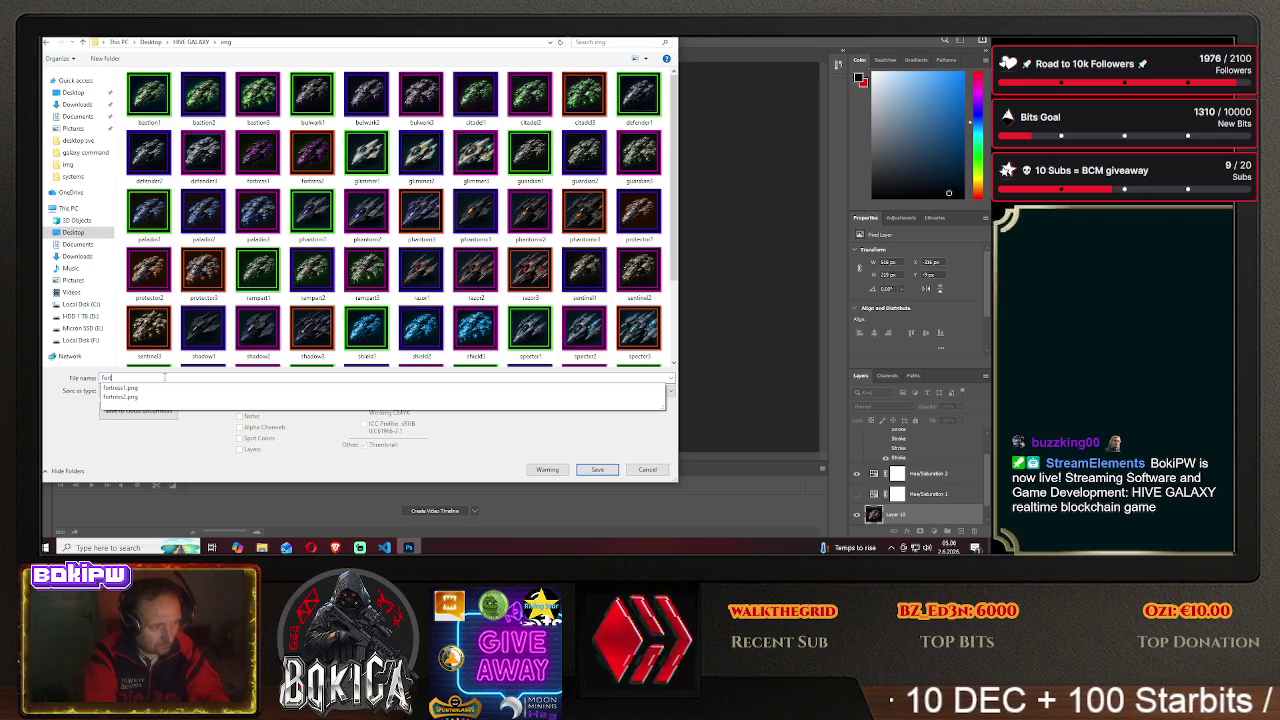
type("ress3")
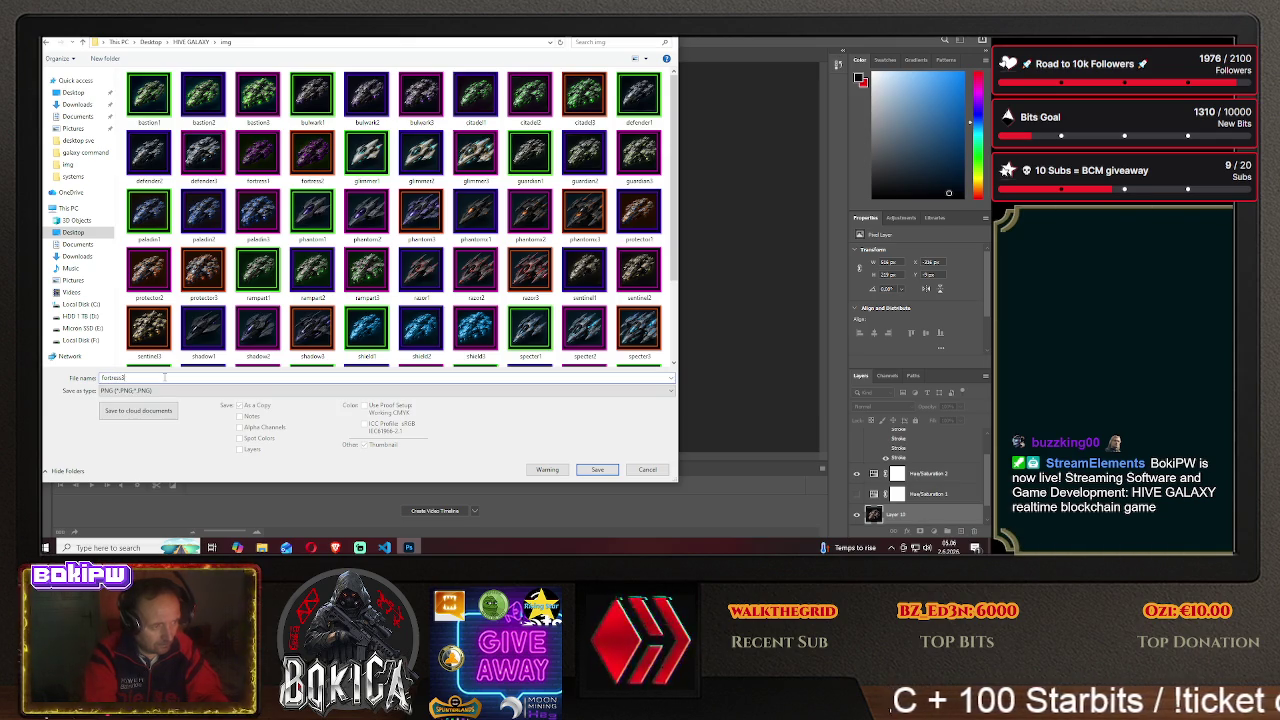
left_click(591, 469)
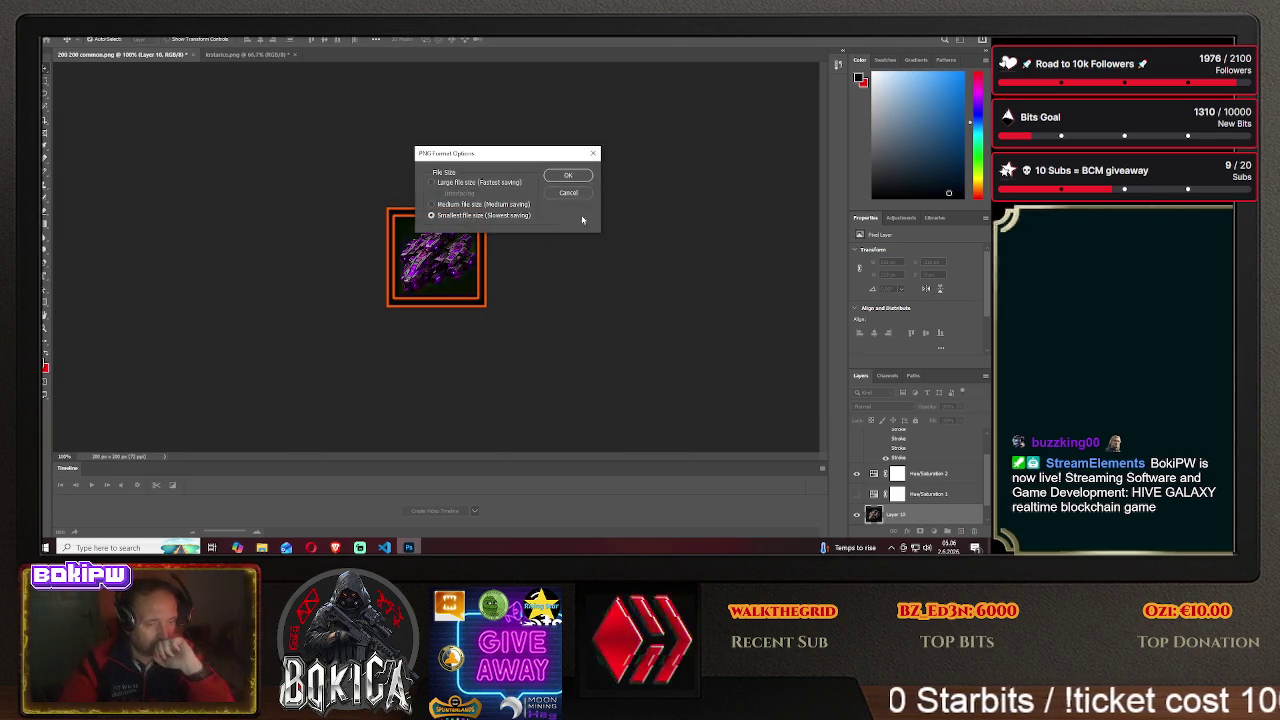
left_click(570, 176)
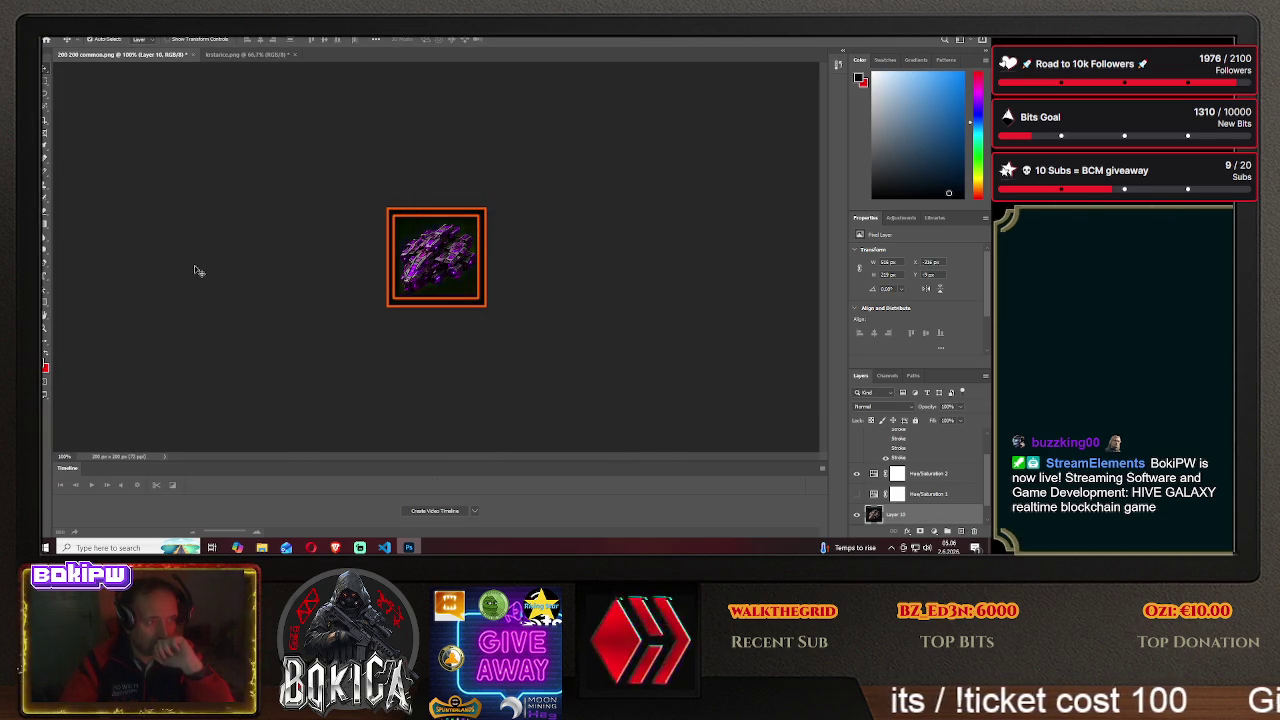
key("alt+Tab")
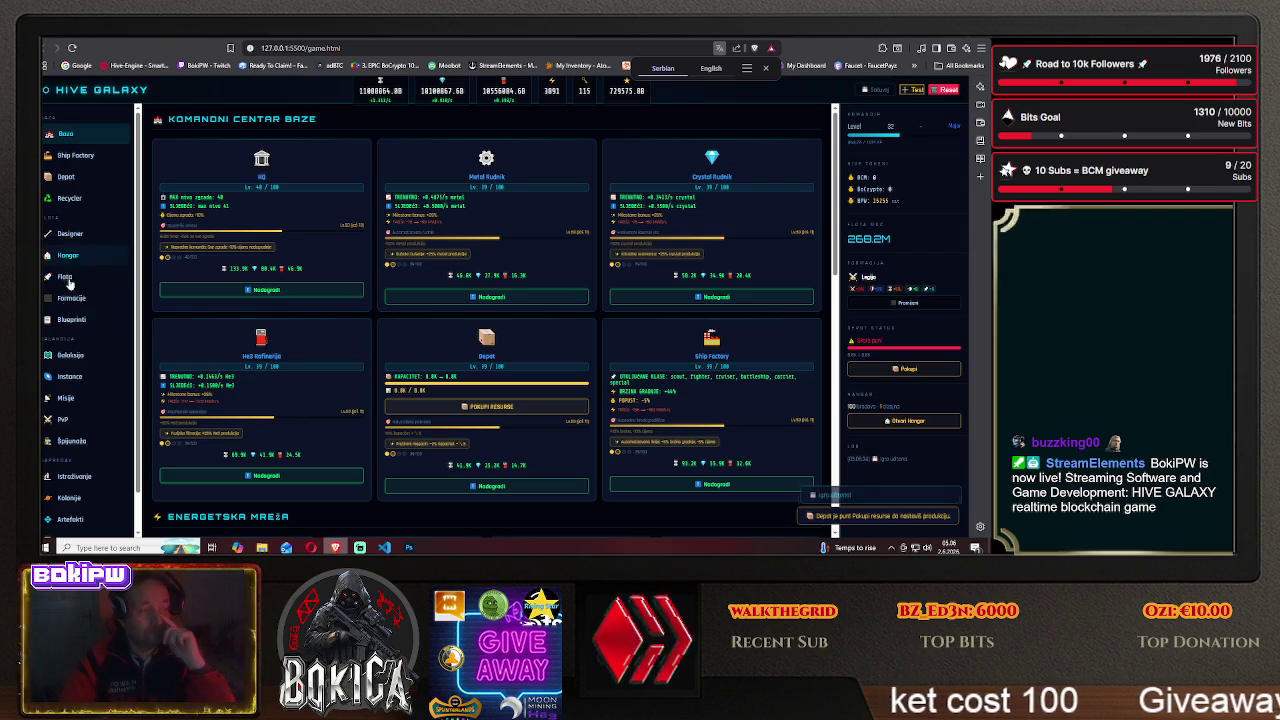
- Scroll Blueprinti to the Fortress cards to confirm Fortress III's new icon, then return to Photoshop
left_click(72, 319)
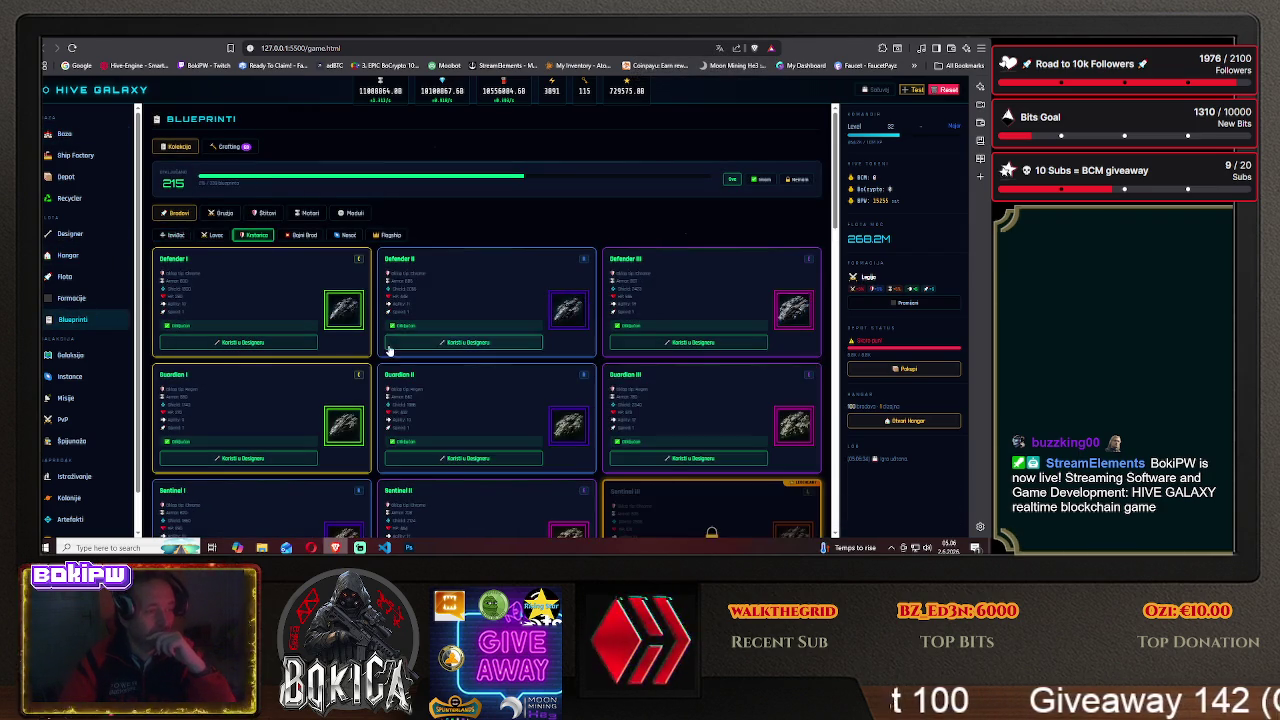
scroll(300, 300, "down", 2)
scroll(335, 368, "down", 3)
scroll(335, 368, "down", 2)
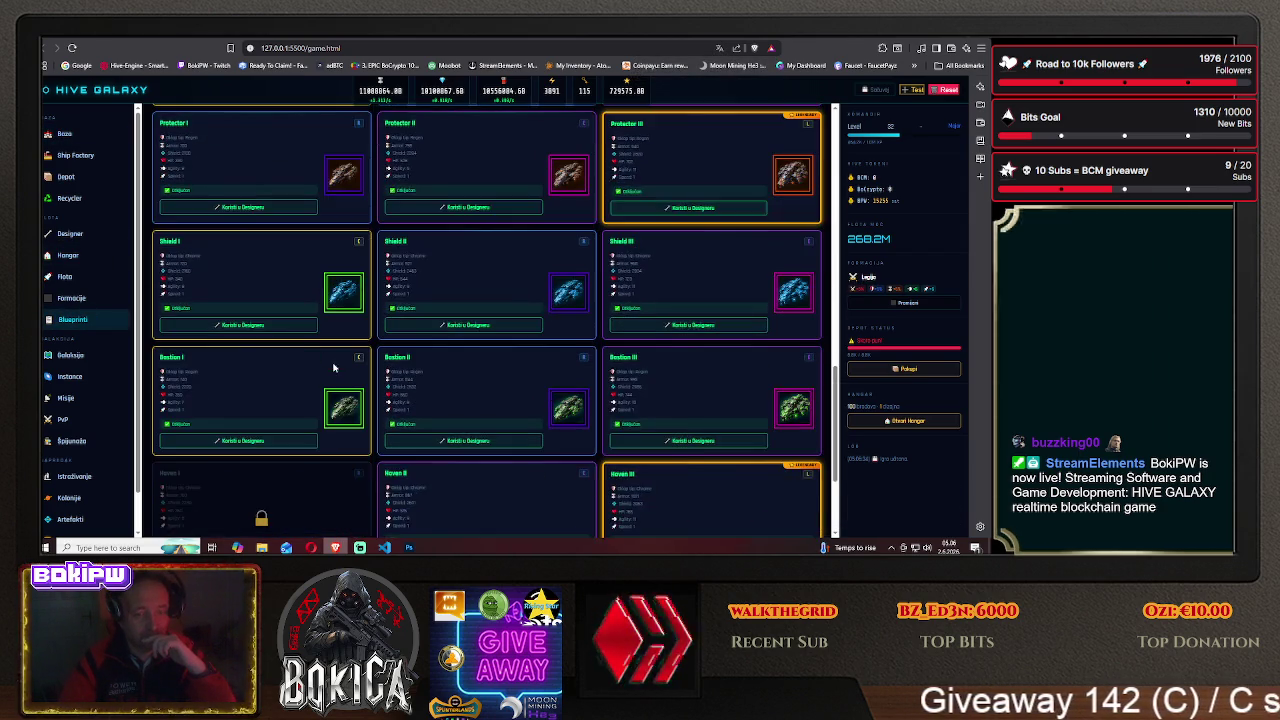
scroll(335, 368, "down", 2)
scroll(335, 368, "down", 1)
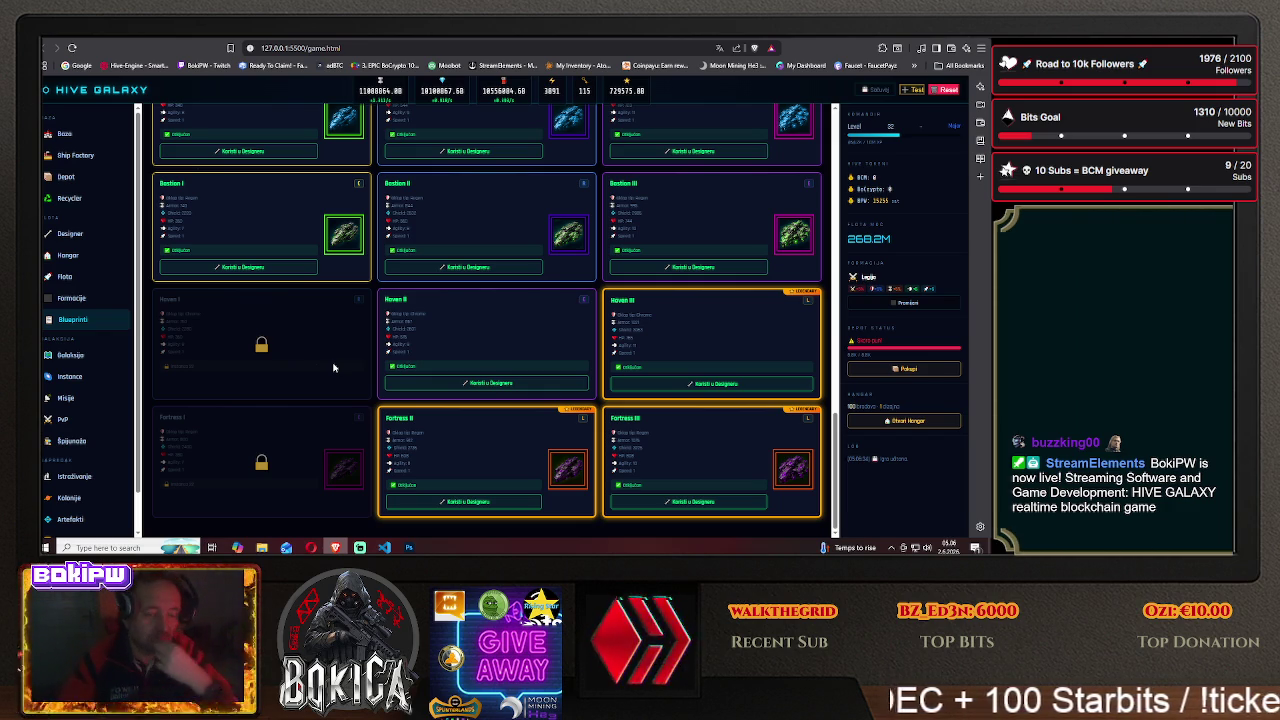
left_click(409, 547)
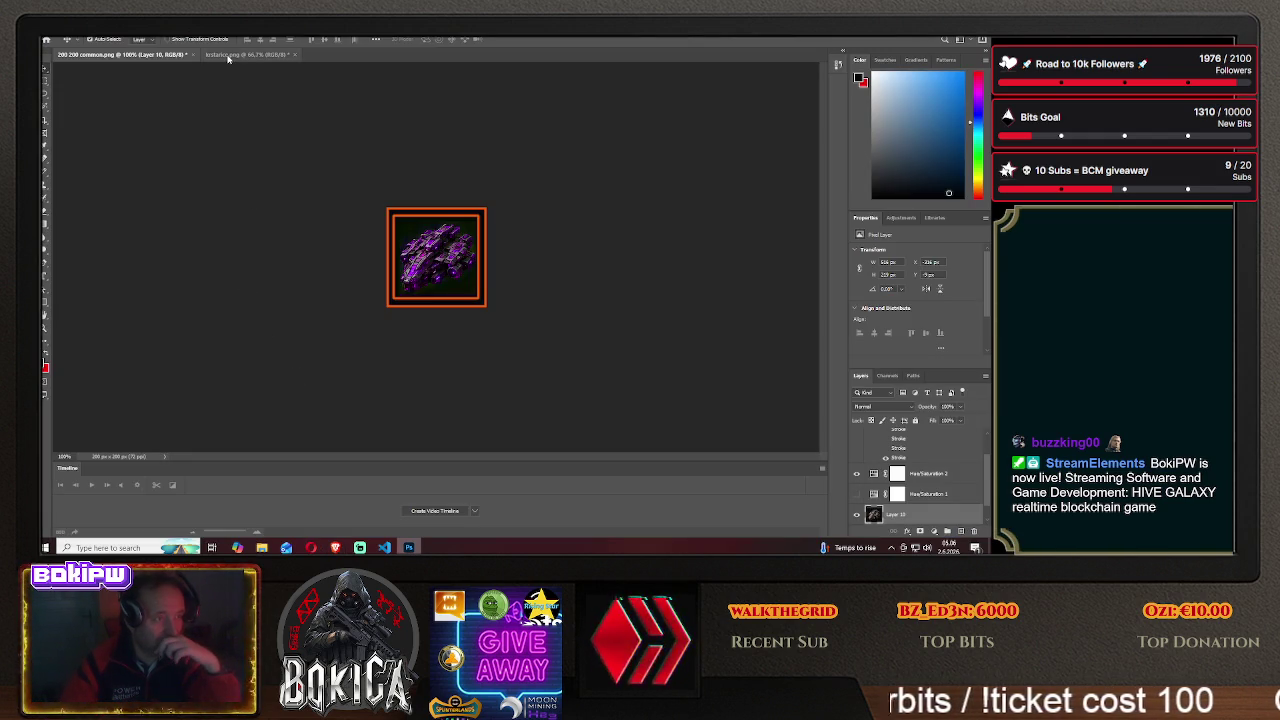
- Marquee-select the three bottom-left ship sprites on the kristarice sprite sheet
left_click(227, 55)
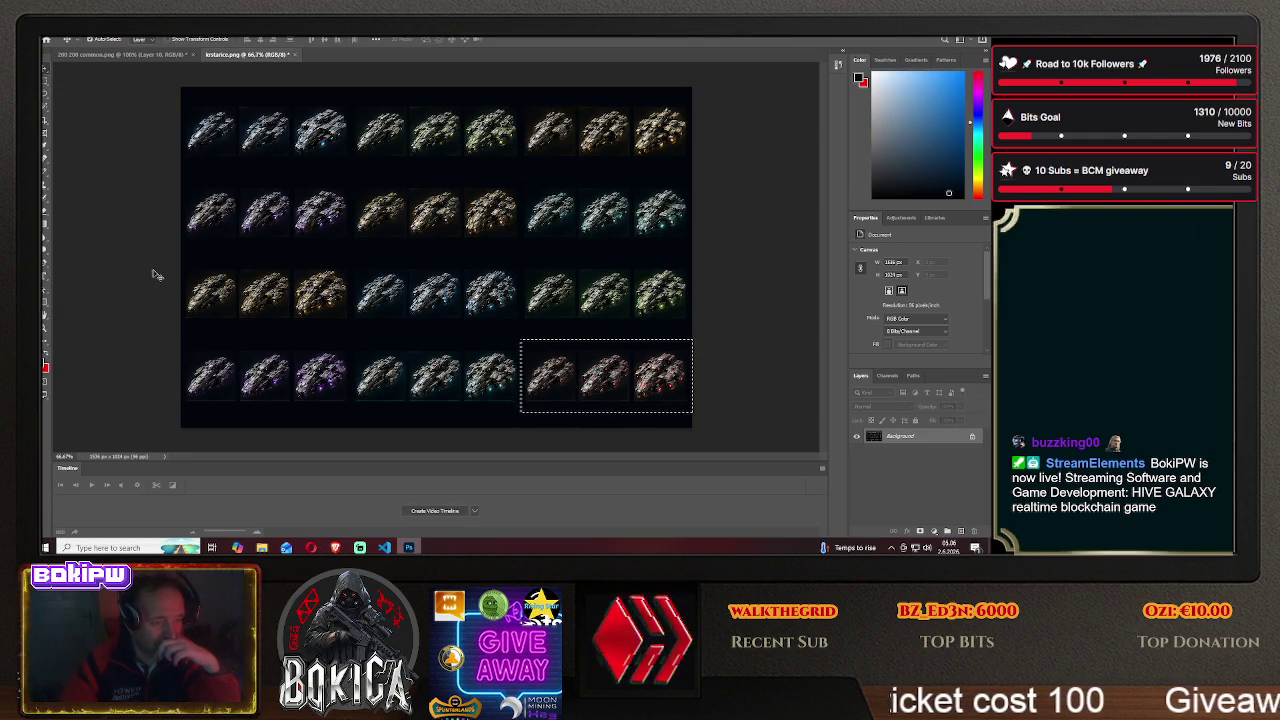
key("m")
left_click(289, 227)
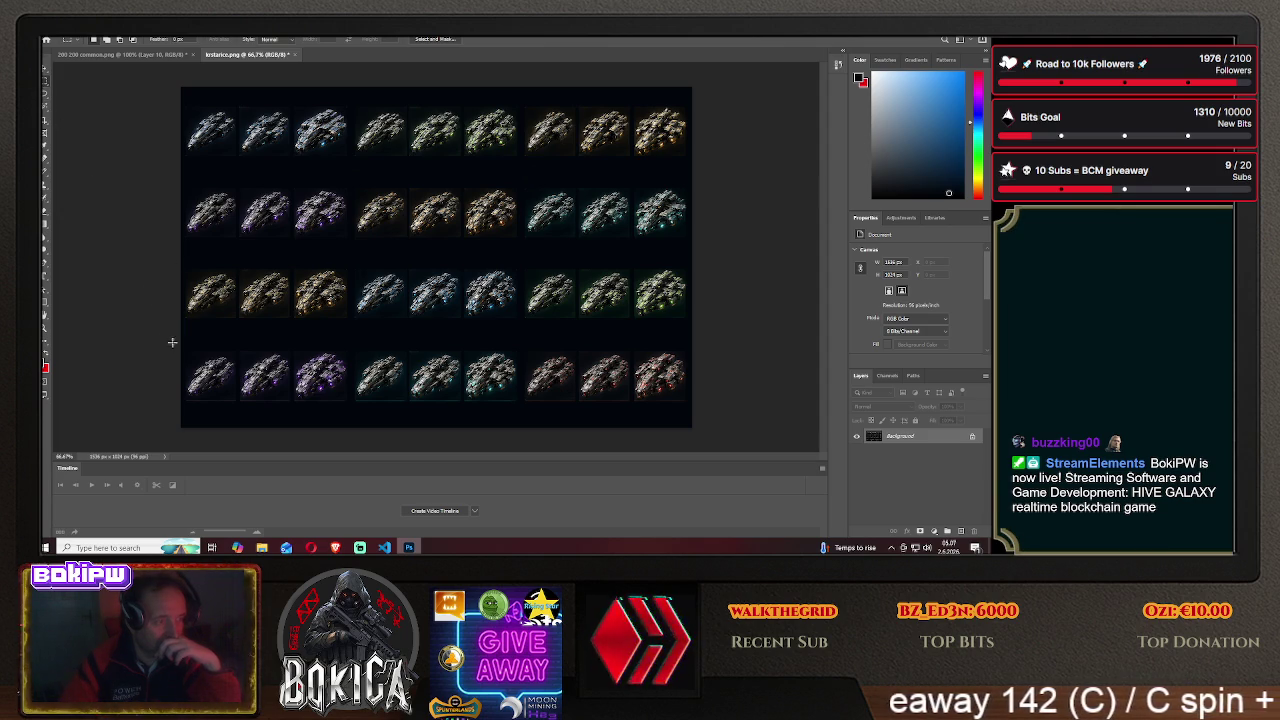
left_click_drag(181, 343, 351, 406)
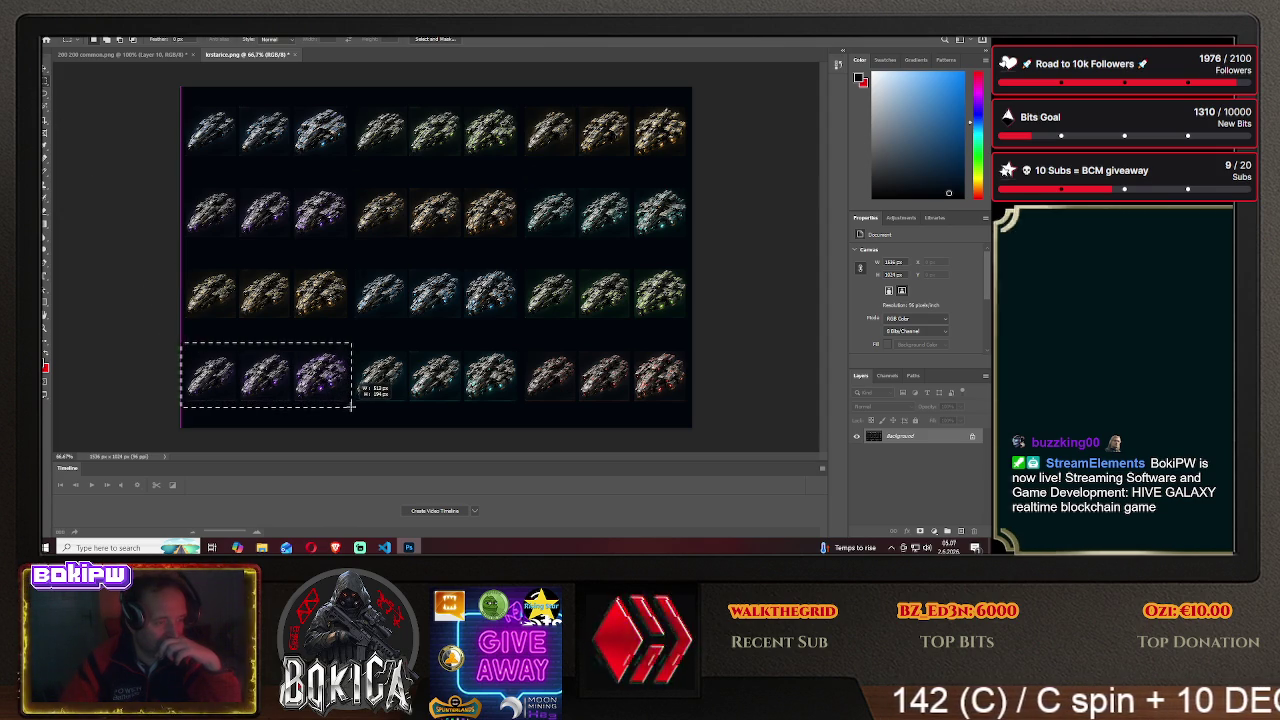
left_click_drag(351, 406, 351, 410)
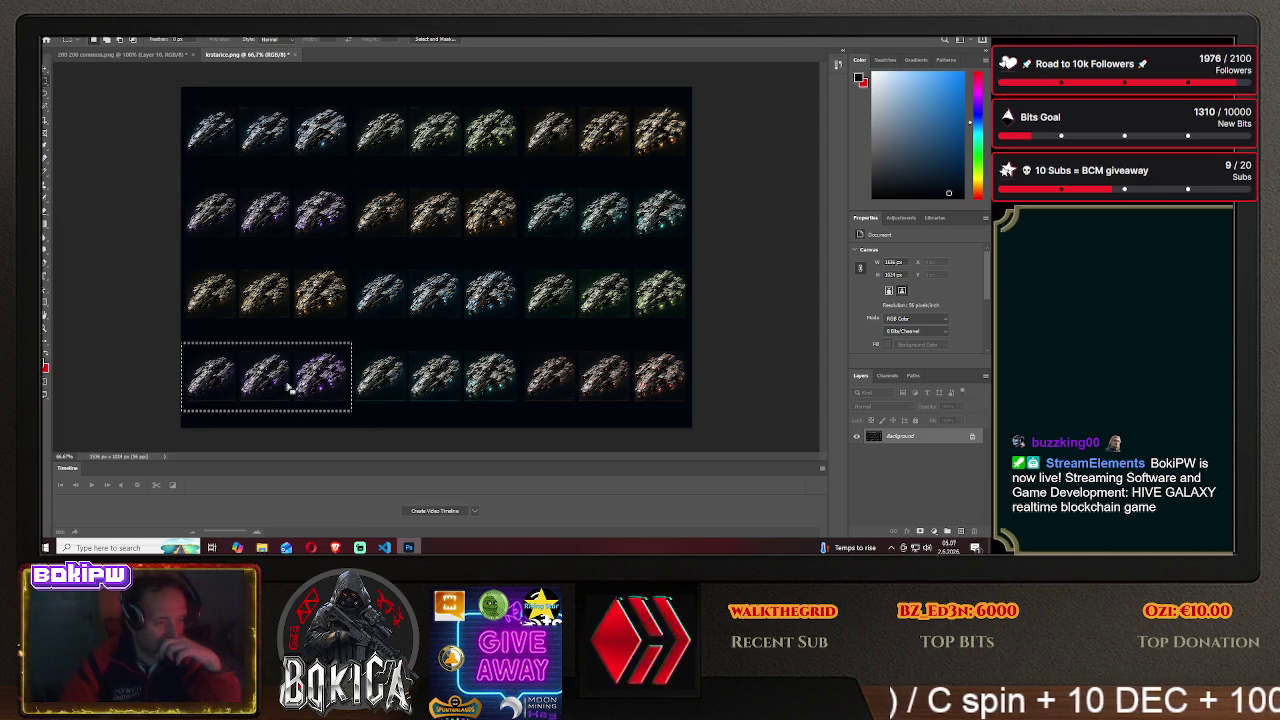
- Paste the sprites into the 200 200 commons icon as Layer 11 and centre the ship in the orange frame
key("v")
left_click_drag(257, 365, 257, 110)
left_click(146, 57)
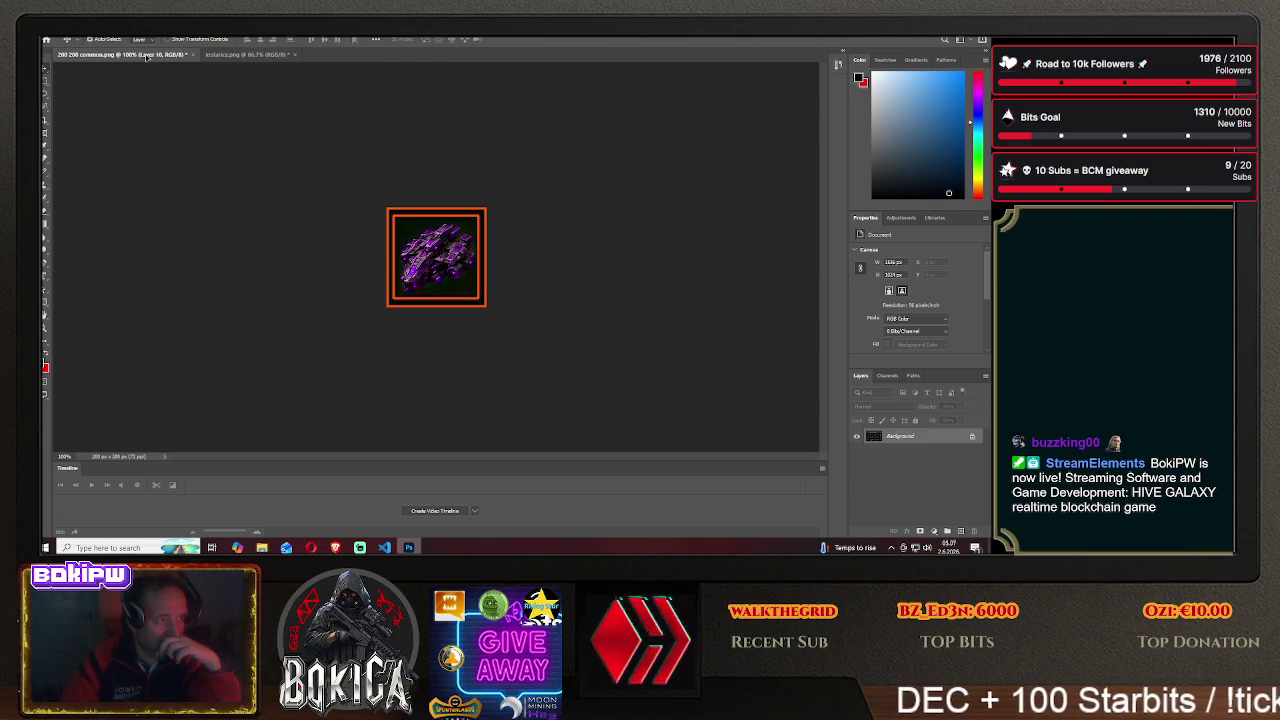
key("ctrl+v")
left_click_drag(434, 270, 480, 270)
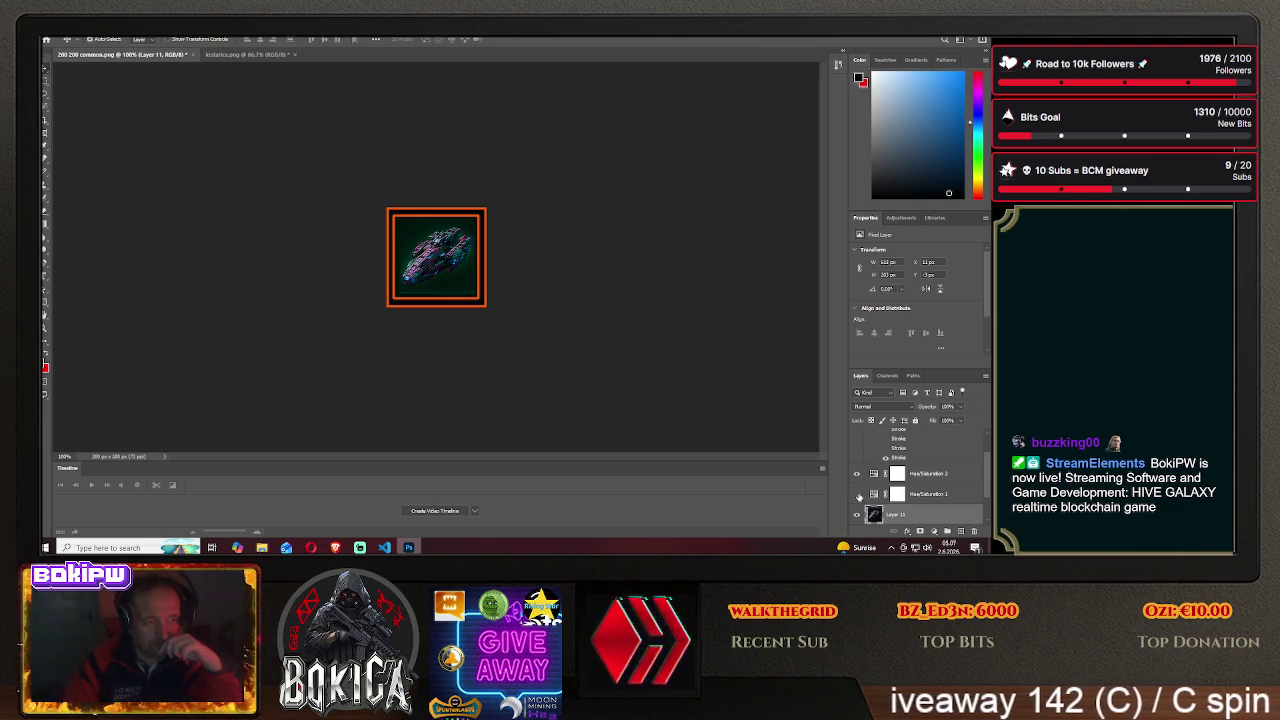
- Retint the ship muted green-grey by tuning Hue/Saturation 1's lightness, saturation and hue, then view the game
left_click(884, 495)
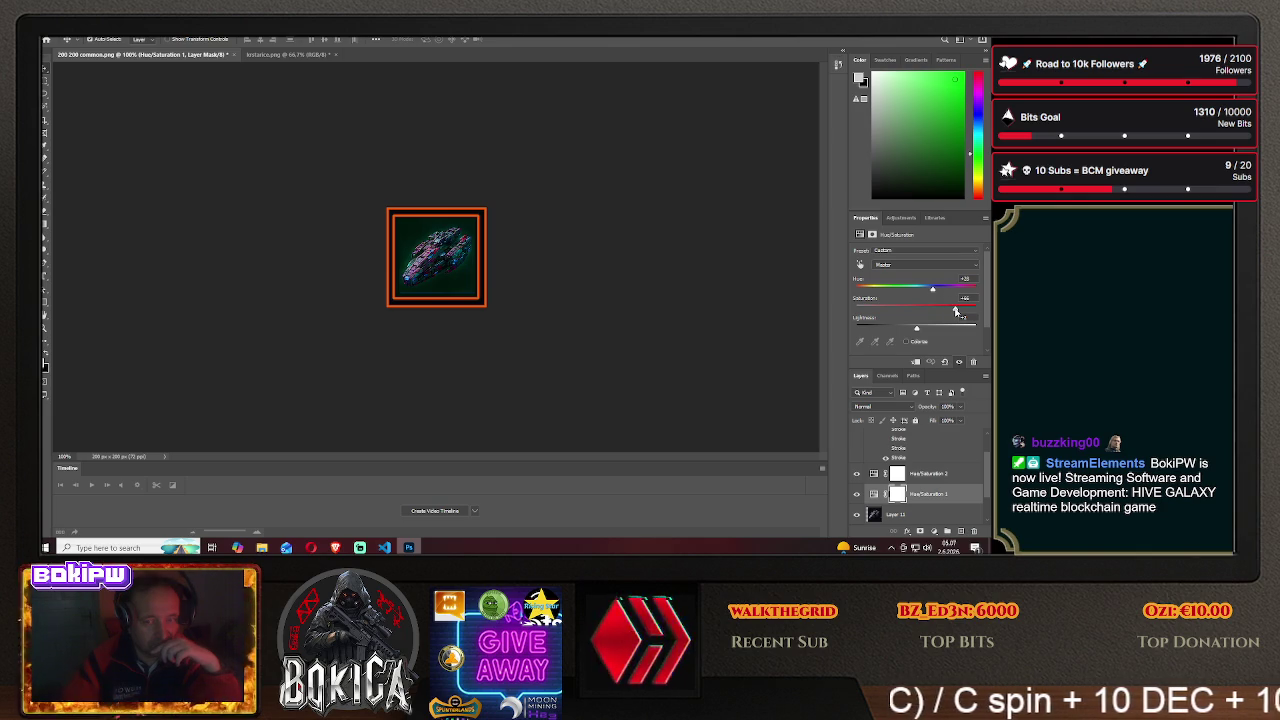
left_click_drag(916, 328, 924, 331)
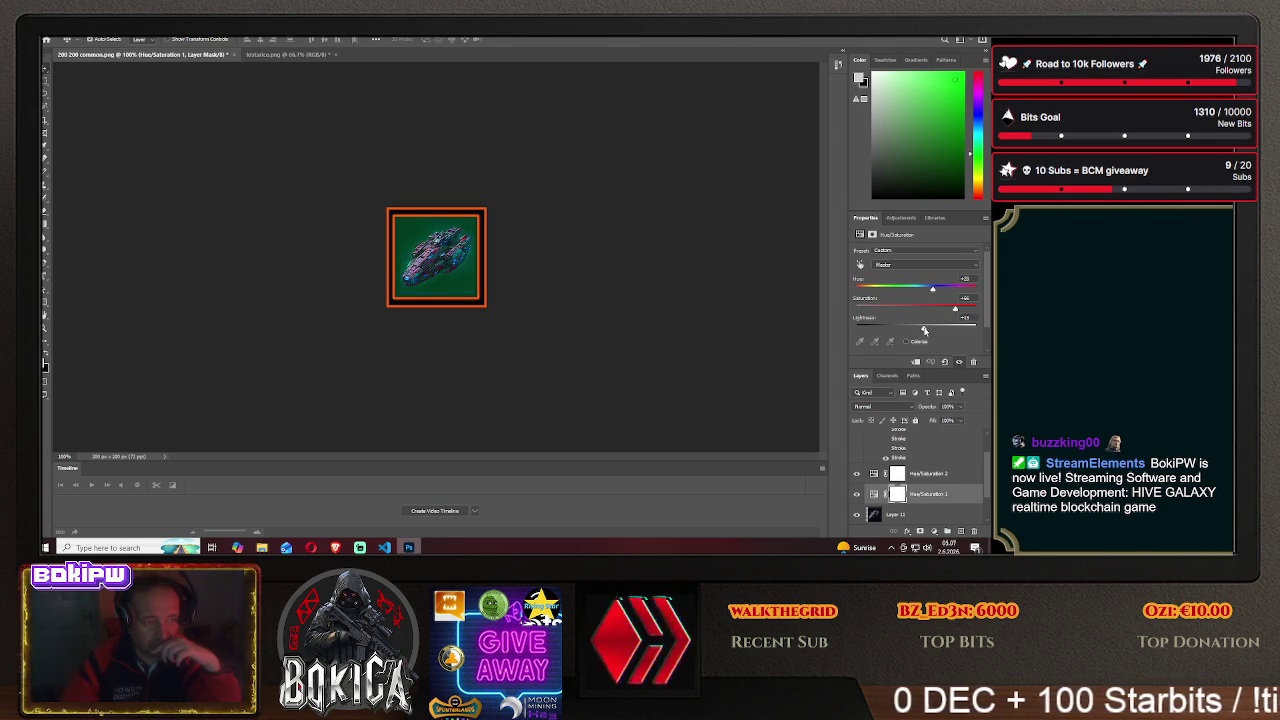
mouse_move(924, 331)
left_mouse_down()
mouse_move(936, 331)
mouse_move(901, 331)
left_mouse_up()
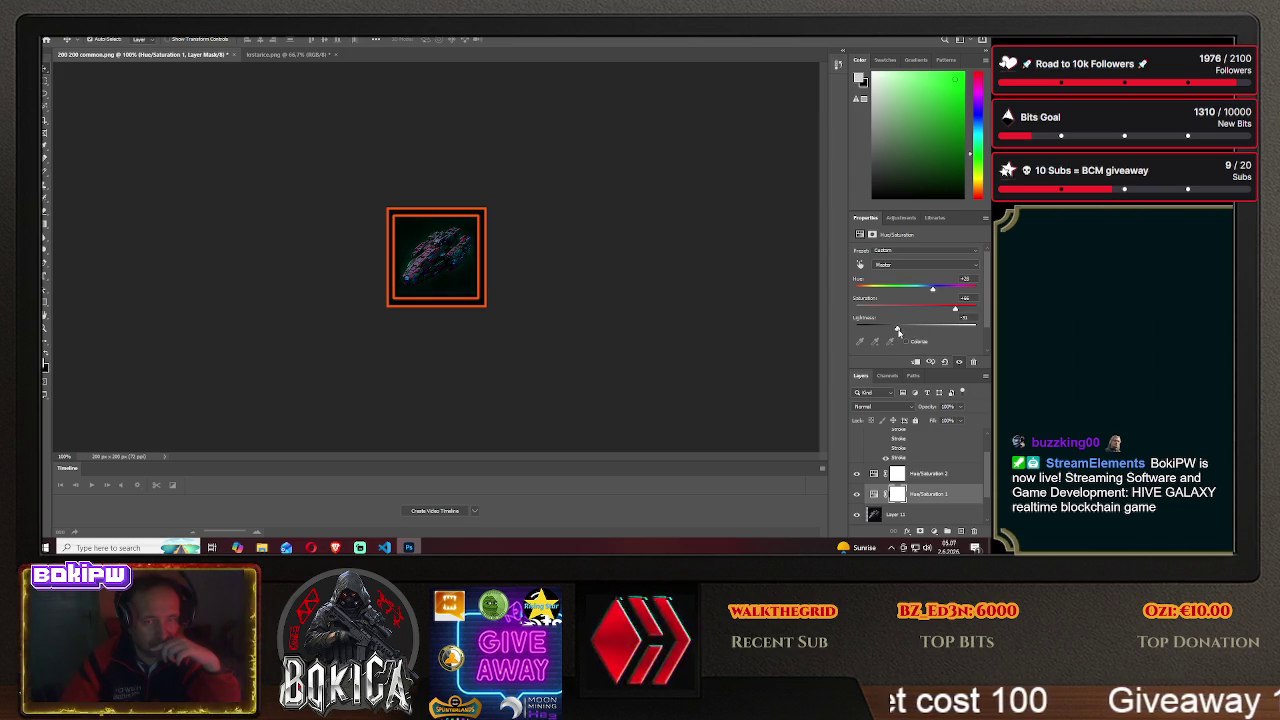
mouse_move(891, 313)
left_mouse_down()
mouse_move(947, 309)
mouse_move(899, 291)
left_mouse_up()
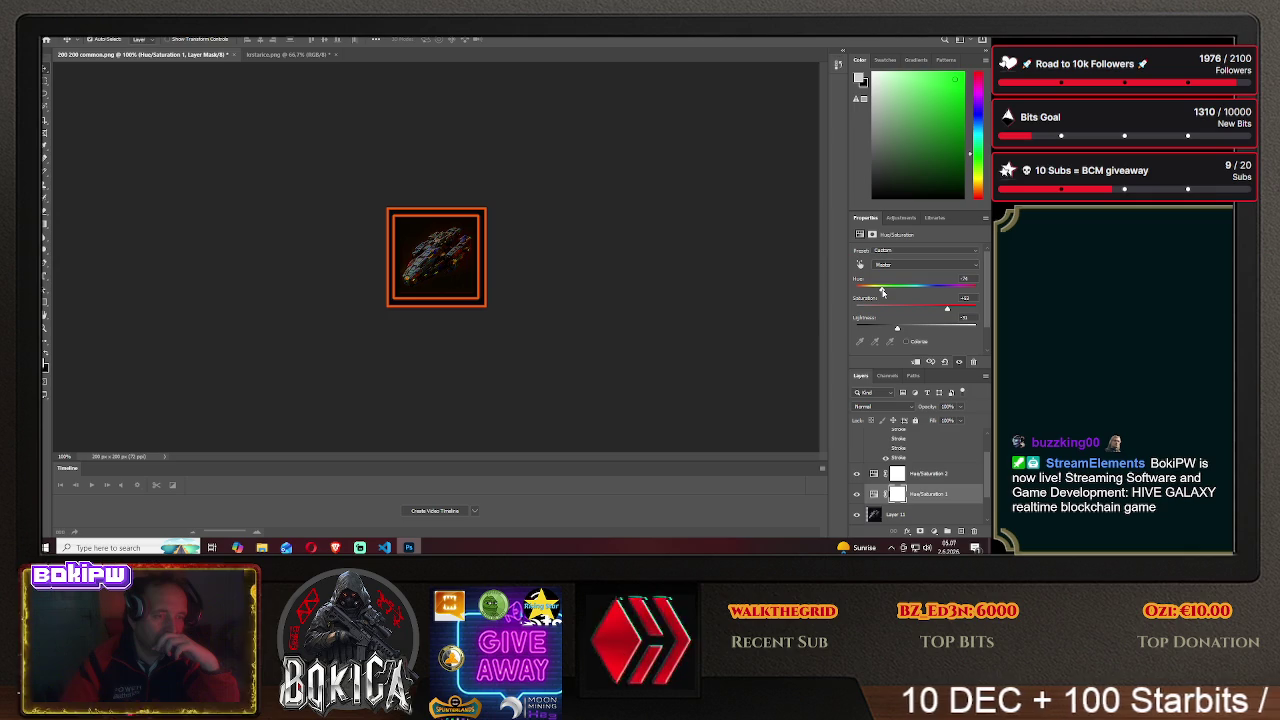
left_click_drag(882, 291, 877, 291)
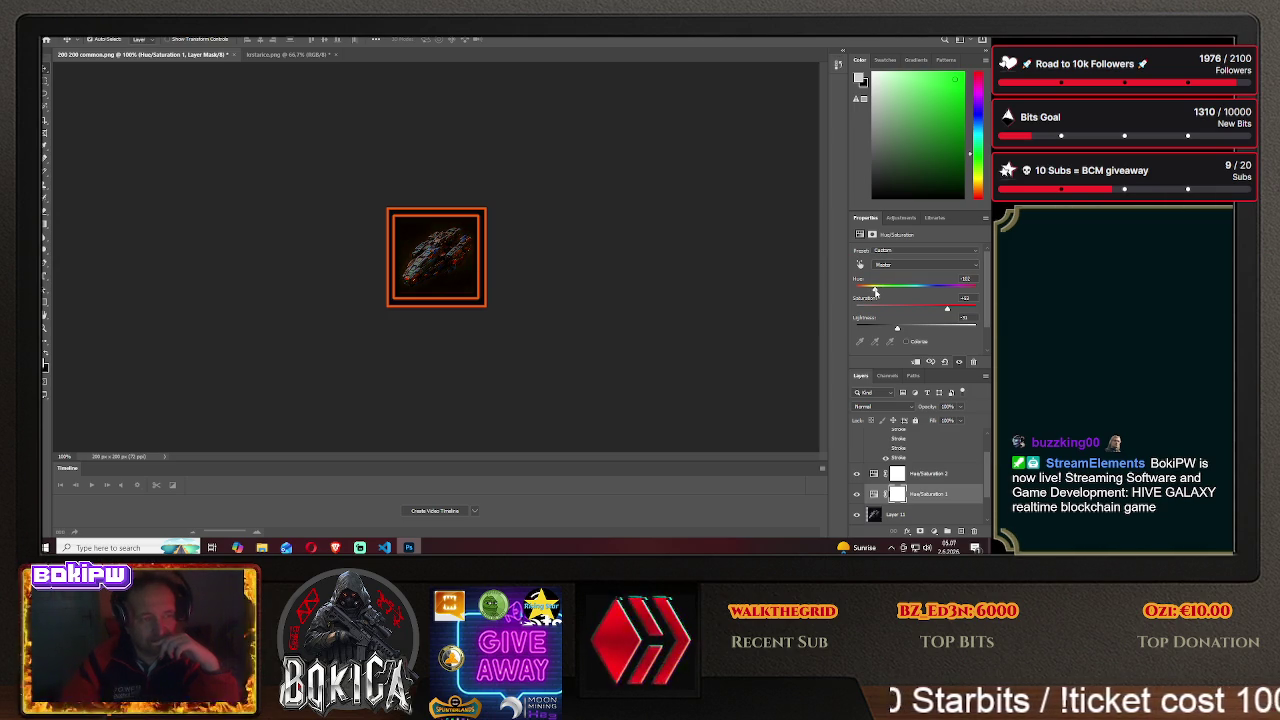
left_click_drag(881, 291, 893, 292)
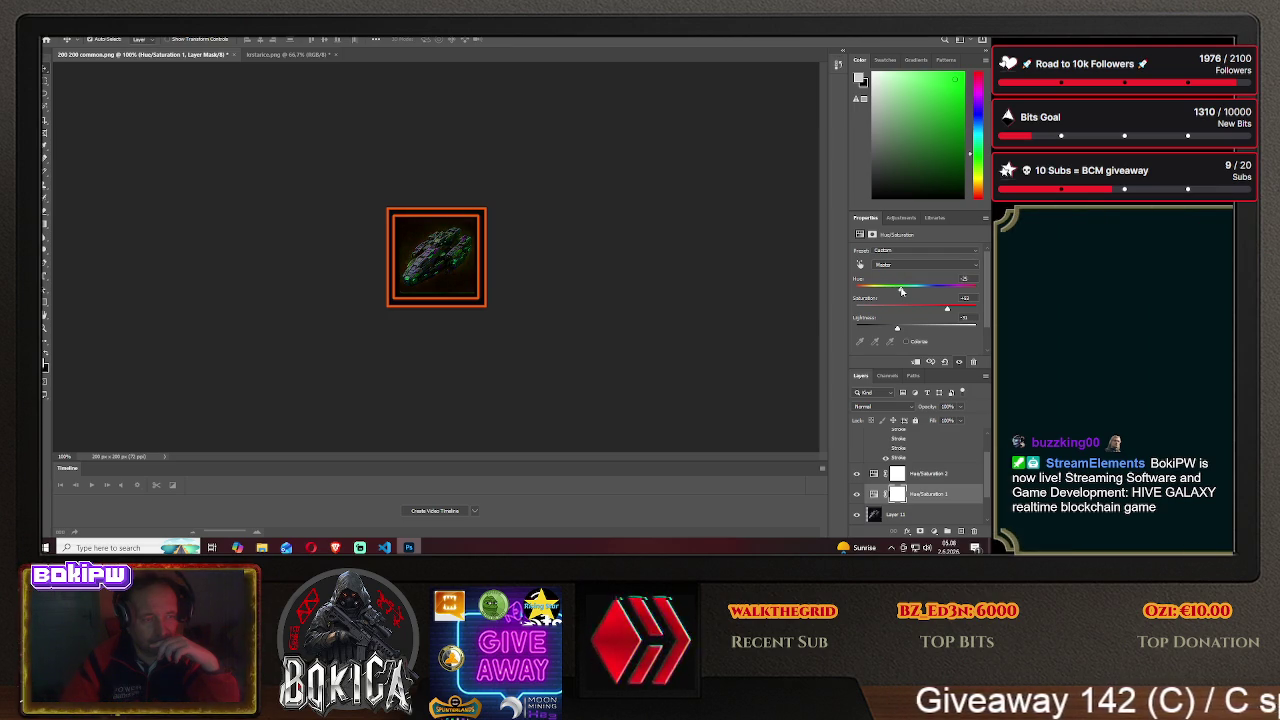
left_click_drag(897, 290, 912, 290)
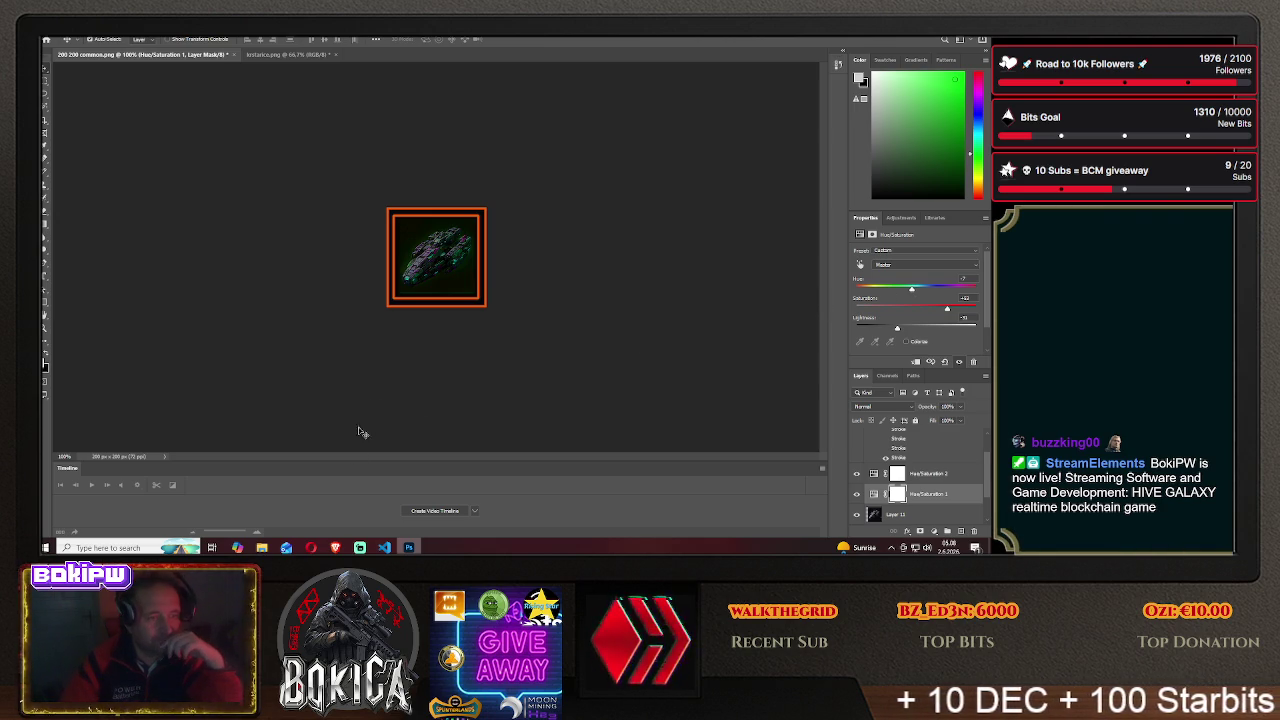
key("alt+Tab")
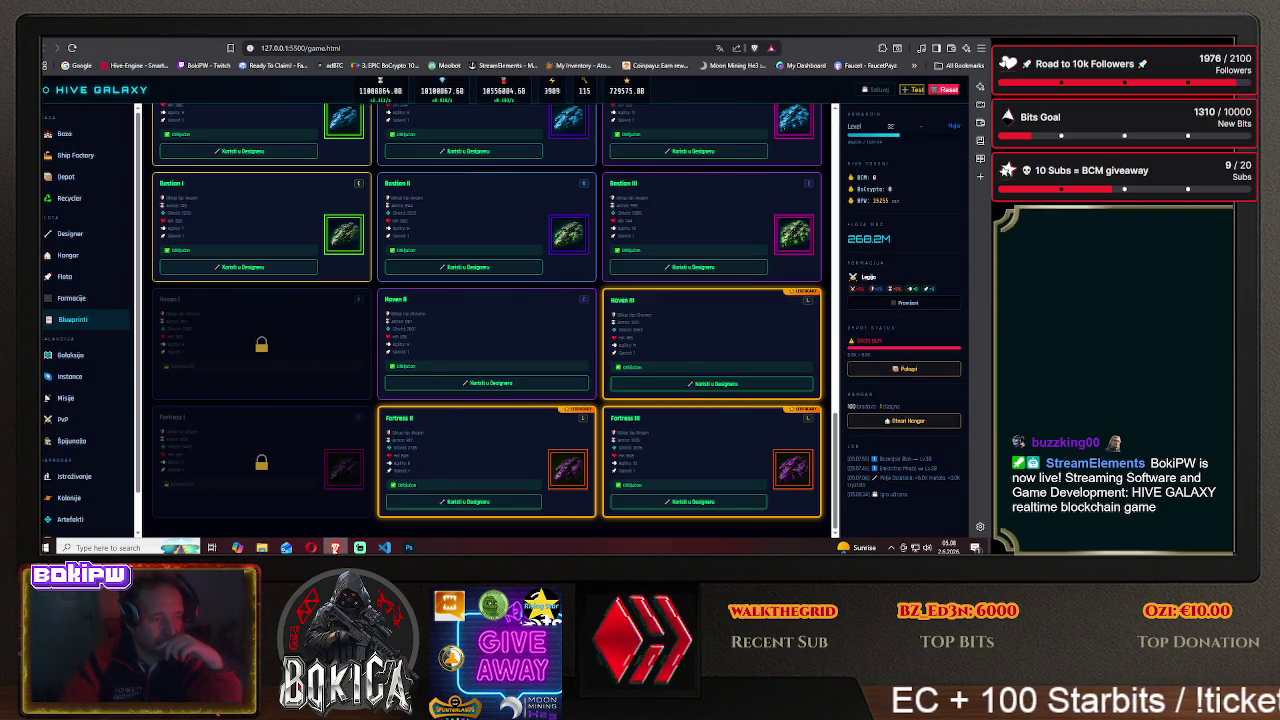
- Switch Layer 1's frame stroke from orange to purple and nudge the ship into place
key("alt+Tab")
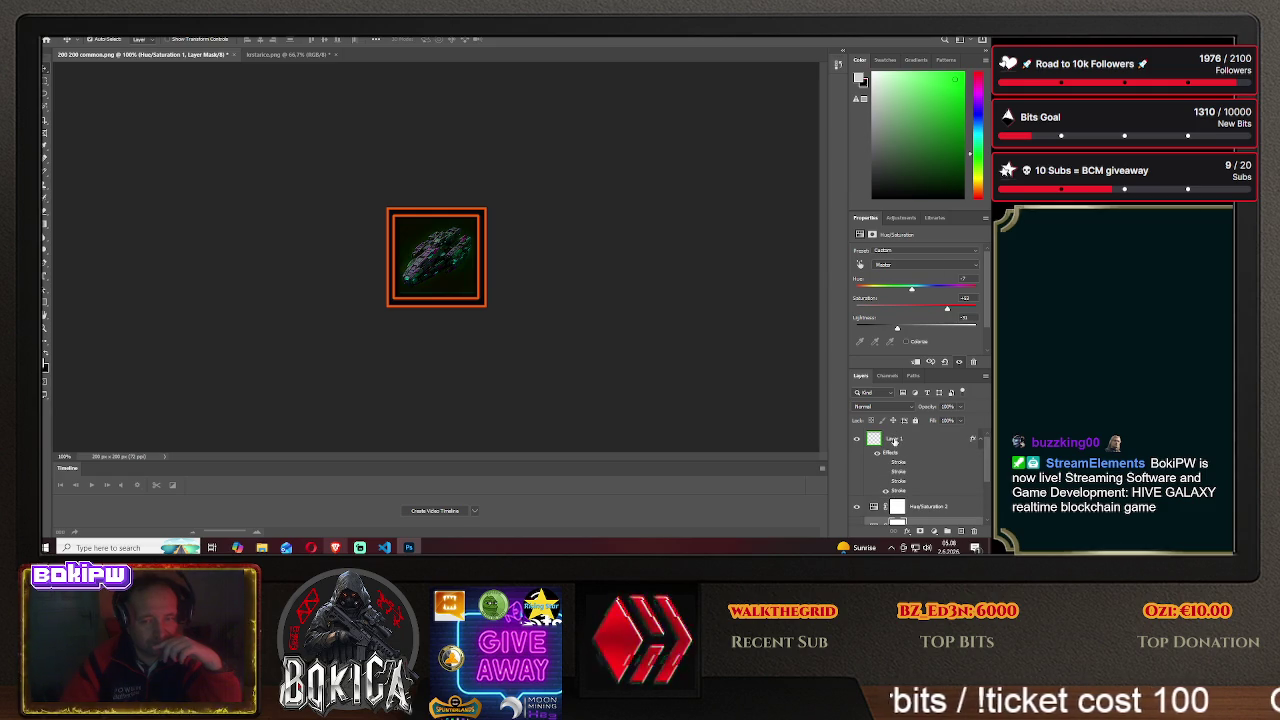
right_click(895, 441)
key("Escape")
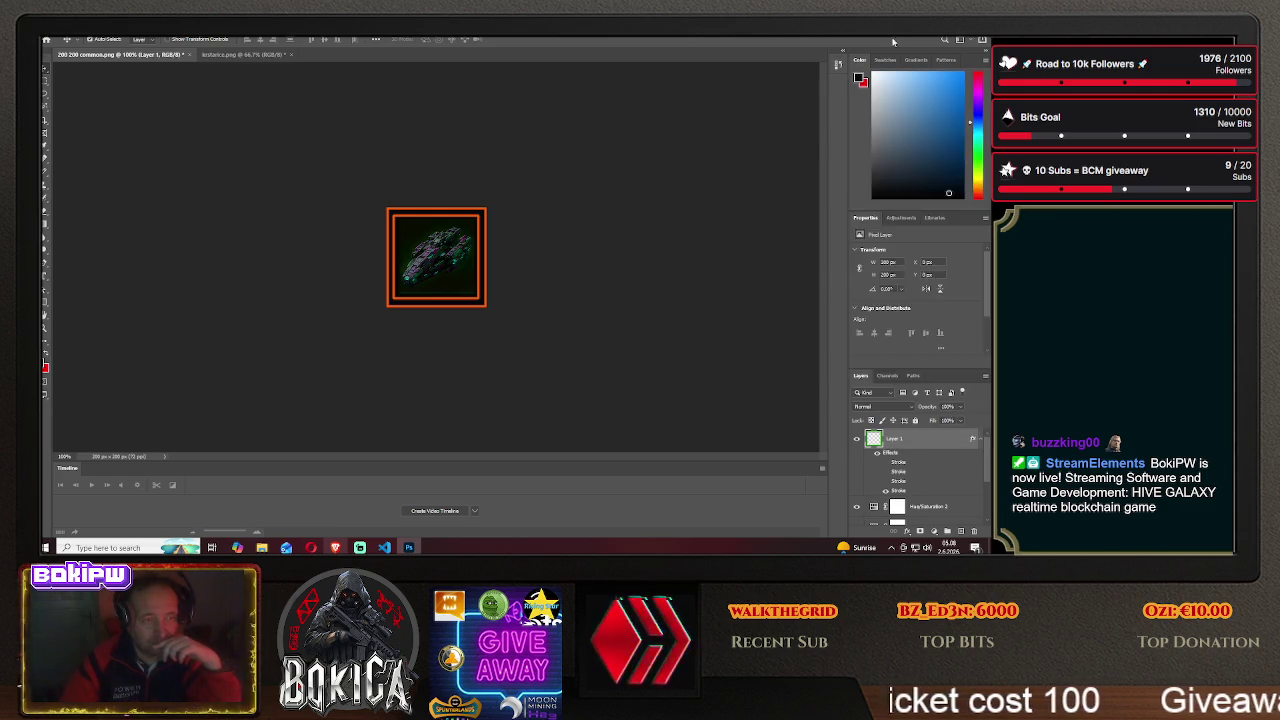
double_click(930, 438)
left_click(607, 243)
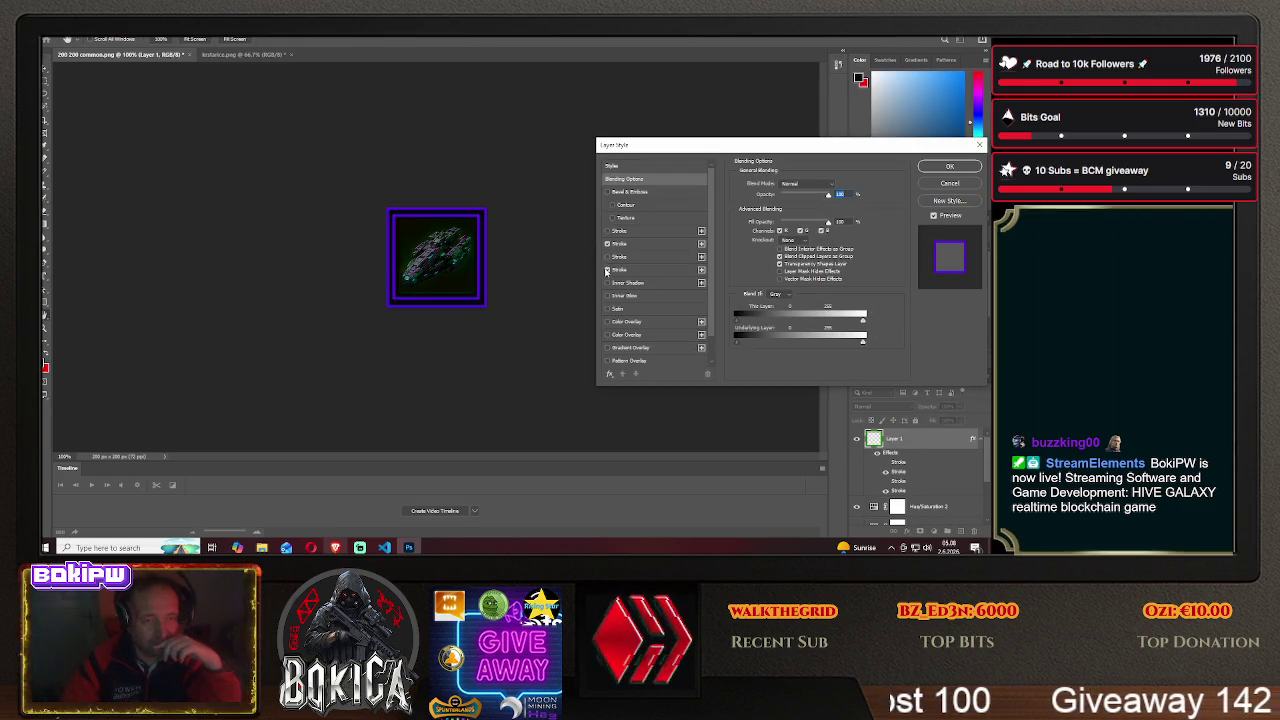
left_click(935, 170)
key("v")
mouse_move(436, 255)
left_mouse_down()
mouse_move(425, 255)
mouse_move(440, 254)
left_mouse_up()
- Delete Layer 10 and re-centre the Layer 11 ship inside the frame
scroll(905, 477, "down", 2)
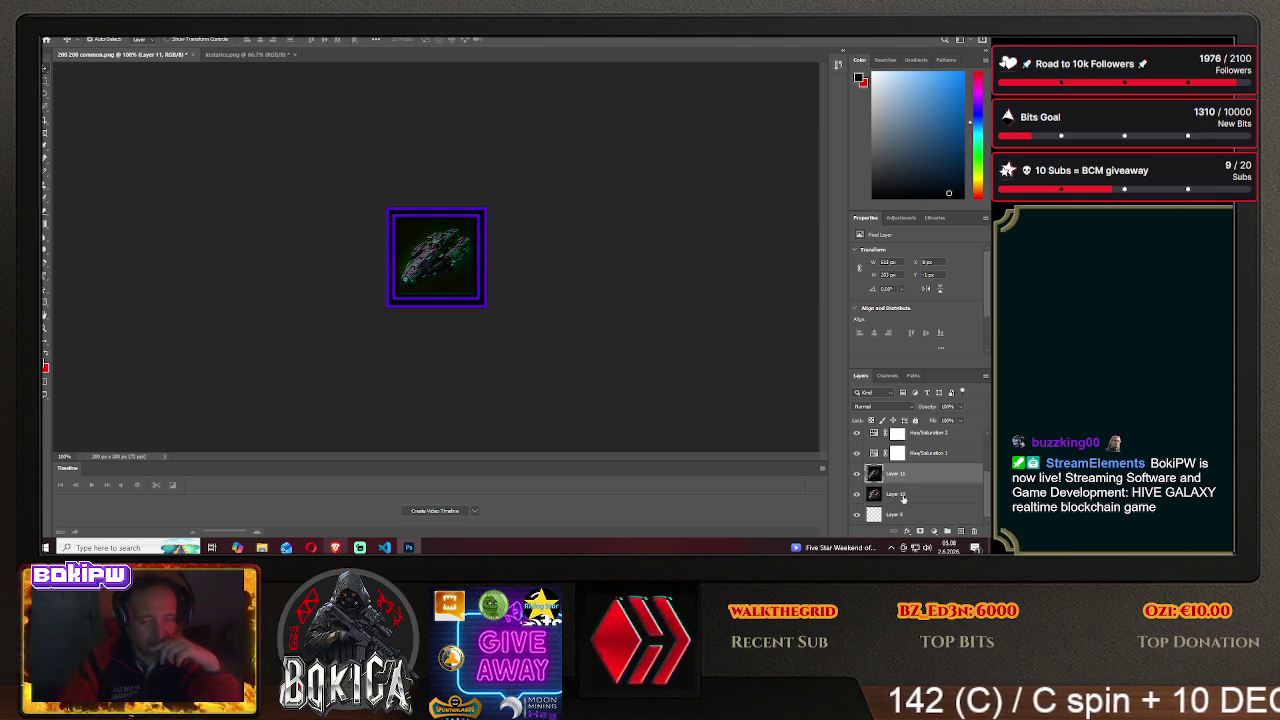
left_click(904, 497)
key("Delete")
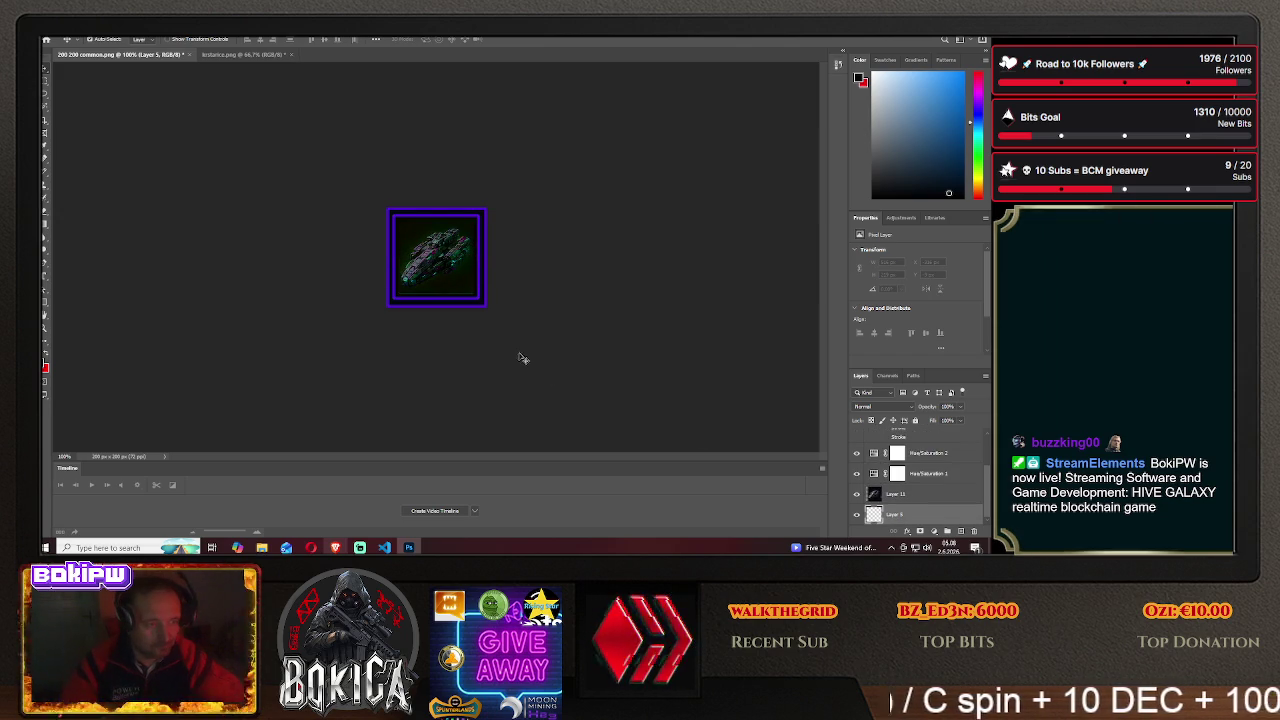
left_click_drag(441, 262, 437, 258)
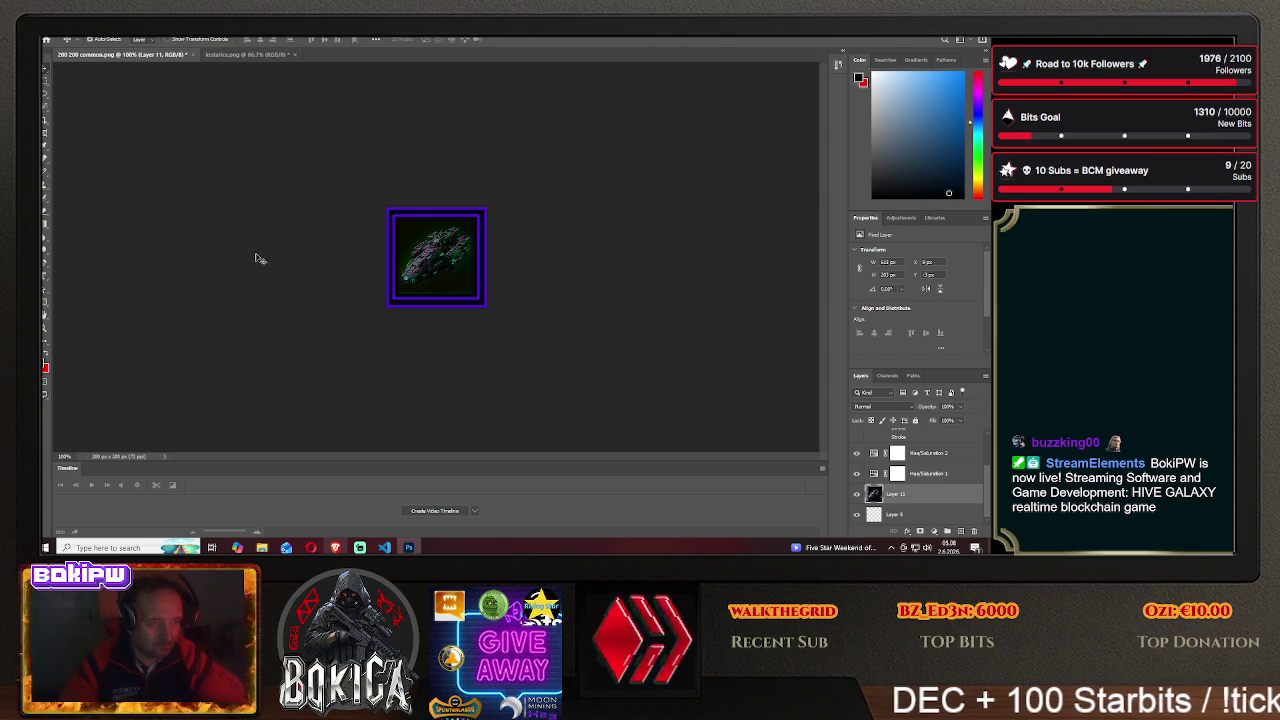
left_click(52, 32)
left_click(98, 150)
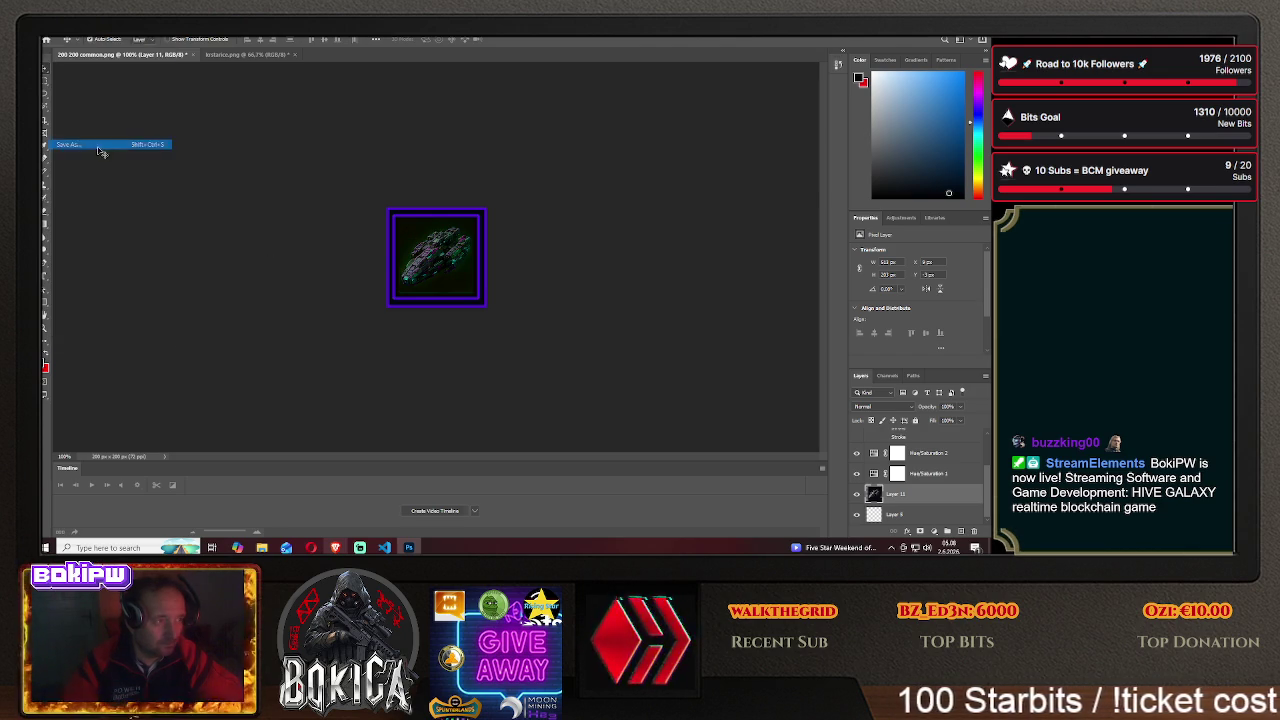
- Save the purple-framed icon as PNG haven1 in Desktop > HIVE GALAXY > img
left_click(566, 372)
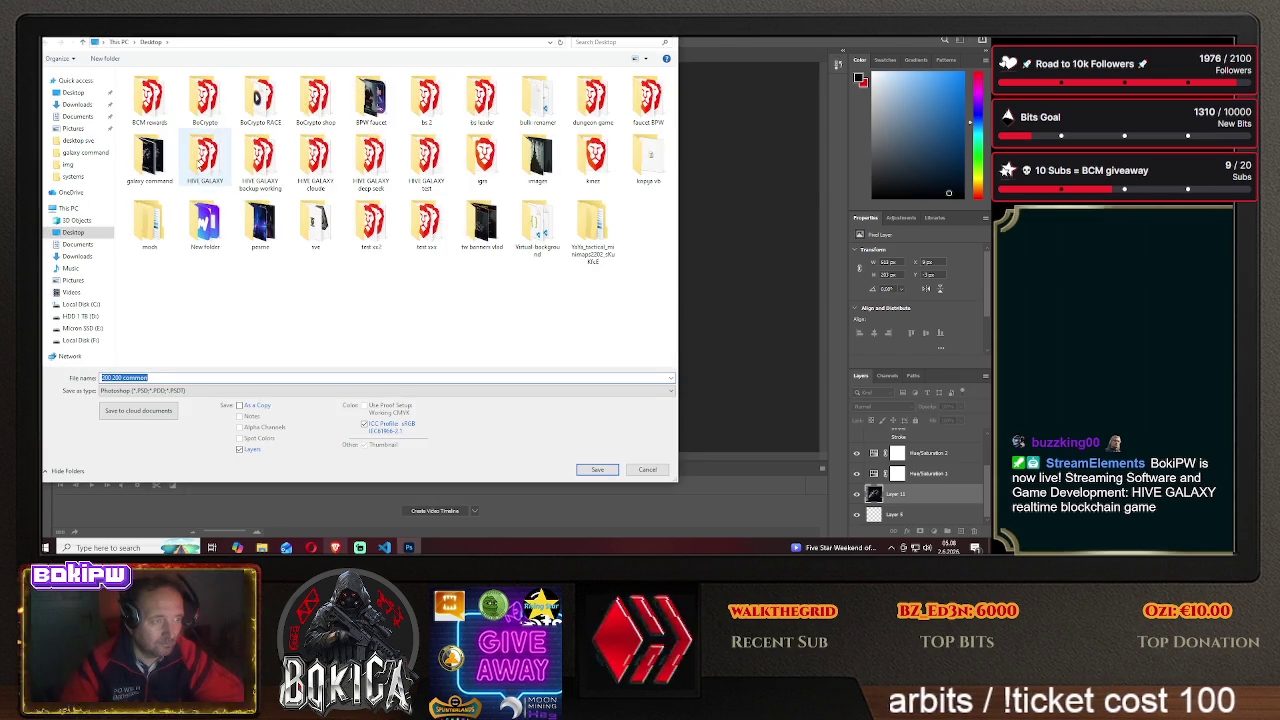
double_click(205, 158)
double_click(160, 118)
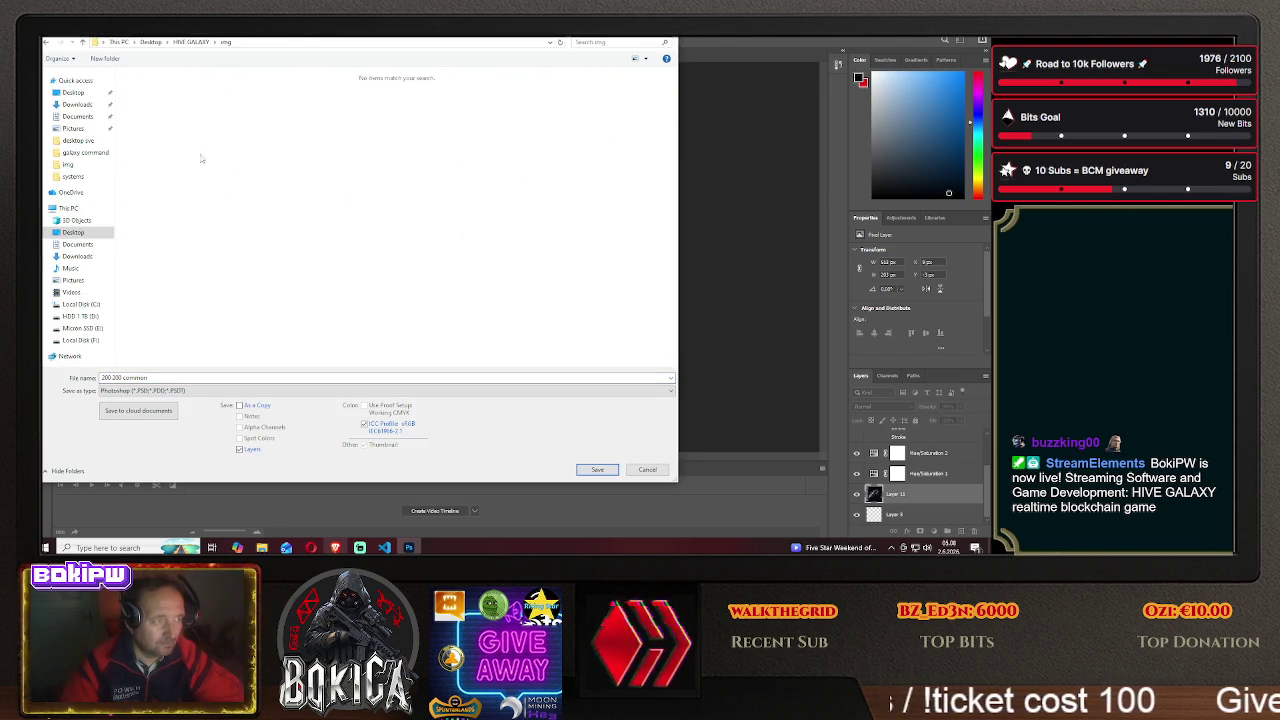
left_click(160, 390)
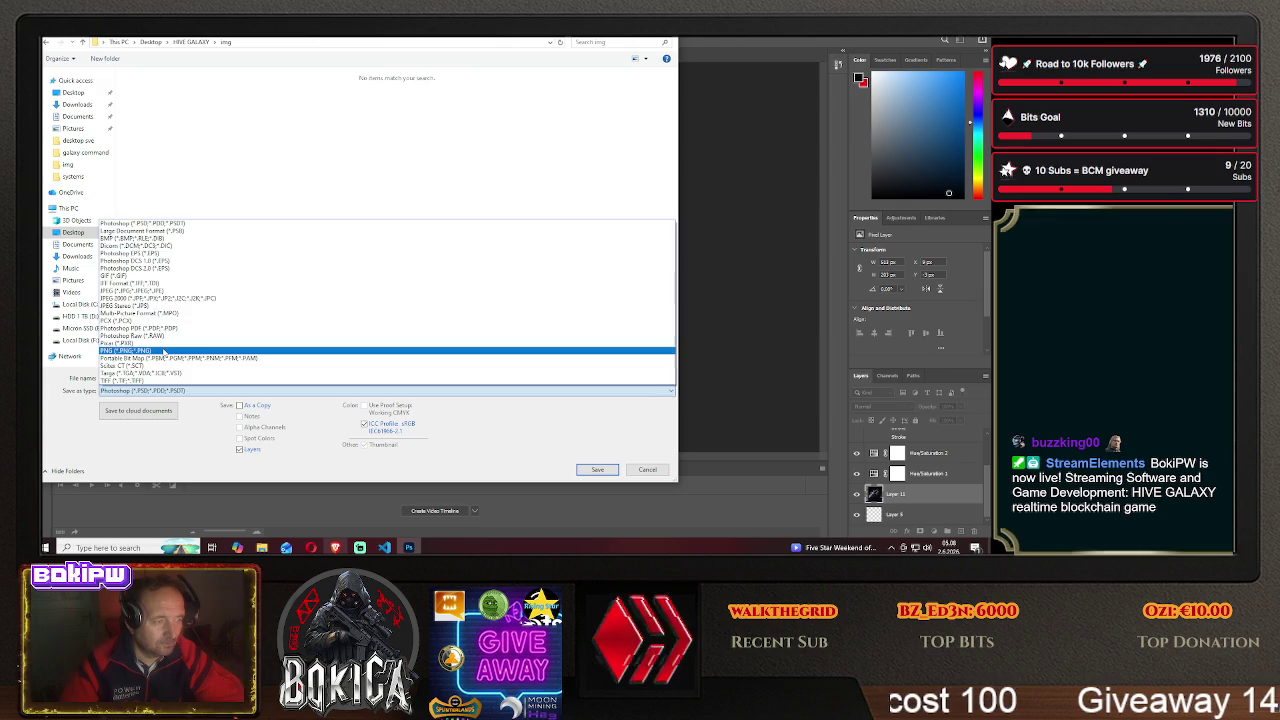
left_click(163, 352)
key("alt+Tab")
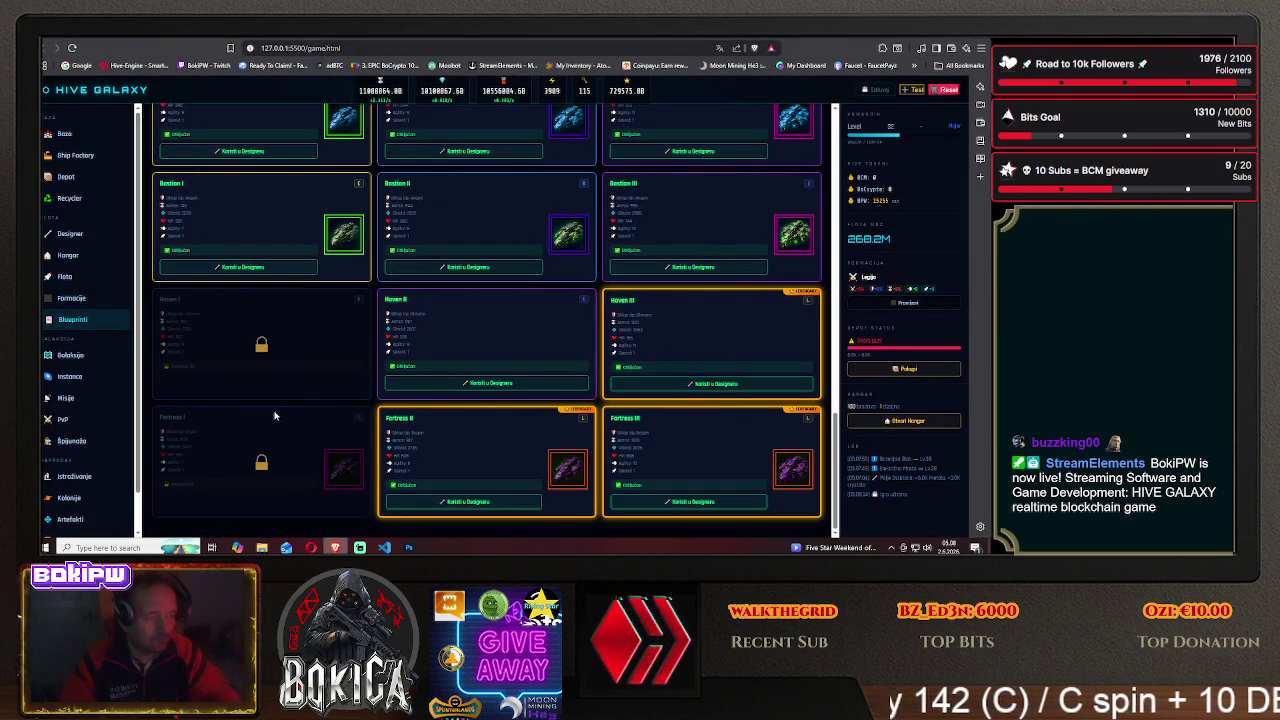
key("alt+Tab")
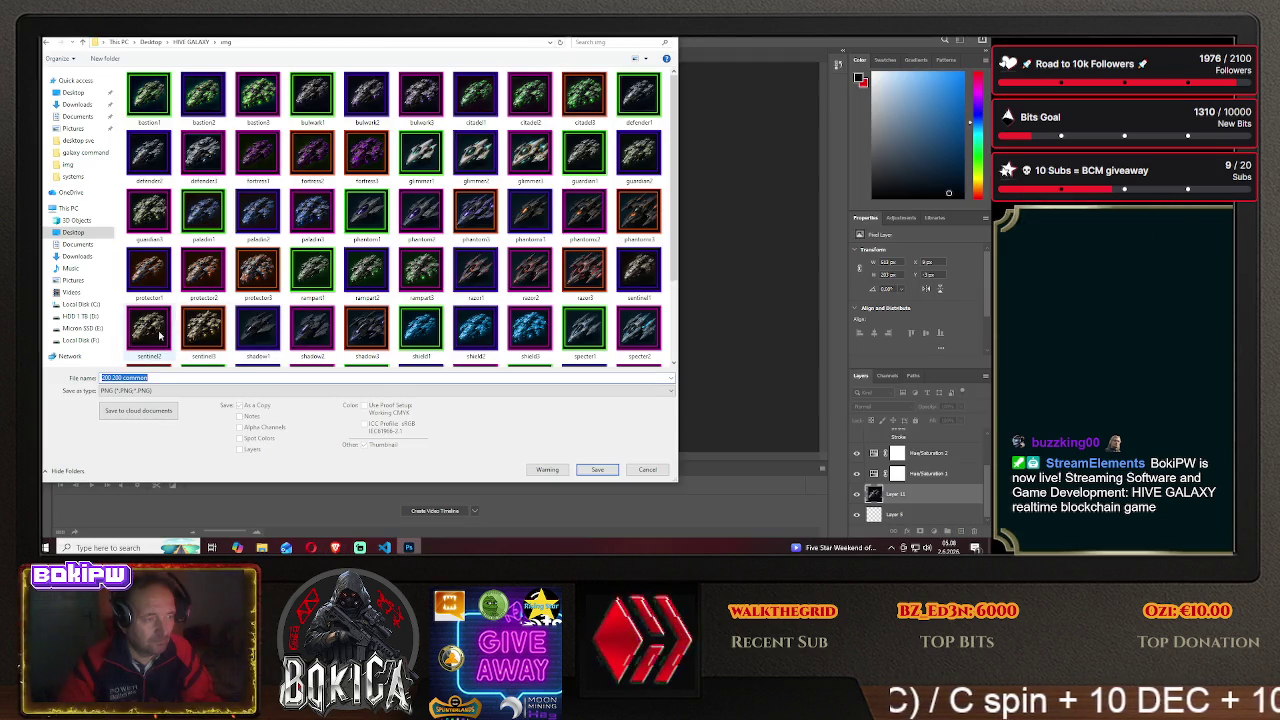
type("hunter1")
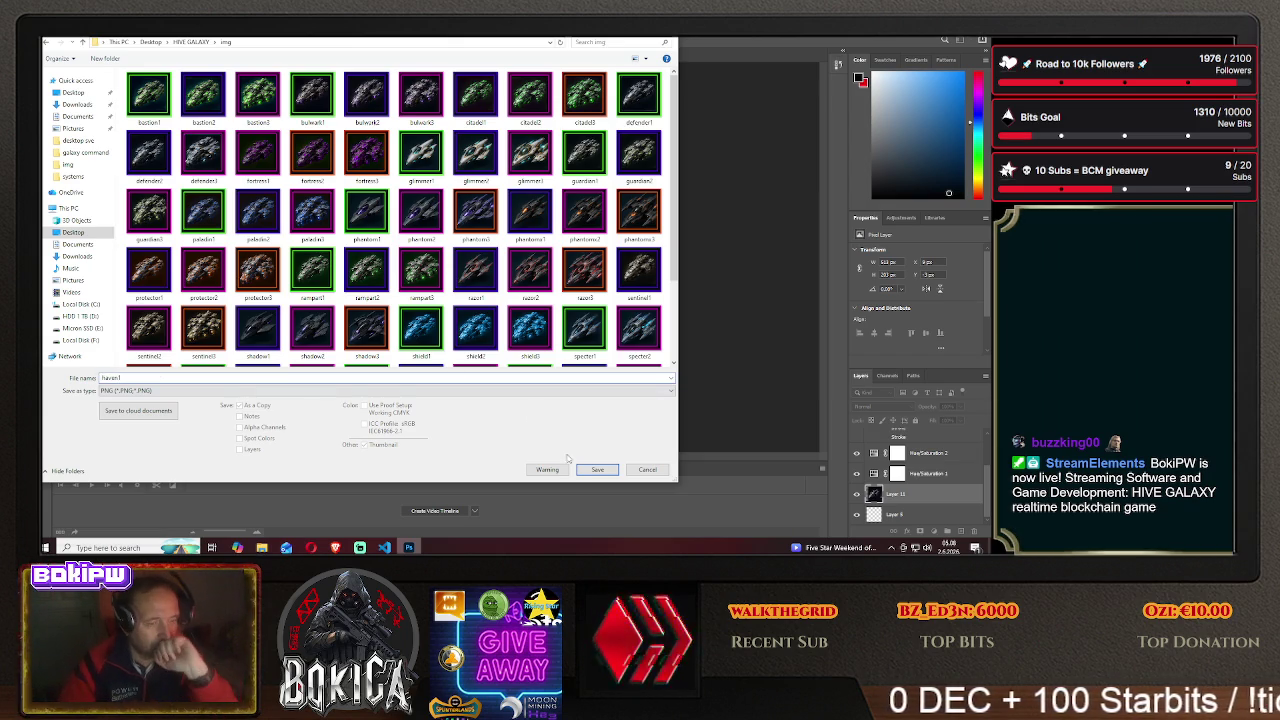
left_click(597, 469)
key("Return")
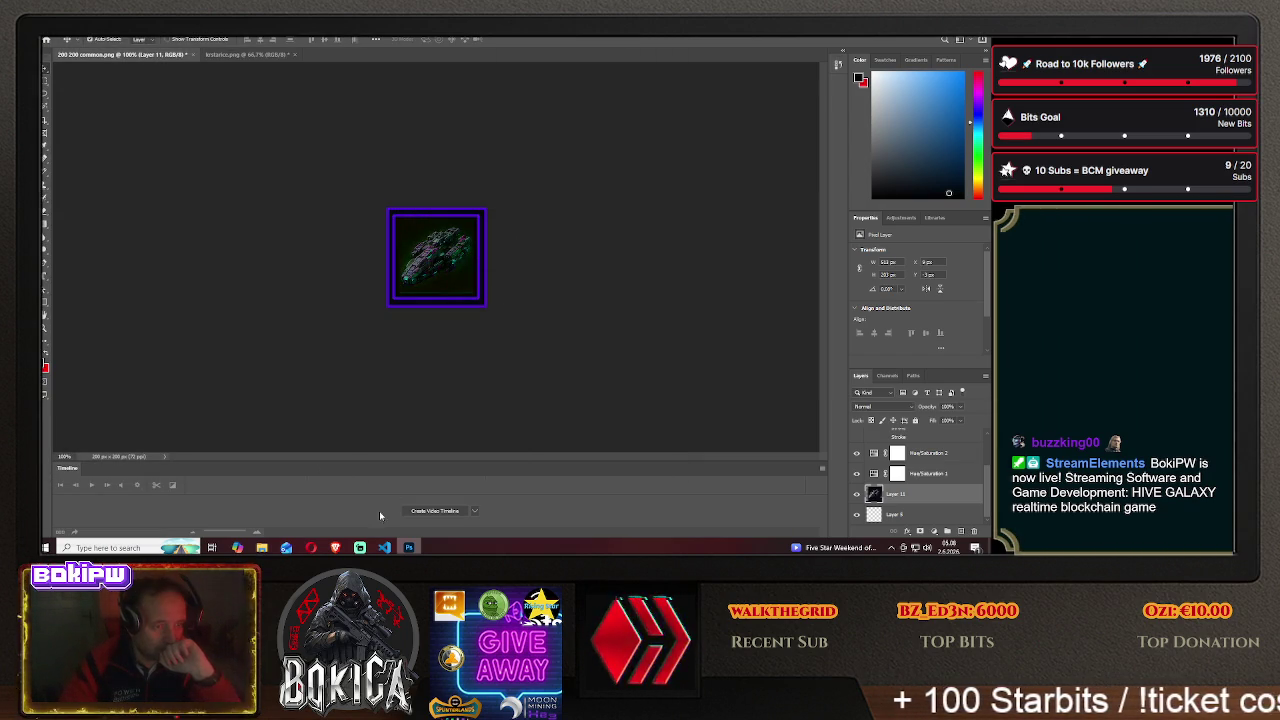
left_click(335, 547)
- Open Blueprinti and scroll down to the Bastion, Haven and Fortress rows, with Haven I still locked
left_click(71, 321)
scroll(275, 330, "down", 3)
scroll(238, 421, "down", 2)
scroll(238, 421, "down", 2)
scroll(238, 421, "down", 1)
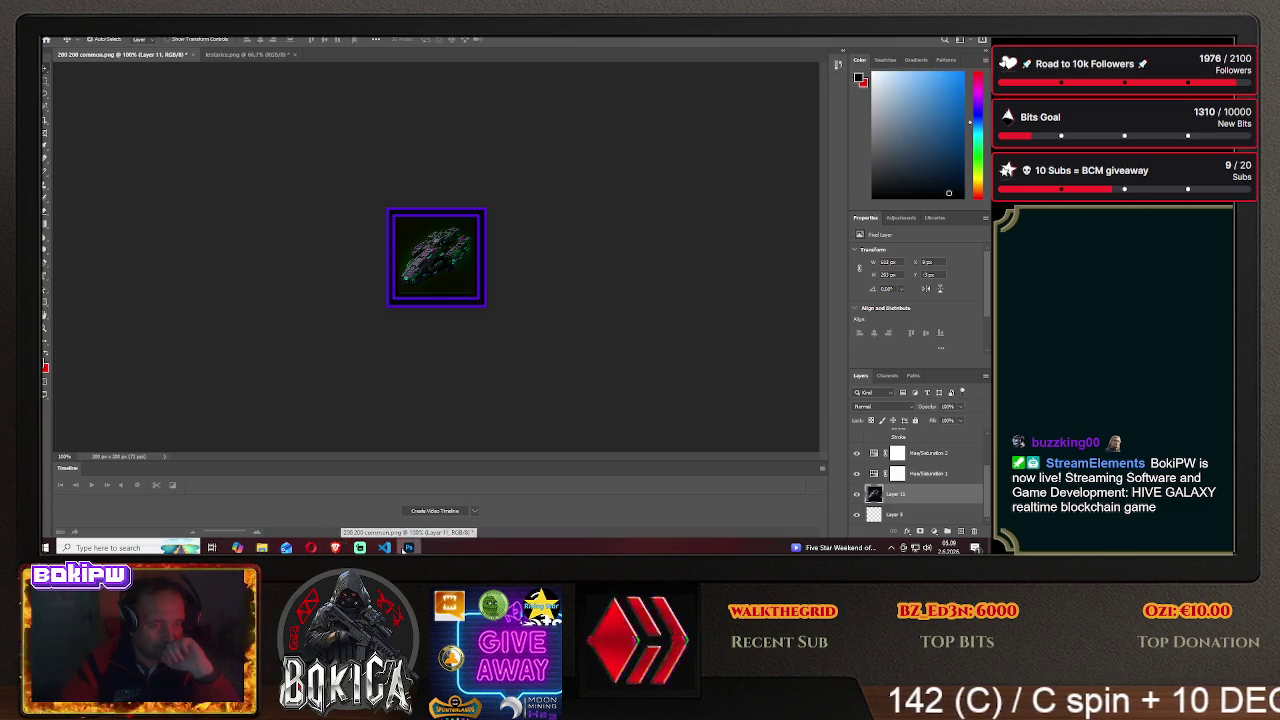
- Shift the ship and turn off Layer 1's purple Stroke, leaving a magenta frame
left_click(409, 547)
left_click_drag(449, 261, 363, 257)
scroll(921, 455, "up", 2)
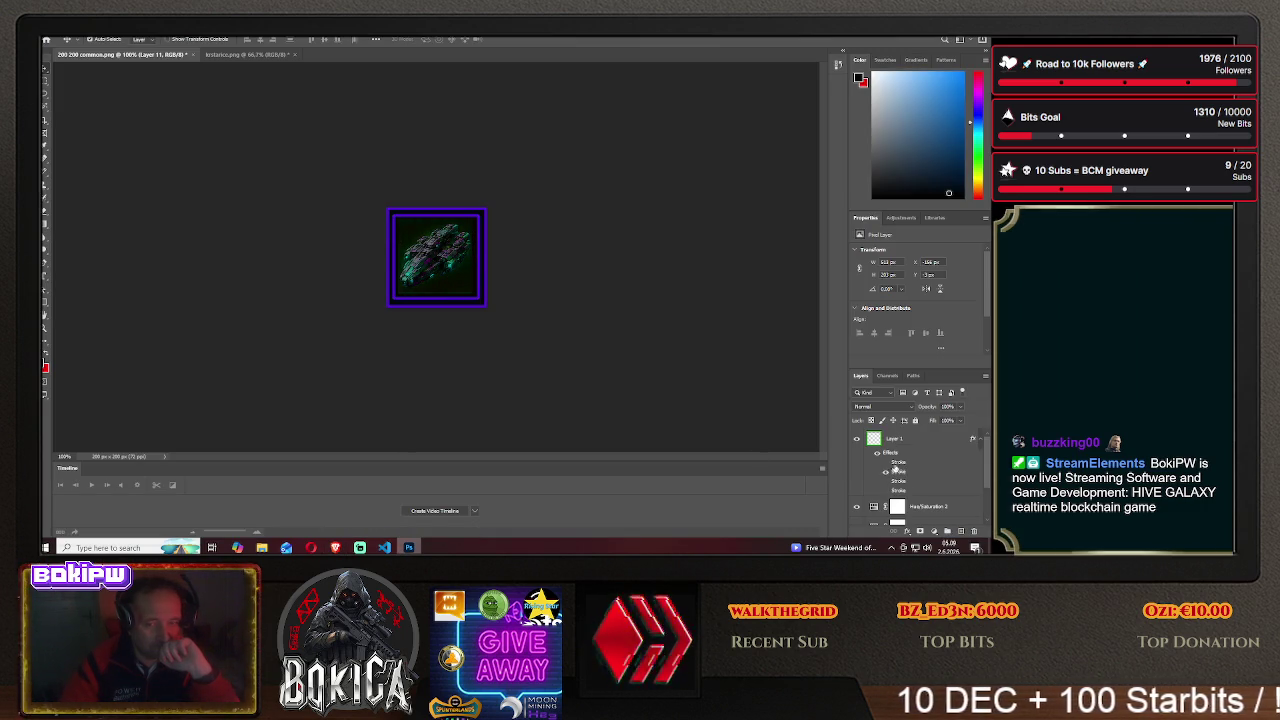
left_click(910, 438)
right_click(910, 438)
left_click(905, 40)
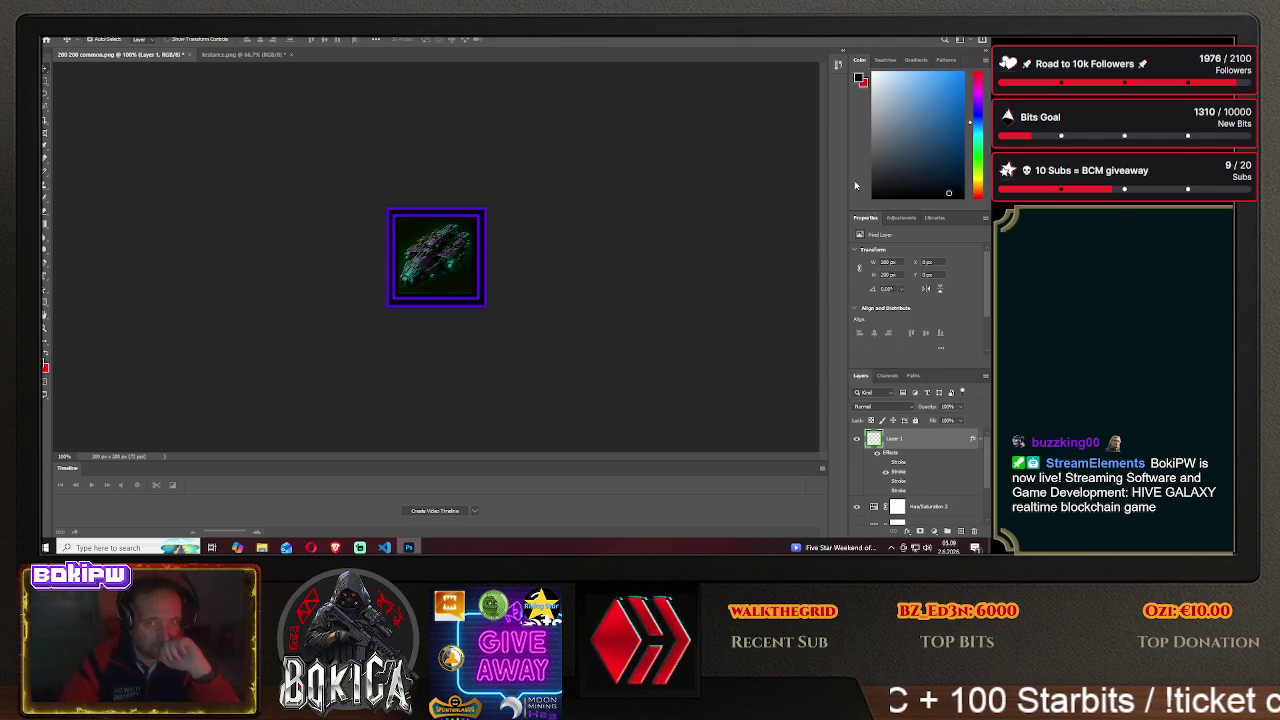
left_click(607, 244)
left_click(954, 168)
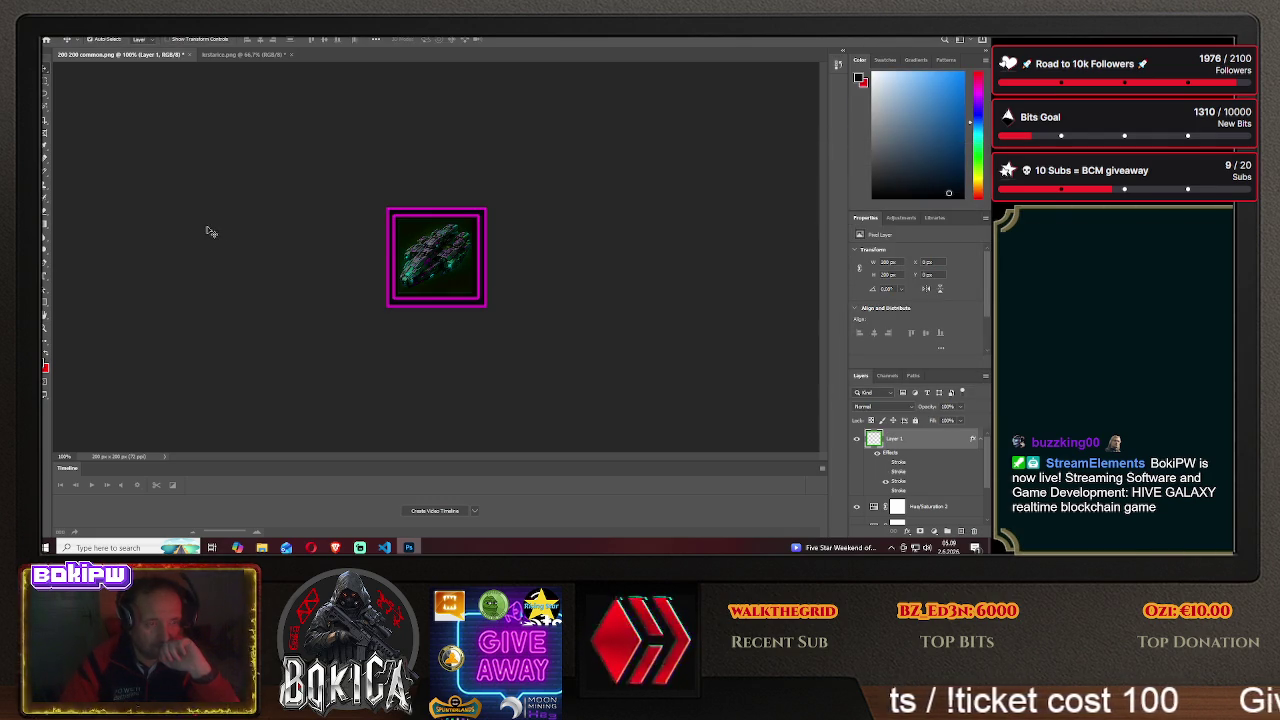
- Save the magenta-framed icon as PNG haven2 in HIVE GALAXY\img
left_click(58, 38)
left_click(68, 144)
left_click(560, 358)
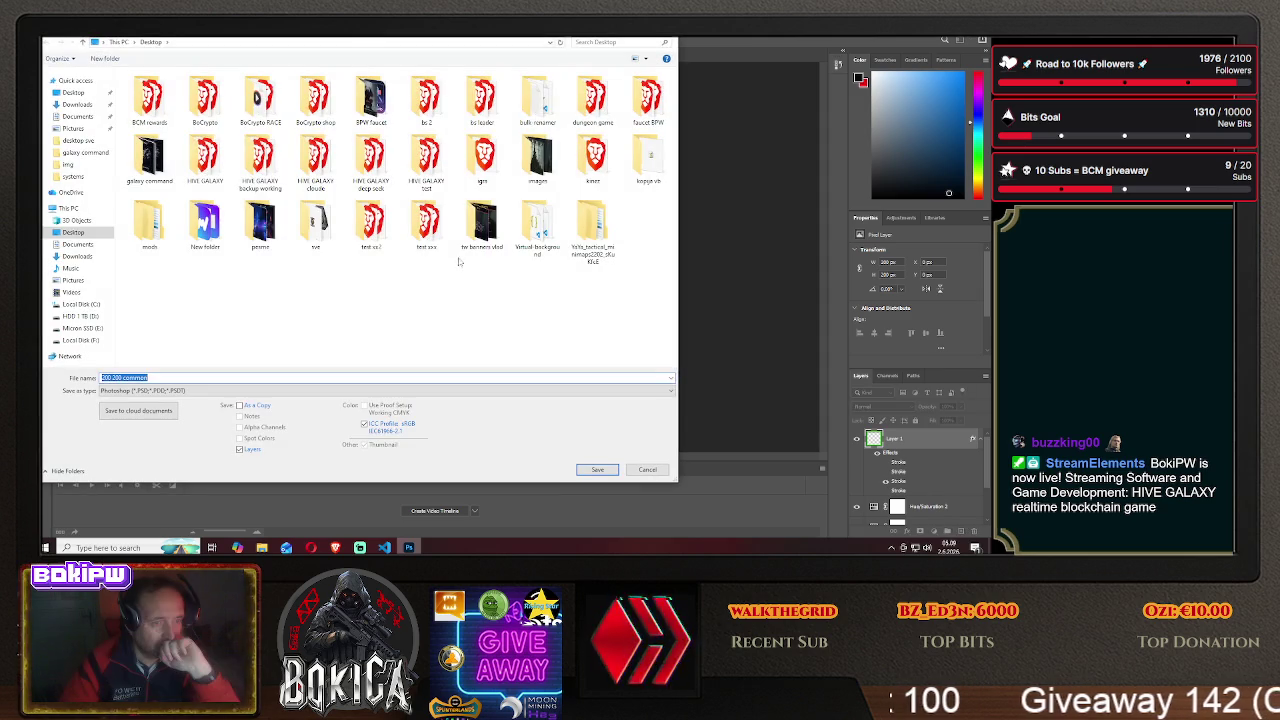
double_click(205, 150)
double_click(164, 109)
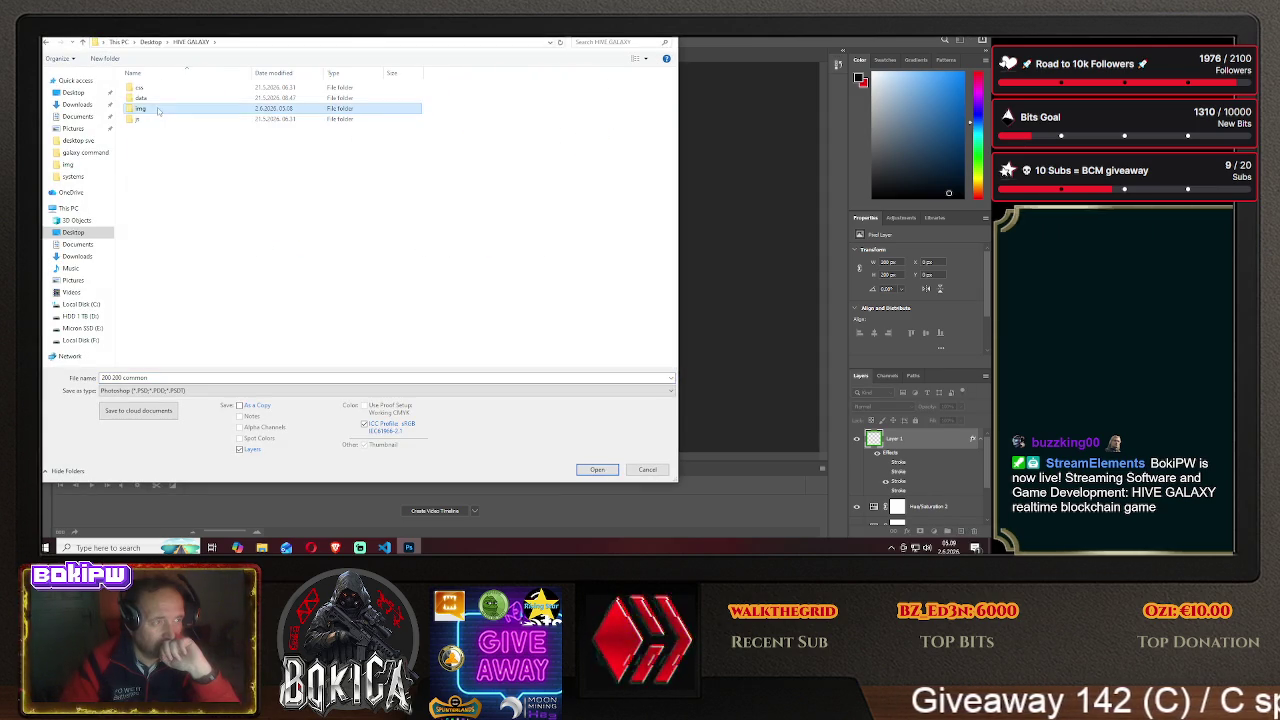
left_click(179, 390)
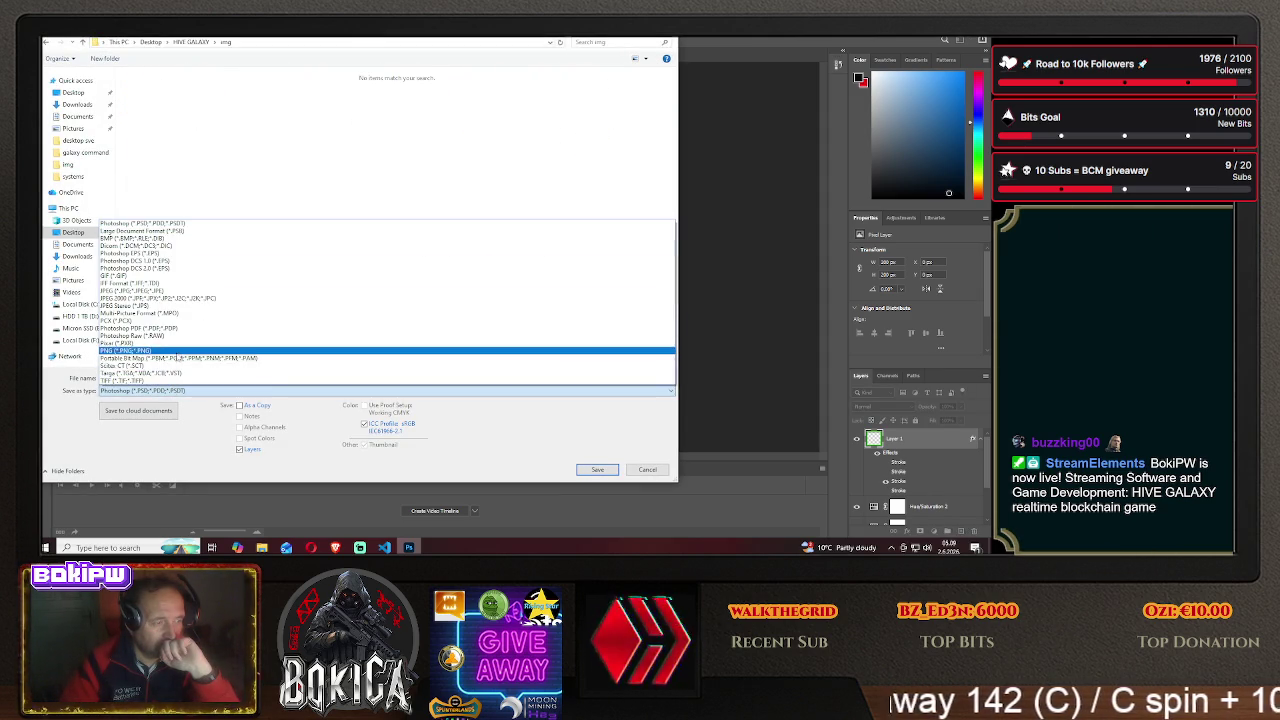
left_click(178, 362)
type("haven2")
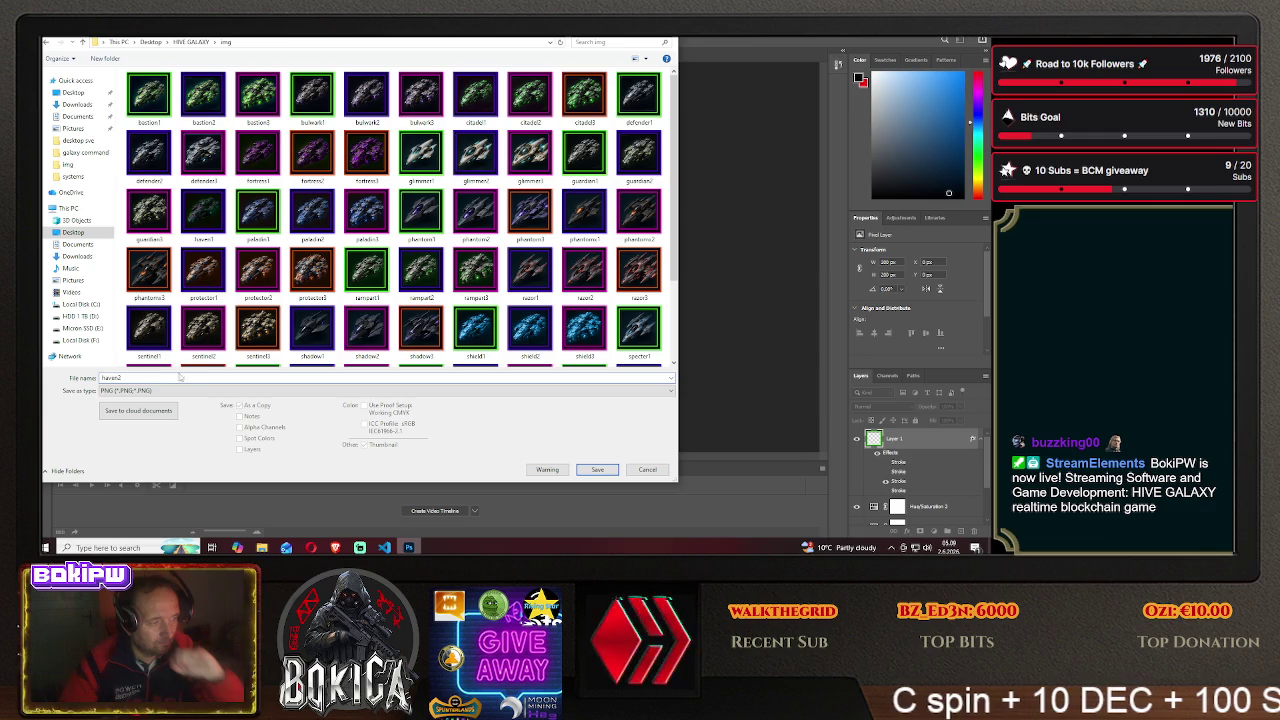
left_click(590, 462)
left_click(572, 177)
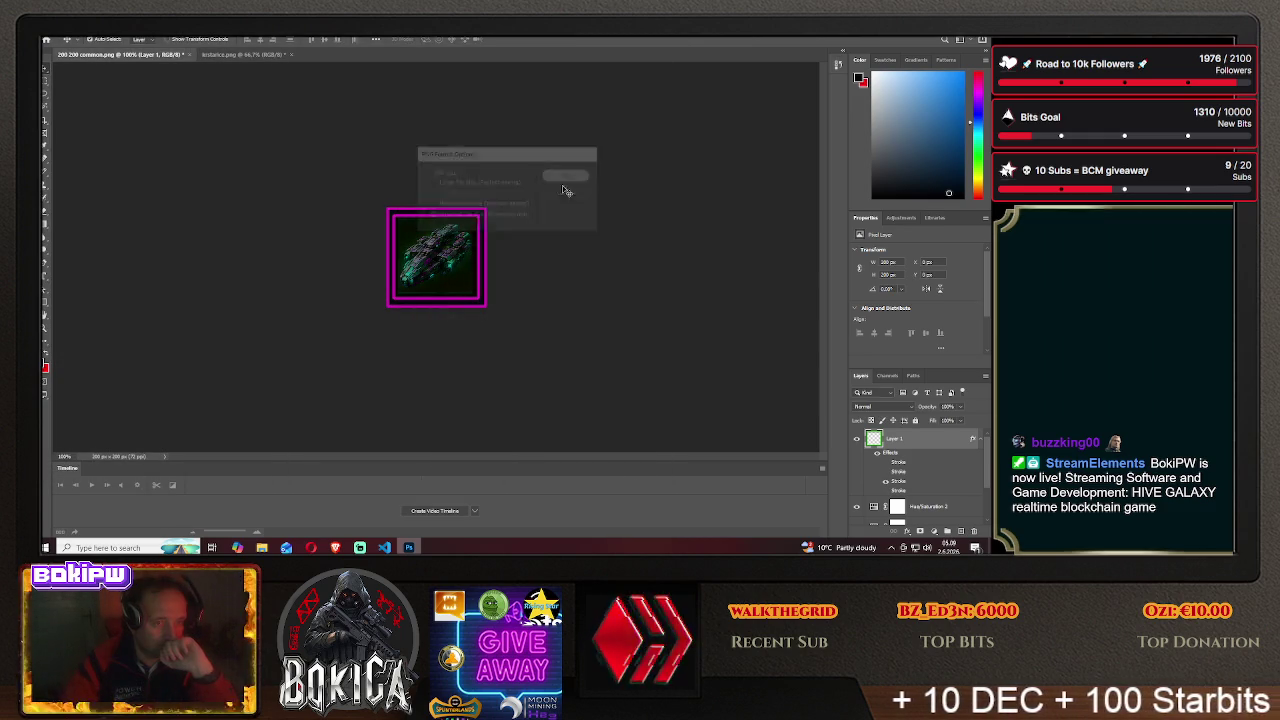
- Shift the ship left on the canvas and open Hive Galaxy's Blueprinti page
left_click_drag(450, 256, 366, 258)
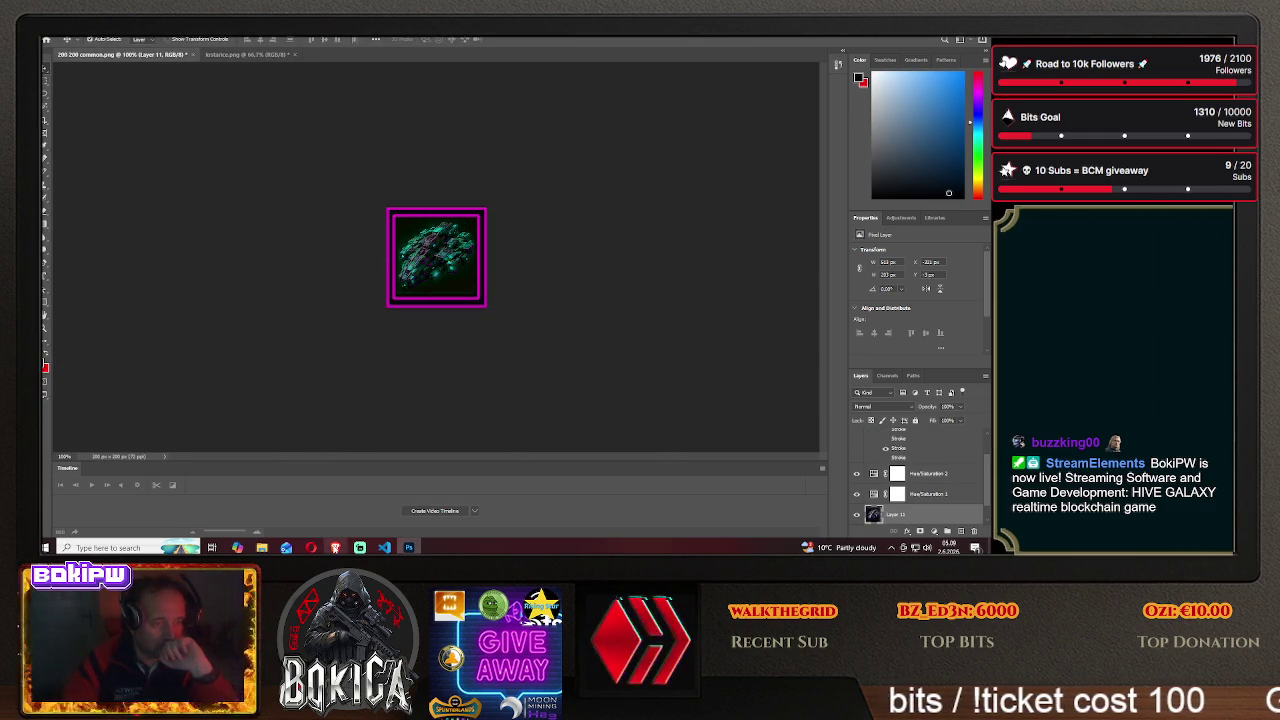
left_click(335, 547)
left_click(73, 320)
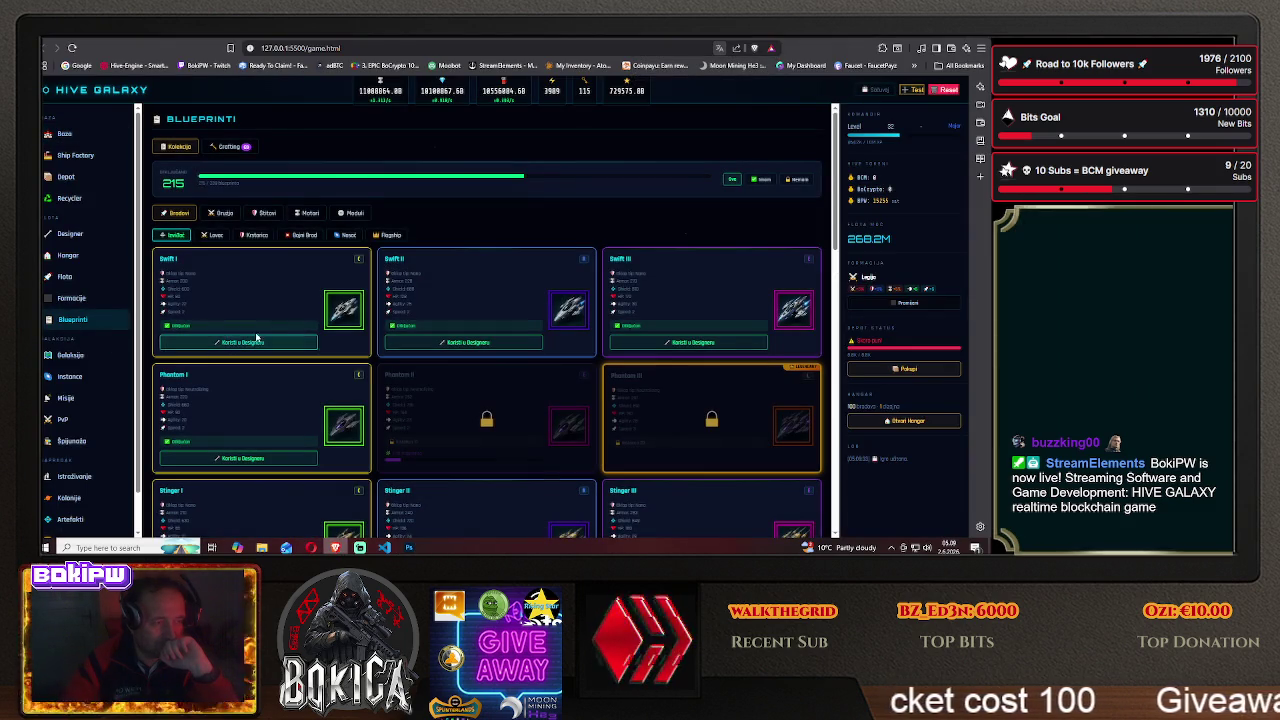
- Change the blueprint category and scroll to the Haven row to inspect the Haven II icon
left_click(250, 236)
scroll(255, 371, "down", 3)
scroll(255, 371, "down", 5)
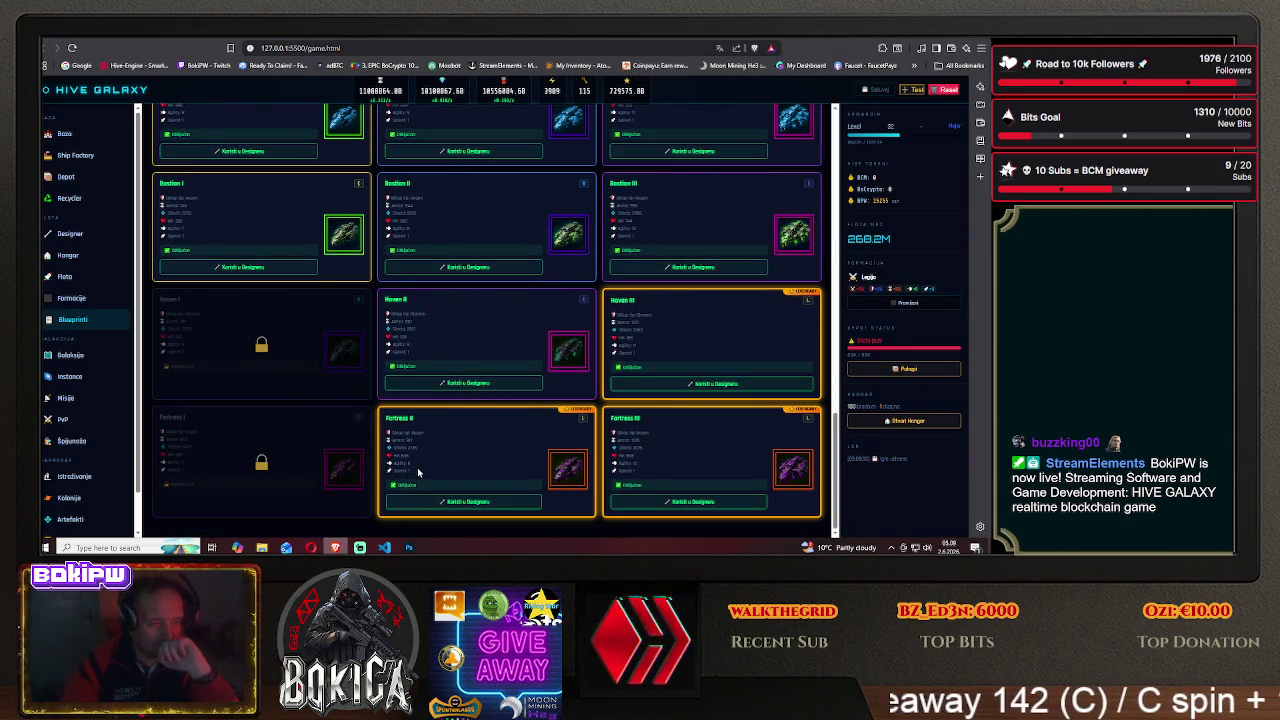
left_click(409, 547)
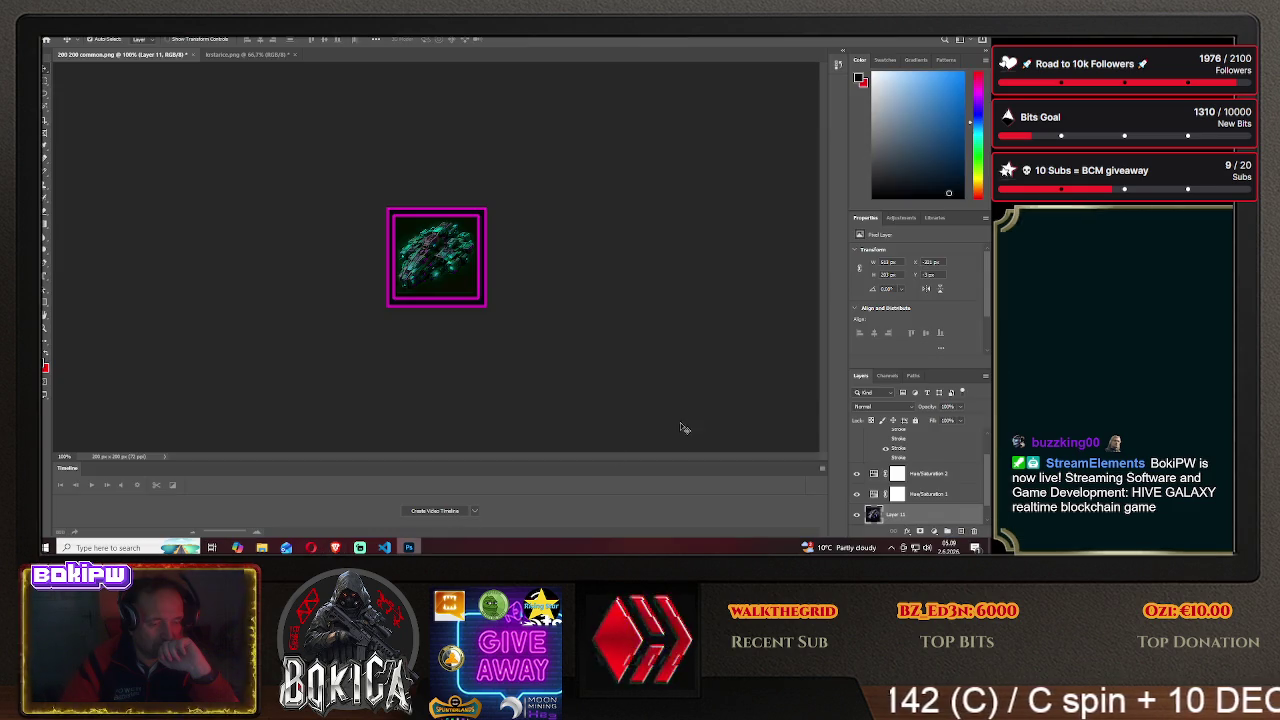
- Turn off Layer 1's magenta Stroke, leaving an orange double frame
scroll(905, 468, "up", 2)
right_click(905, 440)
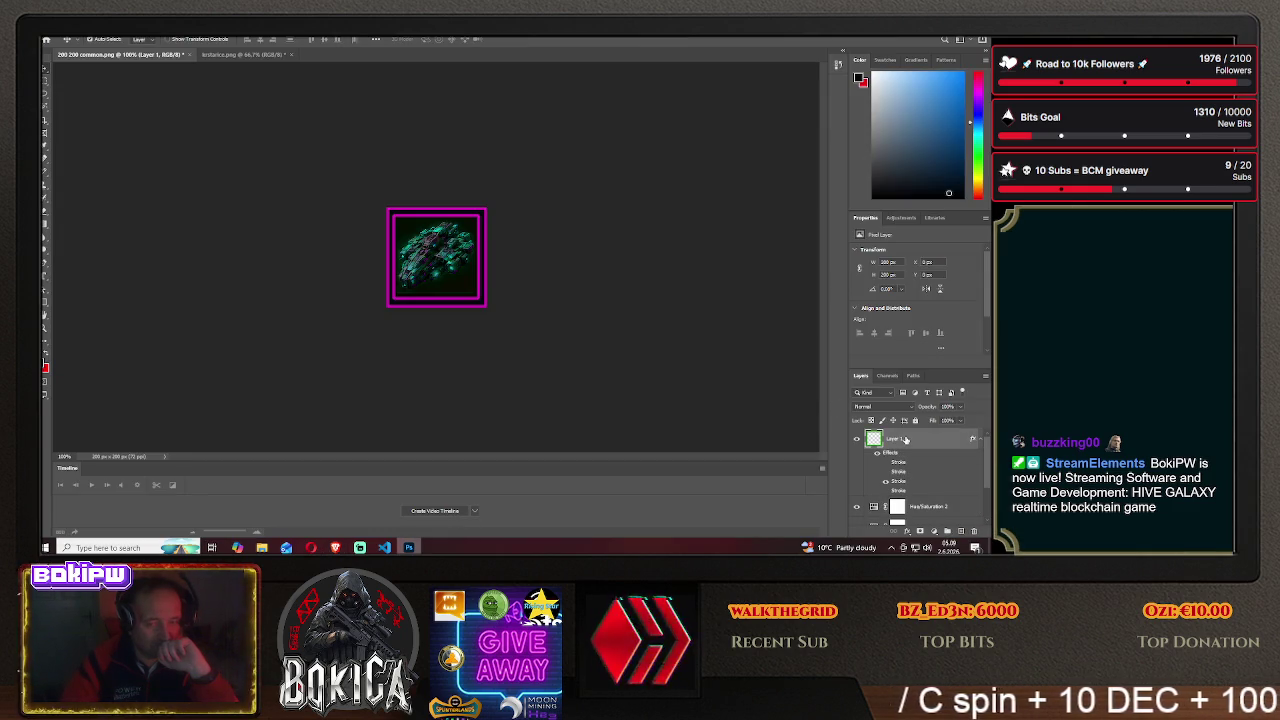
left_click(885, 42)
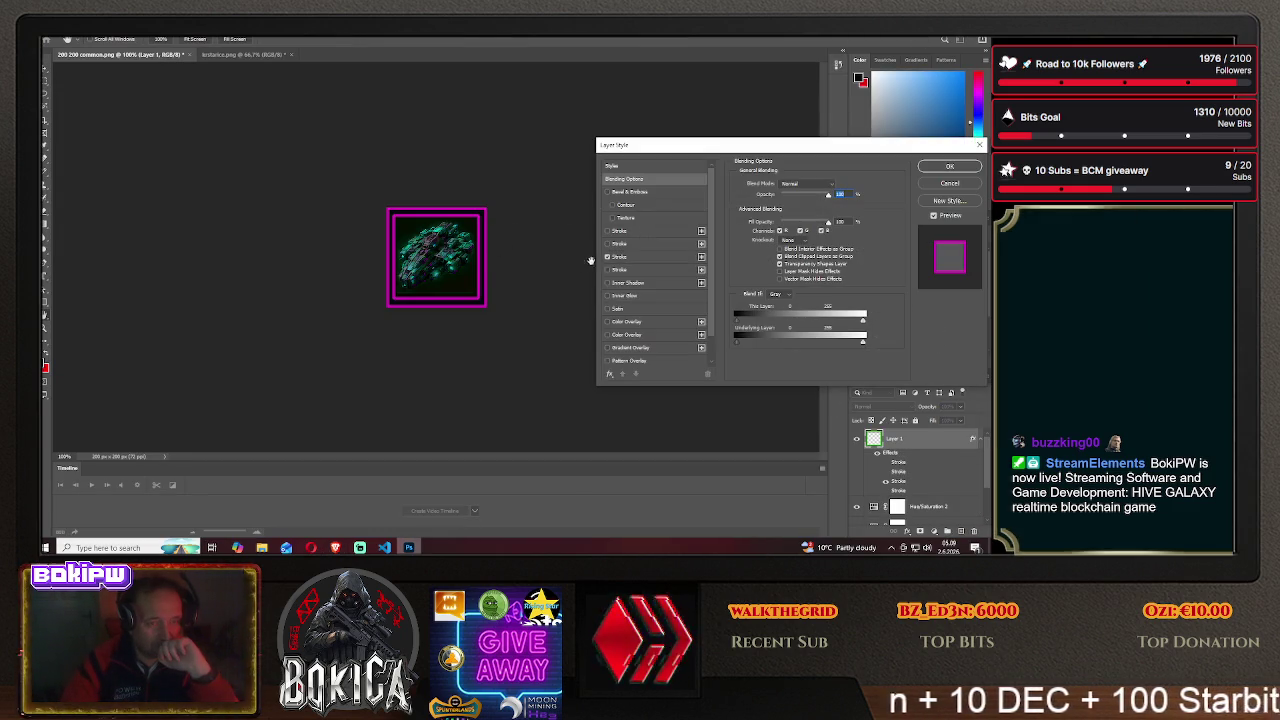
left_click(607, 257)
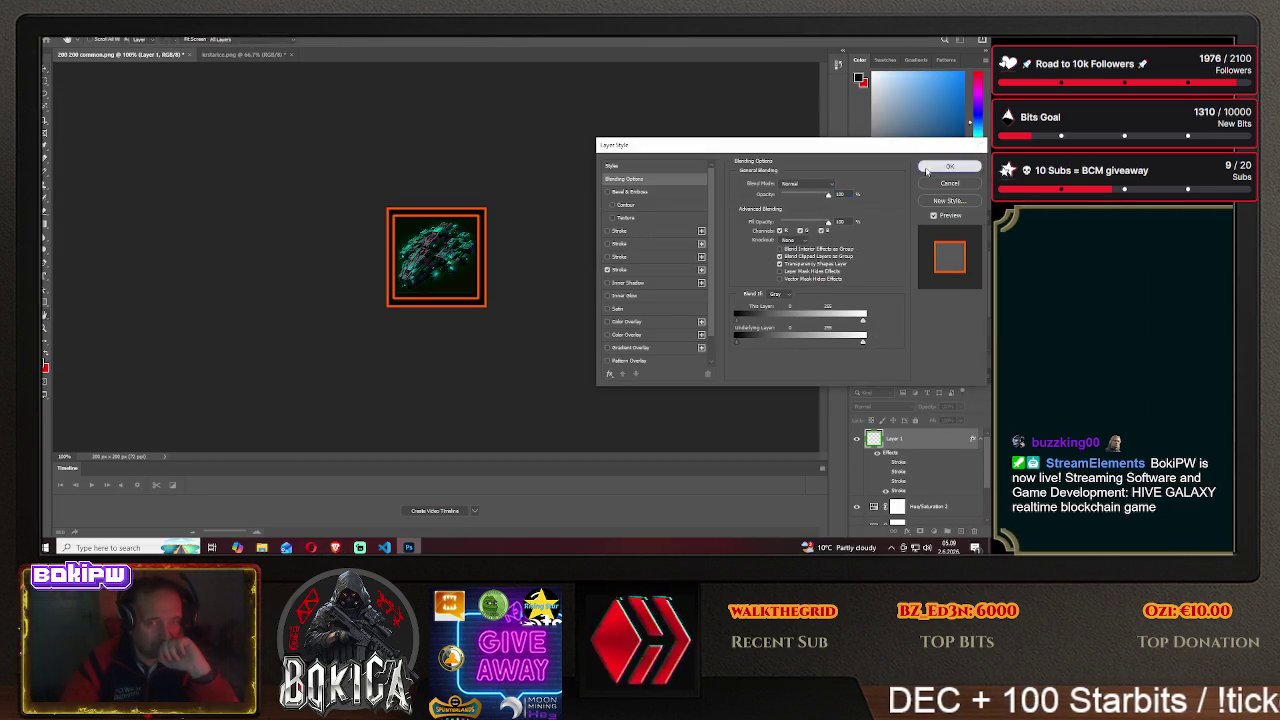
left_click(930, 168)
- Save the orange-framed icon as PNG haven3 in HIVE GALAXY/img
left_click(47, 36)
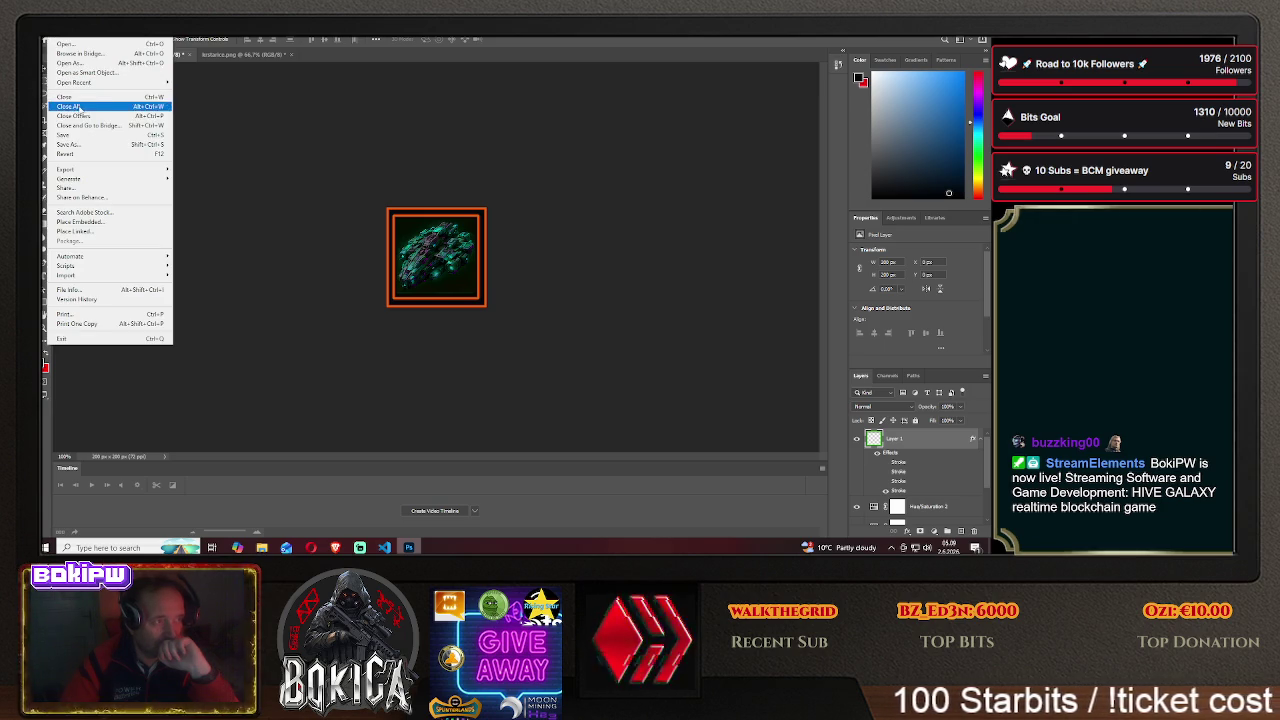
left_click(89, 147)
left_click(573, 369)
double_click(205, 160)
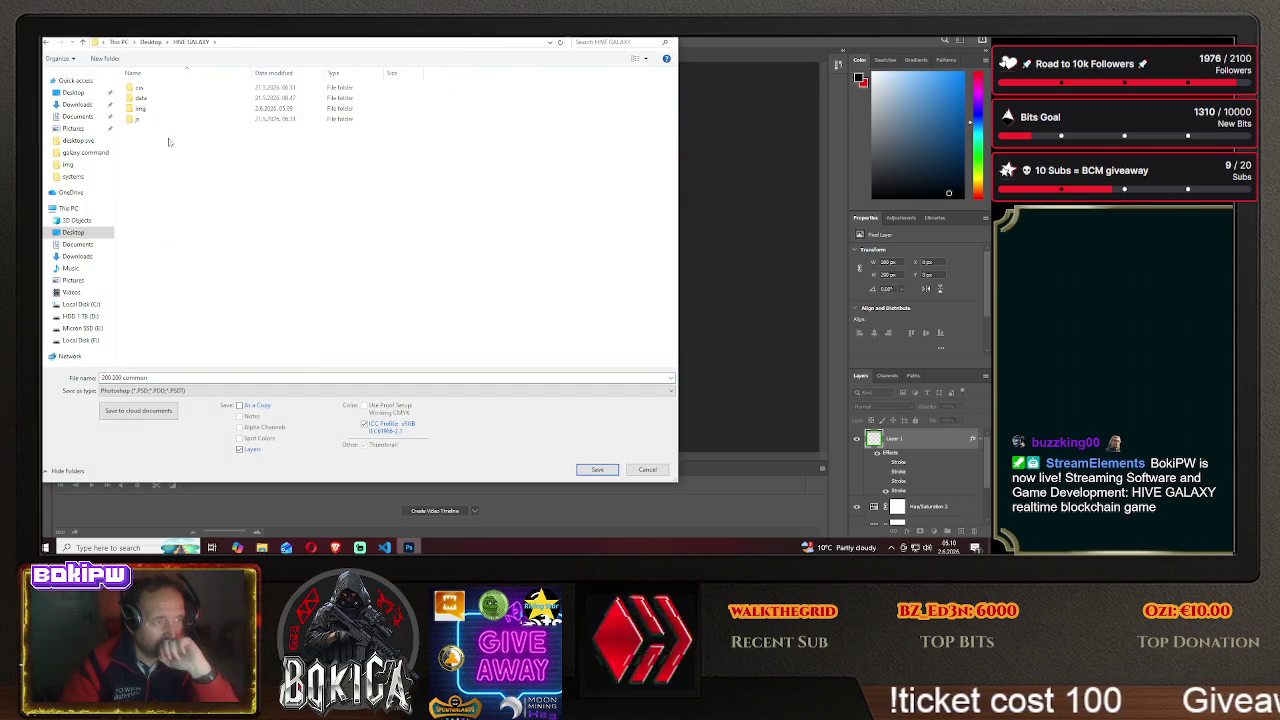
double_click(180, 114)
left_click(155, 392)
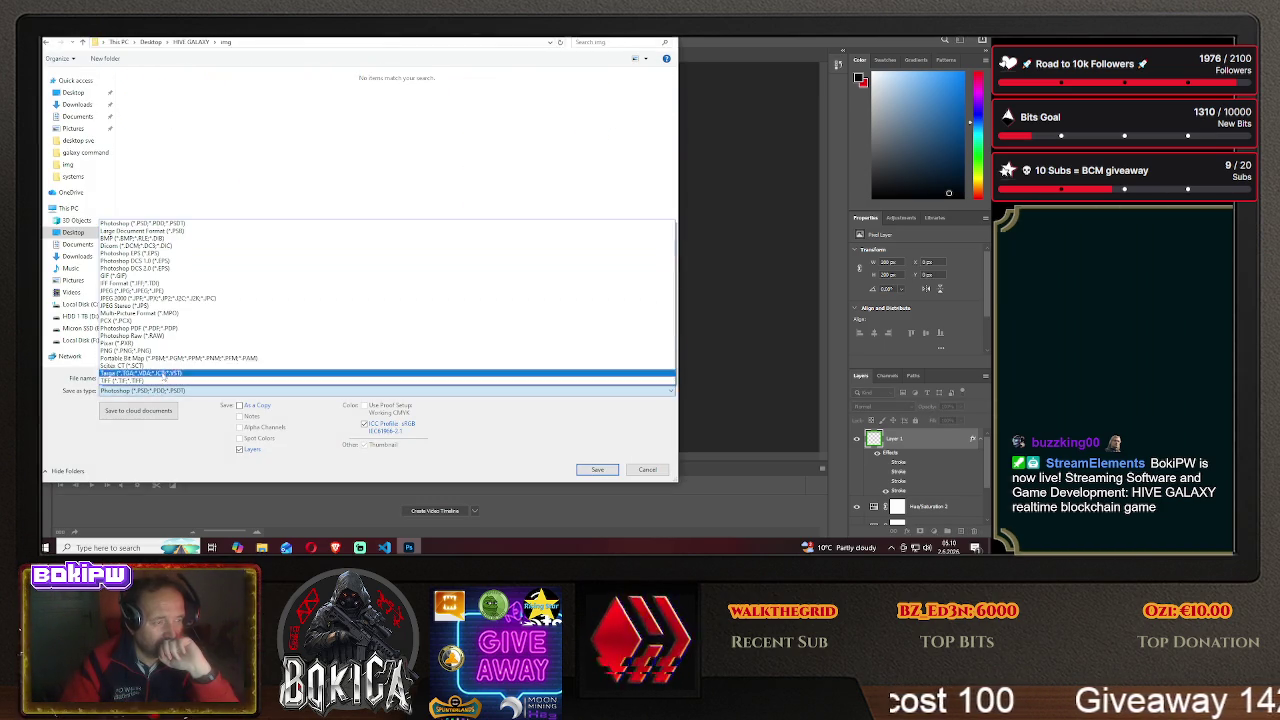
left_click(150, 353)
type("haven")
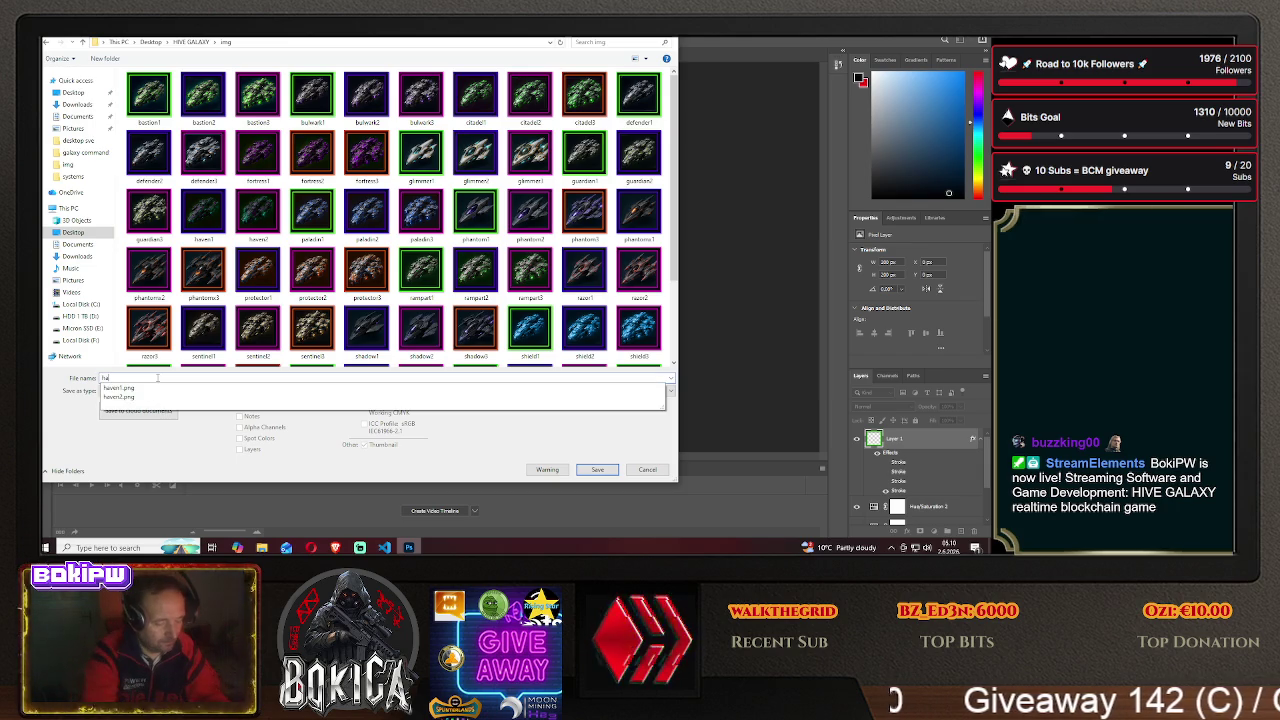
type("3")
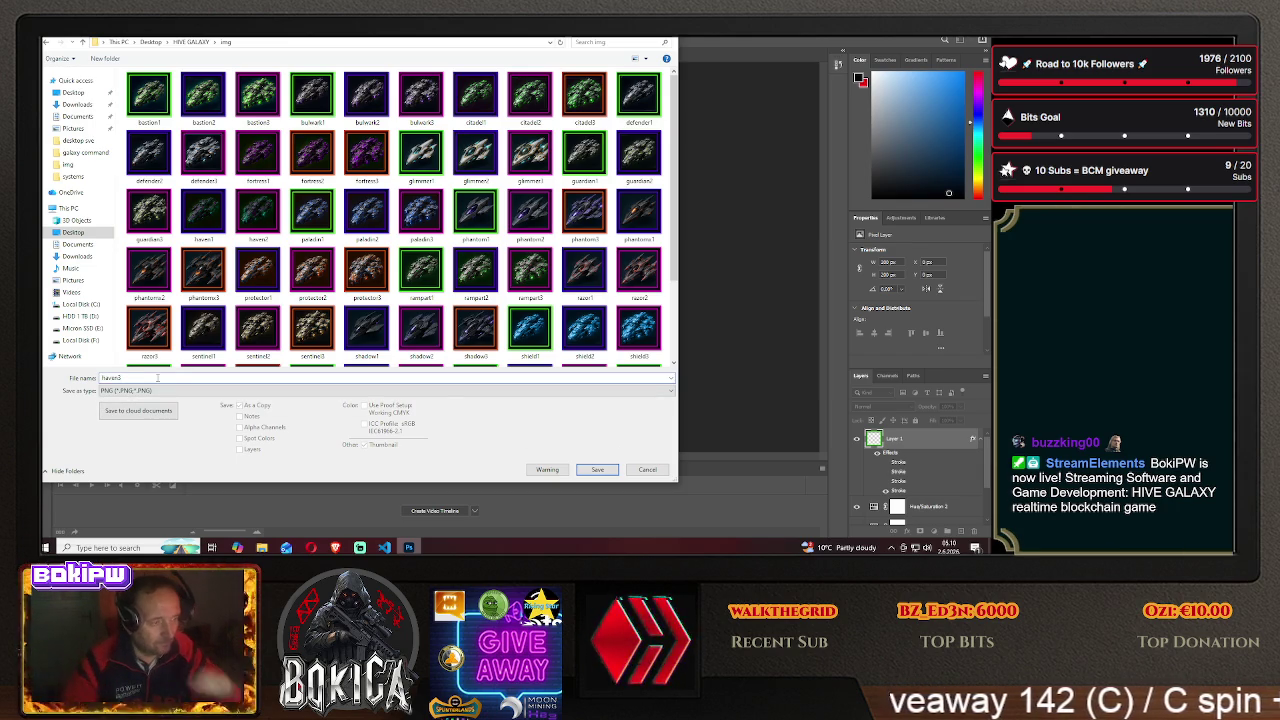
left_click(590, 470)
left_click(570, 173)
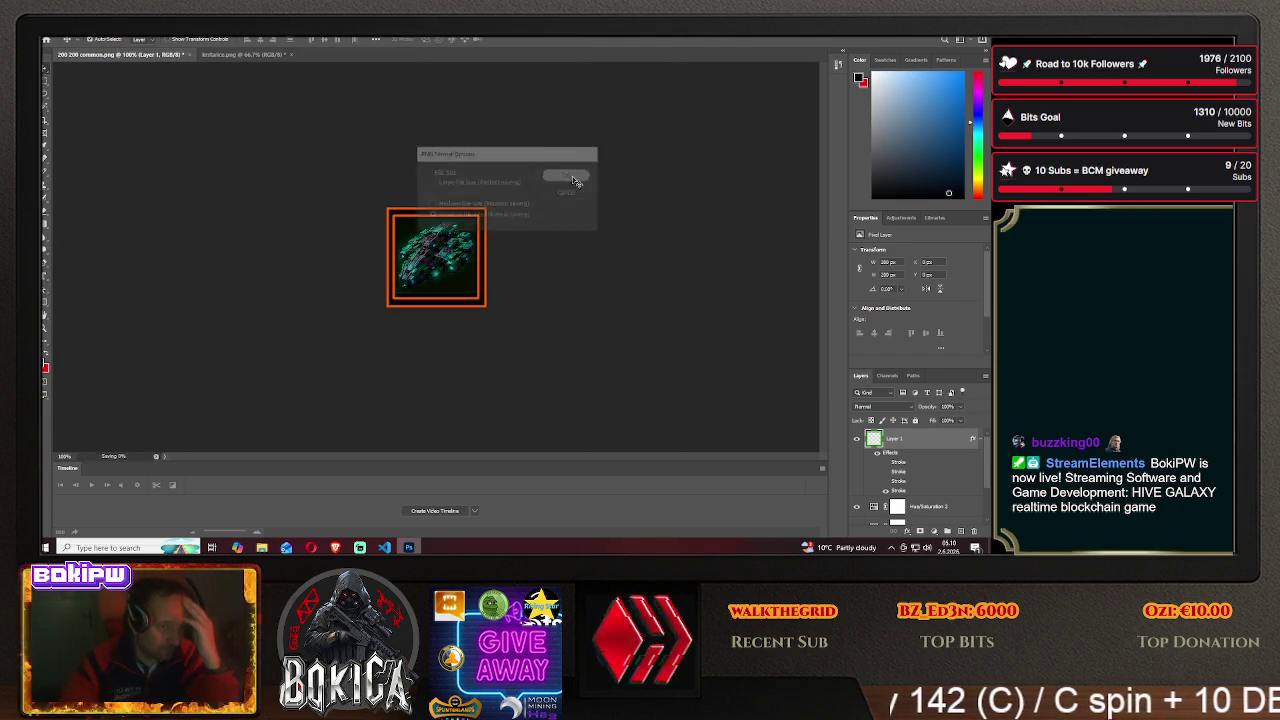
key("alt+Tab")
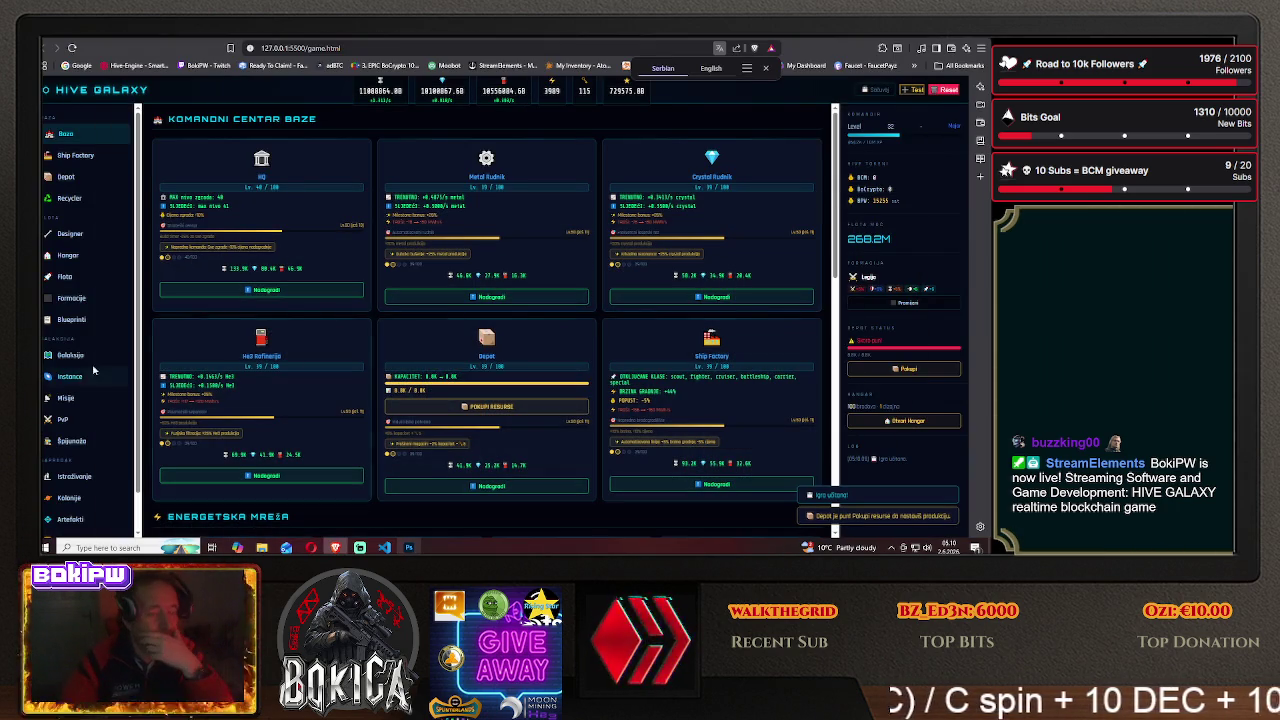
- Show the cruiser blueprints on Blueprinti and scroll through the cards to check the new icons
left_click(70, 320)
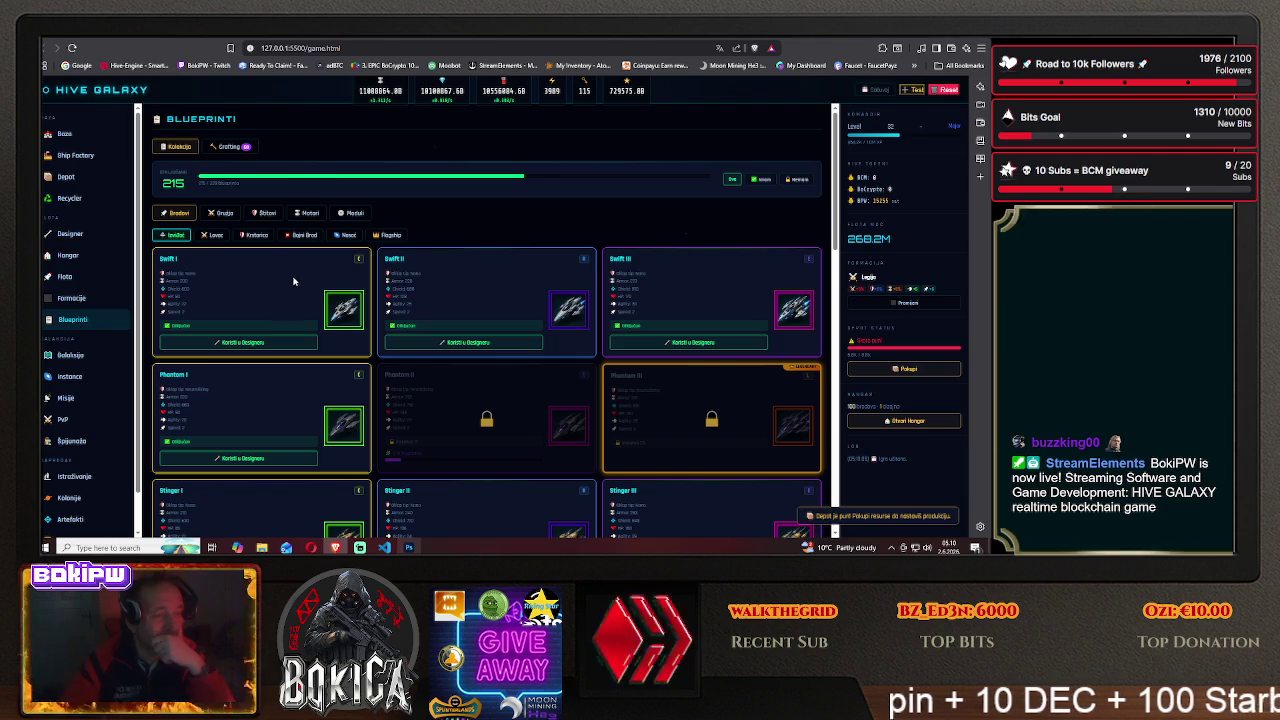
left_click(257, 235)
scroll(267, 368, "down", 5)
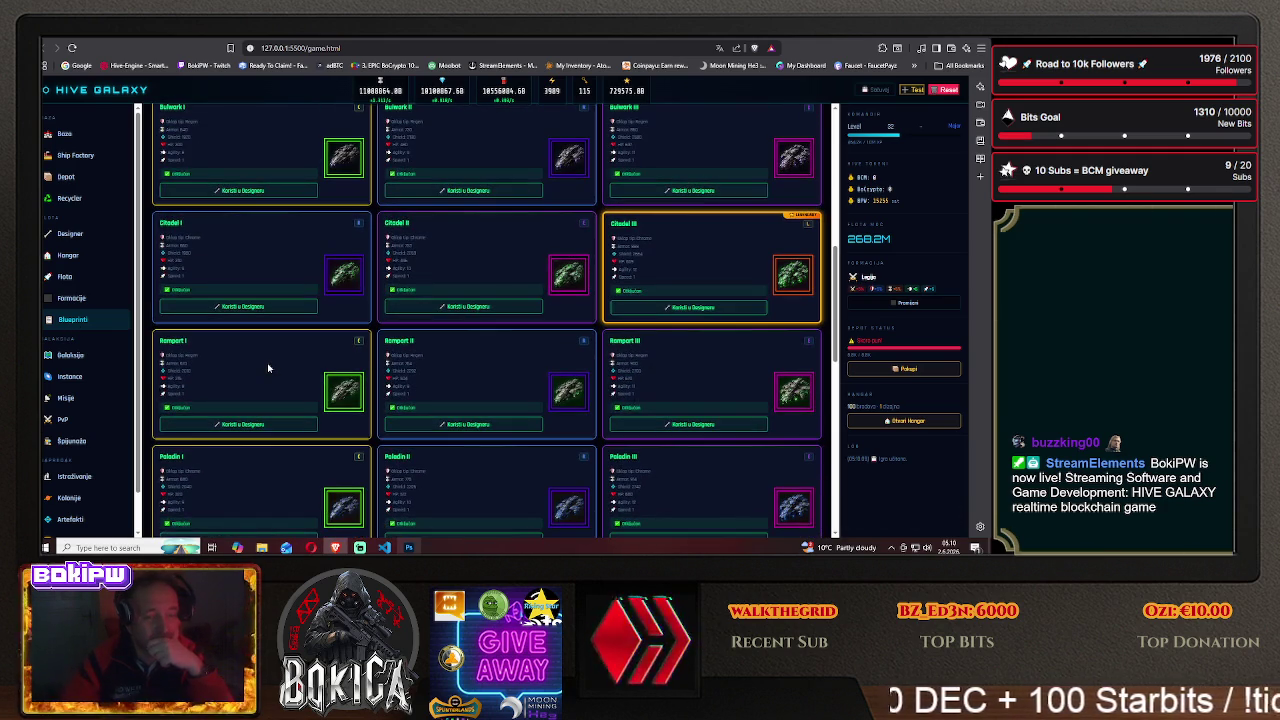
scroll(267, 368, "down", 3)
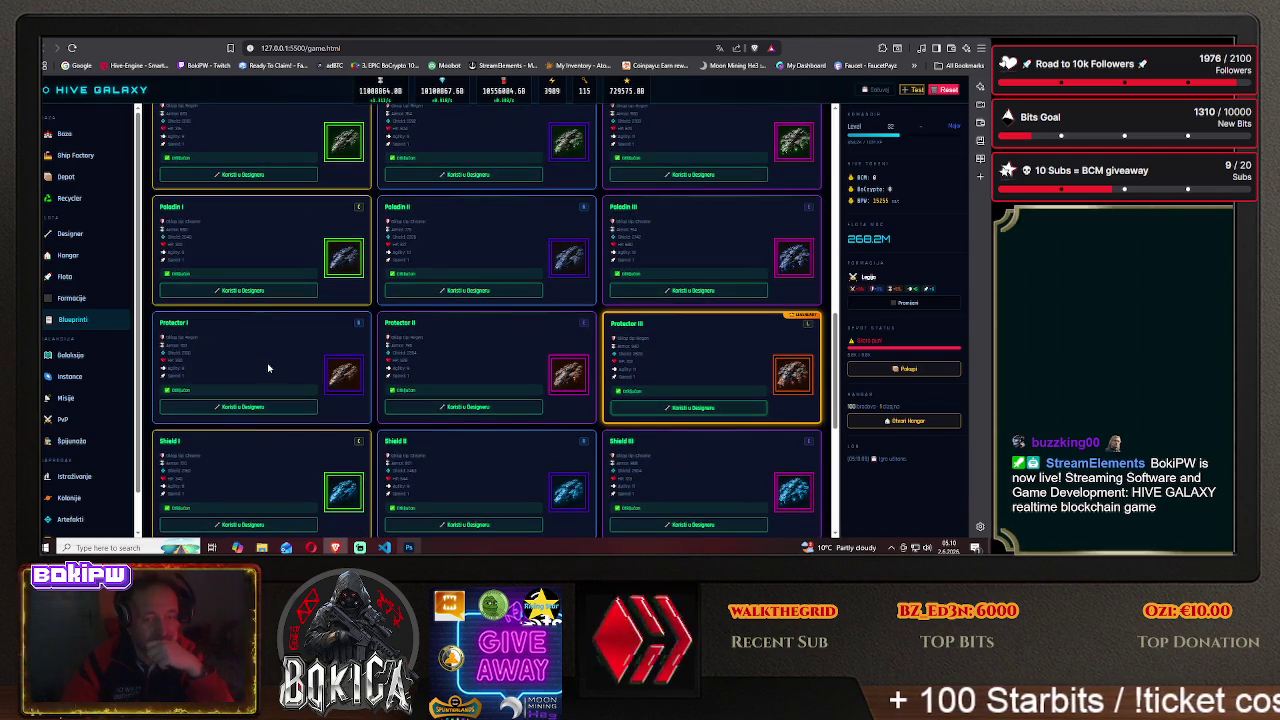
scroll(267, 368, "down", 3)
scroll(267, 368, "down", 4)
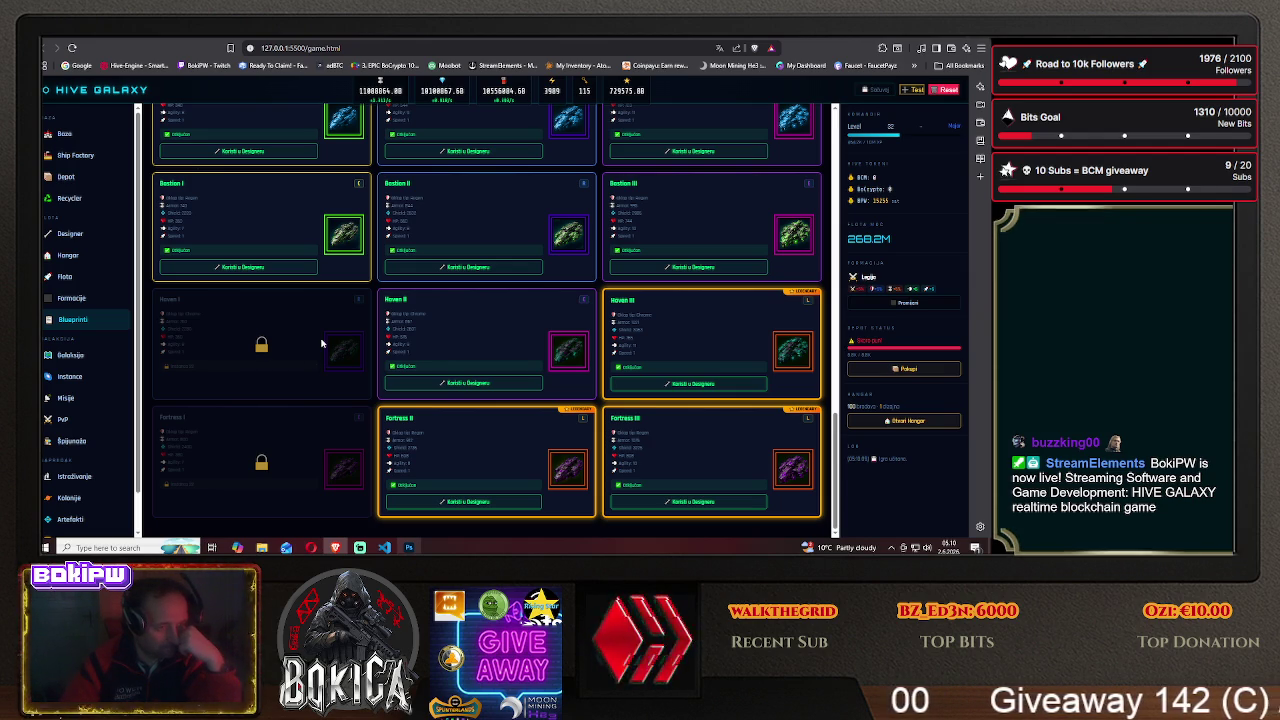
scroll(315, 355, "up", 2)
scroll(310, 362, "up", 2)
scroll(305, 368, "up", 3)
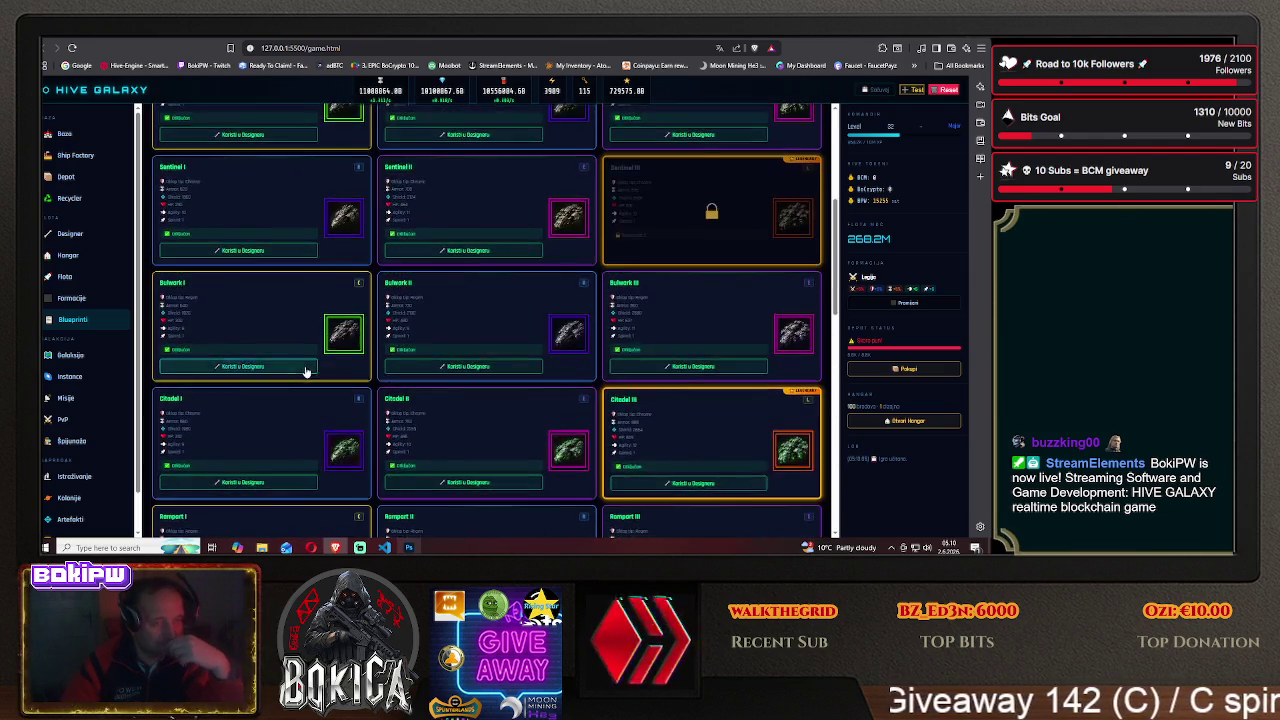
scroll(300, 360, "up", 3)
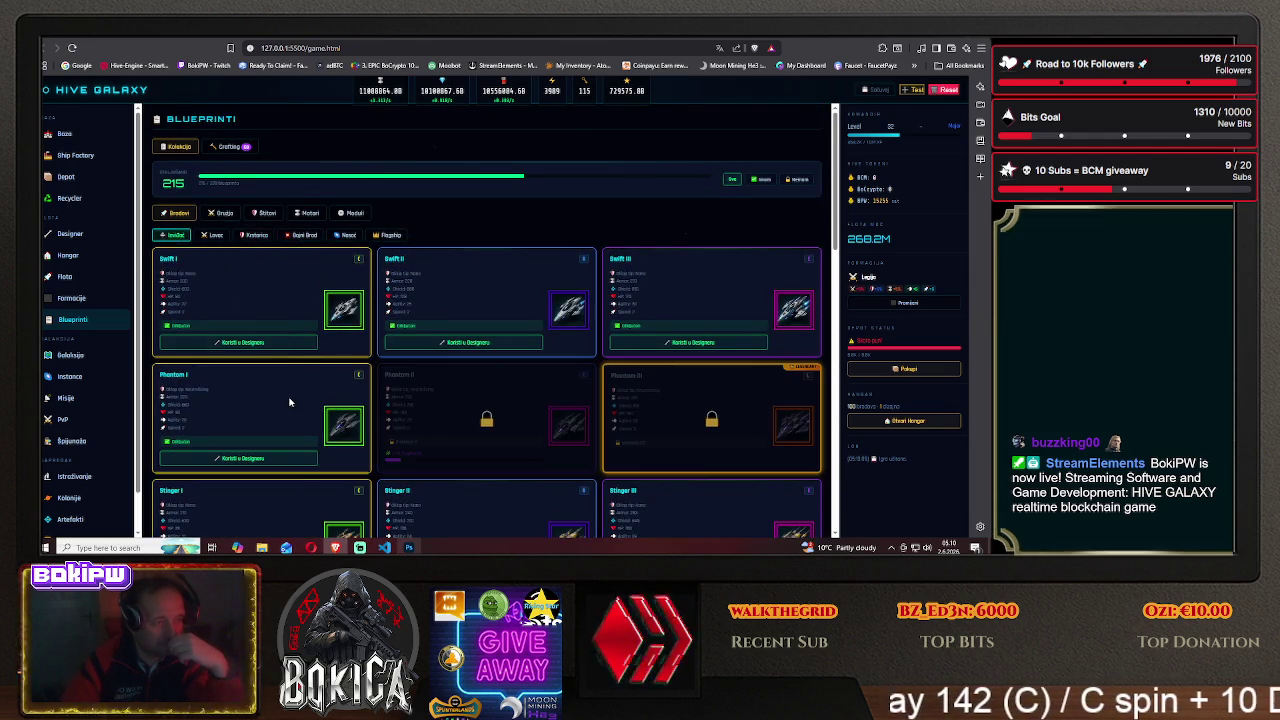
scroll(250, 350, "down", 4)
scroll(280, 400, "down", 3)
scroll(288, 408, "down", 3)
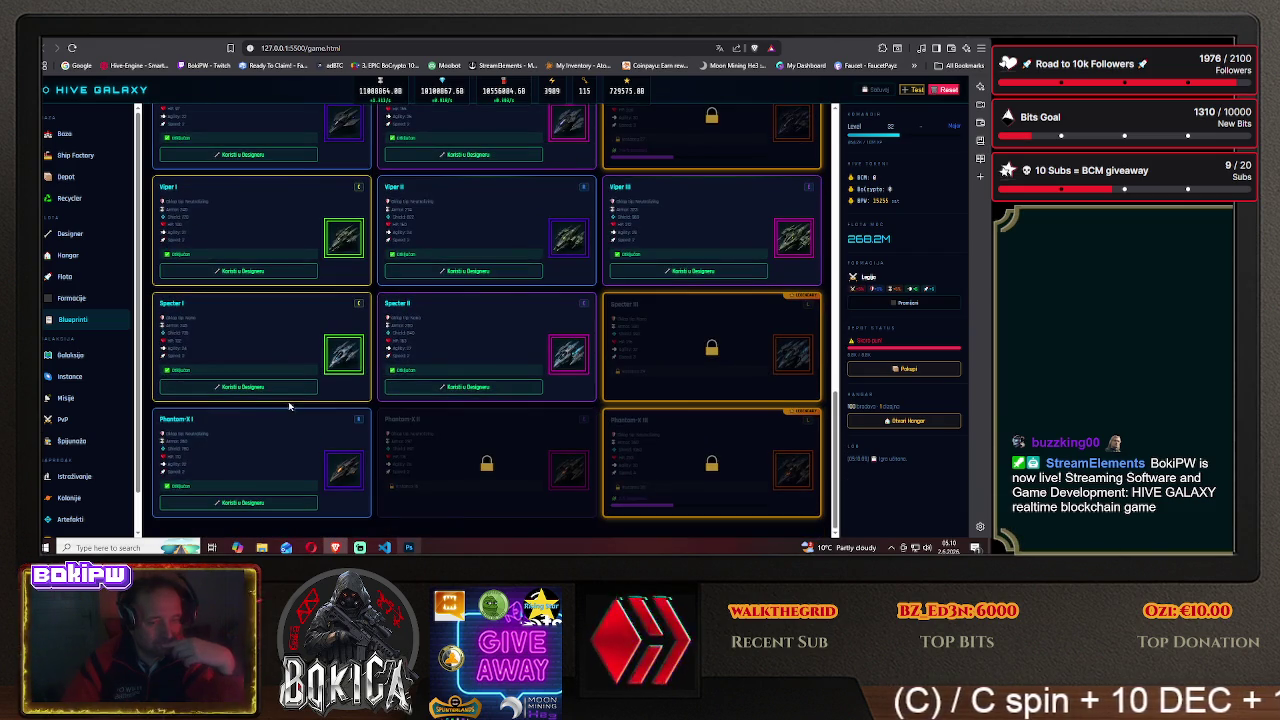
scroll(288, 403, "up", 2)
scroll(285, 401, "up", 3)
scroll(275, 398, "up", 3)
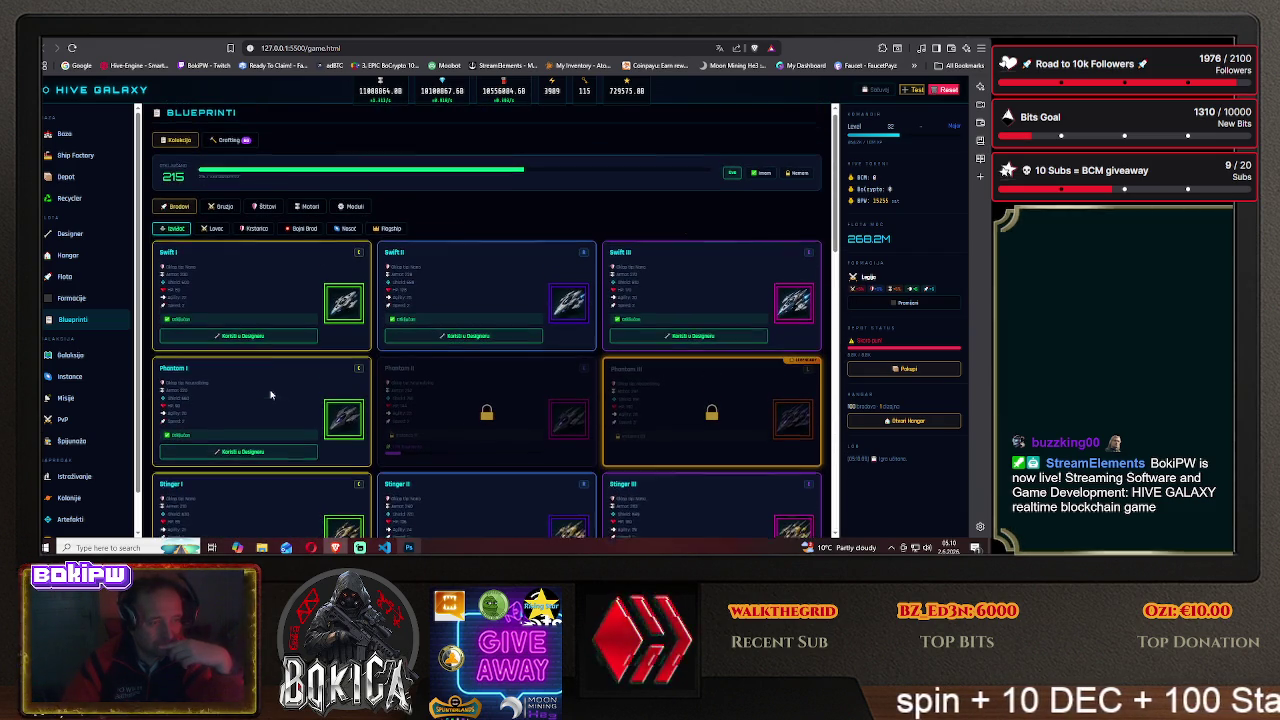
- Filter to Lovac, then Krstarica, scroll those cards, and bring up the ChatGPT conversation
left_click(214, 237)
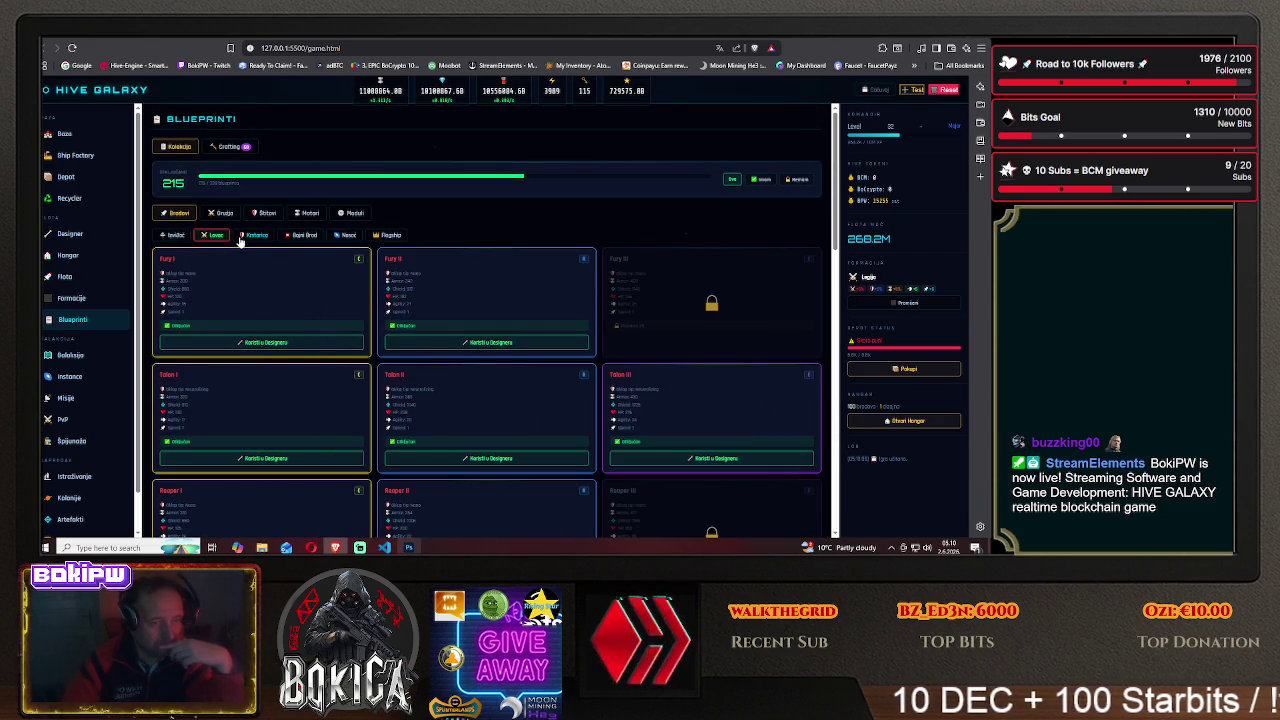
left_click(241, 236)
scroll(290, 400, "down", 2)
scroll(298, 410, "down", 1)
scroll(298, 410, "down", 2)
scroll(297, 412, "down", 1)
scroll(297, 415, "down", 1)
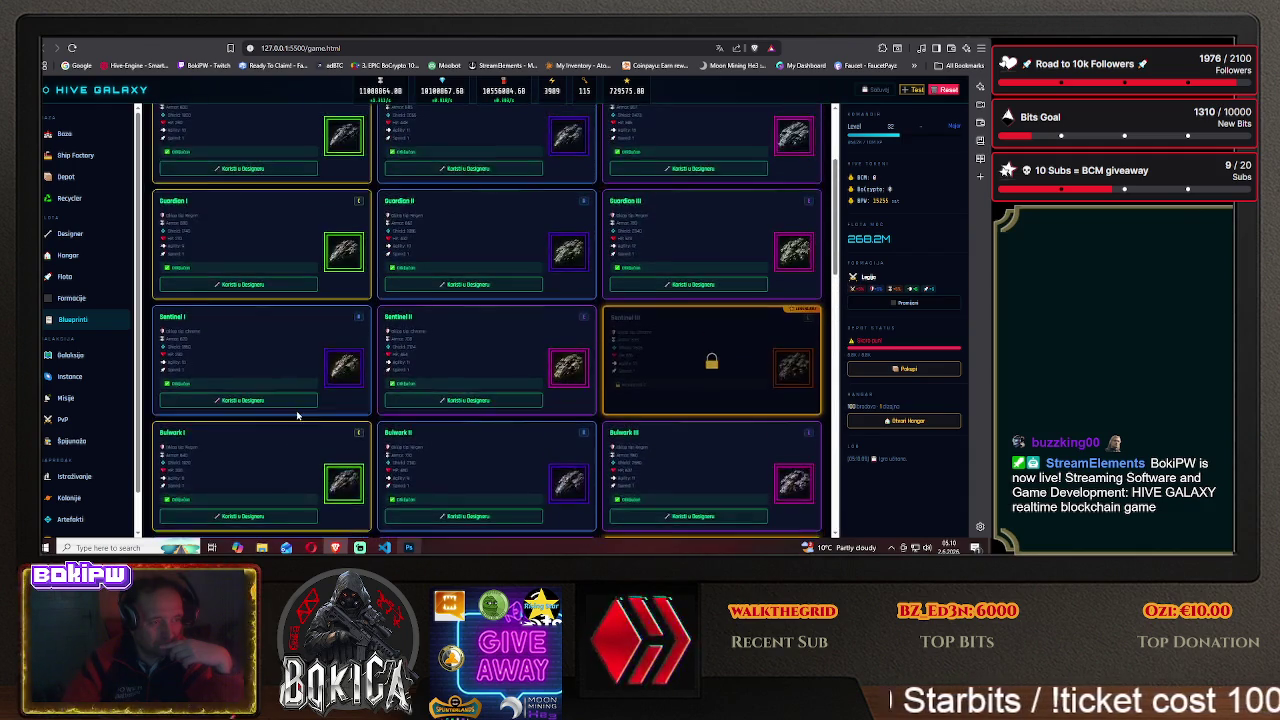
scroll(300, 400, "up", 3)
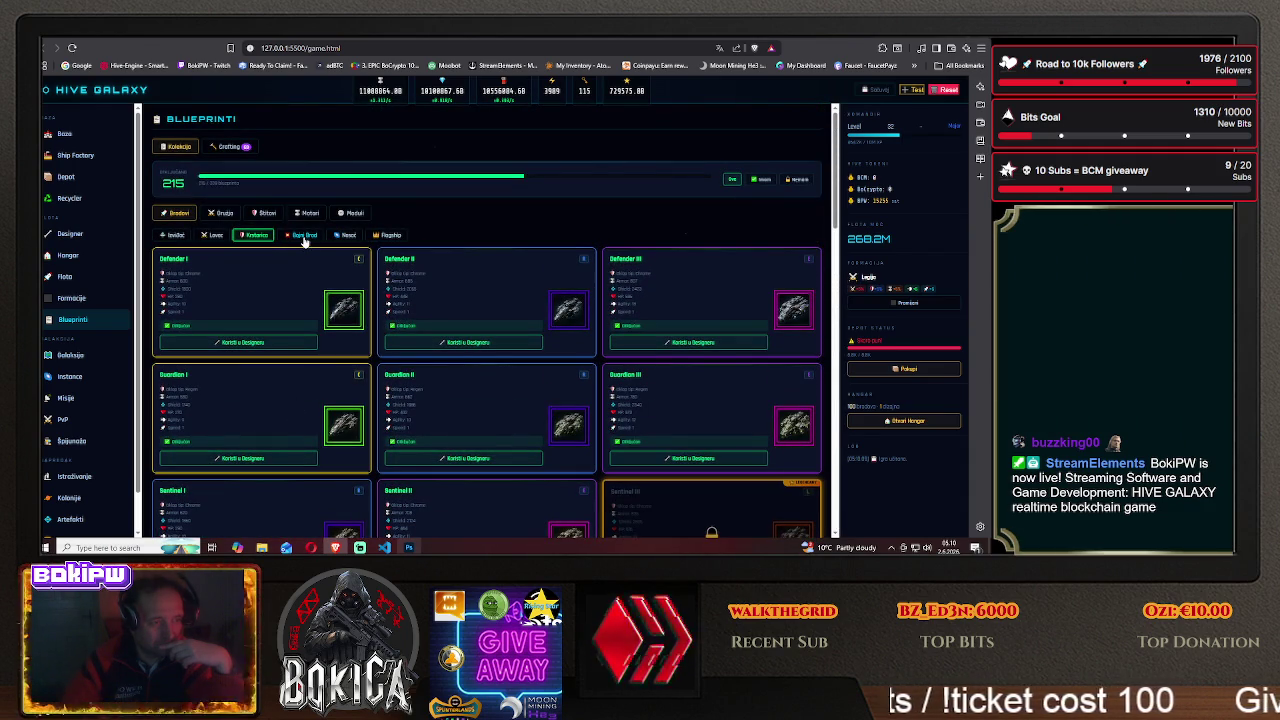
left_click(169, 40)
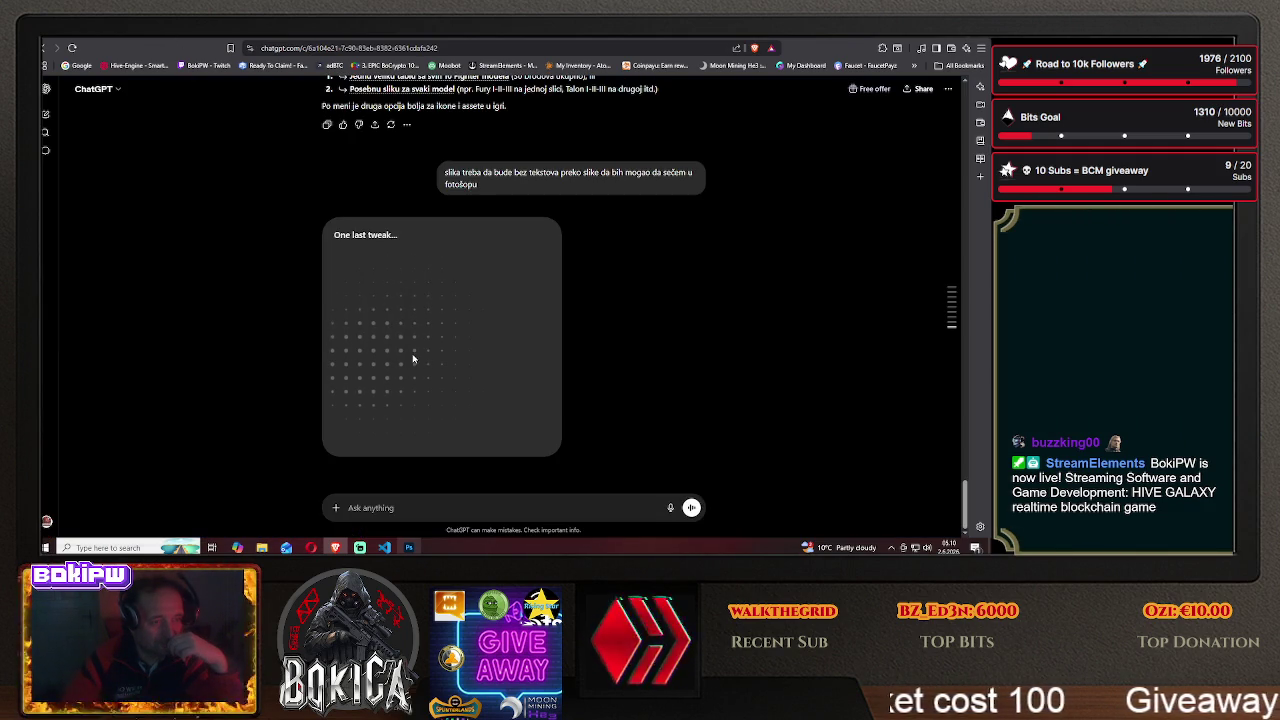
- Send ChatGPT a follow-up requesting the text-free ship image, then check other tabs and return to Photoshop
left_click(387, 507)
type("može li")
key("Return")
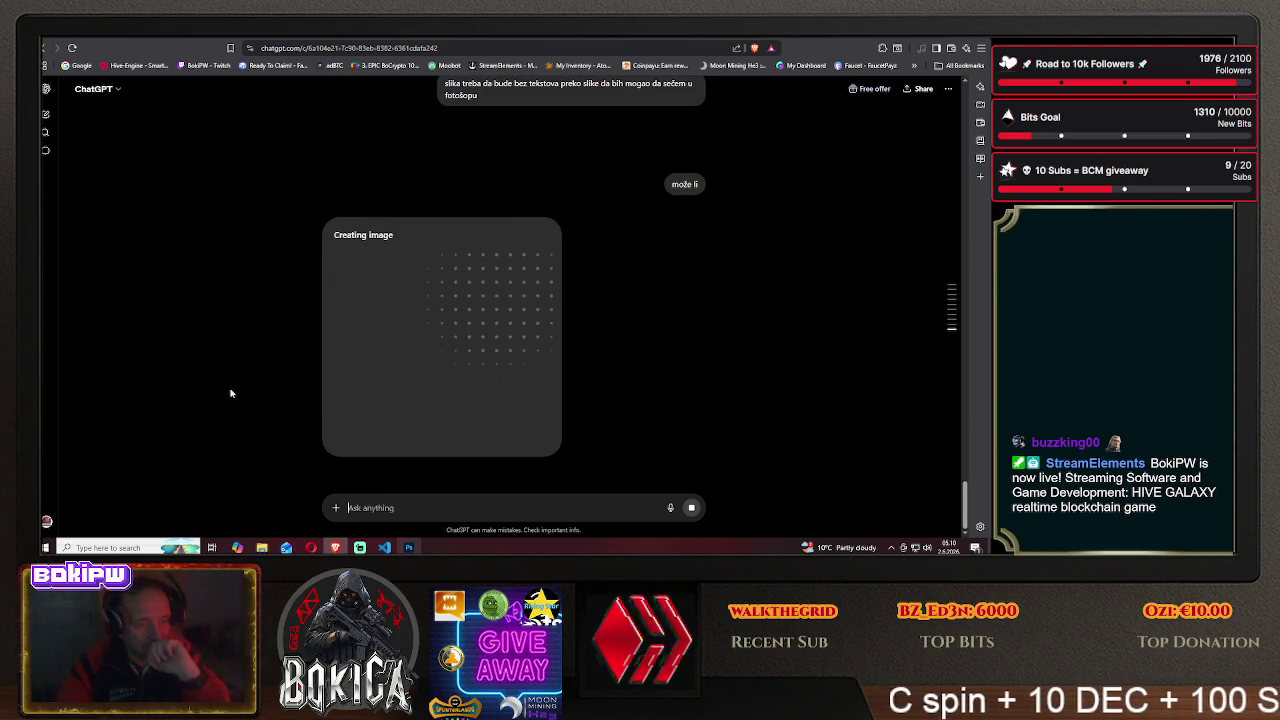
scroll(236, 388, "up", 1)
scroll(236, 388, "down", 1)
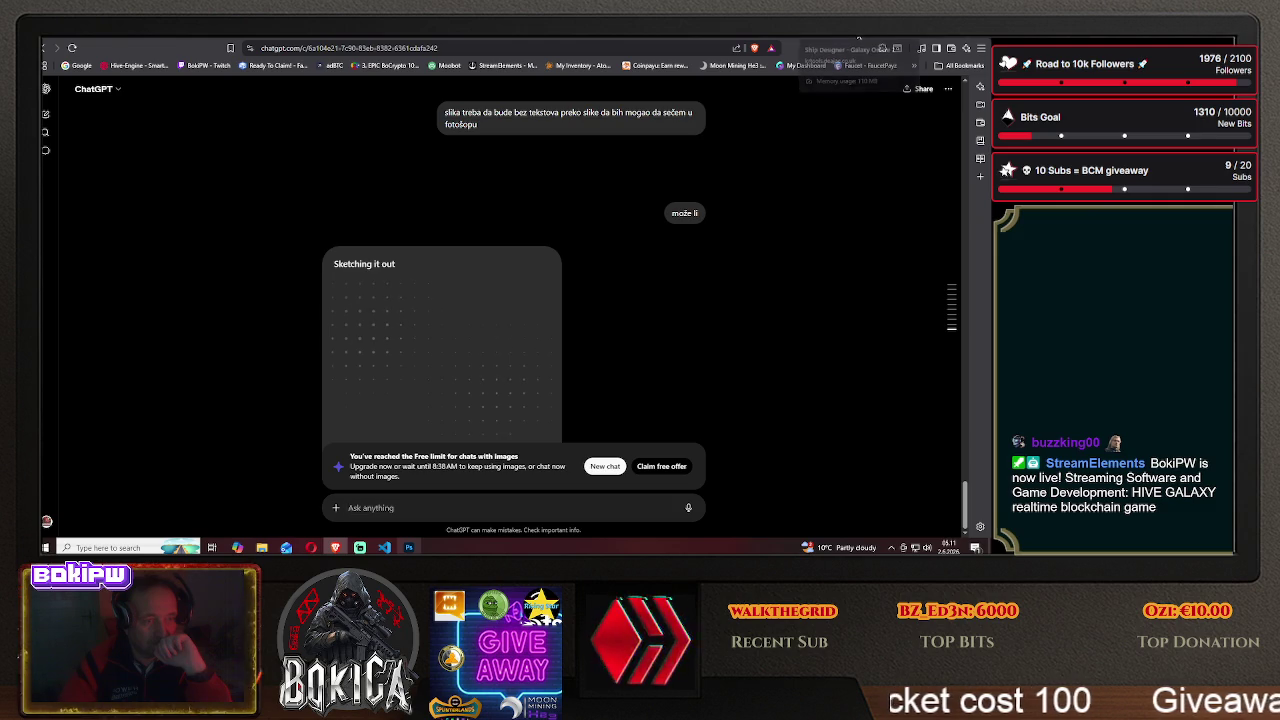
left_click(858, 38)
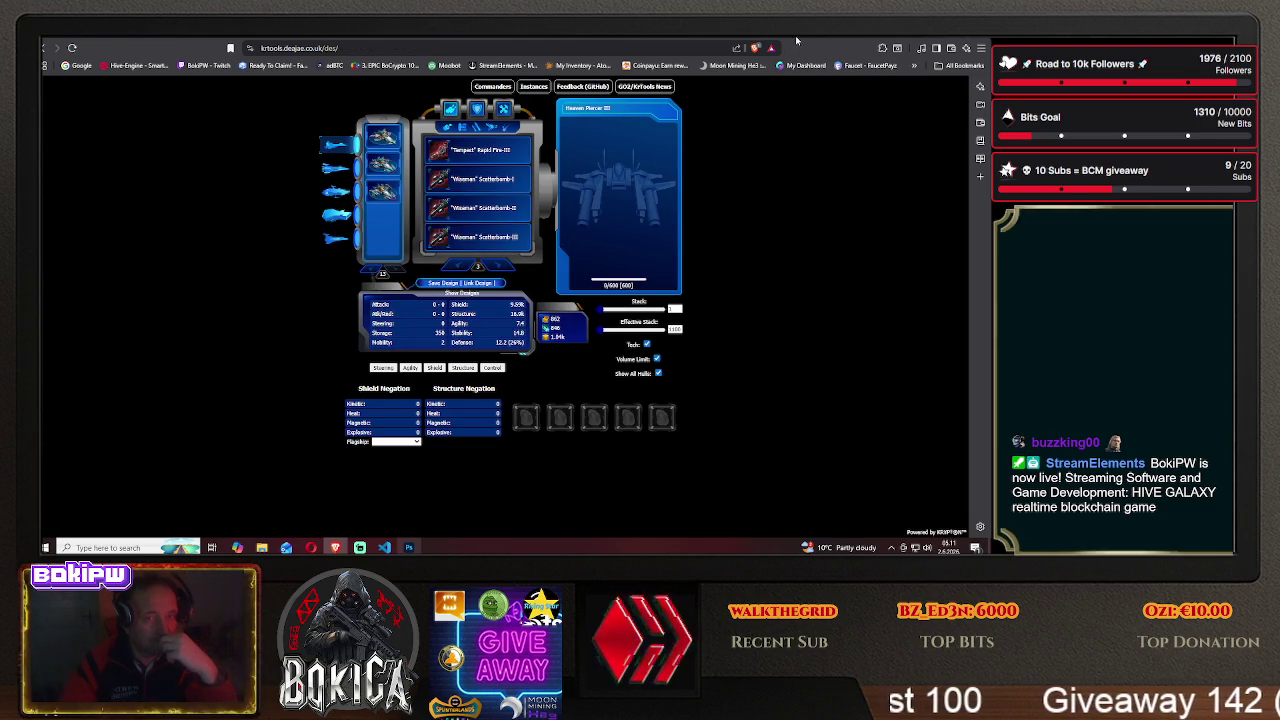
left_click(707, 39)
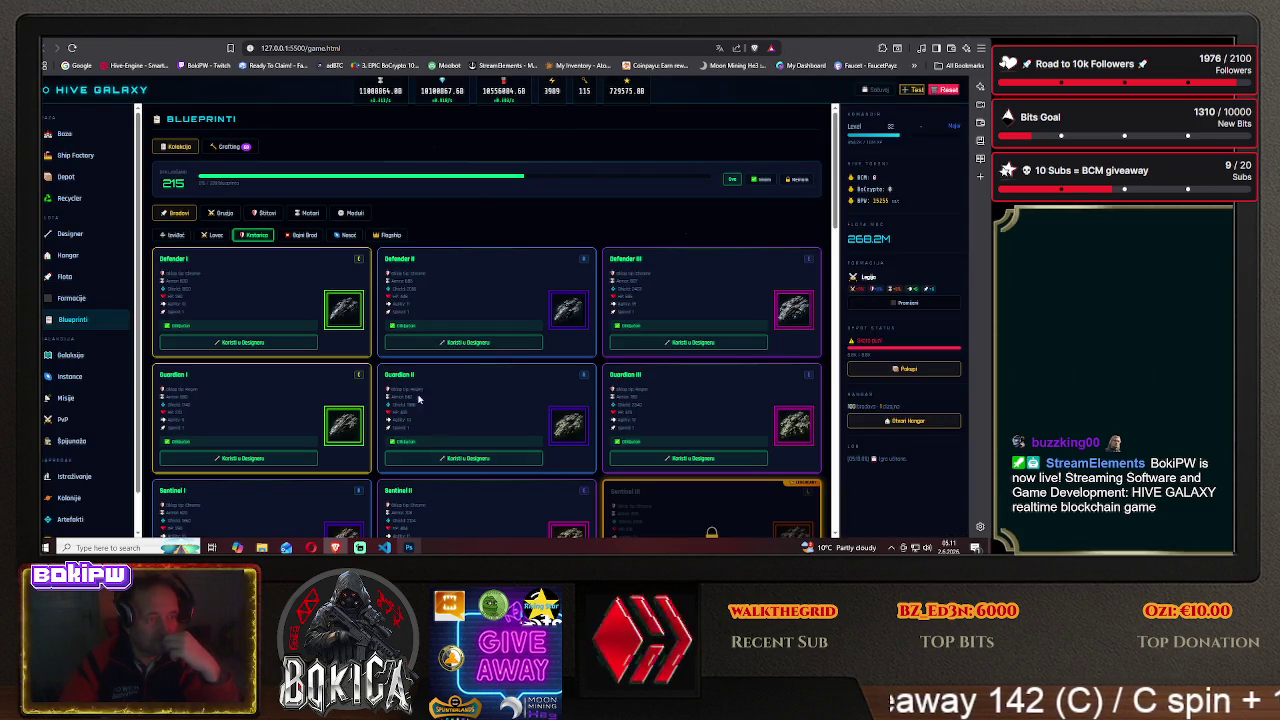
key("alt+Tab")
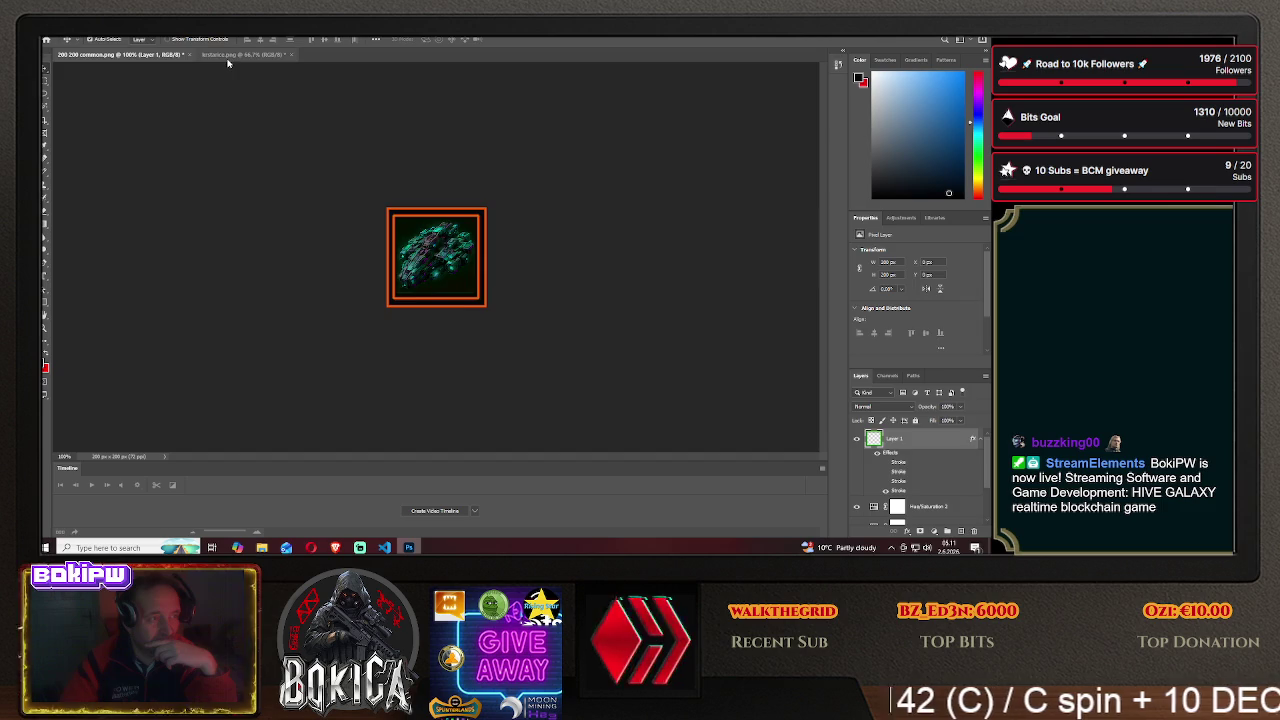
- Close kristarice.png without saving and delete the old ship image layer
left_click(235, 54)
key("ctrl+w")
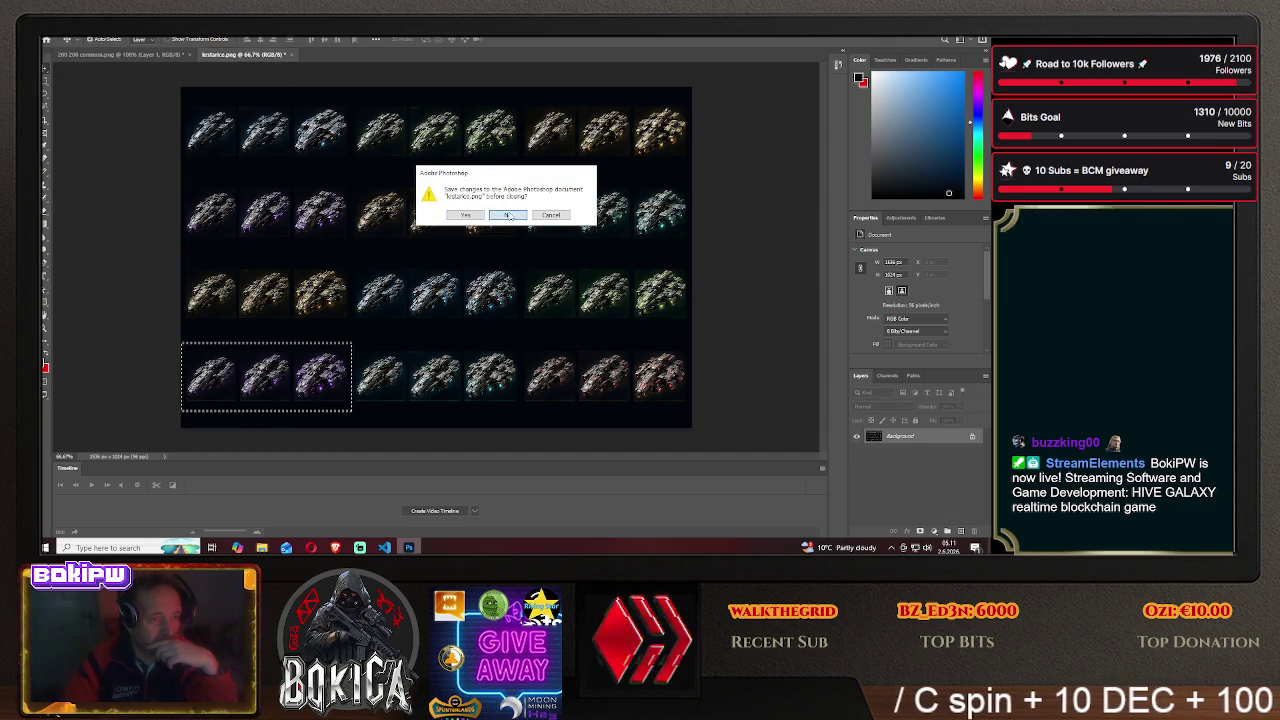
left_click(508, 215)
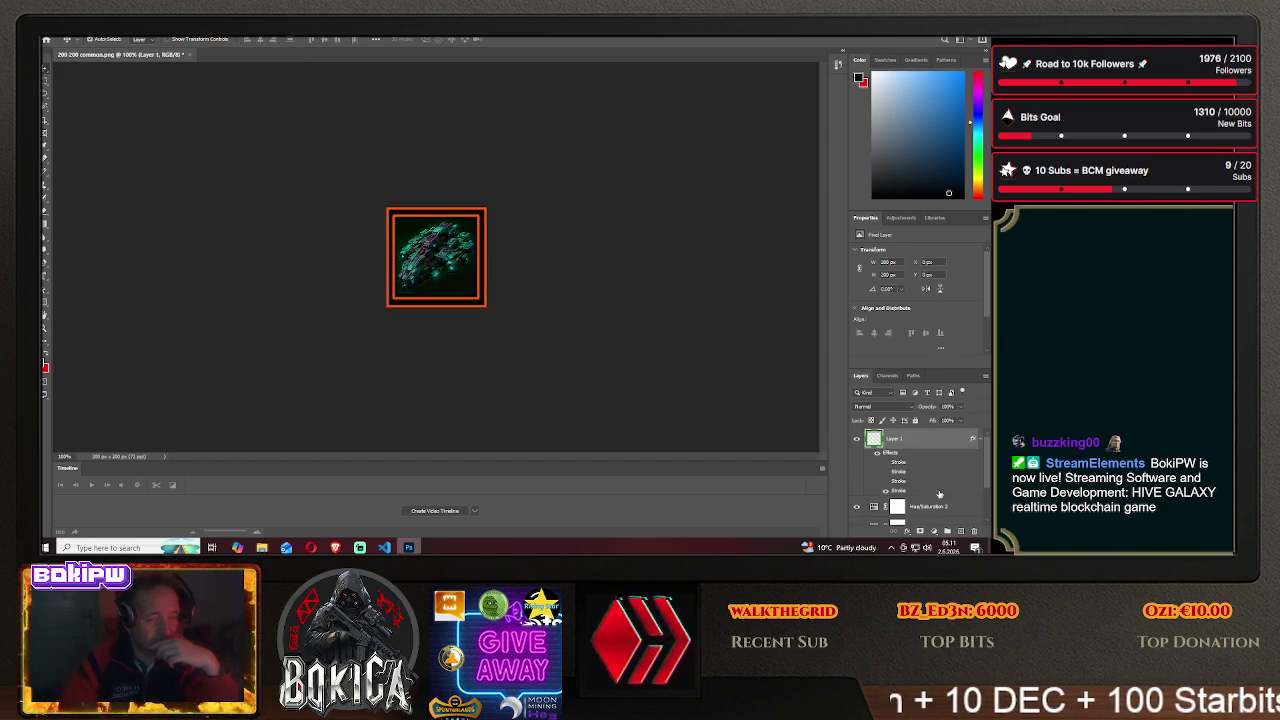
scroll(909, 477, "down", 2)
left_click(902, 494)
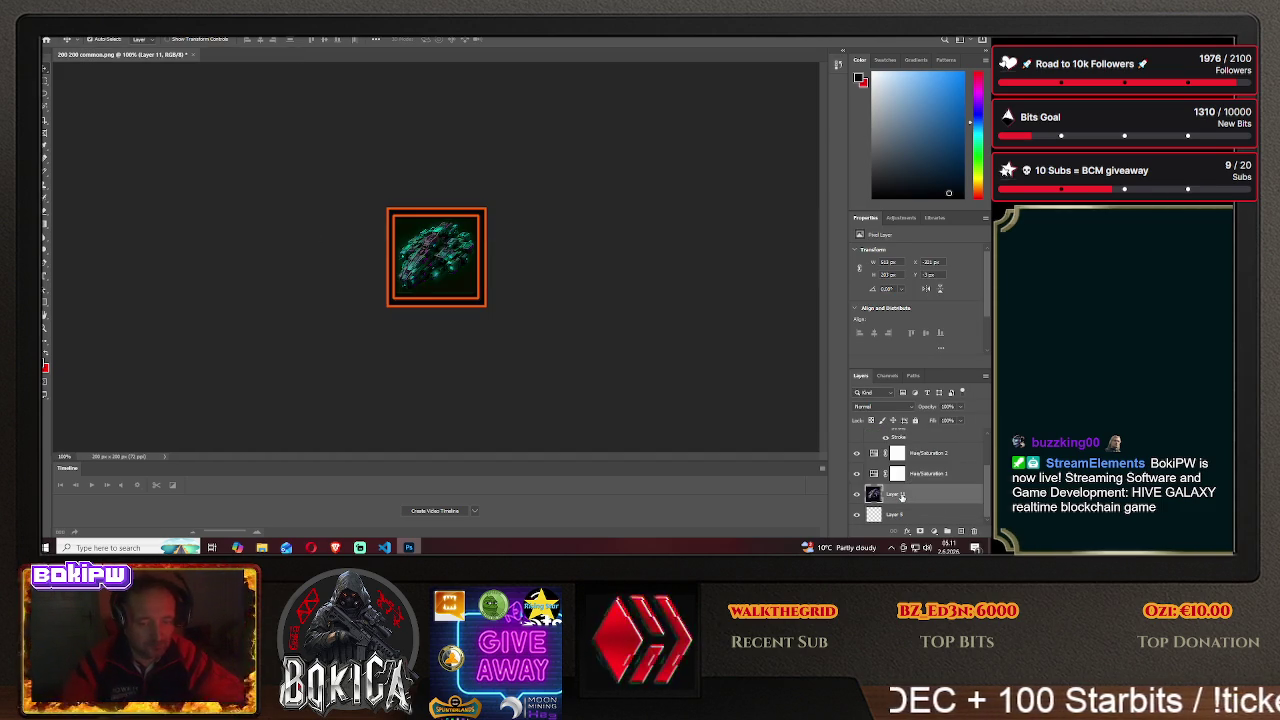
key("Delete")
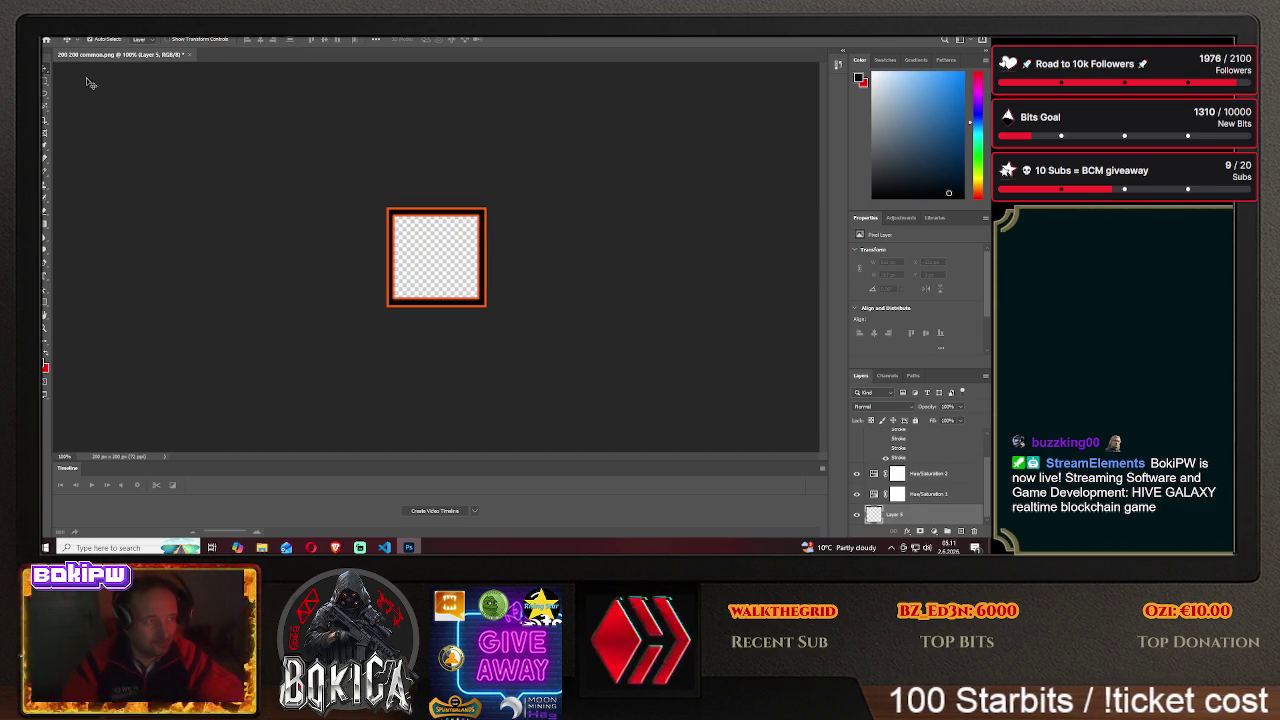
- Open the fighter sheet PNG from the Desktop's galaxy command folder
left_click(48, 31)
left_click(62, 49)
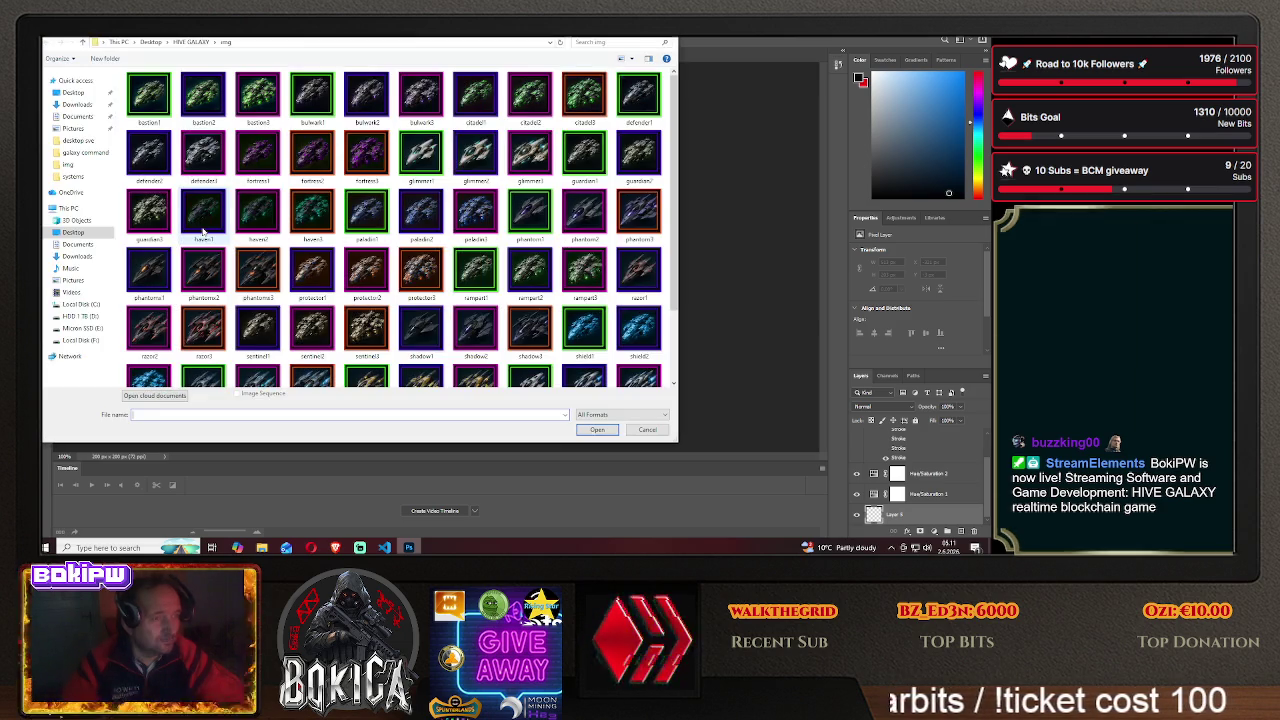
left_click(73, 232)
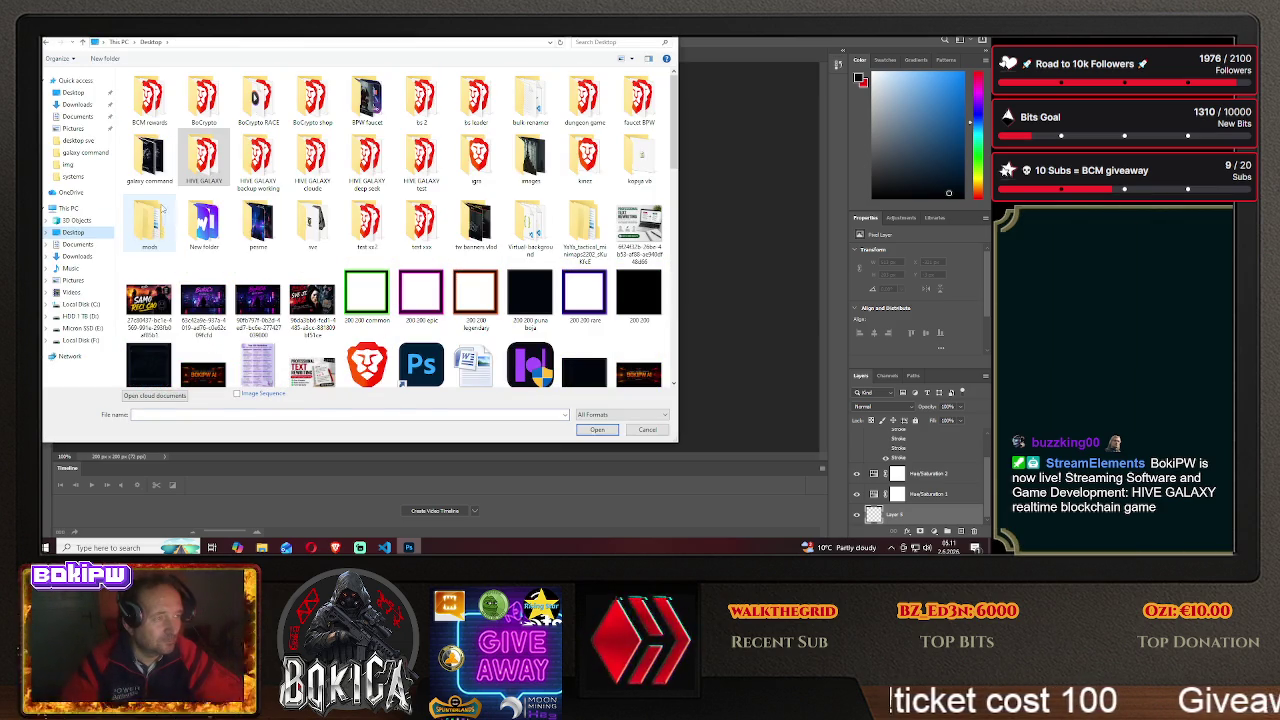
double_click(149, 155)
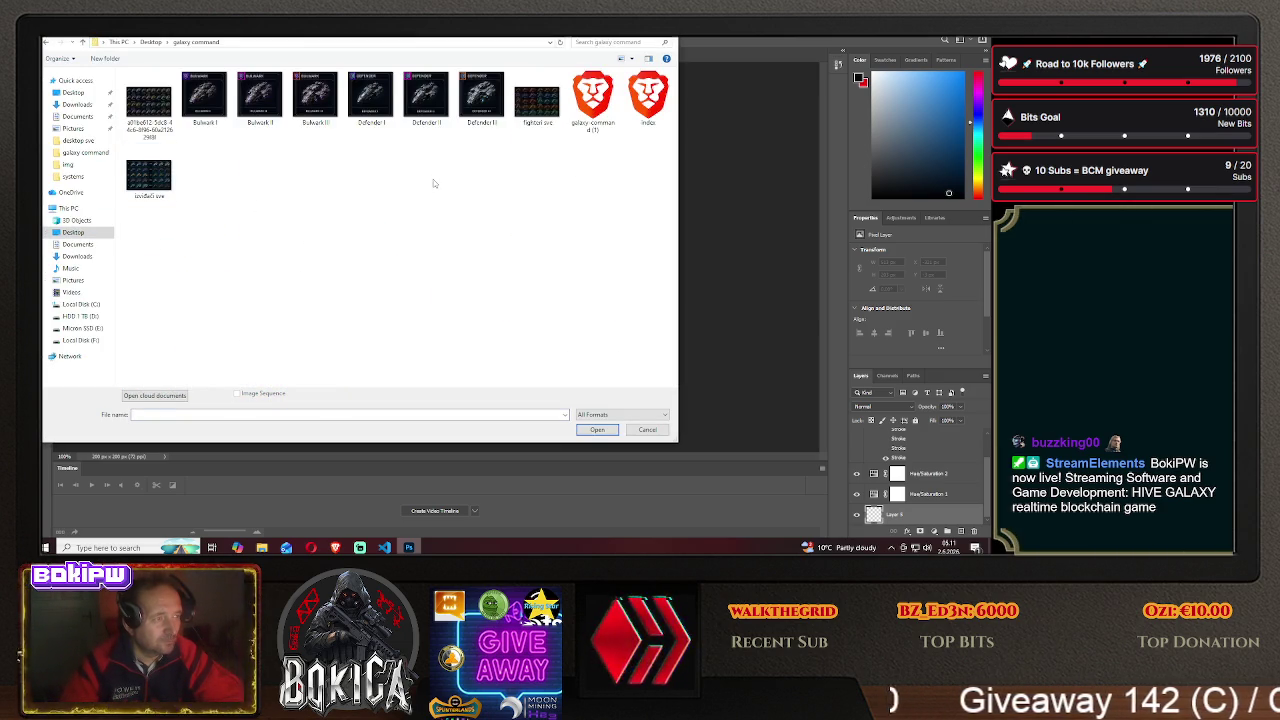
double_click(537, 100)
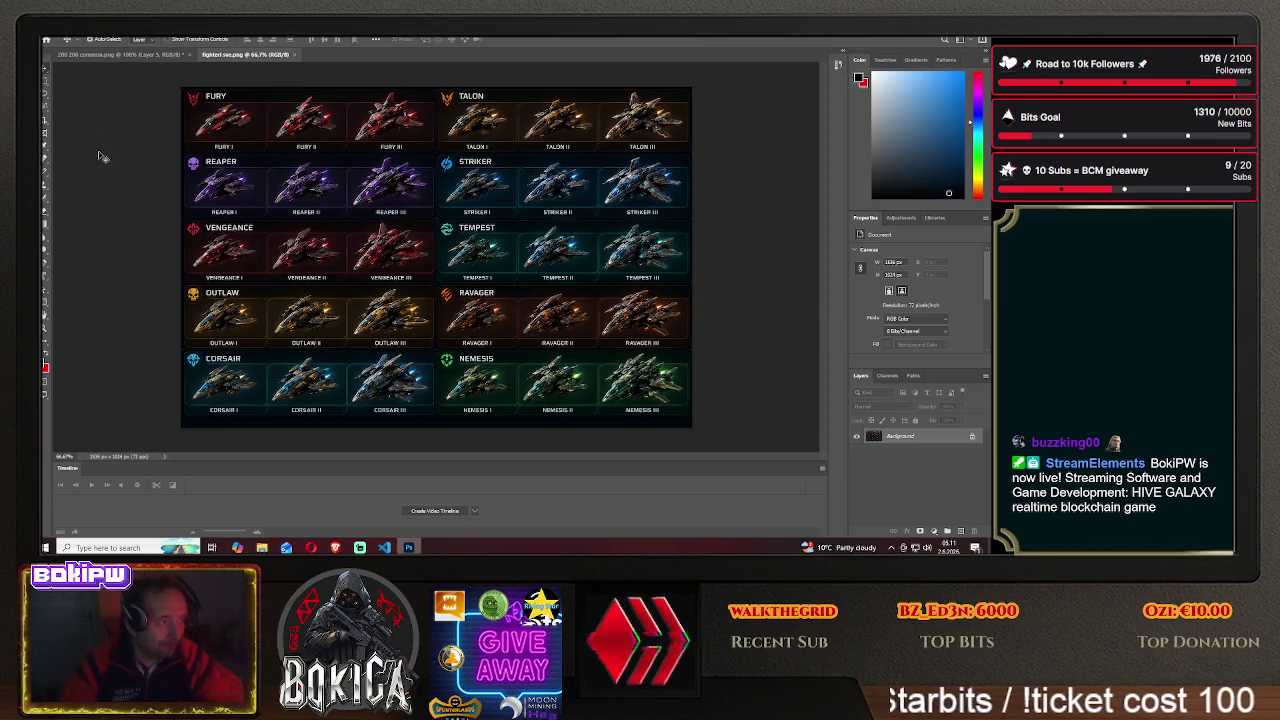
- Fill the bottom strip of Corsair and Nemesis ship labels with dark foreground colour
key("m")
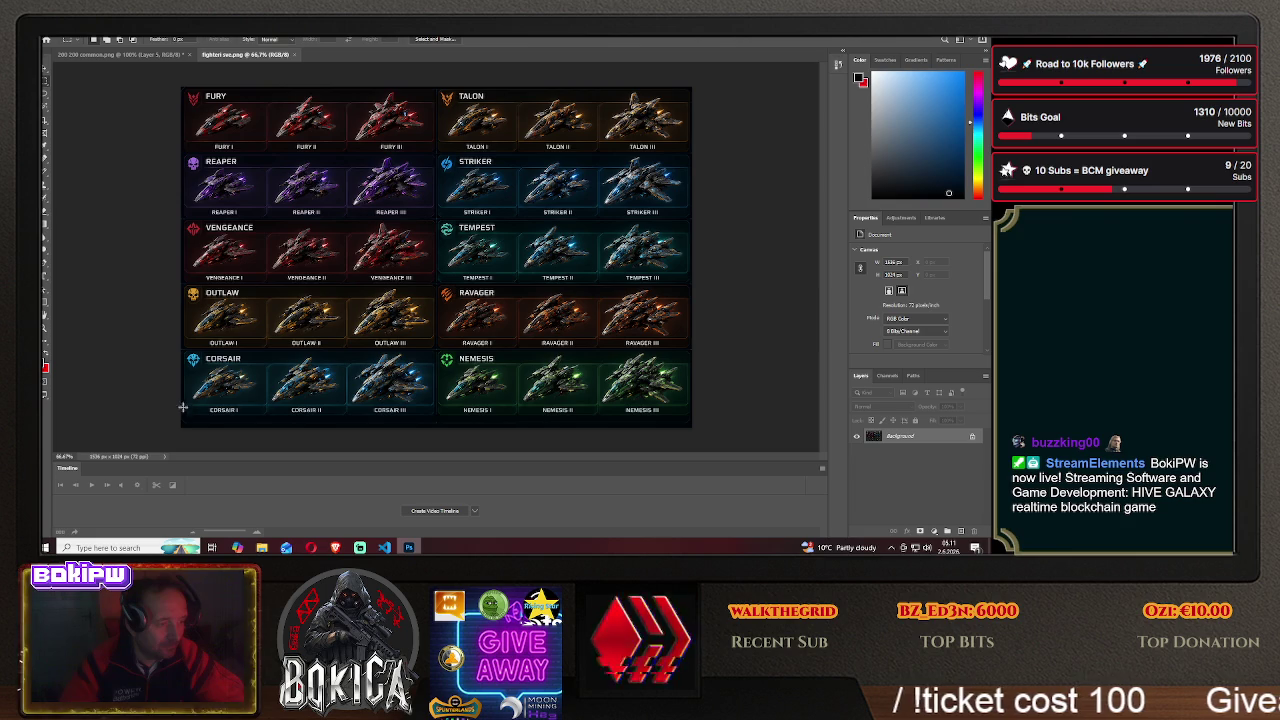
mouse_move(174, 402)
left_mouse_down()
mouse_move(462, 437)
mouse_move(180, 405)
left_mouse_up()
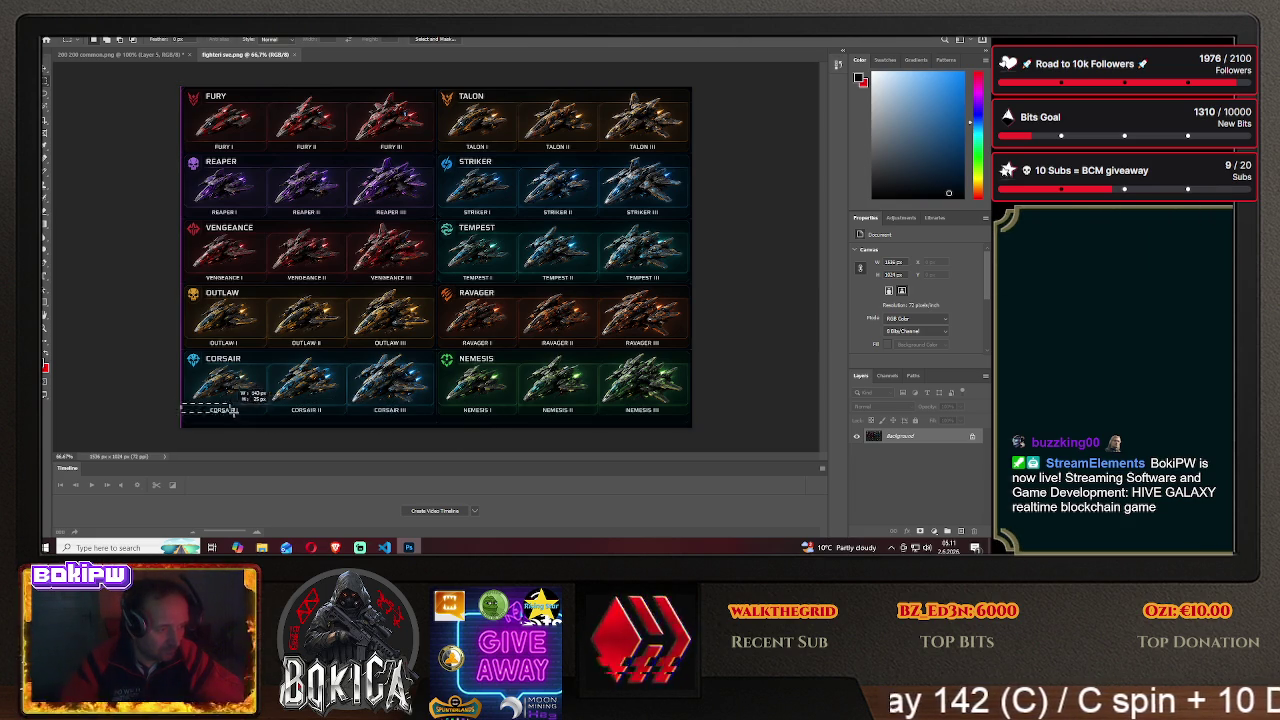
left_click_drag(222, 412, 716, 451)
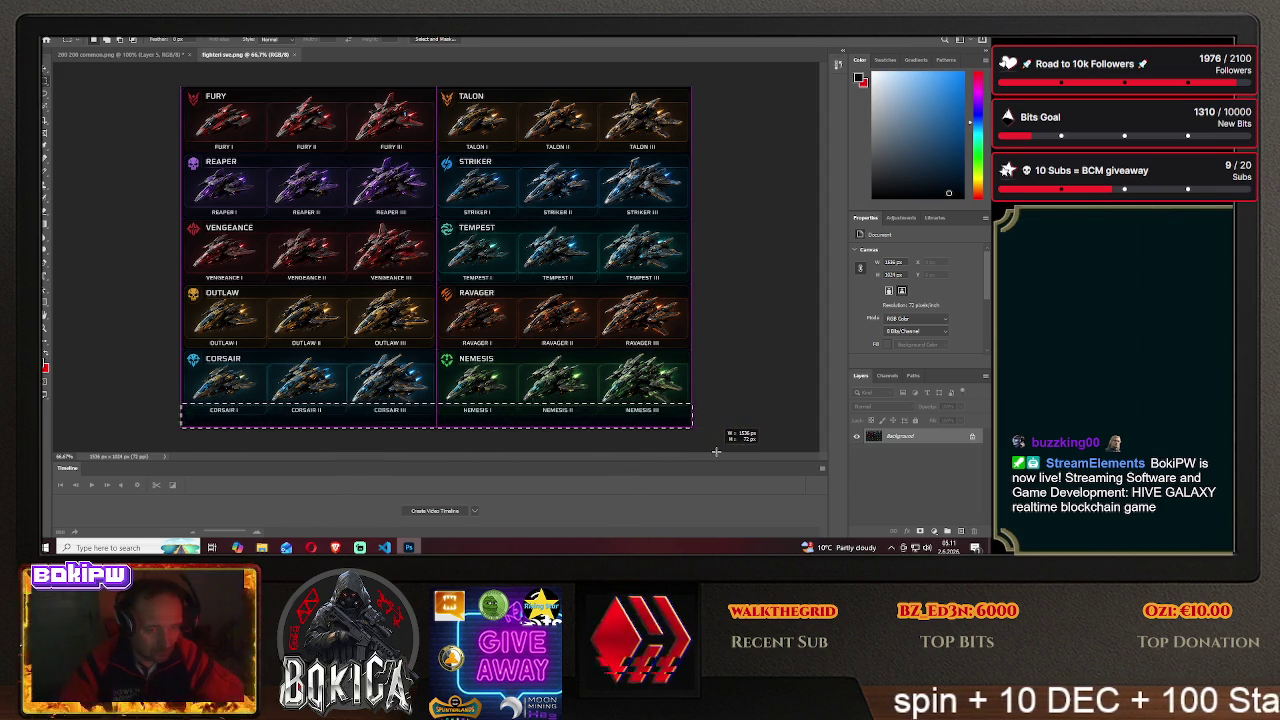
left_click_drag(716, 451, 716, 451)
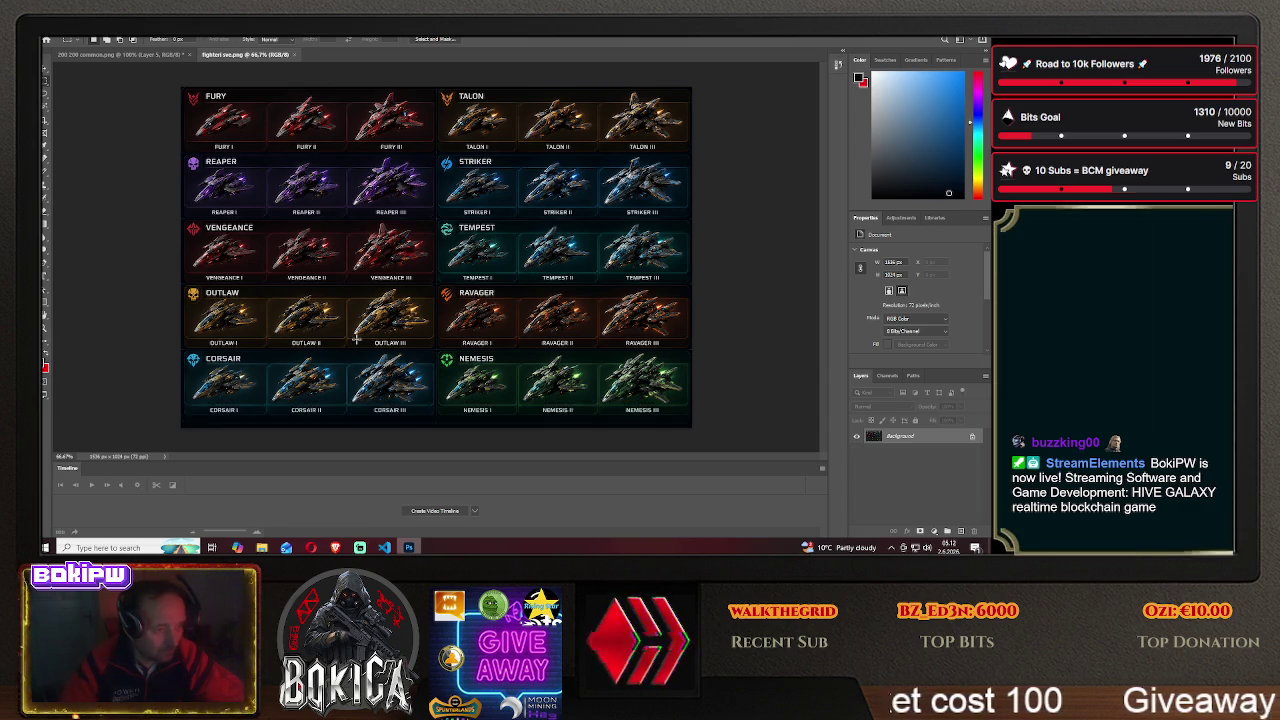
left_click_drag(170, 403, 339, 427)
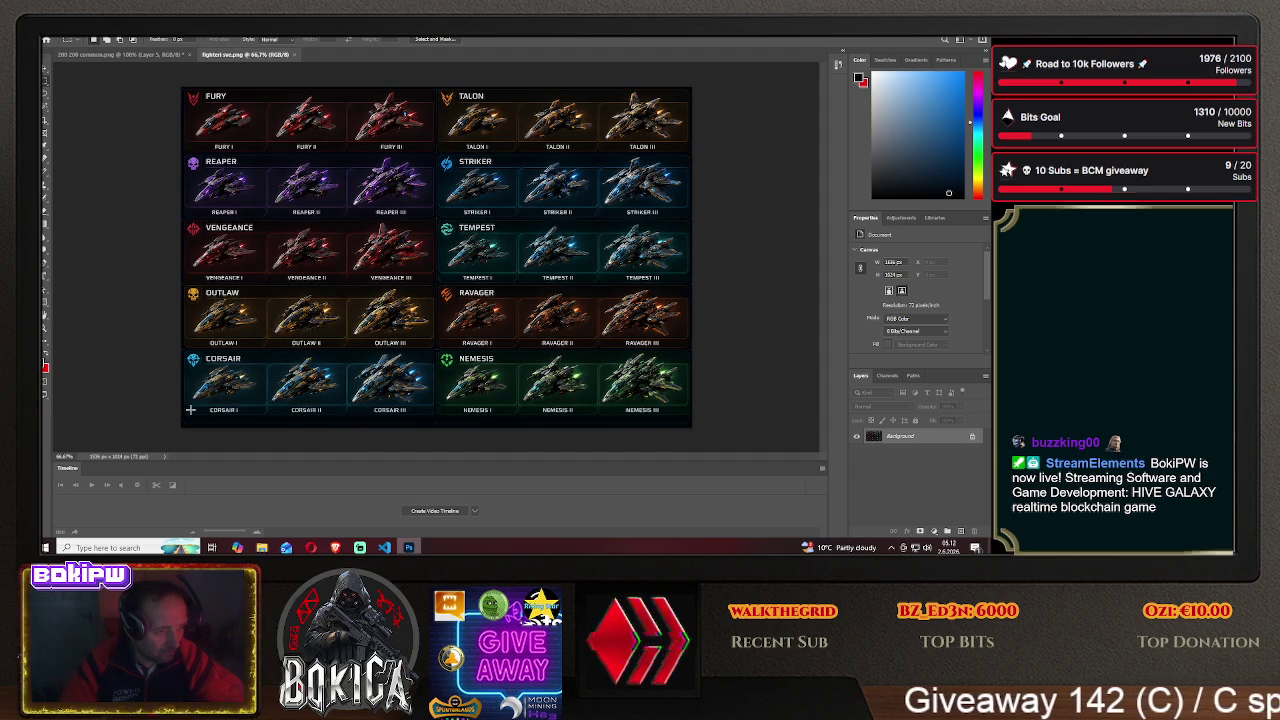
left_click_drag(205, 413, 730, 457)
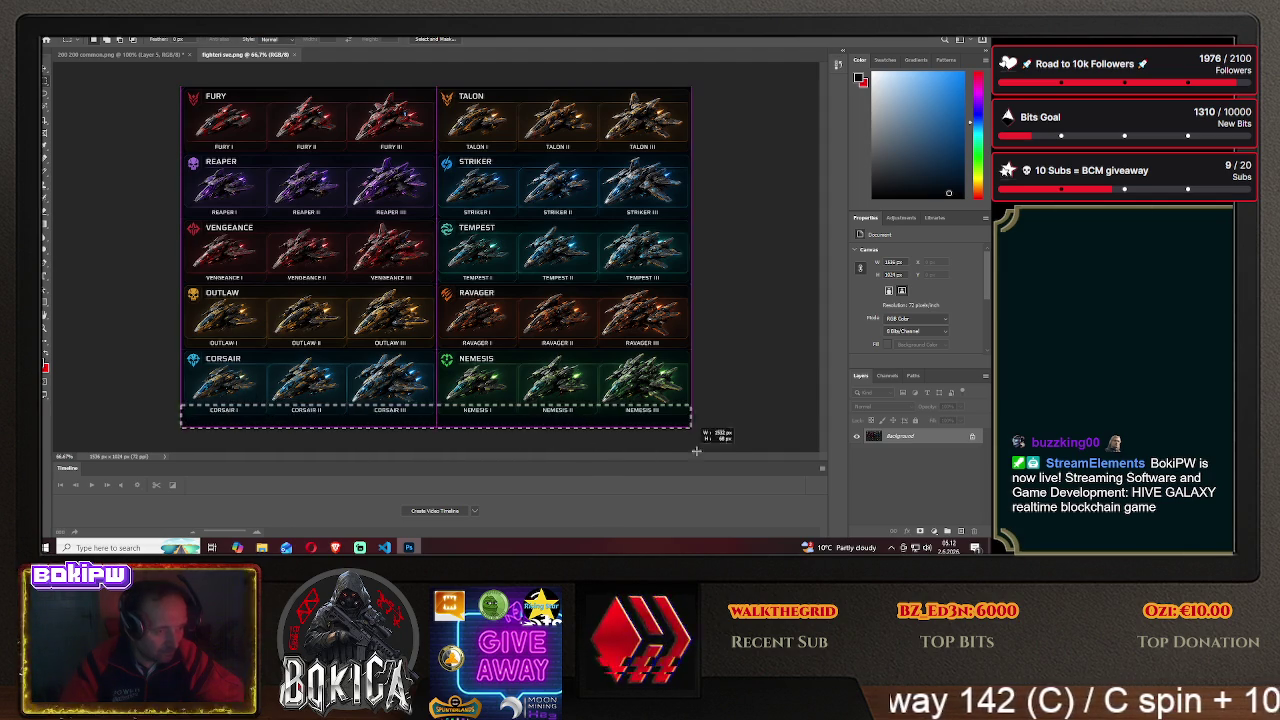
key("shift+F5")
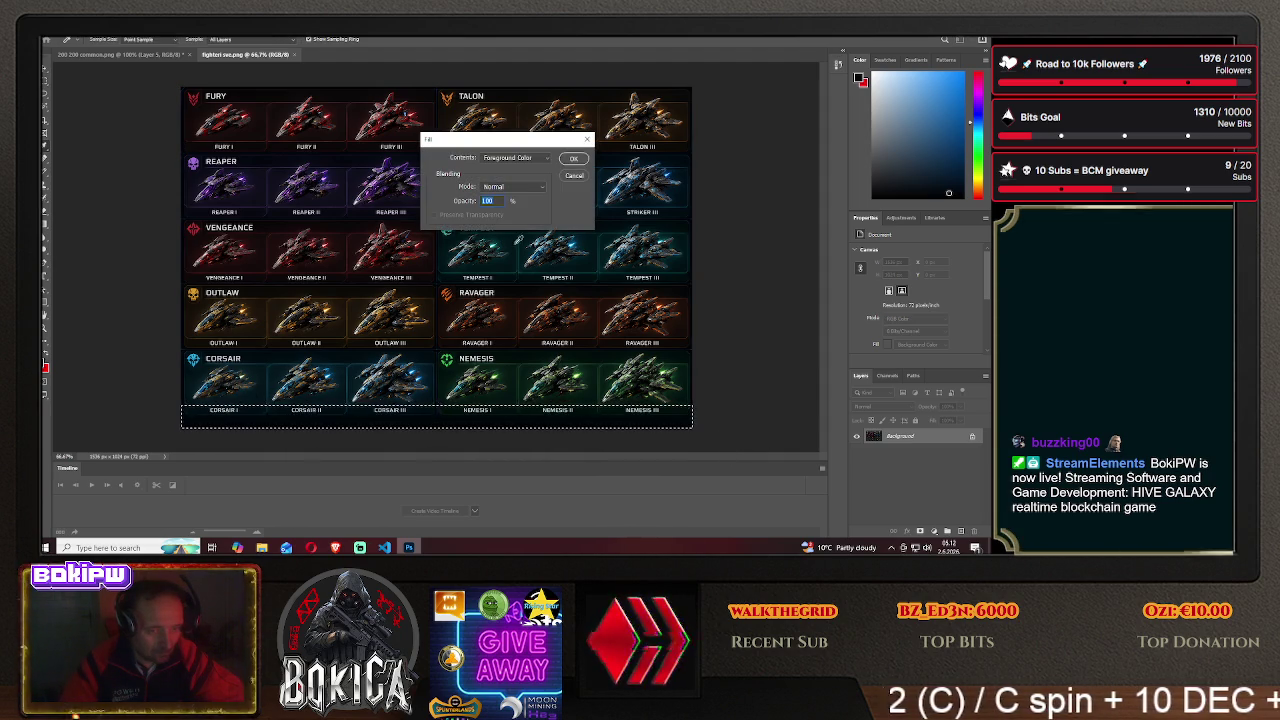
left_click(571, 159)
key("ctrl+d")
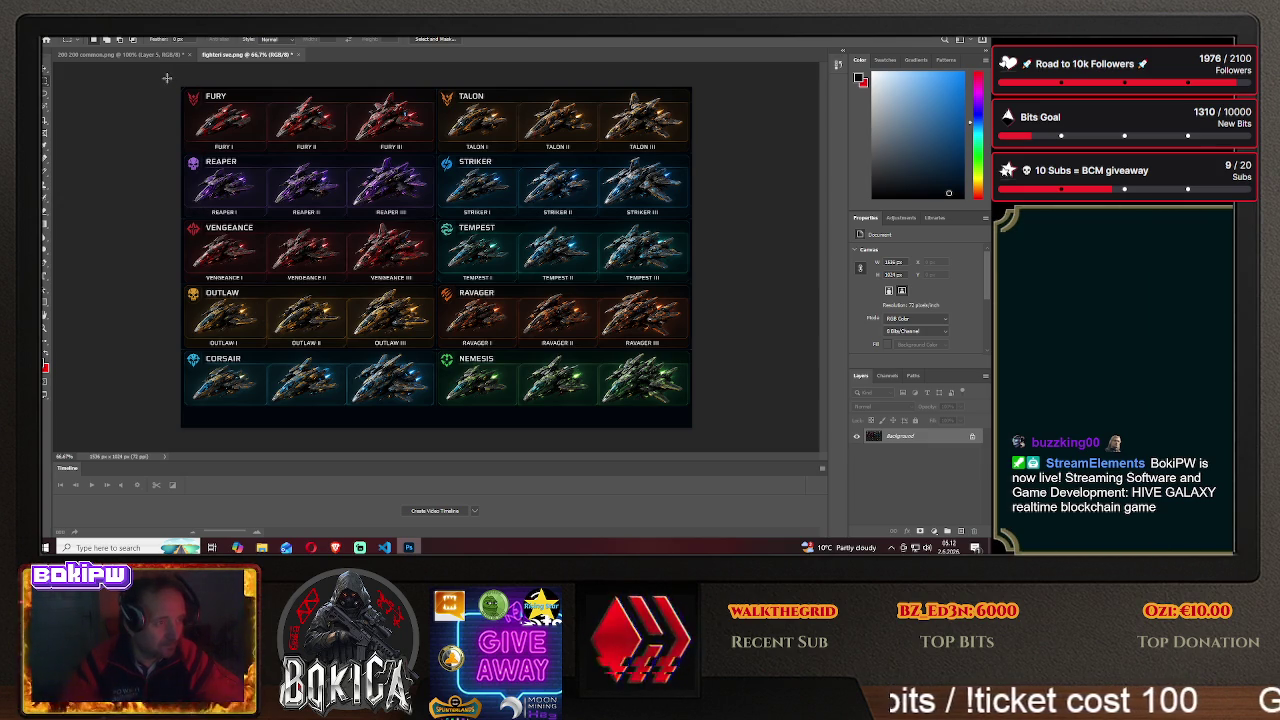
- Fill over the FURY and TALON header labels with dark colour
left_click_drag(181, 88, 279, 102)
key("shift+F5")
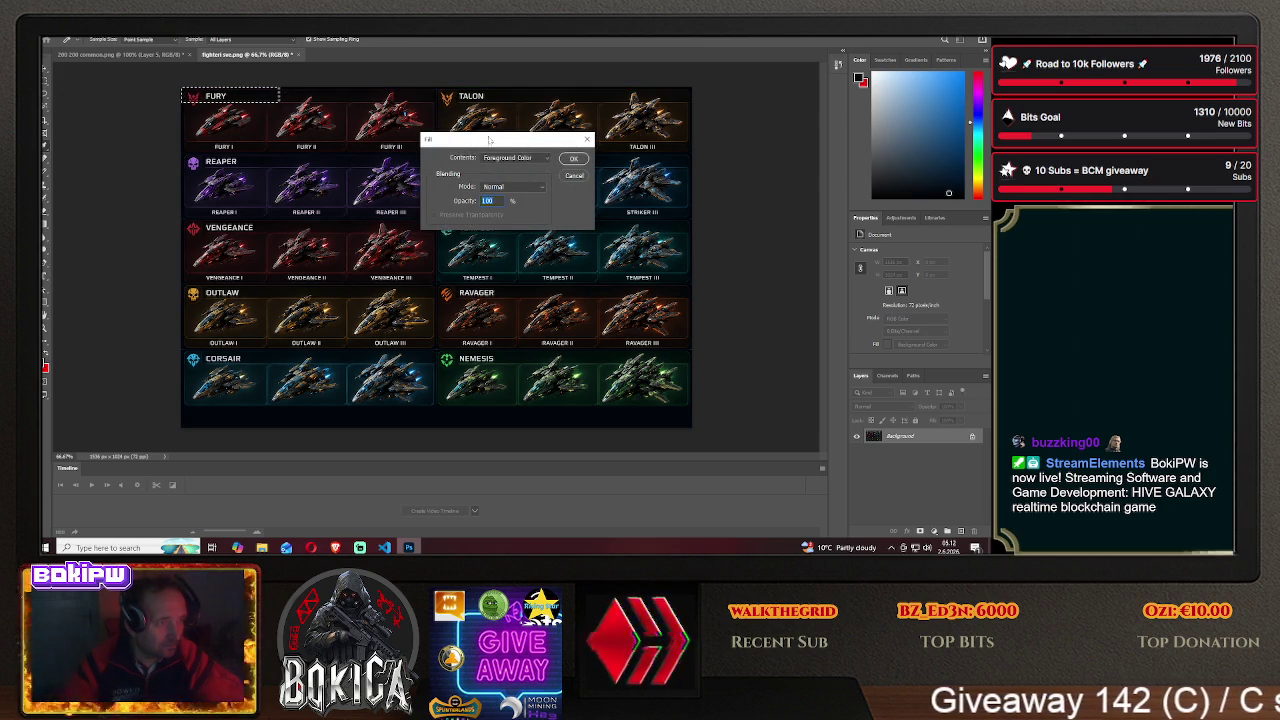
left_click(573, 158)
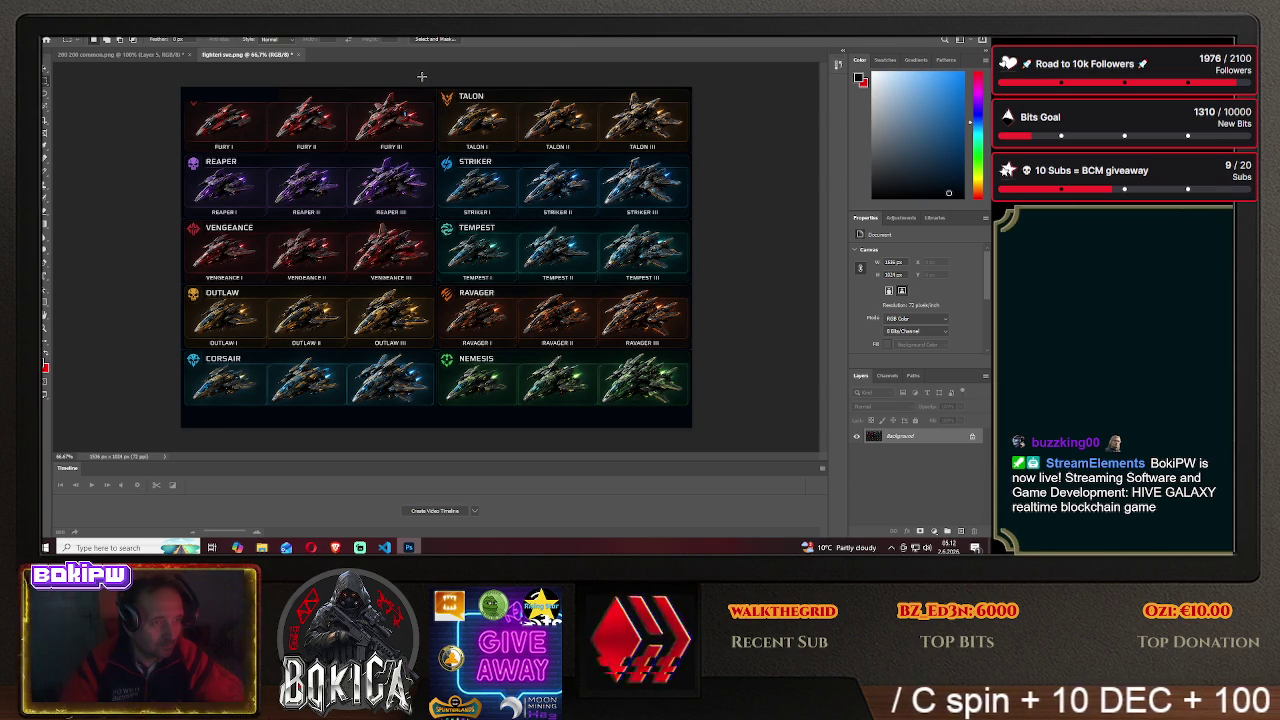
left_click_drag(421, 87, 517, 100)
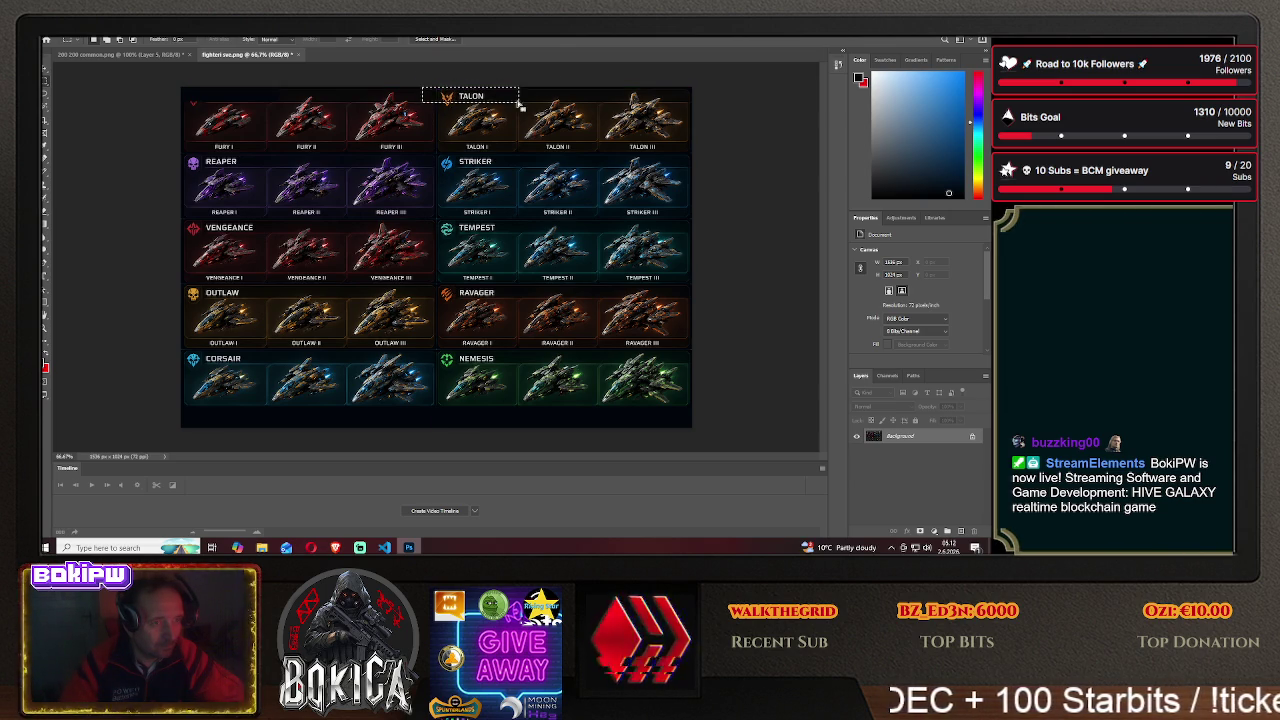
key("shift+F5")
left_click(574, 158)
key("ctrl+d")
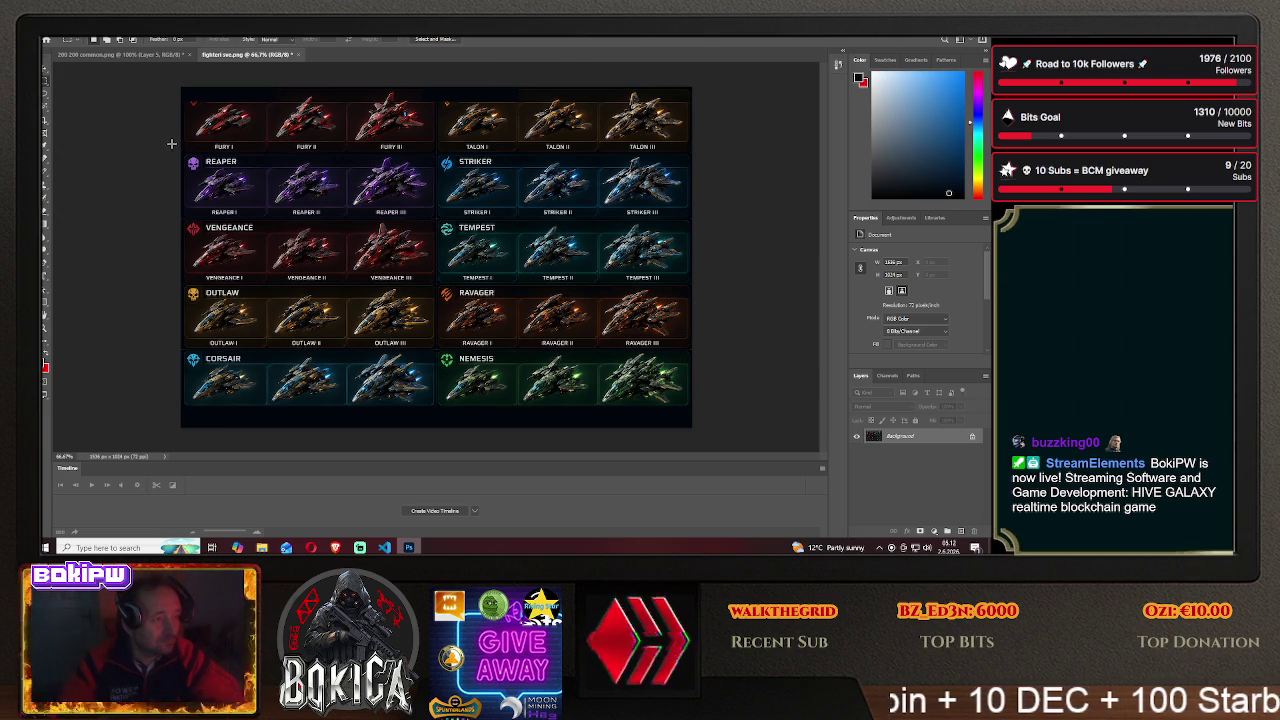
- Fill over the REAPER header dark, then select the Fury row ship labels
left_click_drag(167, 141, 283, 163)
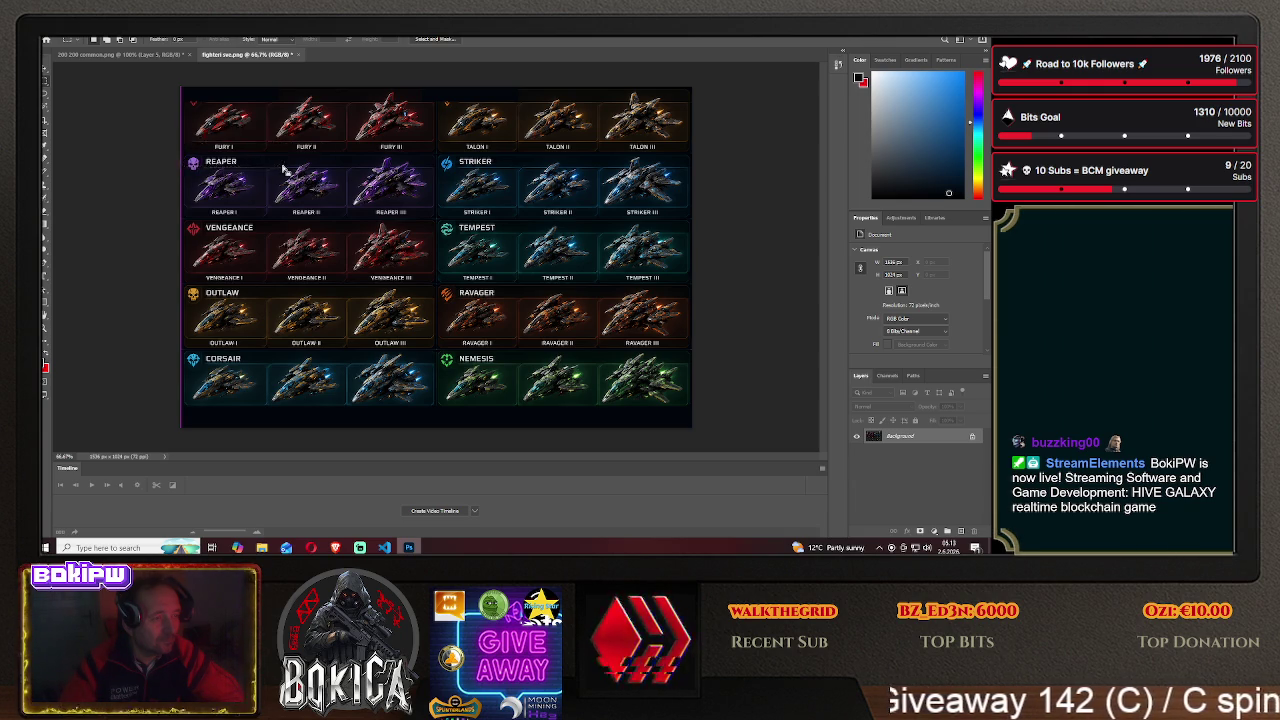
left_click_drag(283, 165, 283, 165)
key("shift+BackSpace")
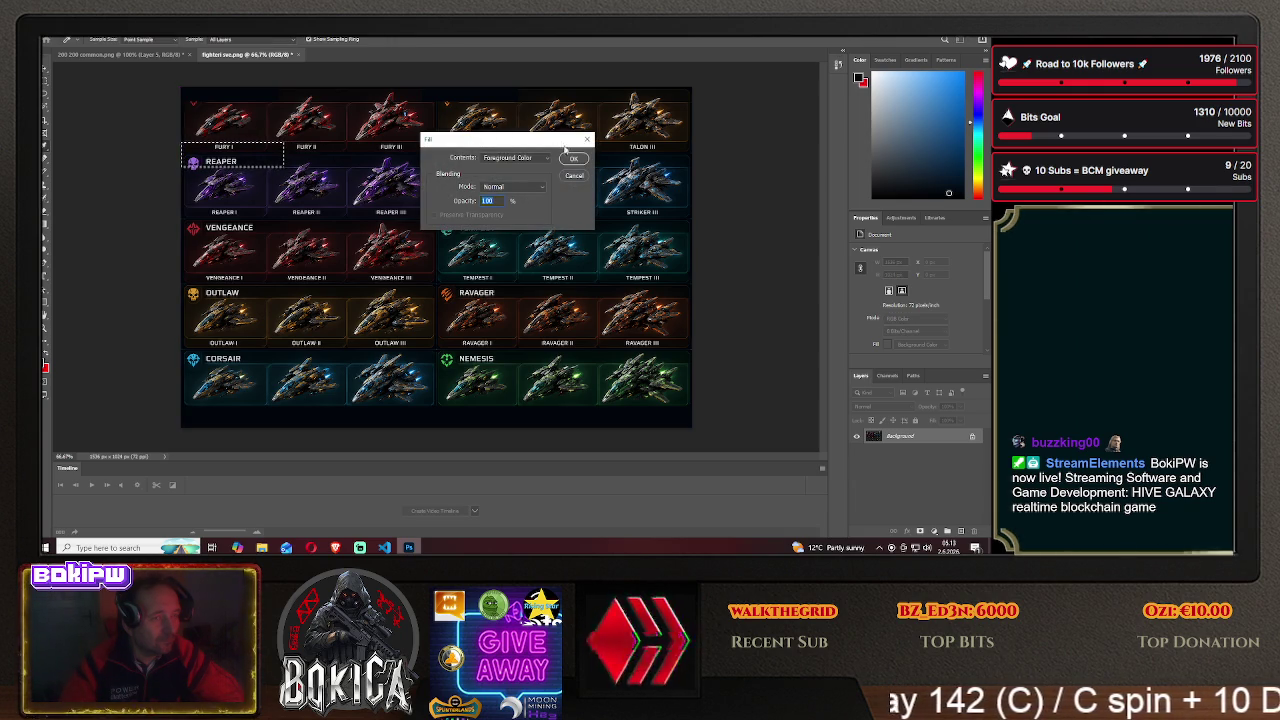
key("Return")
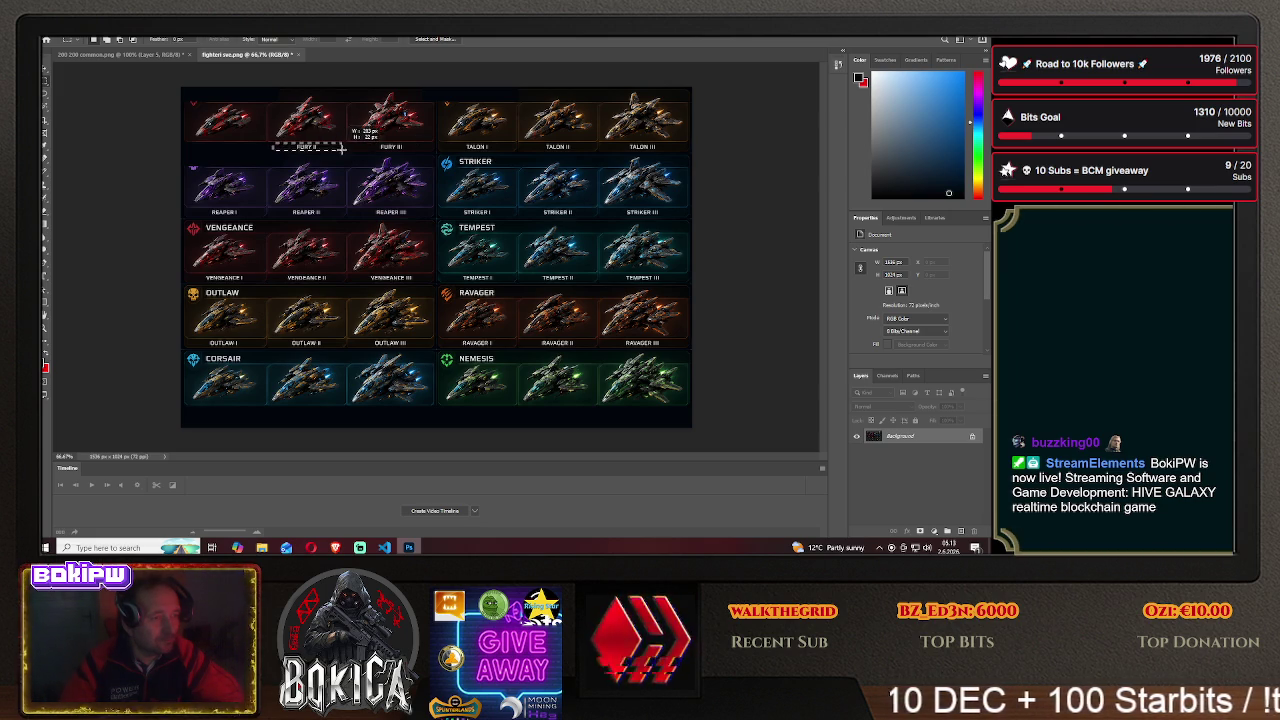
left_click_drag(340, 148, 438, 150)
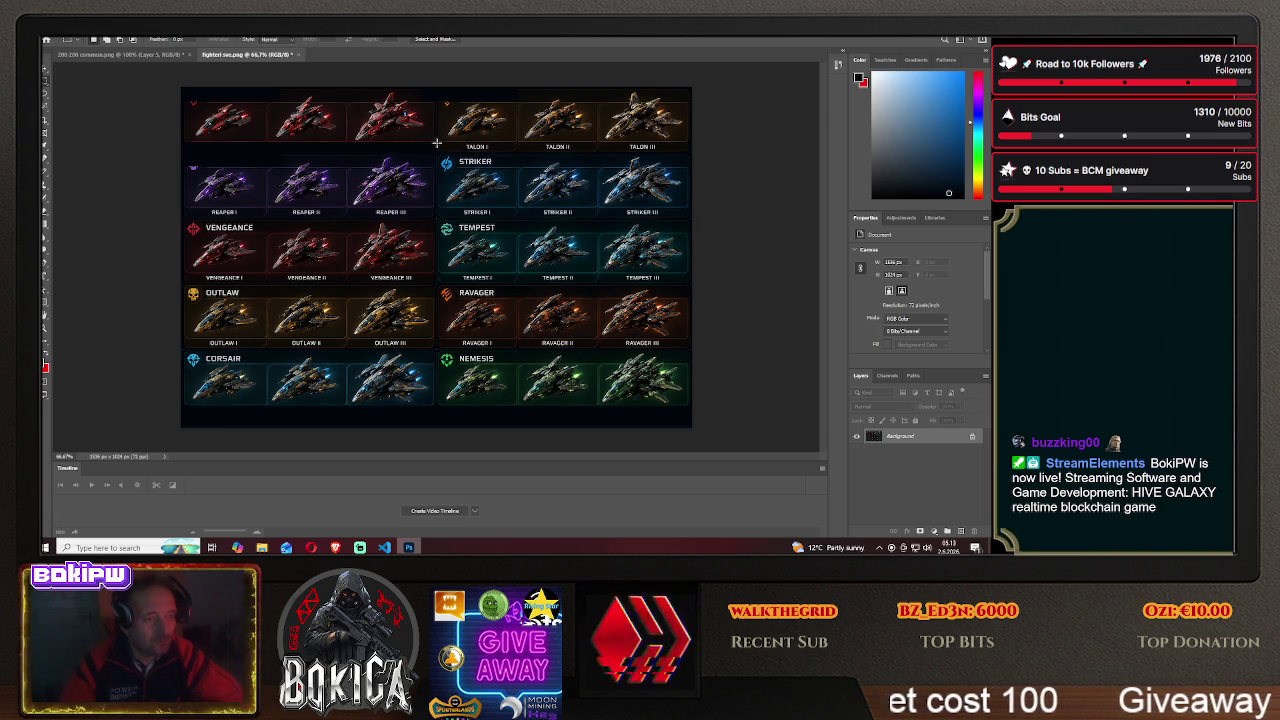
- Fill the Talon row labels and the Reaper and Striker label strip dark
left_click_drag(436, 142, 700, 153)
key("shift+F5")
left_click(584, 160)
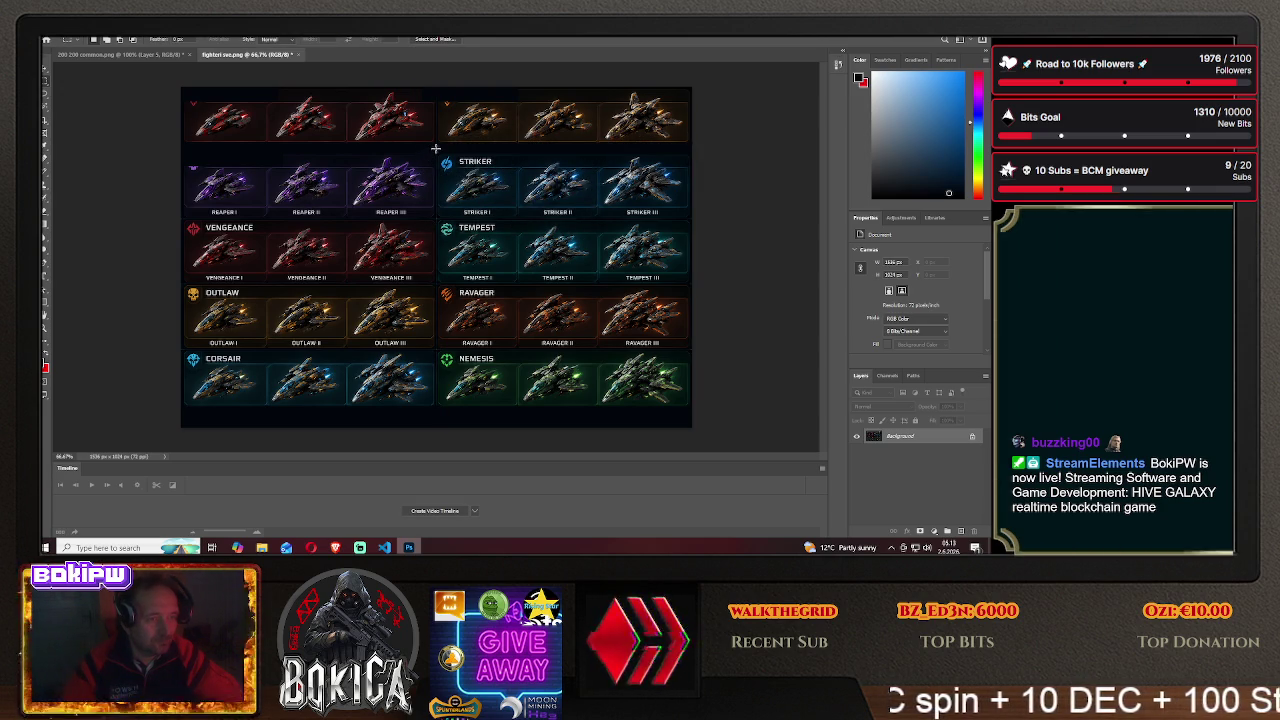
left_click_drag(436, 149, 453, 157)
left_click_drag(535, 163, 535, 167)
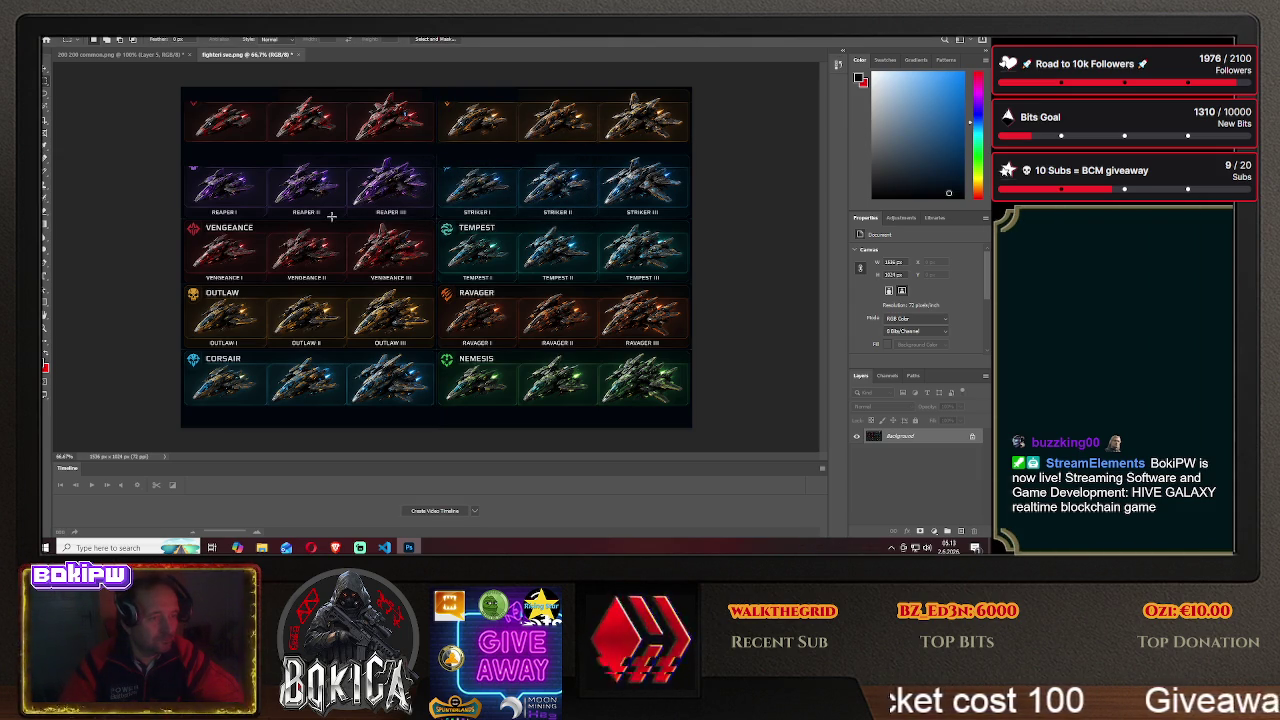
left_click_drag(196, 209, 711, 216)
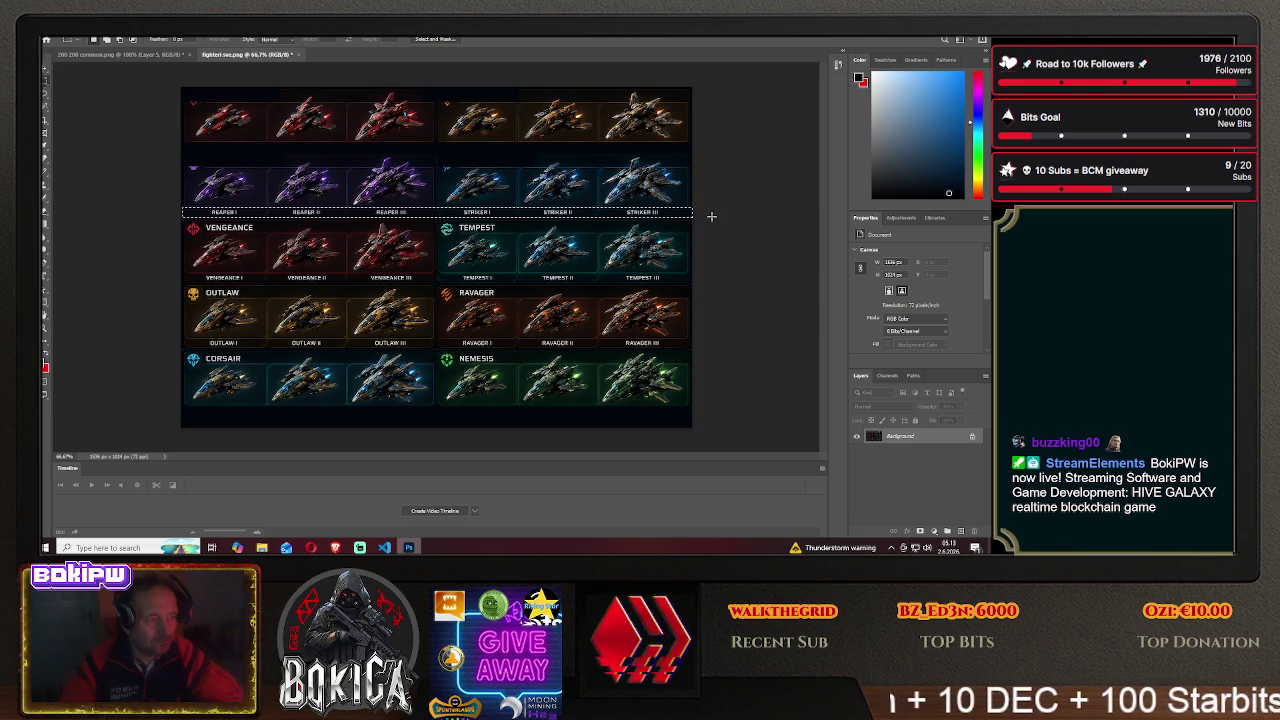
key("shift+BackSpace")
key("Return")
key("ctrl+d")
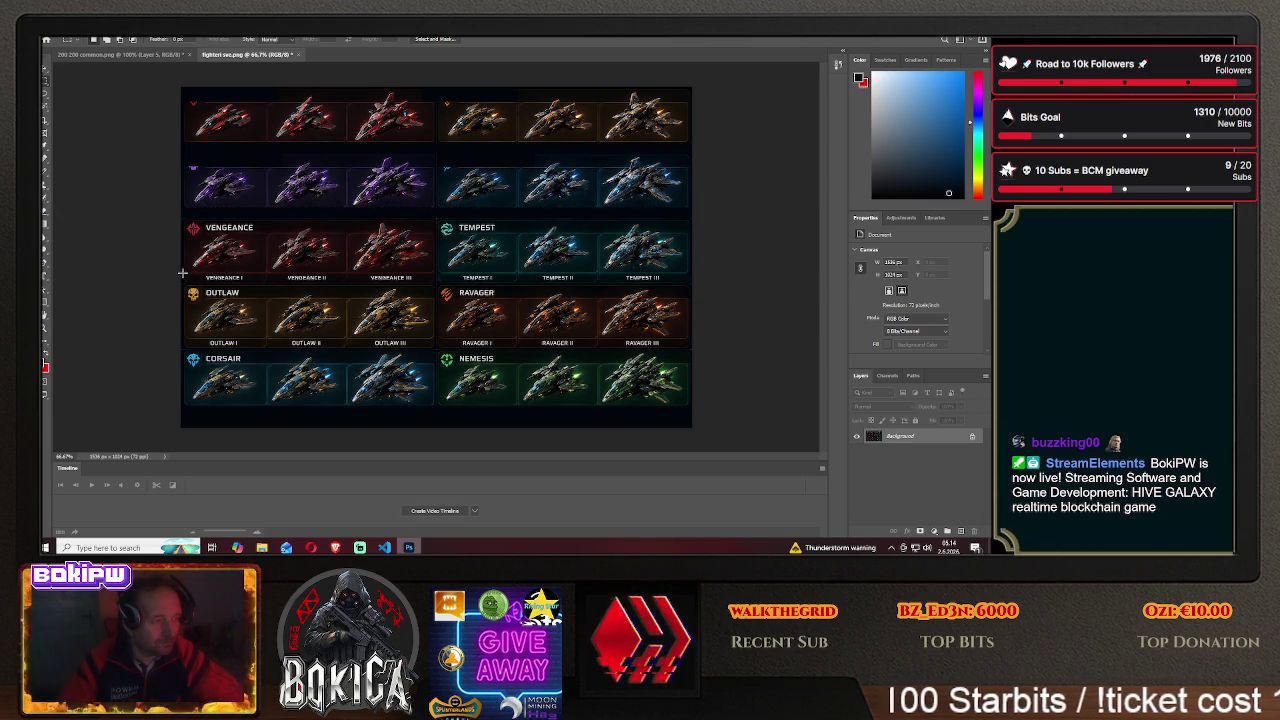
- Fill the Vengeance and Tempest label strip dark, then select the Outlaw and Ravager labels
left_click_drag(220, 275, 695, 284)
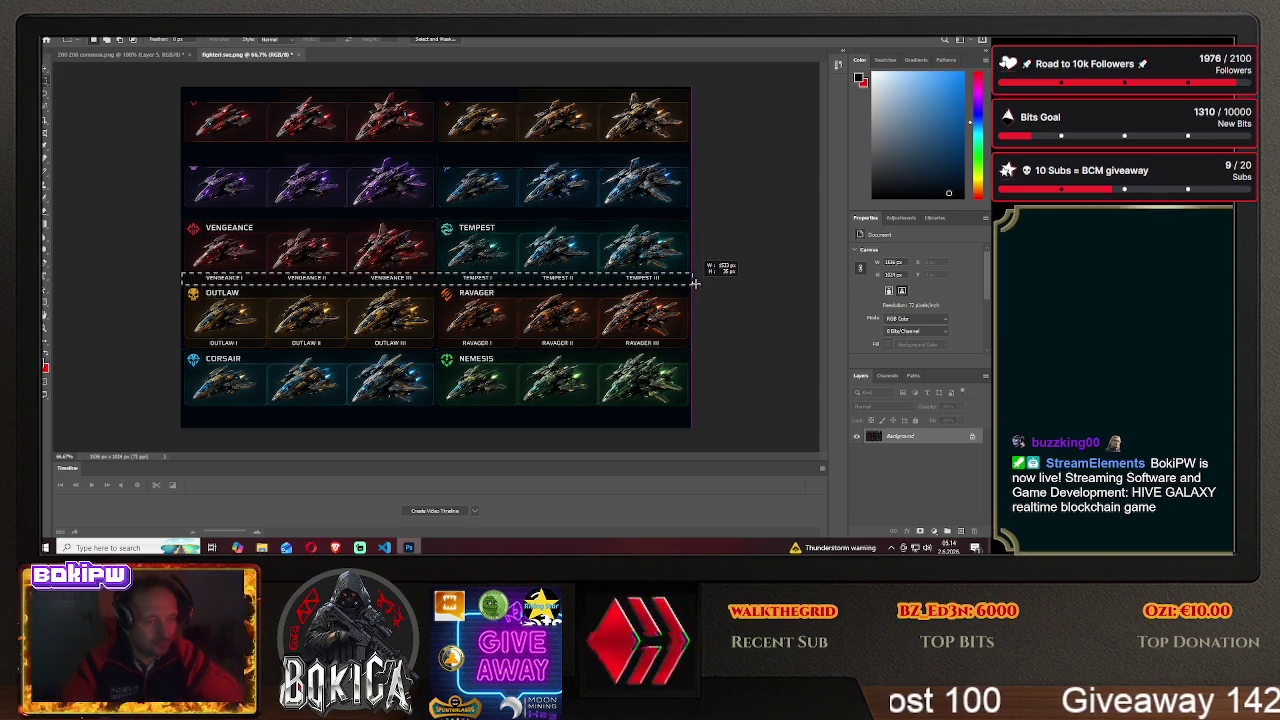
key("Delete")
left_click(566, 170)
left_click(367, 243)
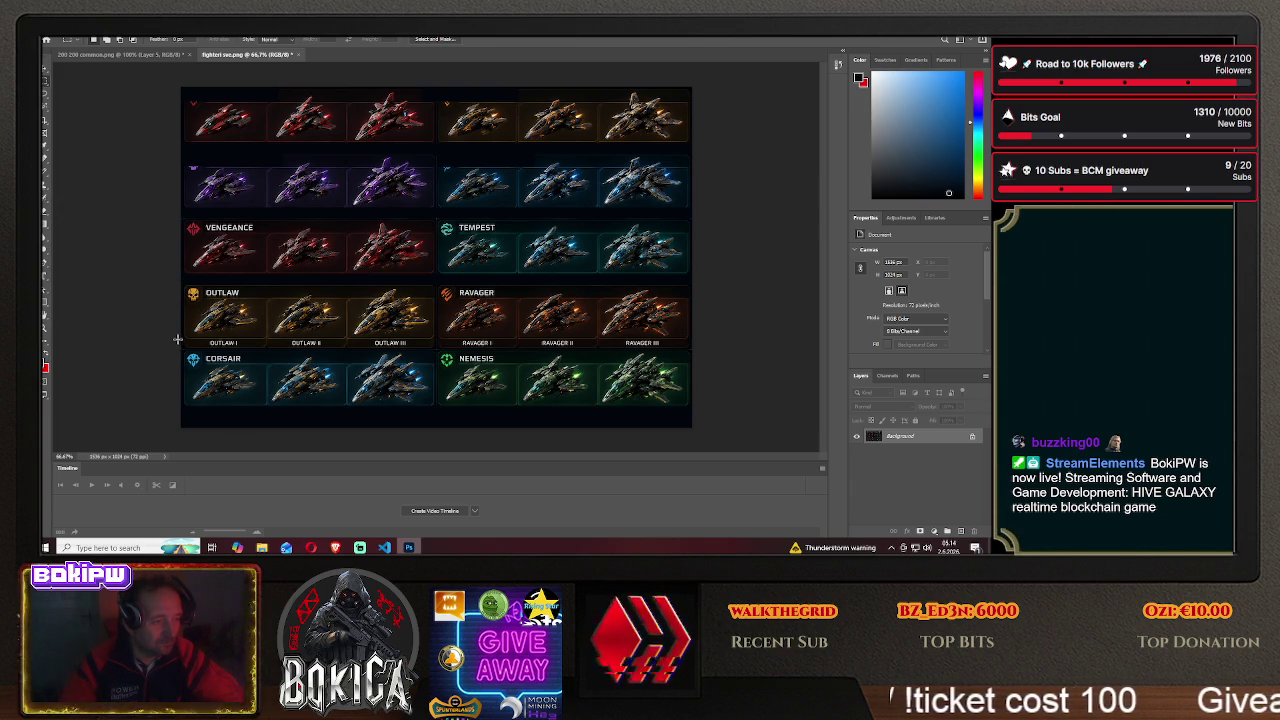
left_click_drag(179, 337, 722, 350)
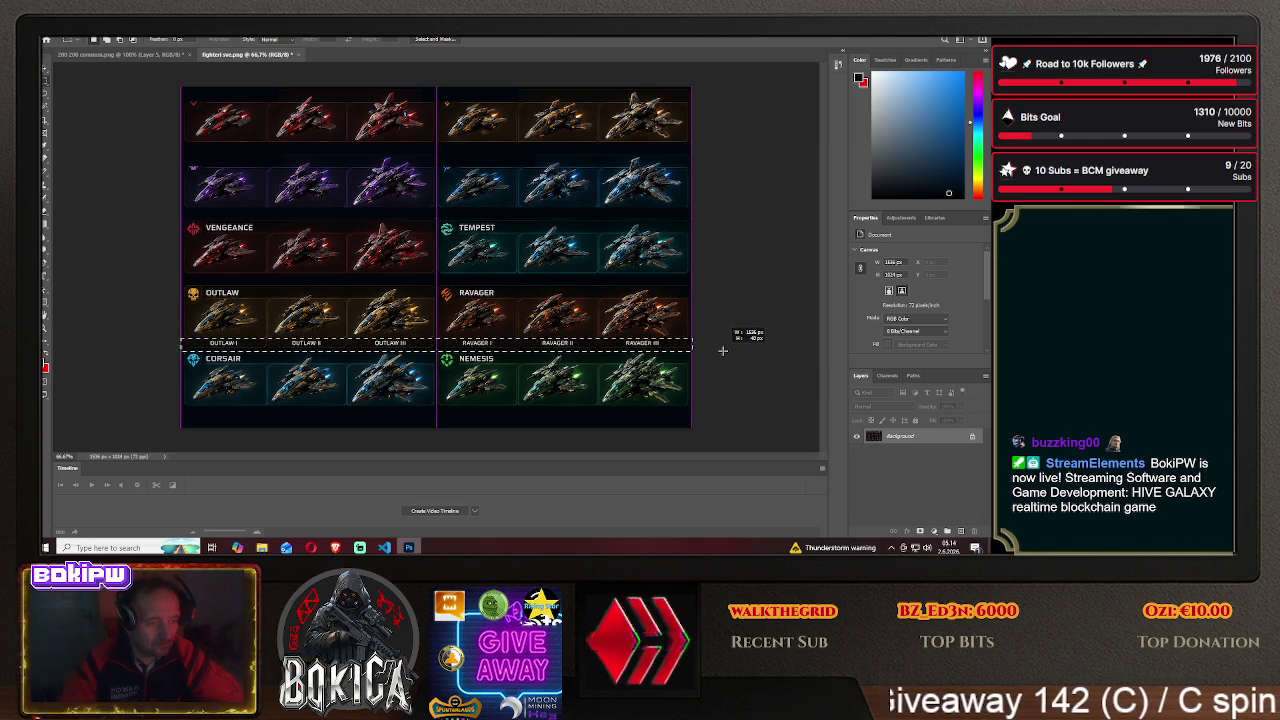
- Fill over the Outlaw and Ravager label strip and the VENGEANCE label
left_click_drag(722, 350, 722, 351)
key("shift+F5")
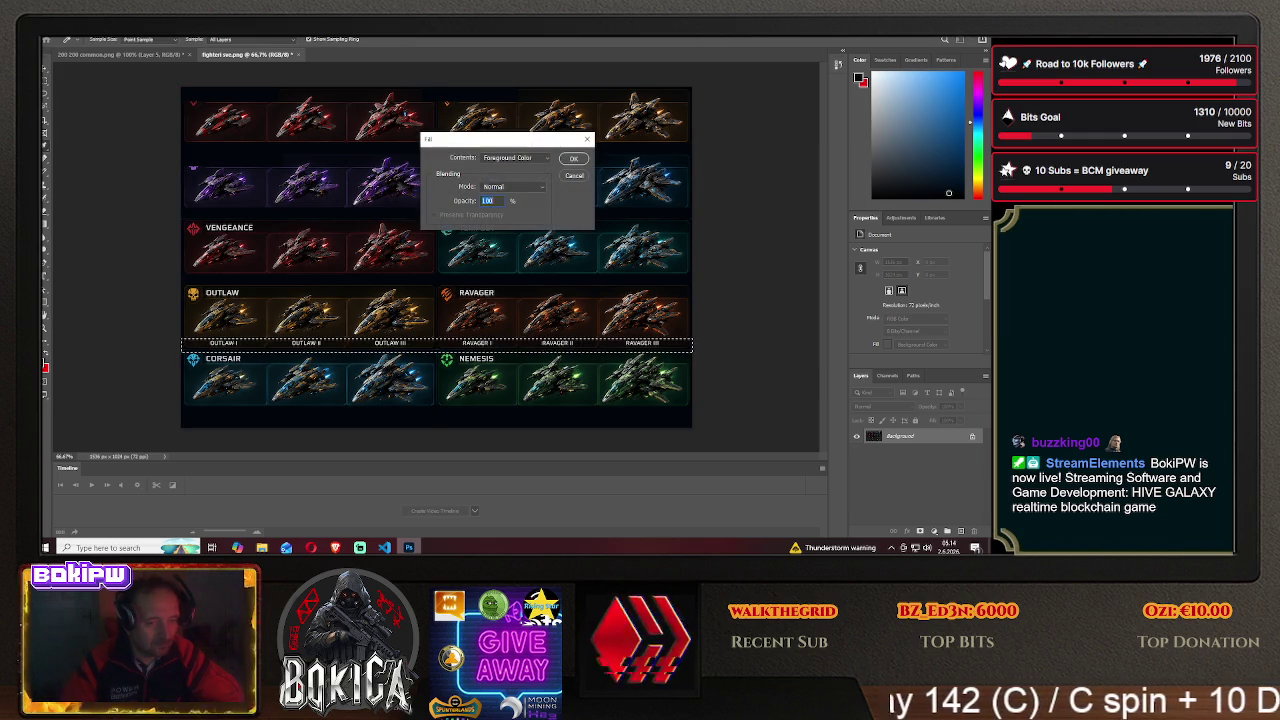
key("Return")
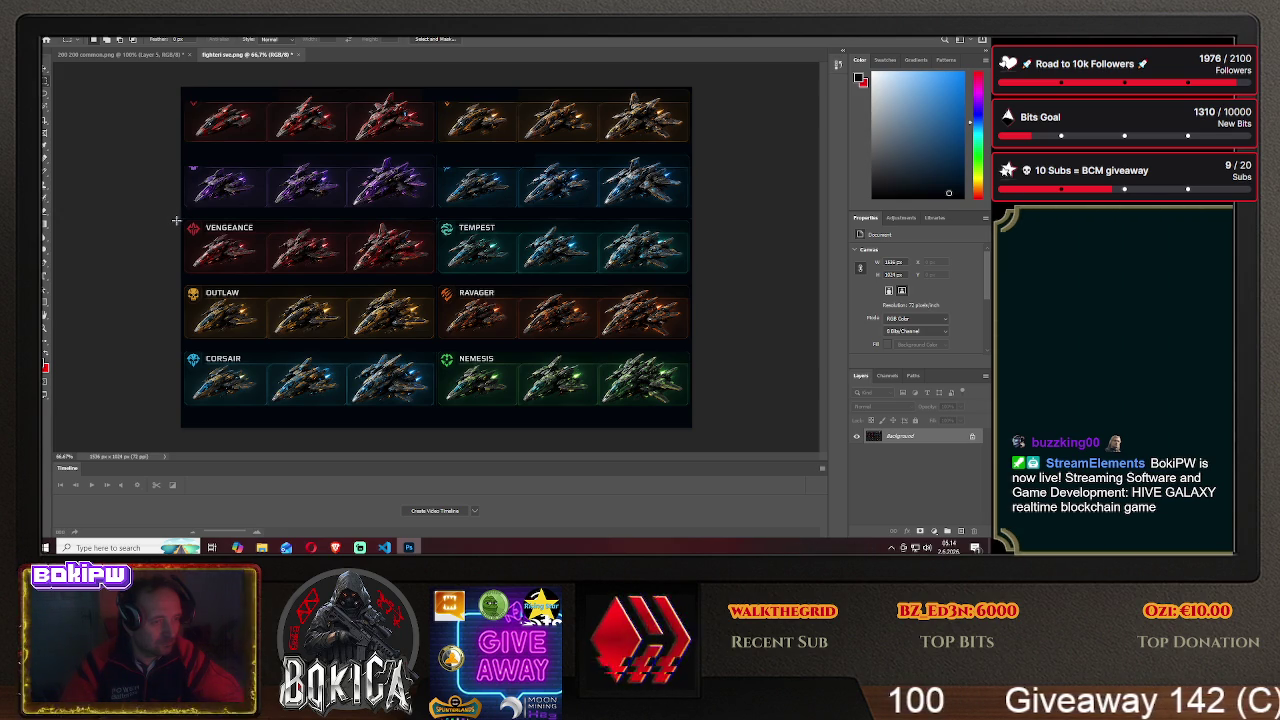
left_click_drag(176, 220, 271, 232)
key("Delete")
left_click(574, 158)
key("ctrl+d")
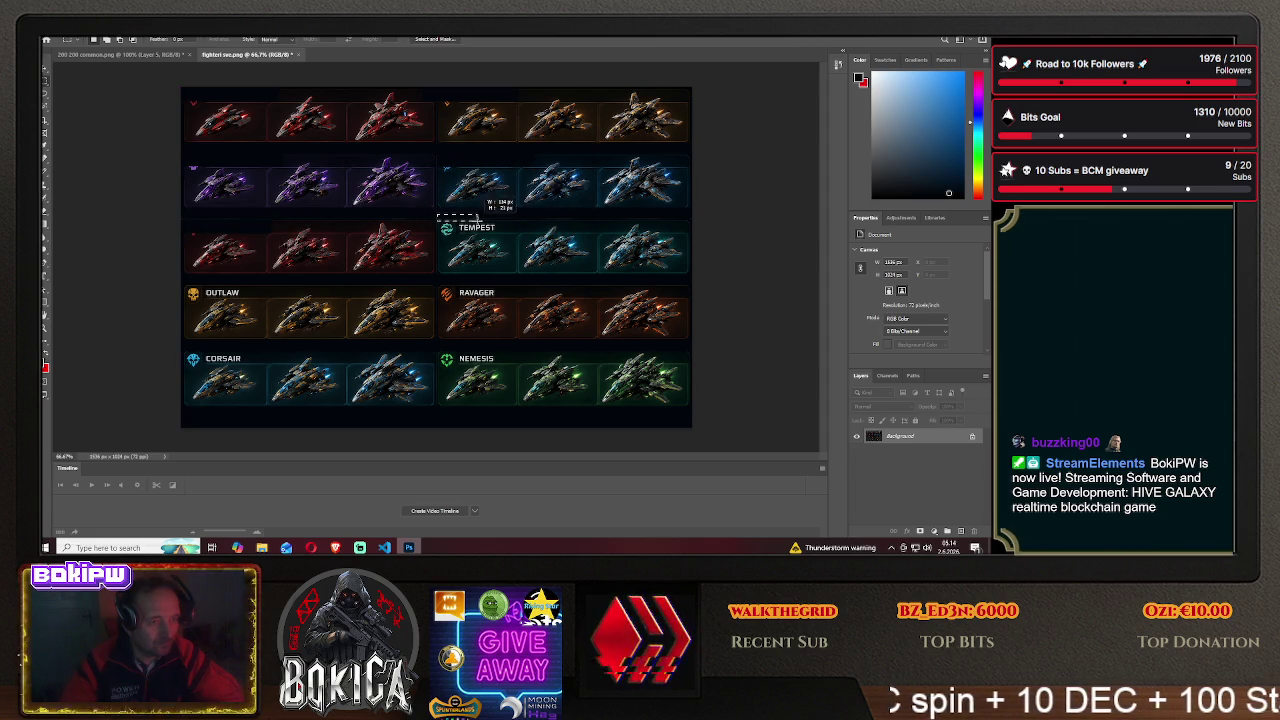
- Fill over the TEMPEST and RAVAGER labels and their icons
left_click_drag(472, 218, 521, 236)
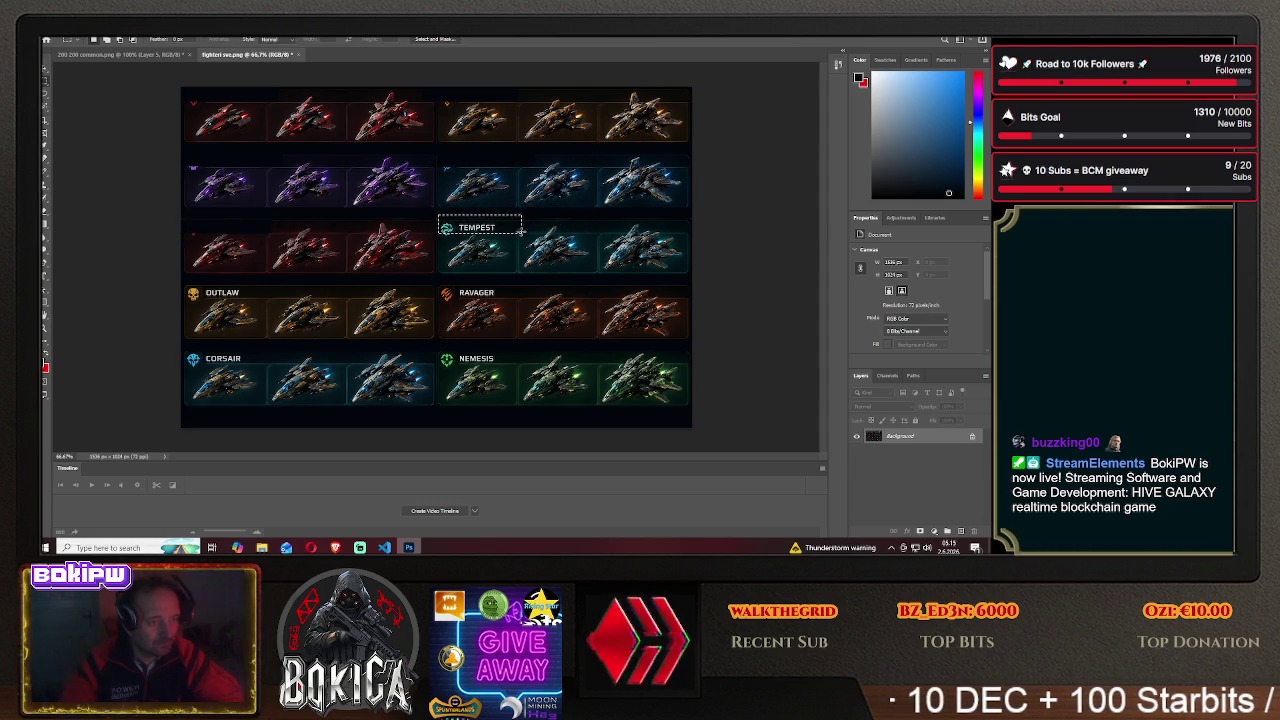
key("Delete")
left_click(574, 158)
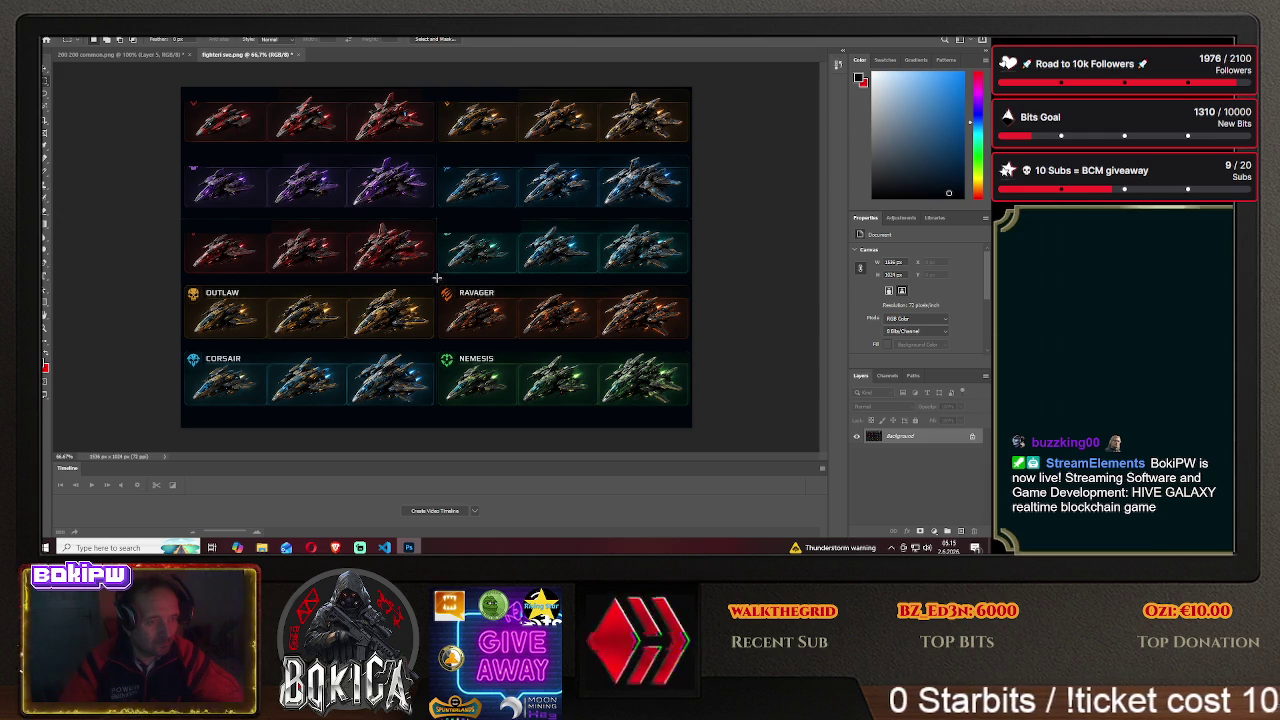
left_click_drag(436, 277, 519, 296)
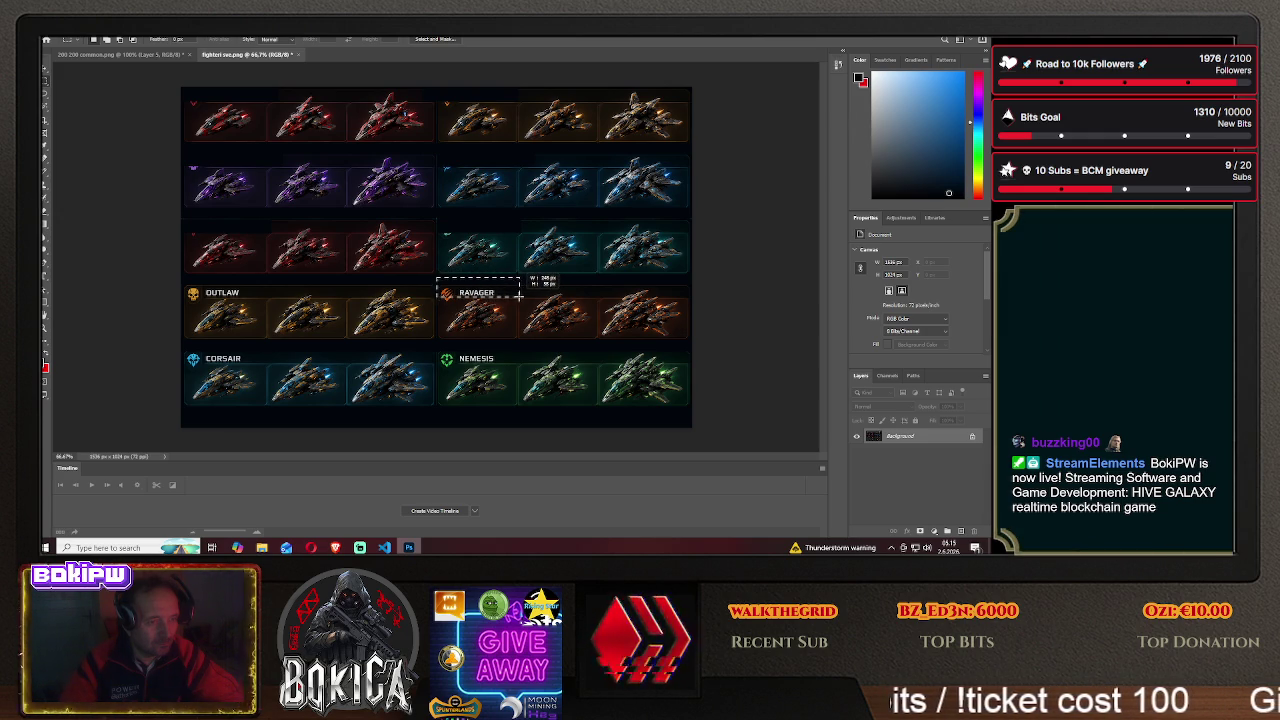
key("Delete")
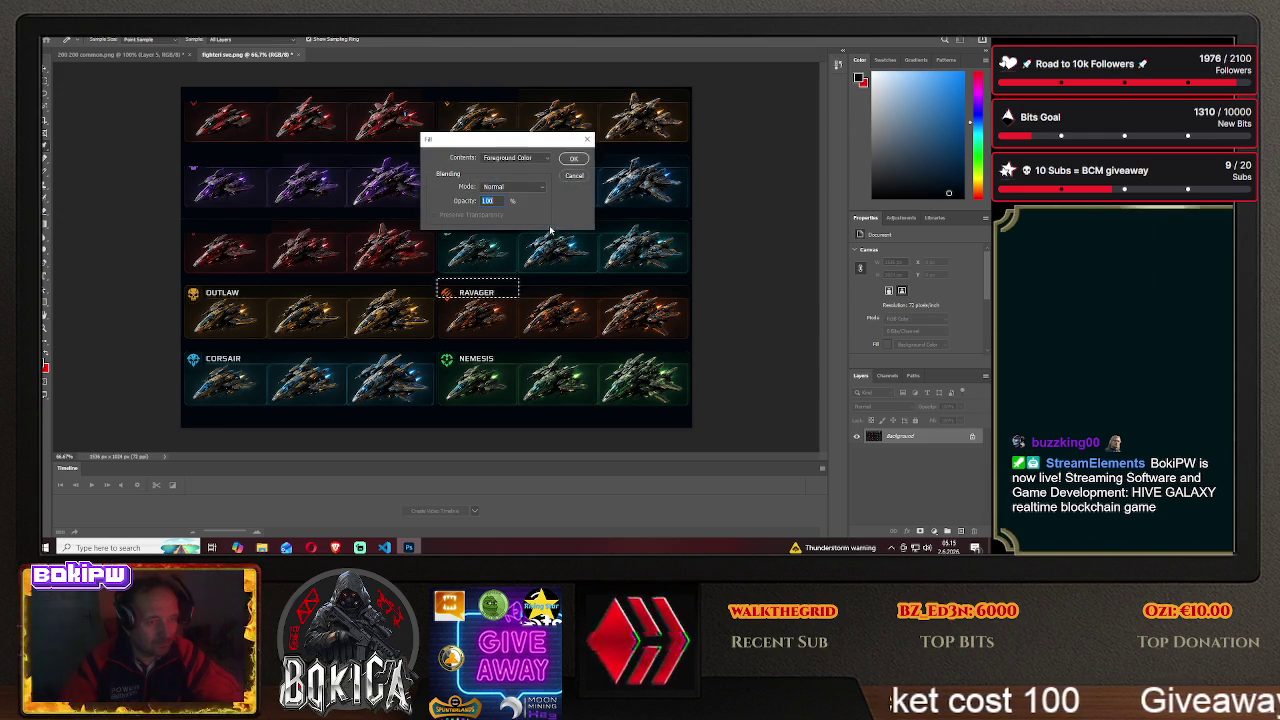
key("Return")
key("ctrl+d")
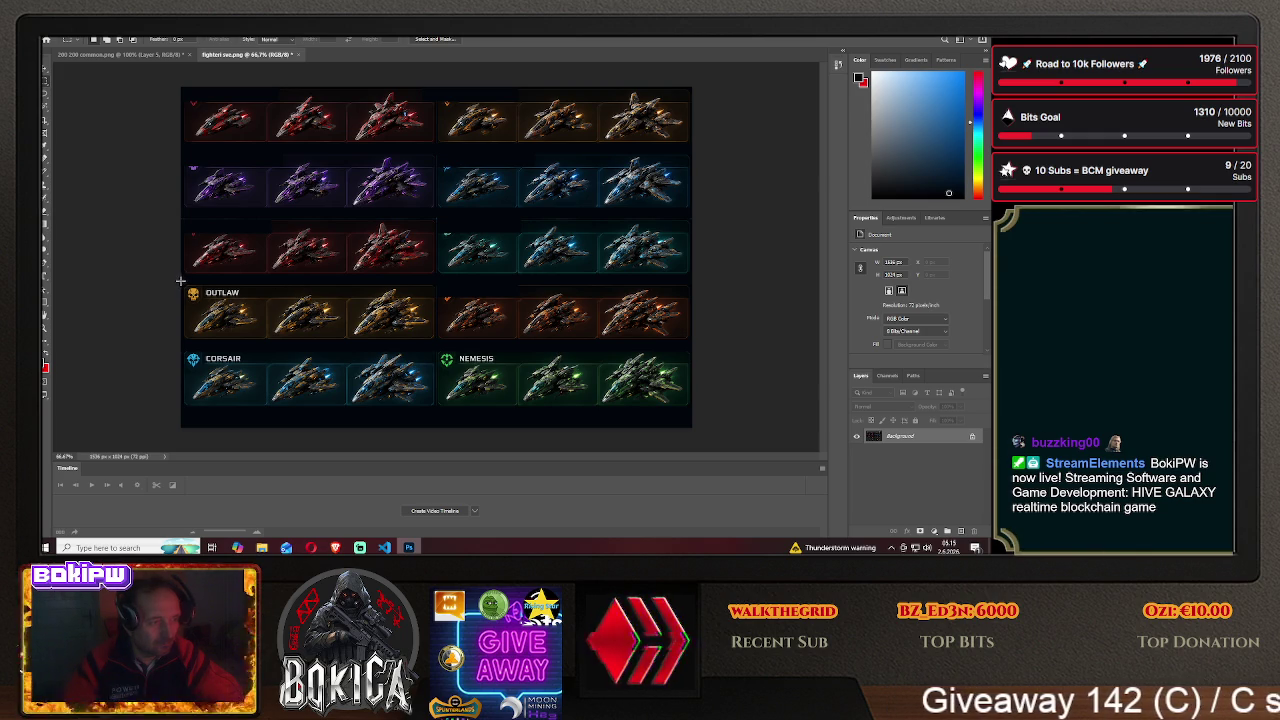
- Fill over the OUTLAW, CORSAIR and NEMESIS labels and their icons
left_click_drag(181, 281, 268, 298)
key("shift+F5")
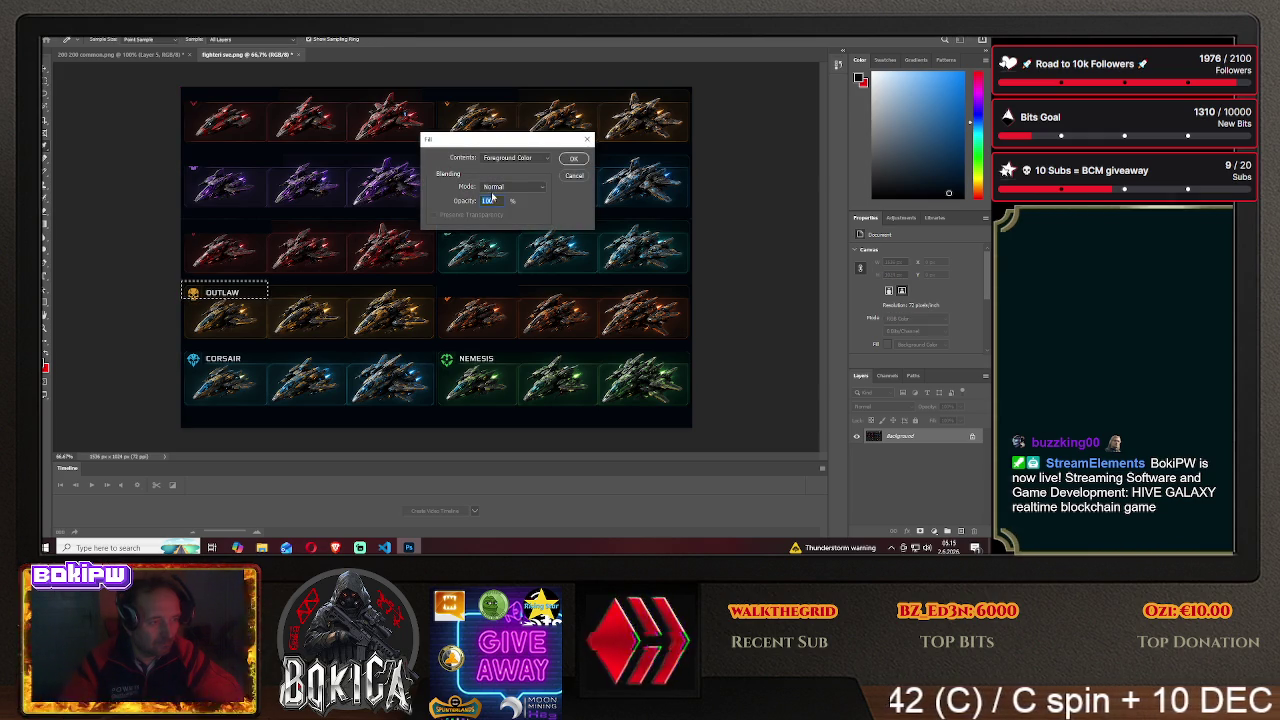
key("Return")
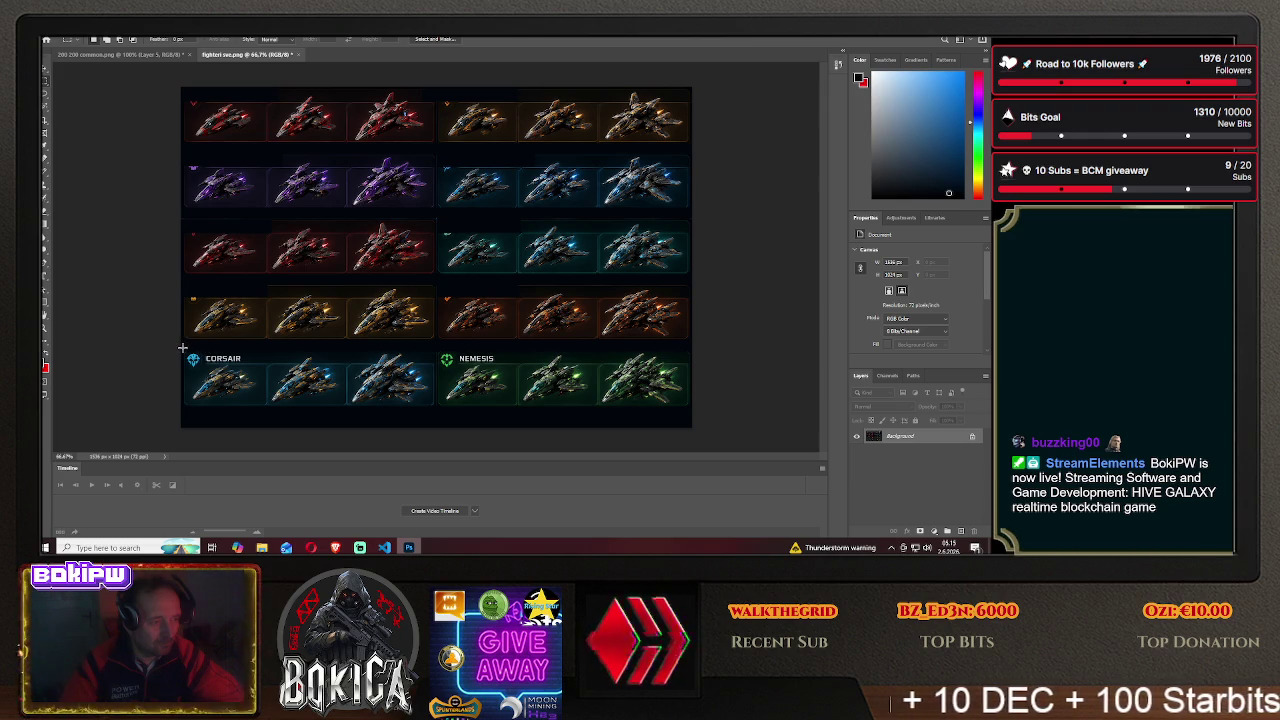
left_click_drag(183, 348, 268, 365)
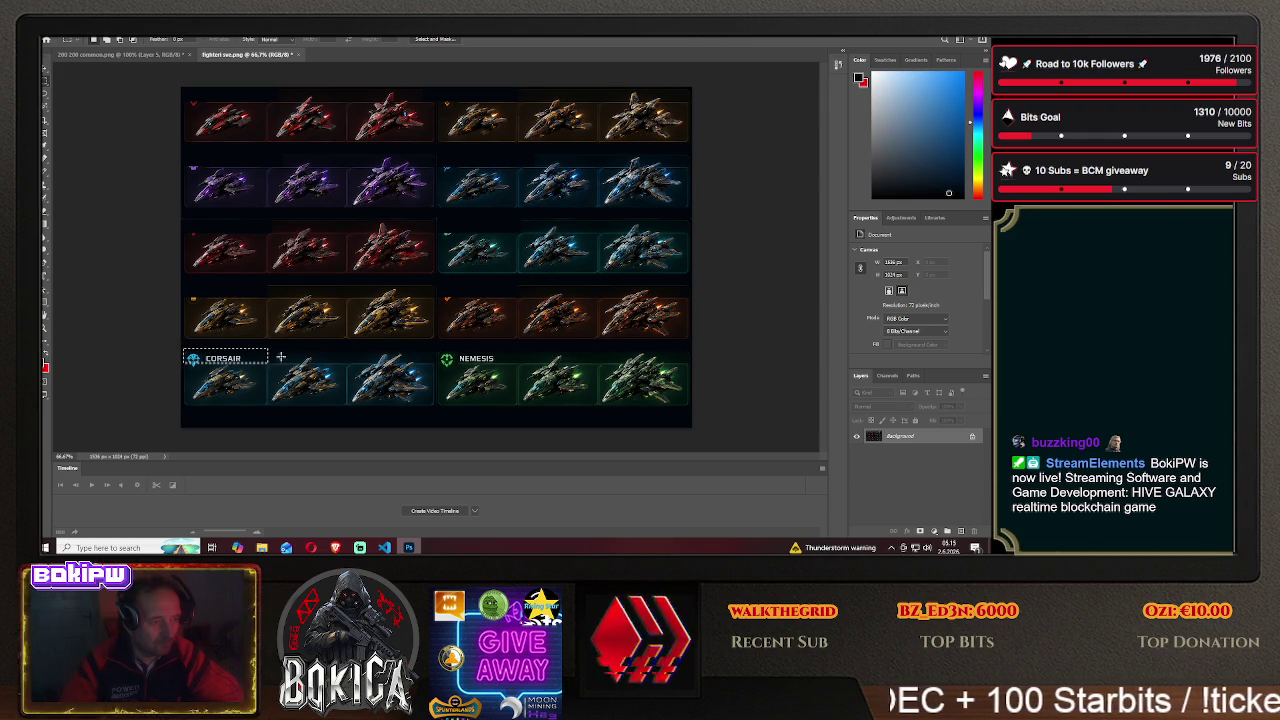
key("shift+F5")
key("Return")
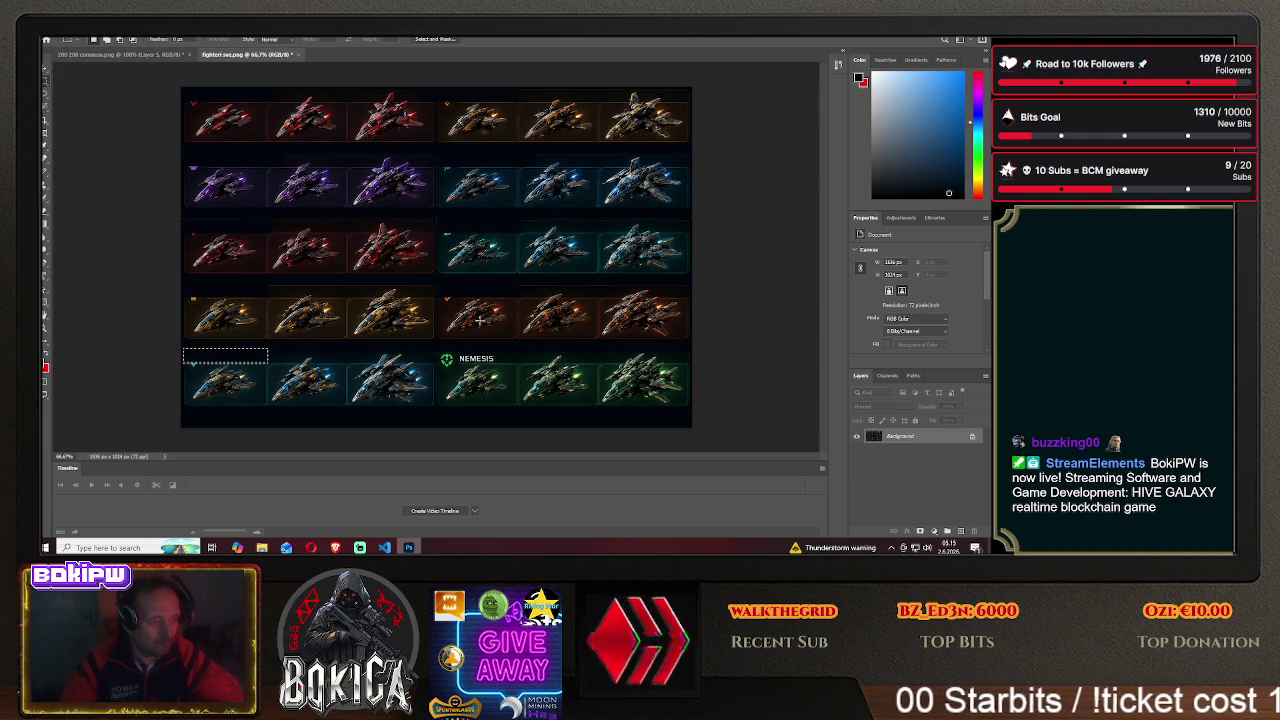
key("ctrl+d")
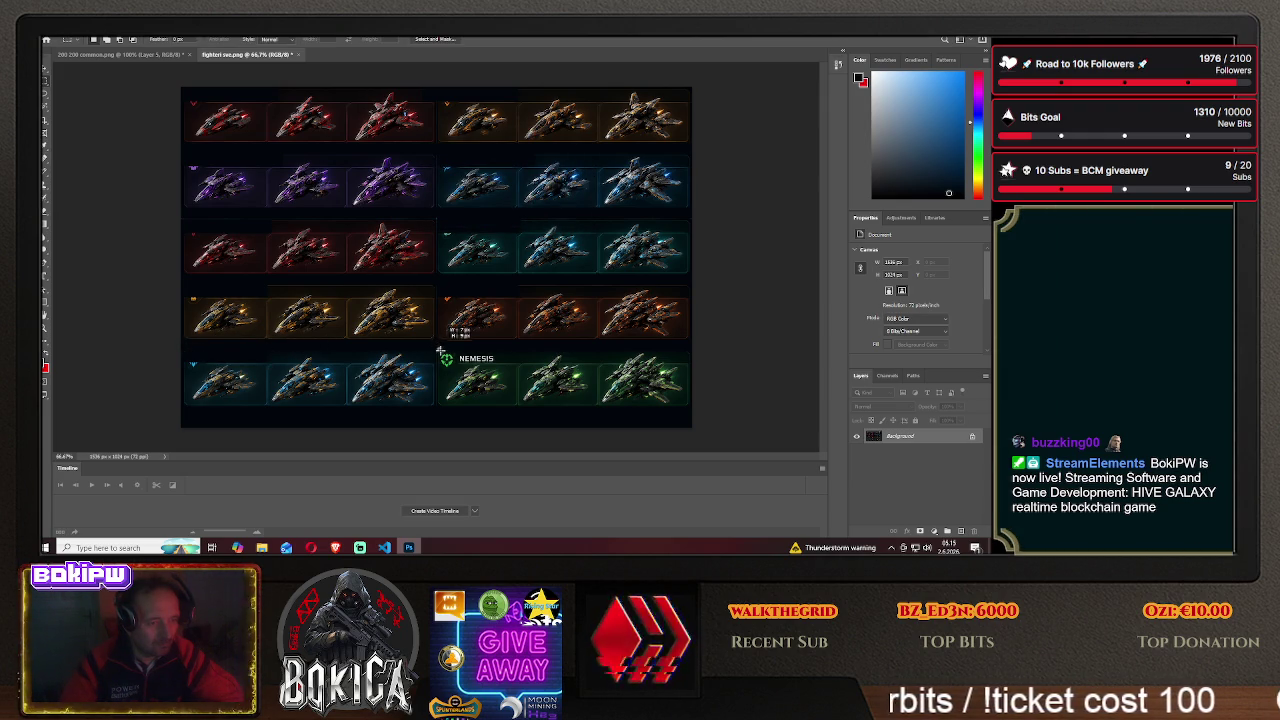
left_click_drag(438, 349, 511, 366)
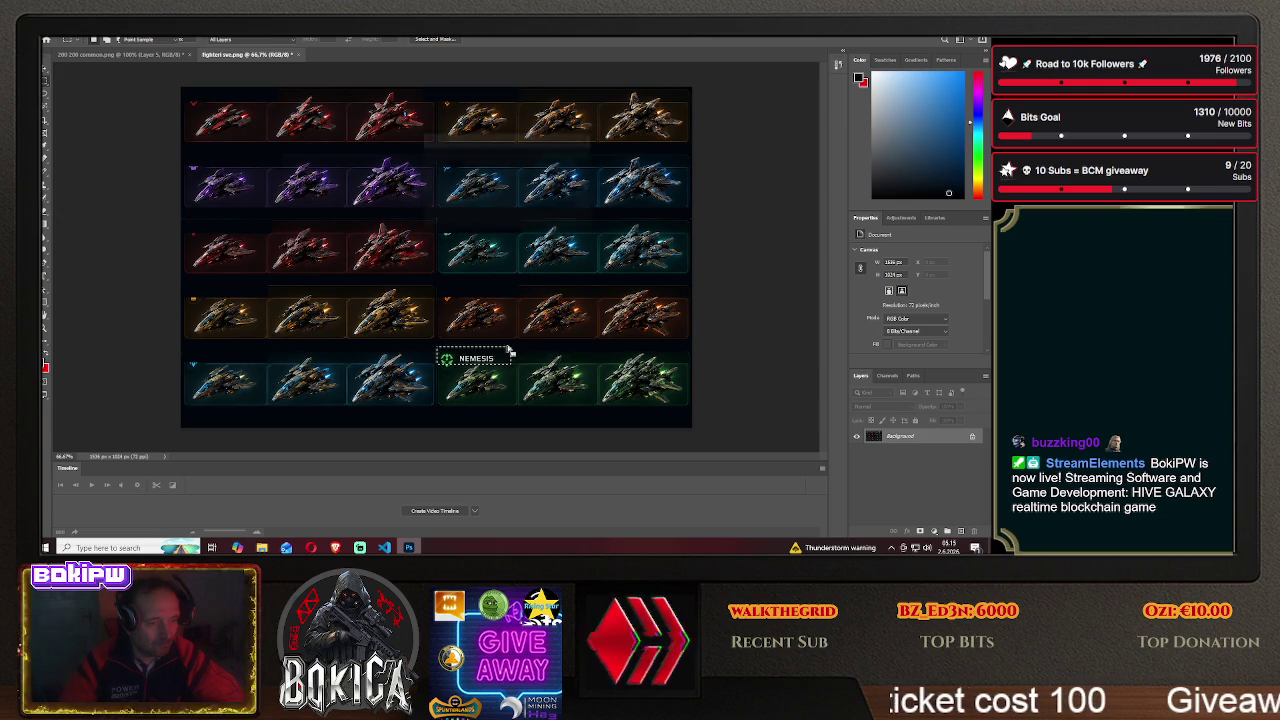
key("shift+F5")
left_click(575, 160)
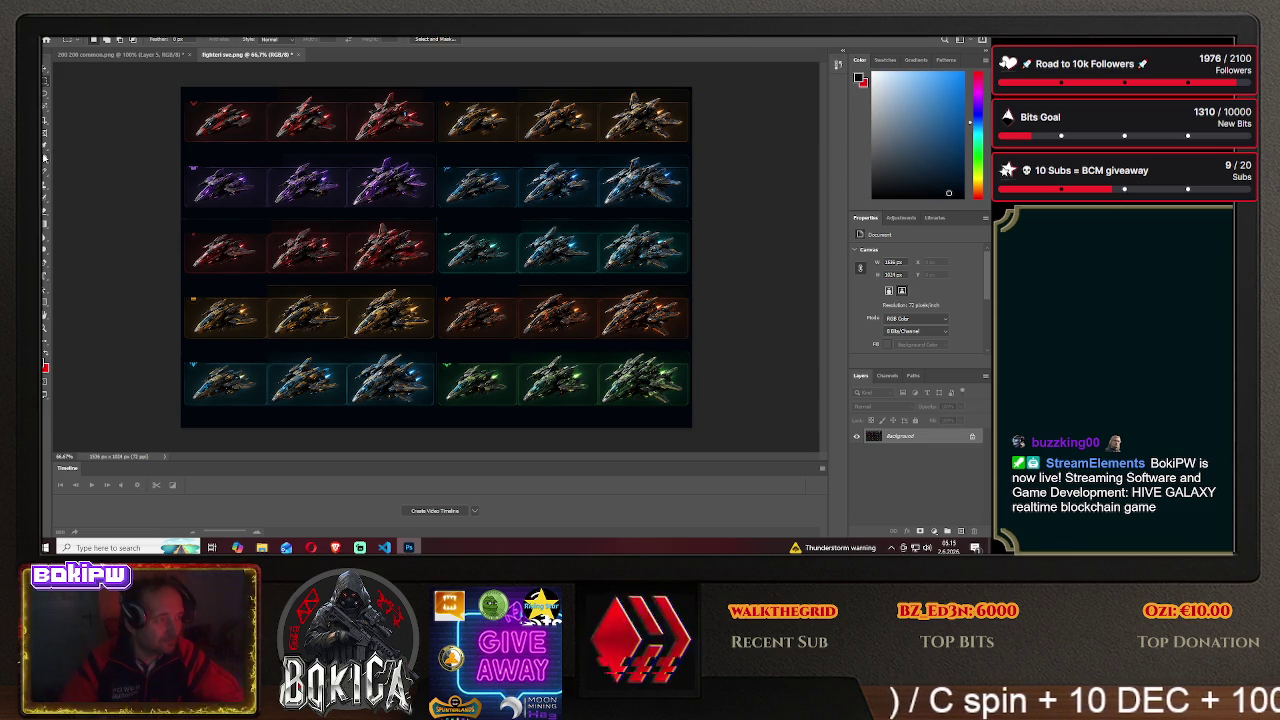
left_click(44, 192)
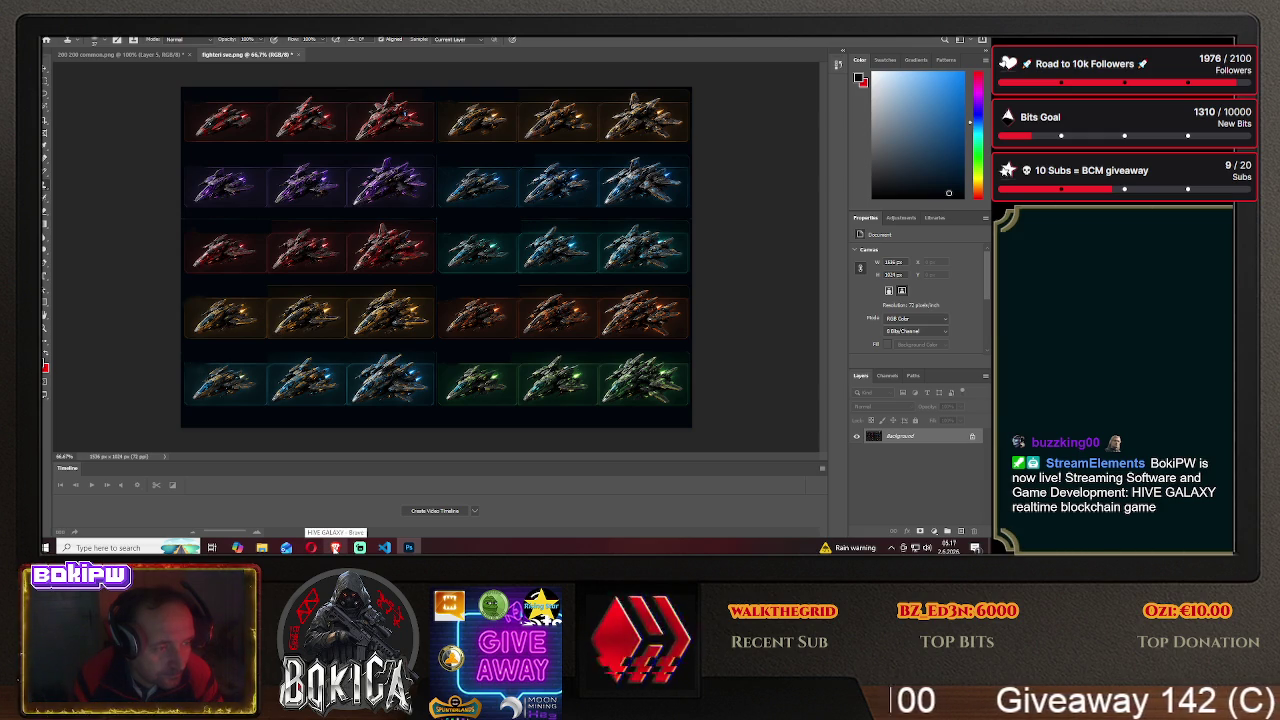
left_click(335, 547)
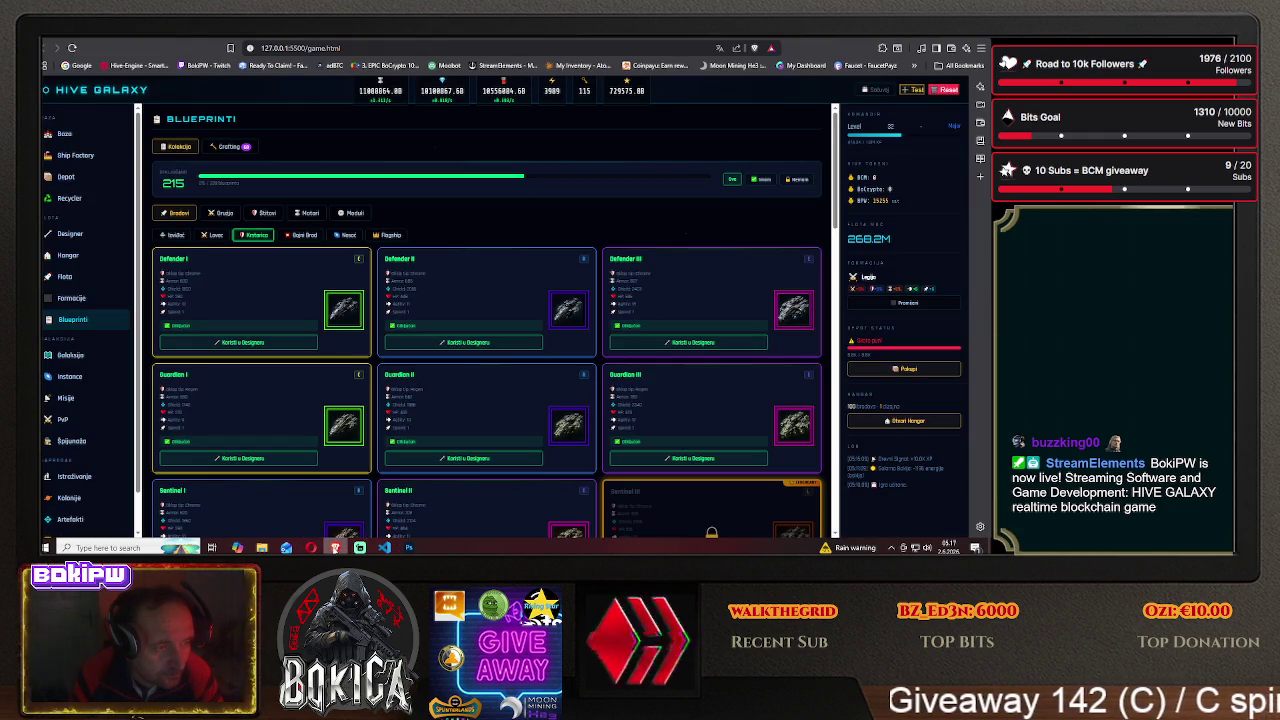
left_click(226, 236)
scroll(224, 215, "down", 2)
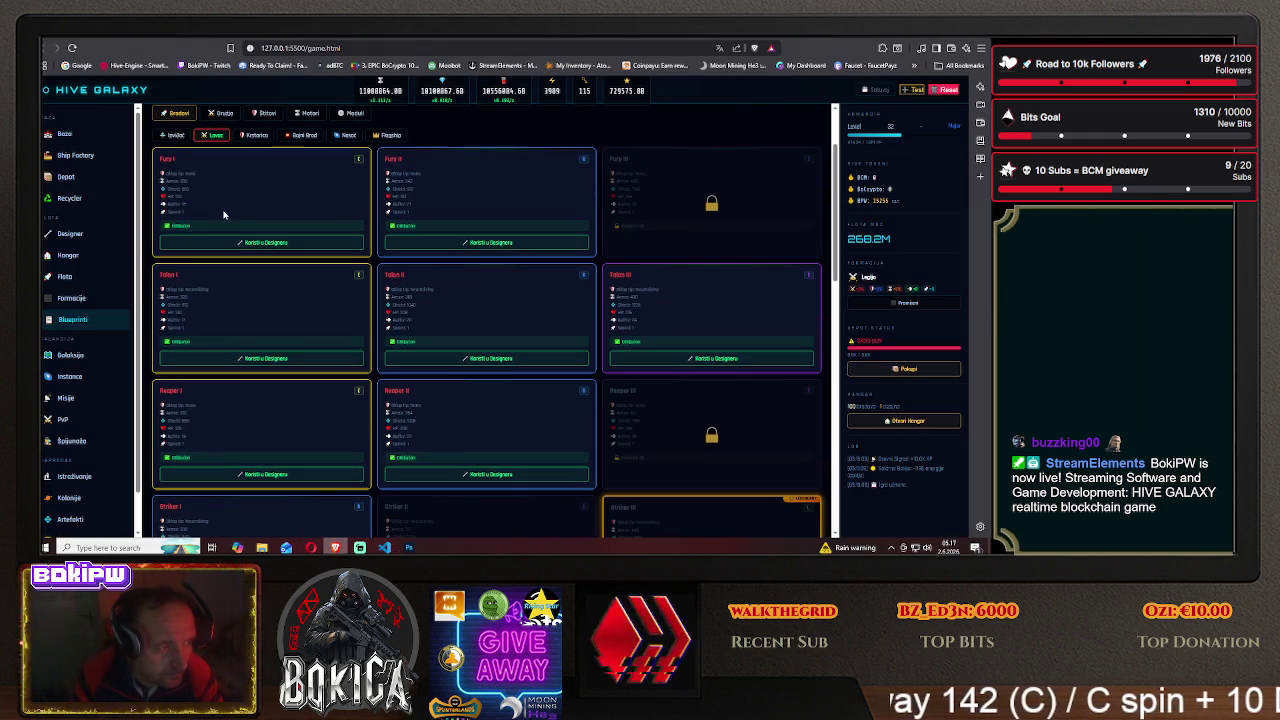
scroll(232, 339, "down", 3)
scroll(275, 440, "down", 3)
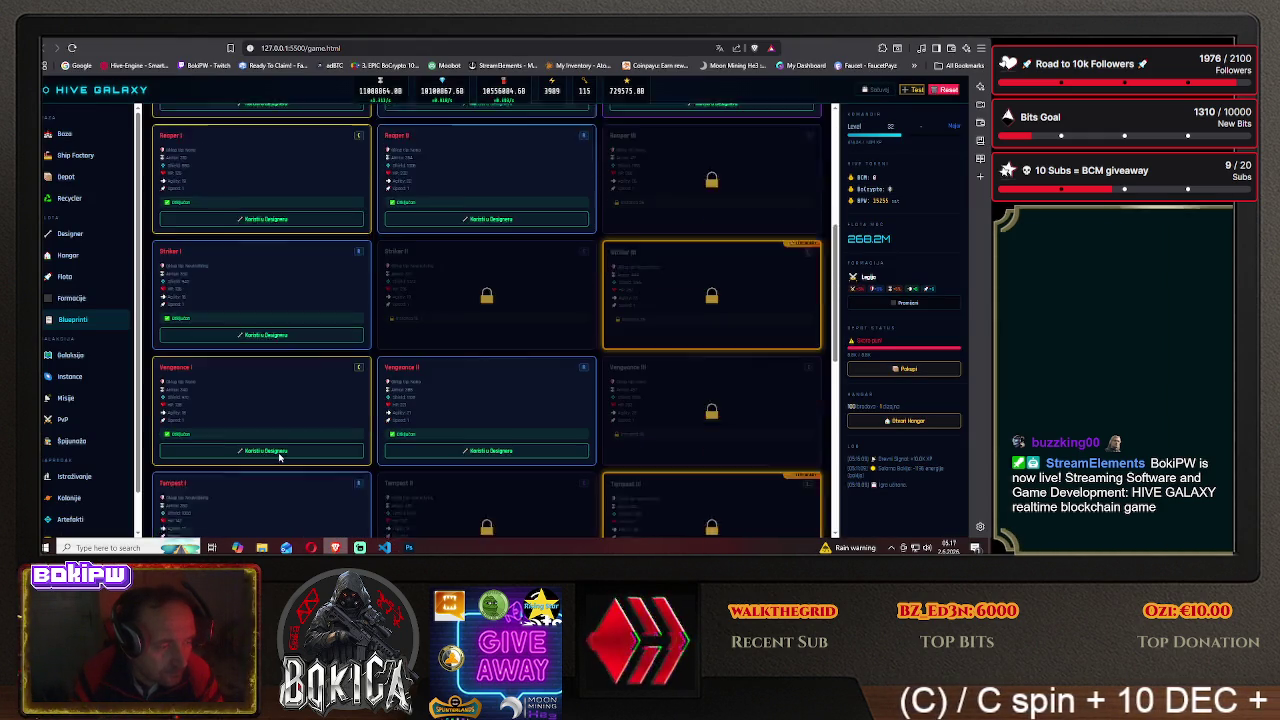
scroll(279, 439, "down", 2)
scroll(280, 440, "down", 2)
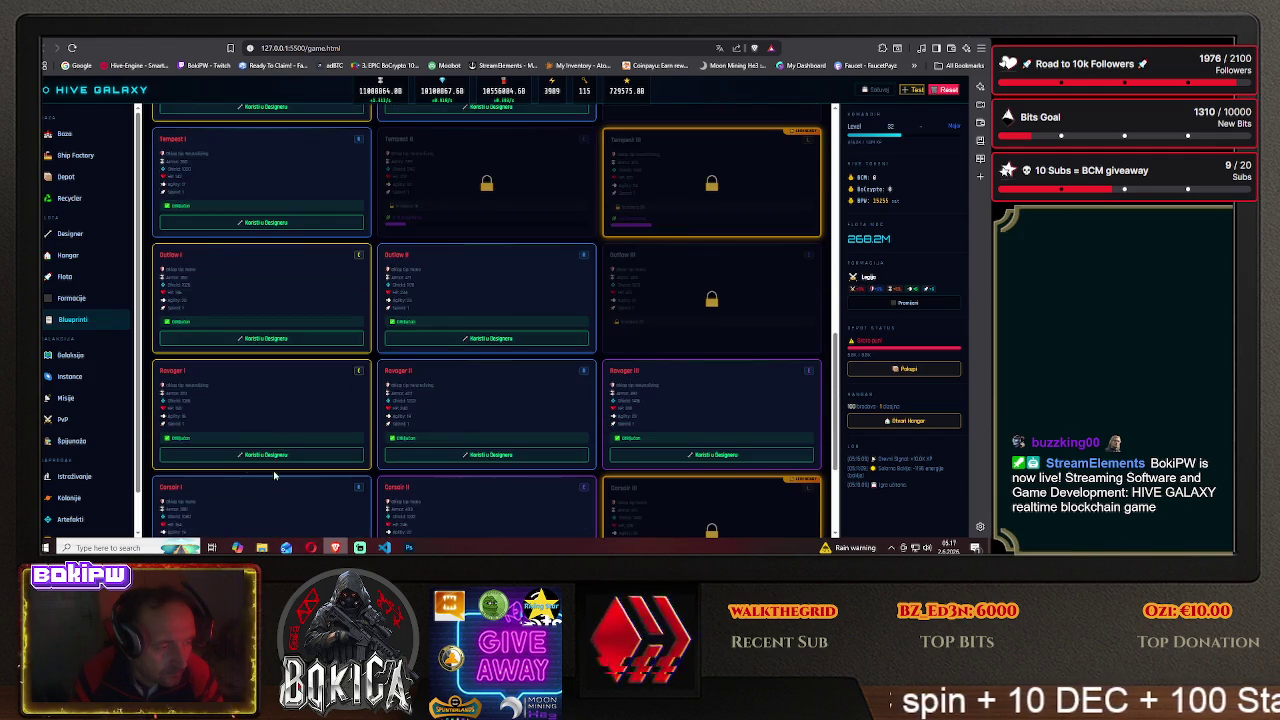
scroll(281, 442, "down", 2)
scroll(268, 470, "down", 1)
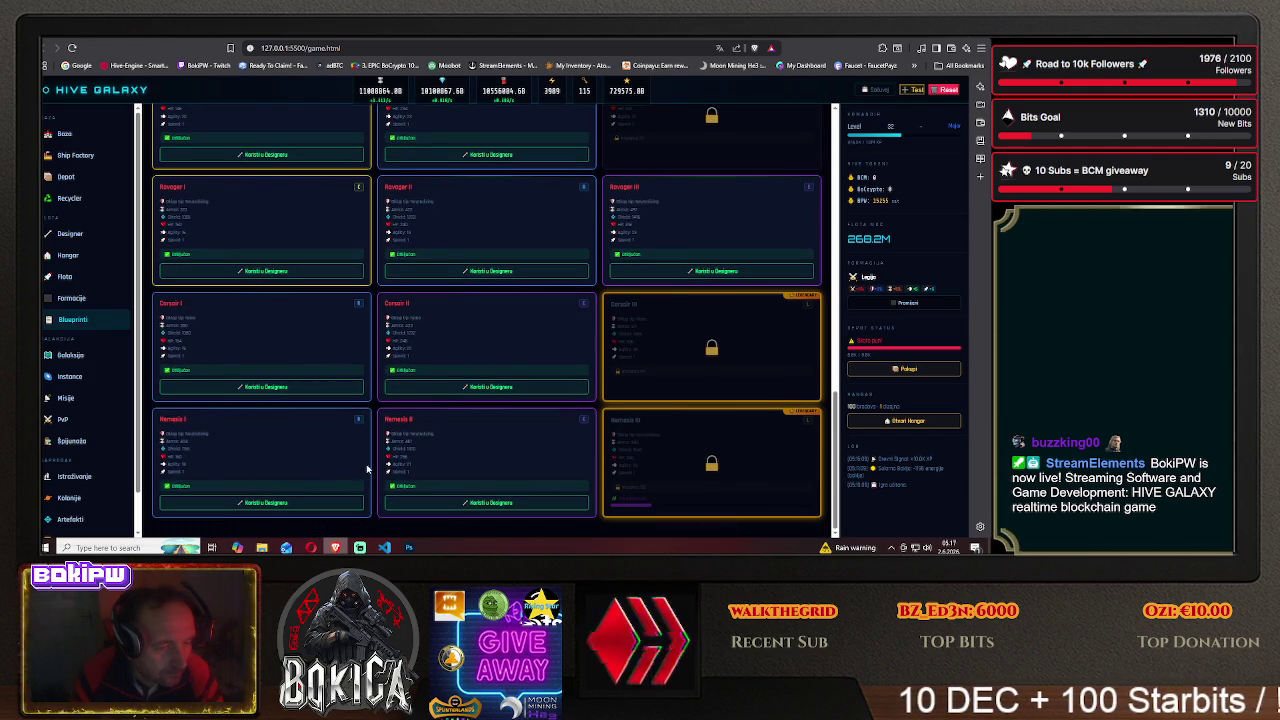
left_click(408, 547)
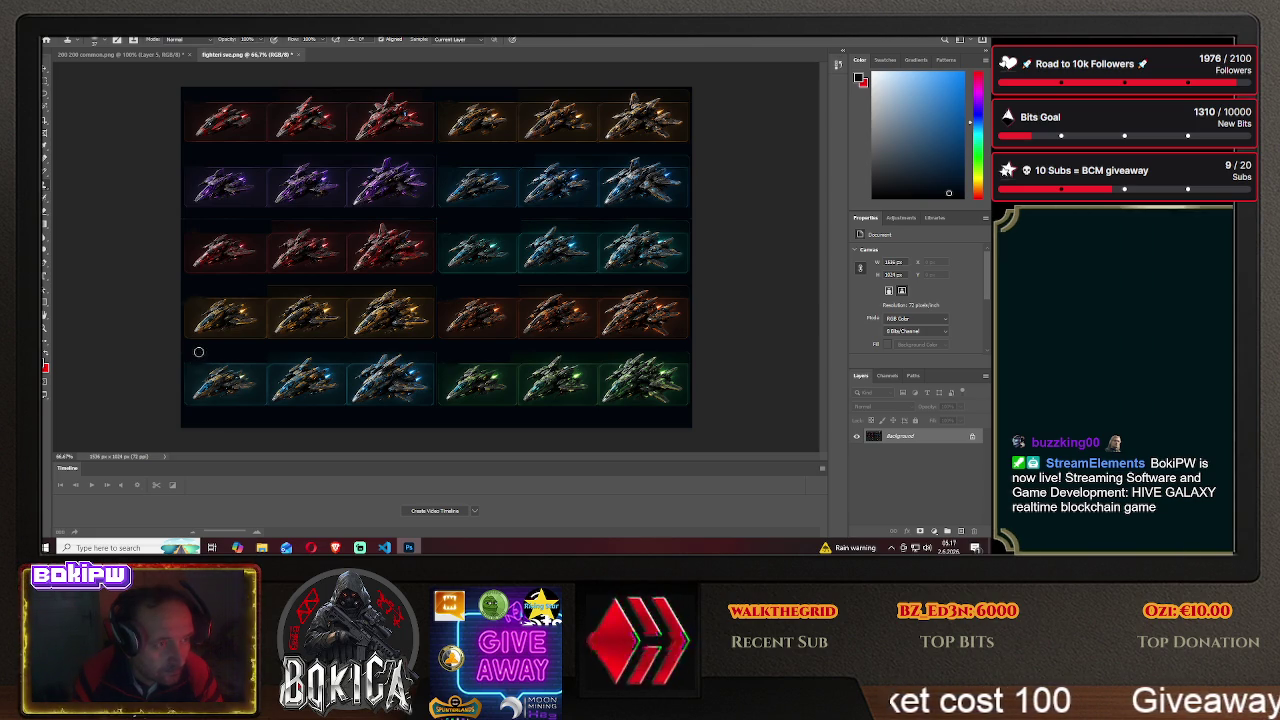
- Move the top three red fighters onto the 200 200 commons.png canvas as a new layer
left_click(45, 86)
left_click_drag(180, 86, 435, 153)
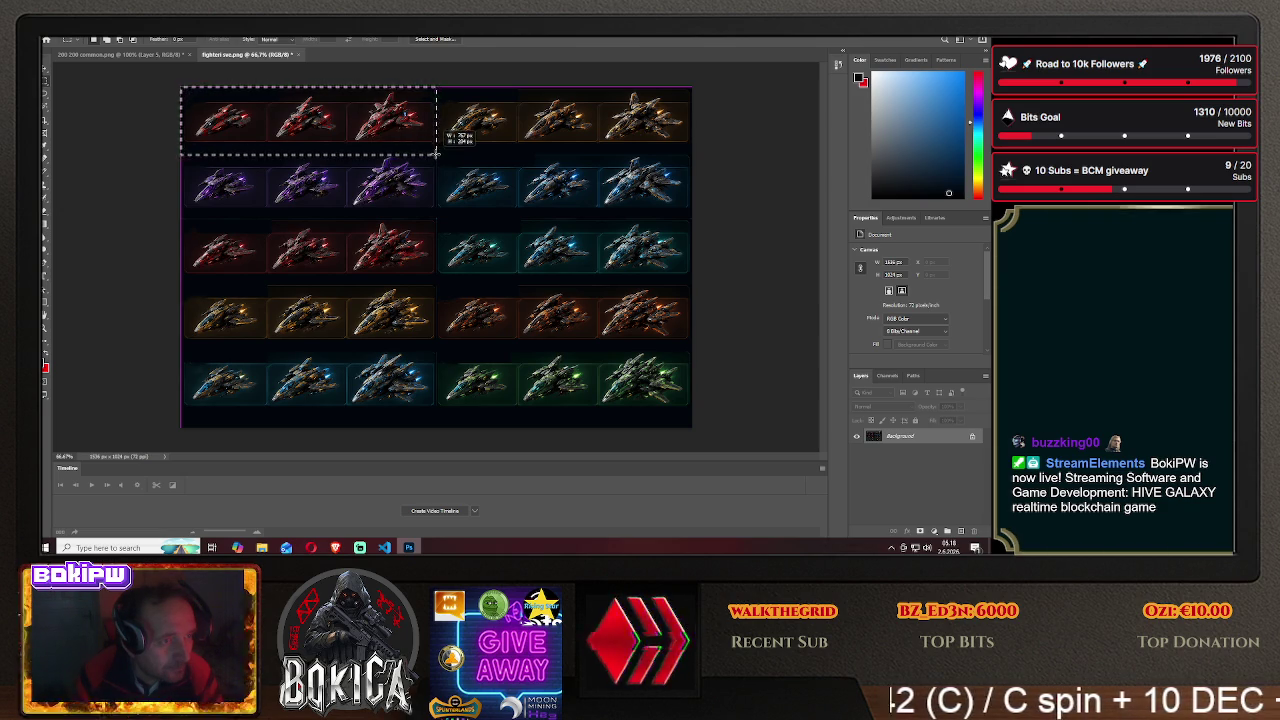
key("v")
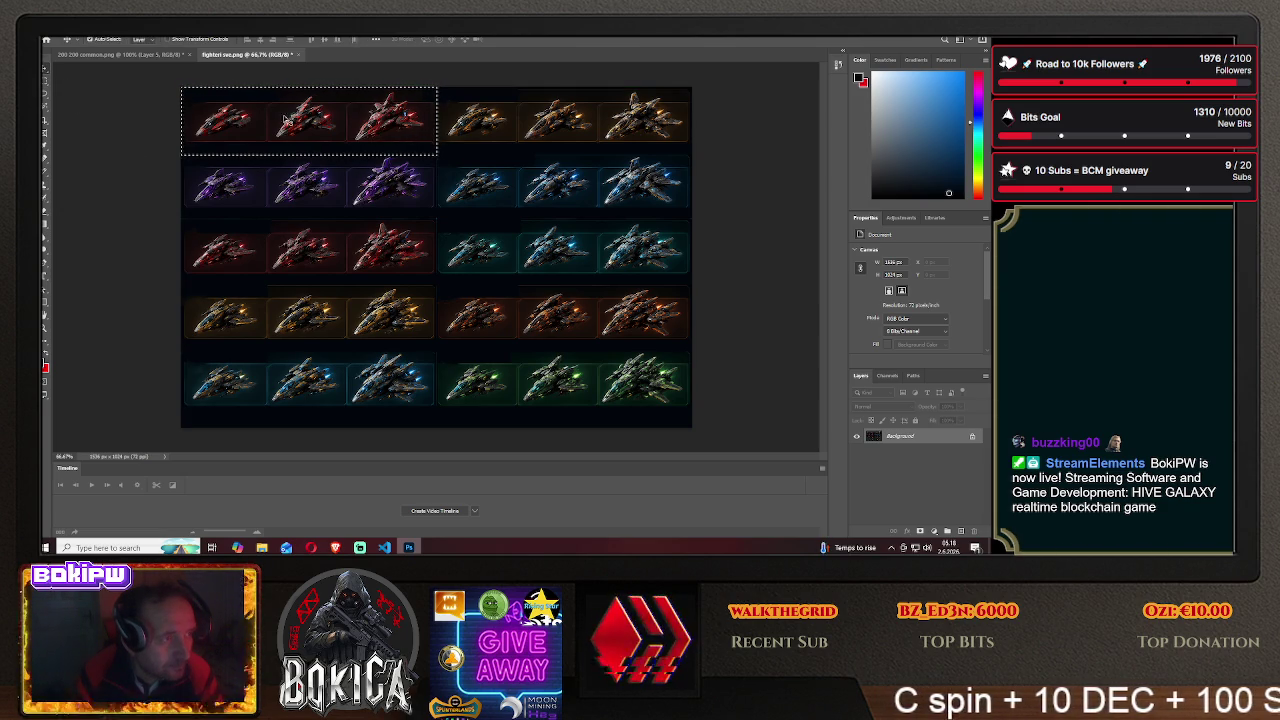
left_click_drag(275, 117, 128, 58)
left_click_drag(406, 227, 562, 259)
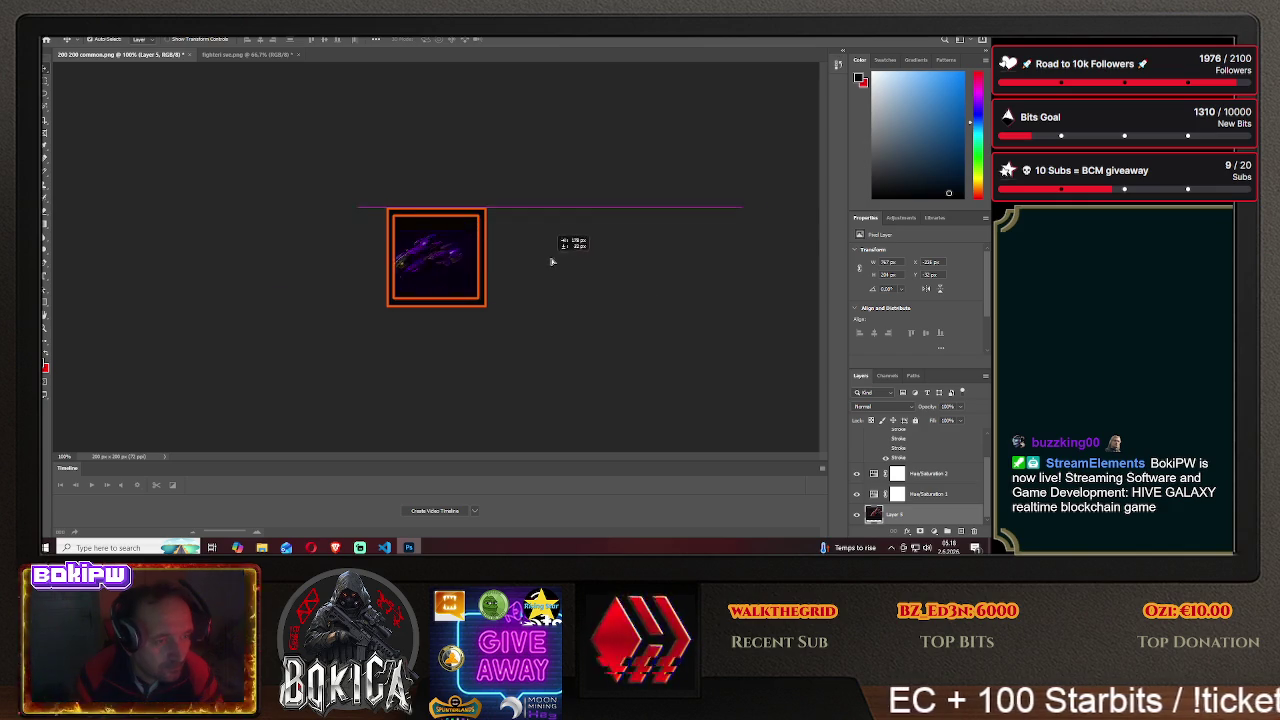
left_click_drag(562, 259, 566, 259)
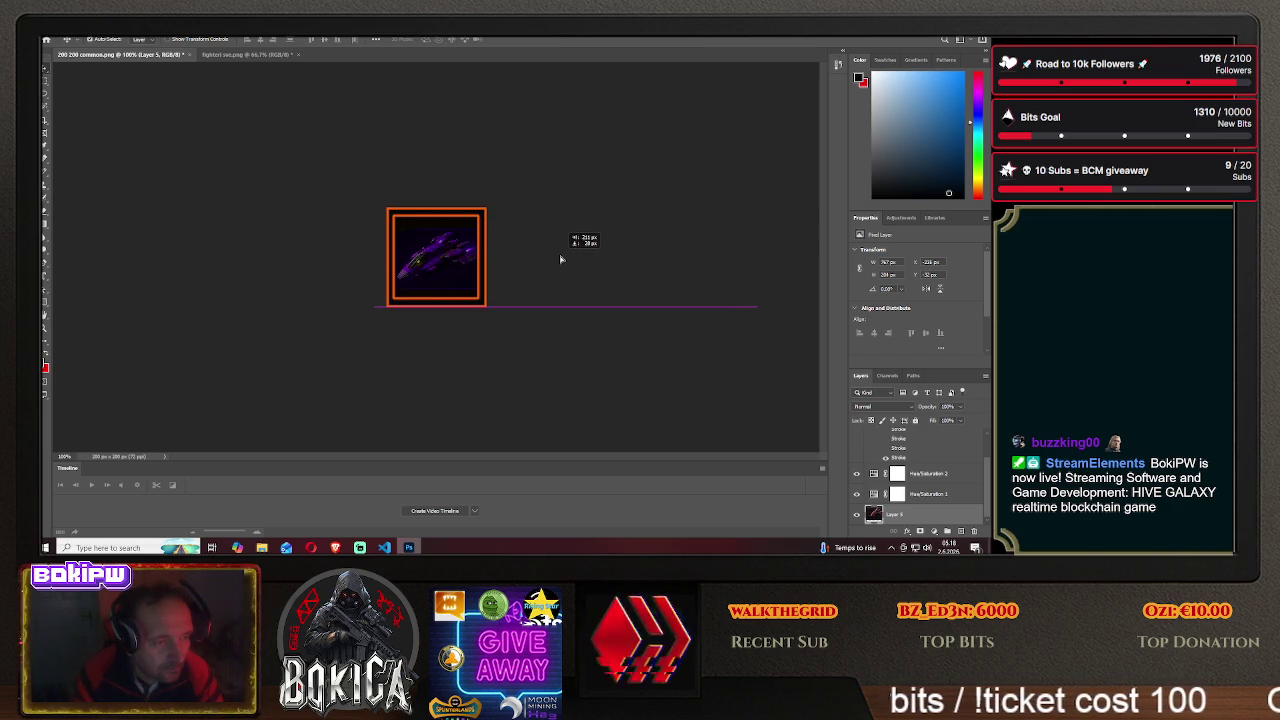
left_click_drag(560, 259, 560, 259)
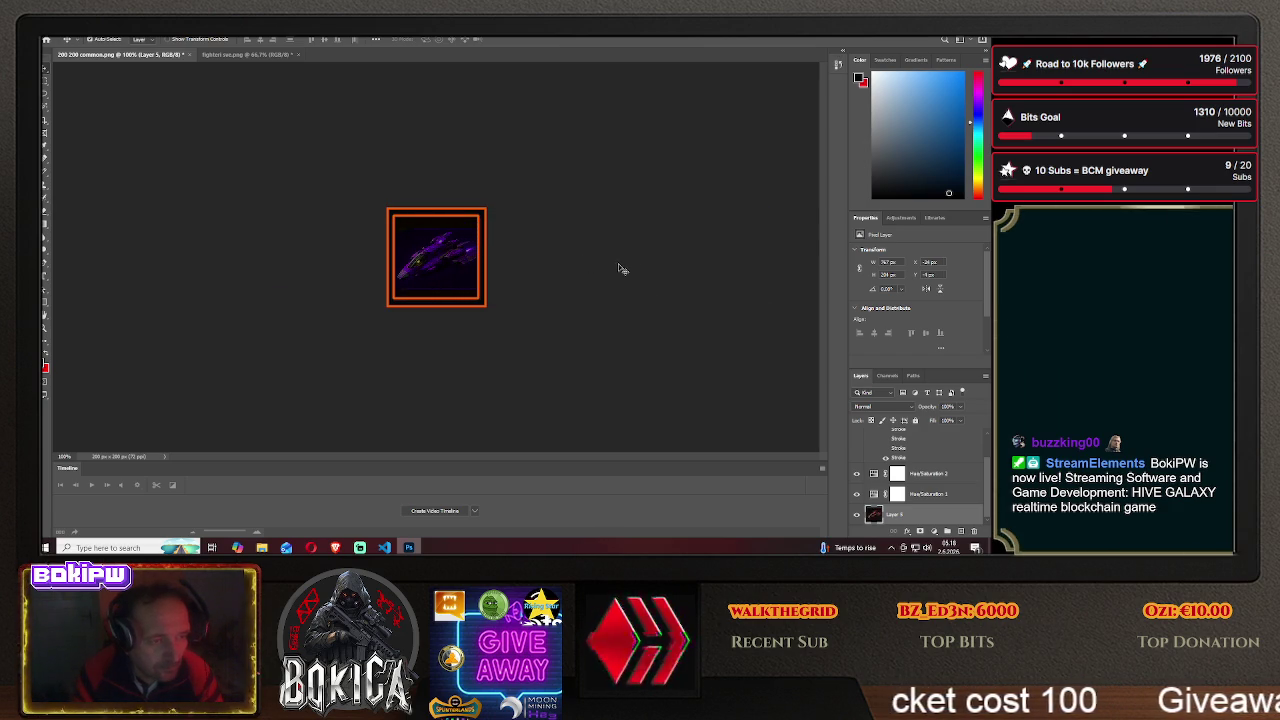
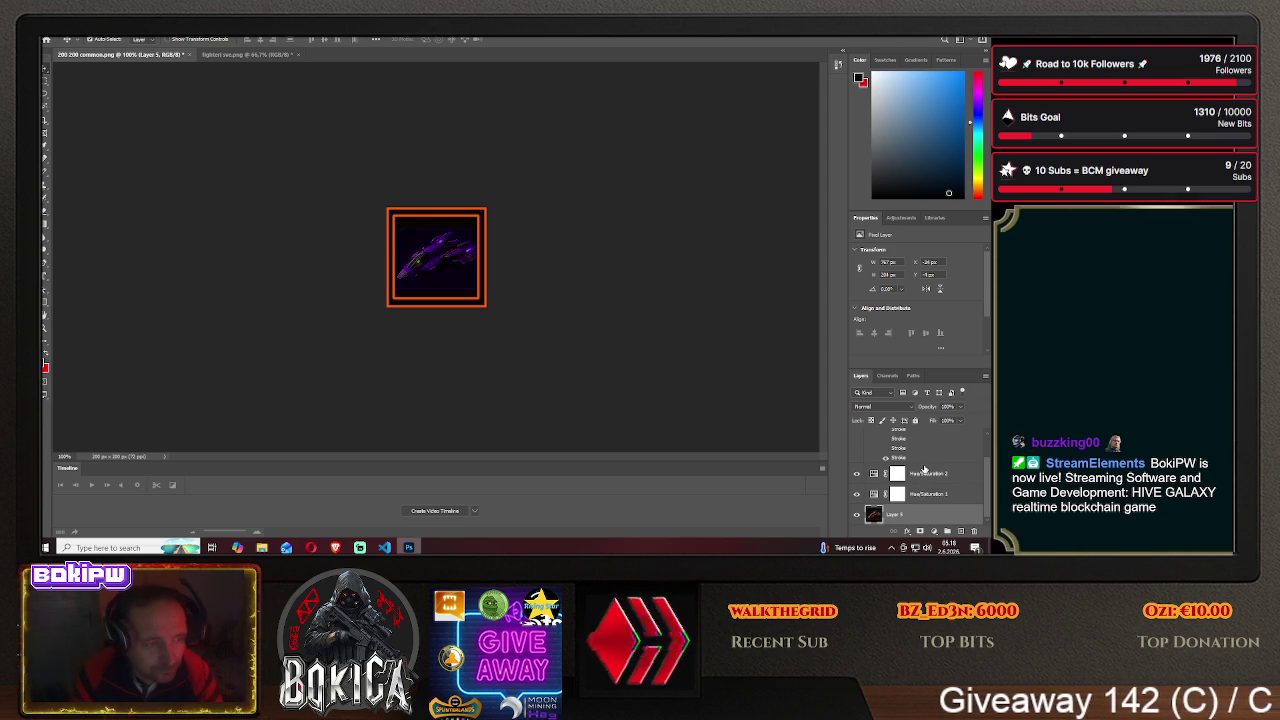
- Compare the game's blueprint cards with the fighter sprite sheet and the single-icon document
left_click(335, 547)
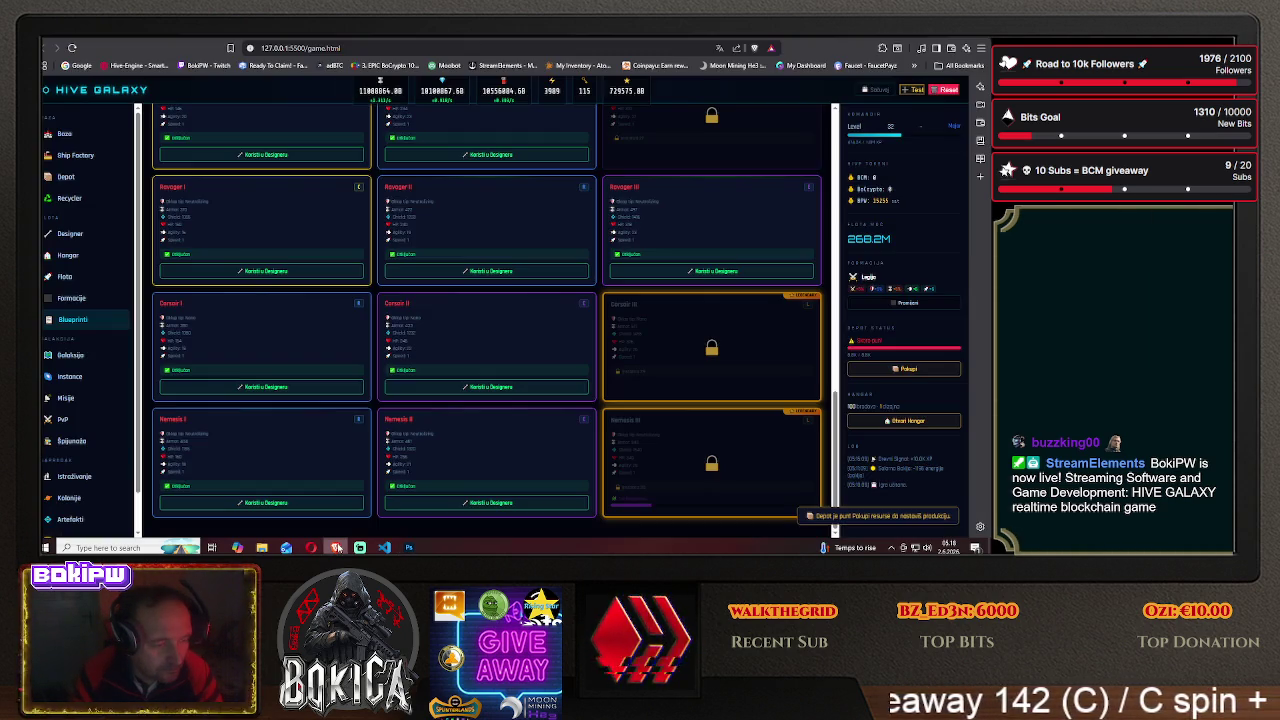
scroll(350, 470, "up", 2)
scroll(338, 444, "up", 1)
scroll(335, 444, "up", 2)
scroll(332, 444, "up", 2)
scroll(335, 440, "up", 1)
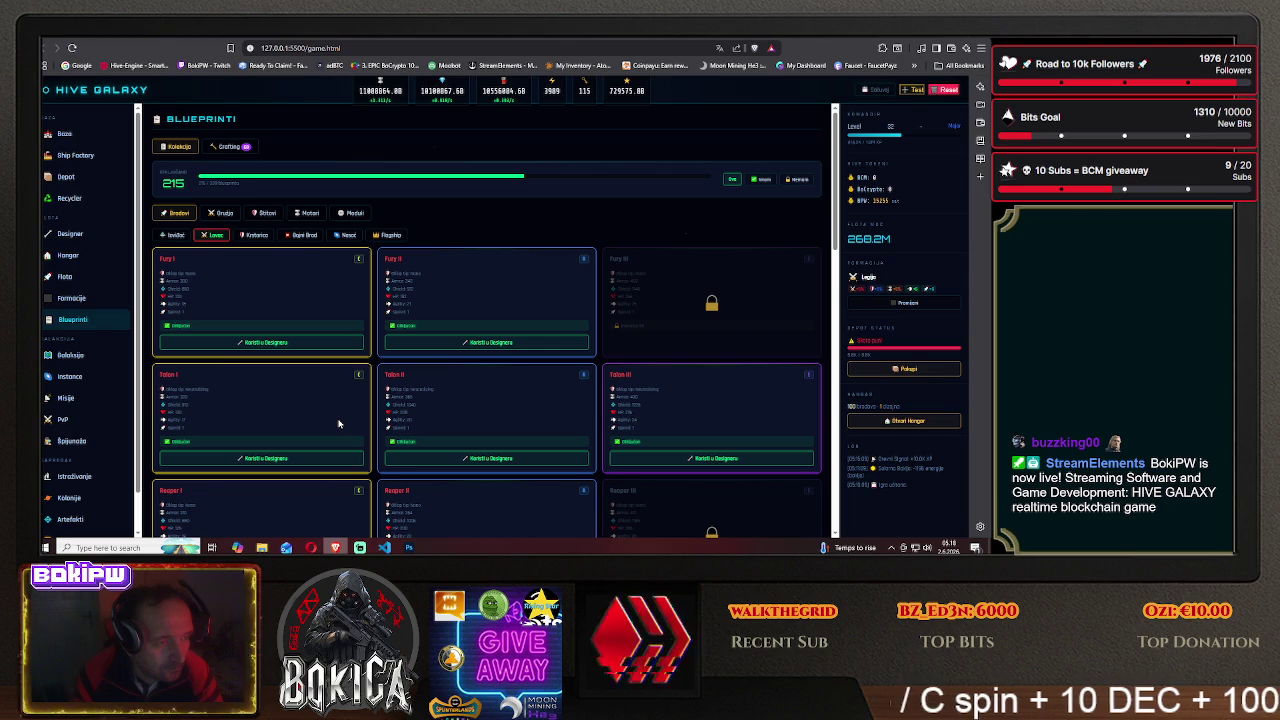
left_click(409, 547)
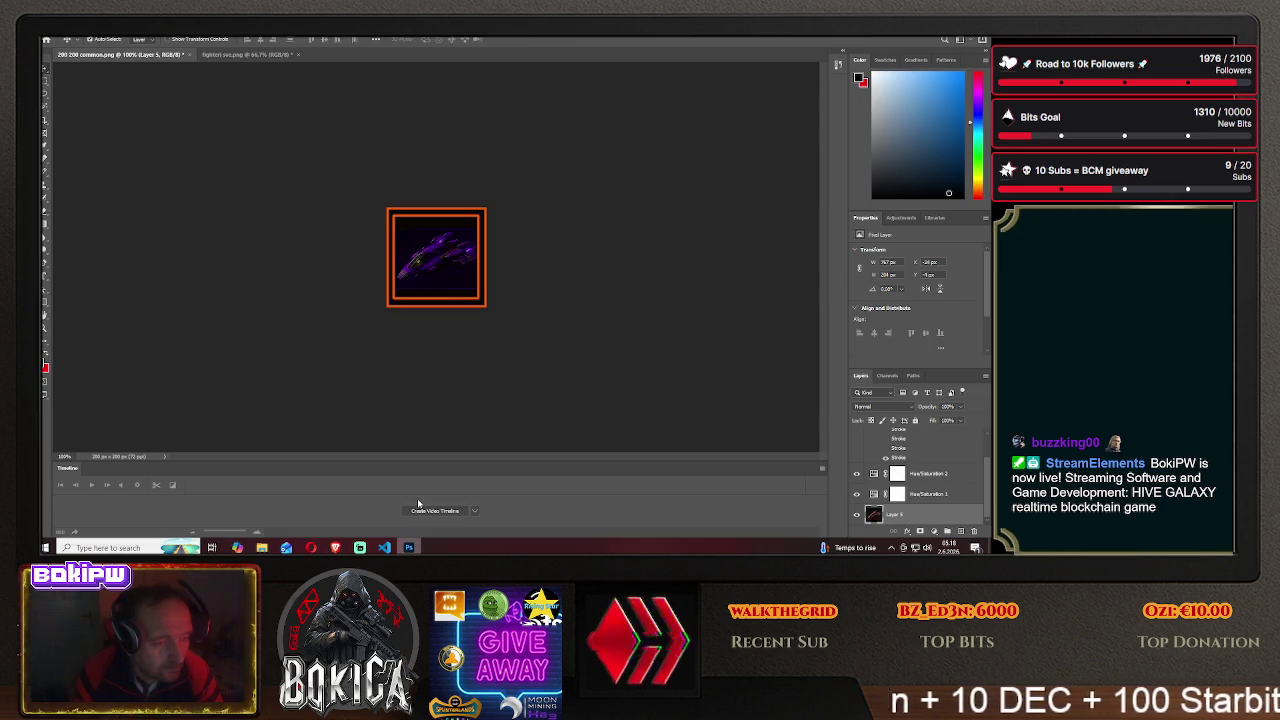
left_click(244, 57)
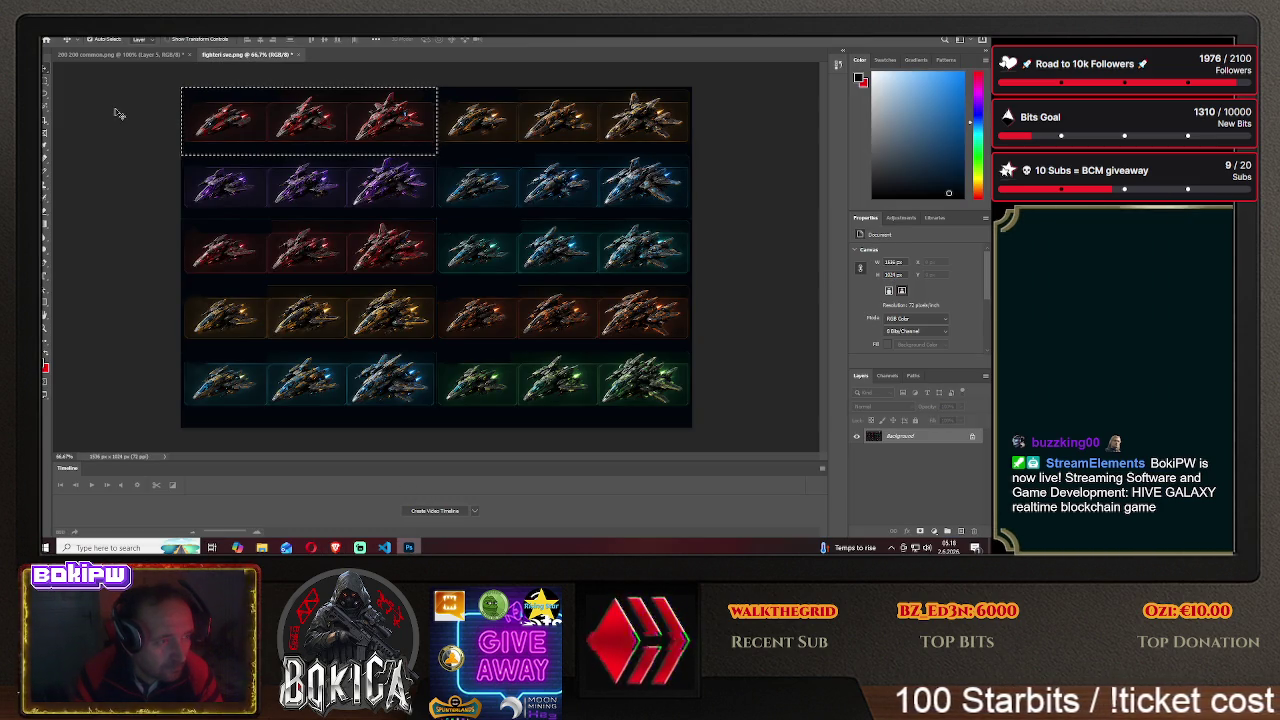
left_click(115, 54)
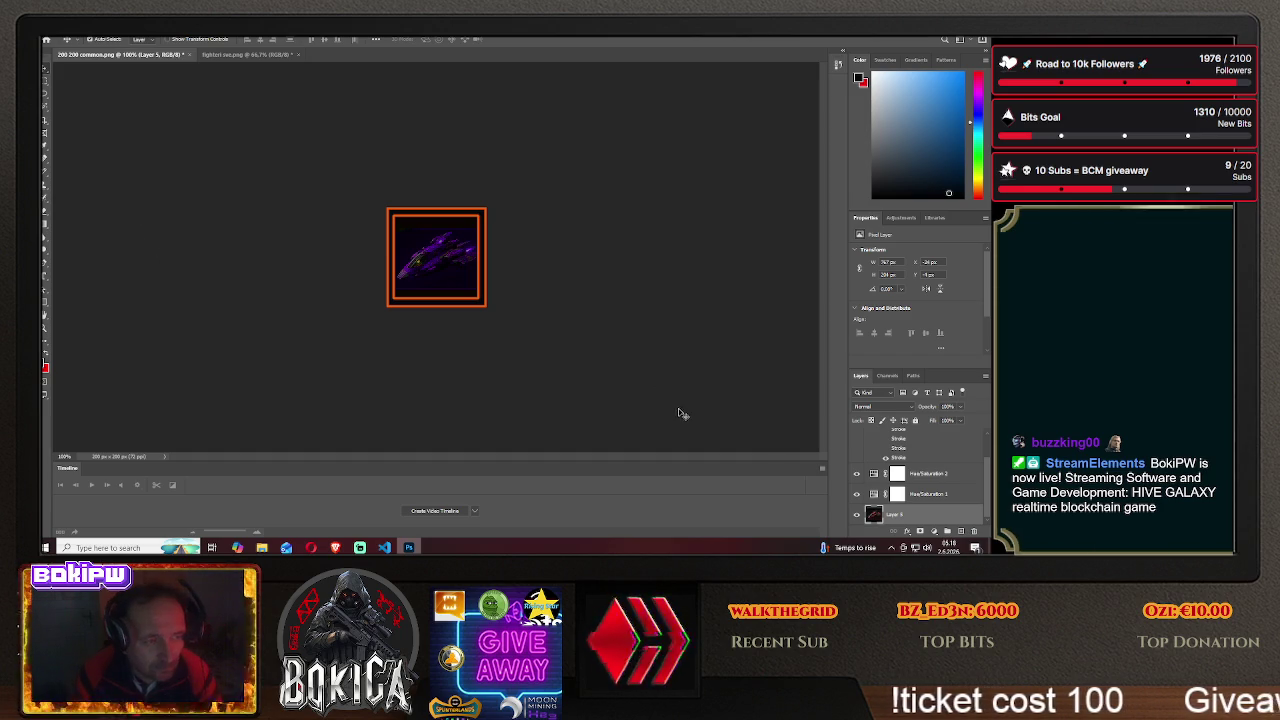
- Toggle the Hue/Saturation 1 and 2 adjustment layers until the fighter turns dark red
left_click(856, 476)
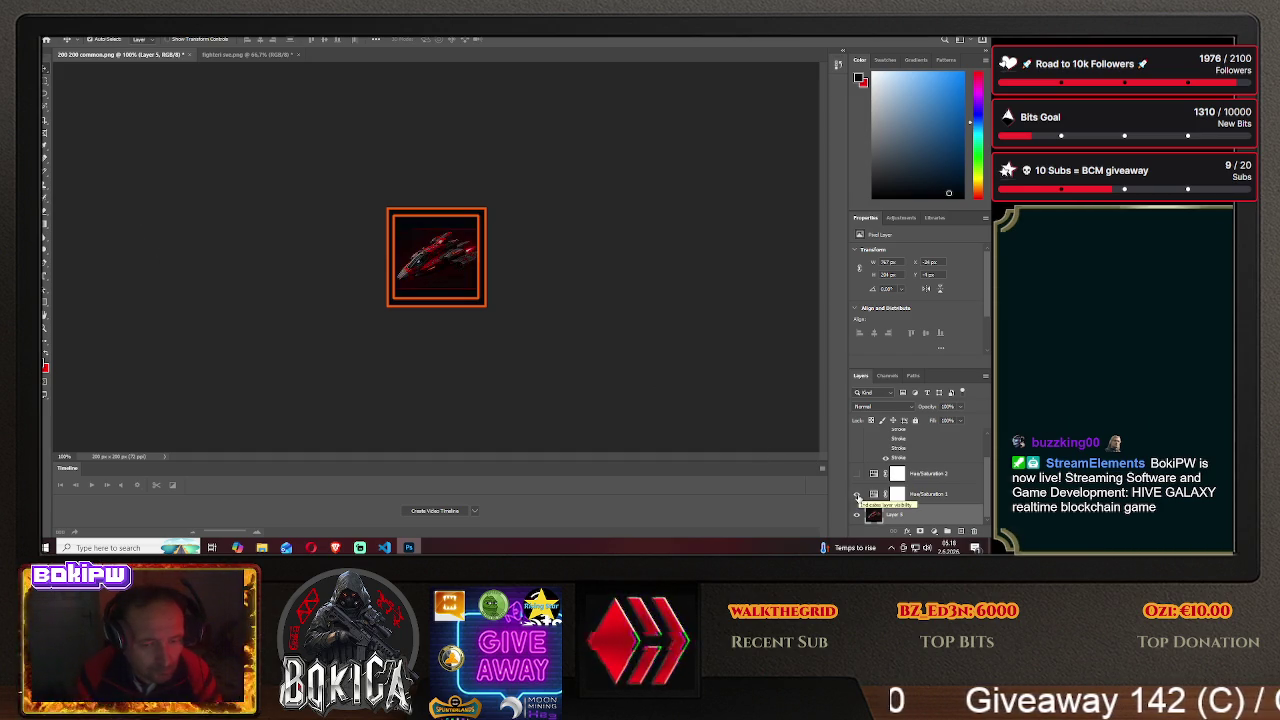
left_click(857, 496)
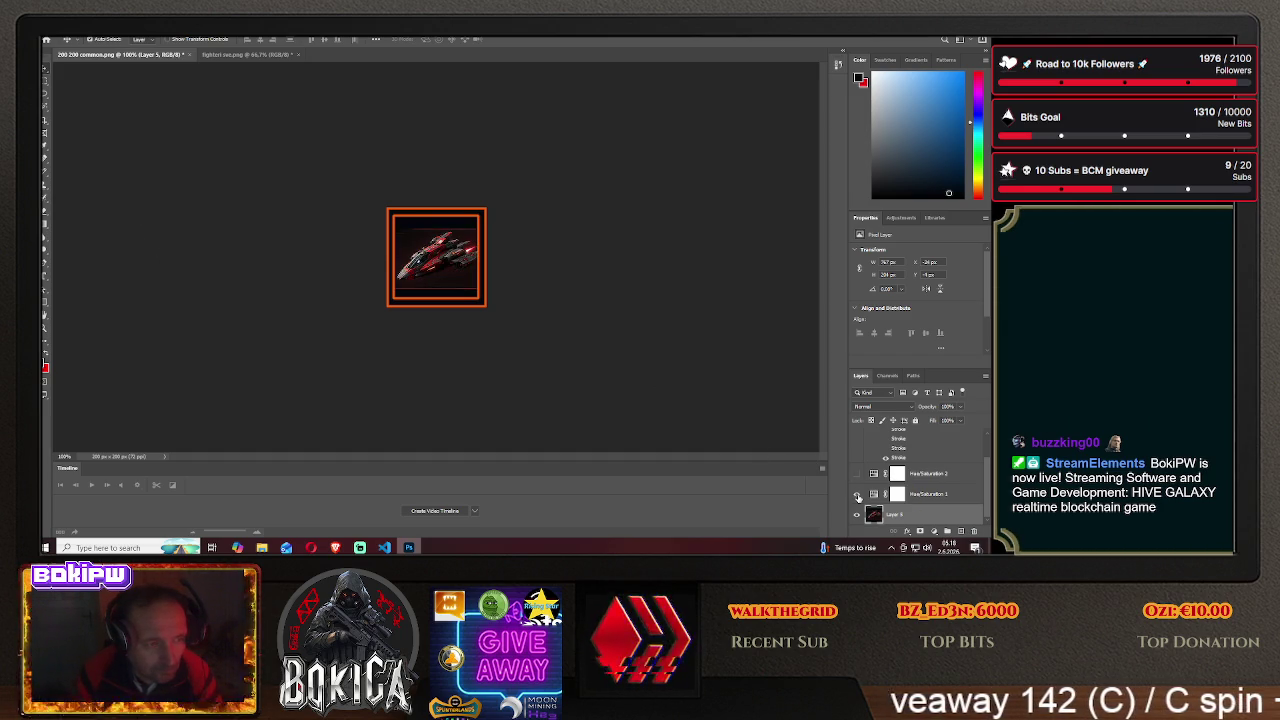
left_click(857, 496)
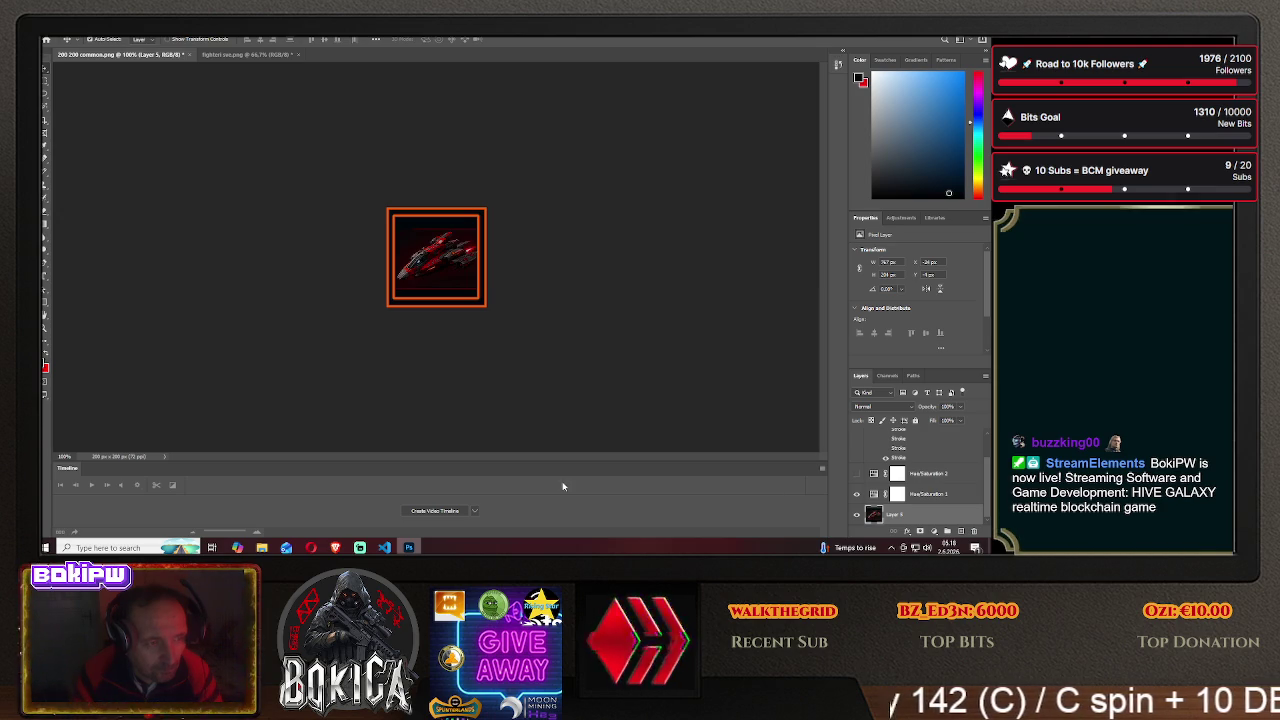
- Check the red fighter icon against the sprite sheet and the game's blueprint cards
key("alt+Tab")
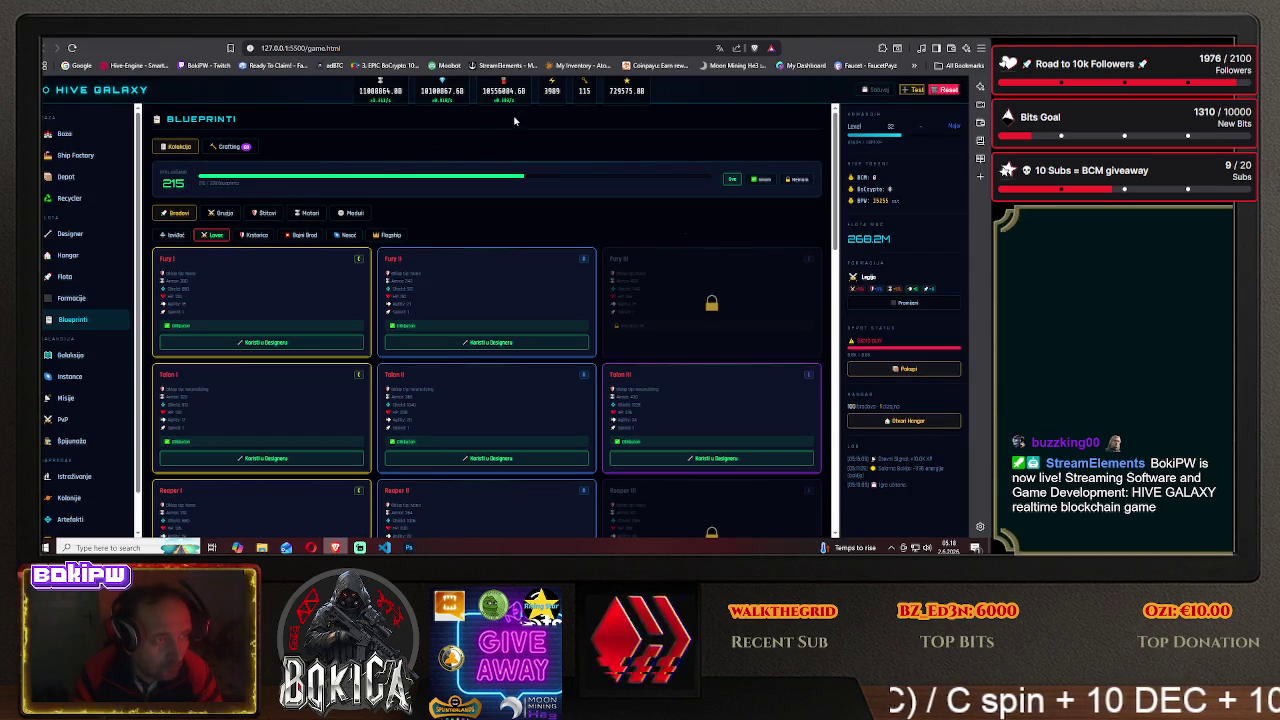
key("alt+Tab")
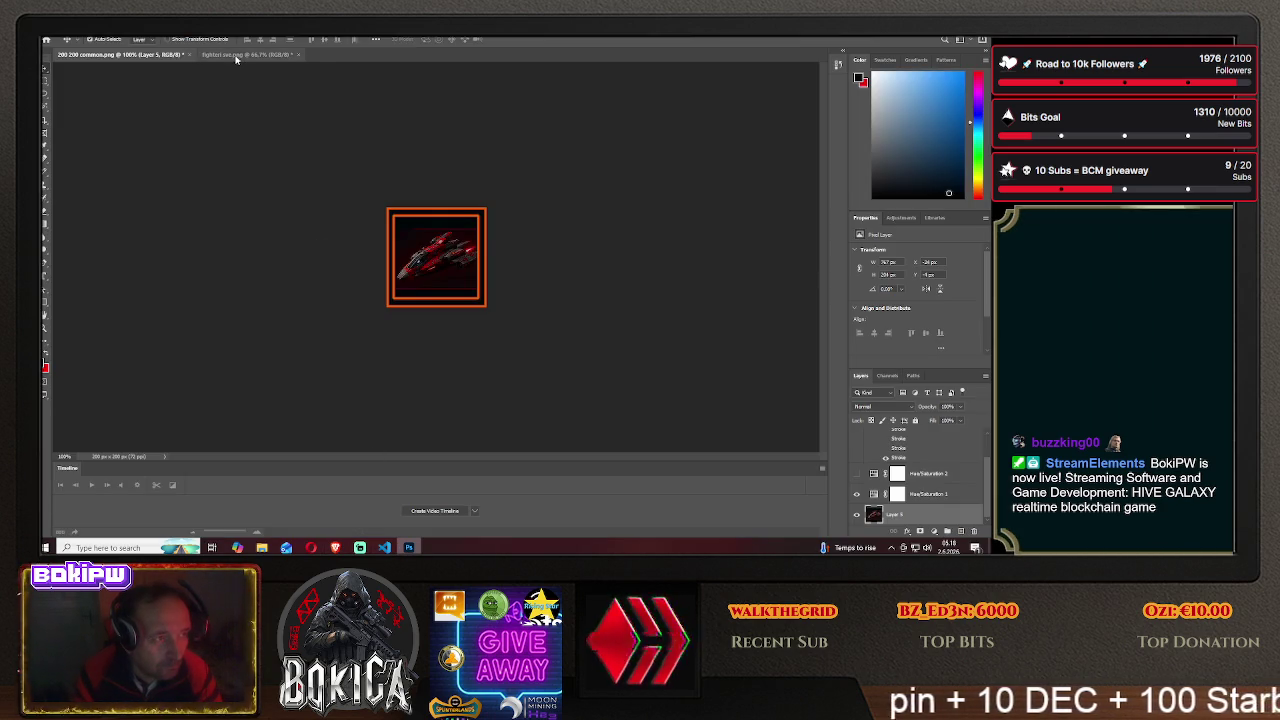
left_click(236, 55)
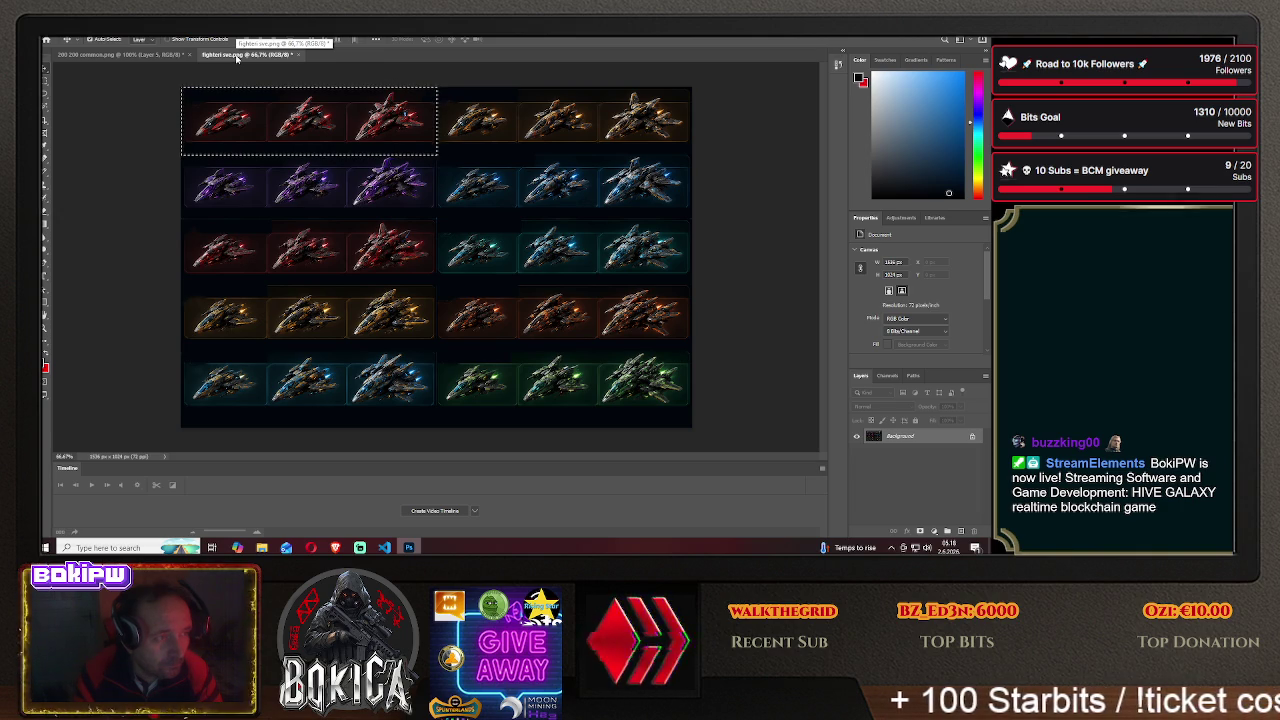
left_click(120, 54)
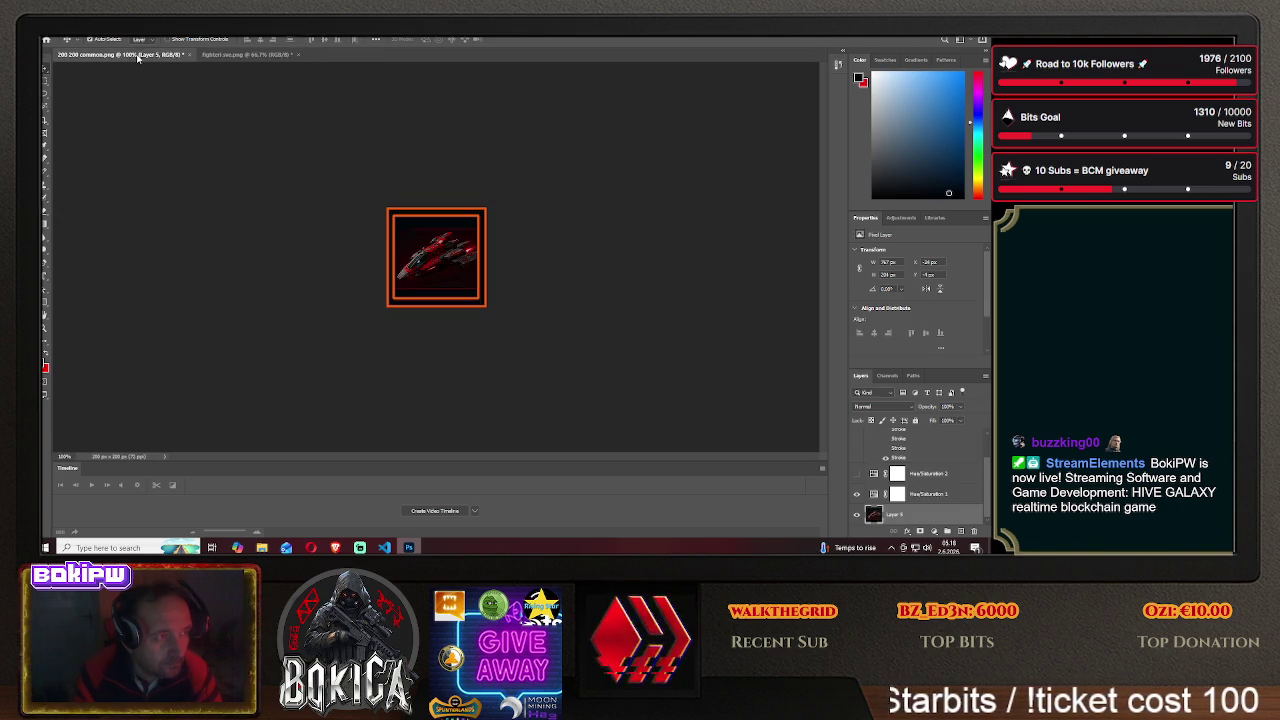
left_click(335, 547)
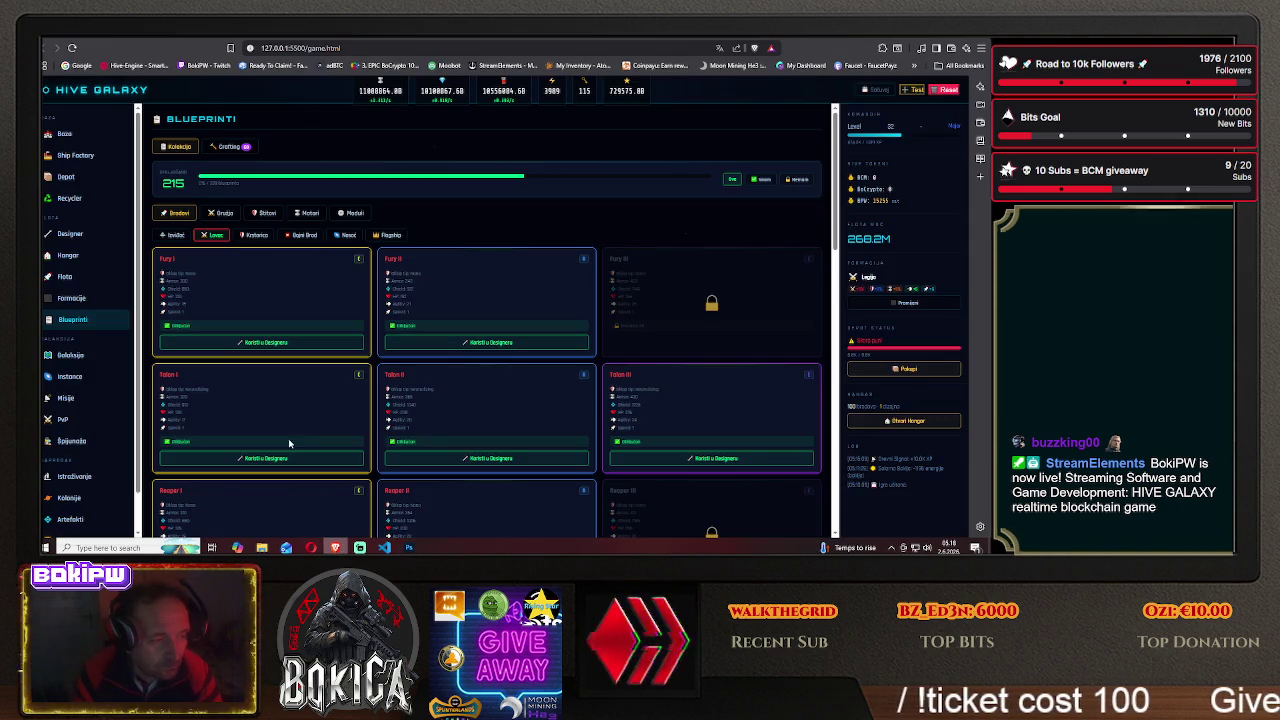
left_click(408, 547)
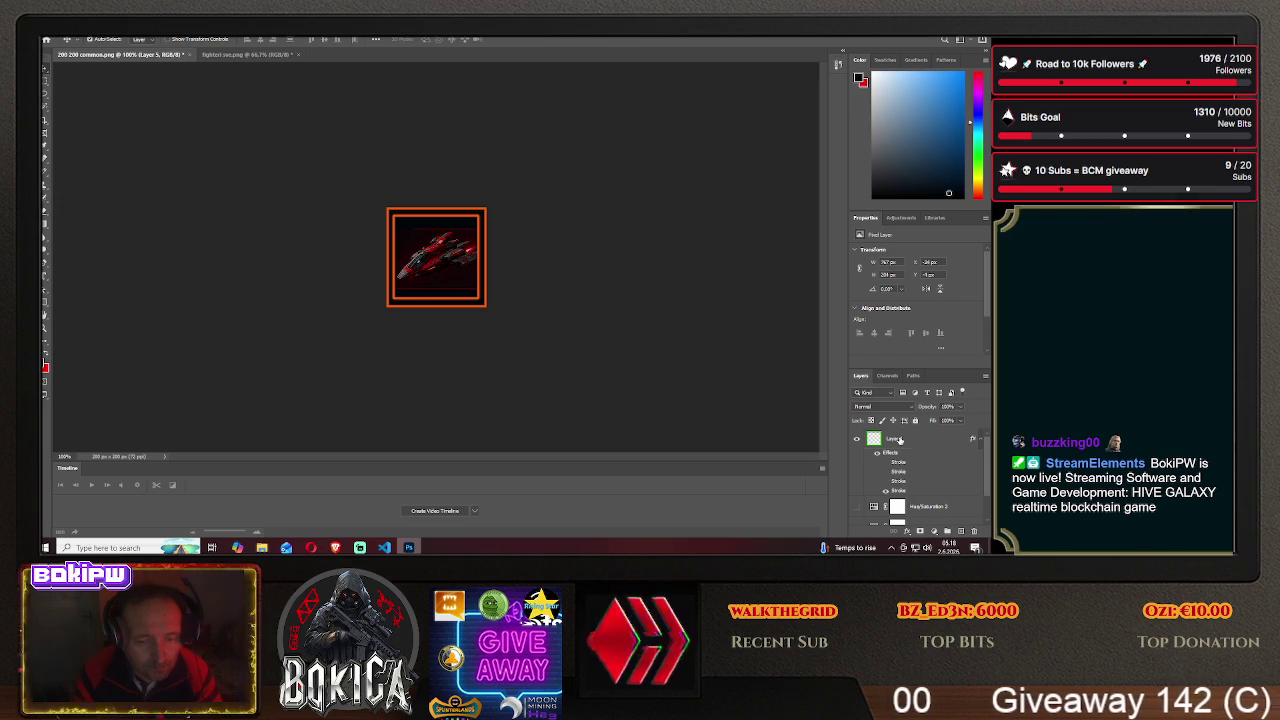
- Enable the green Stroke in the icon layer's Blending Options so the frame is green
right_click(899, 439)
left_click(880, 38)
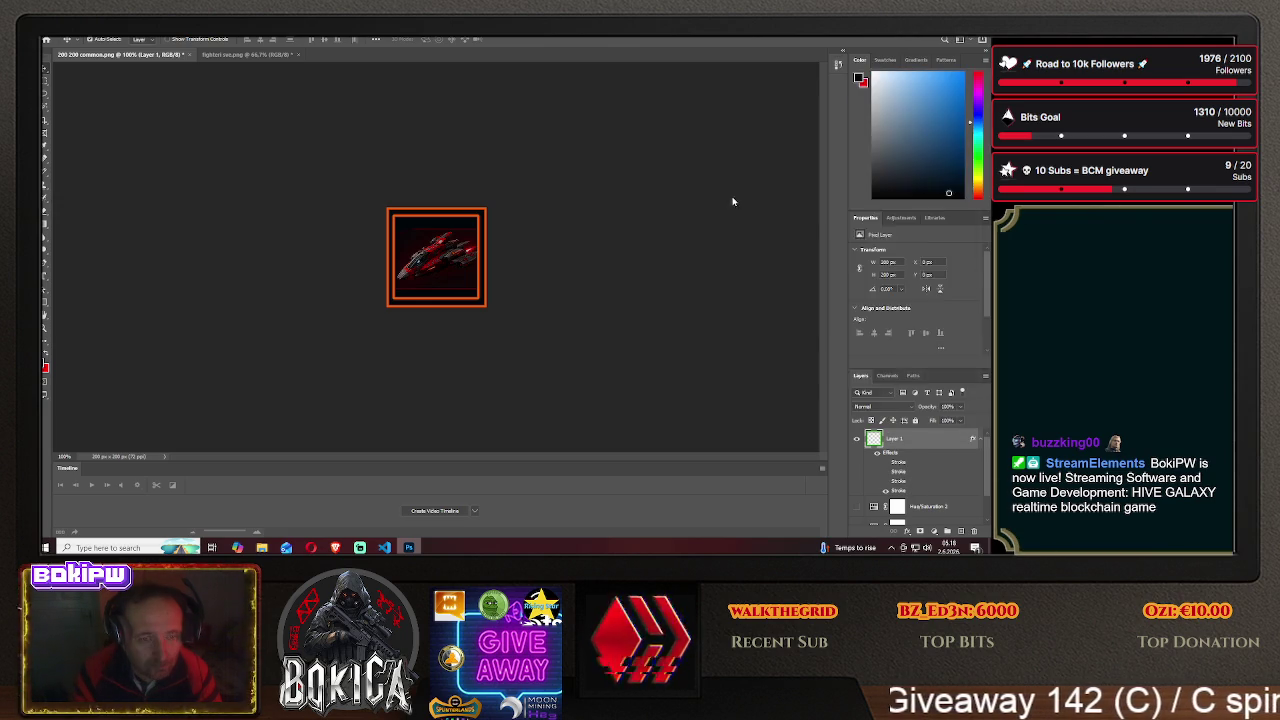
left_click(607, 270)
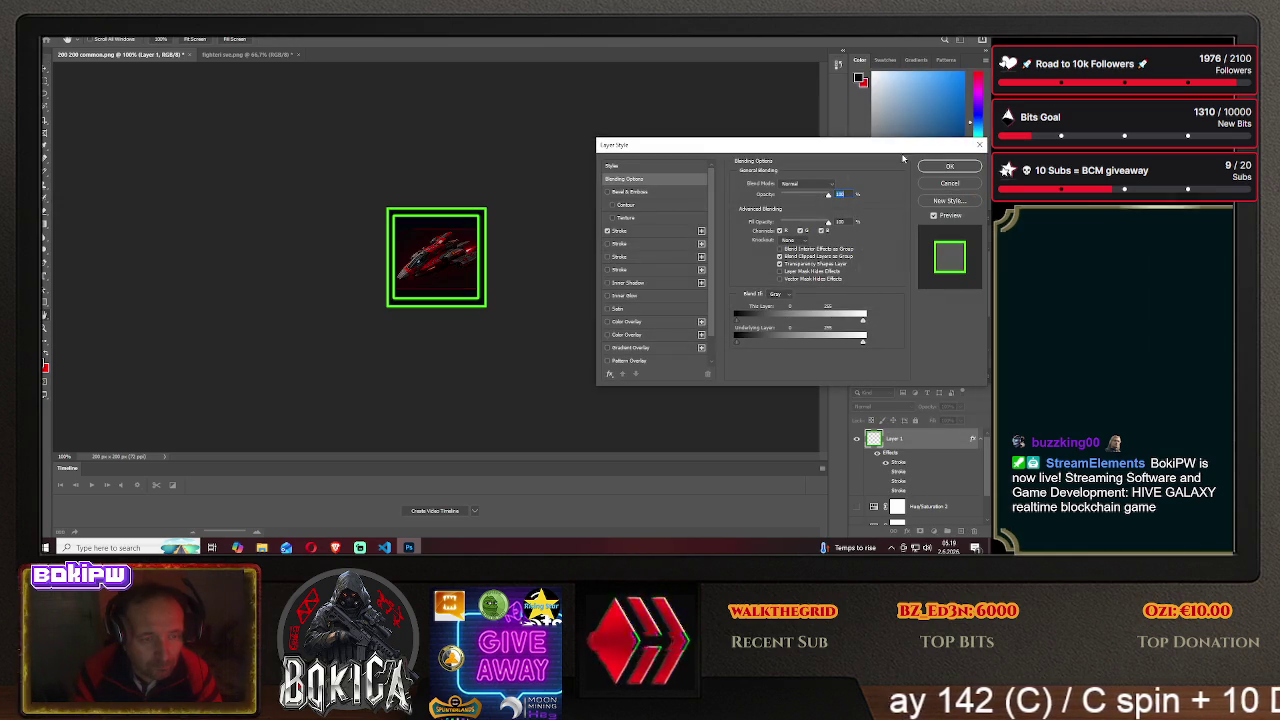
left_click(949, 166)
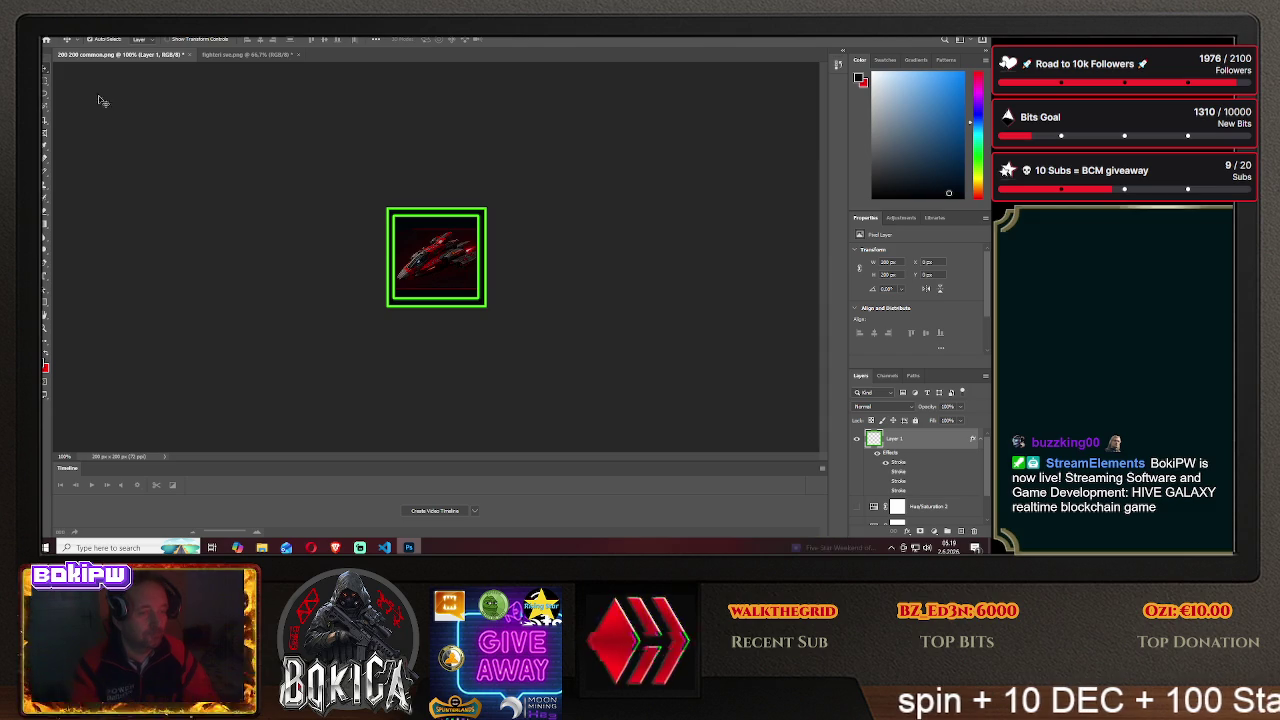
left_click(47, 39)
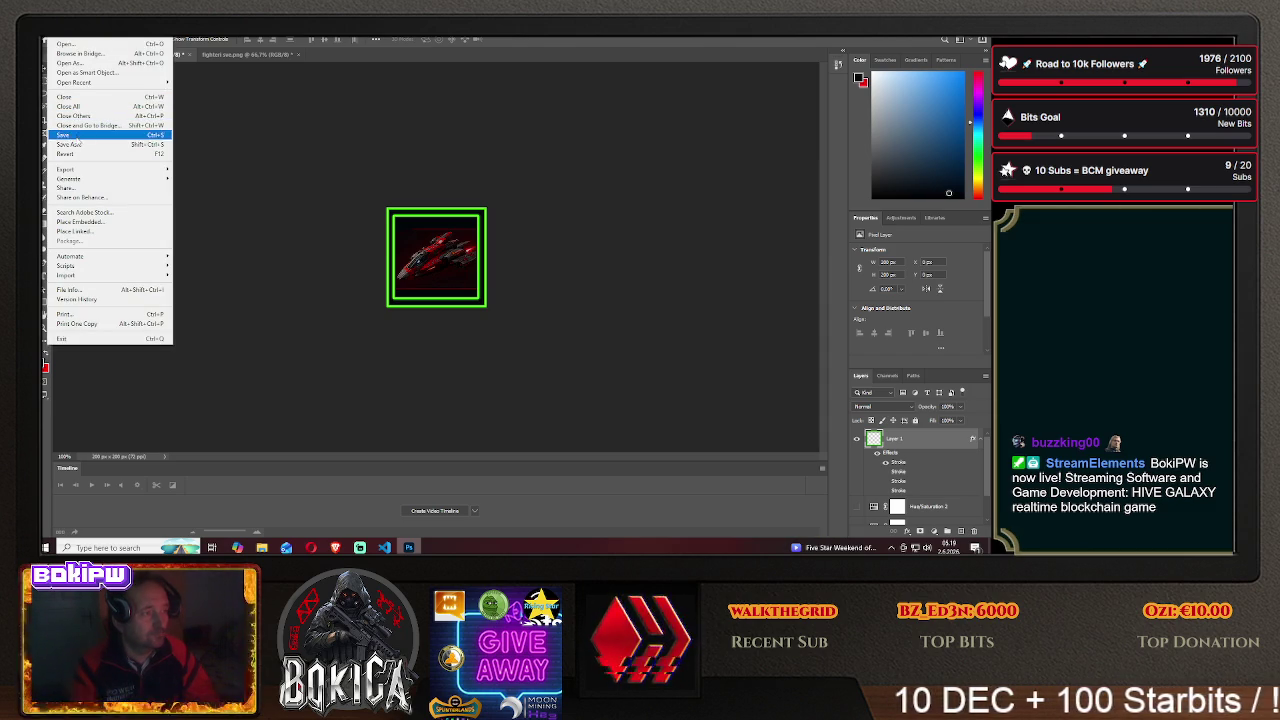
- Save the icon on the computer as PNG 'fury1' in HIVE GALAXY > img, accepting PNG options
left_click(65, 135)
left_click(571, 370)
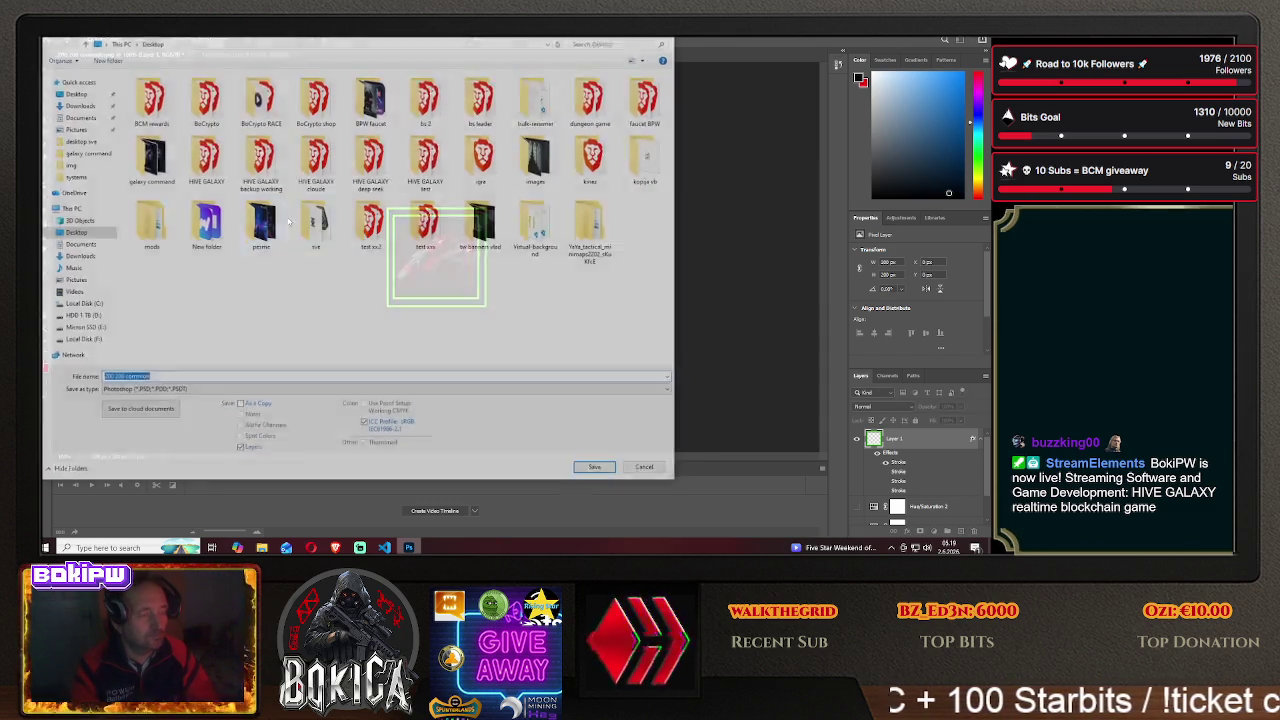
double_click(205, 155)
double_click(146, 110)
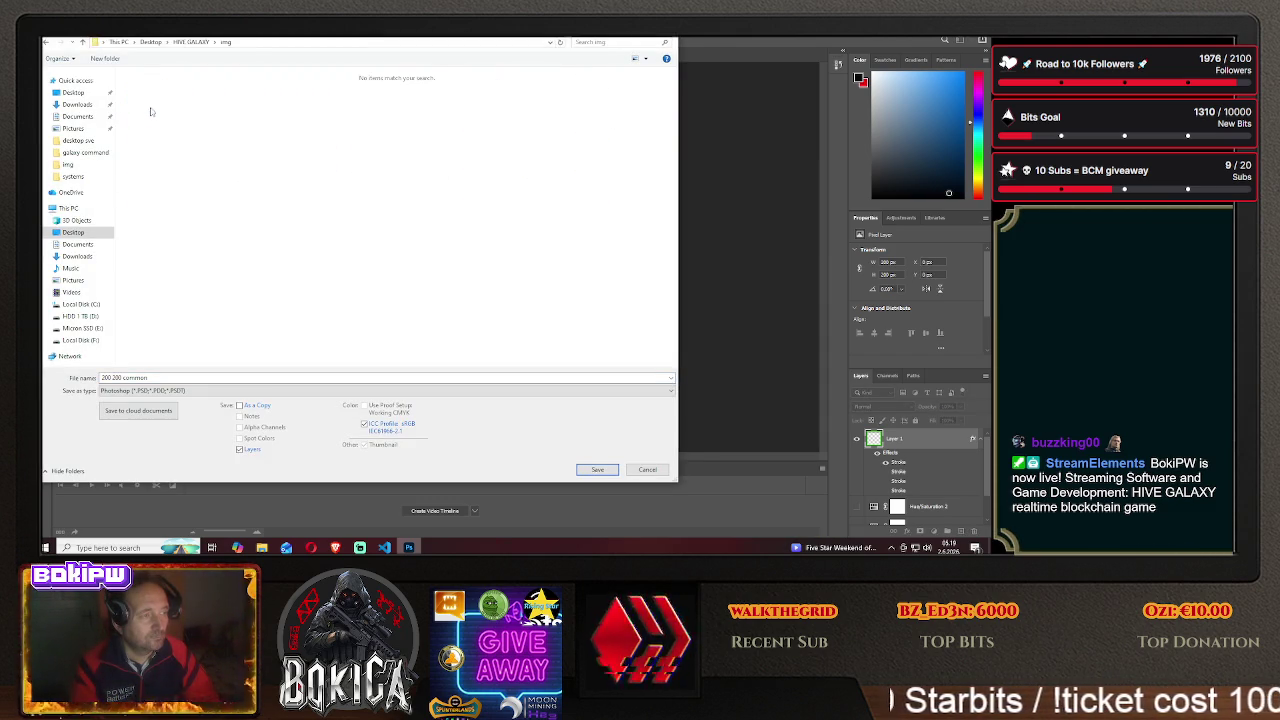
left_click(150, 390)
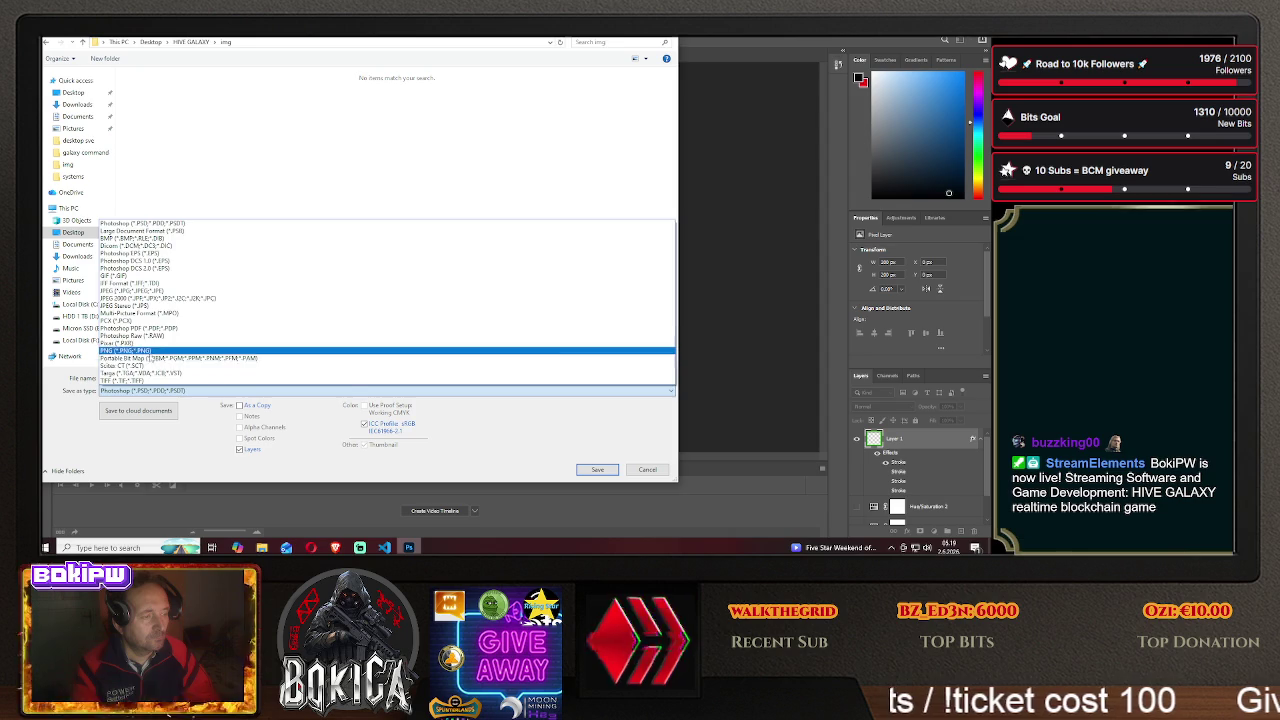
left_click(148, 365)
left_click(149, 377)
type("f")
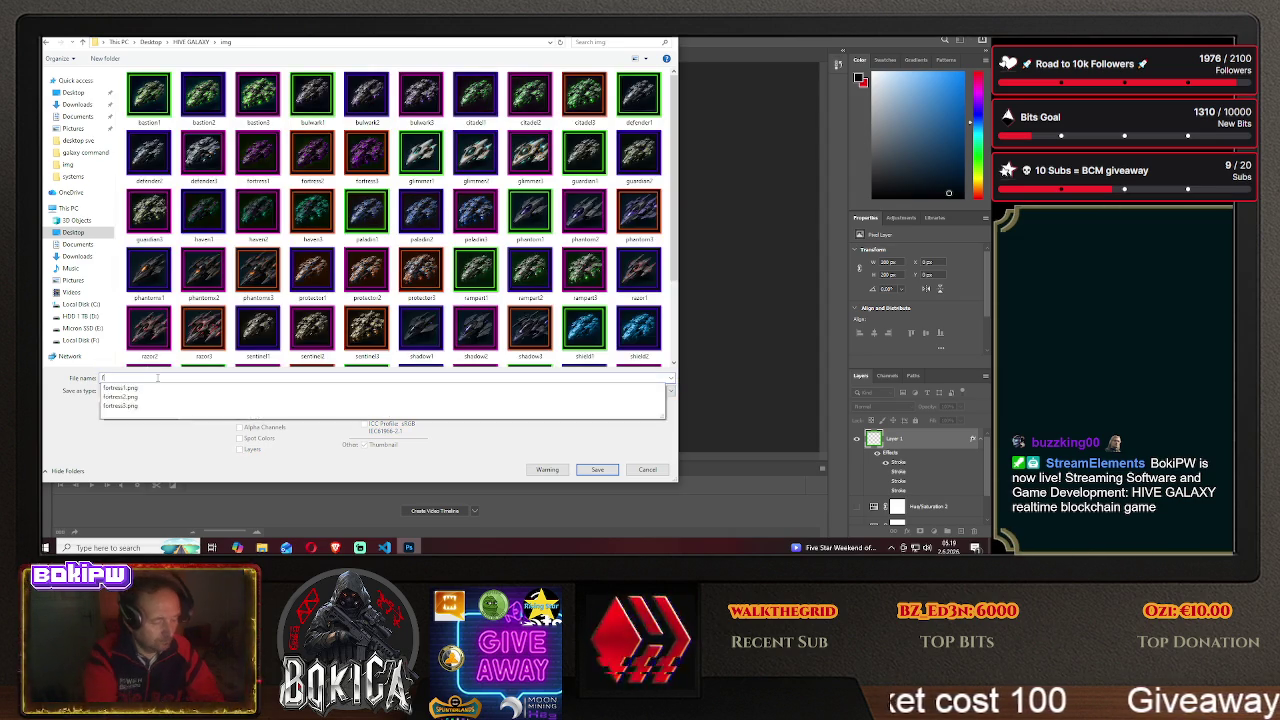
type("ury1")
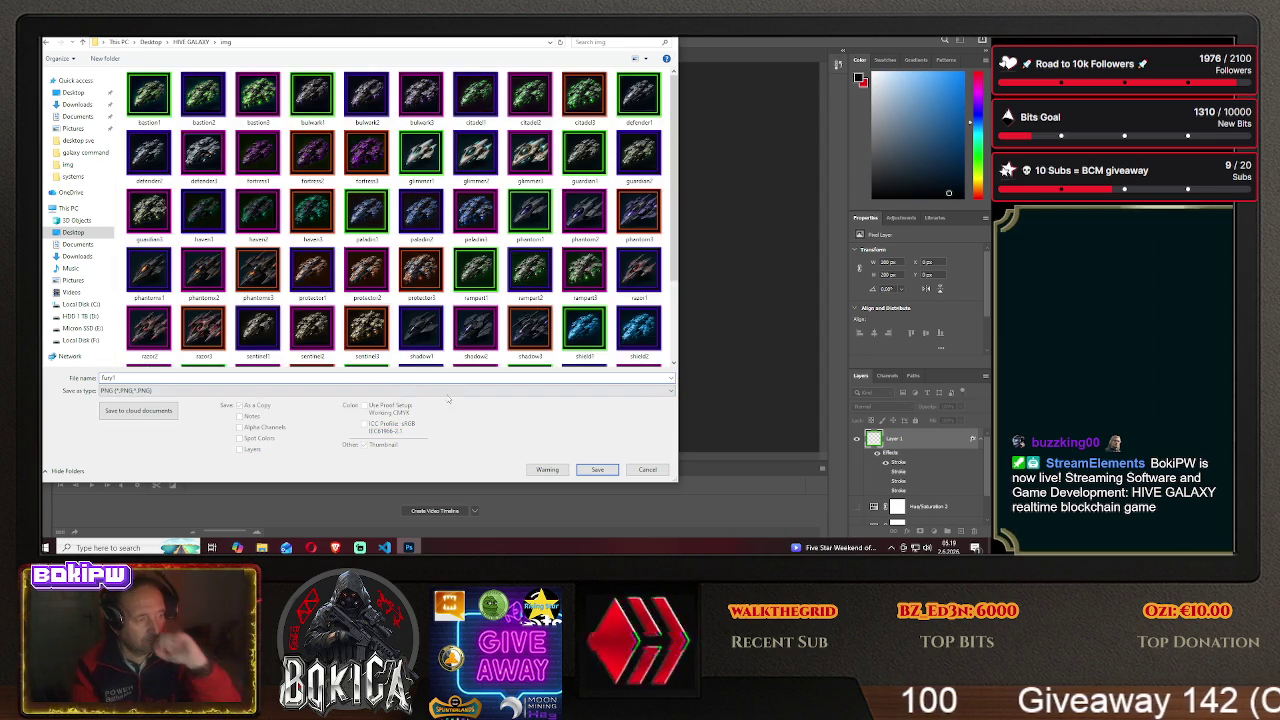
left_click(582, 470)
left_click(568, 178)
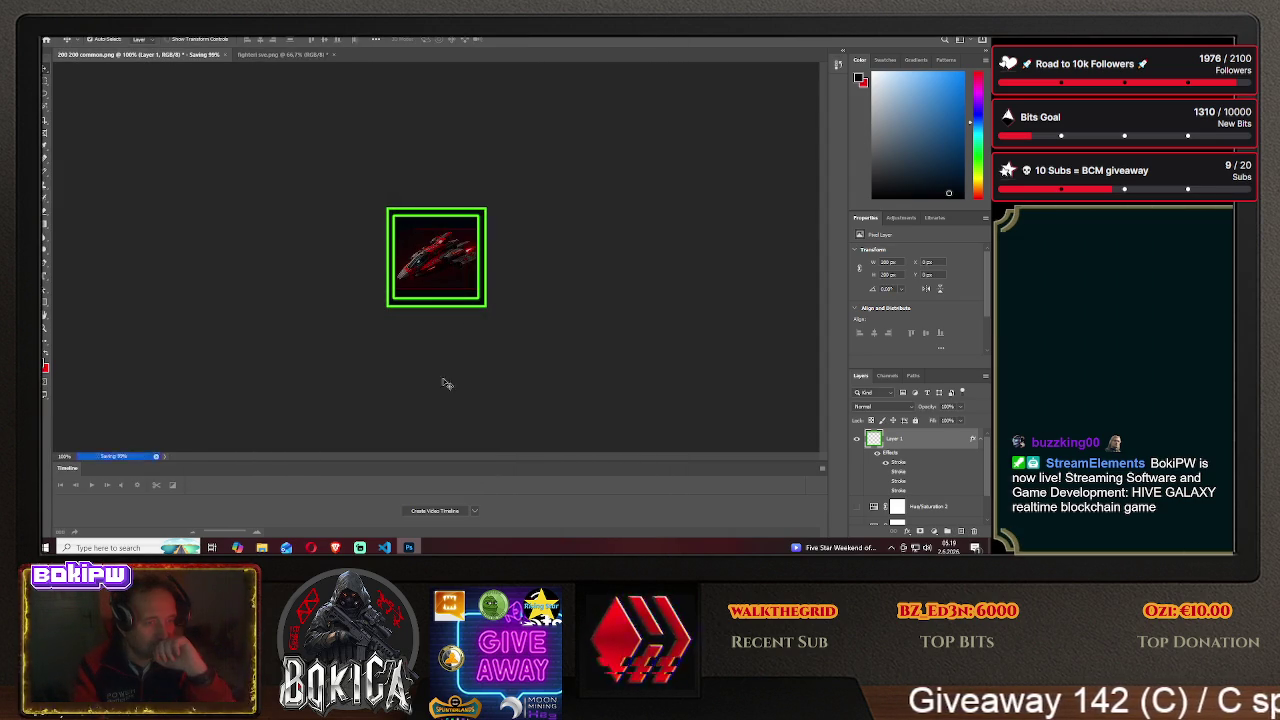
left_click(335, 547)
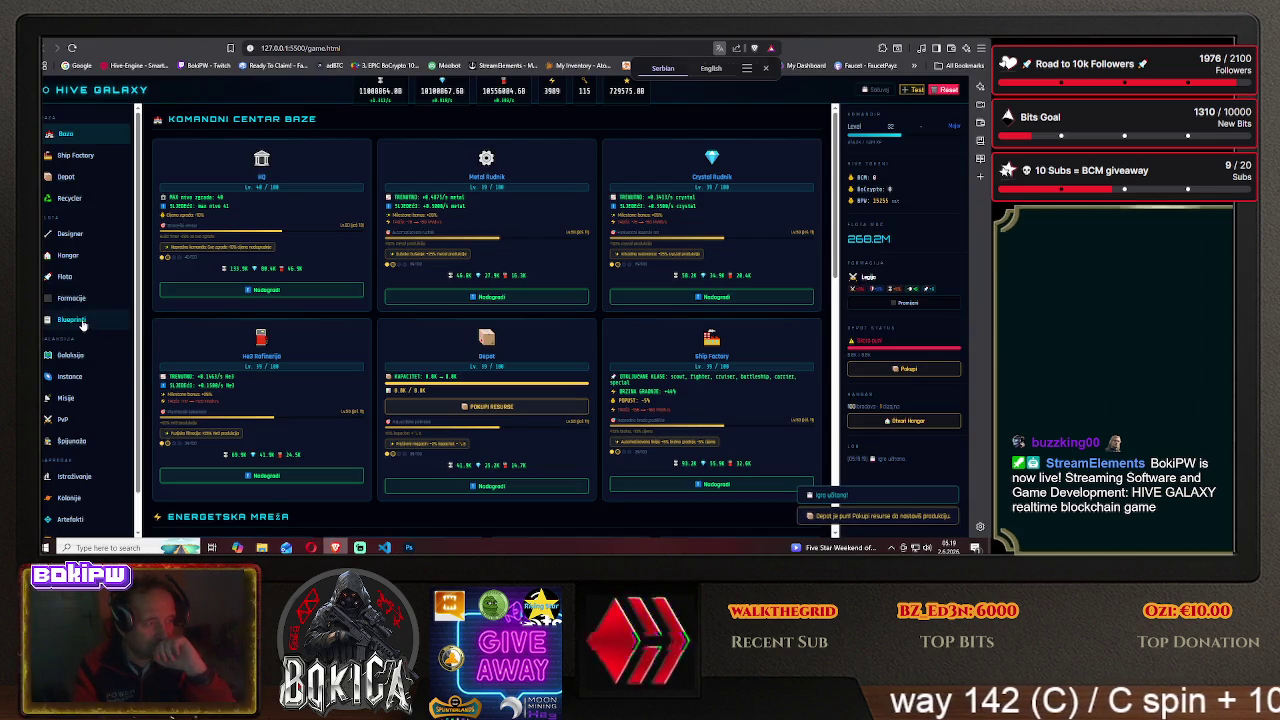
- Upgrade the HQ, Metal mine, resource buildings, Depot and Ship Factory on the base overview
left_click(86, 320)
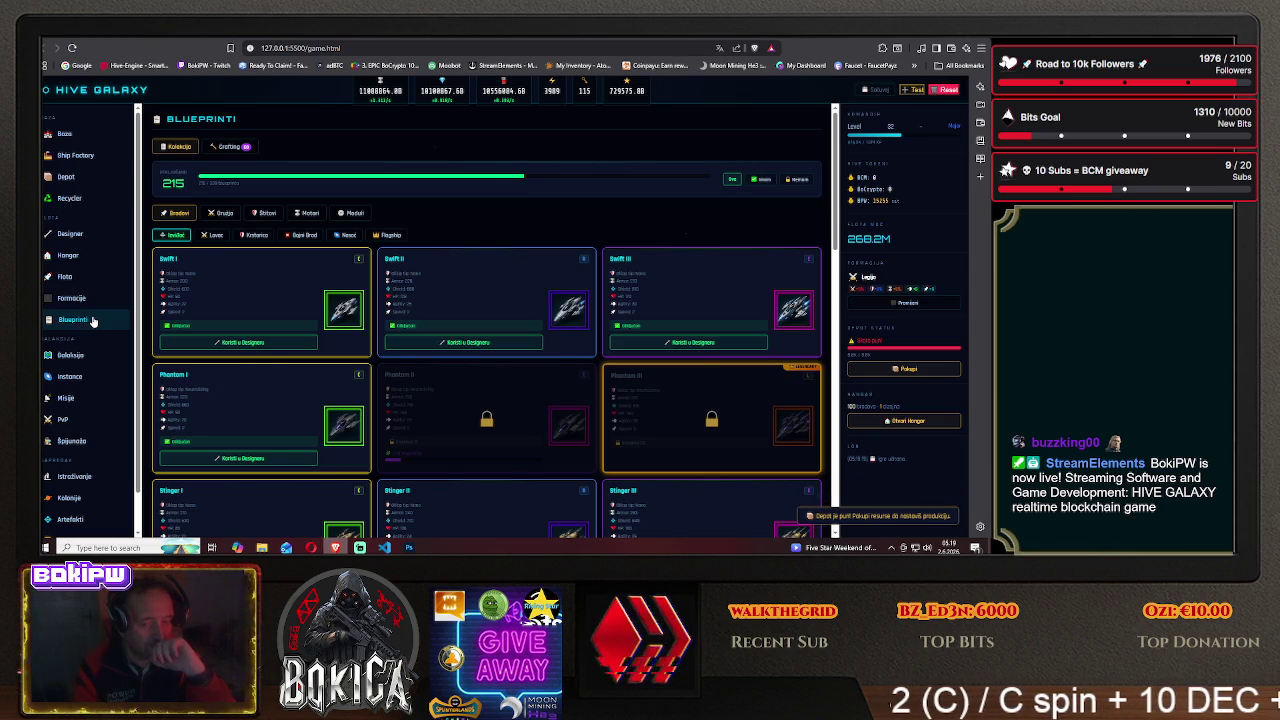
left_click(68, 179)
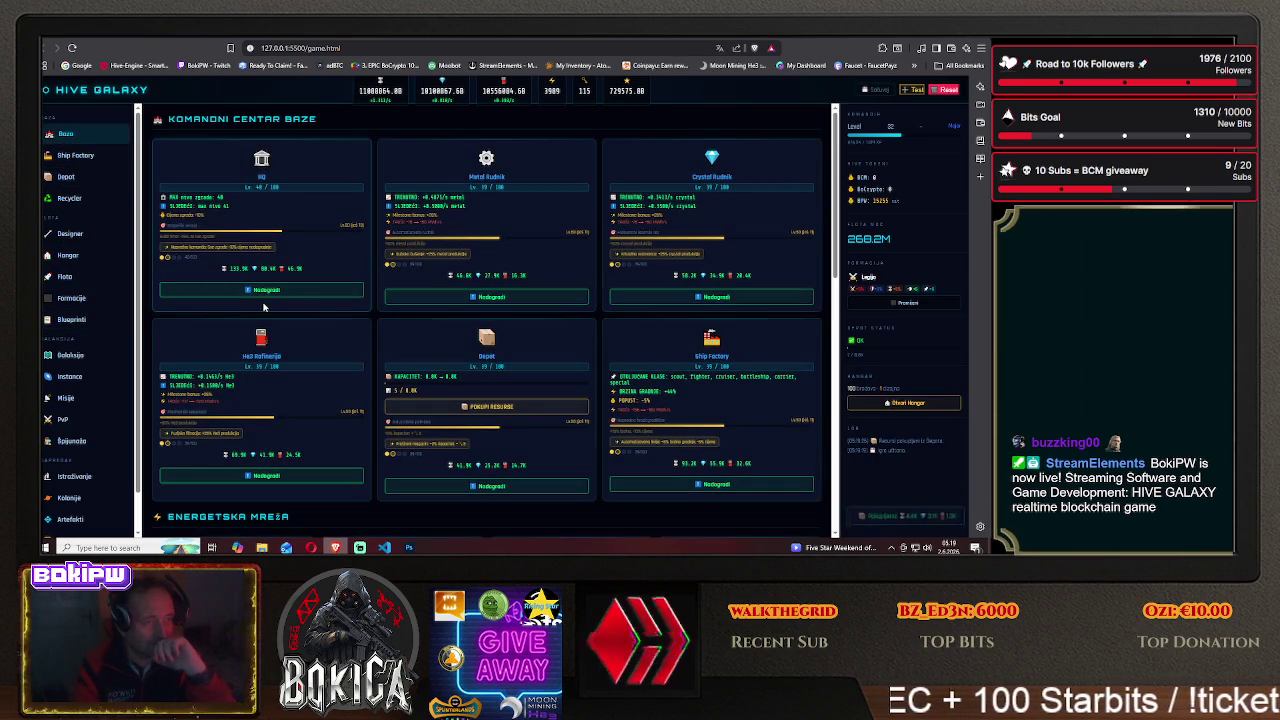
left_click(265, 290)
left_click(484, 297)
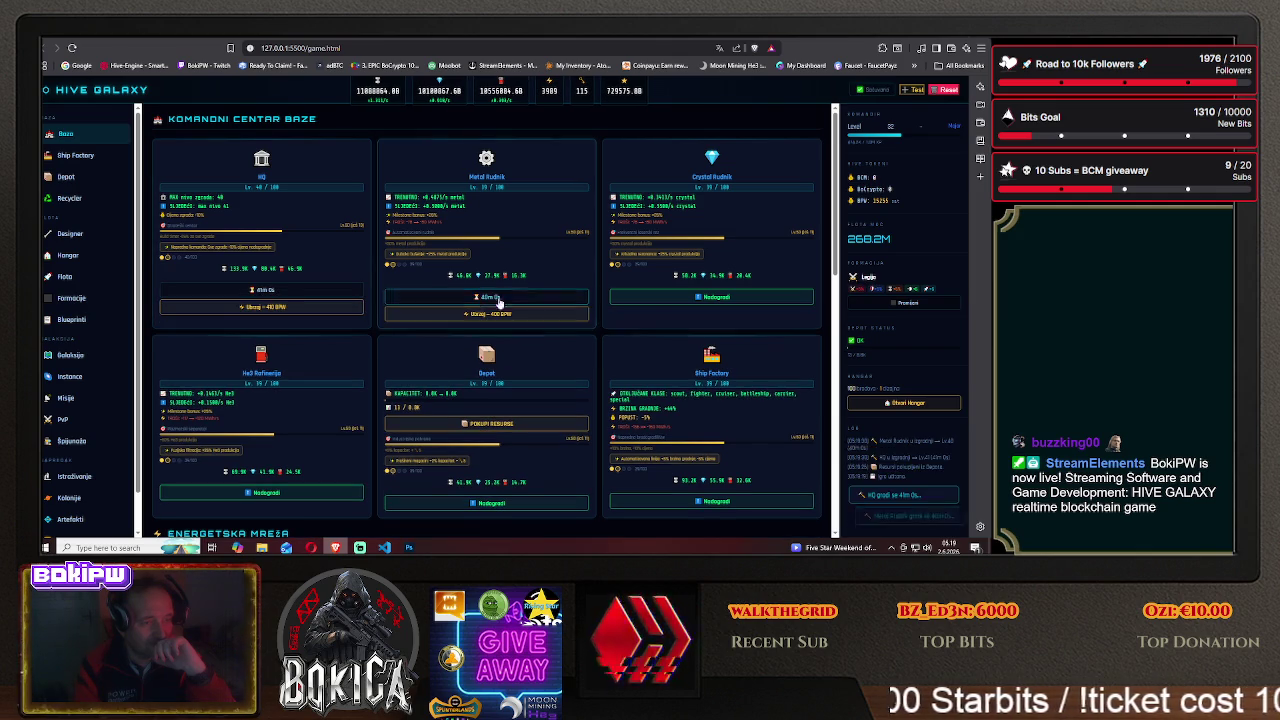
left_click(711, 297)
scroll(500, 350, "down", 1)
left_click(335, 395)
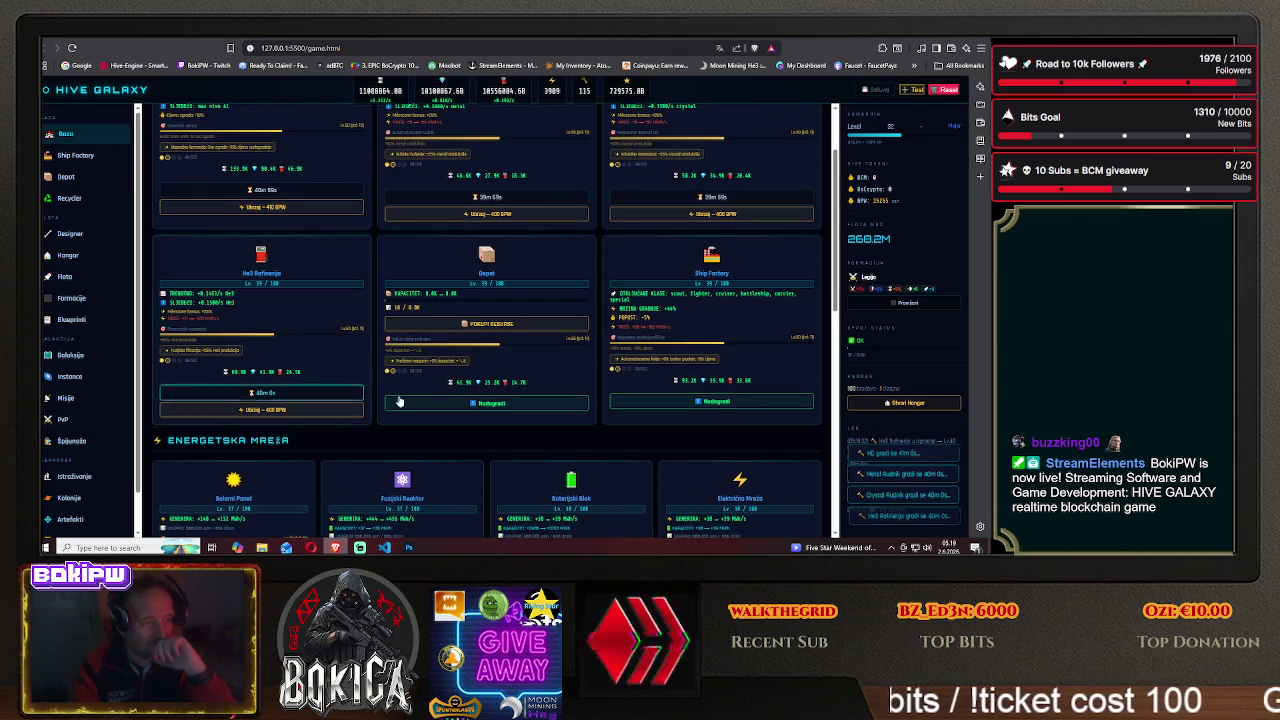
left_click(486, 403)
left_click(711, 401)
scroll(368, 385, "down", 3)
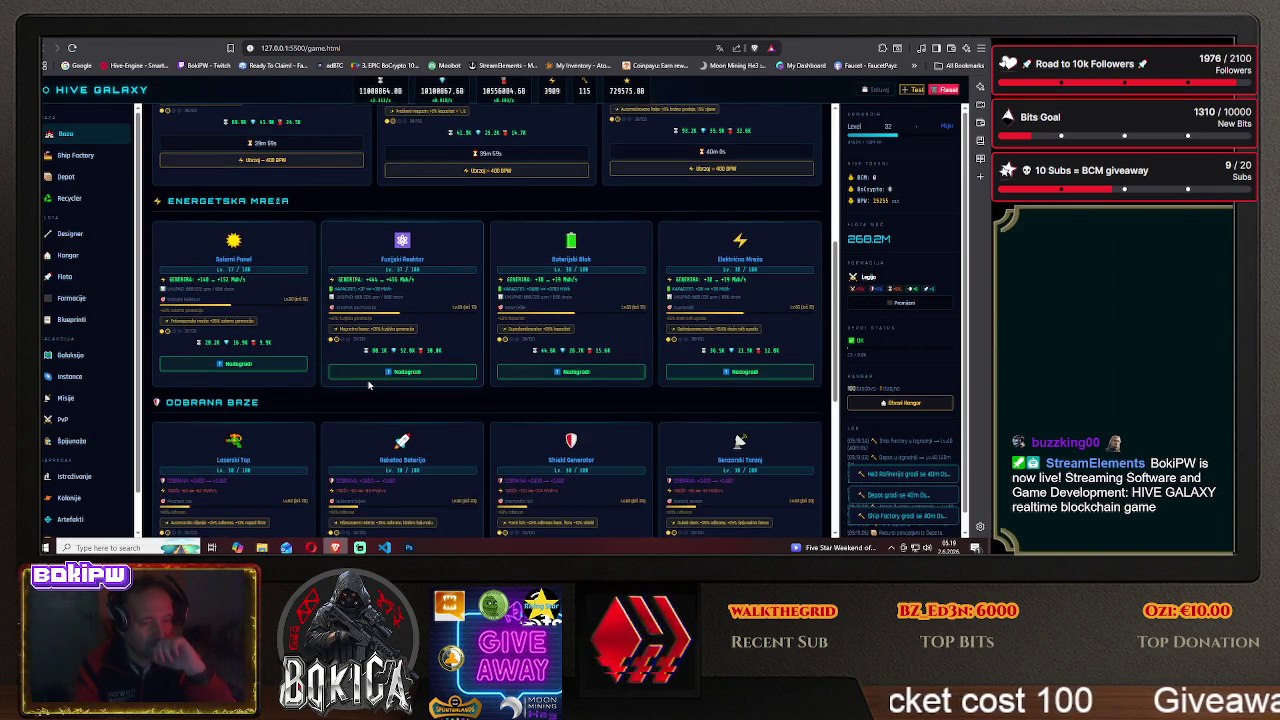
scroll(368, 385, "down", 1)
scroll(350, 380, "down", 2)
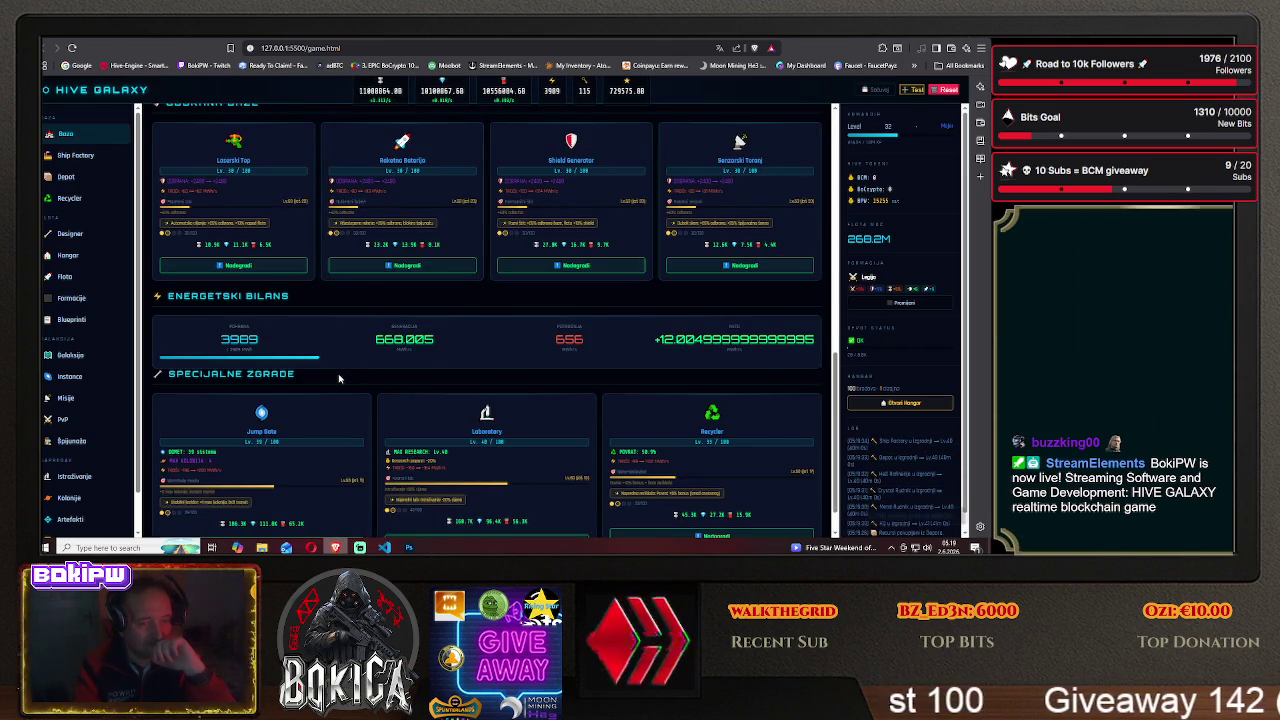
scroll(338, 378, "up", 2)
scroll(310, 375, "up", 1)
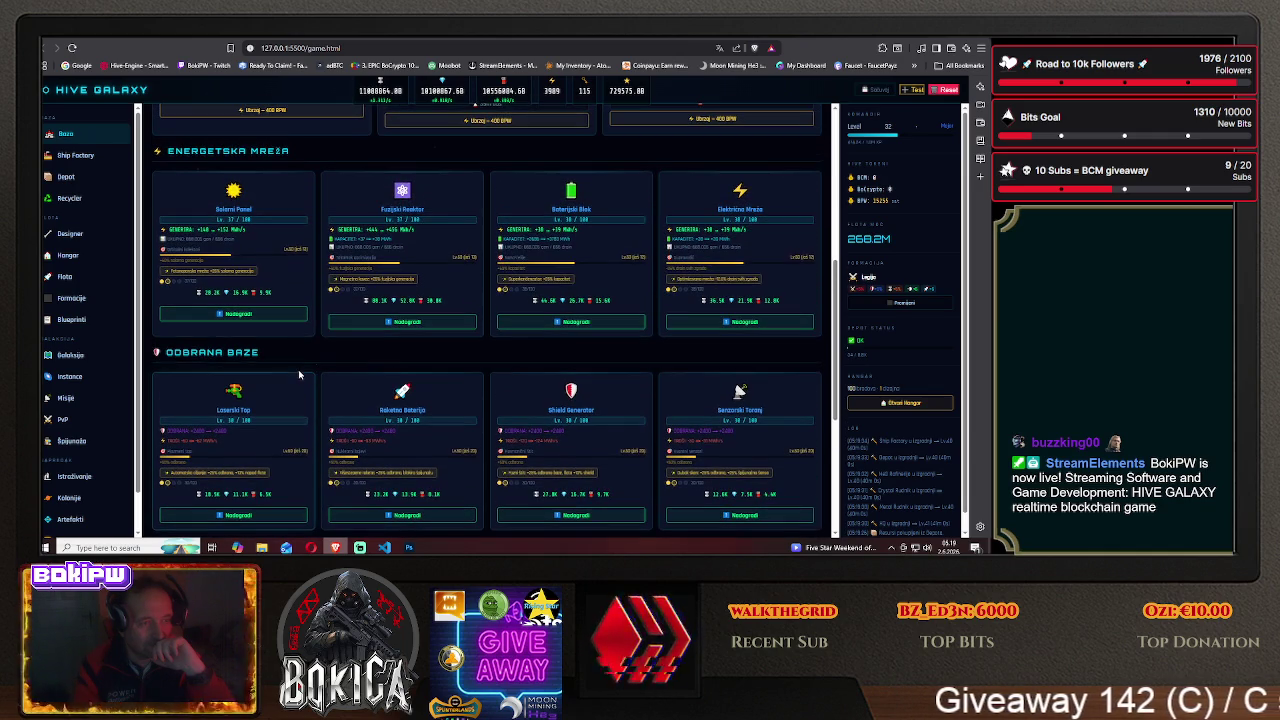
- Upgrade the Baterijski Blok, Elektricna Mreza, Solarni Panel and Fuzijski Reaktor energy buildings
left_click(568, 322)
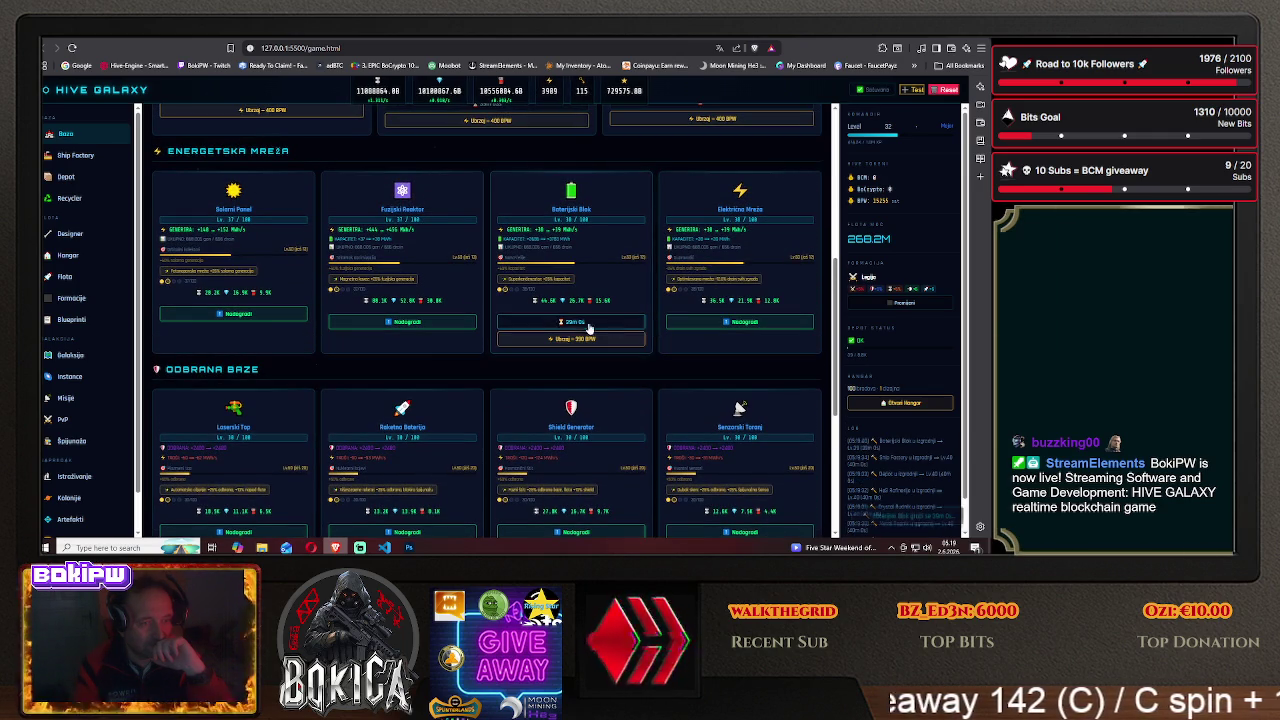
left_click(735, 322)
left_click(285, 314)
left_click(400, 322)
- Upgrade the defence buildings and the Jump Gate, Laboratory and Recycler special buildings
scroll(400, 322, "down", 2)
left_click(270, 334)
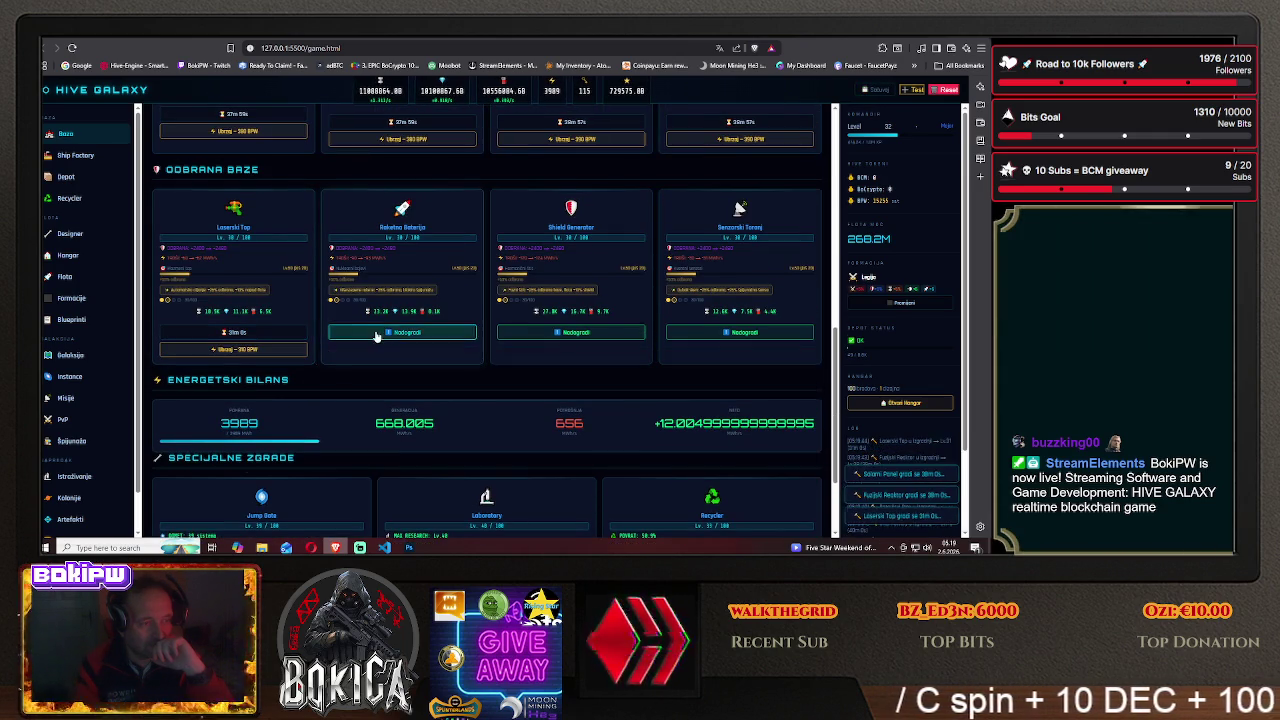
left_click(420, 334)
left_click(571, 334)
left_click(729, 334)
scroll(474, 378, "down", 1)
left_click(262, 505)
left_click(487, 504)
left_click(714, 494)
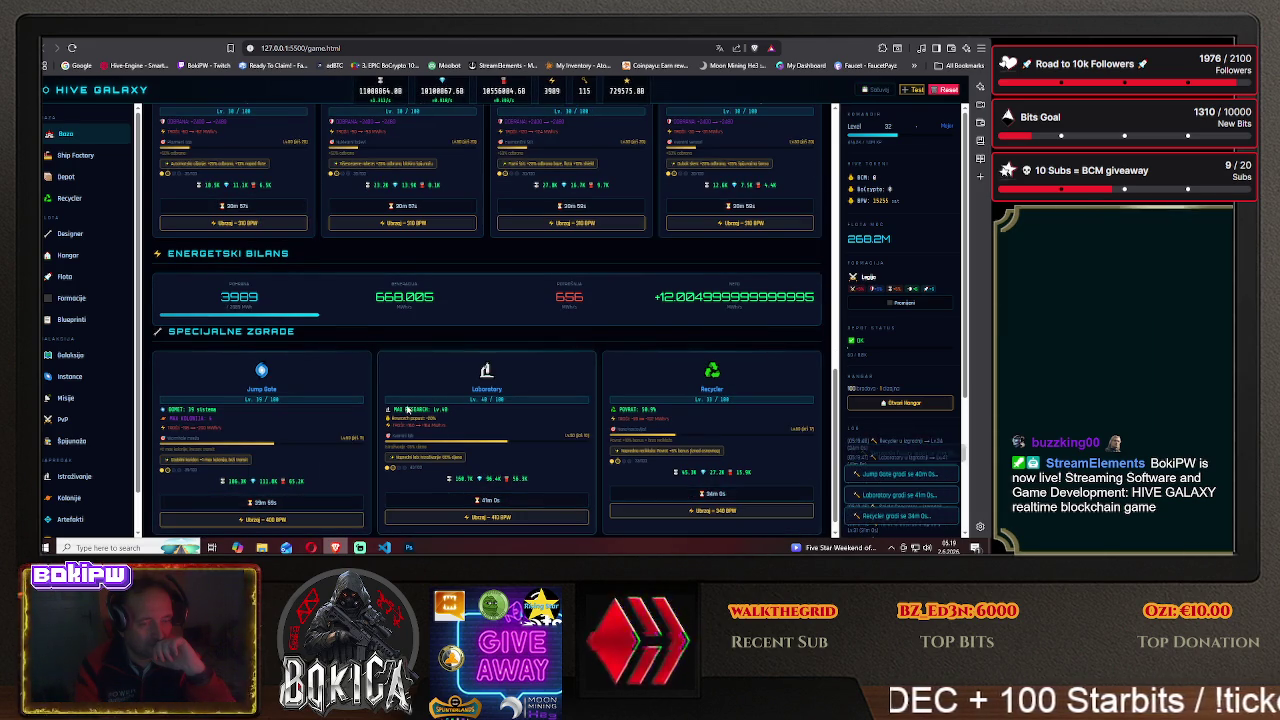
- View the Blueprinti page filtered to Lovac fighters, showing the new red Fury I icon
scroll(714, 494, "up", 5)
scroll(487, 320, "up", 5)
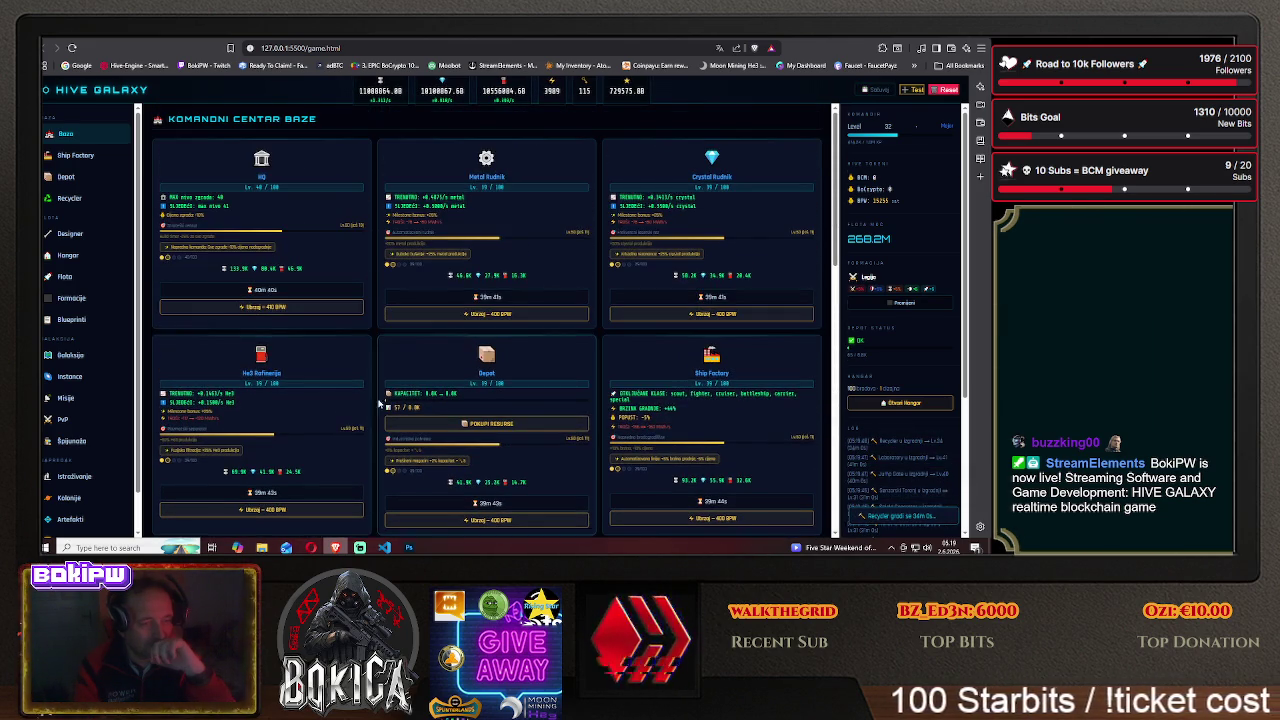
left_click(72, 319)
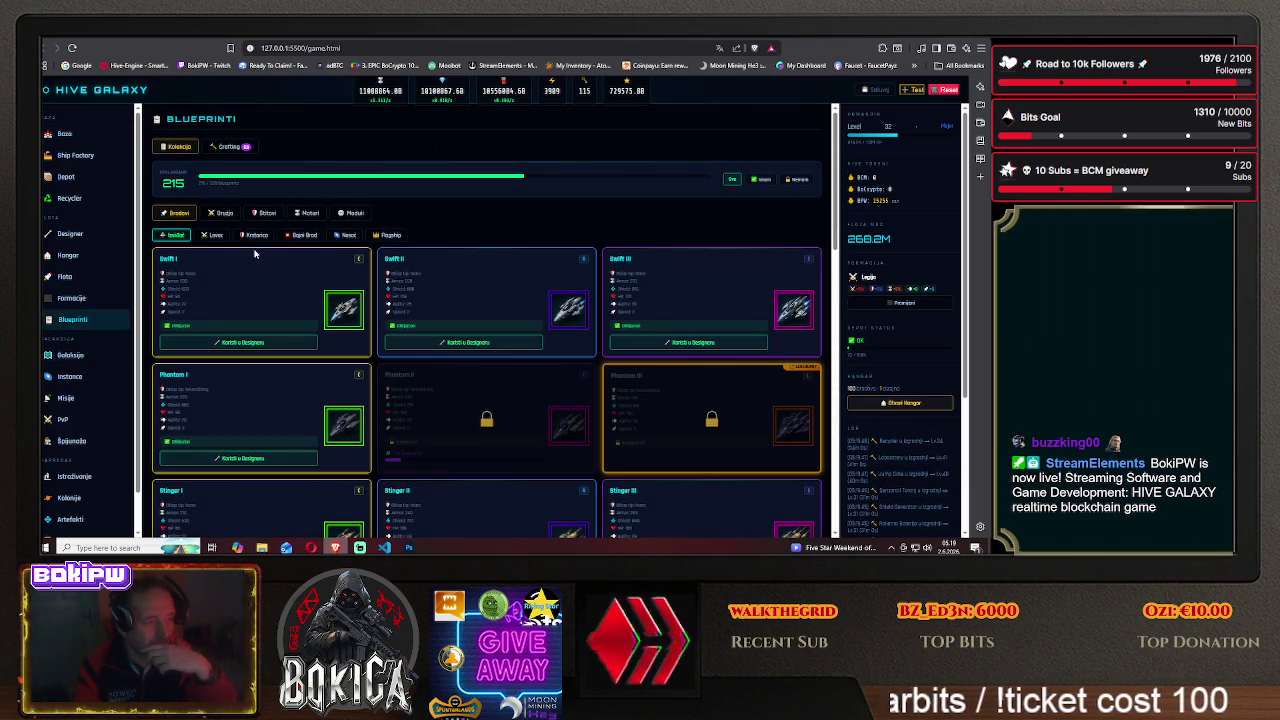
left_click(215, 235)
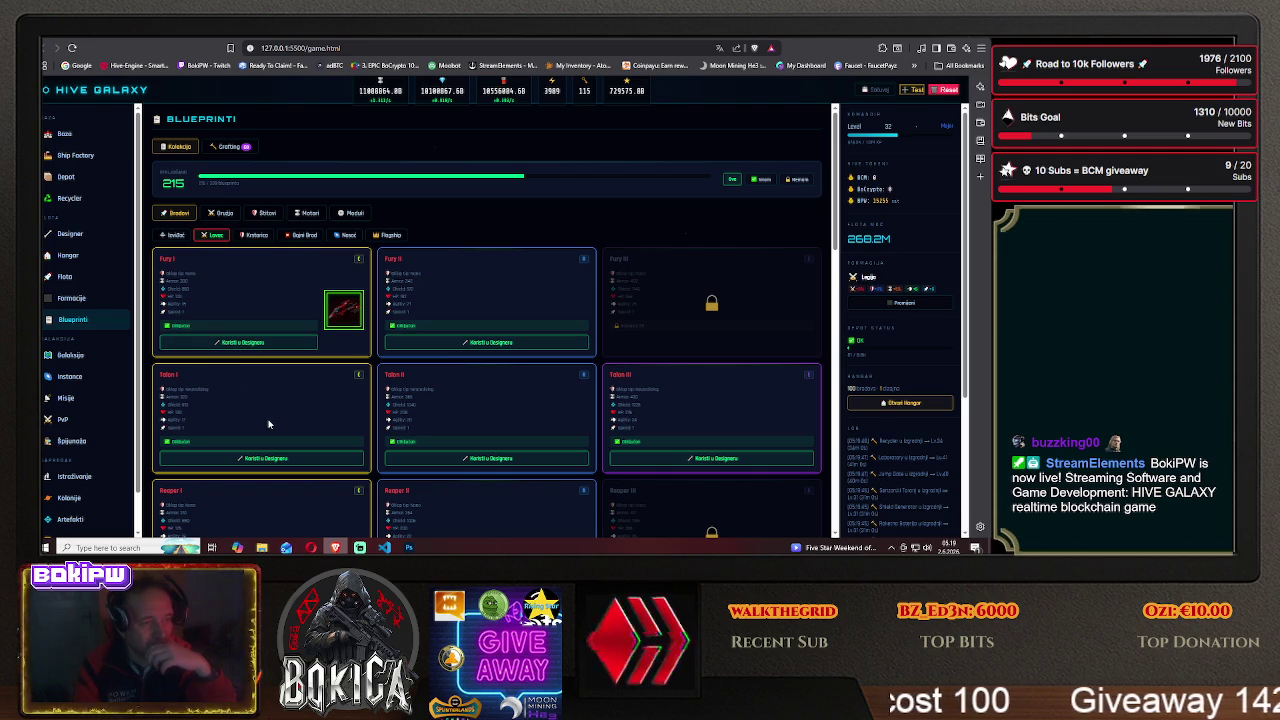
key("alt+Tab")
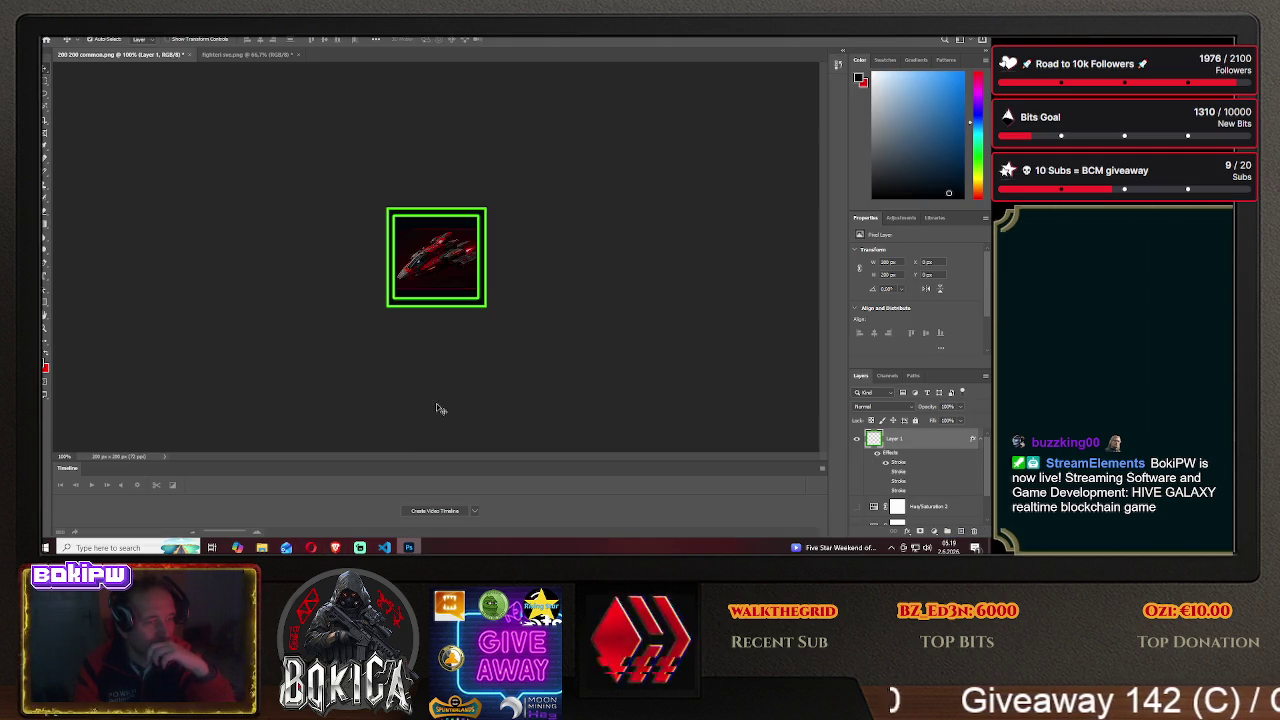
- Drag the red ship to a new spot inside the green-framed square, comparing with the game
left_click_drag(423, 277, 310, 261)
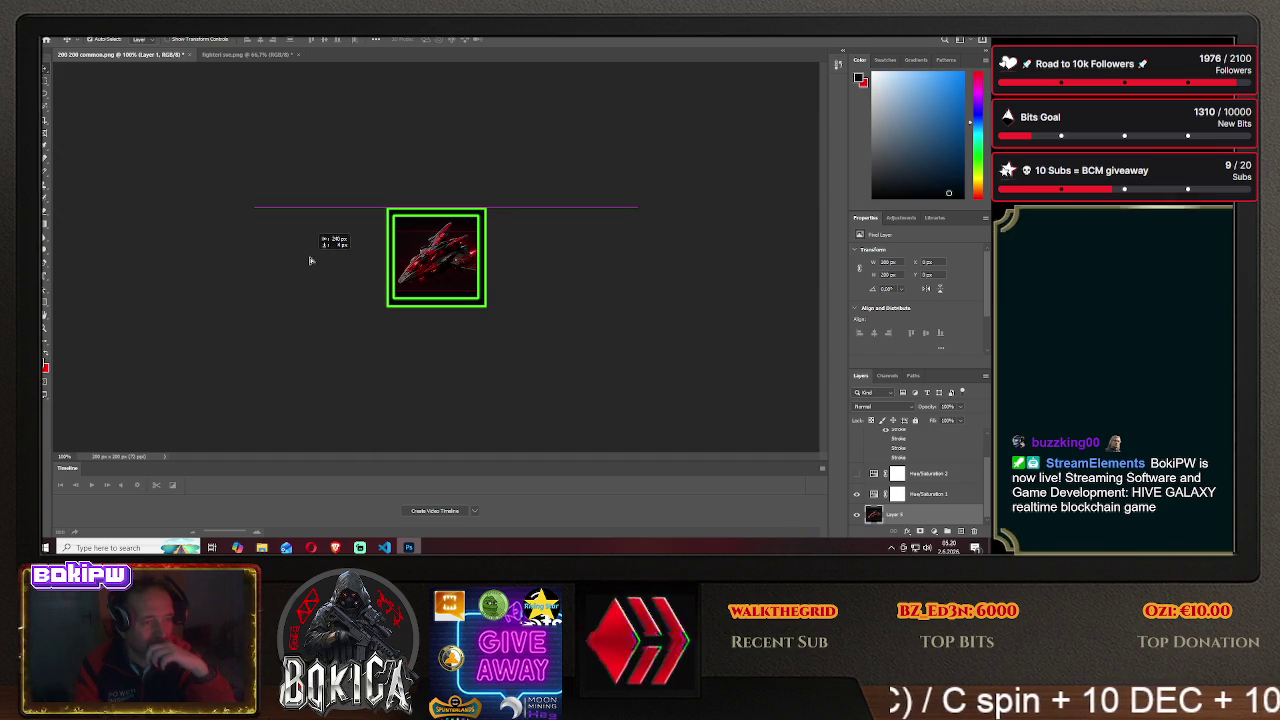
mouse_move(310, 261)
left_mouse_down()
mouse_move(278, 257)
mouse_move(312, 260)
left_mouse_up()
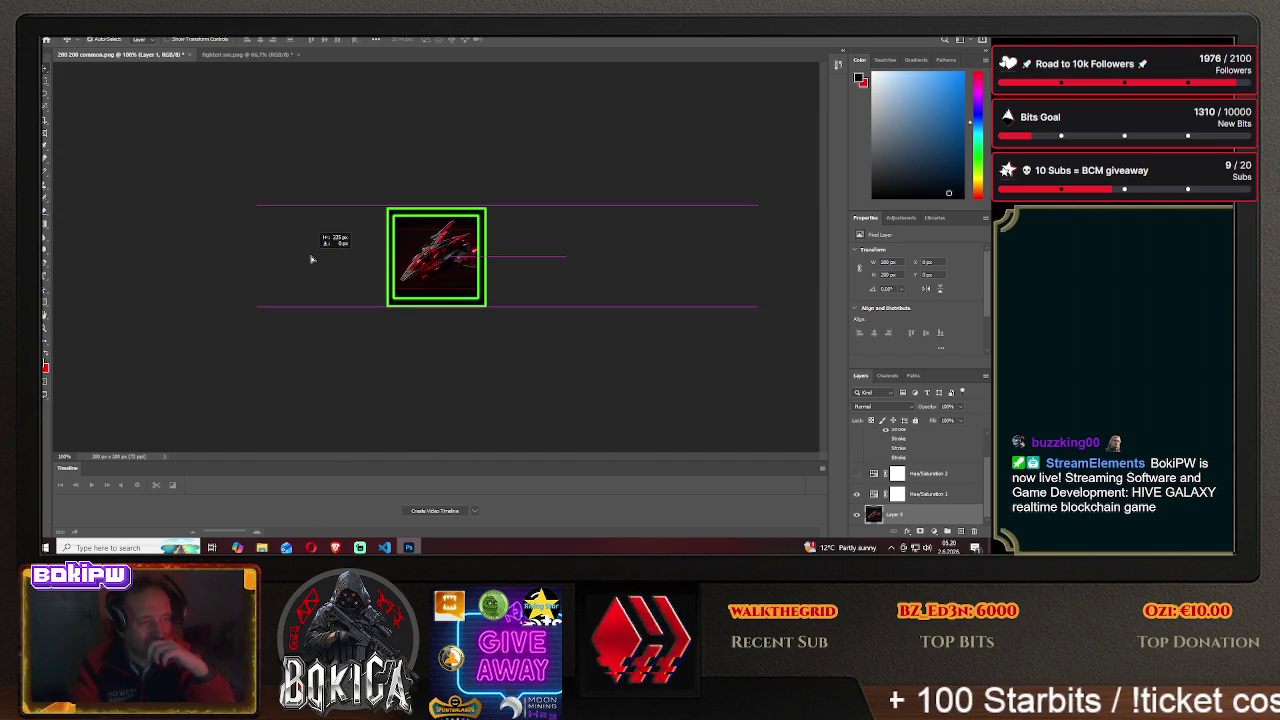
left_click_drag(311, 259, 315, 261)
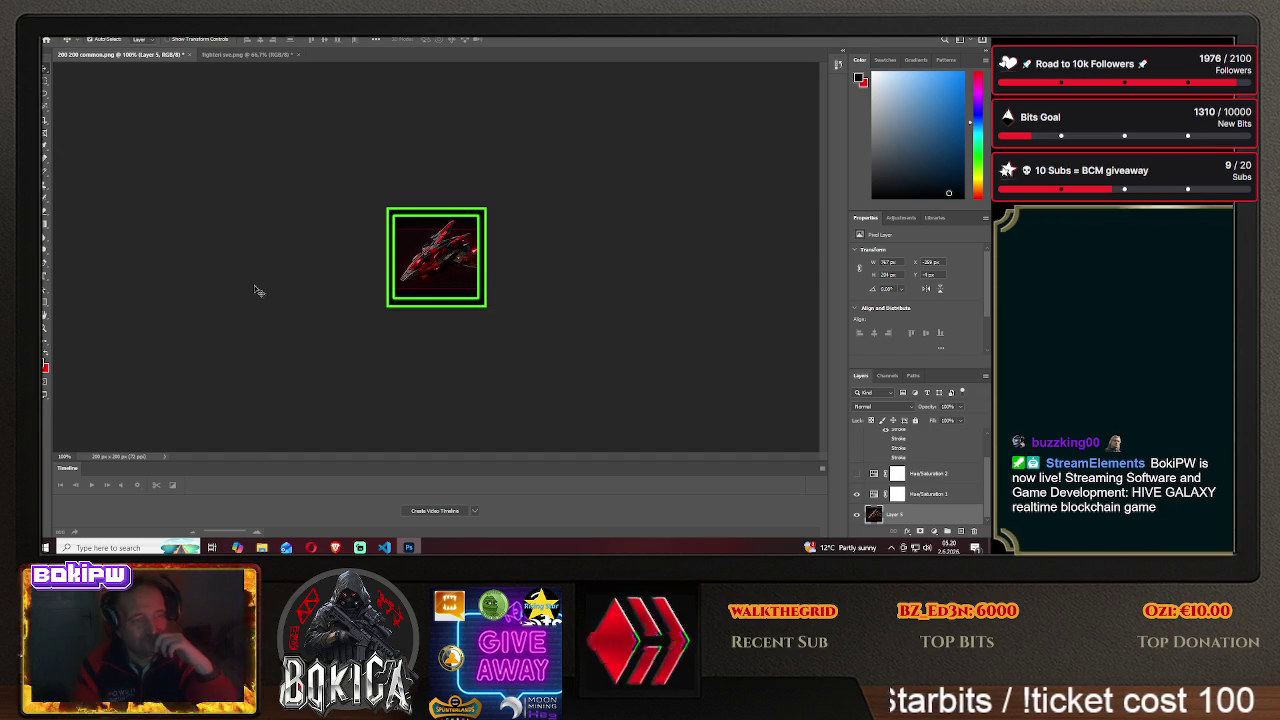
left_click(336, 547)
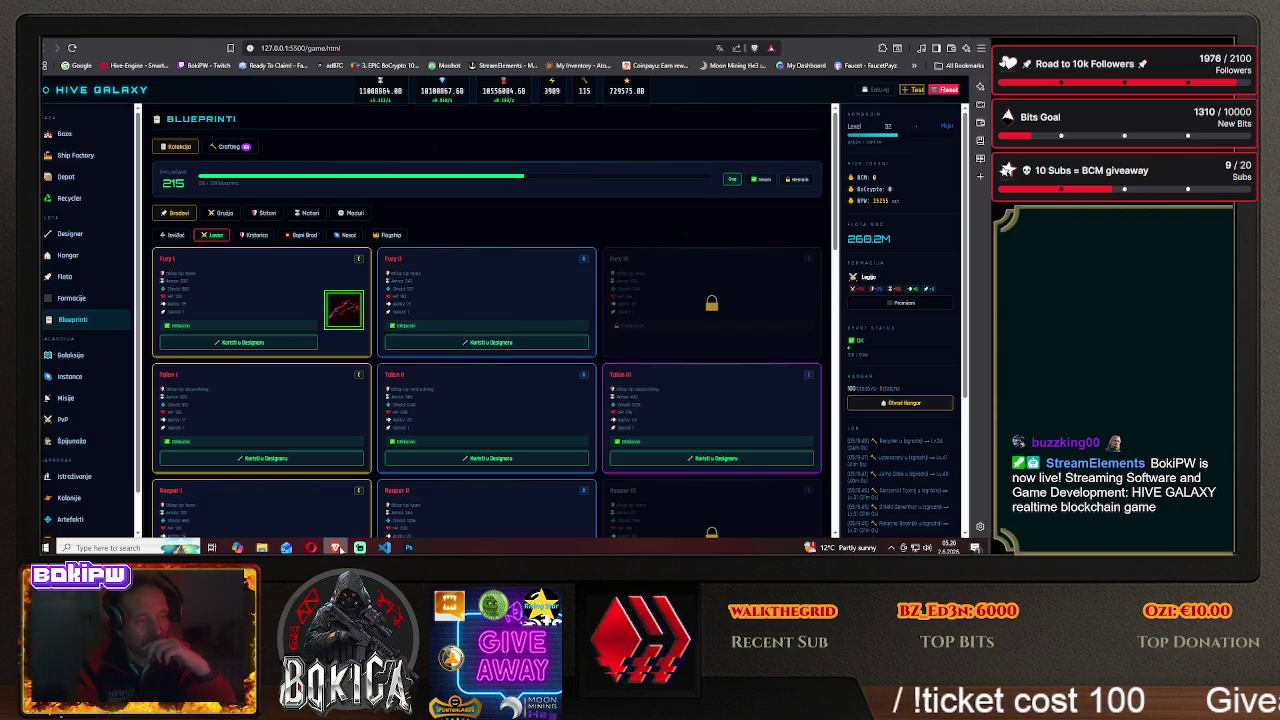
left_click(336, 547)
scroll(905, 470, "up", 2)
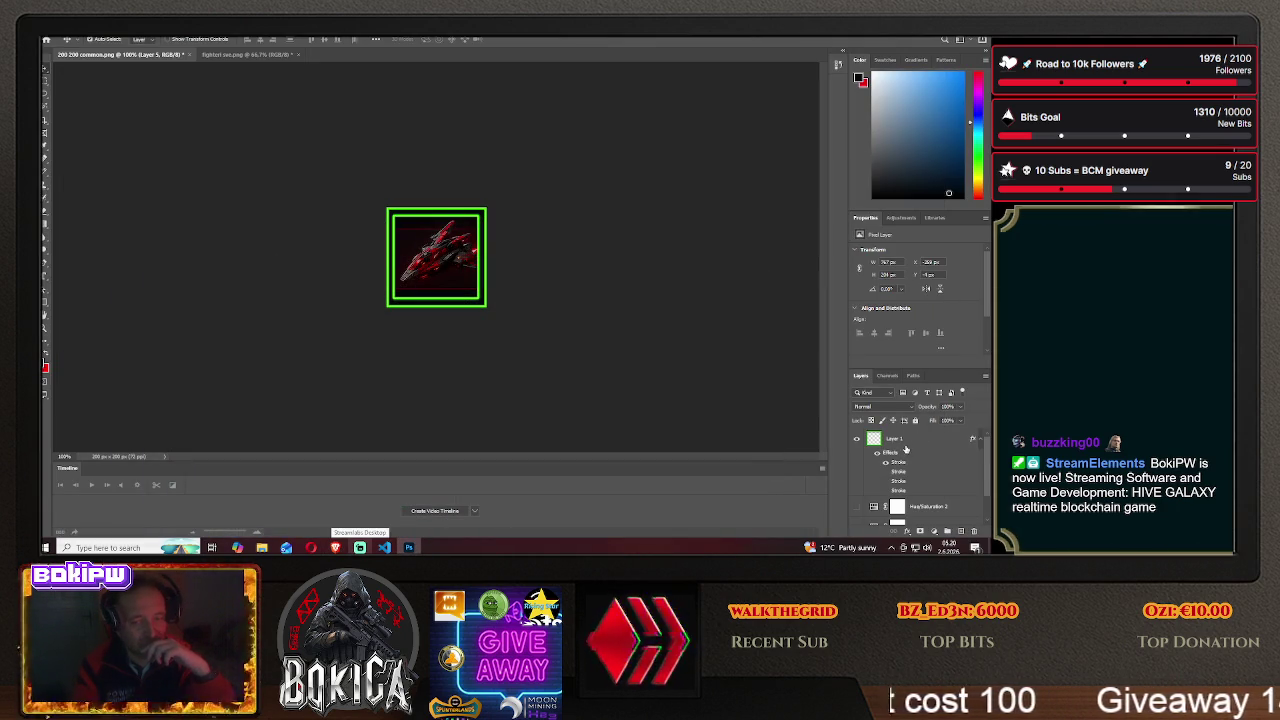
- Swap Layer 1's green Stroke for the purple Stroke and move the ship up in the frame
right_click(905, 440)
left_click(880, 40)
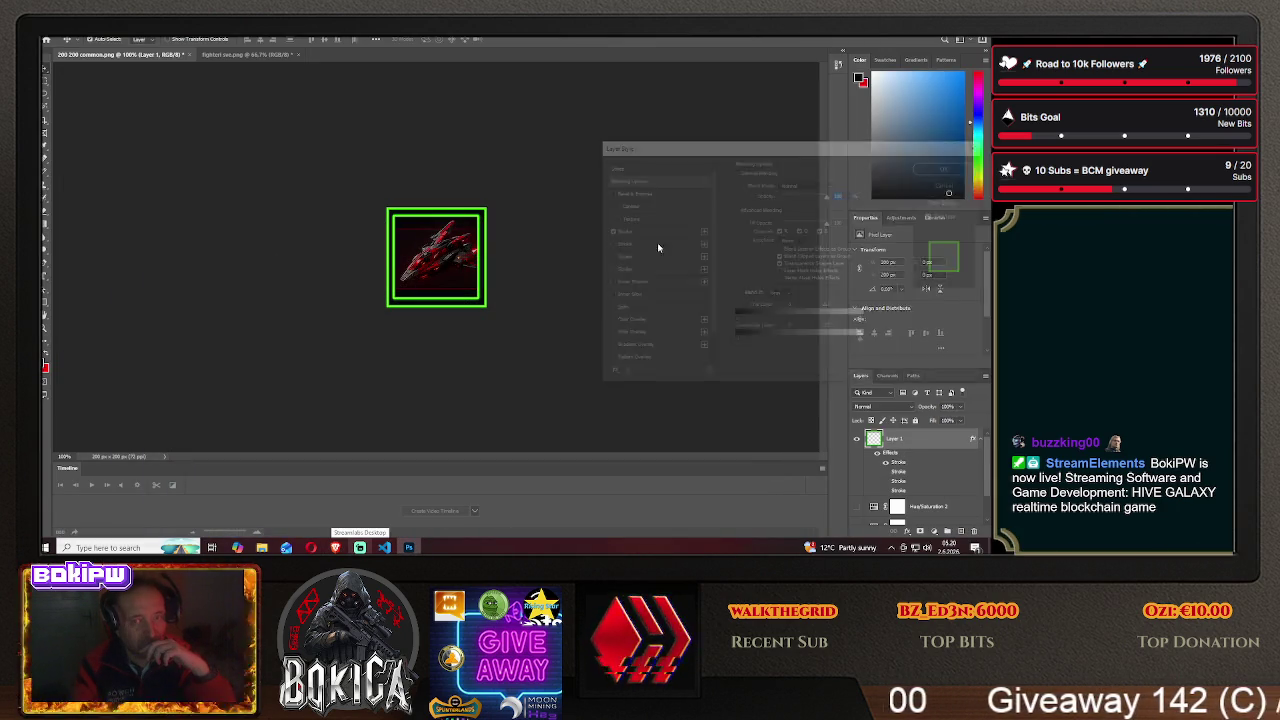
left_click(607, 230)
left_click(607, 243)
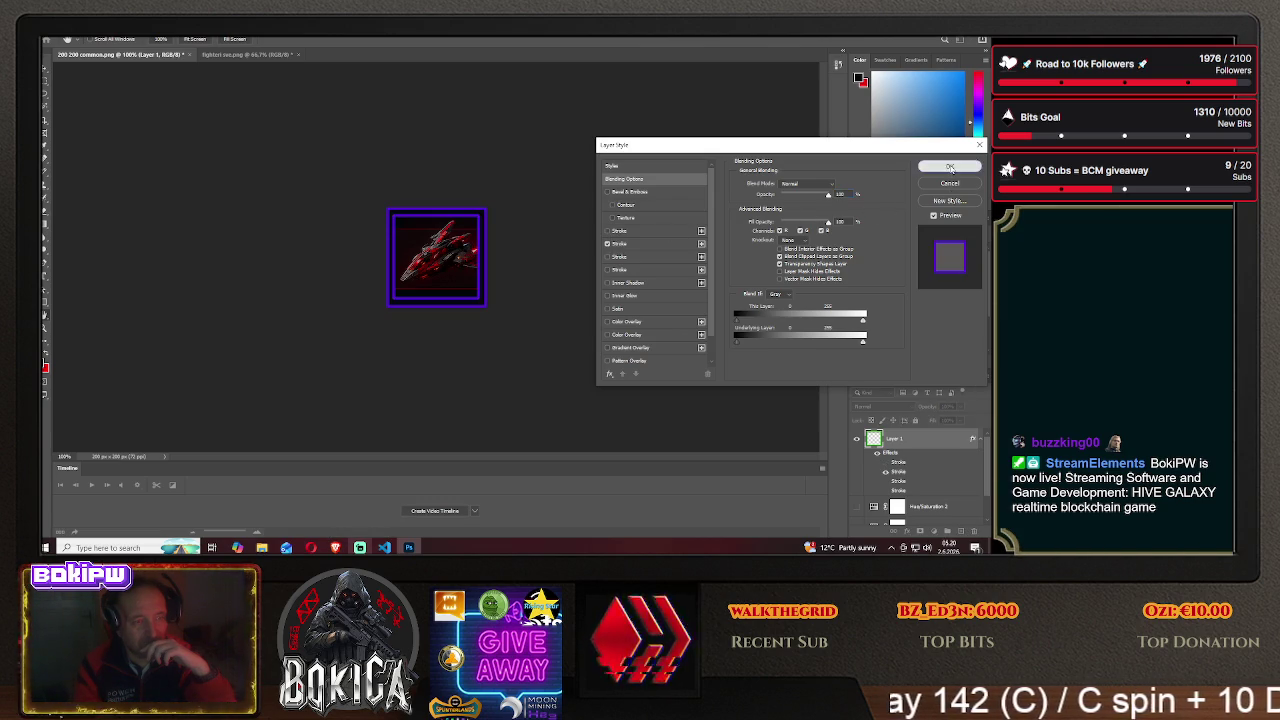
left_click(950, 167)
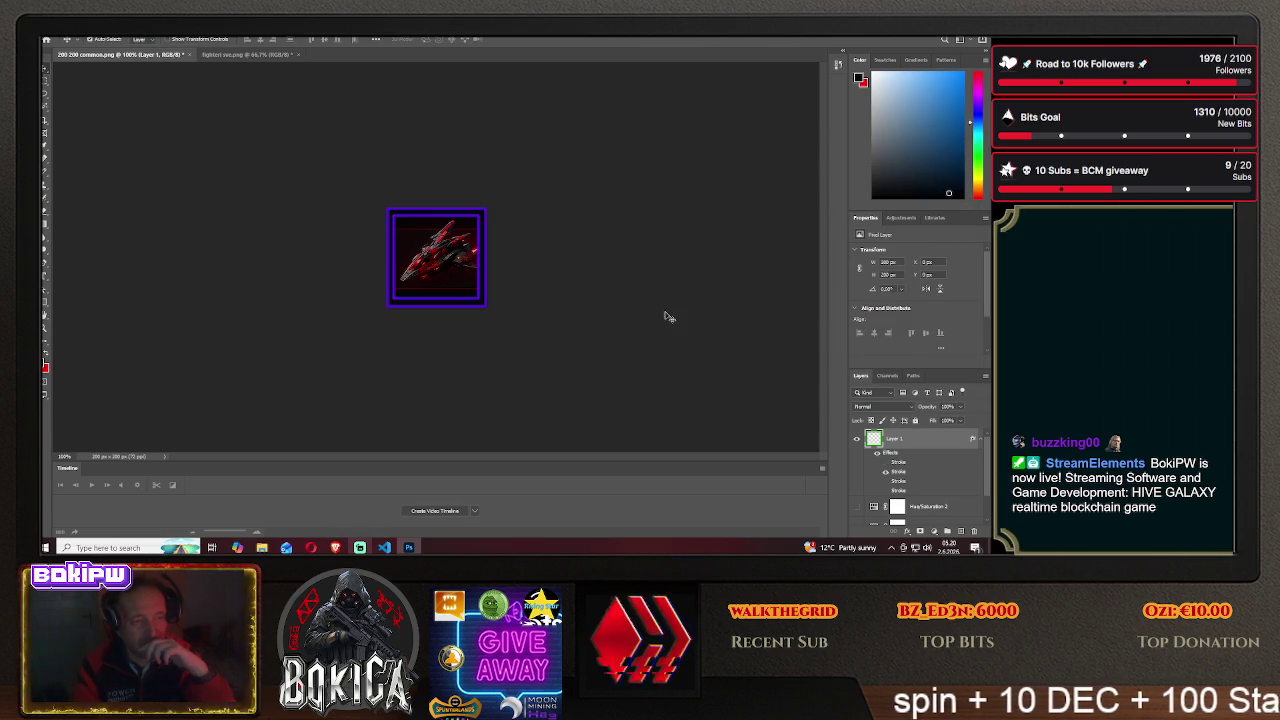
mouse_move(454, 281)
left_mouse_down()
mouse_move(437, 235)
mouse_move(438, 255)
left_mouse_up()
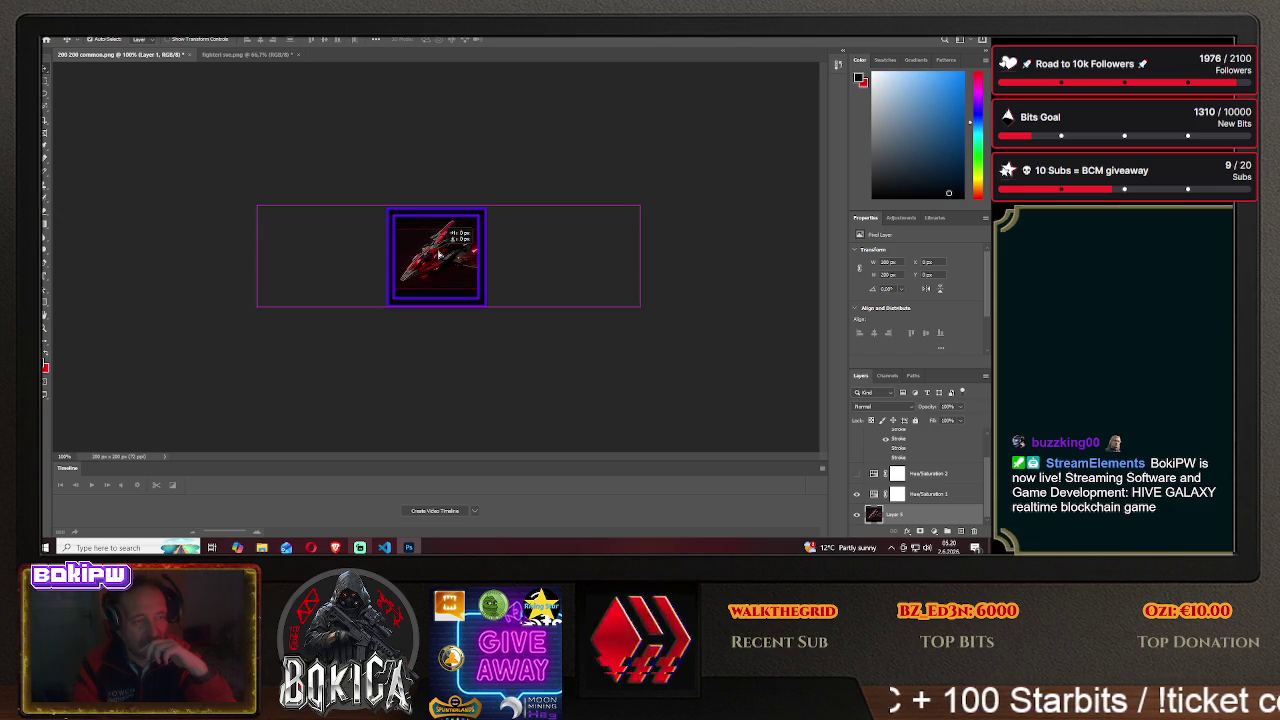
- Resize the ship layer to 400 × 160 px and move it to fill the frame
left_click_drag(438, 255, 438, 256)
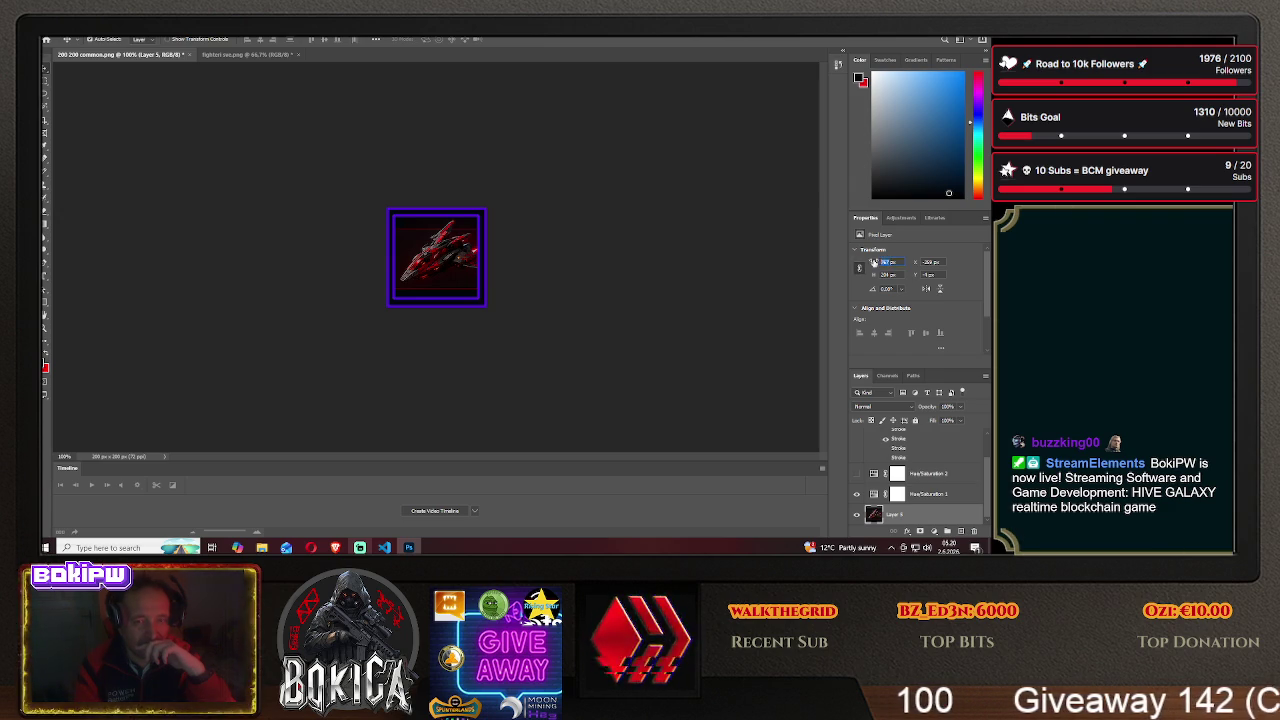
type("400")
key("Tab")
type("160")
key("Return")
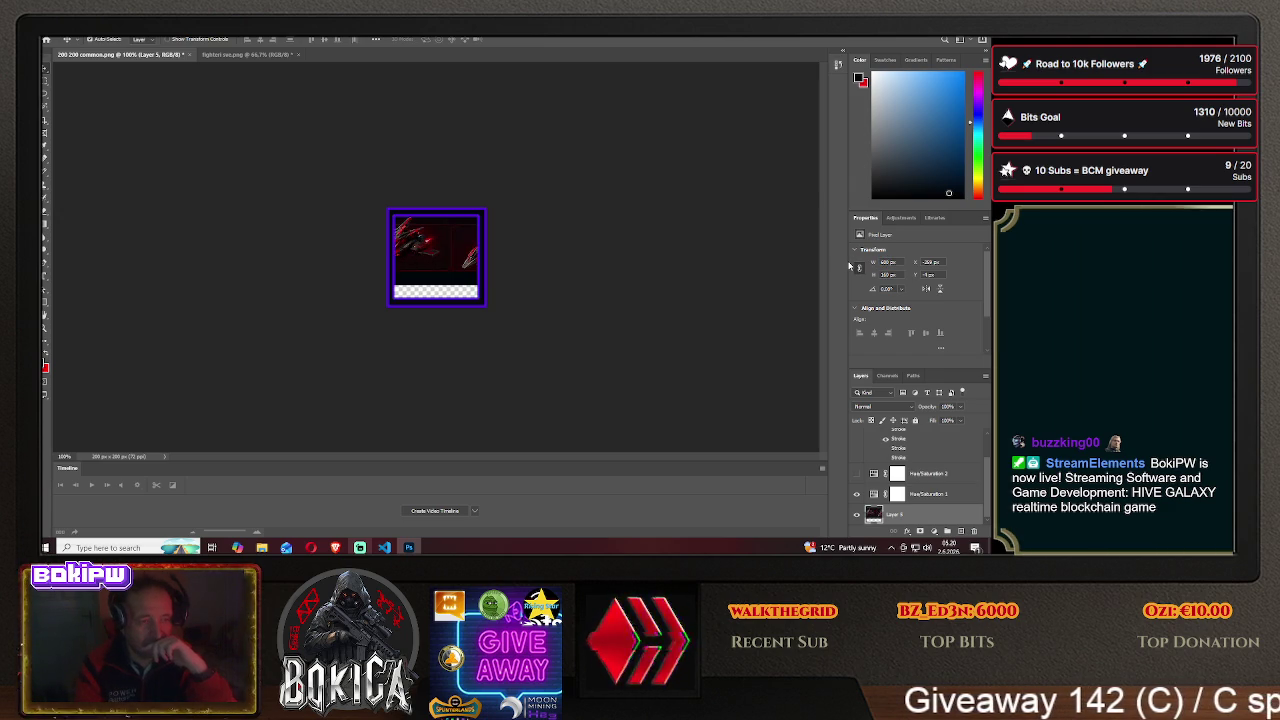
left_click_drag(452, 255, 485, 263)
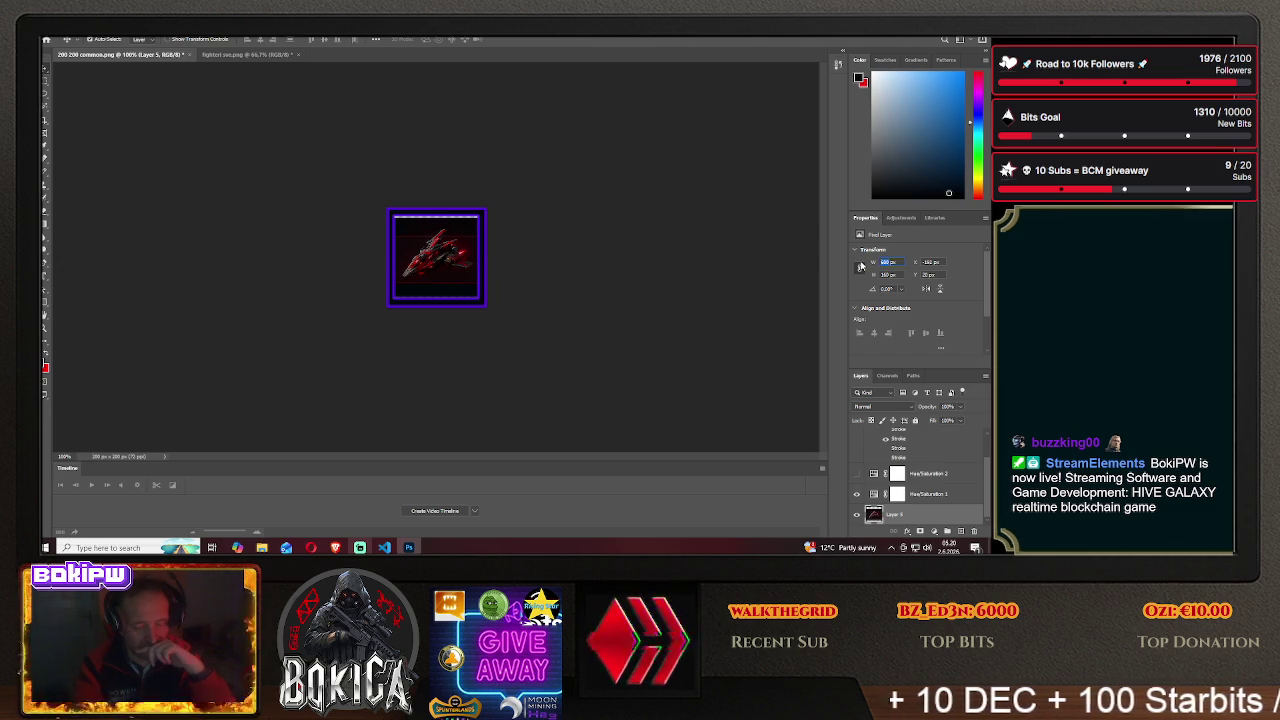
- Widen the ship to 420 px, centre it in the frame, and compare with the blueprint cards
type("420")
key("Return")
left_click_drag(505, 256, 514, 260)
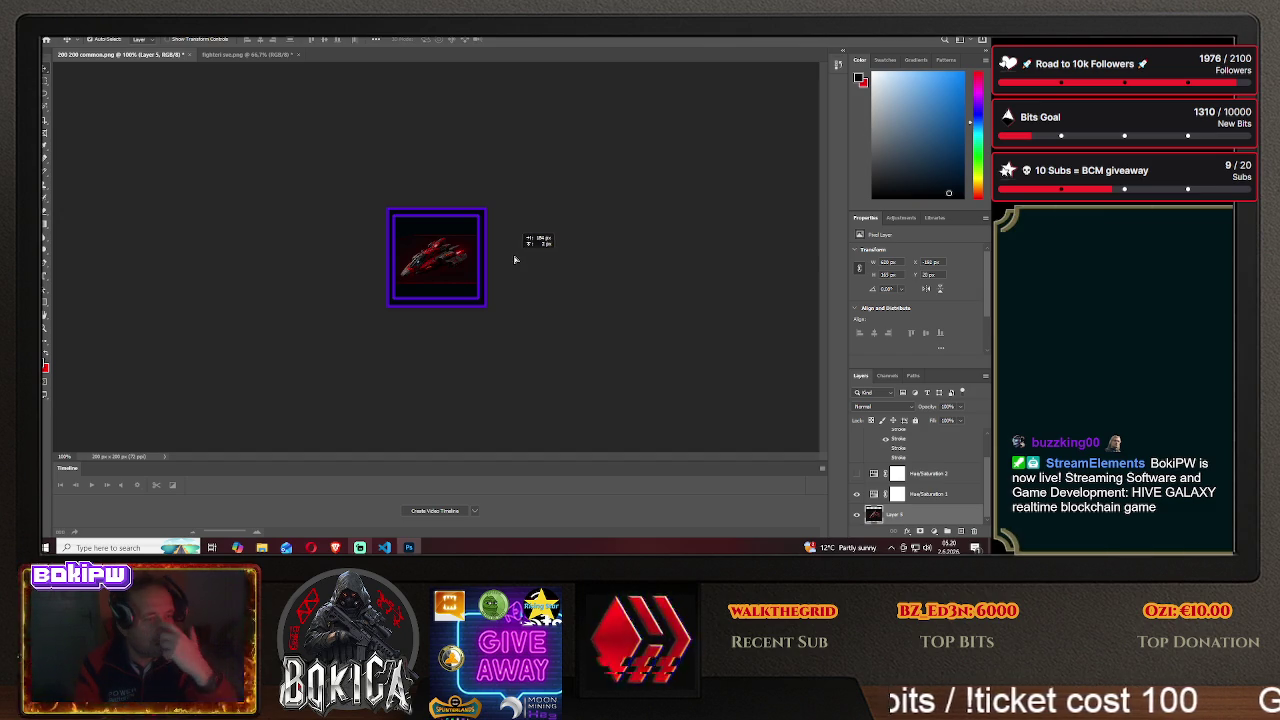
left_click_drag(517, 260, 519, 260)
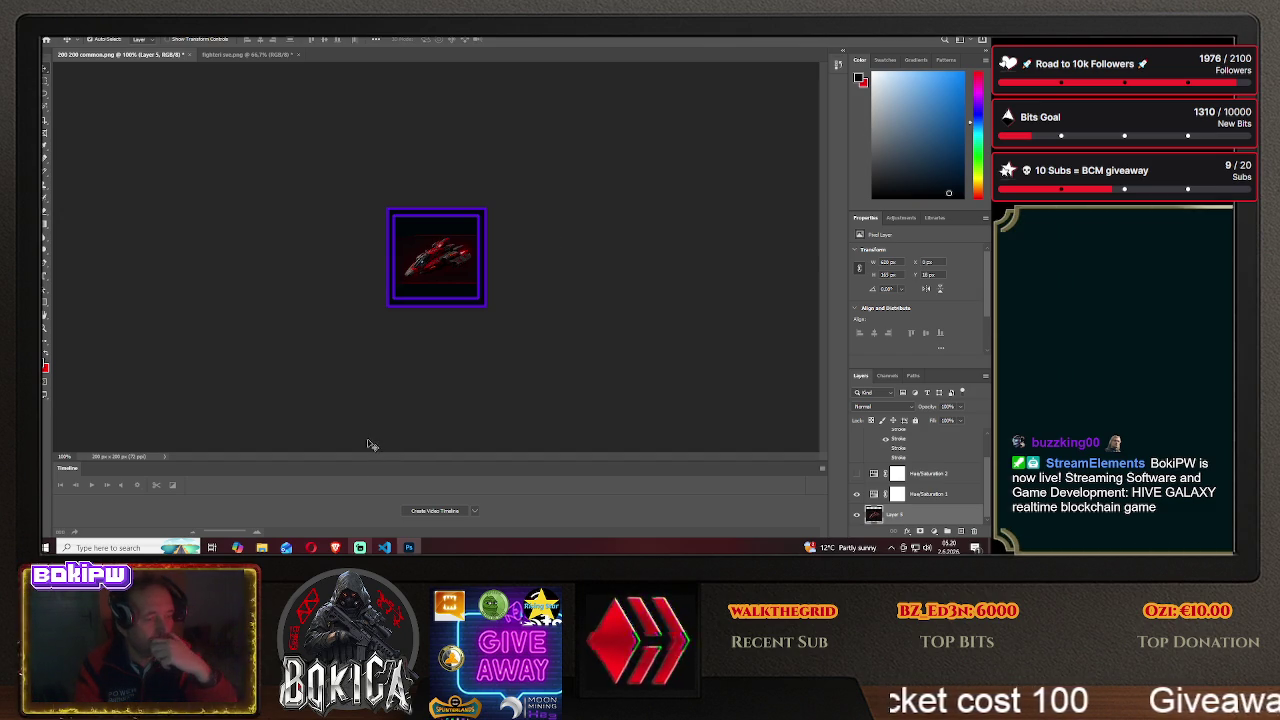
left_click(335, 547)
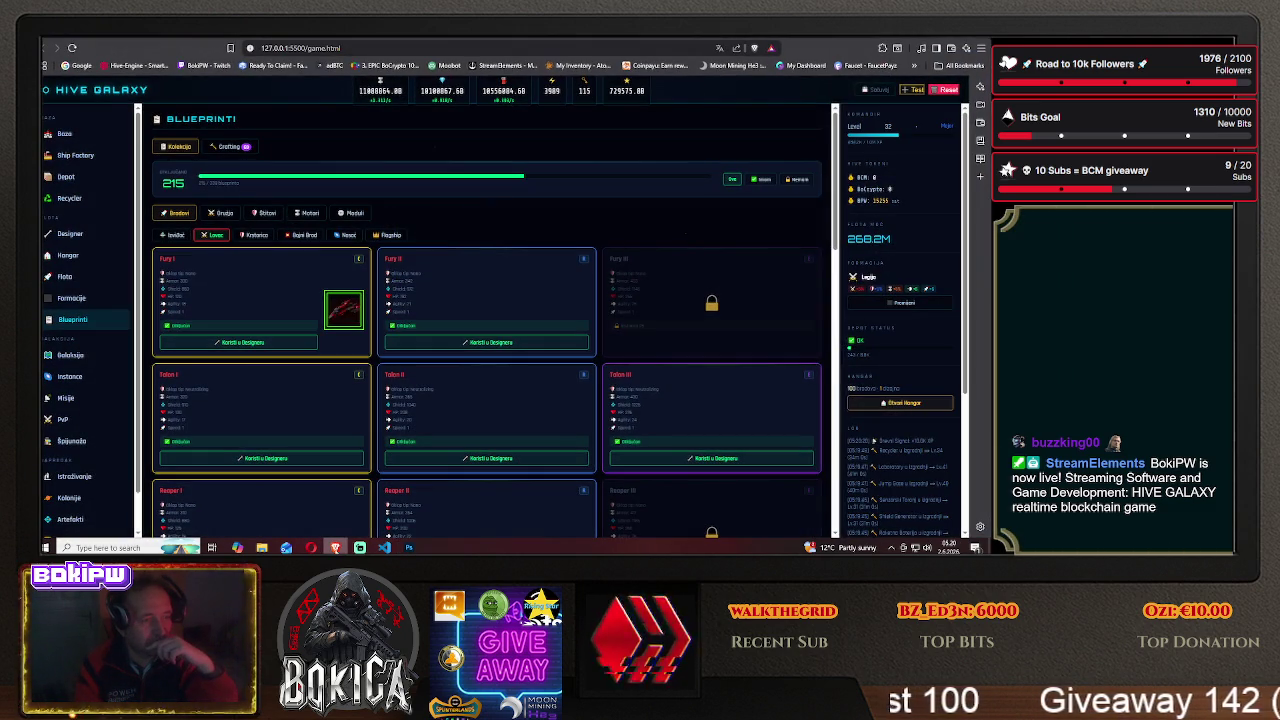
key("alt+Tab")
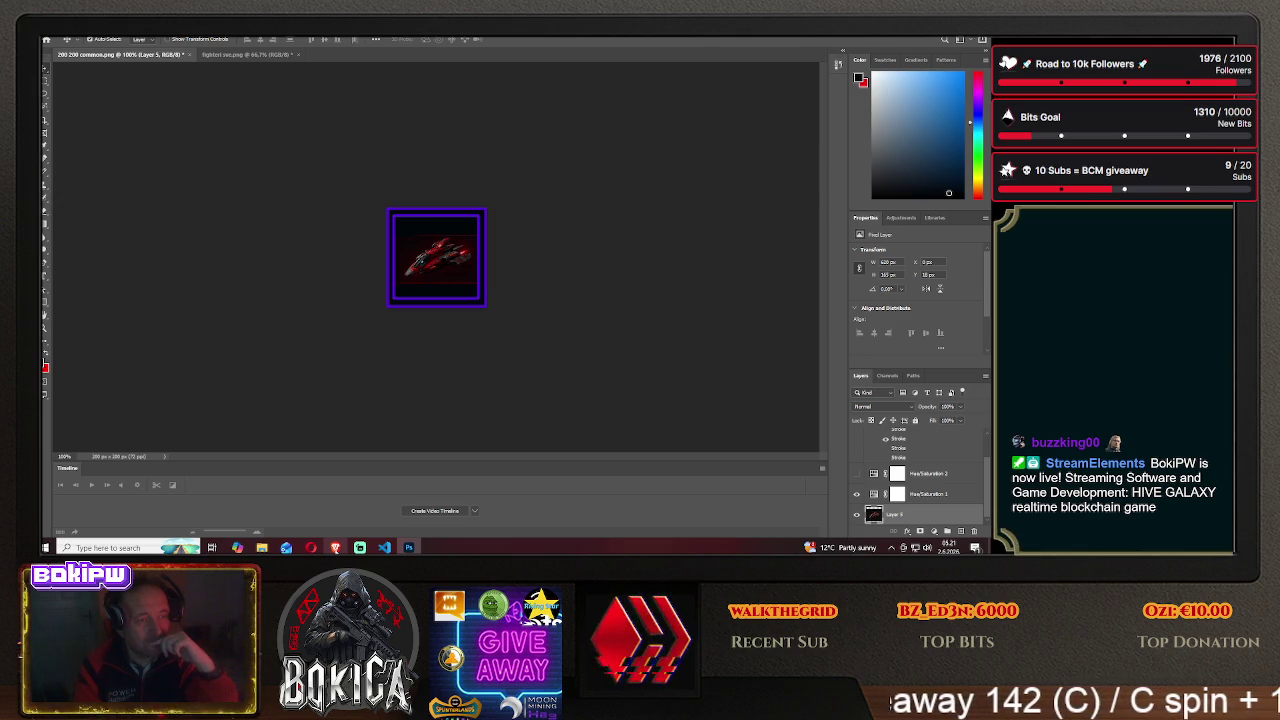
- Turn on Layer 1's green Stroke frame and reposition the ship inside it
key("alt+Tab")
key("alt+Tab")
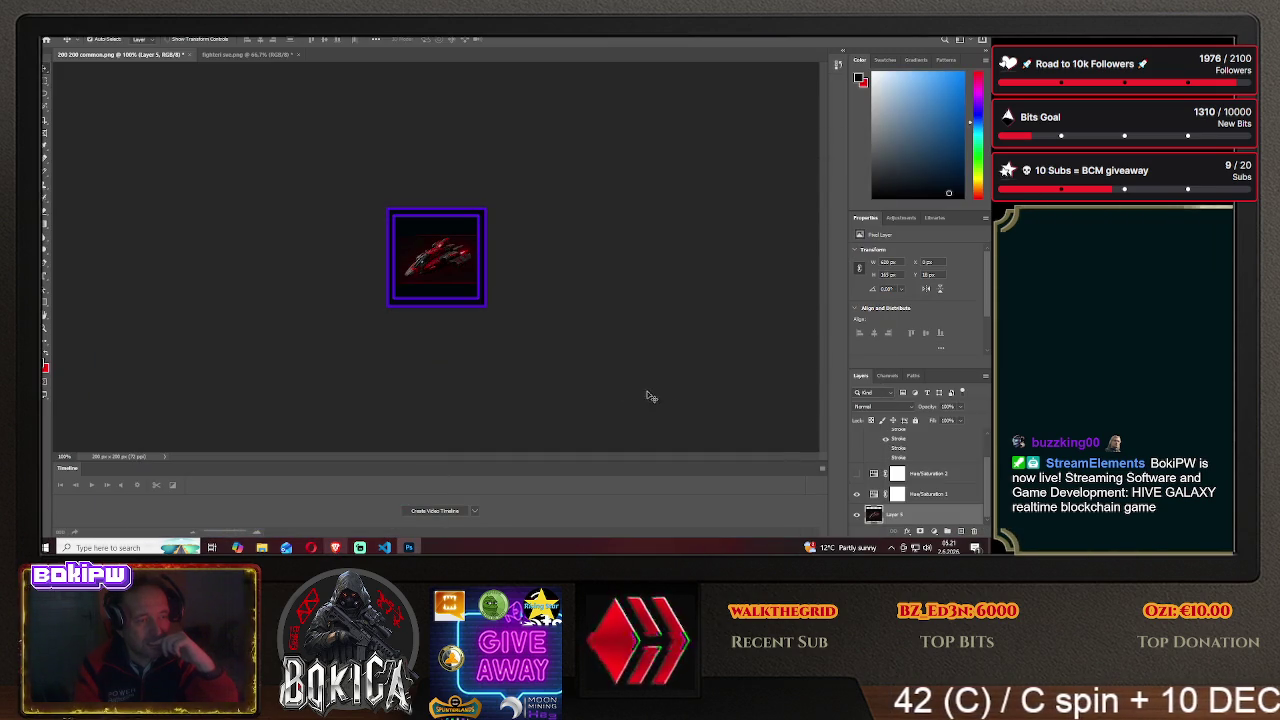
scroll(892, 456, "up", 2)
right_click(894, 440)
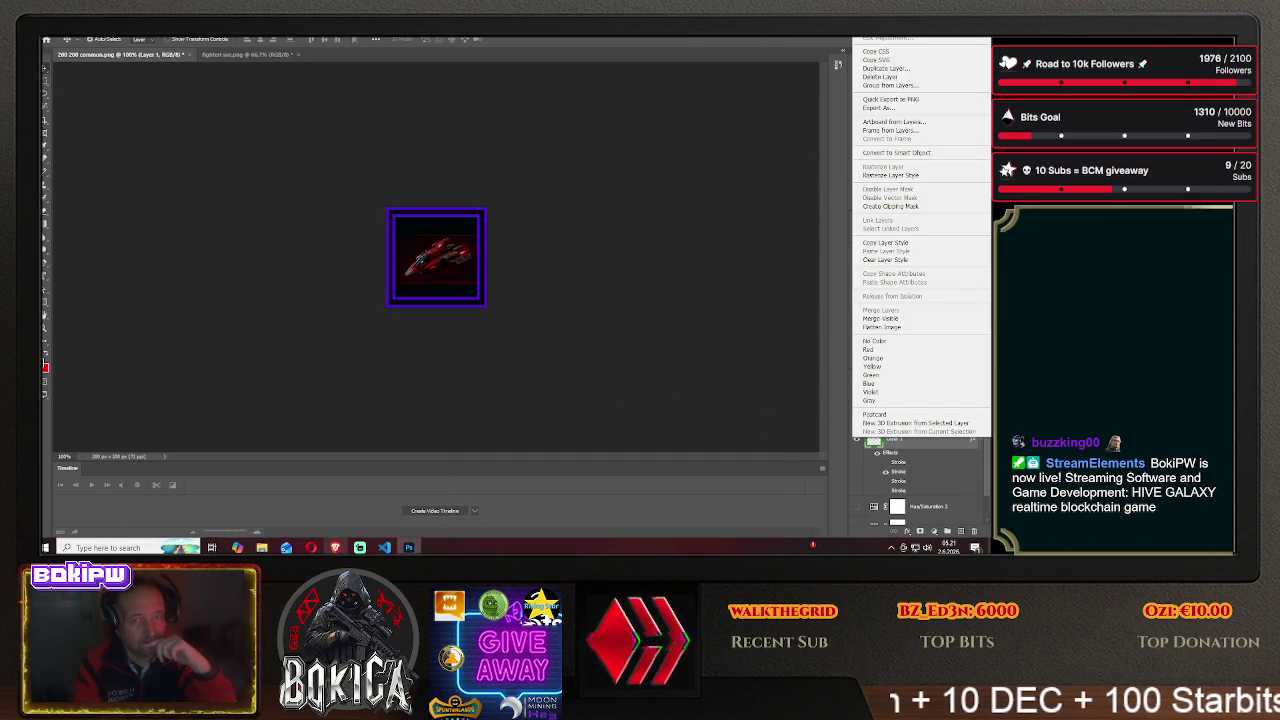
left_click(890, 38)
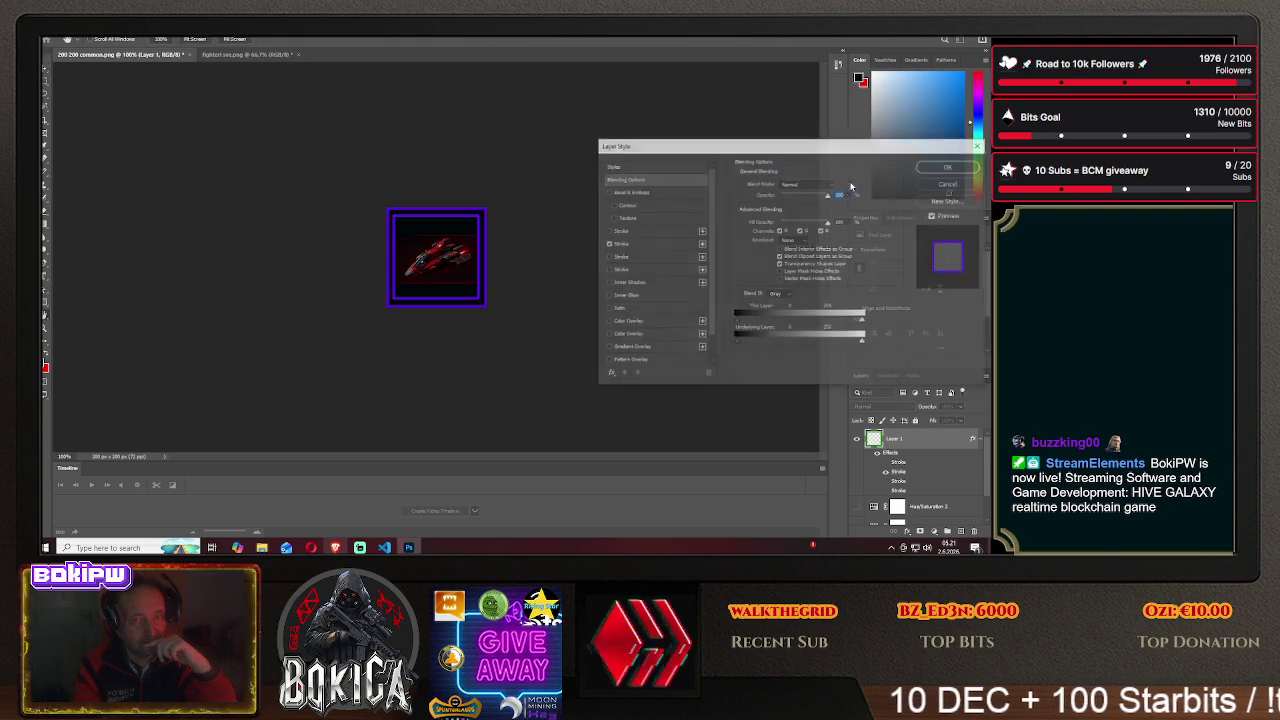
left_click(606, 231)
left_click(950, 167)
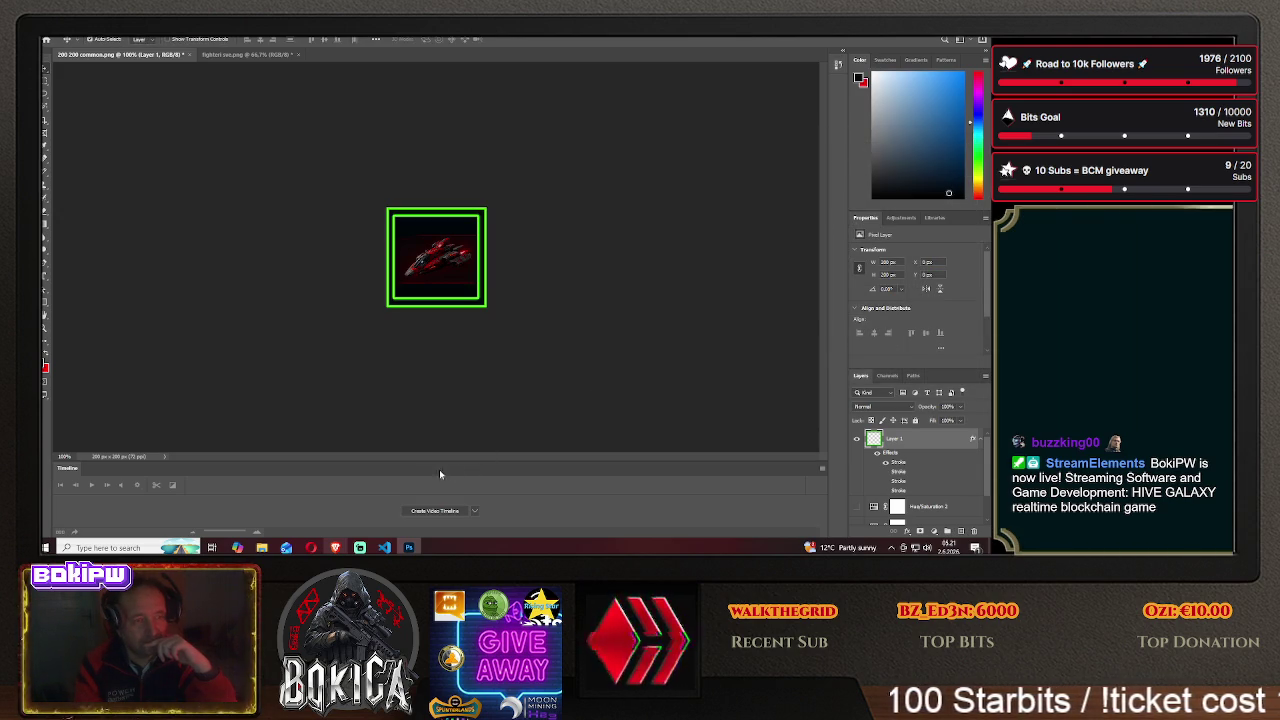
left_click_drag(415, 253, 437, 258)
- Save a PNG copy over fury1.png in HIVE GALAXY > img, confirming the replacement
left_click(55, 33)
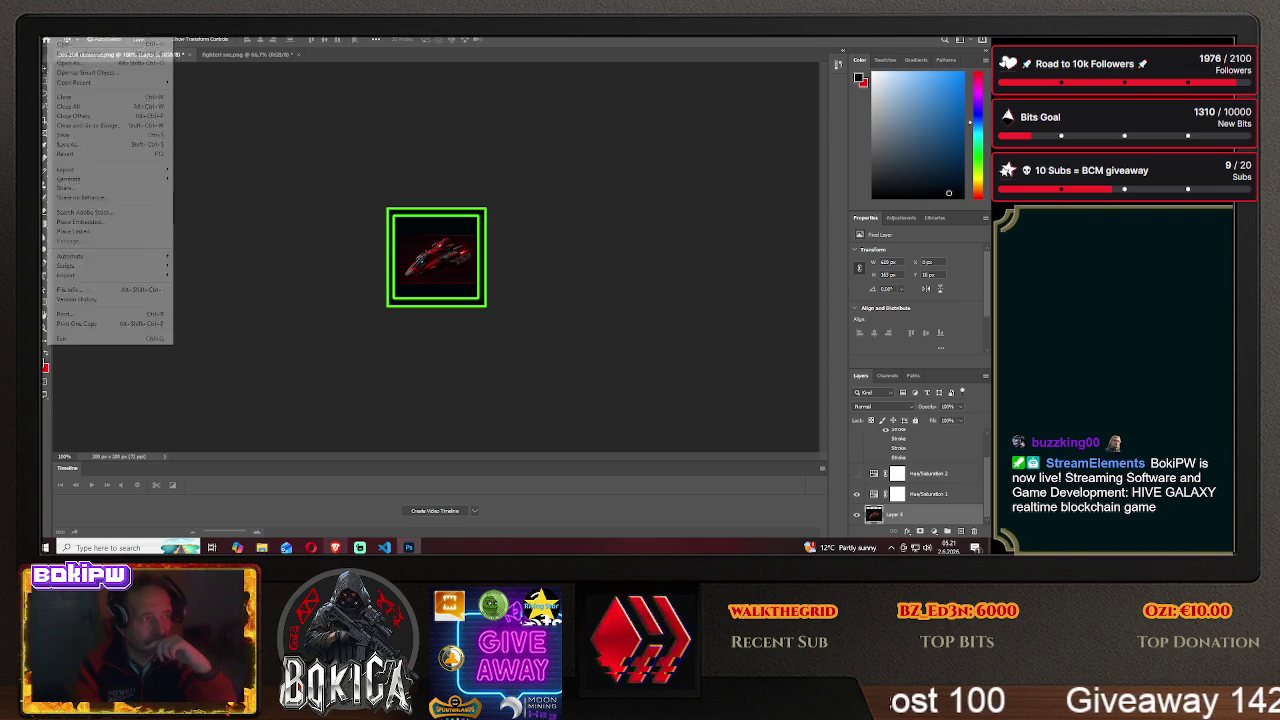
left_click(80, 150)
left_click(562, 369)
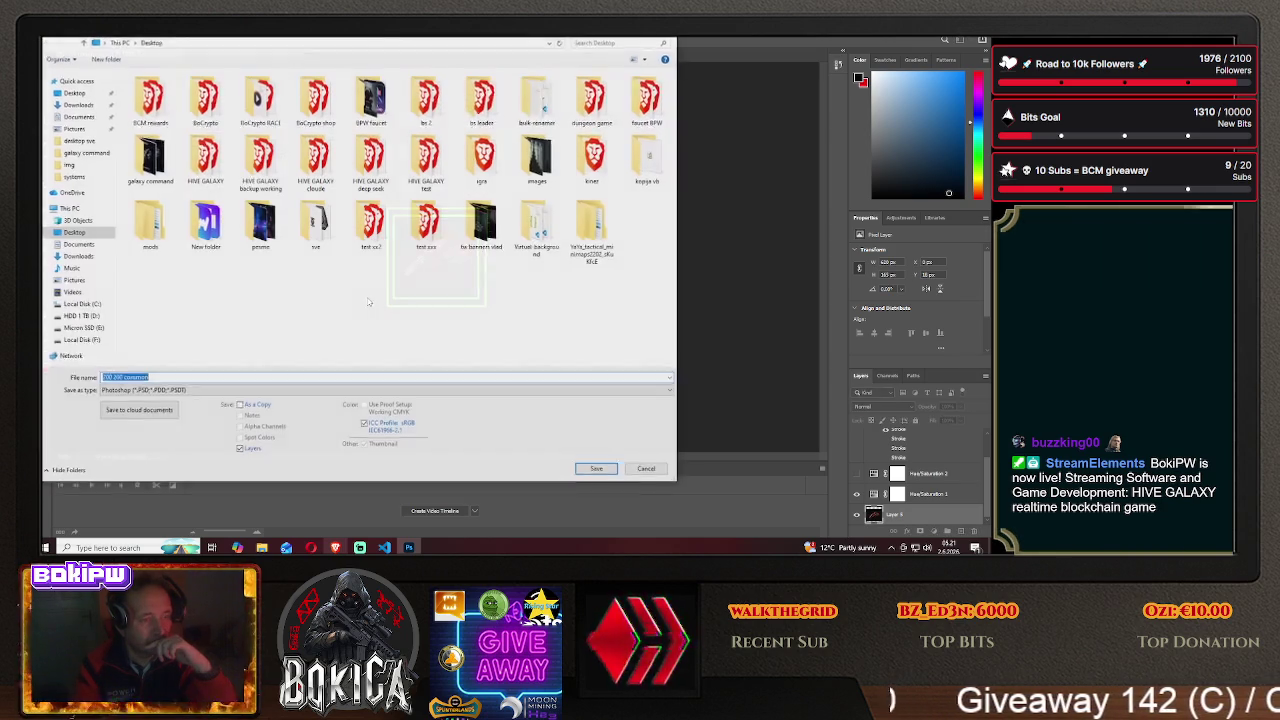
double_click(205, 155)
double_click(140, 108)
left_click(160, 390)
left_click(140, 350)
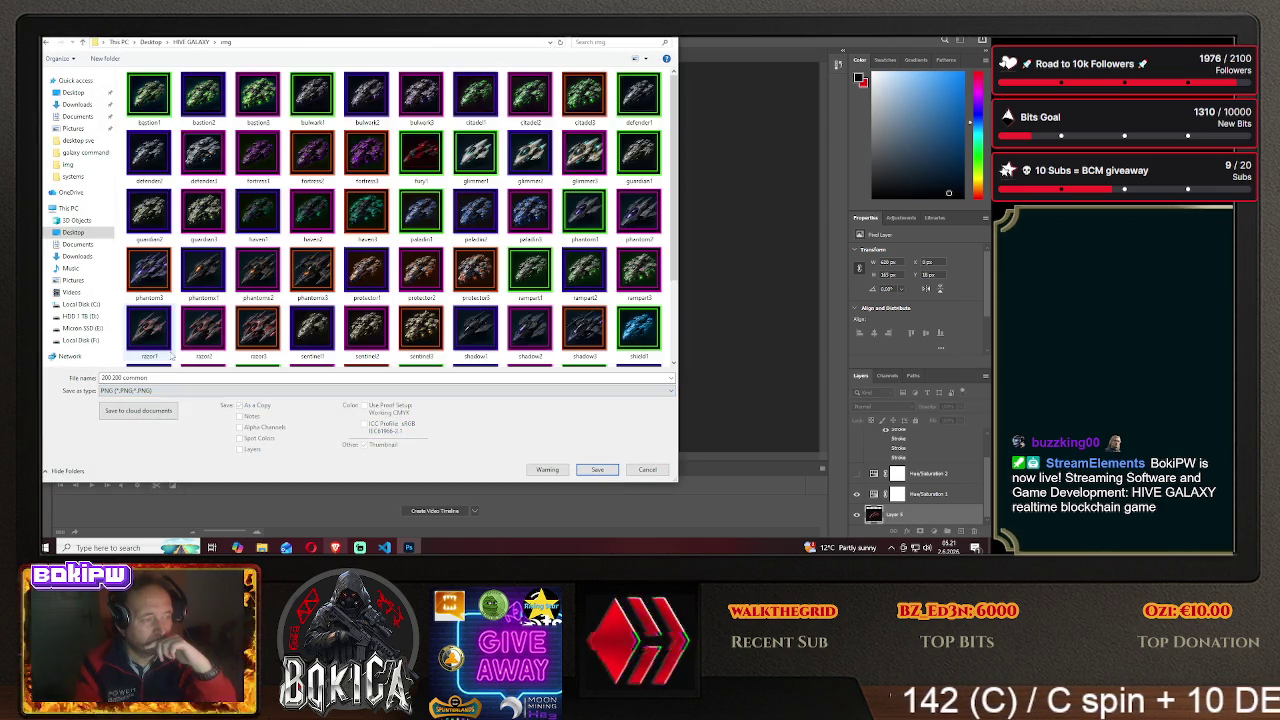
type("furi")
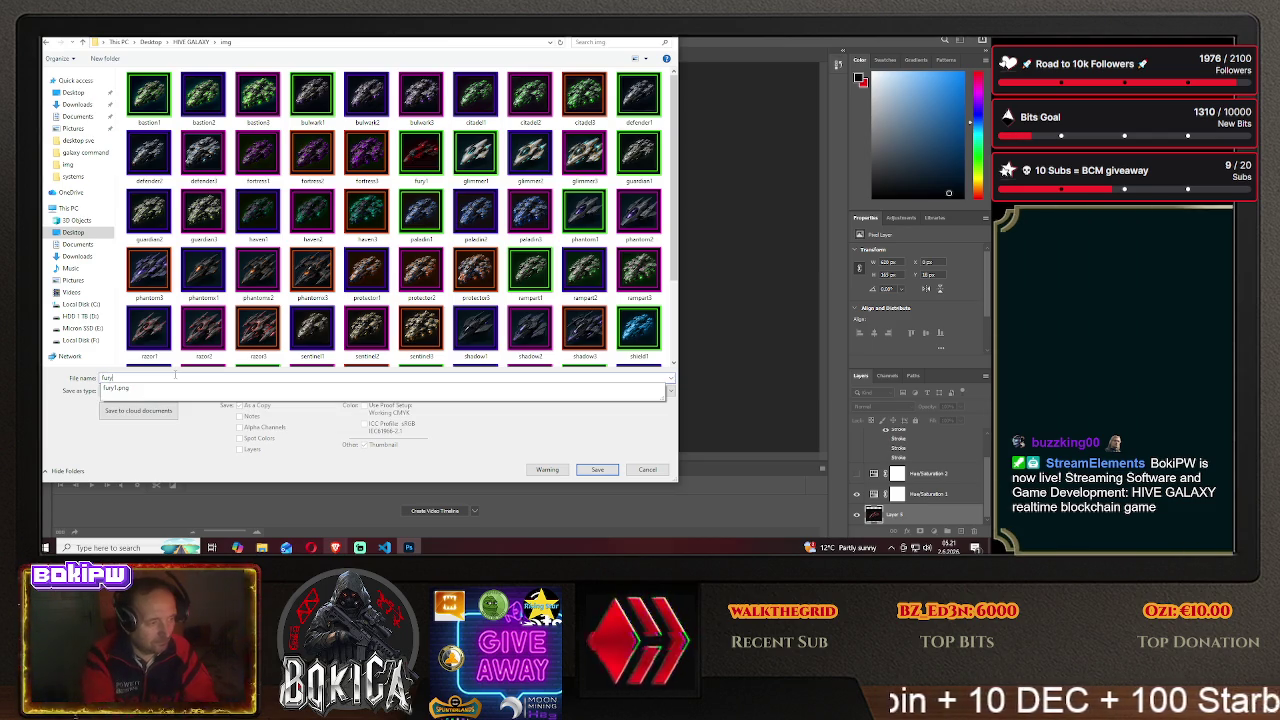
left_click(283, 387)
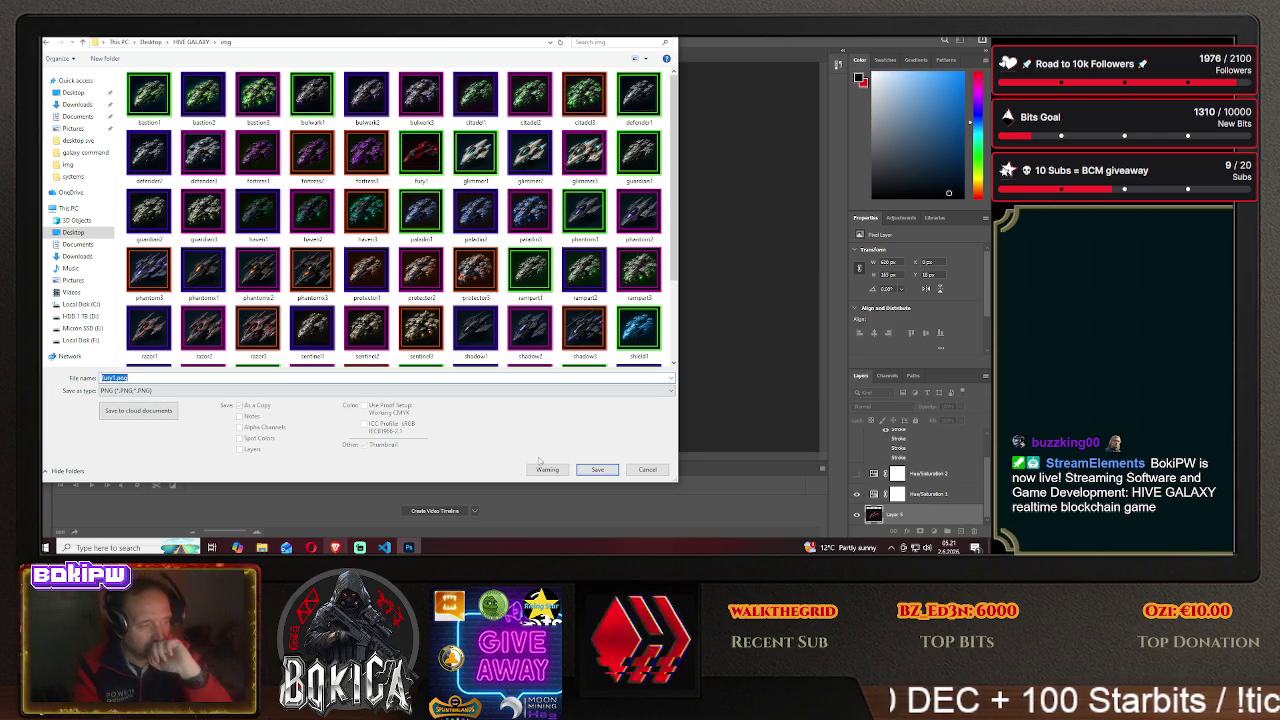
key("Return")
left_click(537, 286)
key("Return")
- Shift the ship left in the frame and check the Lovac blueprints in the game
left_click_drag(441, 263, 338, 264)
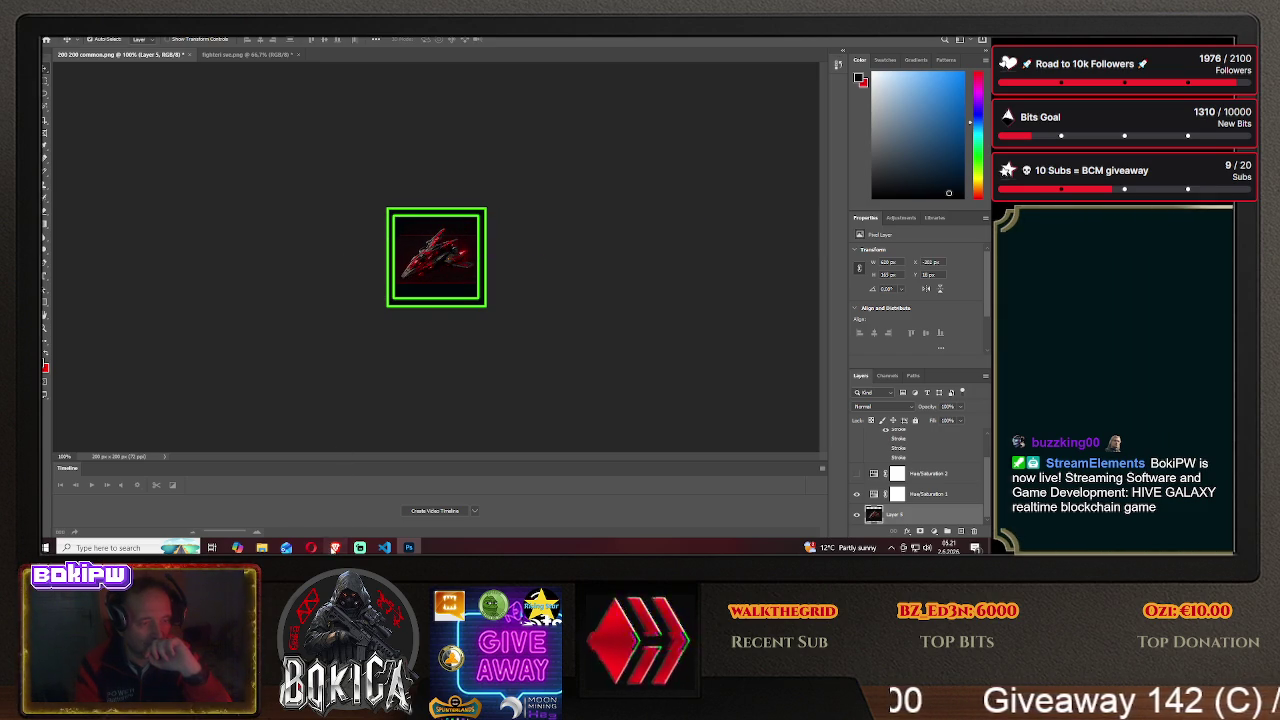
key("alt+Tab")
left_click(72, 319)
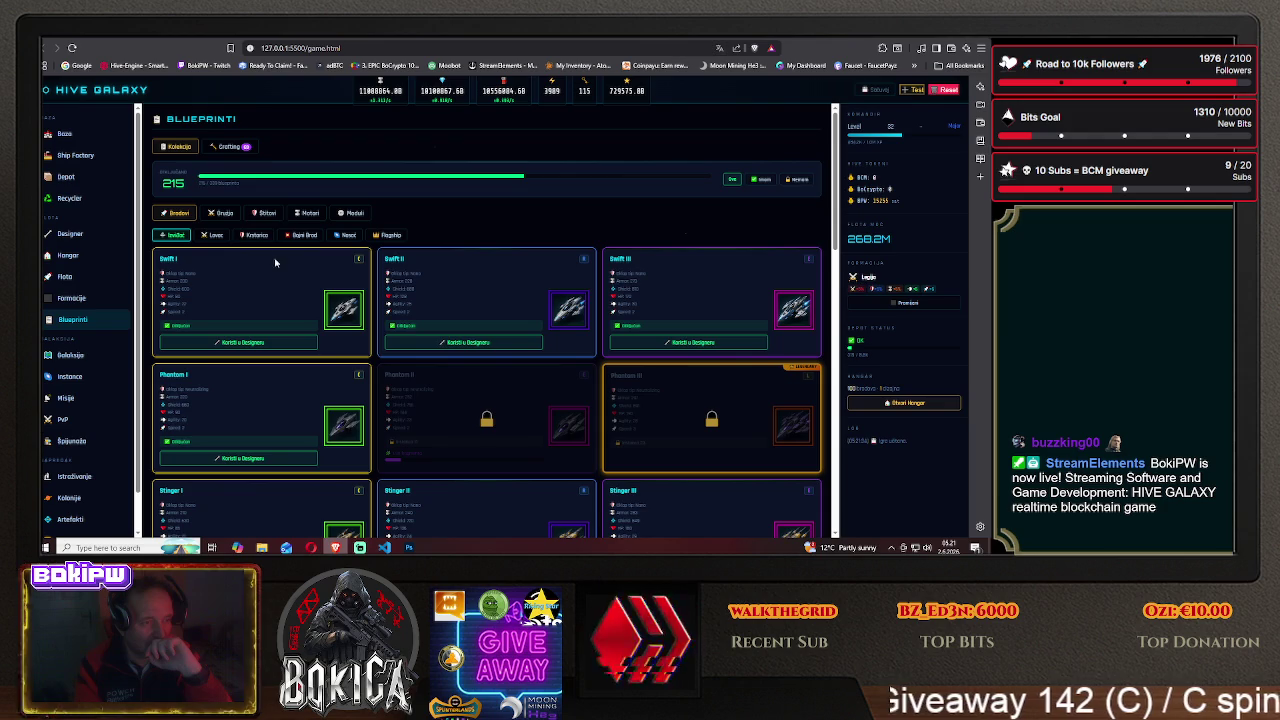
left_click(214, 236)
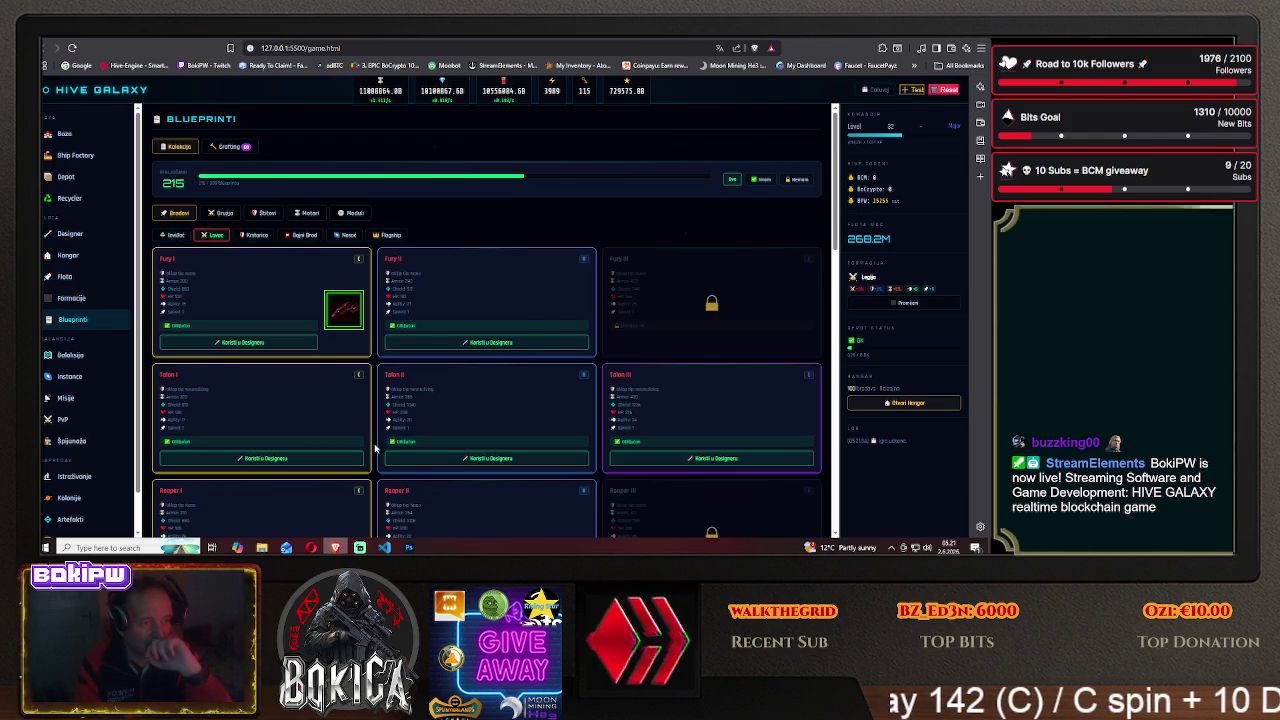
left_click(409, 546)
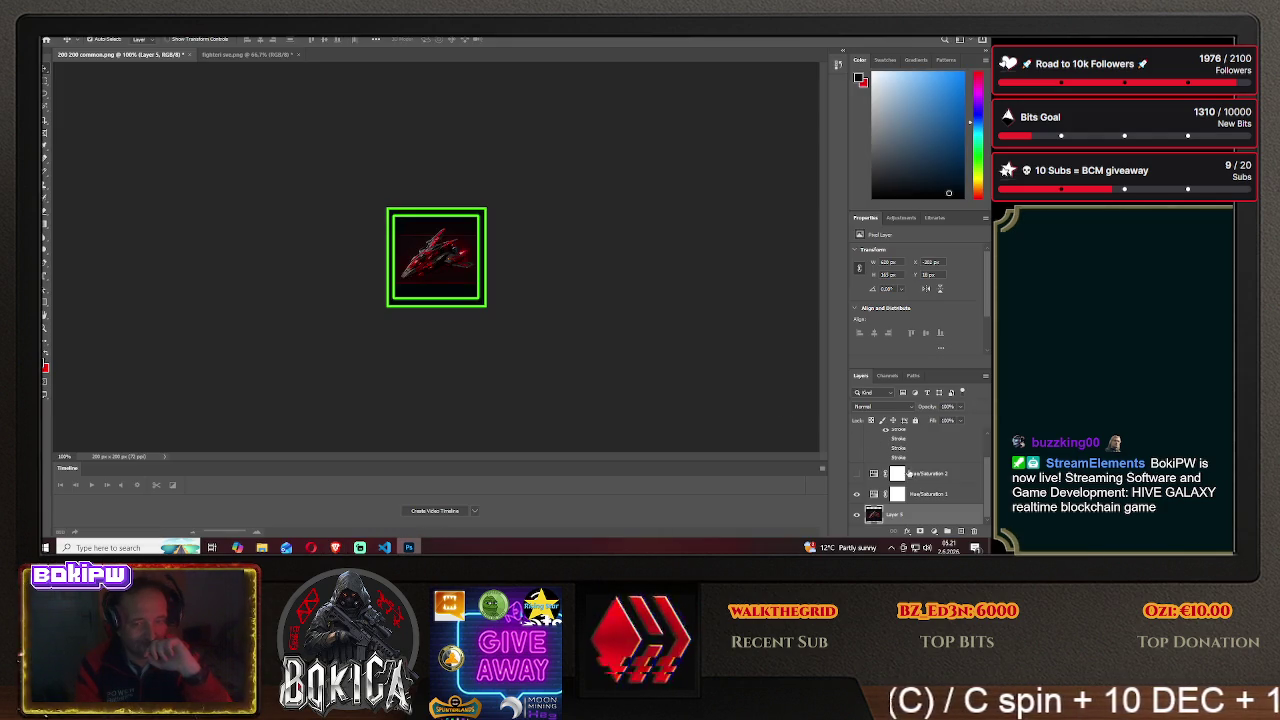
- Turn on Layer 1's purple Stroke frame and reposition the ship inside it
scroll(898, 457, "up", 2)
left_click(895, 440)
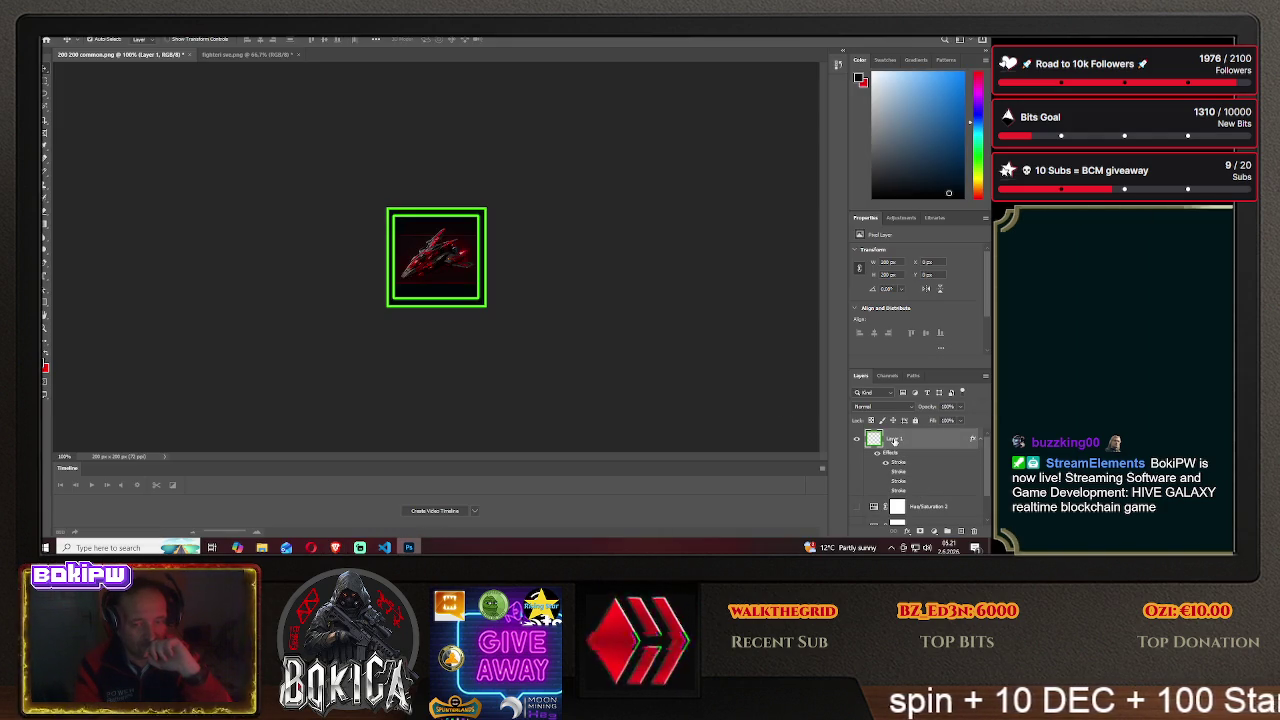
right_click(895, 440)
left_click(900, 47)
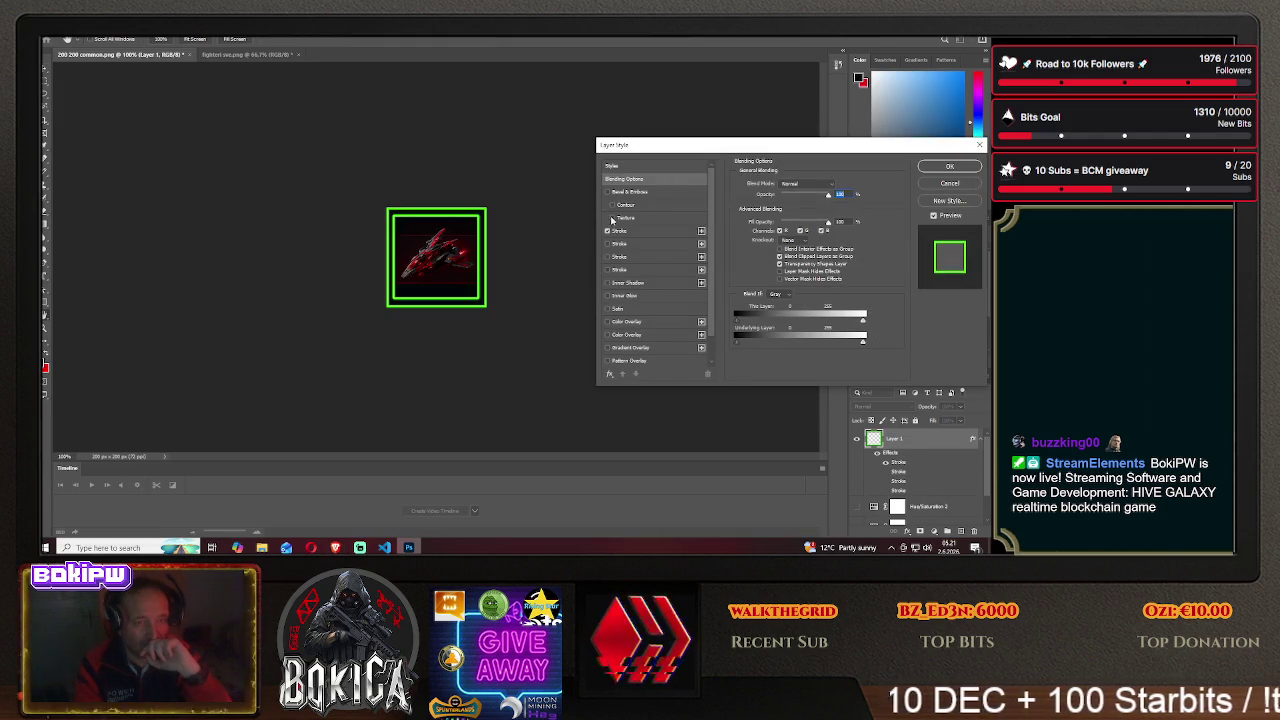
left_click(607, 243)
left_click(934, 168)
left_click_drag(440, 268, 437, 261)
- Save a PNG copy named fury2 in HIVE GALAXY > img, accepting the PNG options
left_click(52, 34)
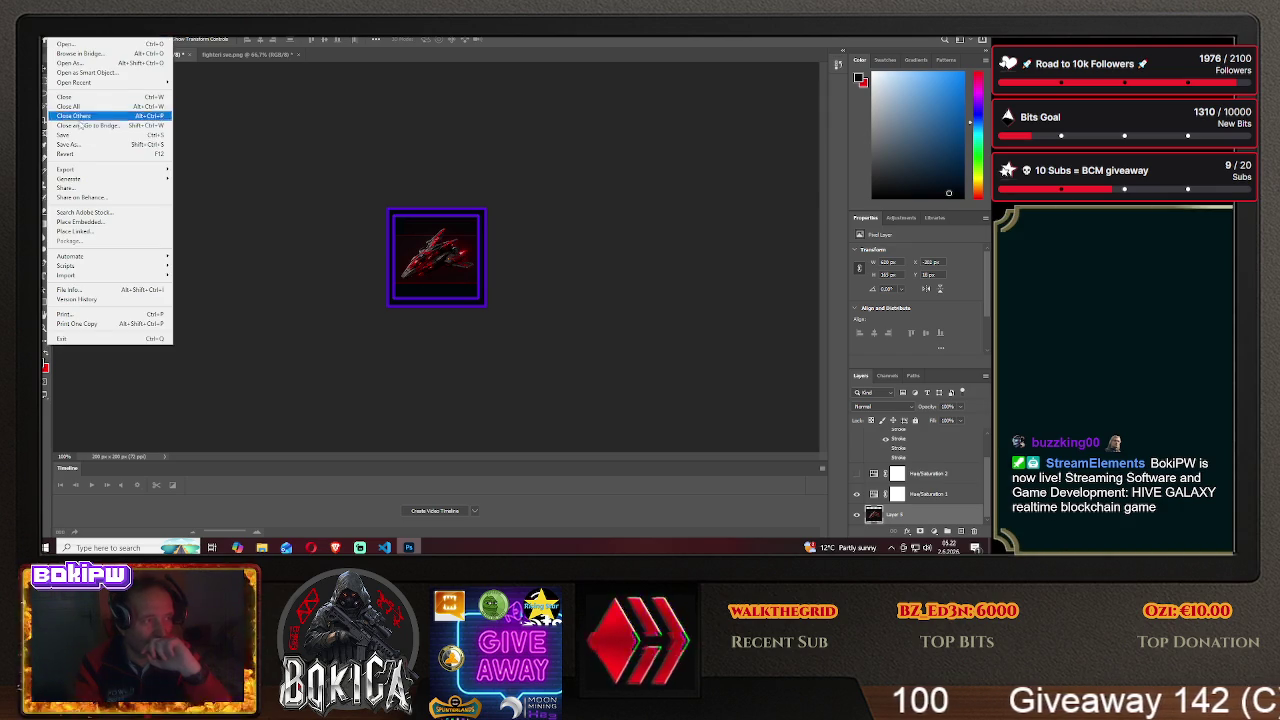
left_click(90, 137)
left_click(583, 370)
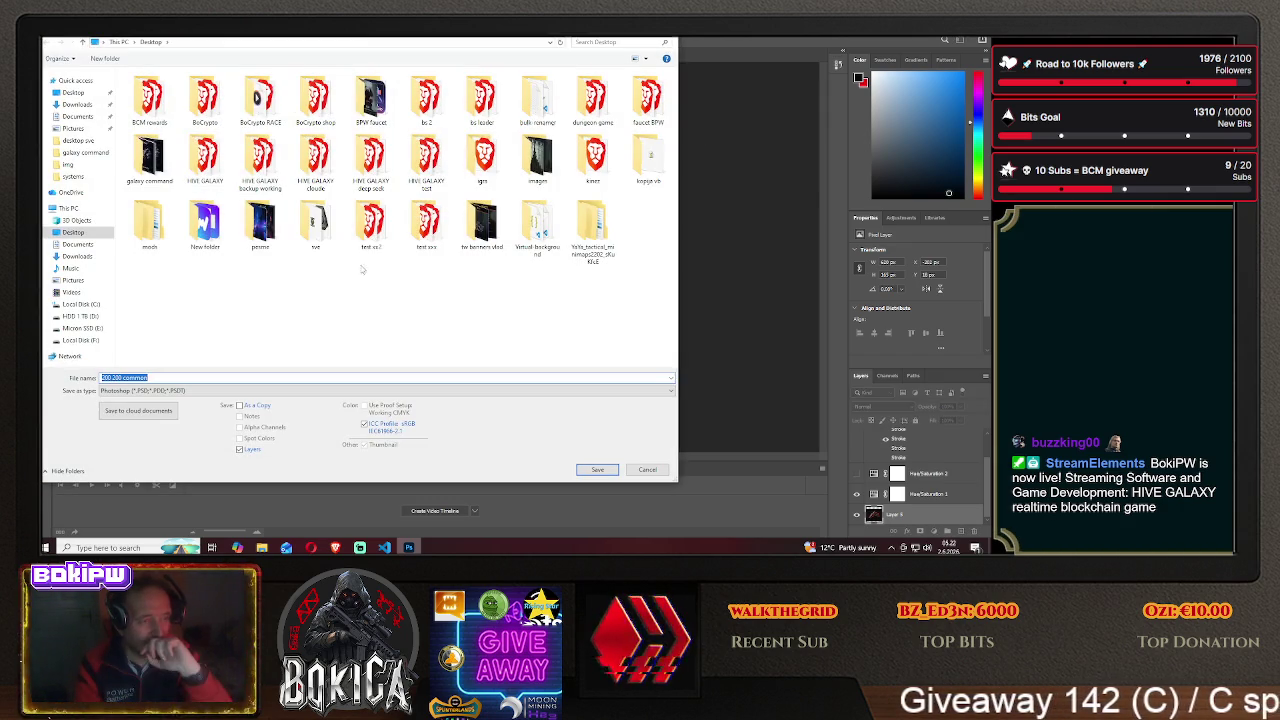
double_click(210, 165)
double_click(140, 108)
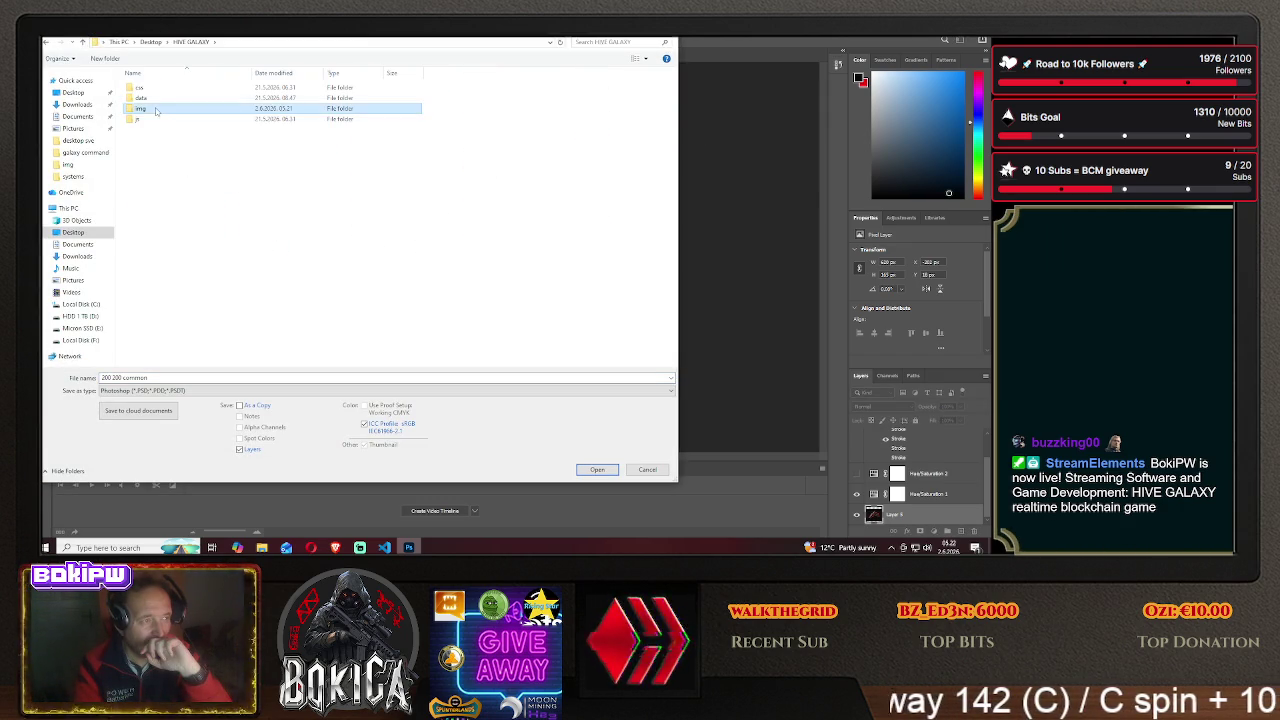
left_click(200, 390)
left_click(199, 350)
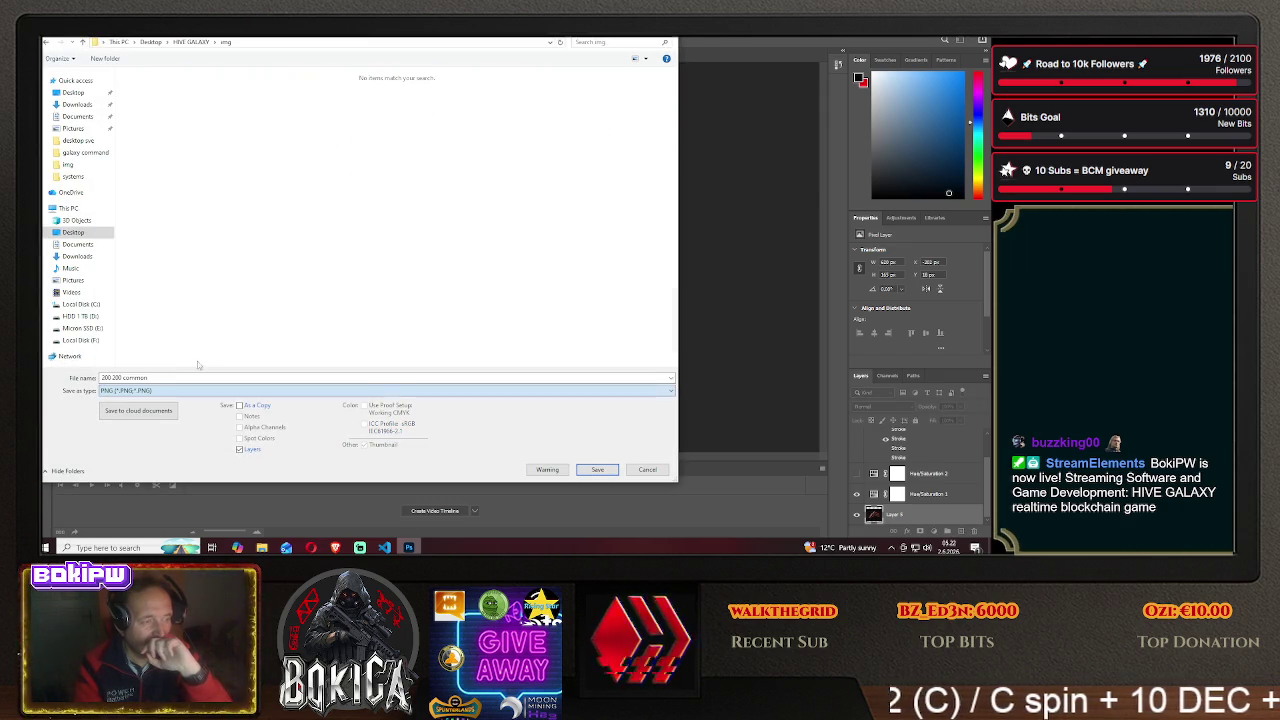
type("fury")
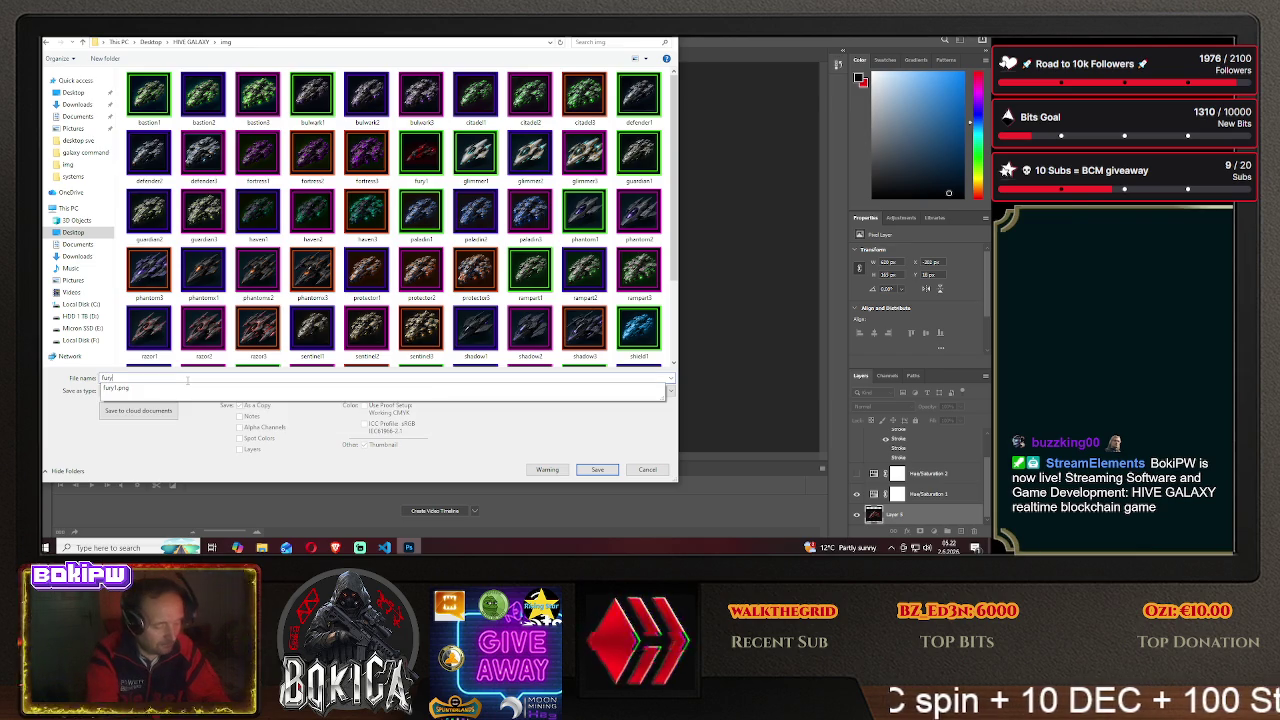
type("2")
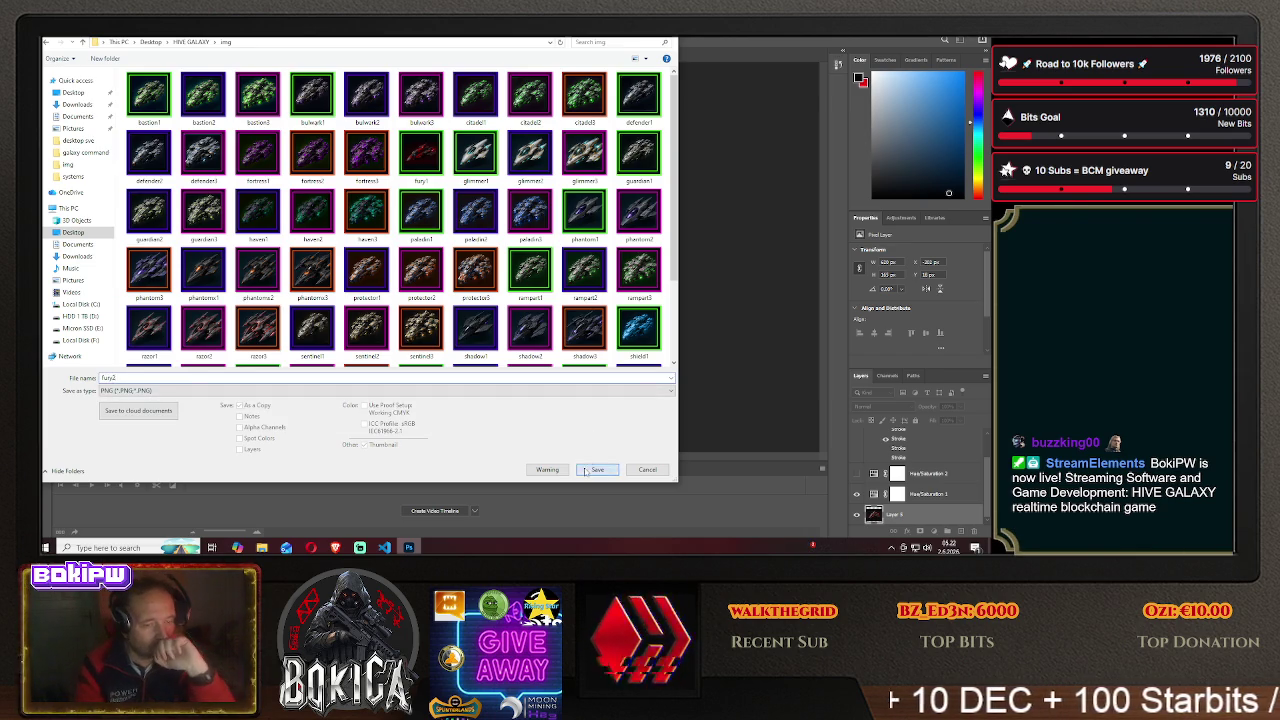
left_click(597, 469)
left_click(569, 172)
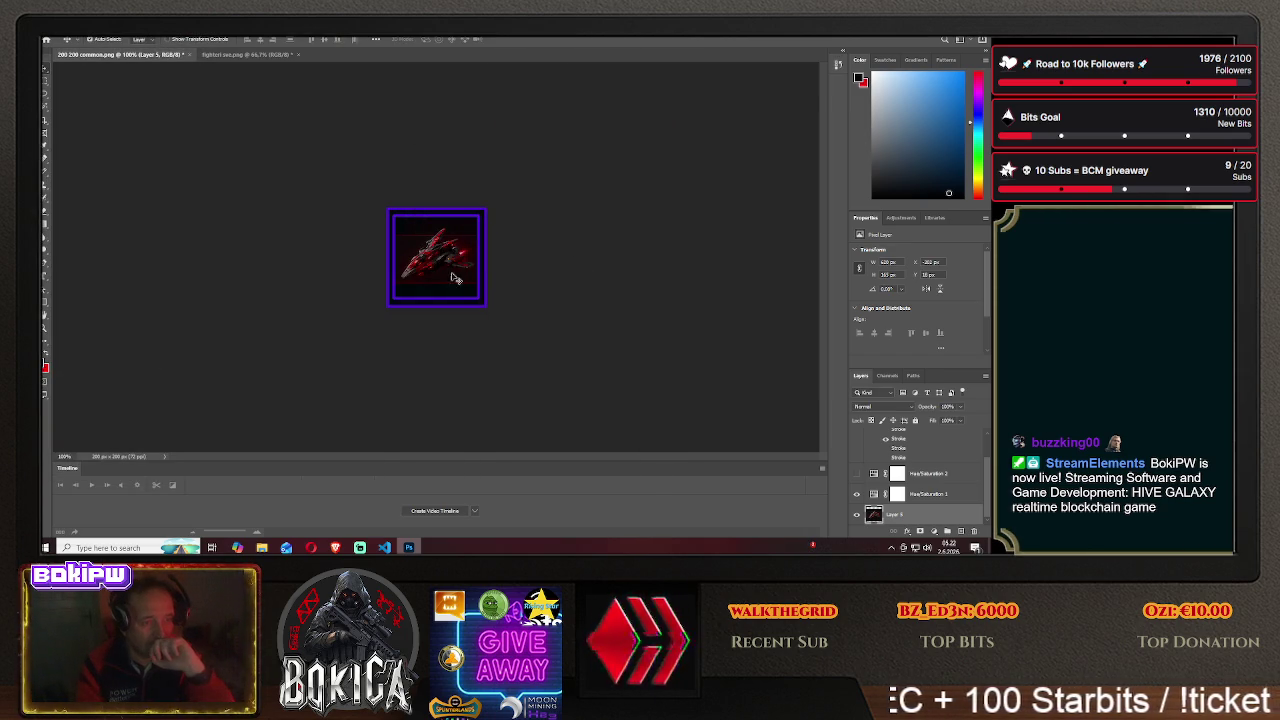
- Shift the ship left in the frame and check the Lovac blueprints in the game
left_click_drag(459, 283, 338, 259)
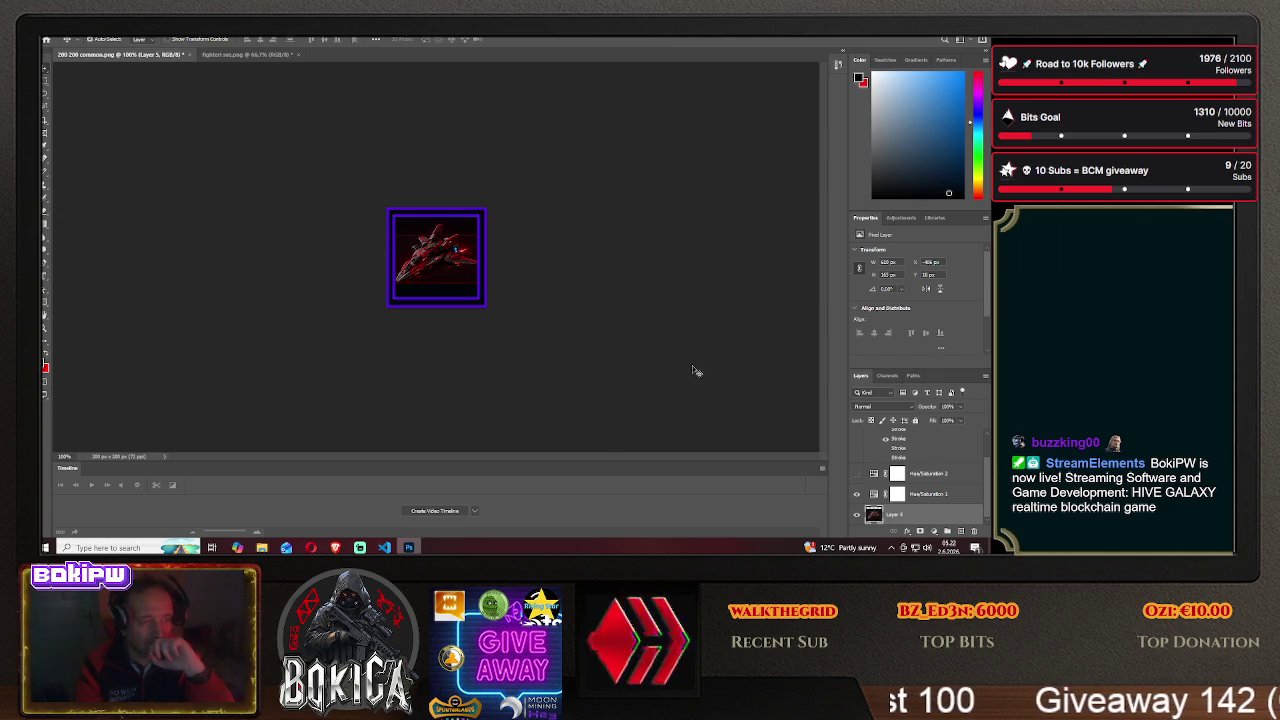
left_click(335, 547)
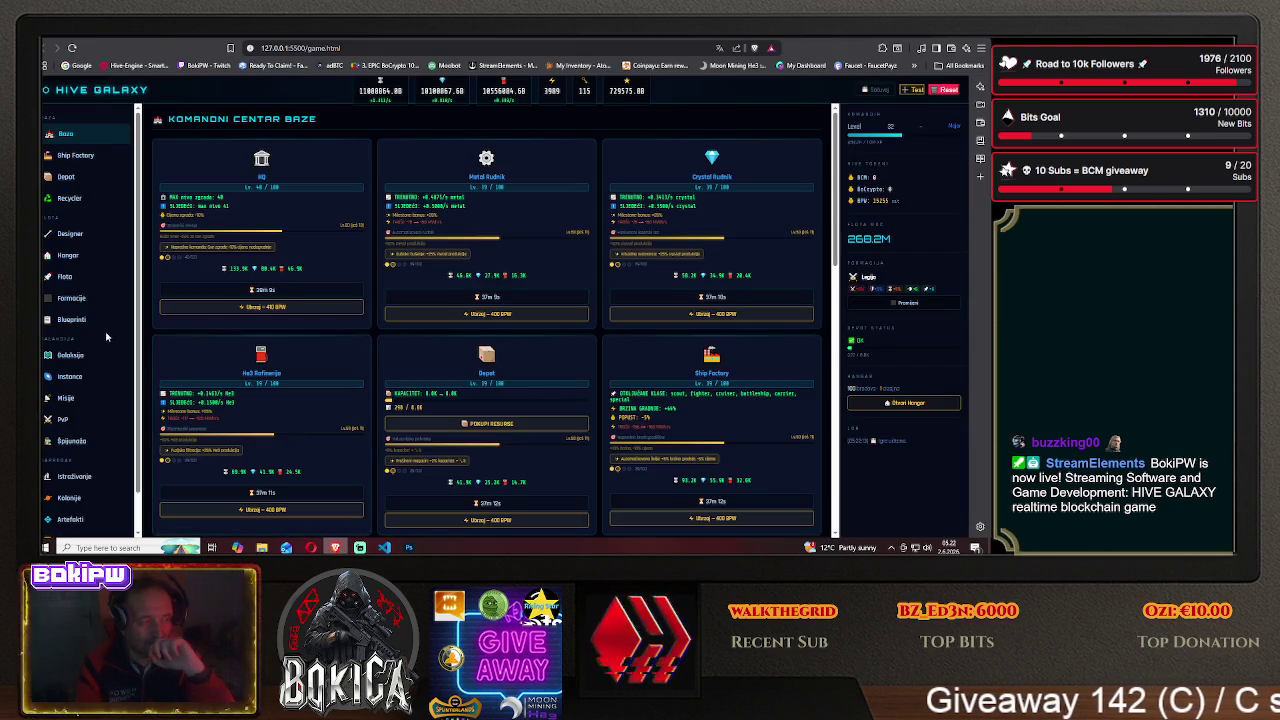
left_click(94, 320)
left_click(216, 236)
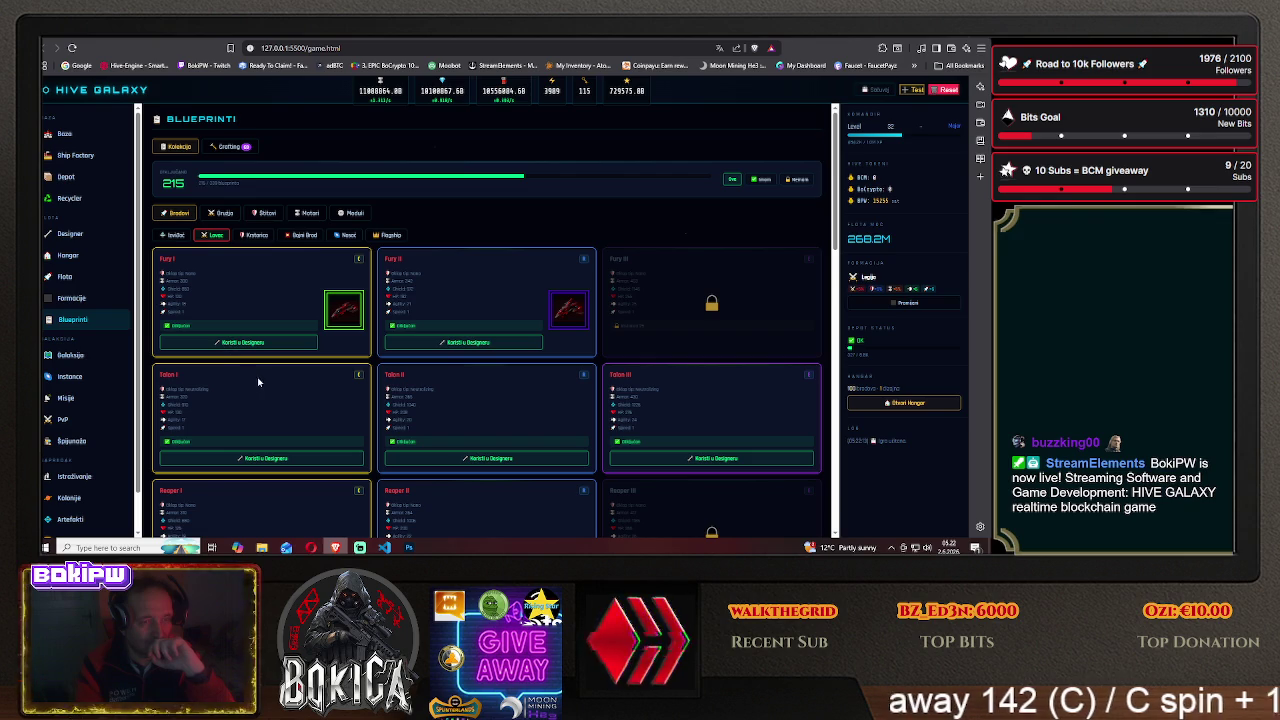
left_click(409, 547)
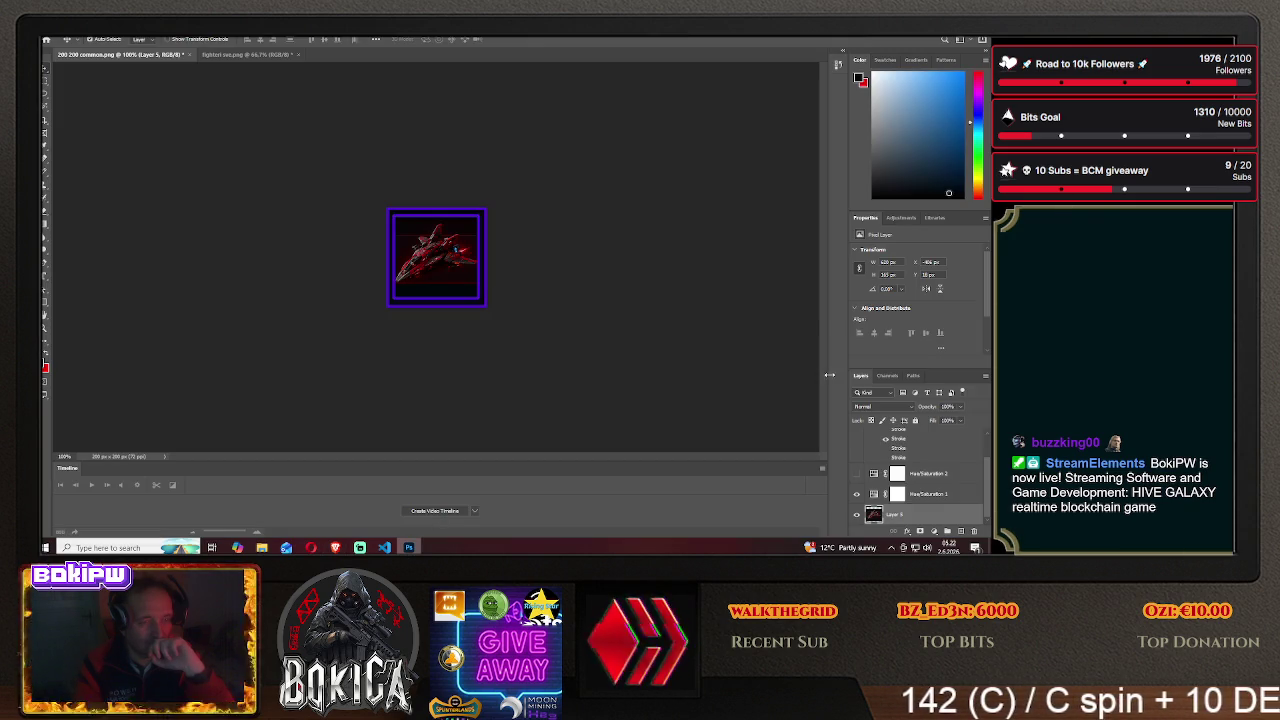
- Replace Layer 1's purple frame layer style with the magenta frame
scroll(890, 440, "up", 1)
right_click(885, 440)
left_click(885, 38)
left_click(607, 257)
left_click(950, 167)
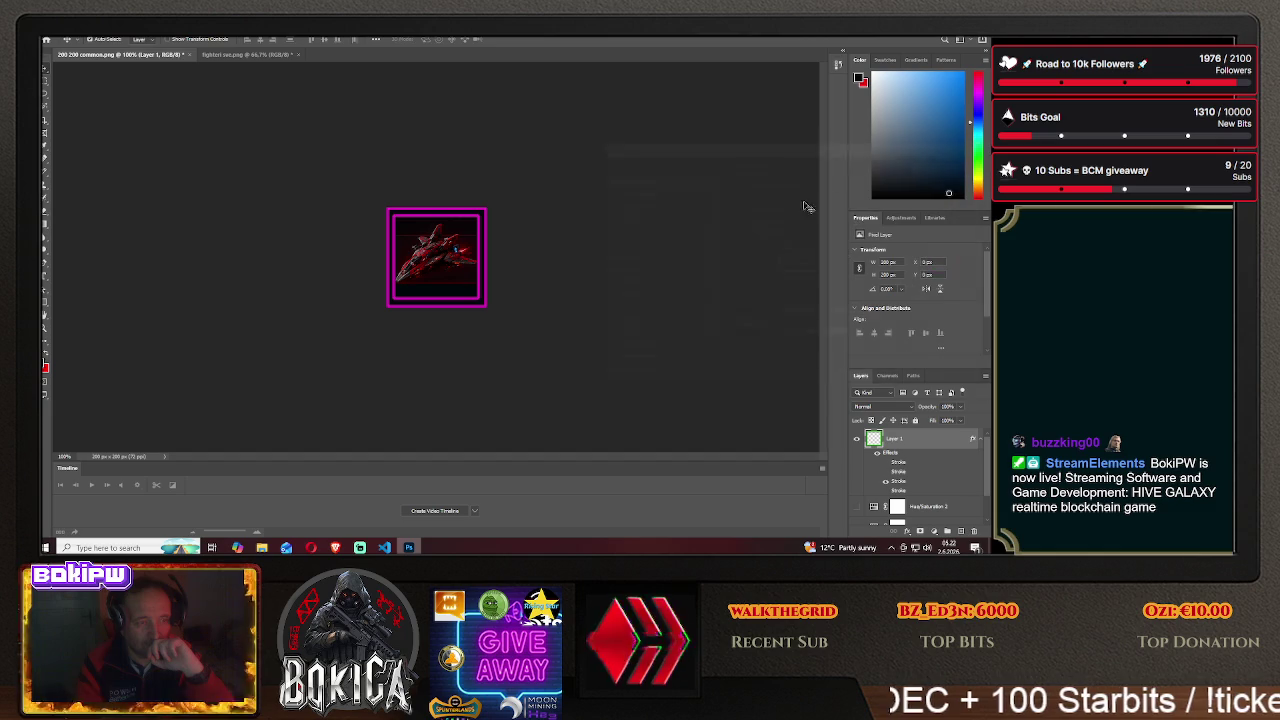
- Save a copy to HIVE GALAXY/img as PNG named fury3, accepting the PNG options
left_click(50, 34)
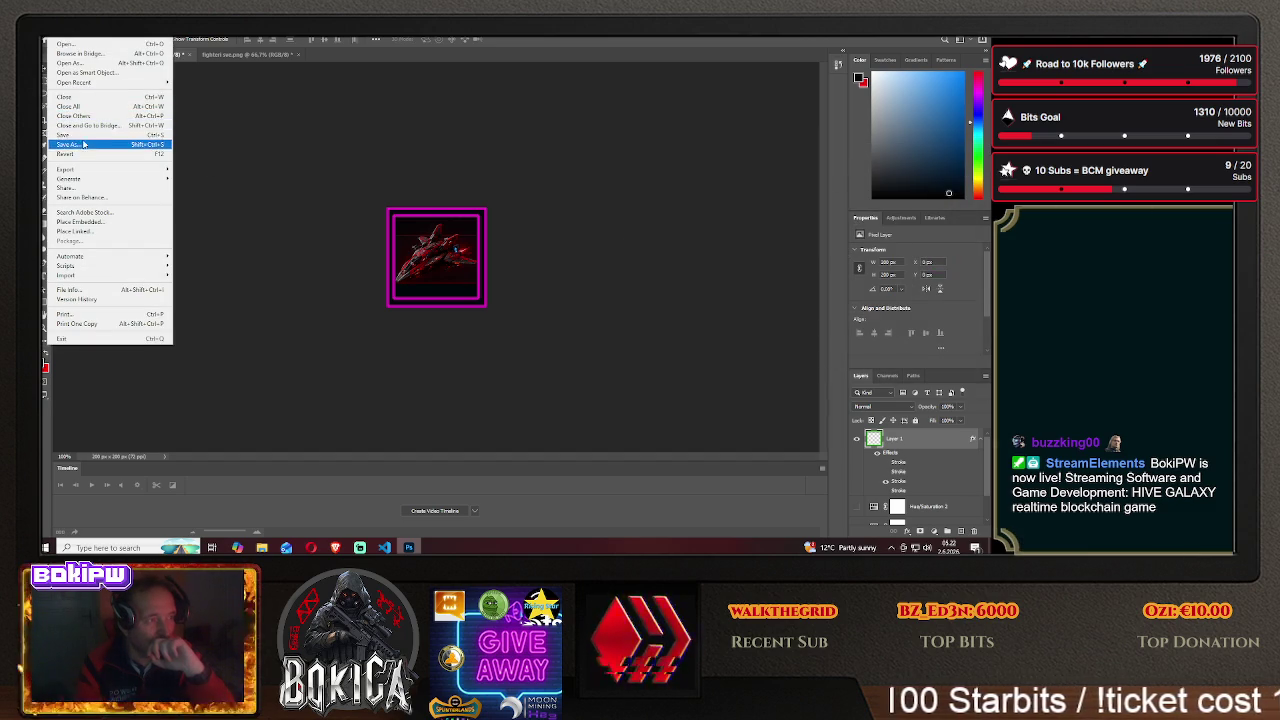
left_click(80, 145)
left_click(575, 370)
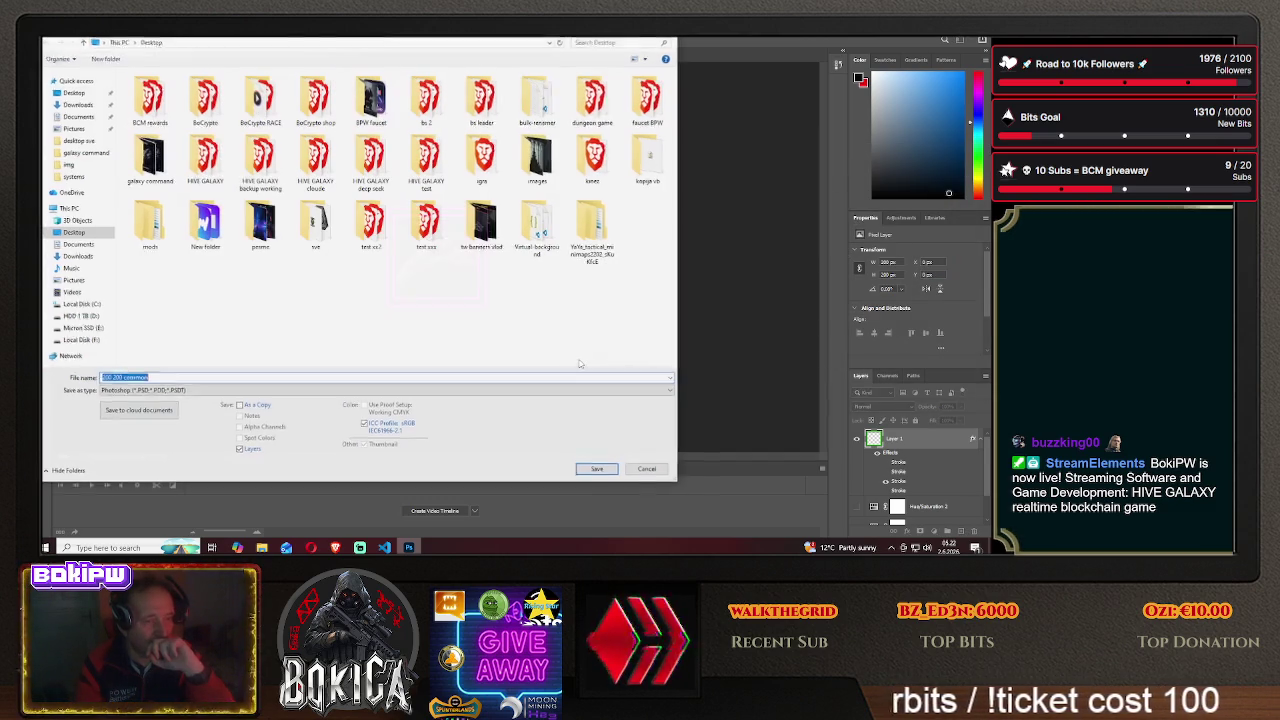
double_click(207, 160)
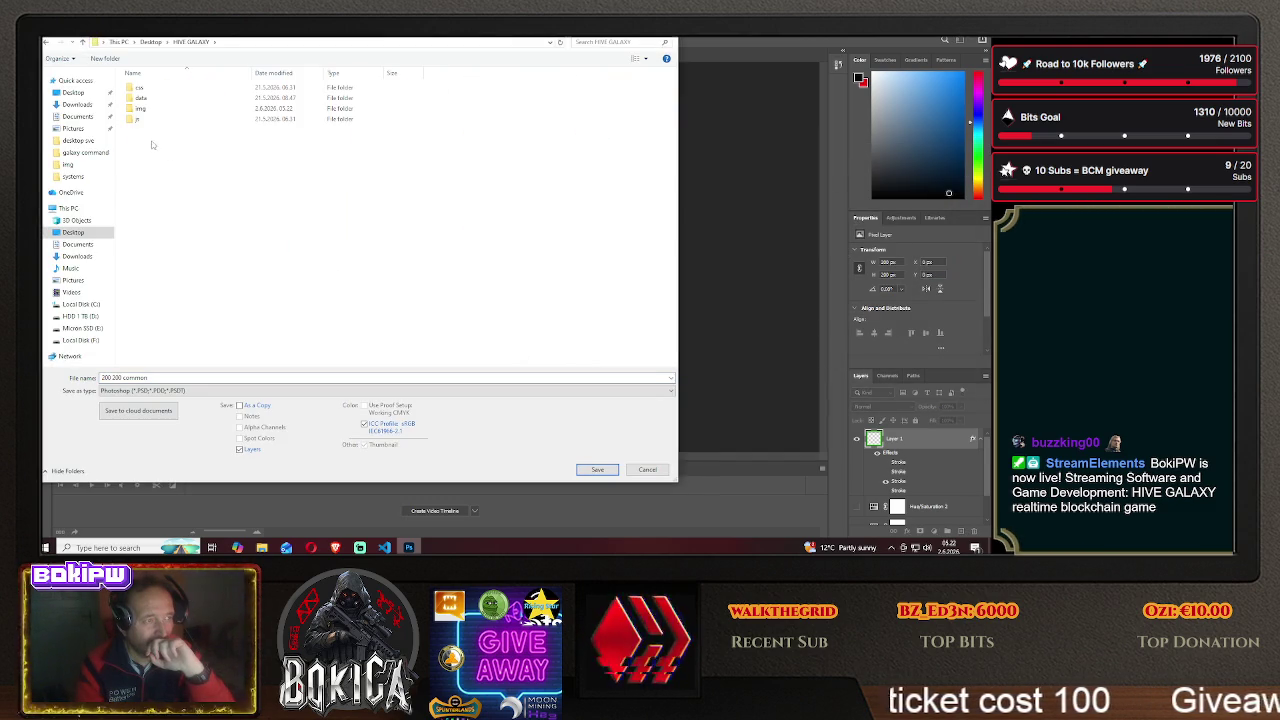
double_click(224, 111)
left_click(150, 390)
left_click(160, 350)
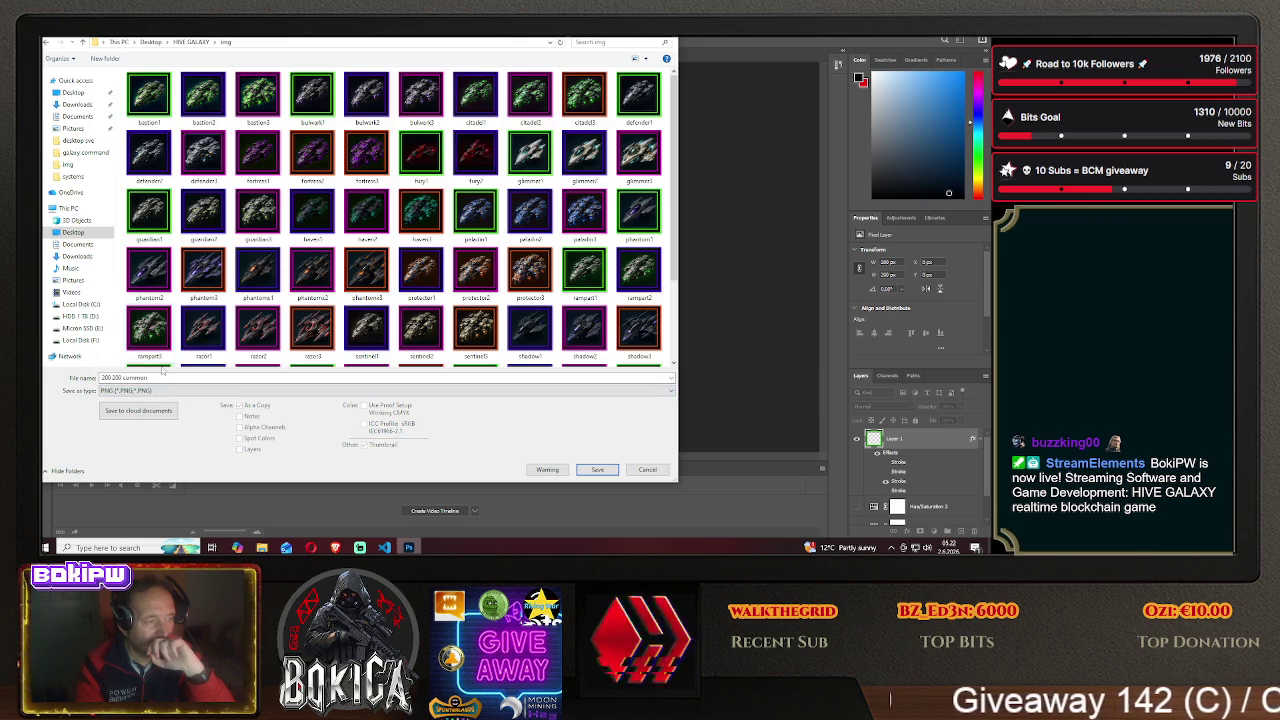
left_click(157, 377)
type("fu")
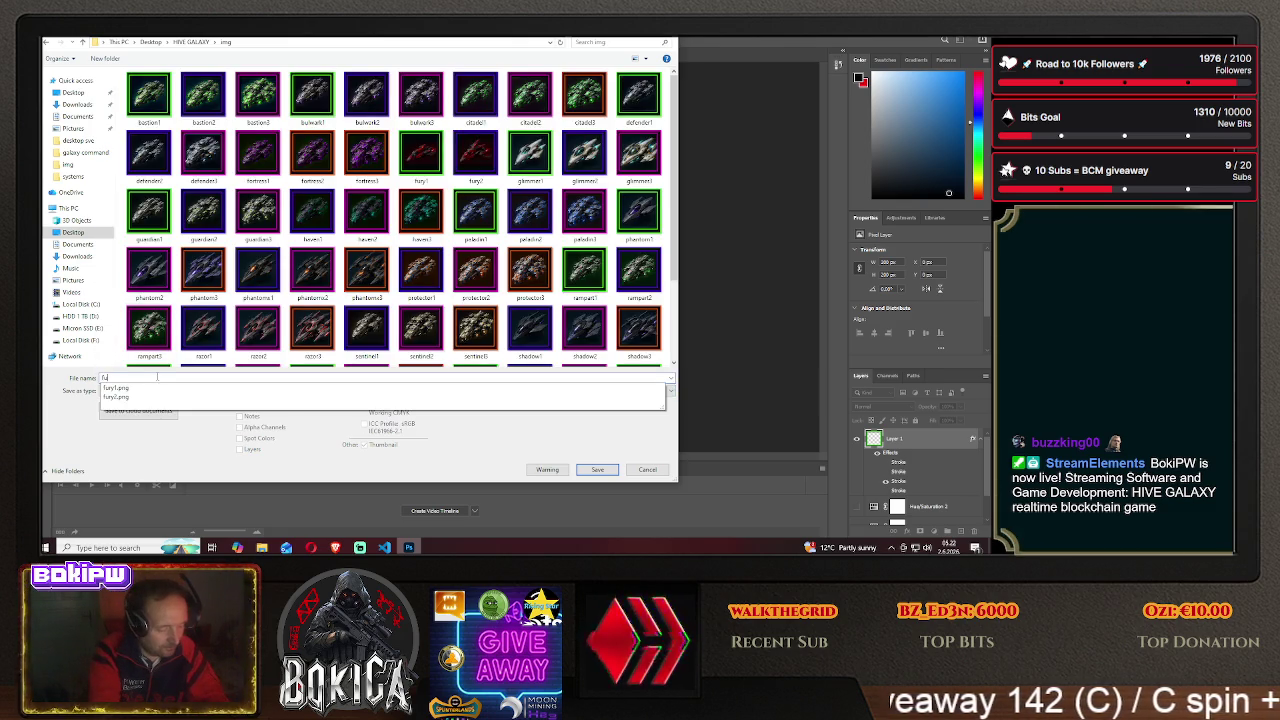
type("ry3")
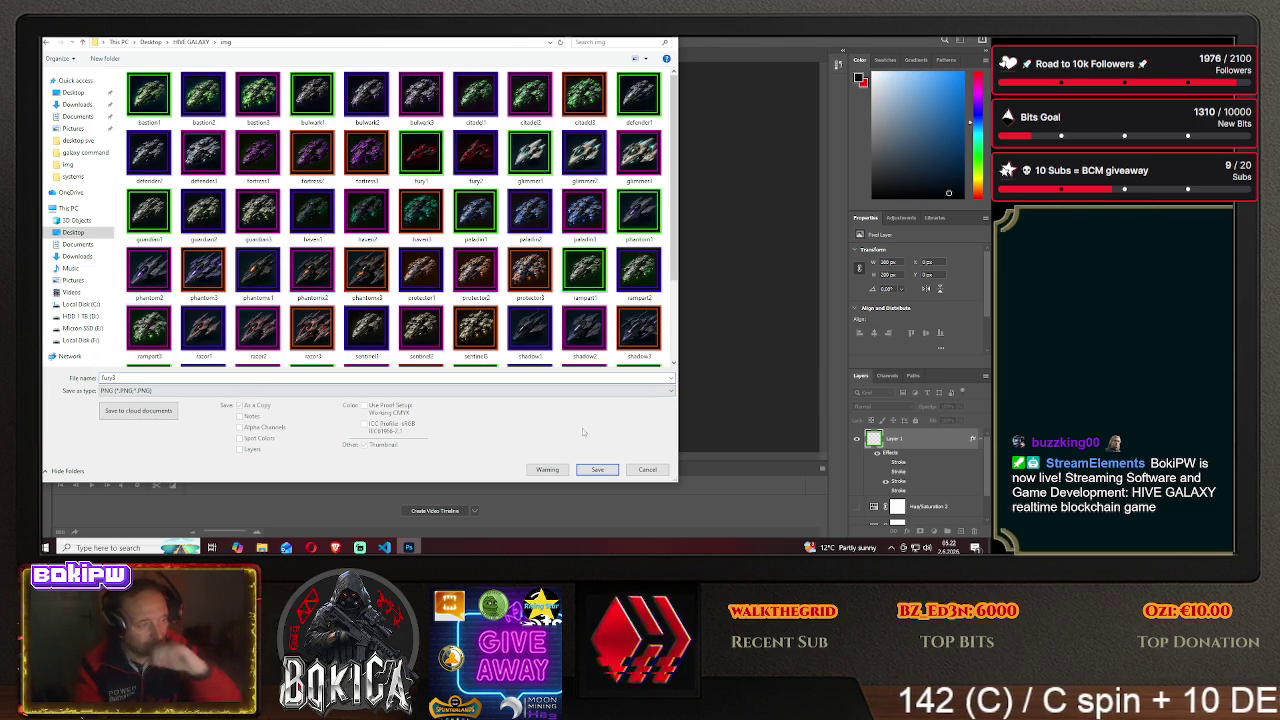
left_click(597, 469)
left_click(567, 179)
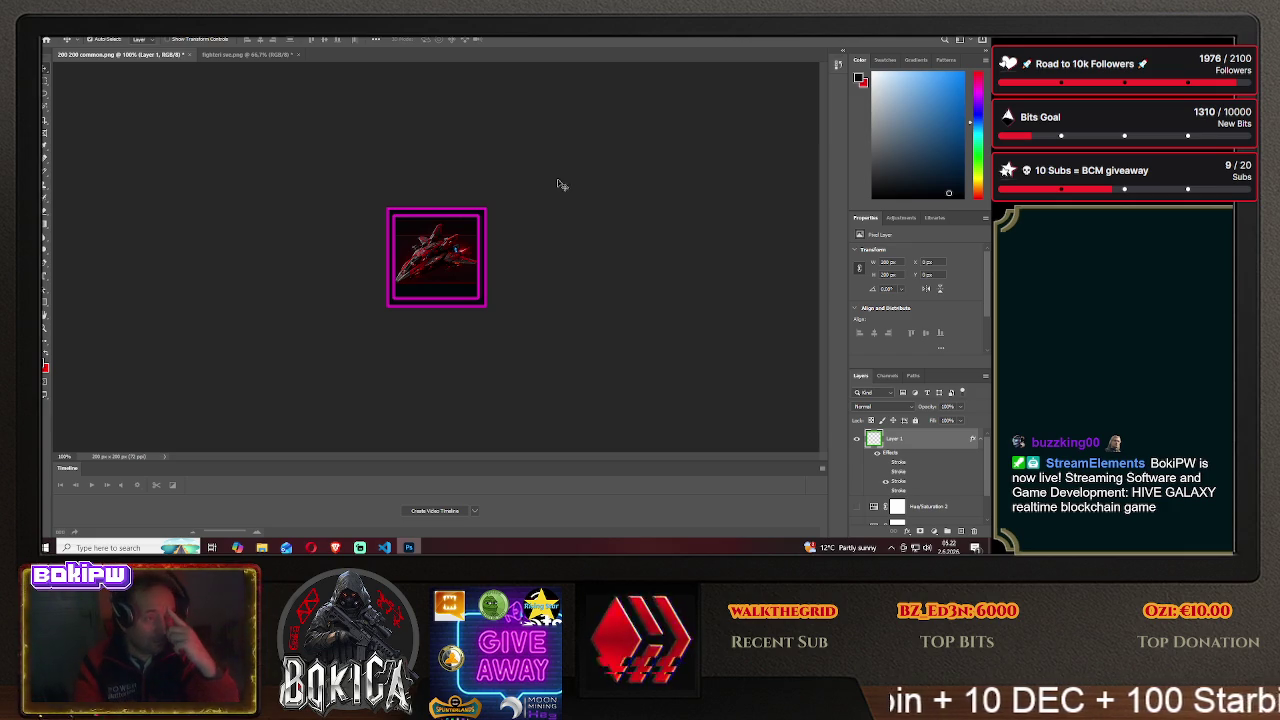
- Delete the ship image layer (Layer 5), view fighter1 sve.png, then switch to the game
scroll(903, 490, "down", 2)
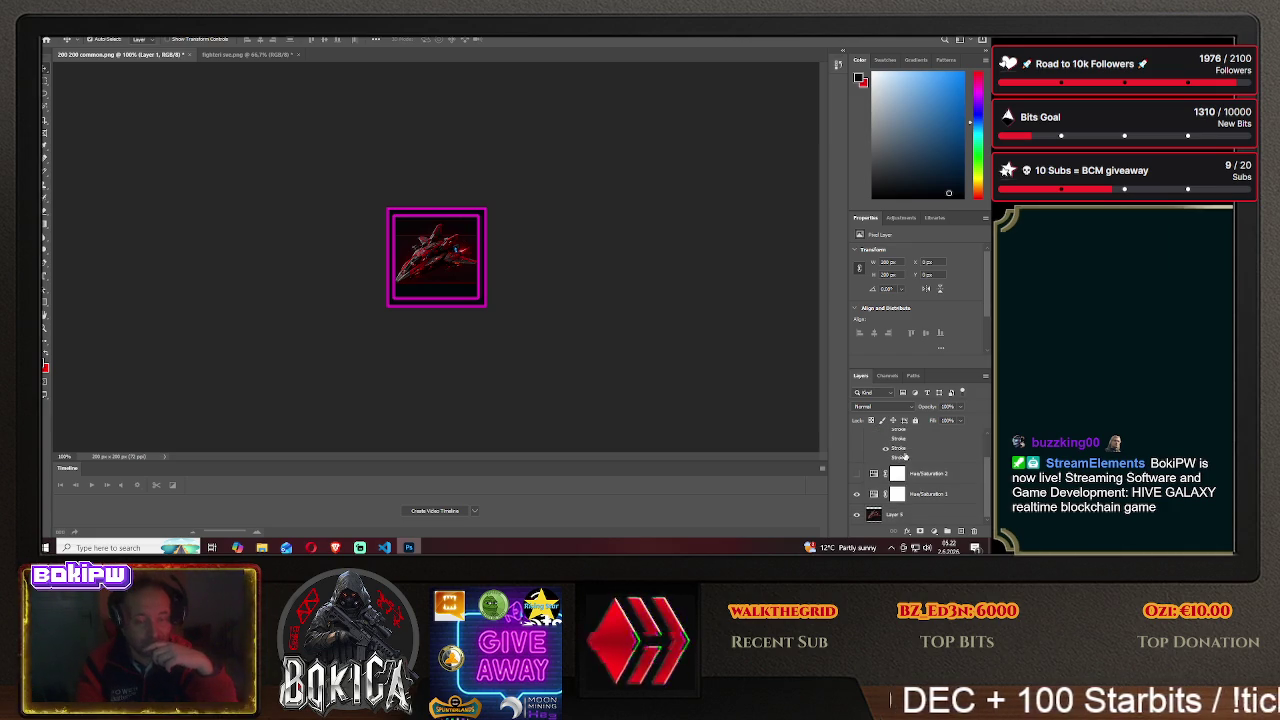
left_click(912, 516)
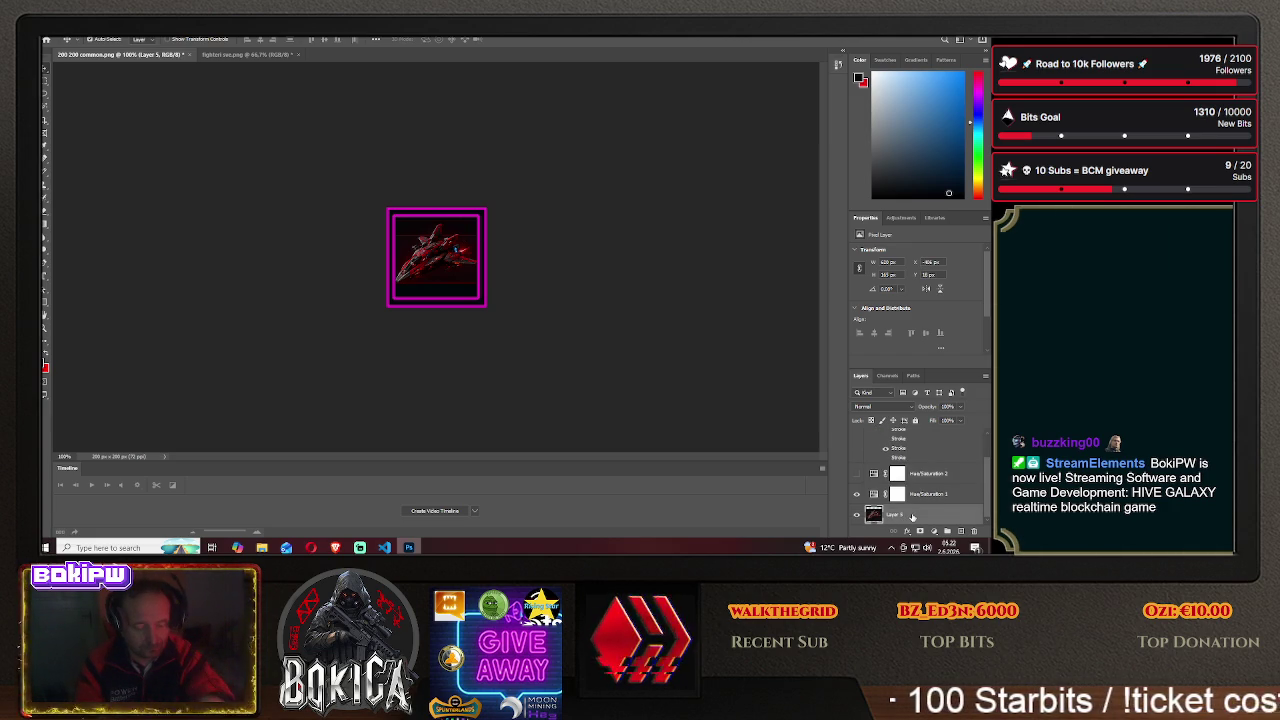
key("Delete")
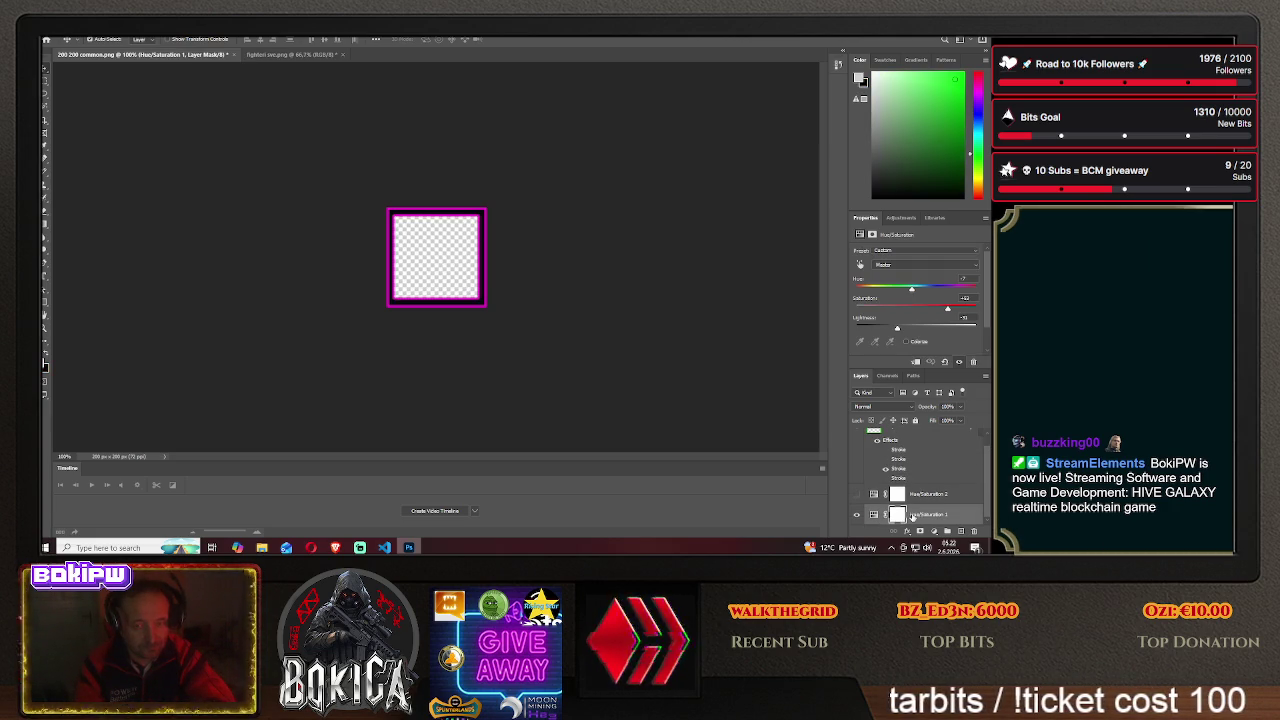
left_click(278, 57)
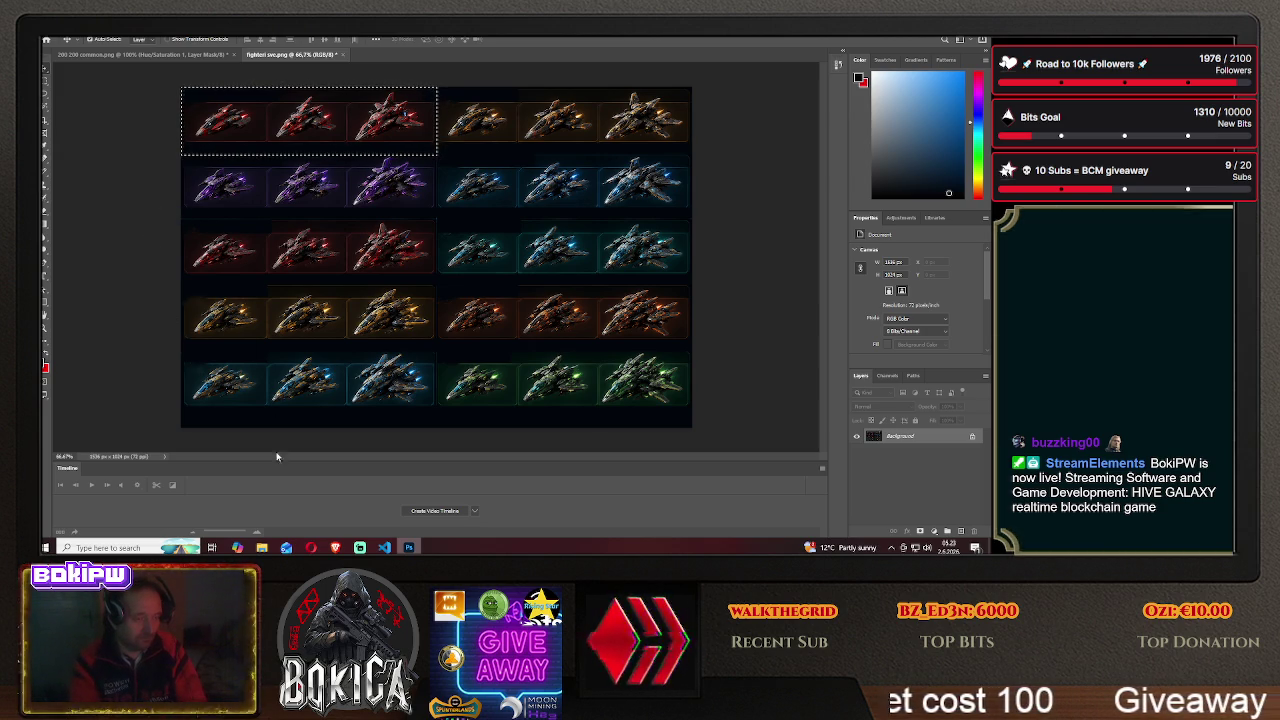
key("alt+Tab")
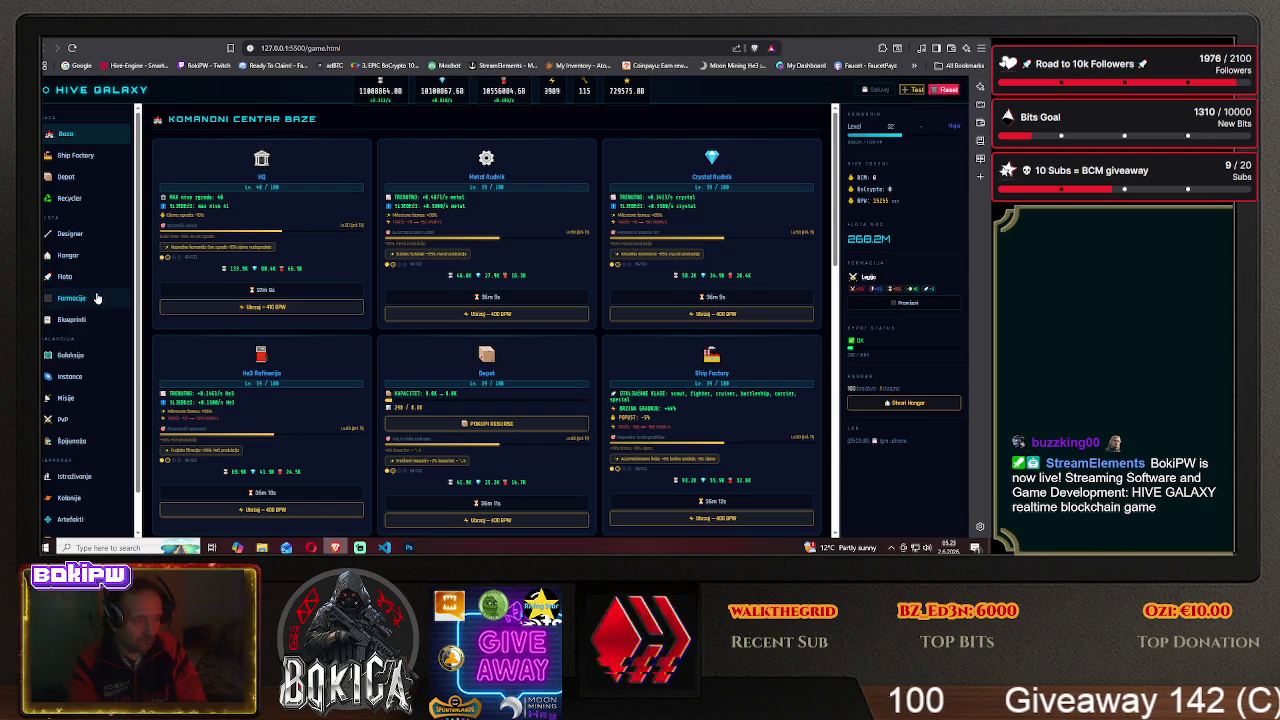
- Open the Blueprinti page and scroll through the blueprint cards
left_click(71, 320)
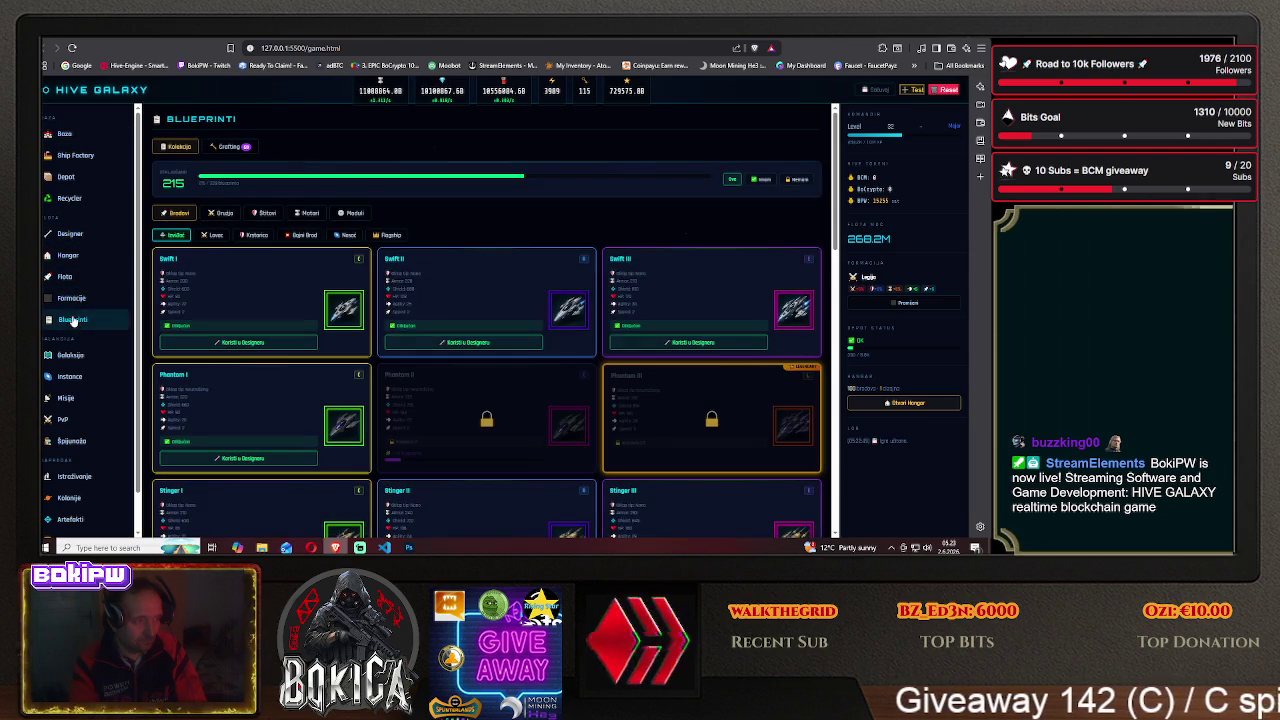
scroll(305, 383, "down", 2)
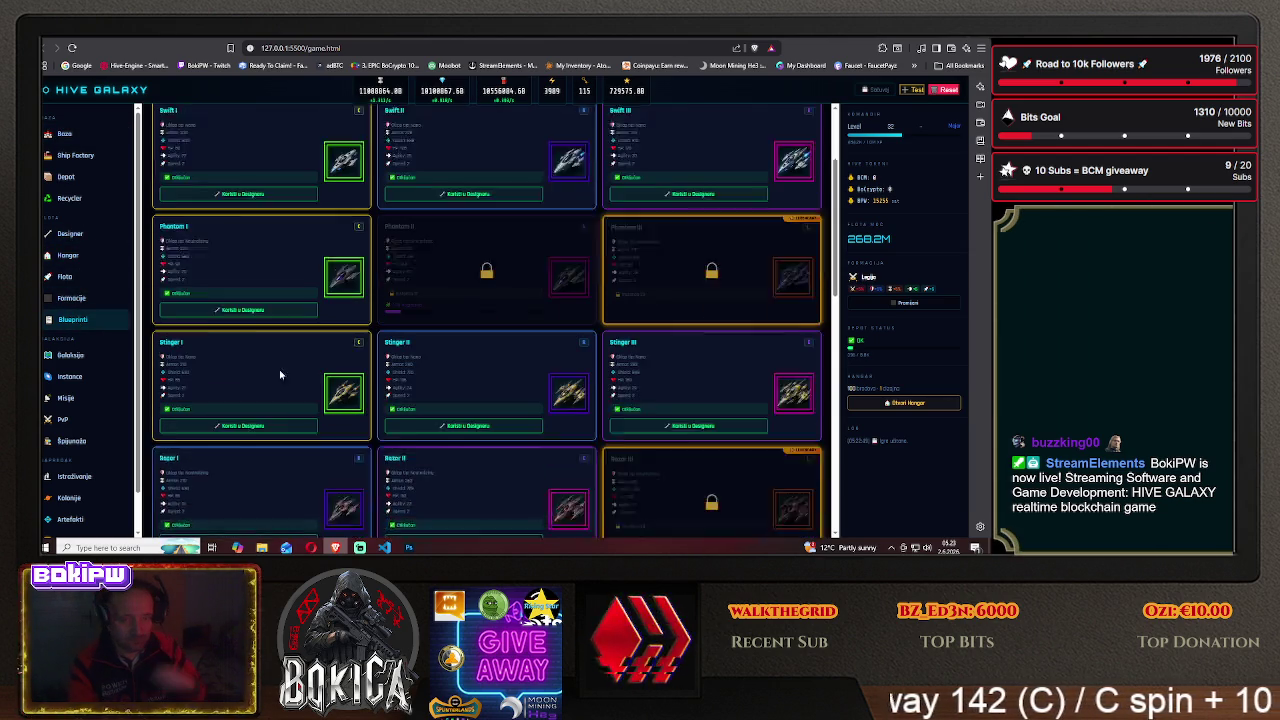
scroll(289, 367, "down", 1)
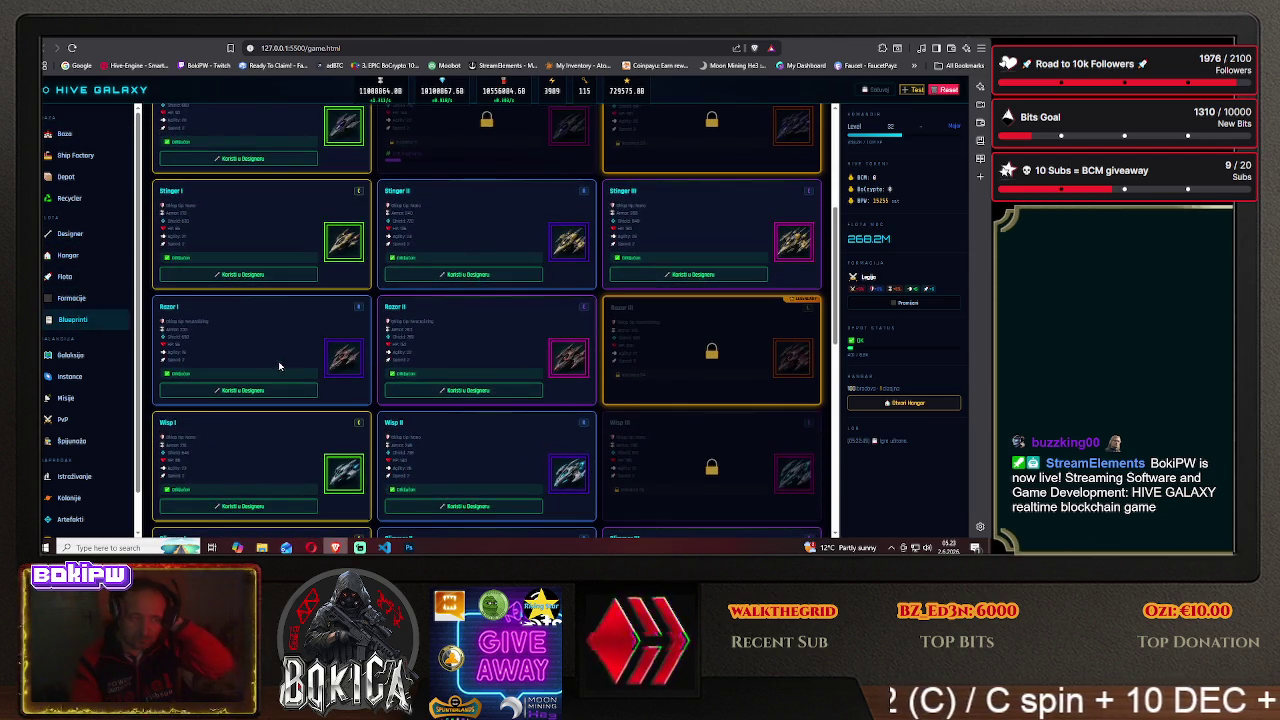
scroll(280, 366, "down", 1)
scroll(267, 365, "down", 1)
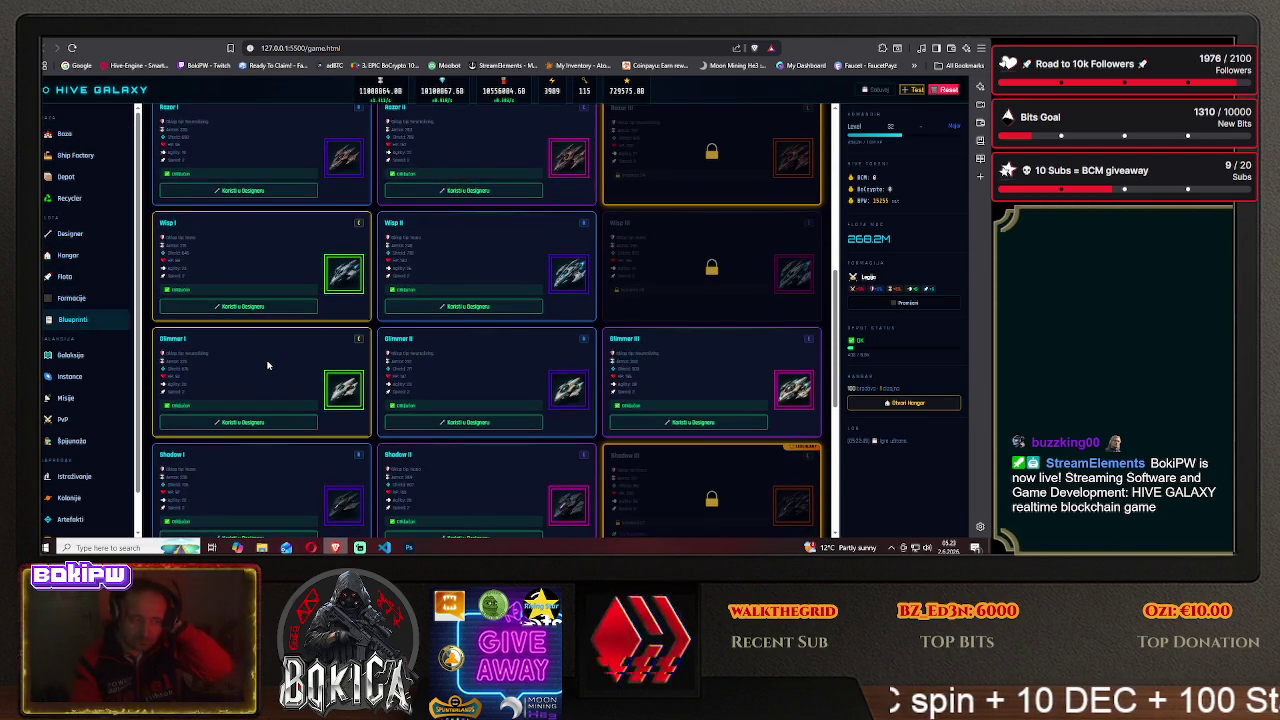
scroll(267, 365, "down", 1)
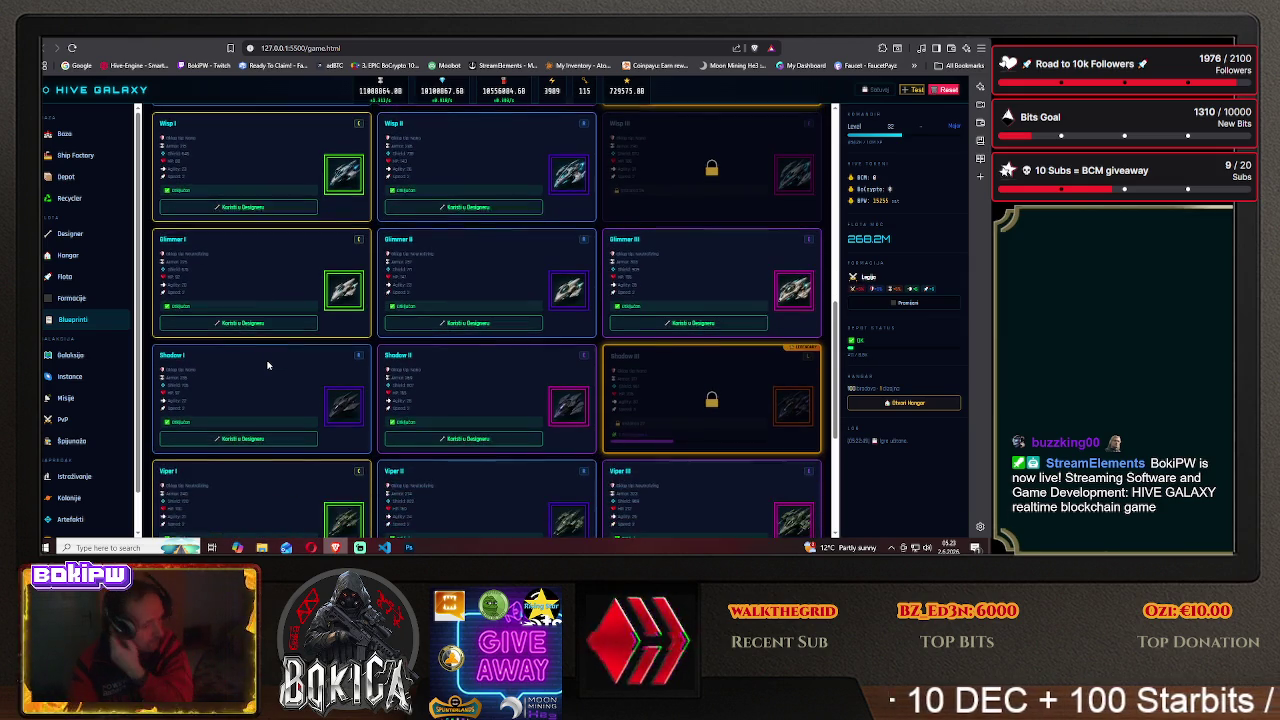
scroll(267, 365, "down", 1)
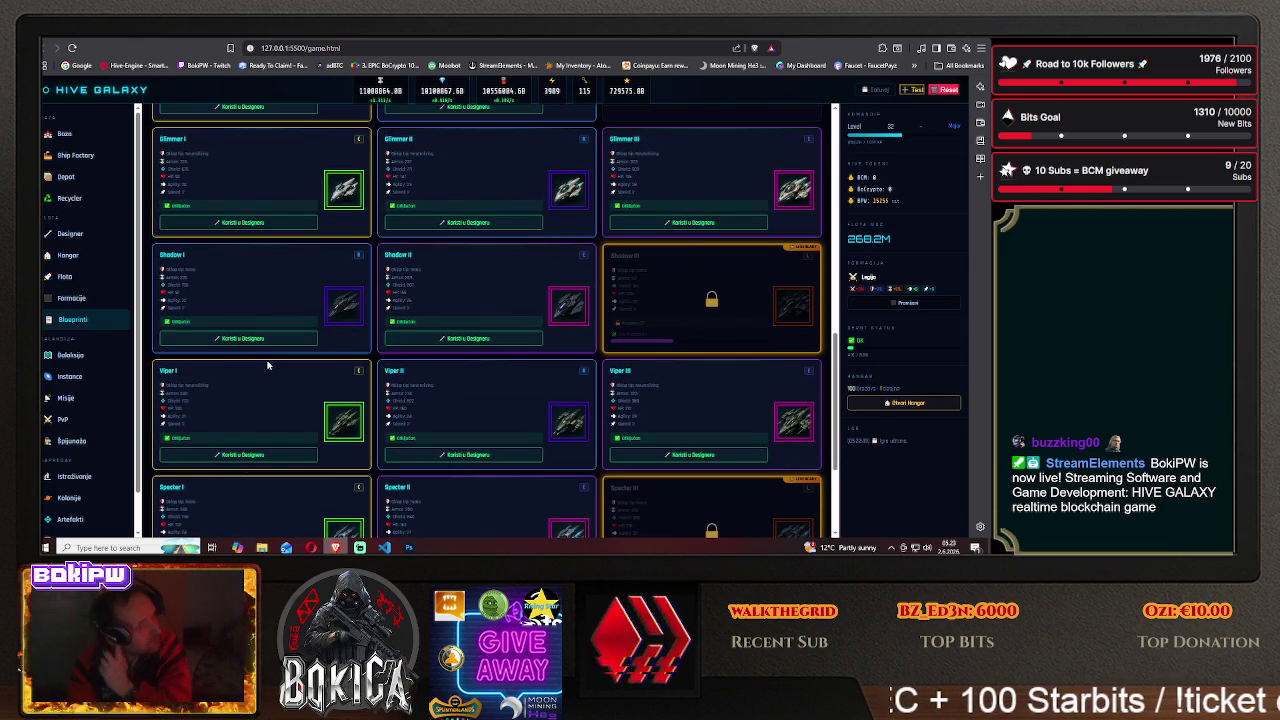
scroll(267, 365, "down", 1)
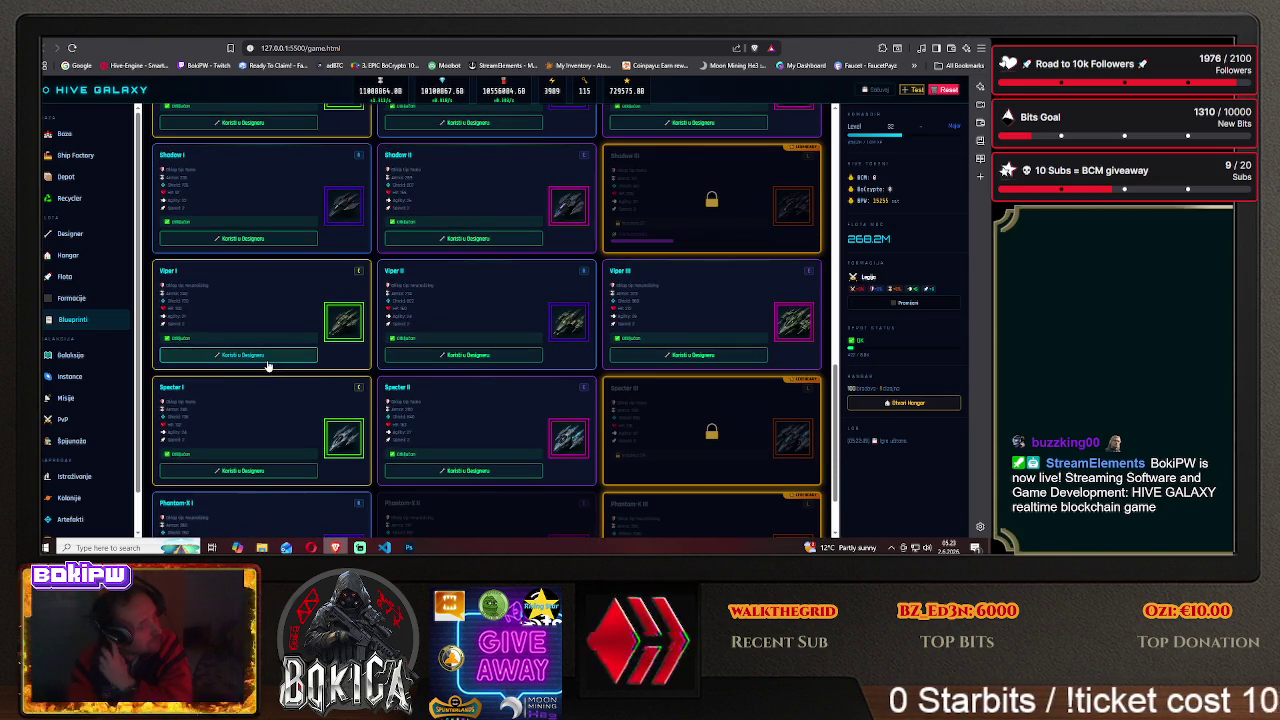
scroll(267, 365, "down", 1)
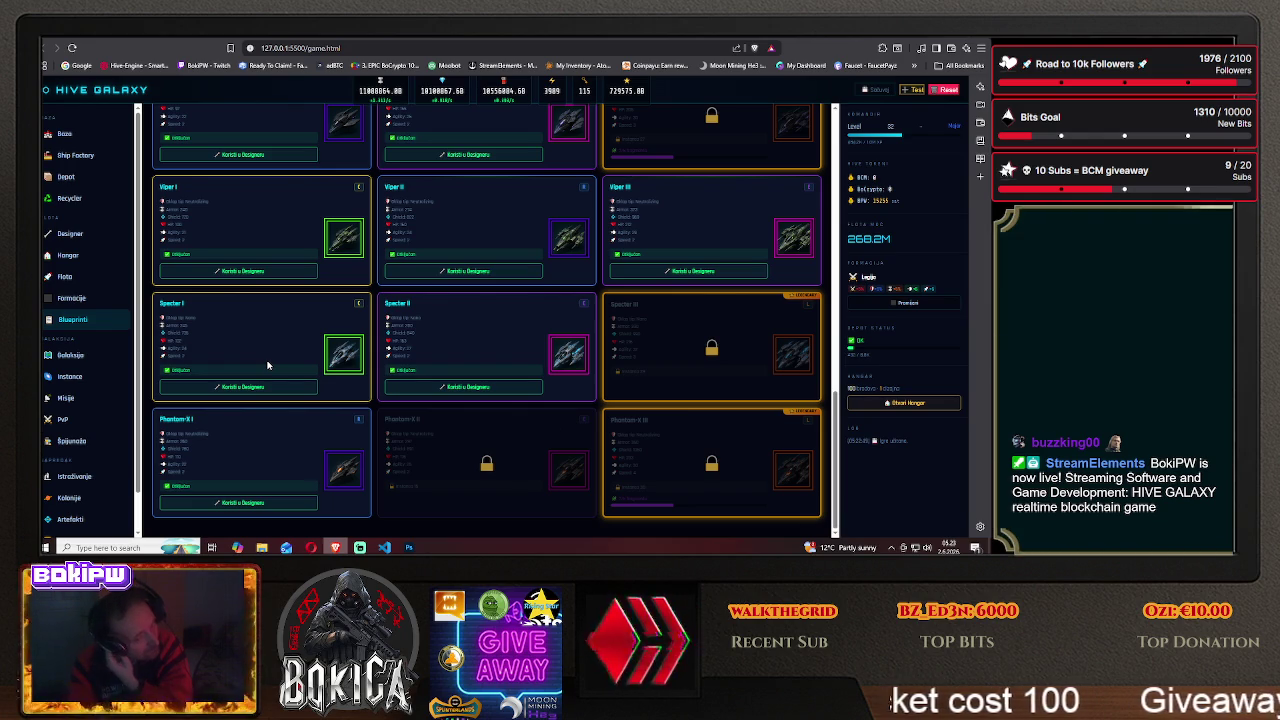
scroll(267, 365, "up", 4)
scroll(267, 365, "up", 2)
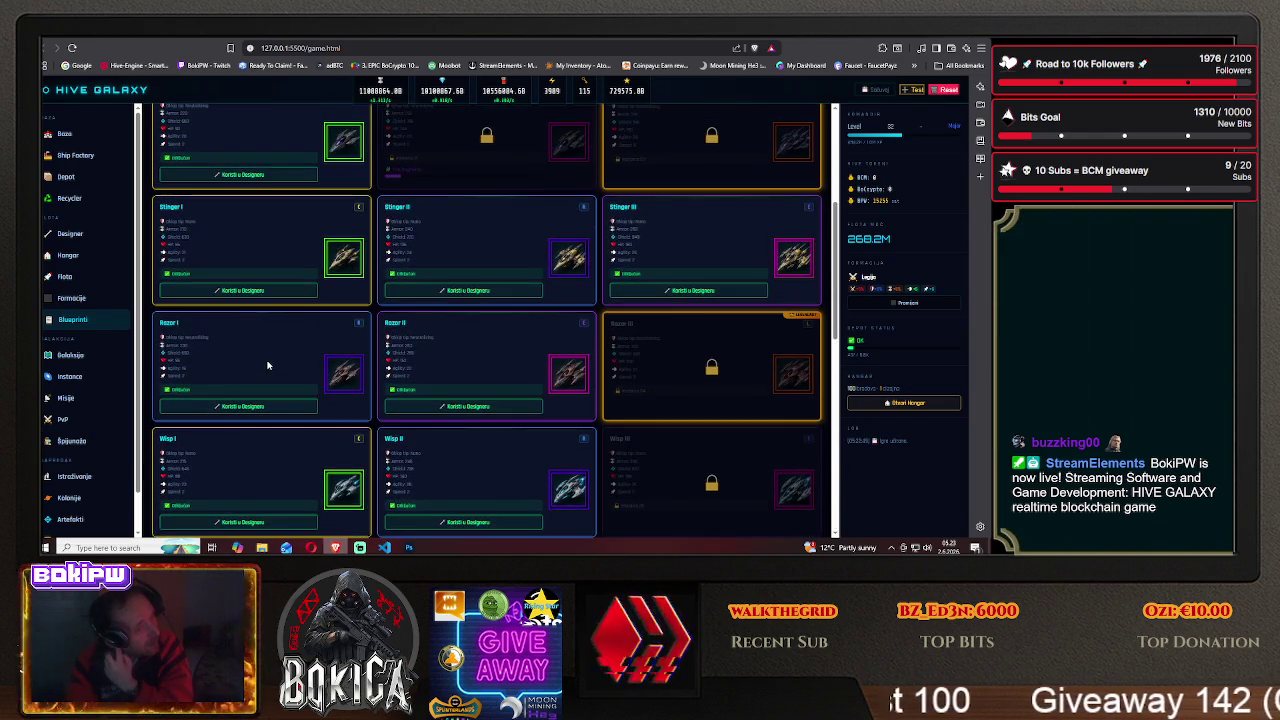
scroll(267, 365, "up", 3)
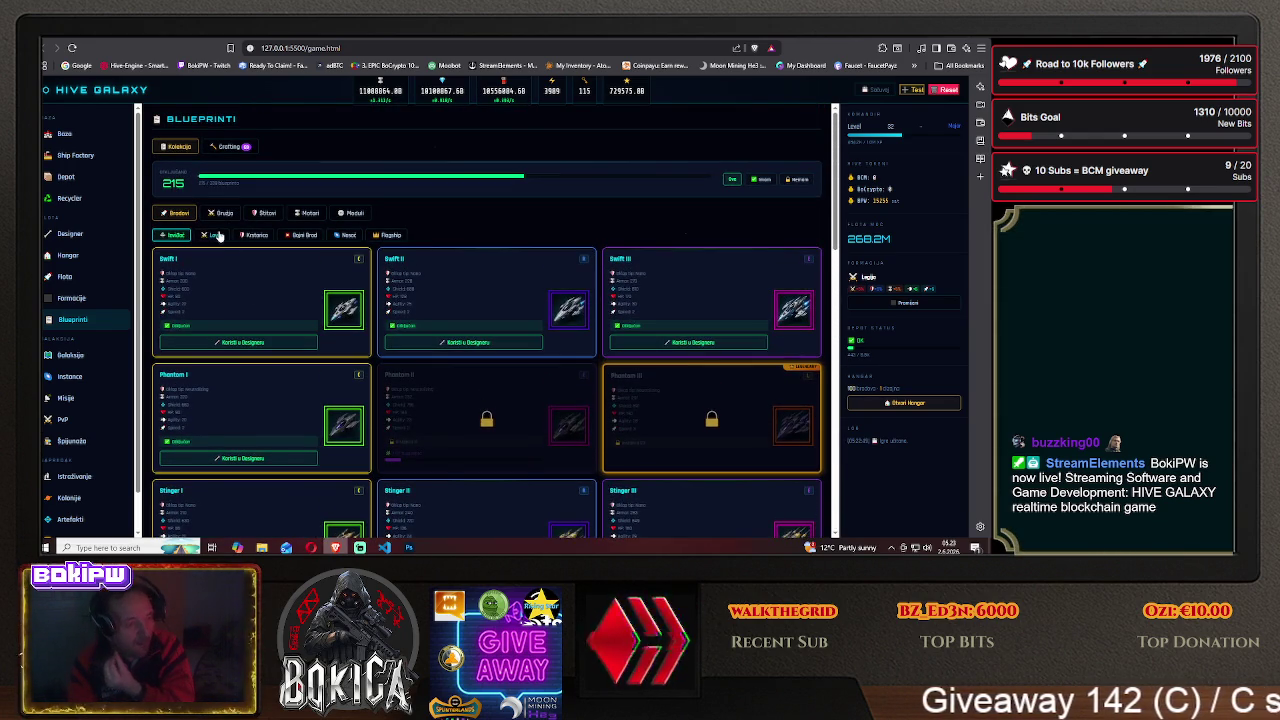
- Filter to Lovac fighter blueprints, then return to Photoshop's 200 200 common template
left_click(215, 235)
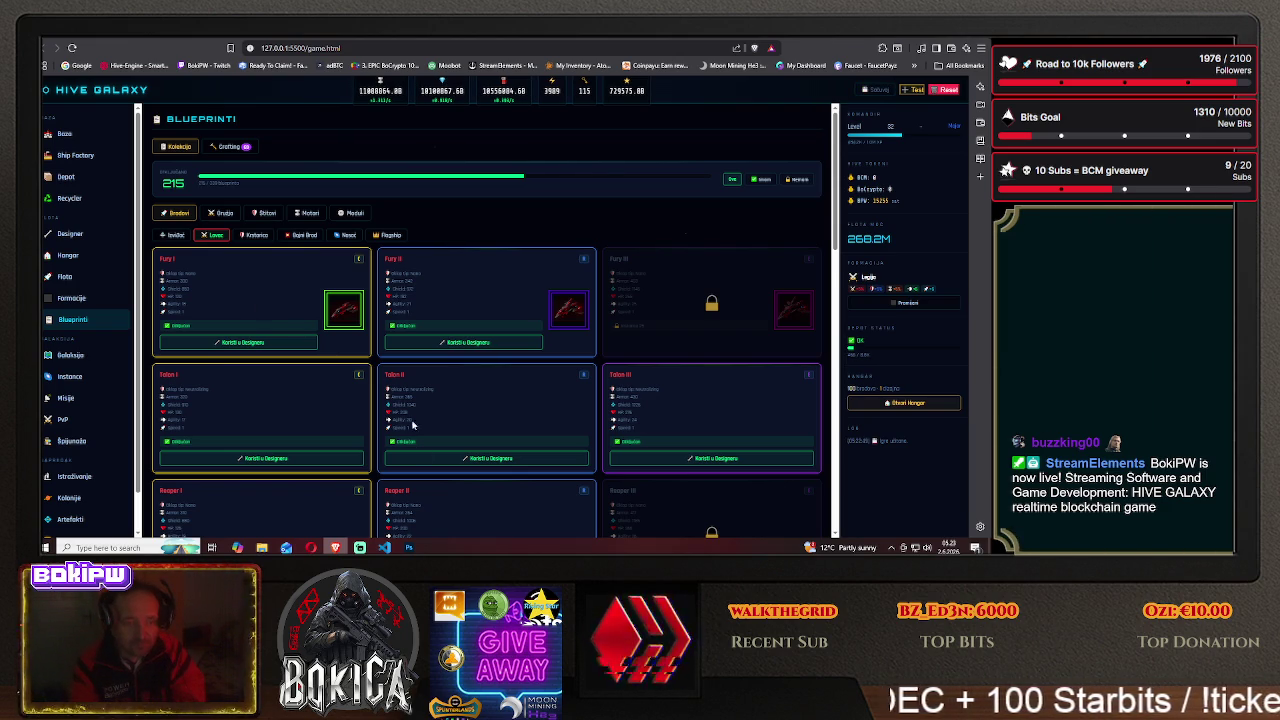
left_click(408, 547)
left_click(140, 54)
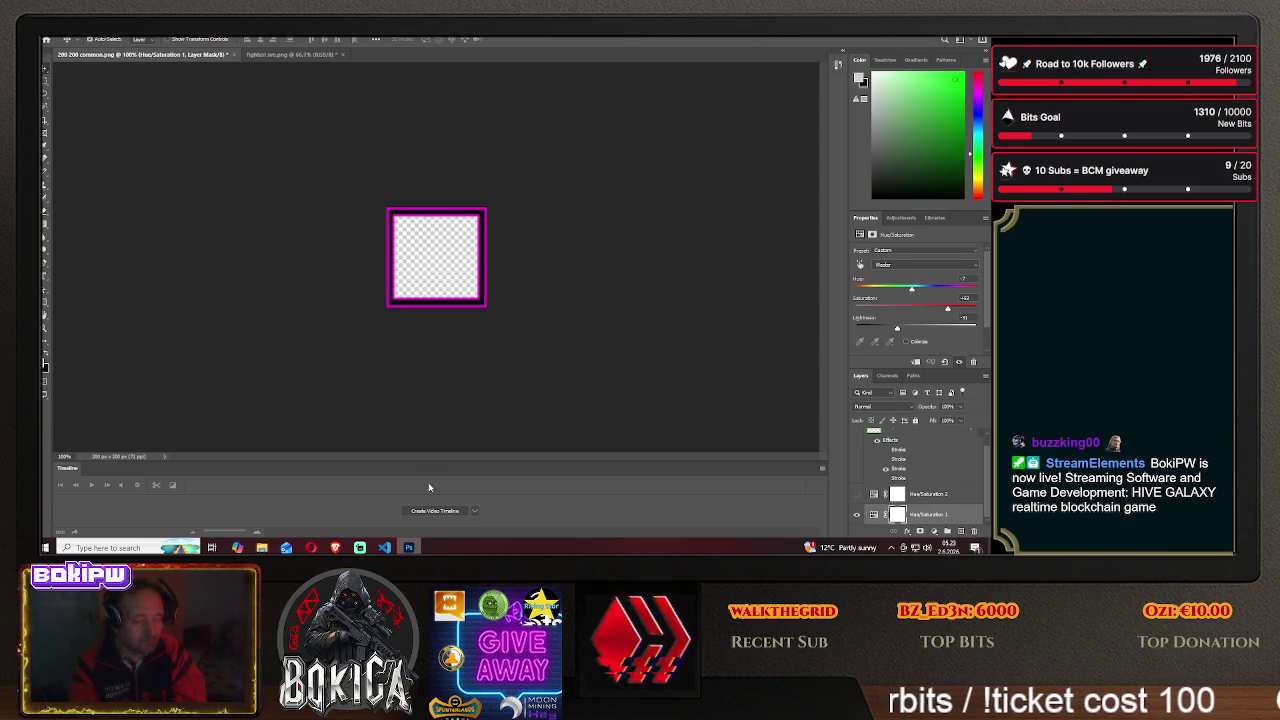
- Browse HIVE GALAXY/img, preview fury2.png, then close it and show the desktop
left_click(409, 547)
left_click(930, 47)
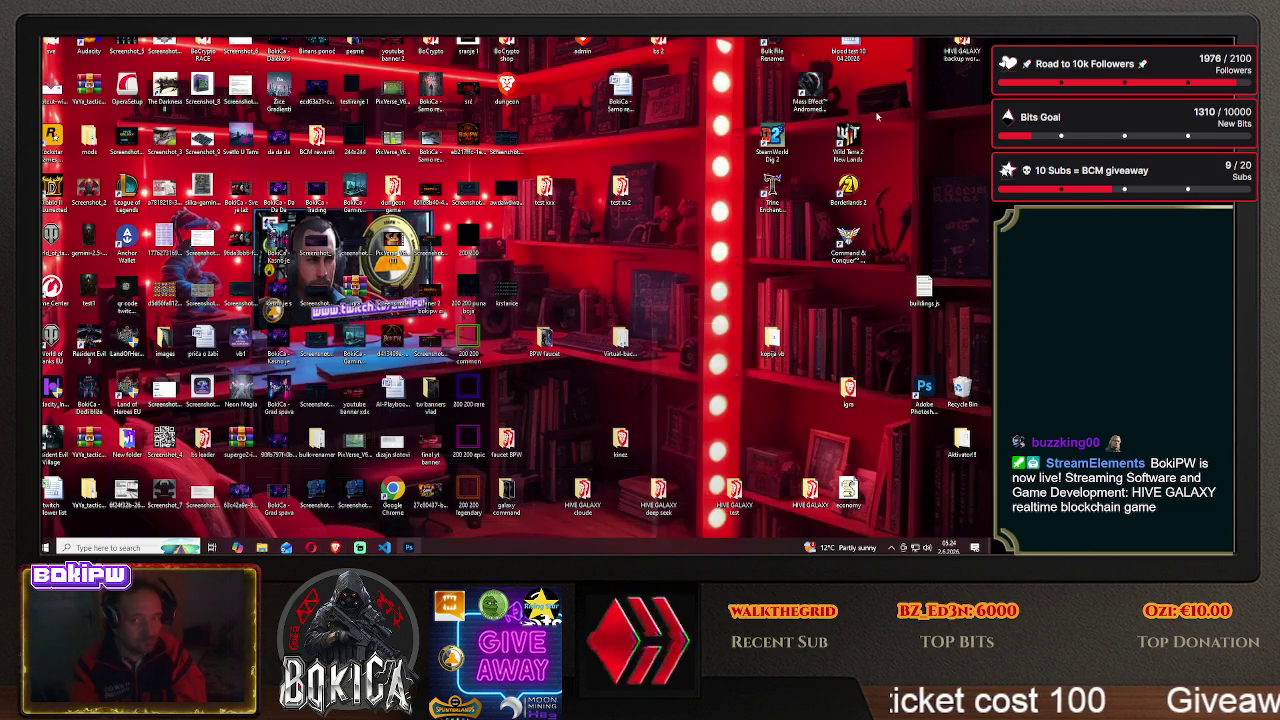
double_click(808, 492)
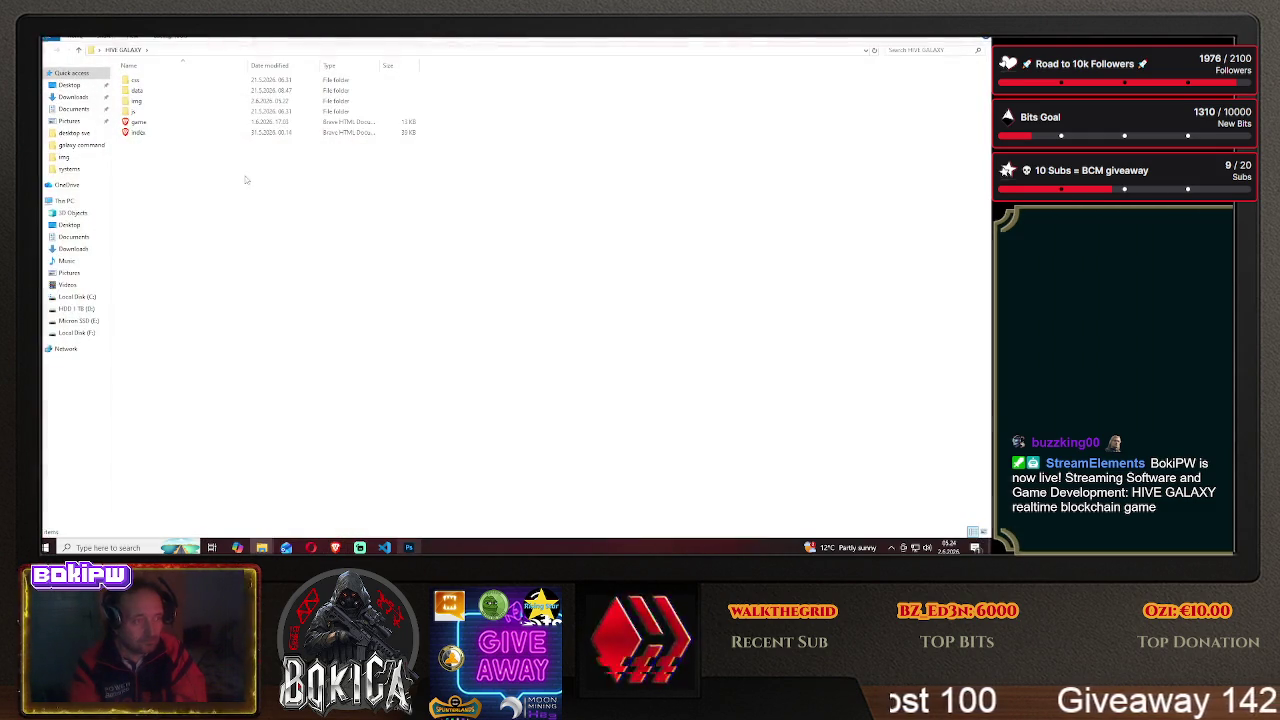
double_click(177, 102)
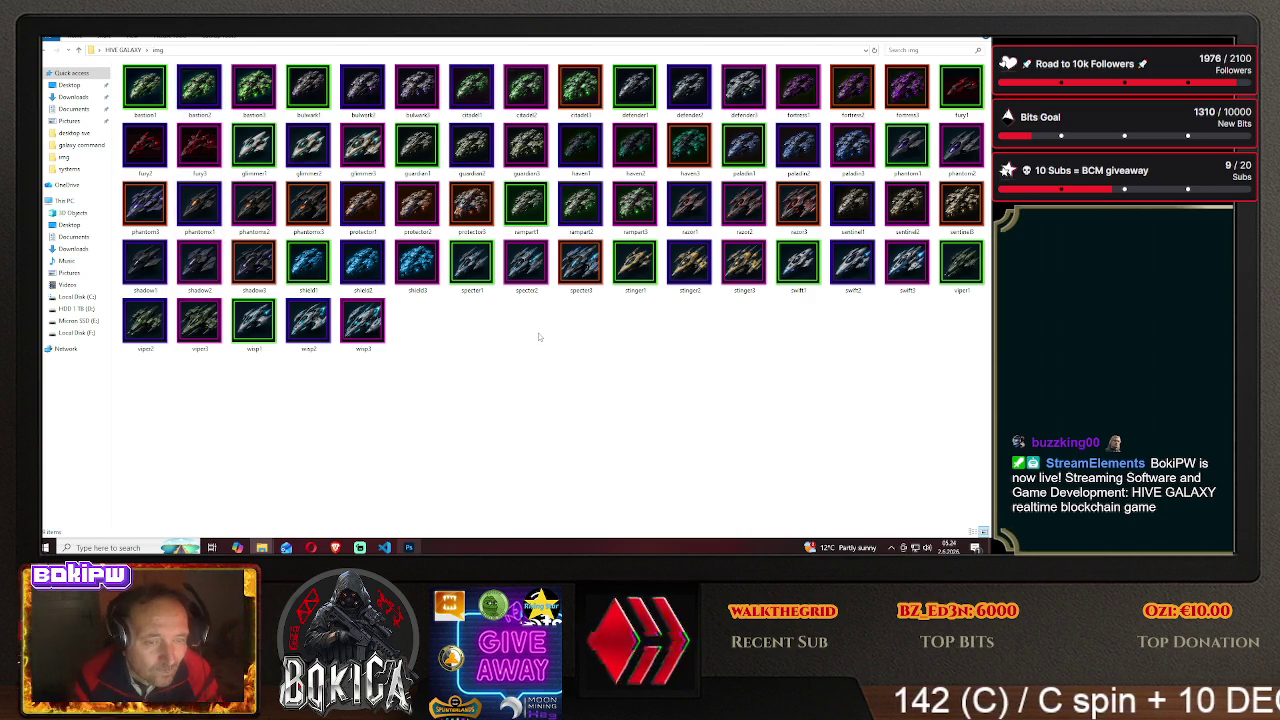
double_click(144, 163)
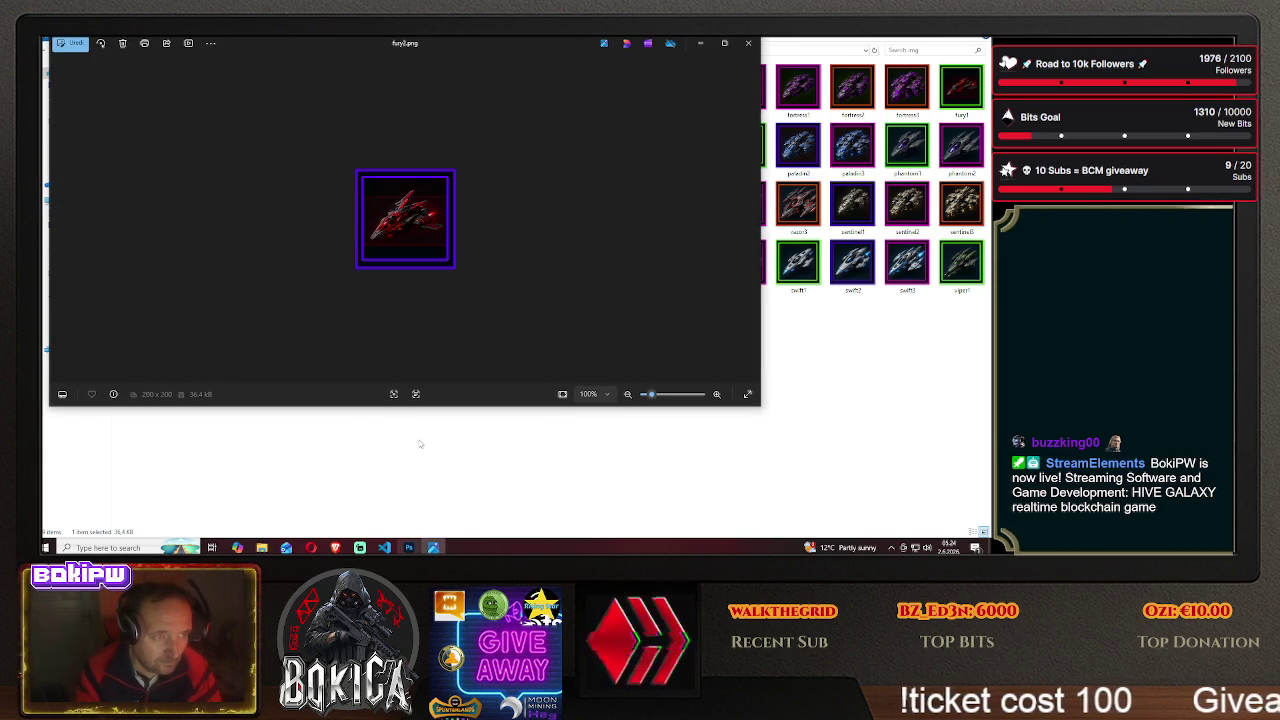
left_click(748, 43)
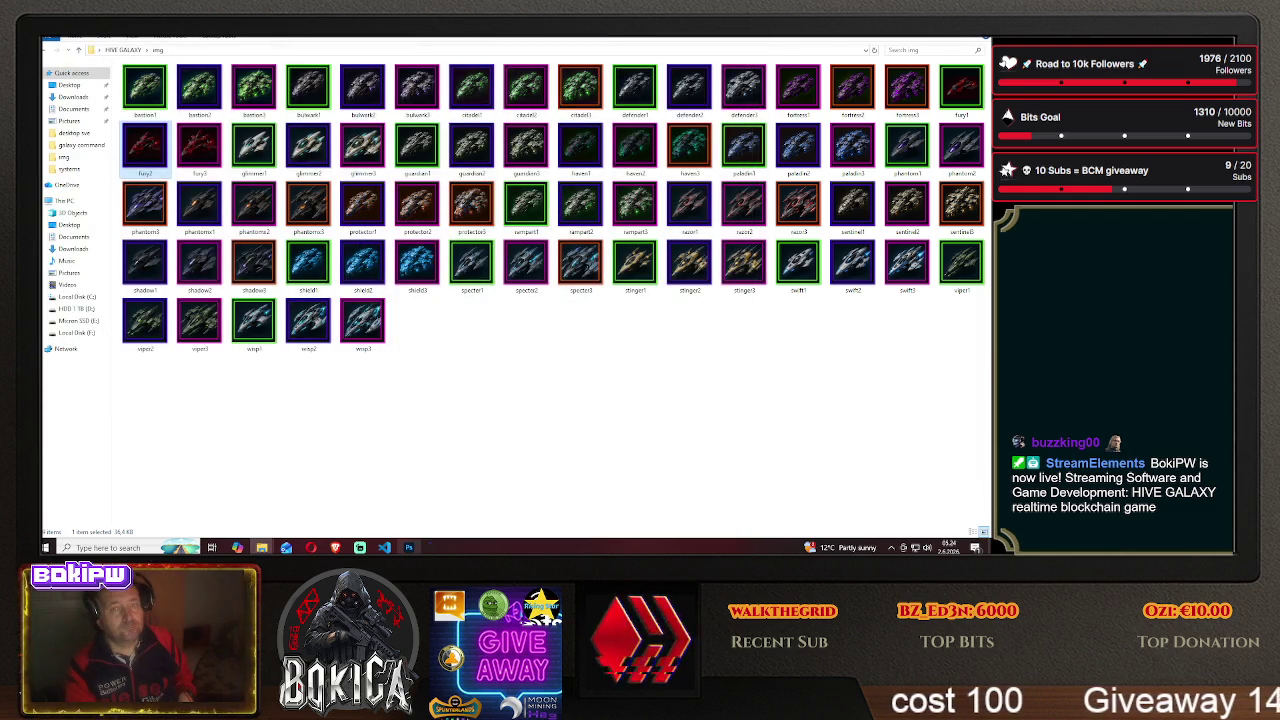
key("super+d")
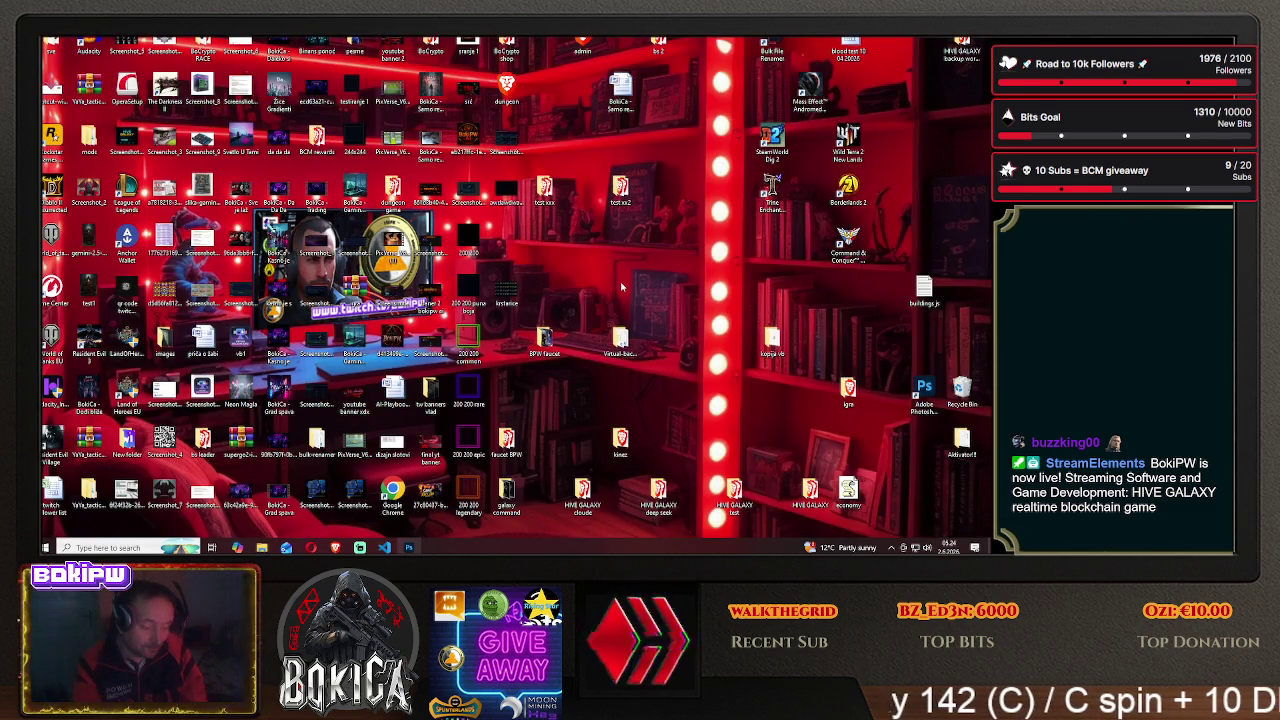
- Bring HIVE GALAXY back and scroll through the base command centre page
left_click(336, 548)
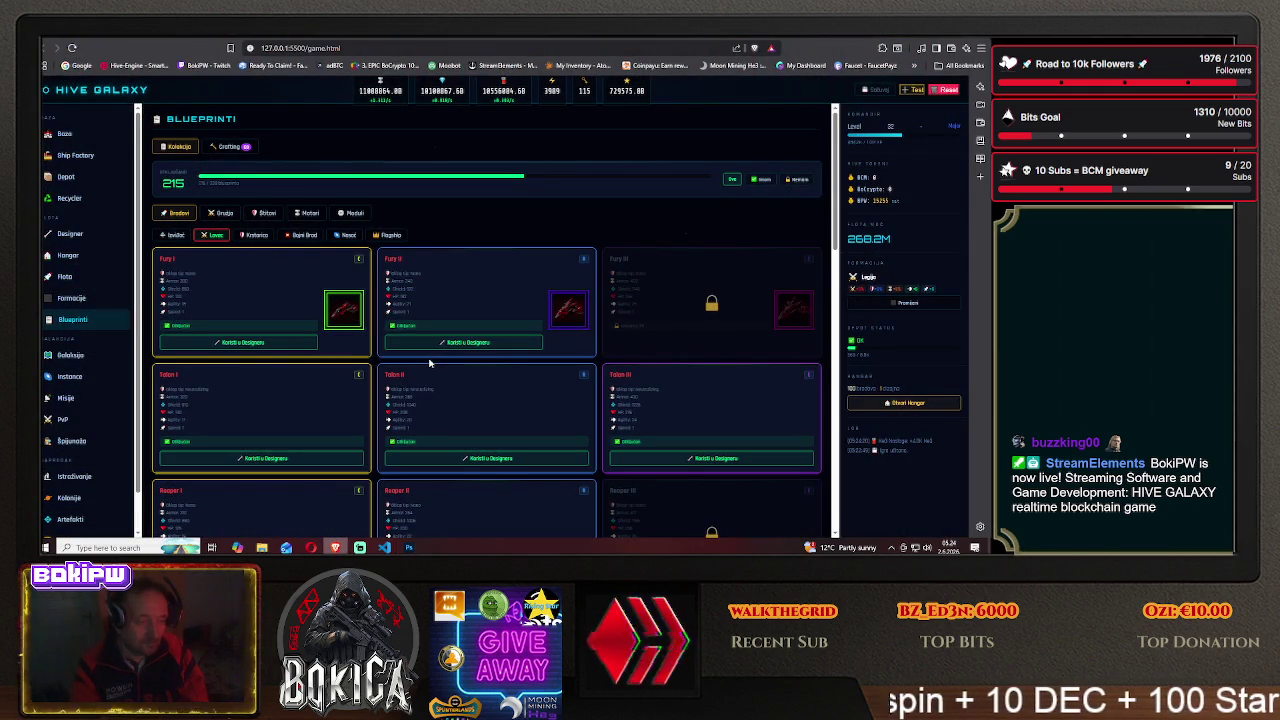
scroll(430, 363, "down", 1)
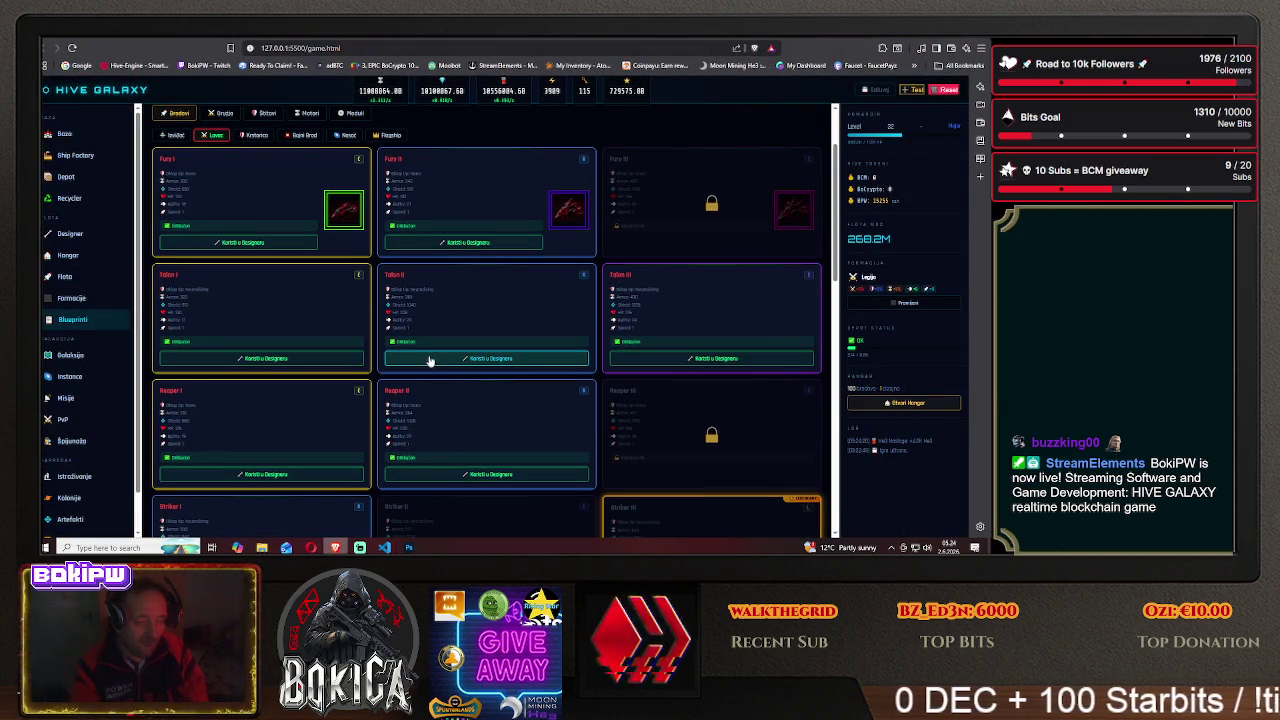
scroll(330, 300, "up", 1)
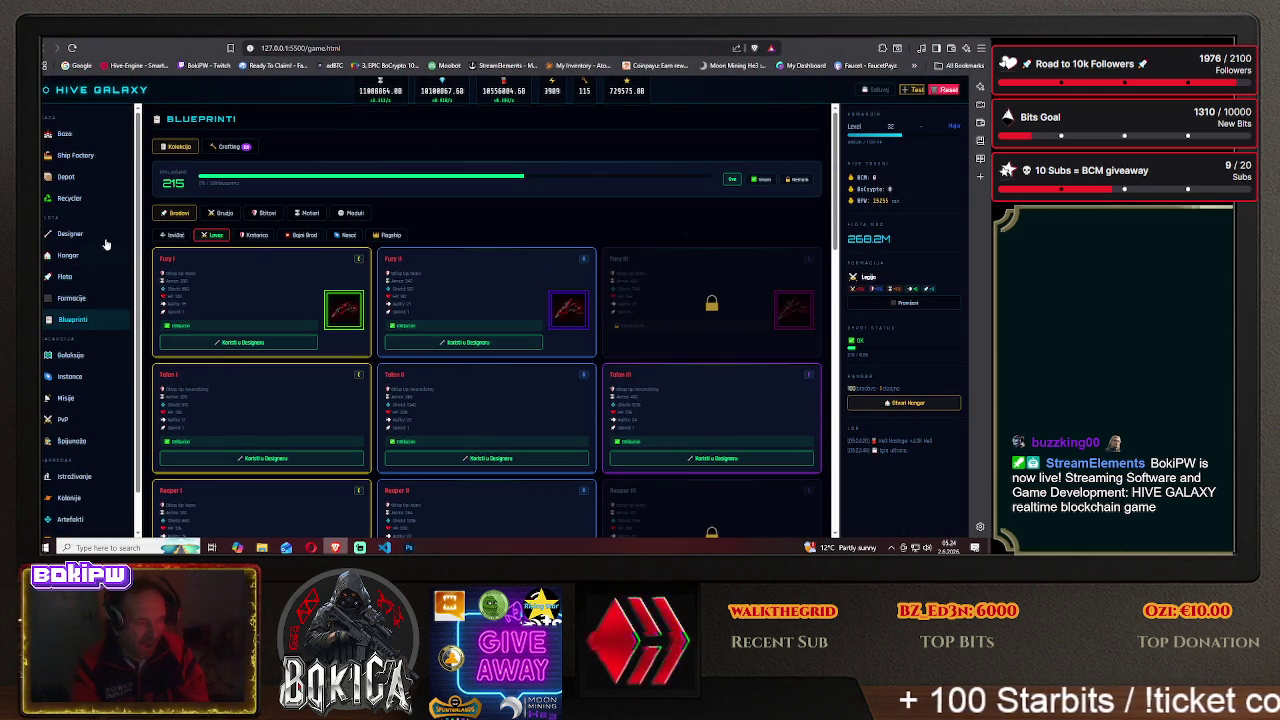
left_click(78, 137)
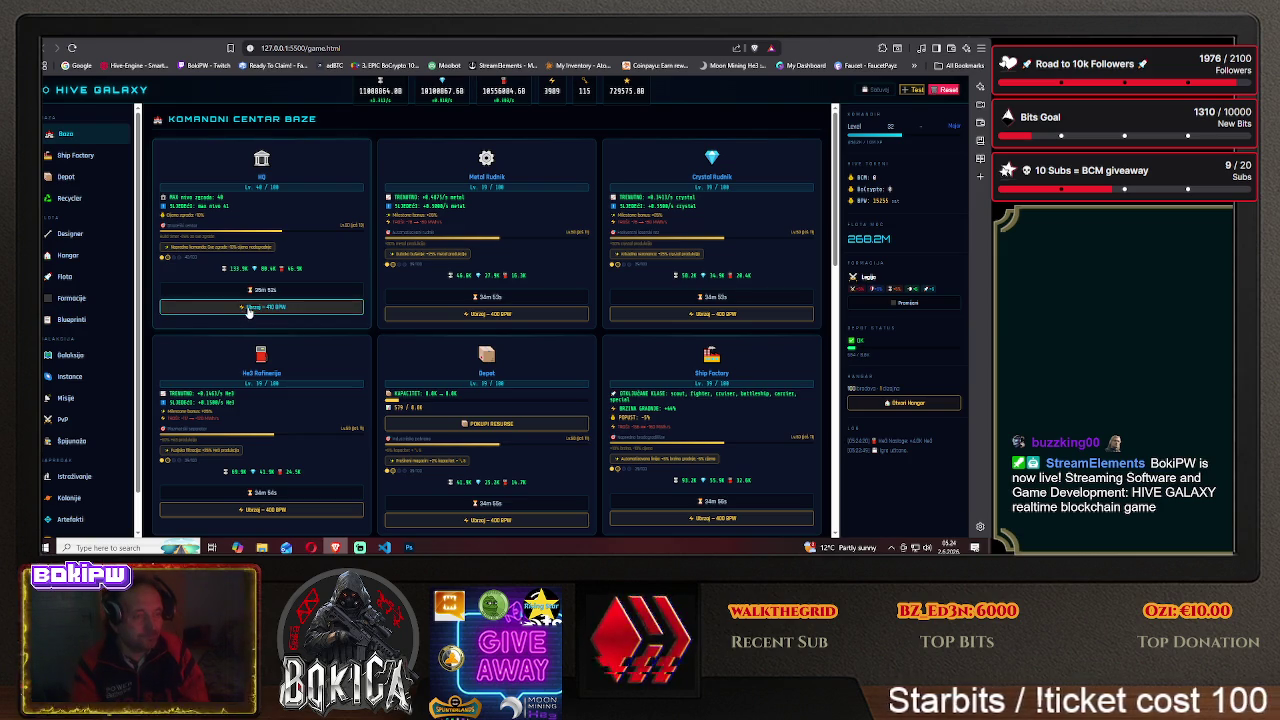
scroll(248, 312, "down", 2)
scroll(248, 330, "down", 2)
scroll(247, 360, "down", 2)
scroll(246, 386, "down", 2)
scroll(246, 386, "down", 1)
scroll(245, 381, "up", 3)
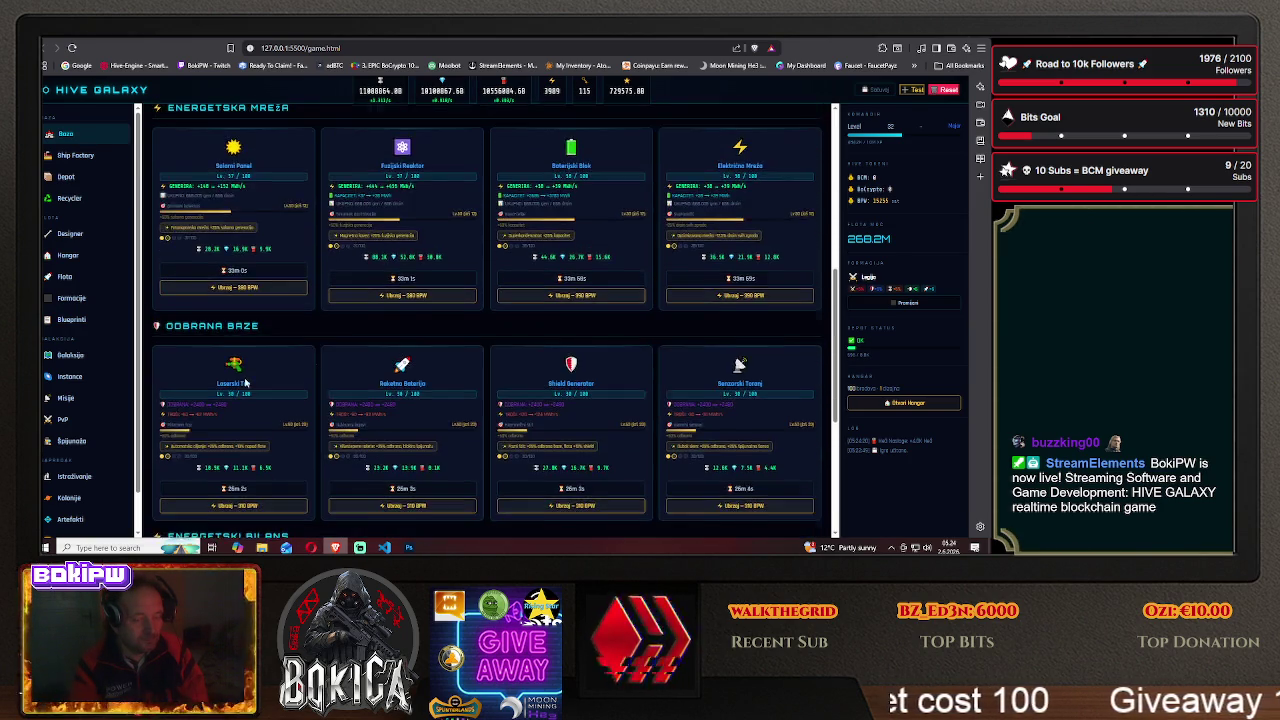
scroll(245, 380, "up", 2)
scroll(245, 378, "up", 2)
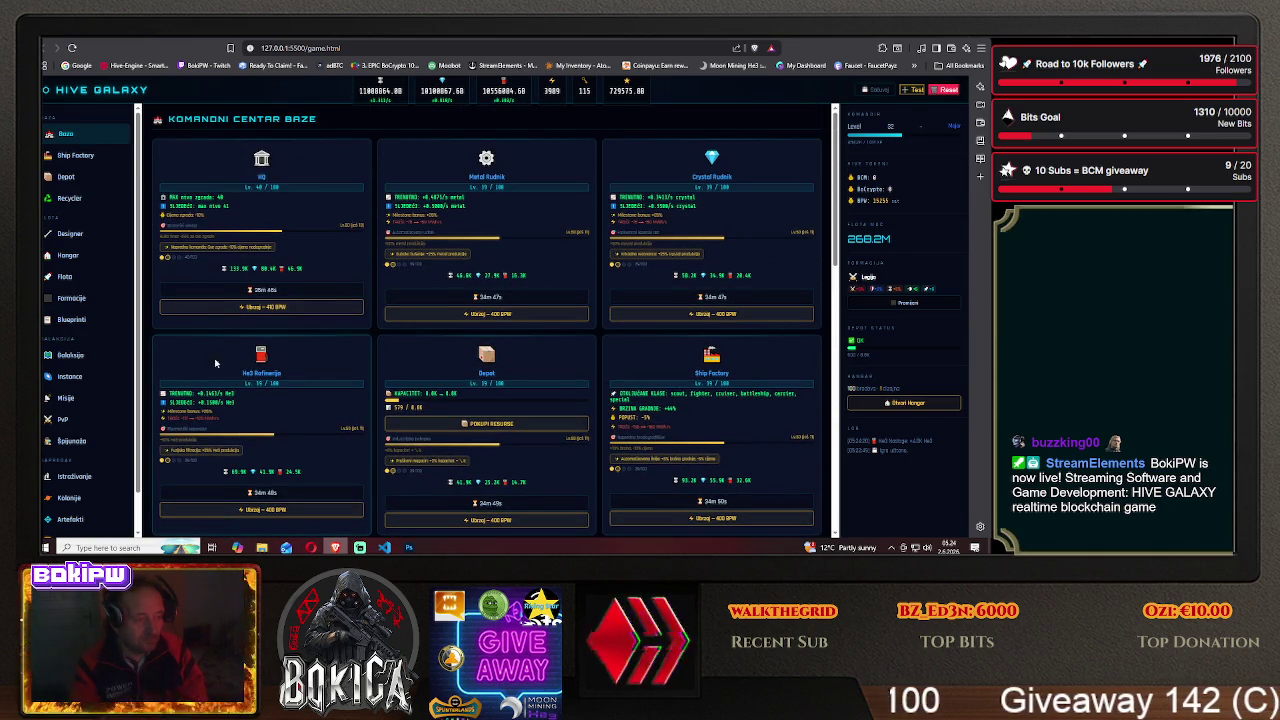
- Visit the Flota, Blueprinti and Designer pages in turn
left_click(95, 278)
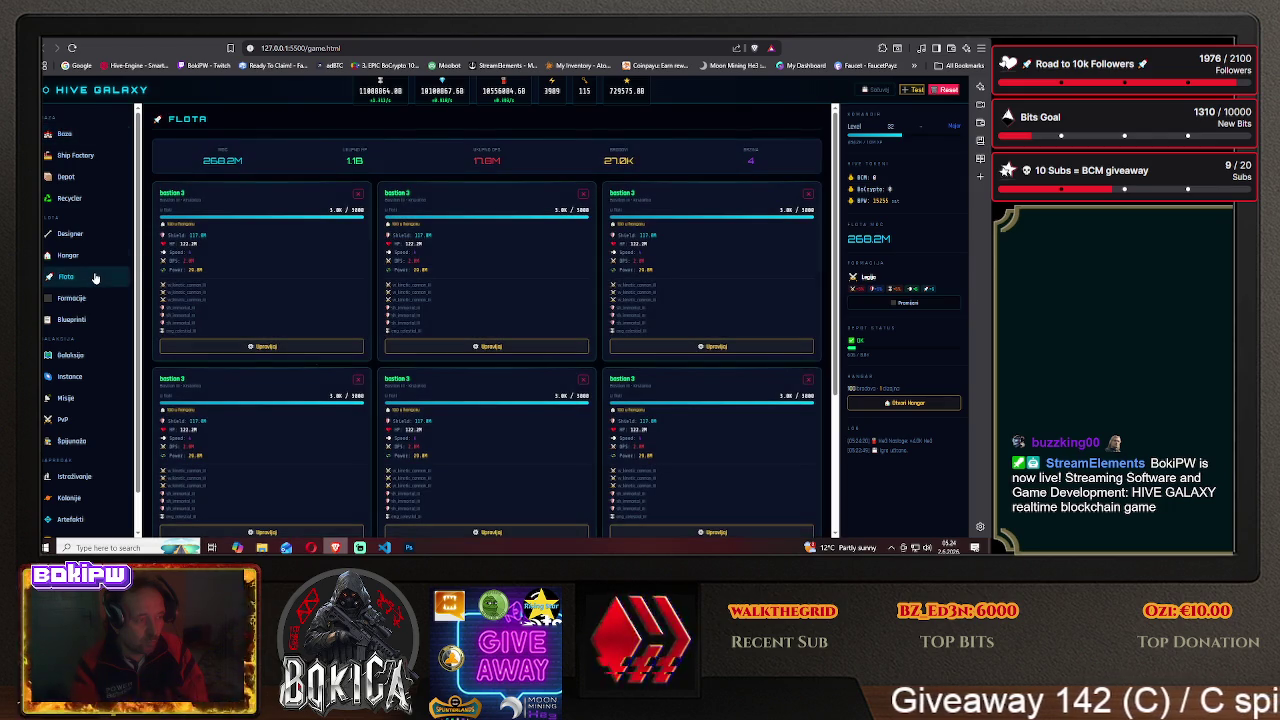
left_click(88, 328)
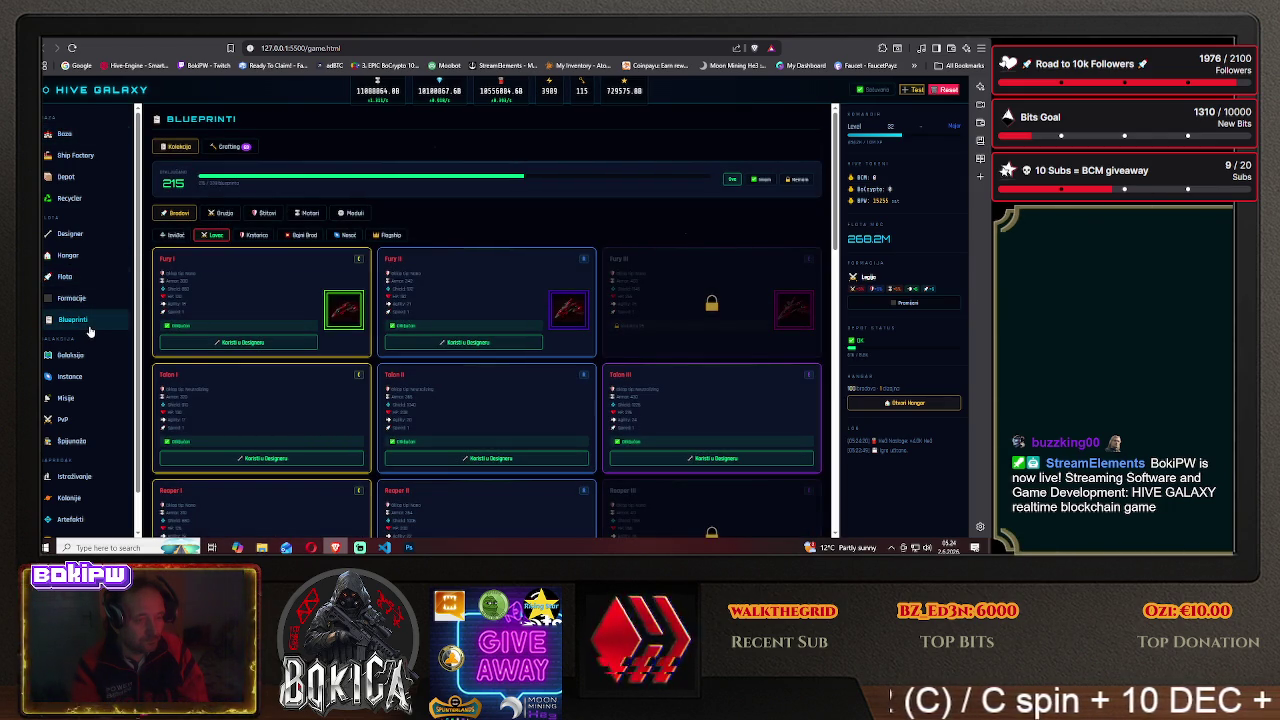
left_click(83, 236)
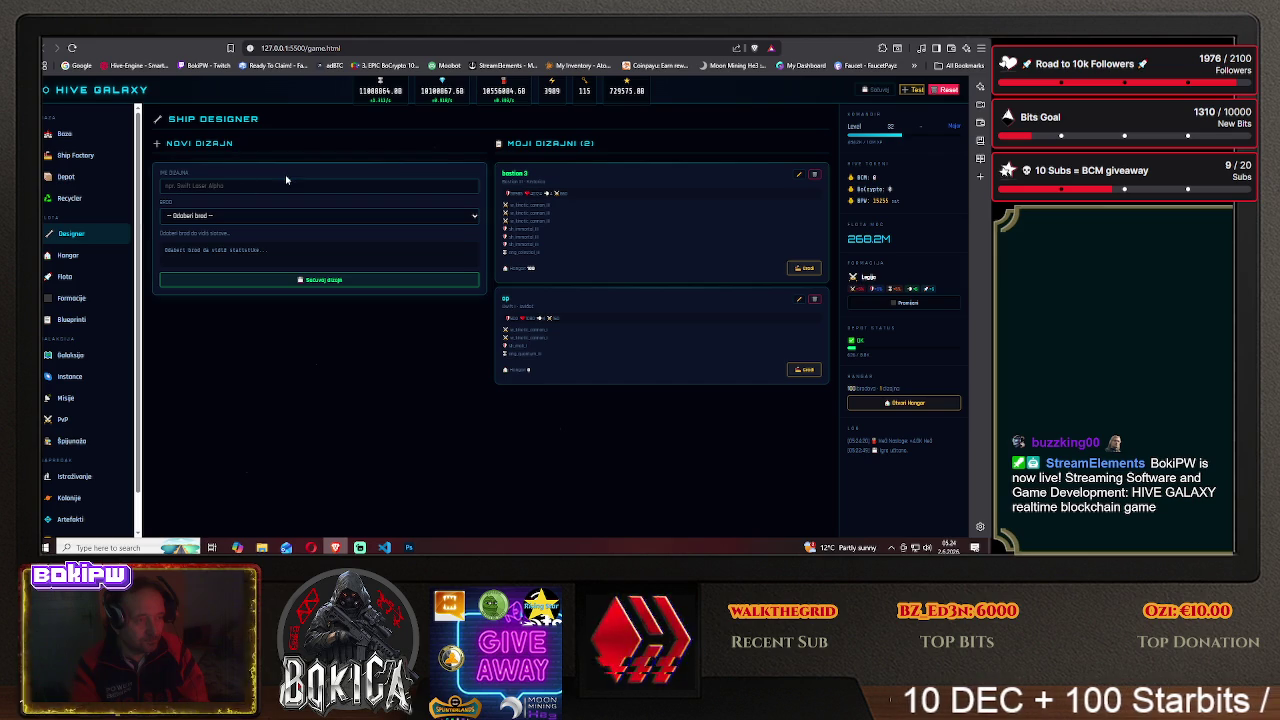
- Go to the cryptomininggame world page by entering 'cry' in the address bar
left_click(320, 47)
type("cry")
key("Return")
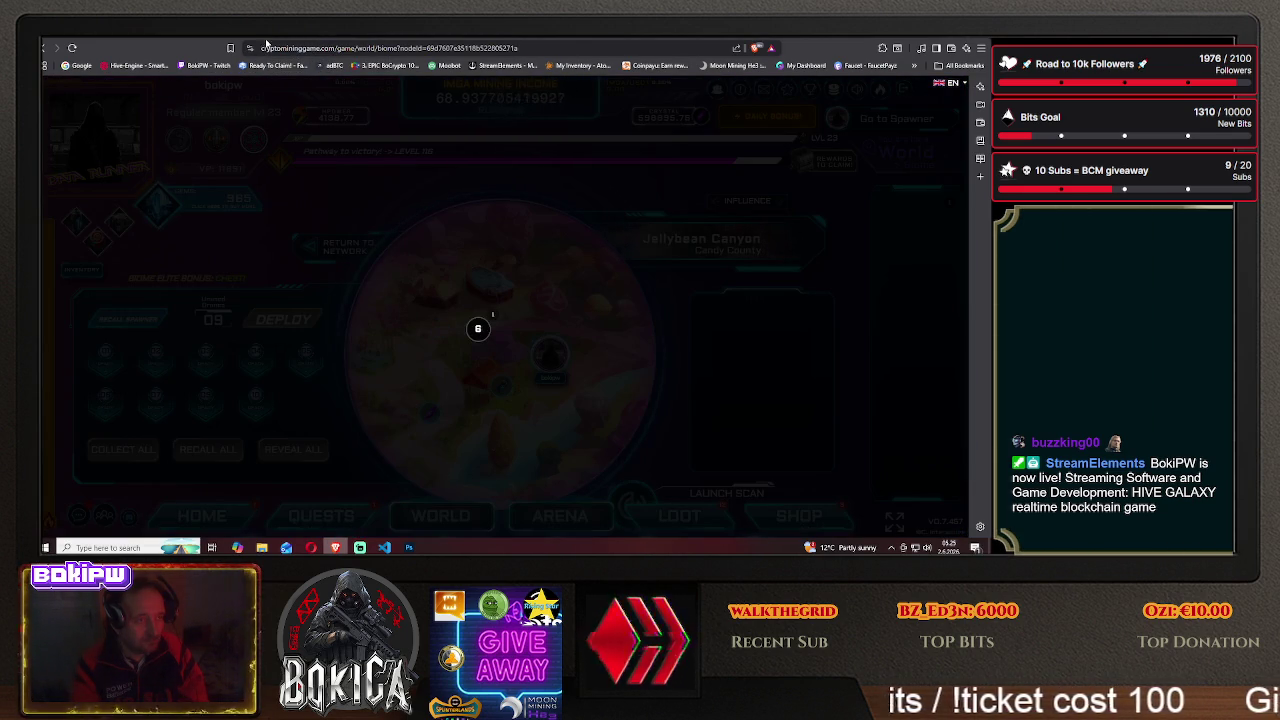
- Cycle through the ChatGPT, krtools and HIVE GALAXY tabs toward the Claude chat
left_click(163, 38)
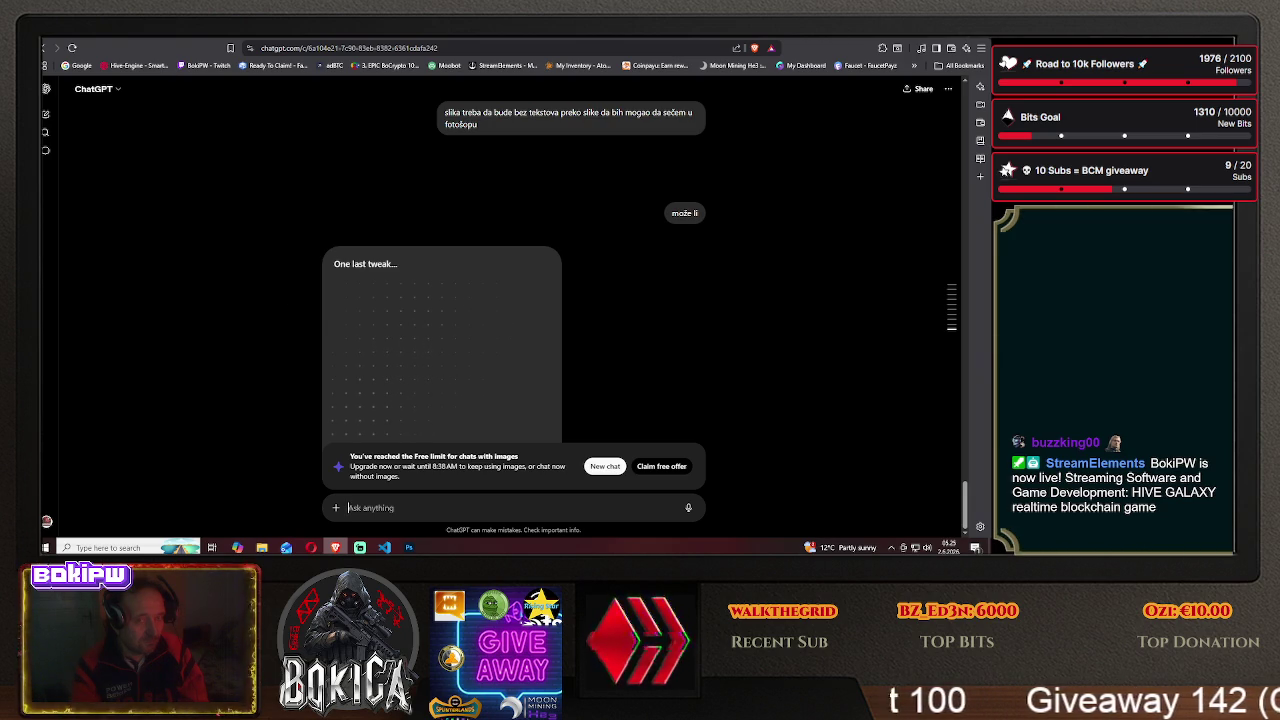
key("ctrl+Tab")
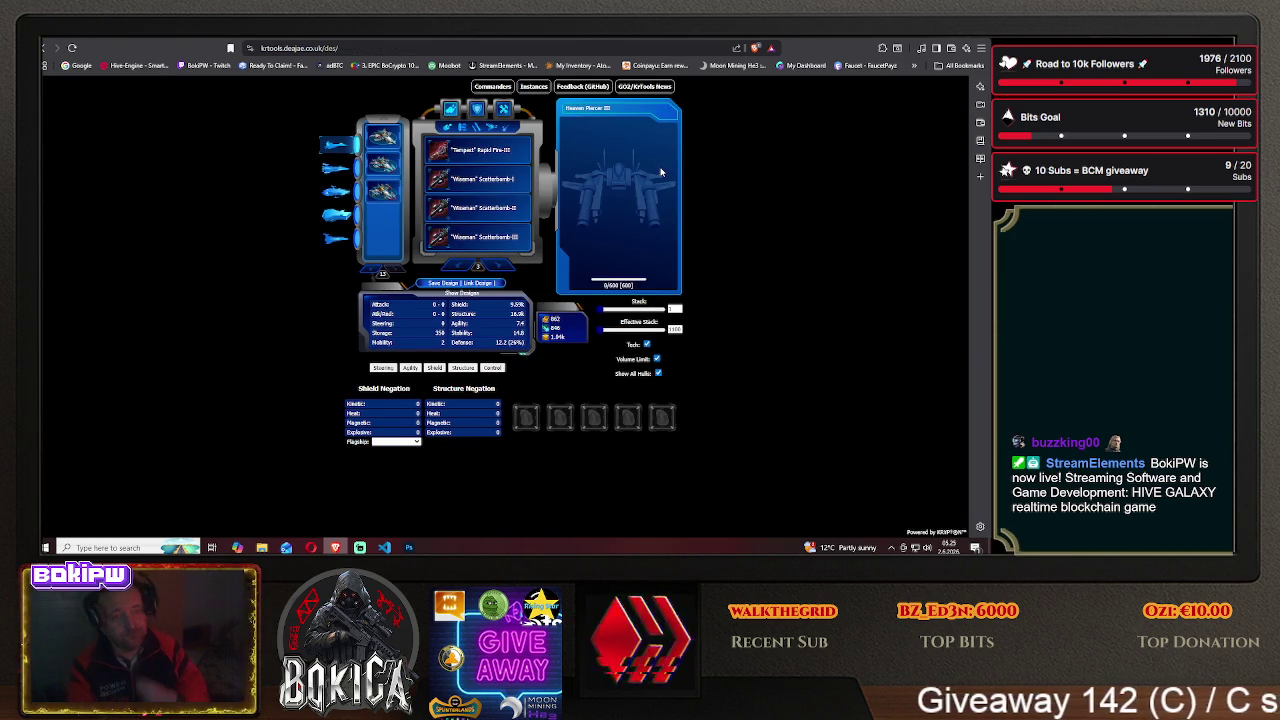
key("ctrl+Tab")
key("ctrl+Tab")
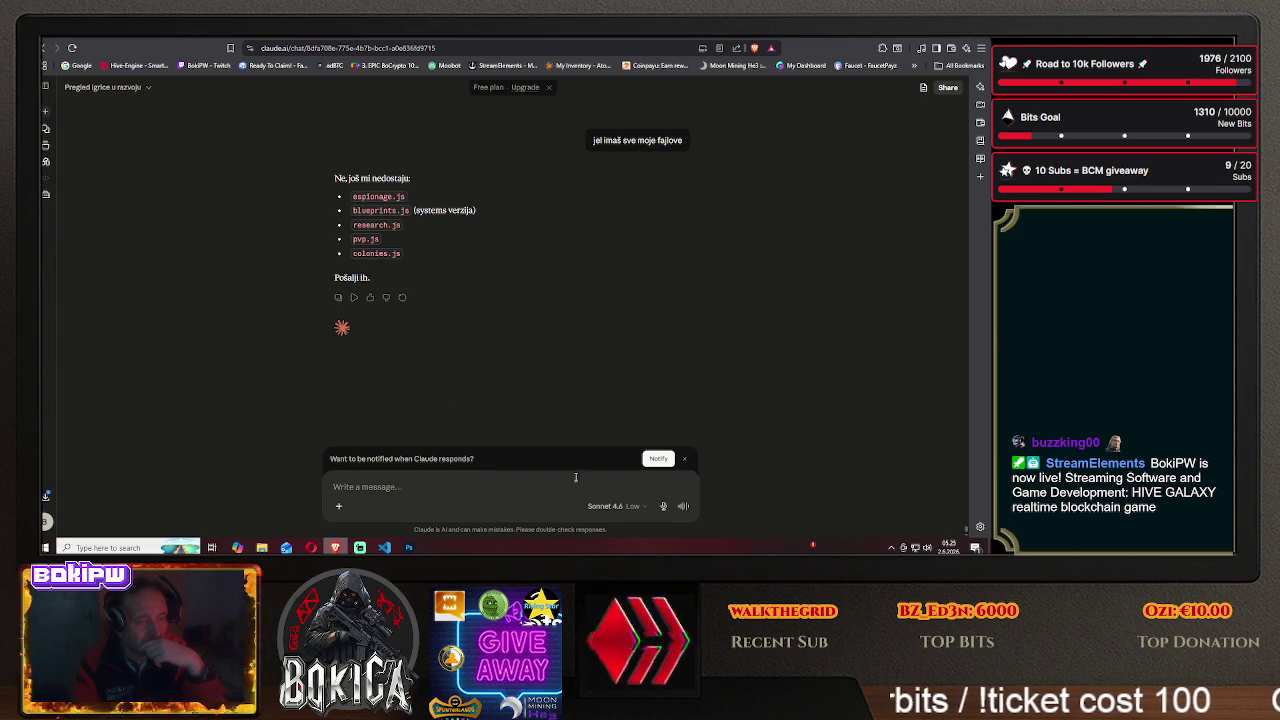
- Open Claude's file upload and browse to Desktop > HIVE GALAXY > js > systems
left_click(337, 509)
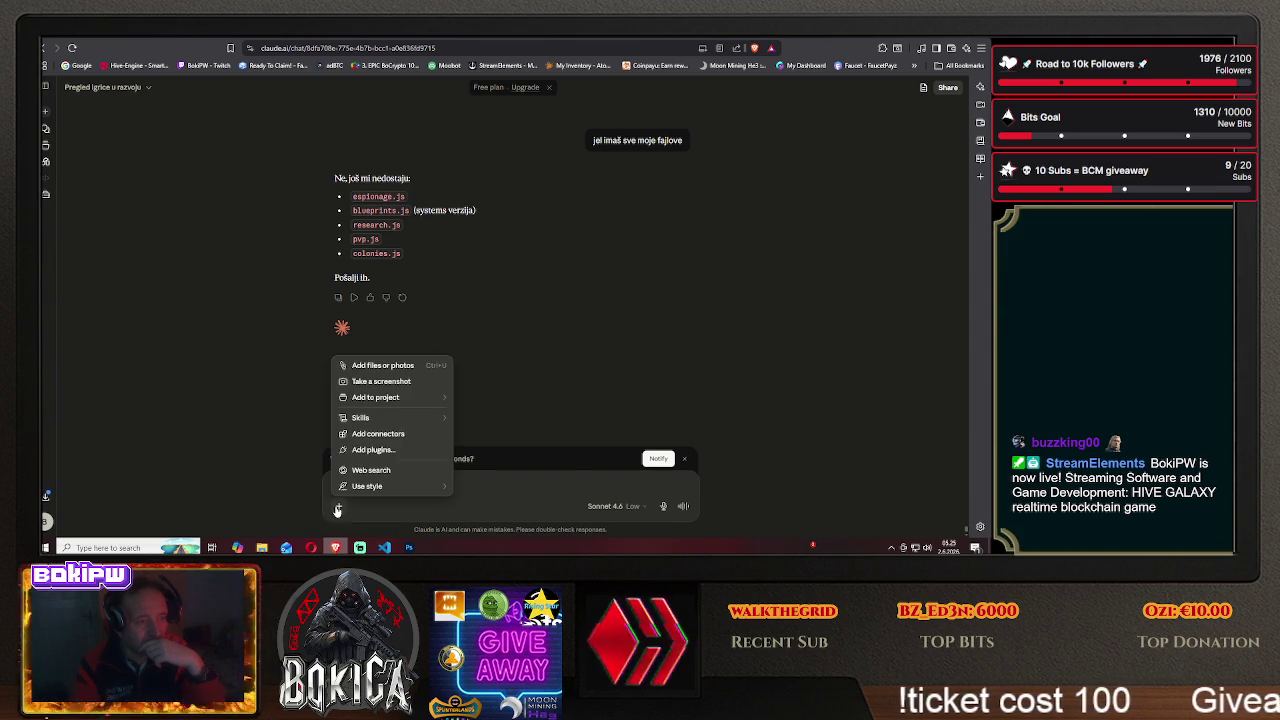
left_click(390, 365)
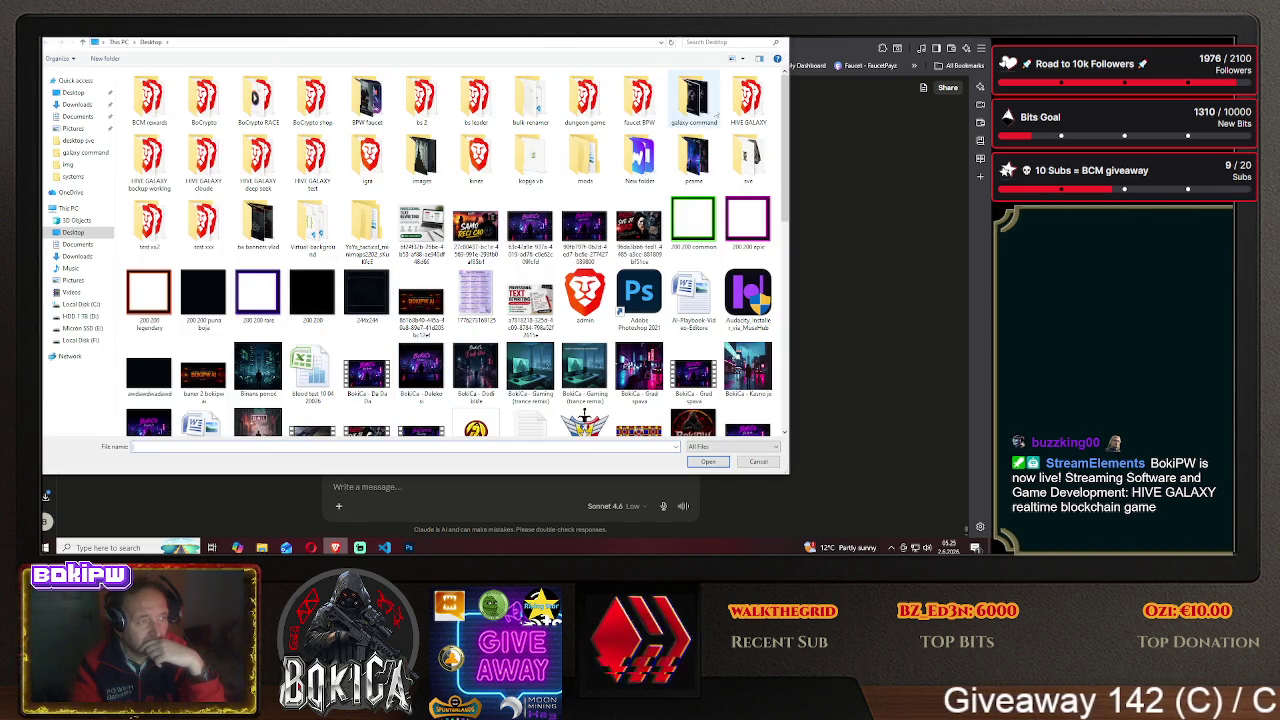
double_click(748, 100)
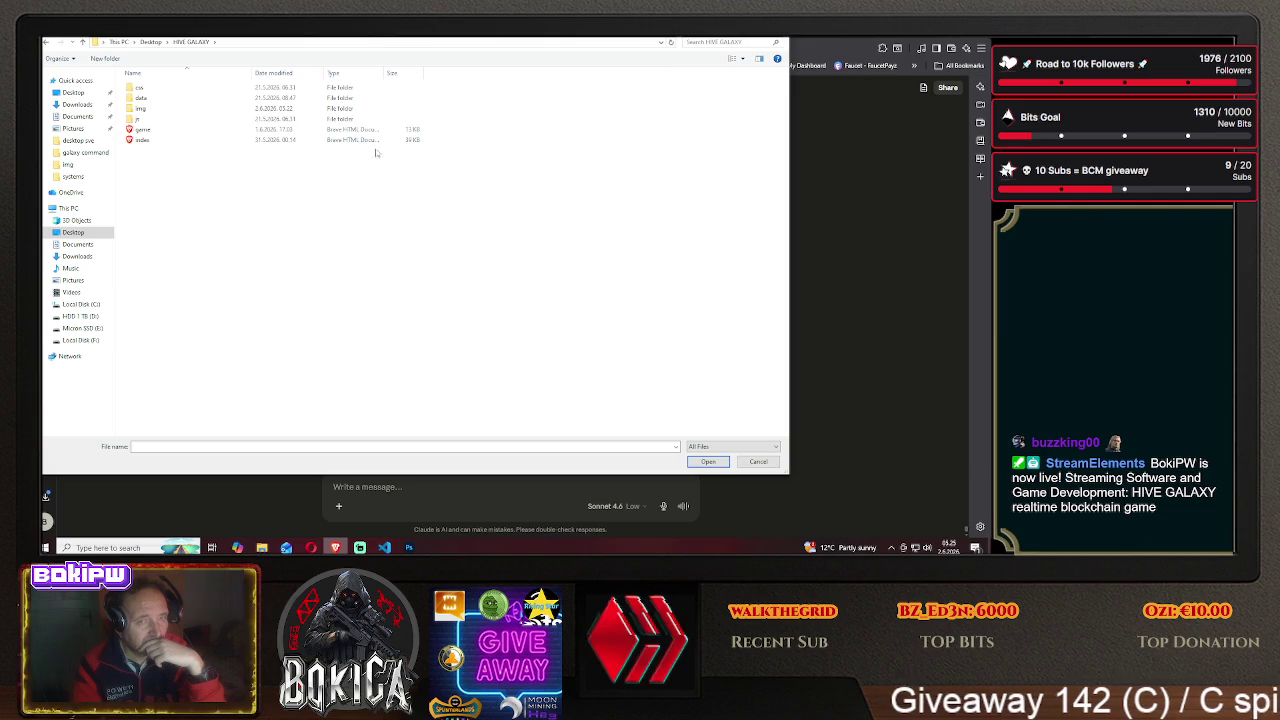
double_click(155, 100)
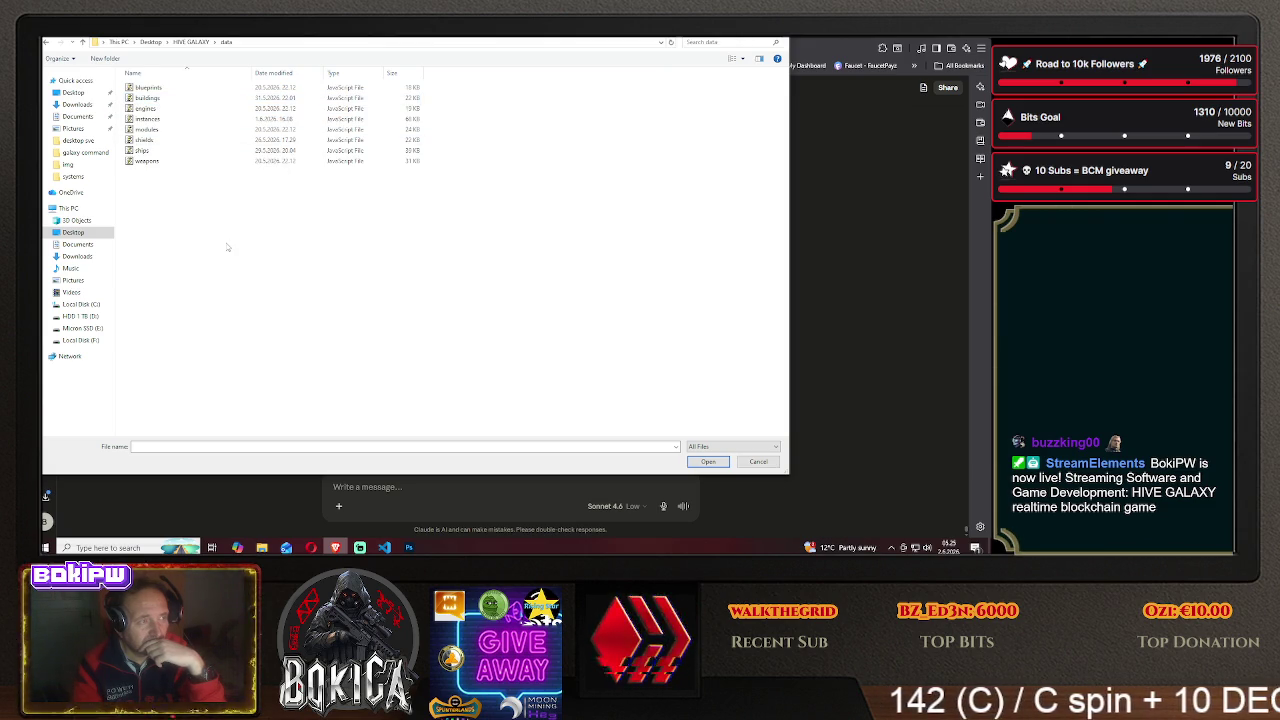
left_click(45, 42)
double_click(145, 128)
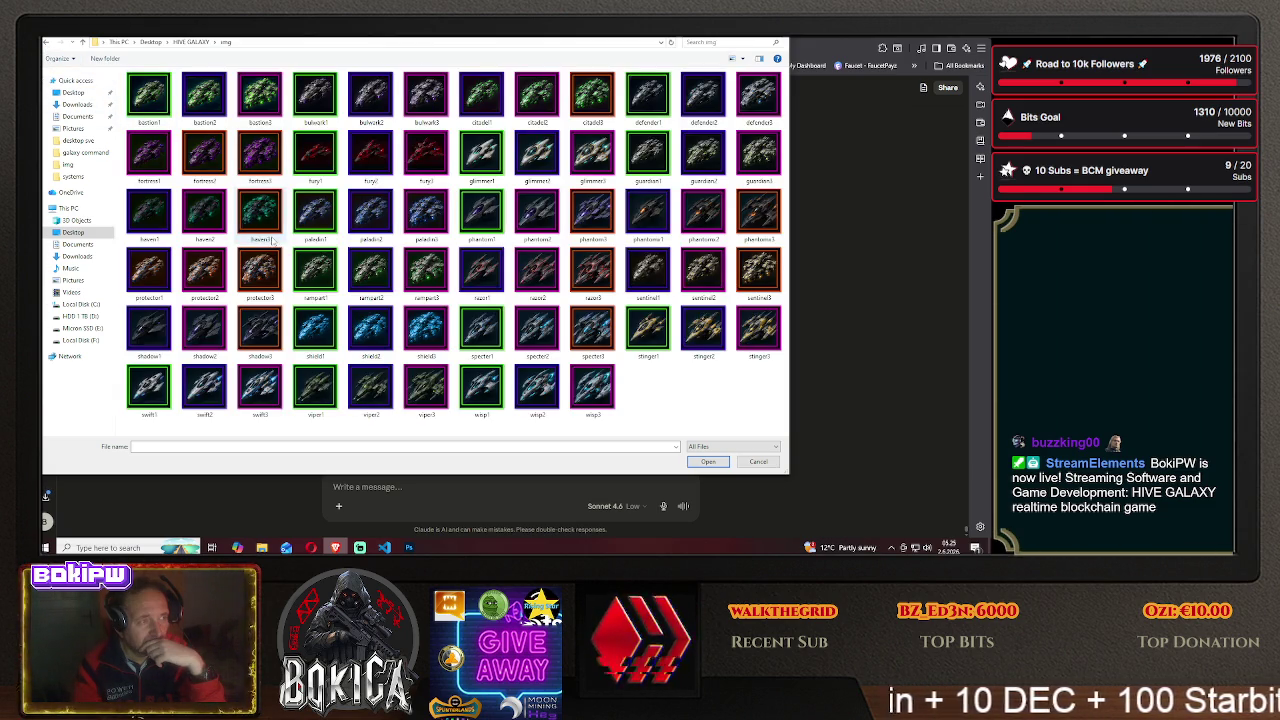
left_click(45, 42)
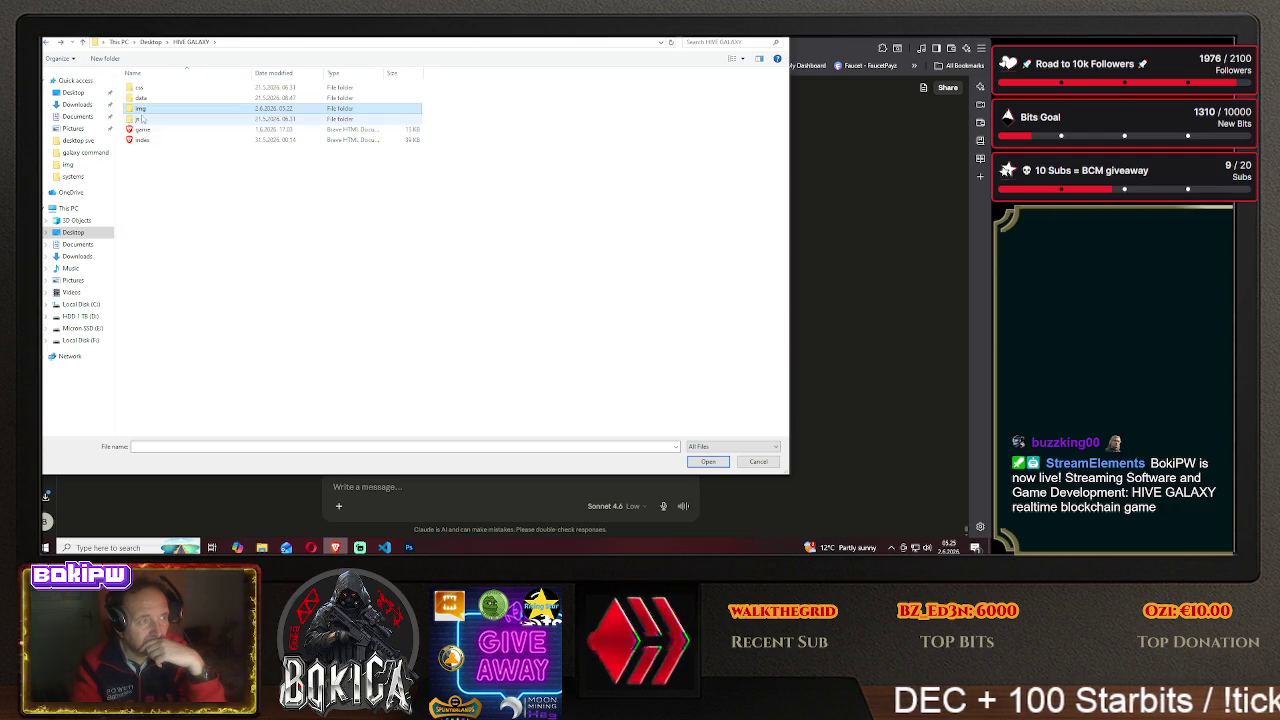
double_click(163, 103)
double_click(163, 101)
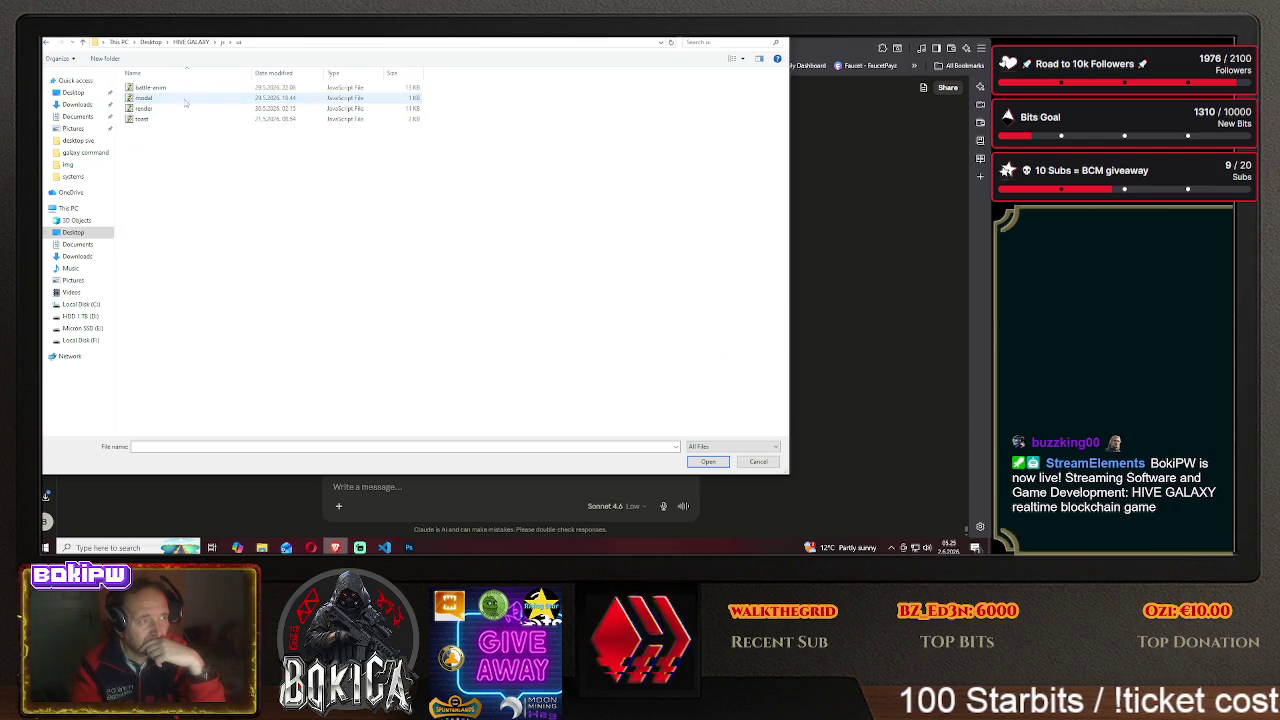
left_click(45, 42)
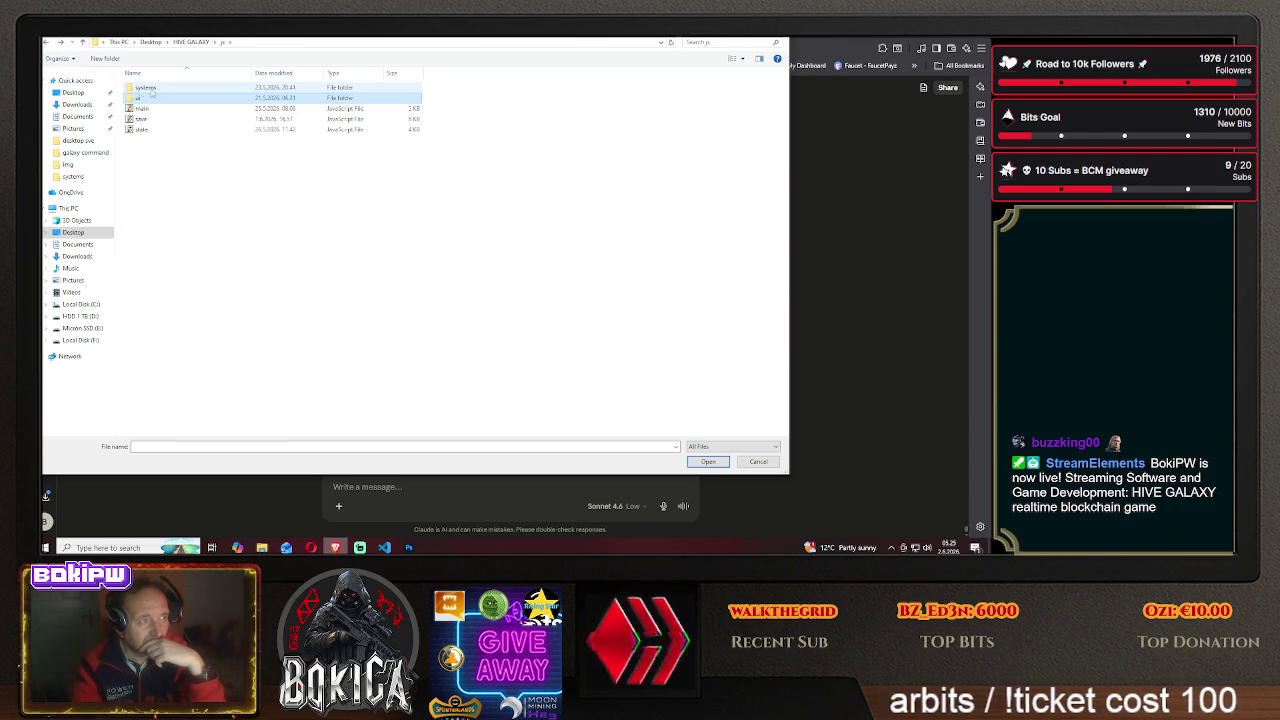
double_click(150, 87)
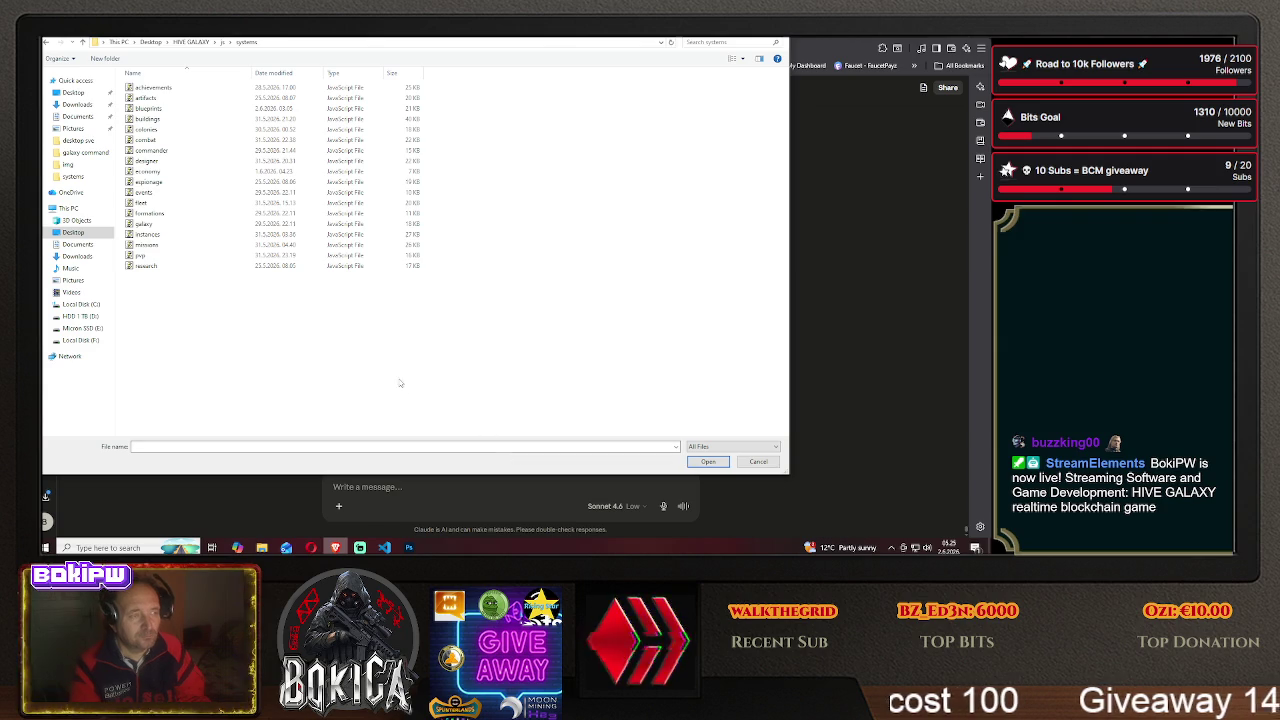
- Select espionage, blueprints, research, pvp and colonies scripts together
mouse_move(537, 37)
left_mouse_down()
mouse_move(641, 295)
mouse_move(625, 284)
left_mouse_up()
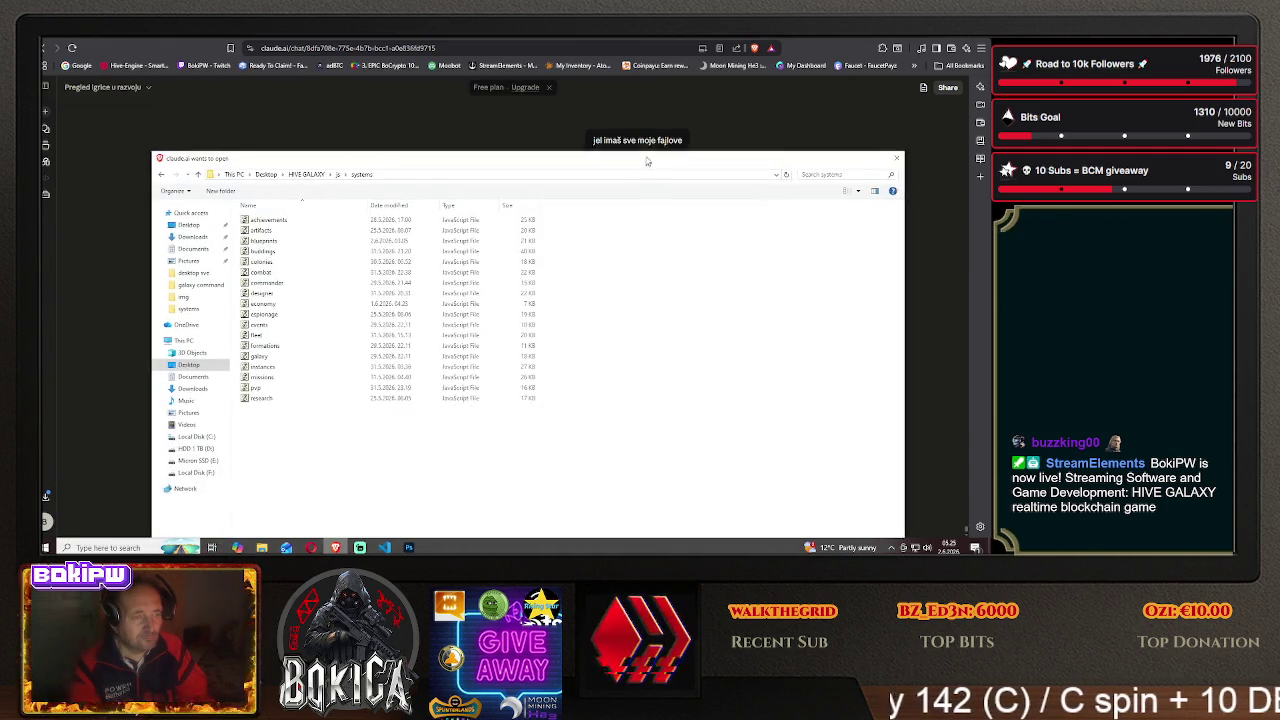
left_click_drag(625, 284, 650, 87)
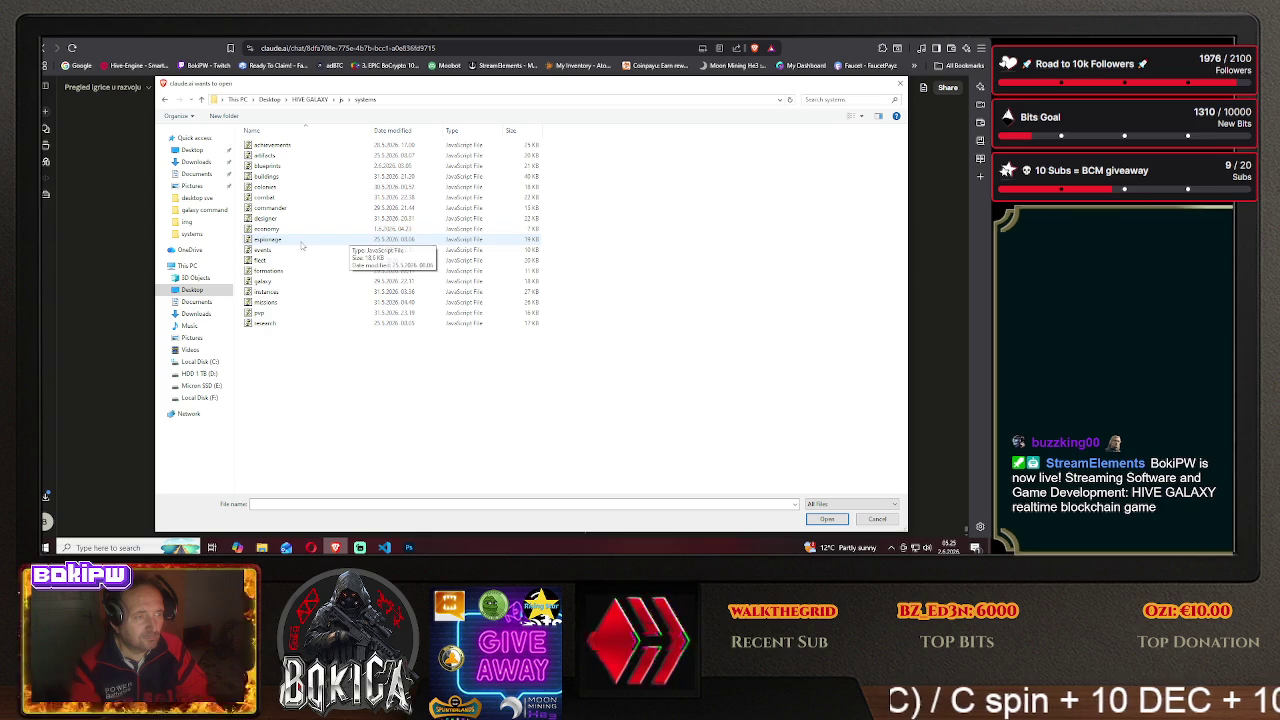
left_click(412, 240)
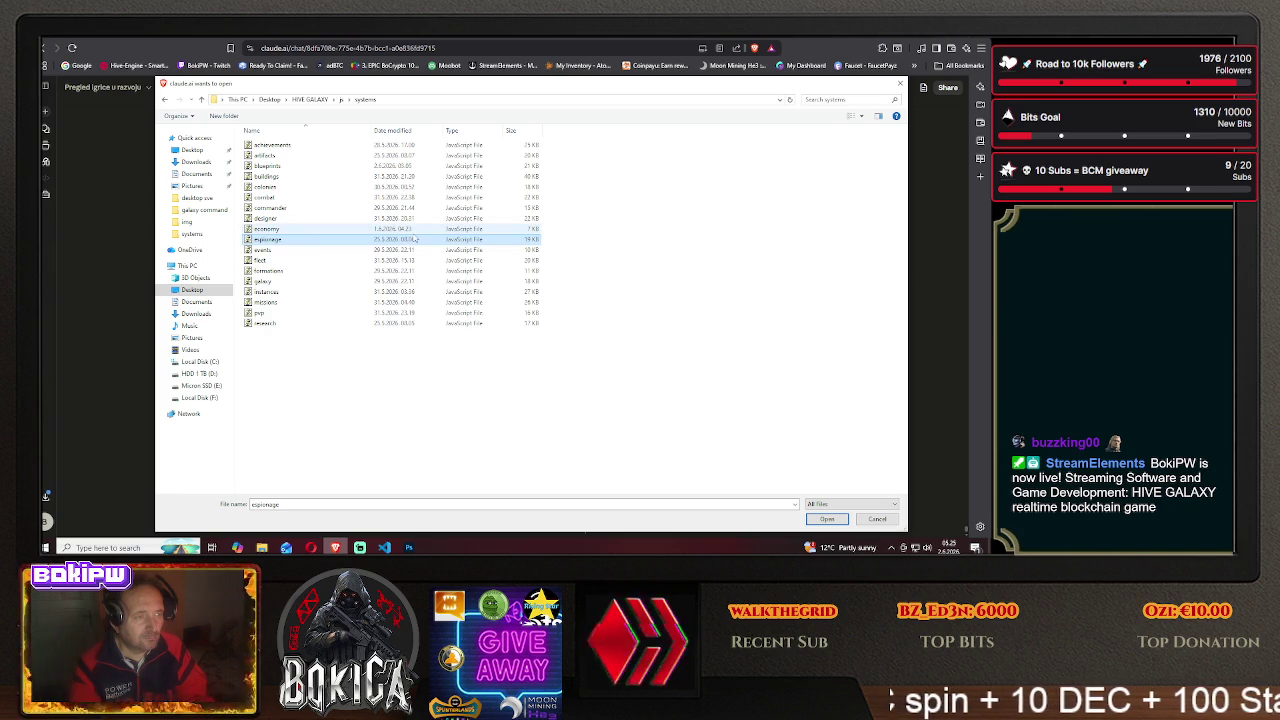
left_click(306, 168, "ctrl")
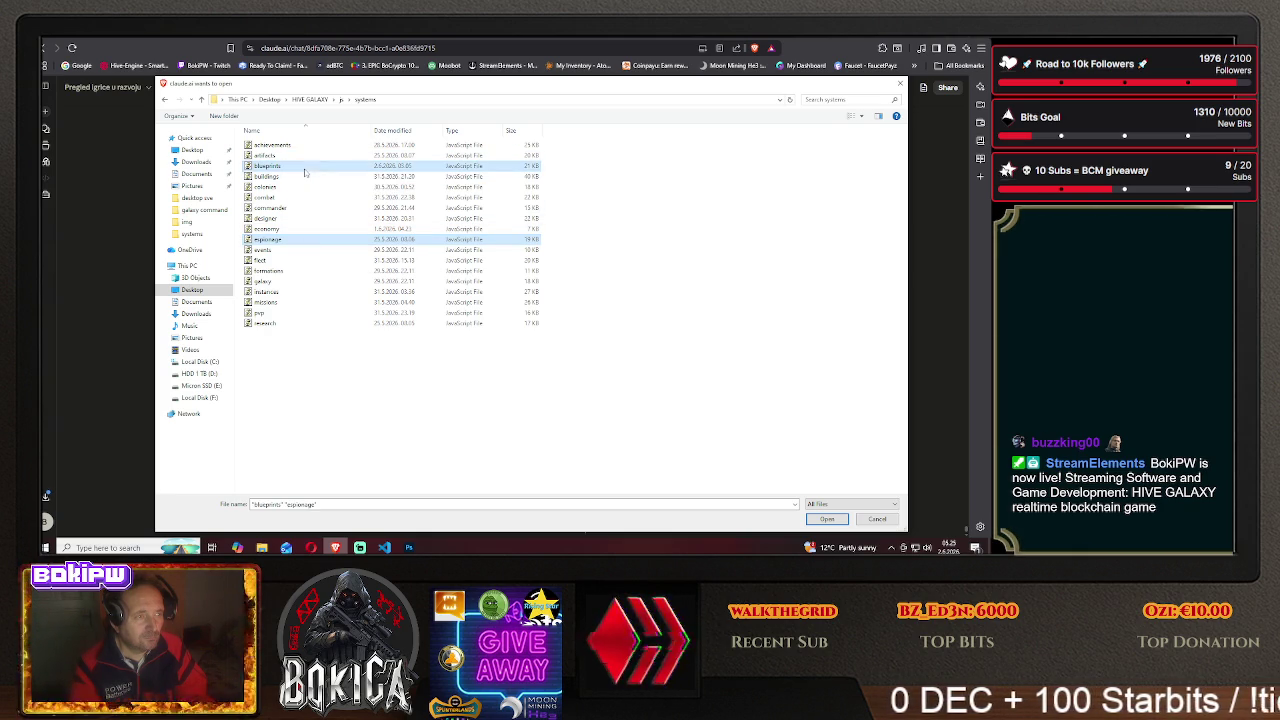
mouse_move(436, 89)
left_mouse_down()
mouse_move(628, 284)
mouse_move(490, 95)
left_mouse_up()
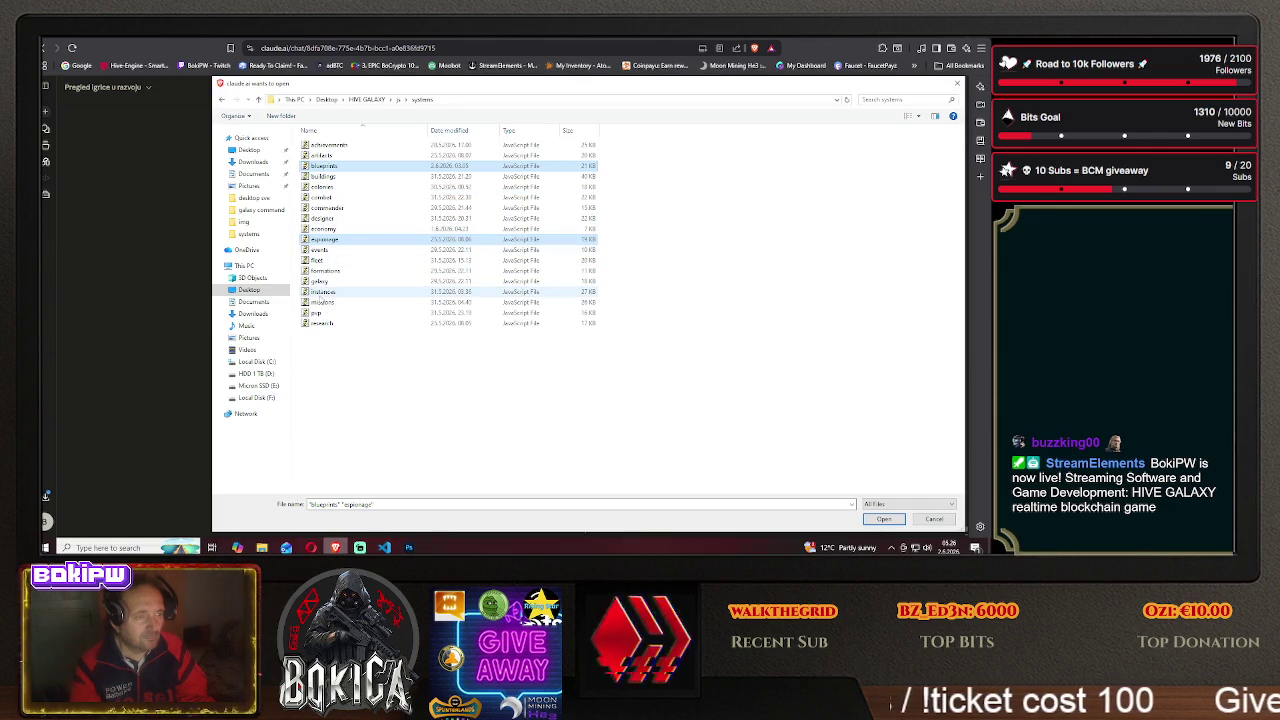
left_click(322, 323, "ctrl")
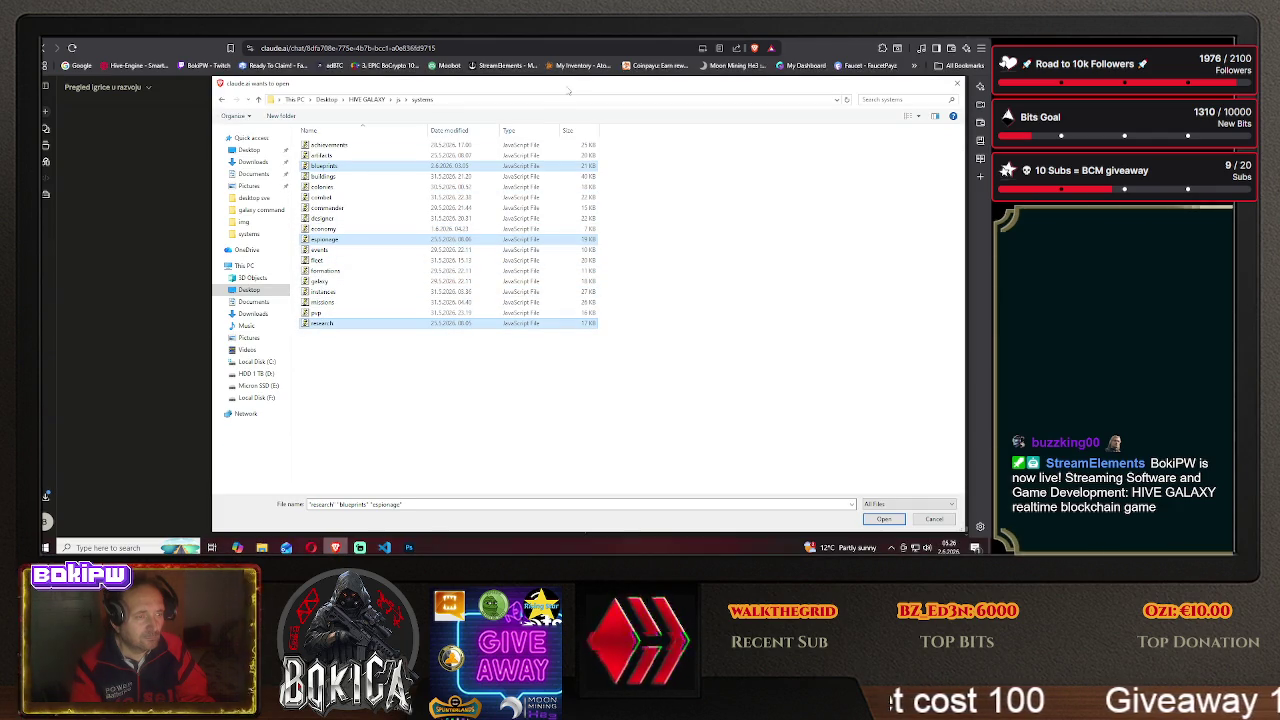
mouse_move(565, 92)
left_mouse_down()
mouse_move(508, 106)
mouse_move(506, 86)
left_mouse_up()
left_click(300, 312, "ctrl")
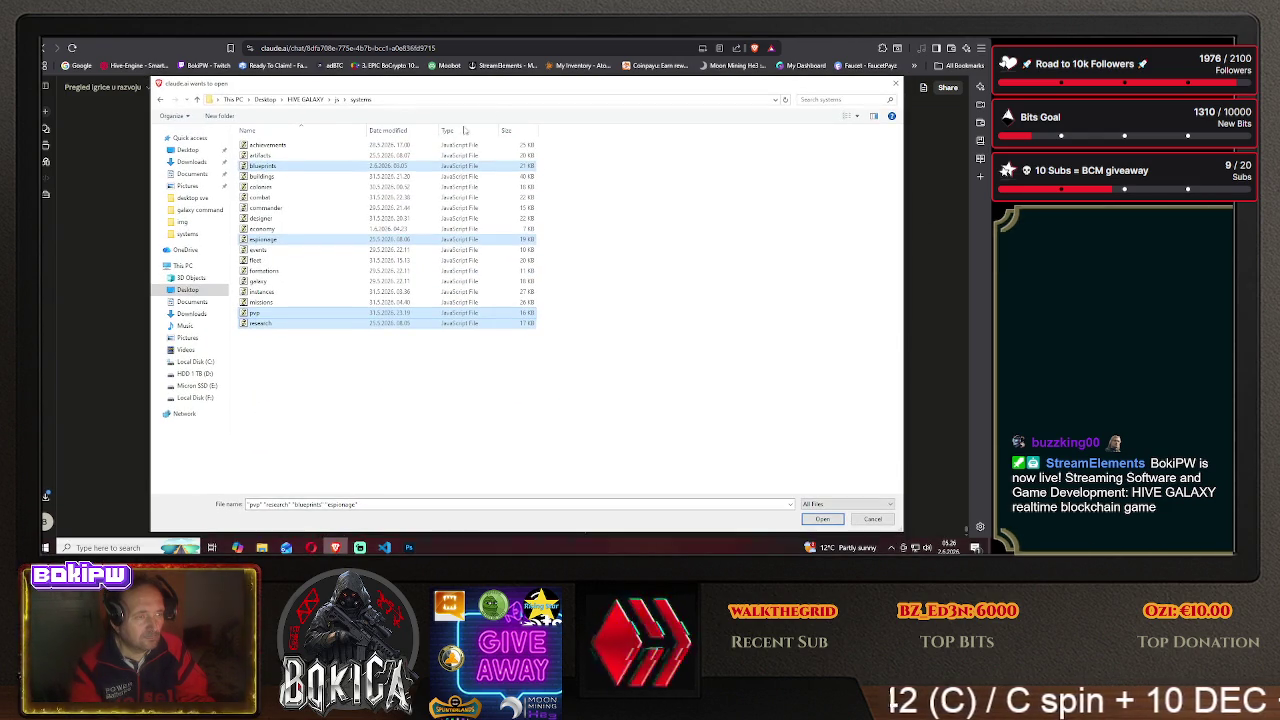
left_click(274, 190, "ctrl")
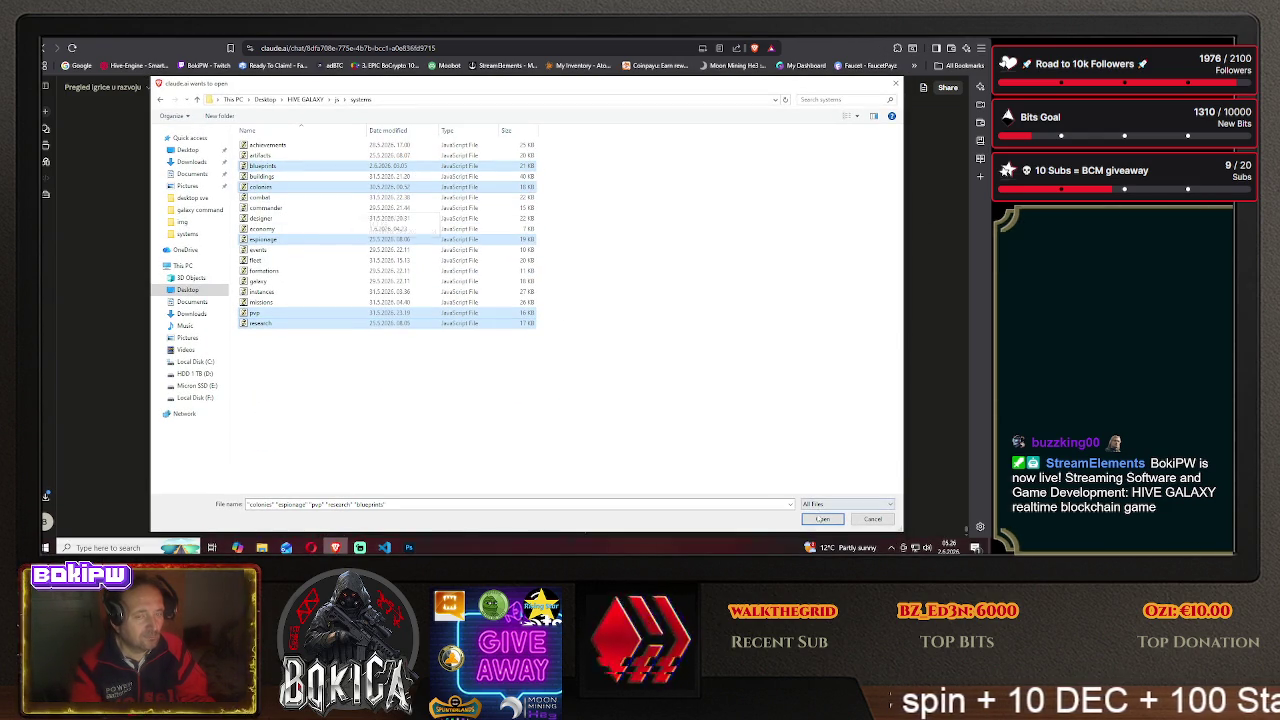